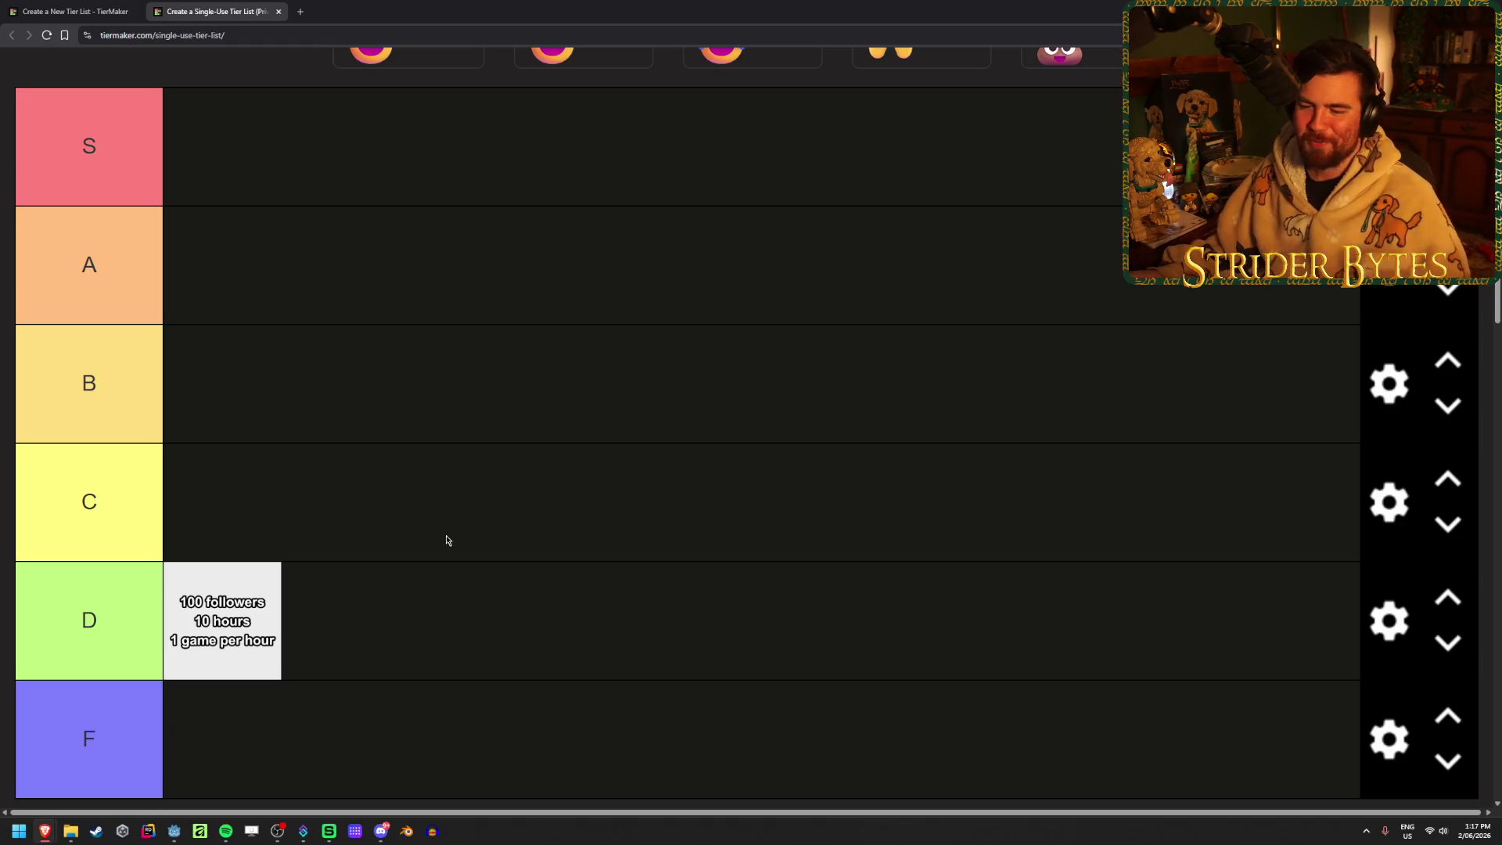
Drag the '250 followers Aussie food cooking stream' card from the pool into the S tier
scroll(448, 542, "down", 2)
scroll(446, 540, "down", 1)
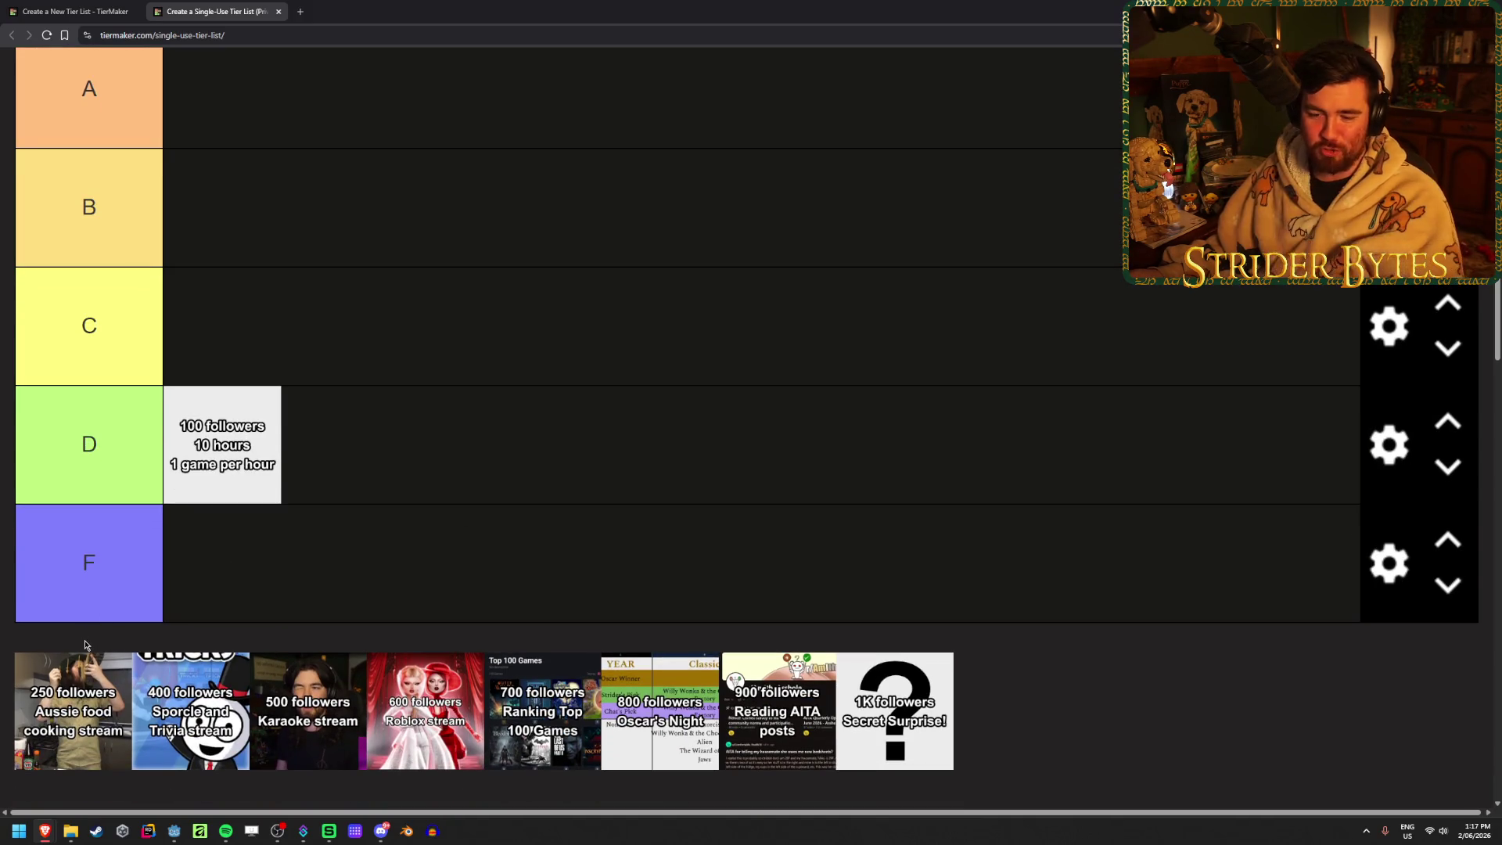
left_click(60, 749)
mouse_move(60, 749)
left_mouse_down()
mouse_move(258, 595)
mouse_move(456, 231)
left_mouse_up()
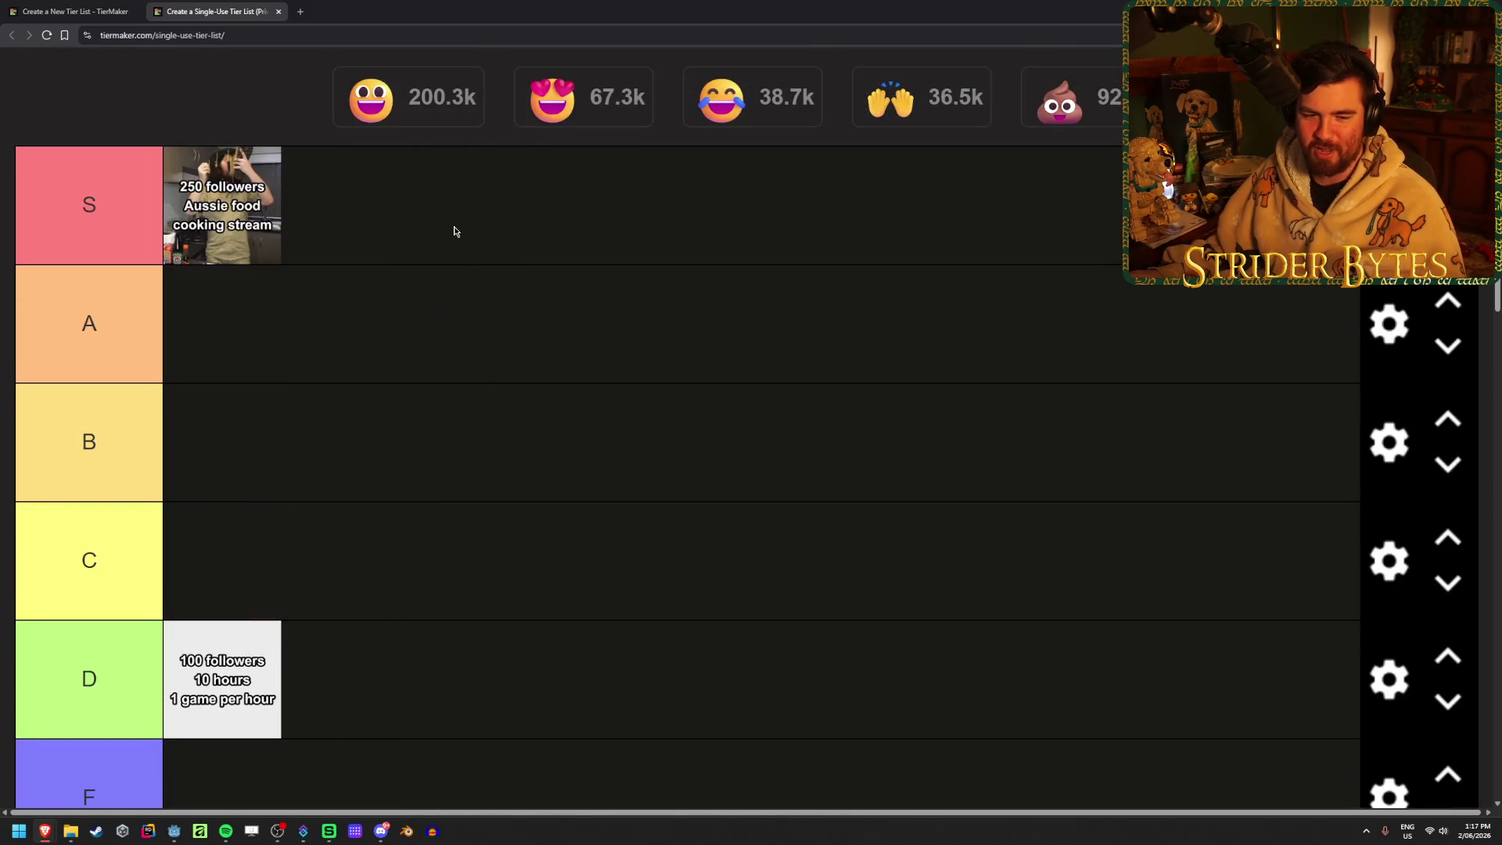
scroll(455, 231, "down", 1)
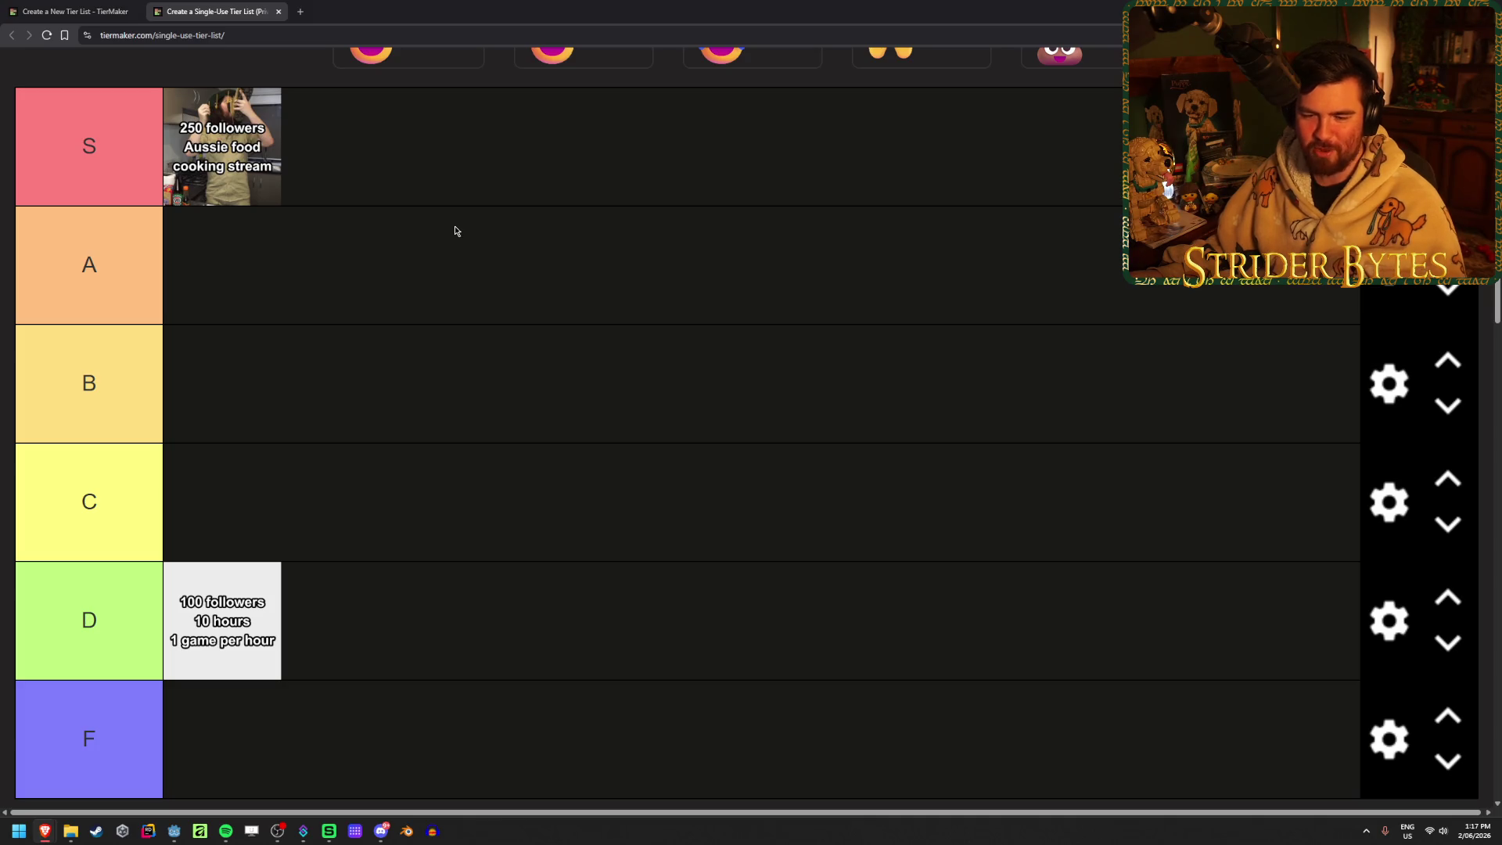
scroll(424, 313, "up", 1)
scroll(424, 313, "down", 1)
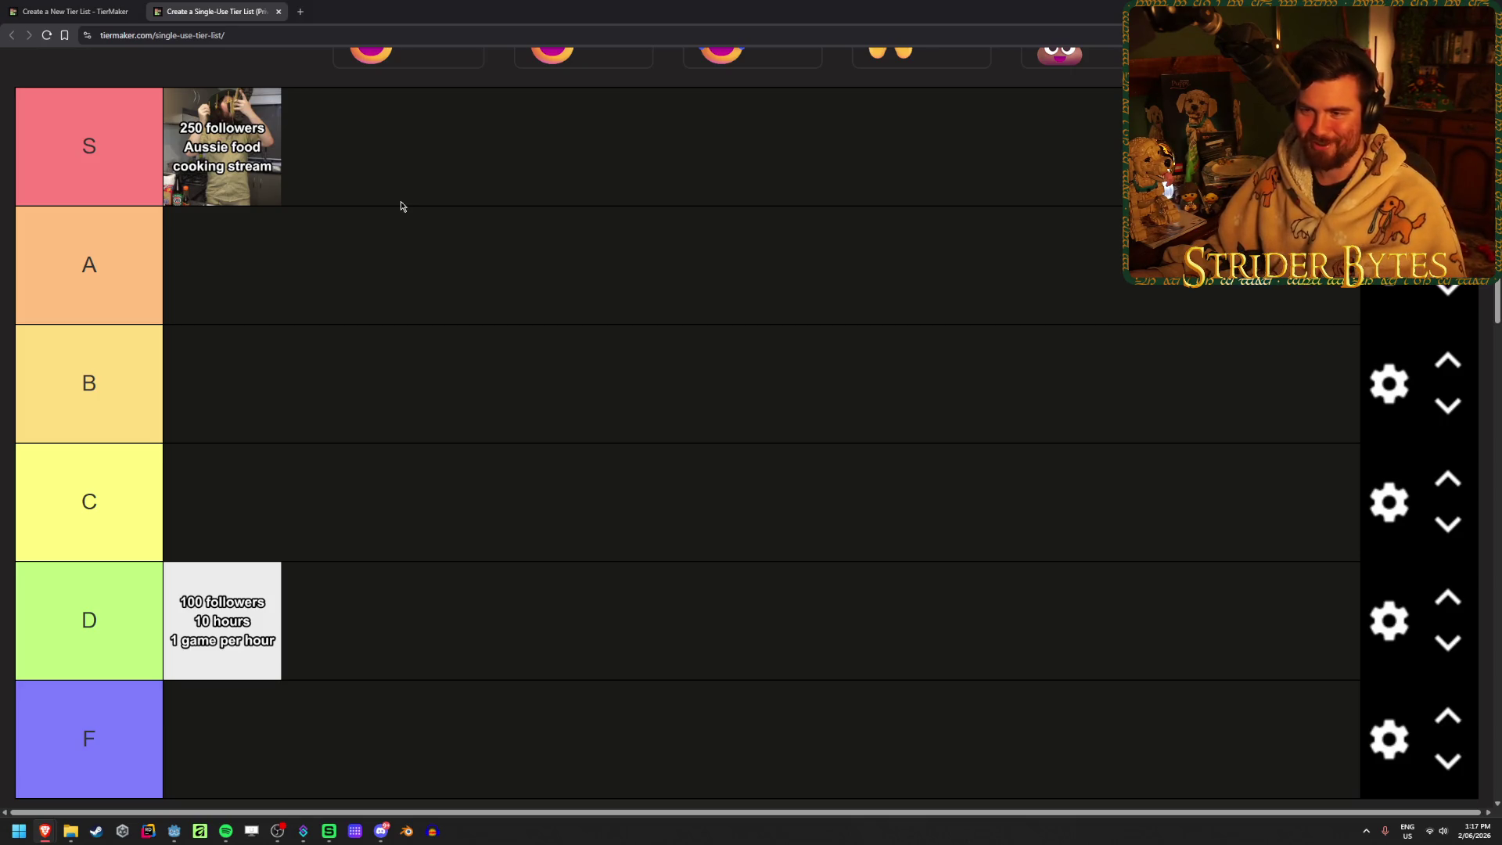
Drop the '400 followers Sporcle and Trivia stream' card into the B tier row
scroll(400, 205, "down", 2)
scroll(401, 206, "up", 2)
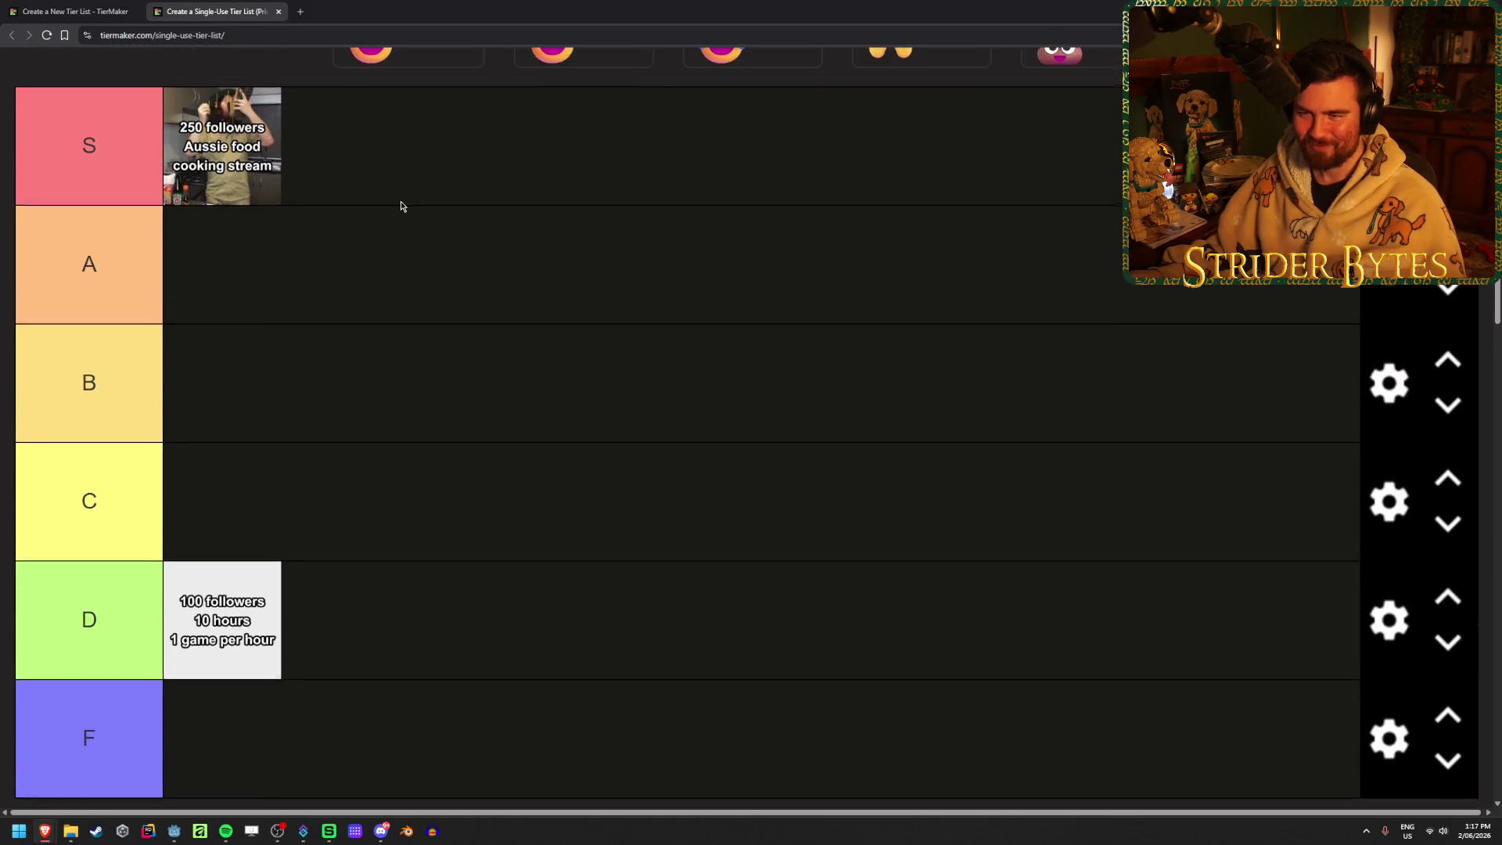
scroll(401, 205, "down", 2)
mouse_move(79, 701)
left_mouse_down()
mouse_move(580, 415)
mouse_move(598, 368)
mouse_move(614, 466)
mouse_move(619, 392)
mouse_move(610, 479)
mouse_move(598, 403)
mouse_move(571, 356)
mouse_move(557, 486)
mouse_move(587, 439)
mouse_move(588, 382)
mouse_move(628, 335)
mouse_move(659, 442)
mouse_move(662, 362)
mouse_move(585, 558)
mouse_move(656, 458)
mouse_move(664, 102)
mouse_move(629, 167)
mouse_move(632, 450)
mouse_move(541, 324)
mouse_move(568, 446)
mouse_move(573, 433)
mouse_move(558, 476)
mouse_move(561, 352)
mouse_move(501, 457)
mouse_move(484, 405)
left_mouse_up()
scroll(581, 415, "up", 2)
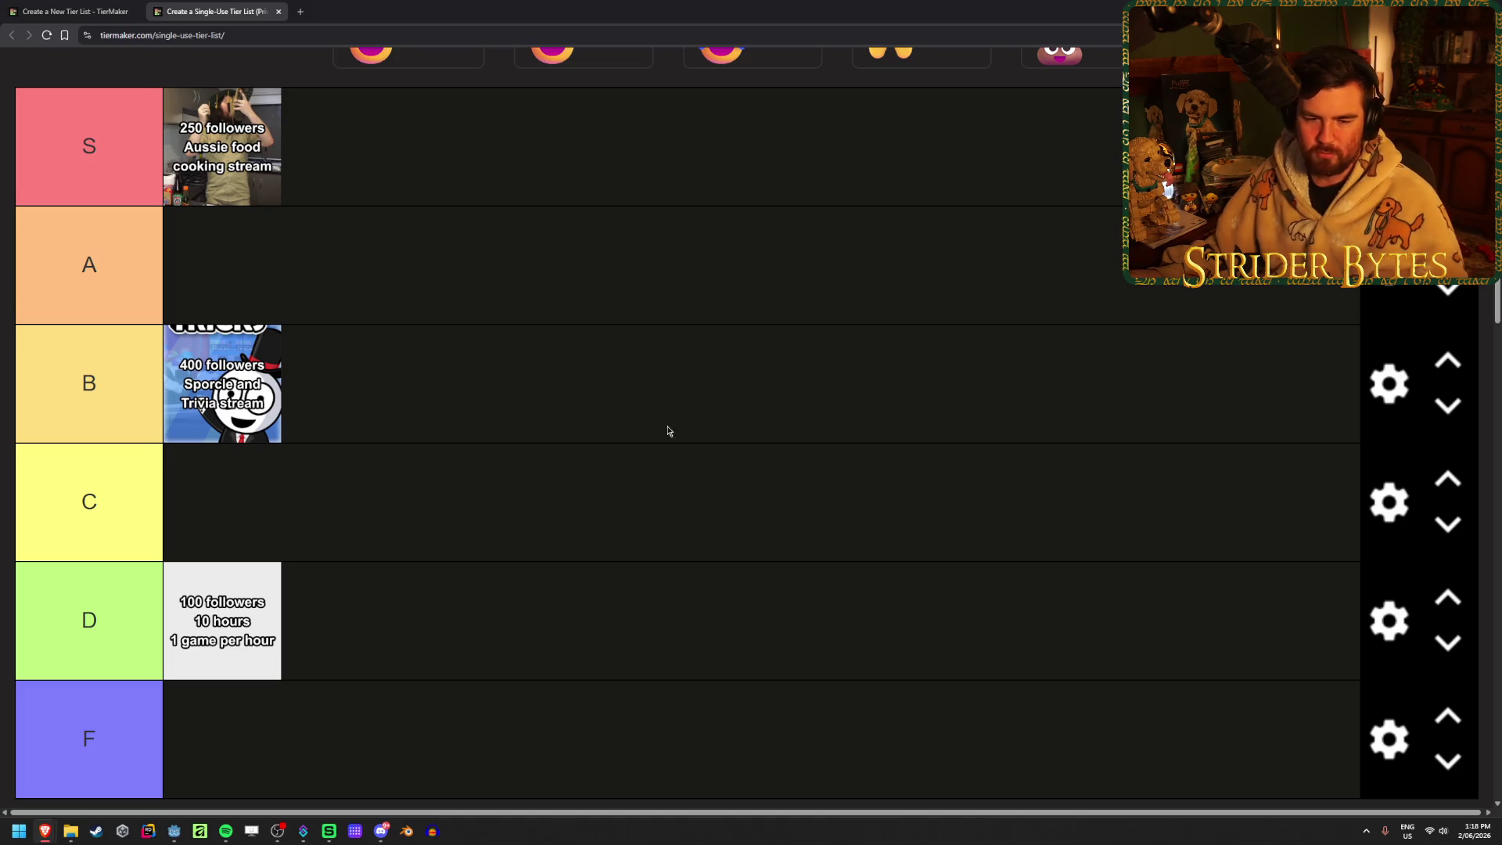
Switch to another program briefly, then return to the tier list in the browser
key("alt+Tab")
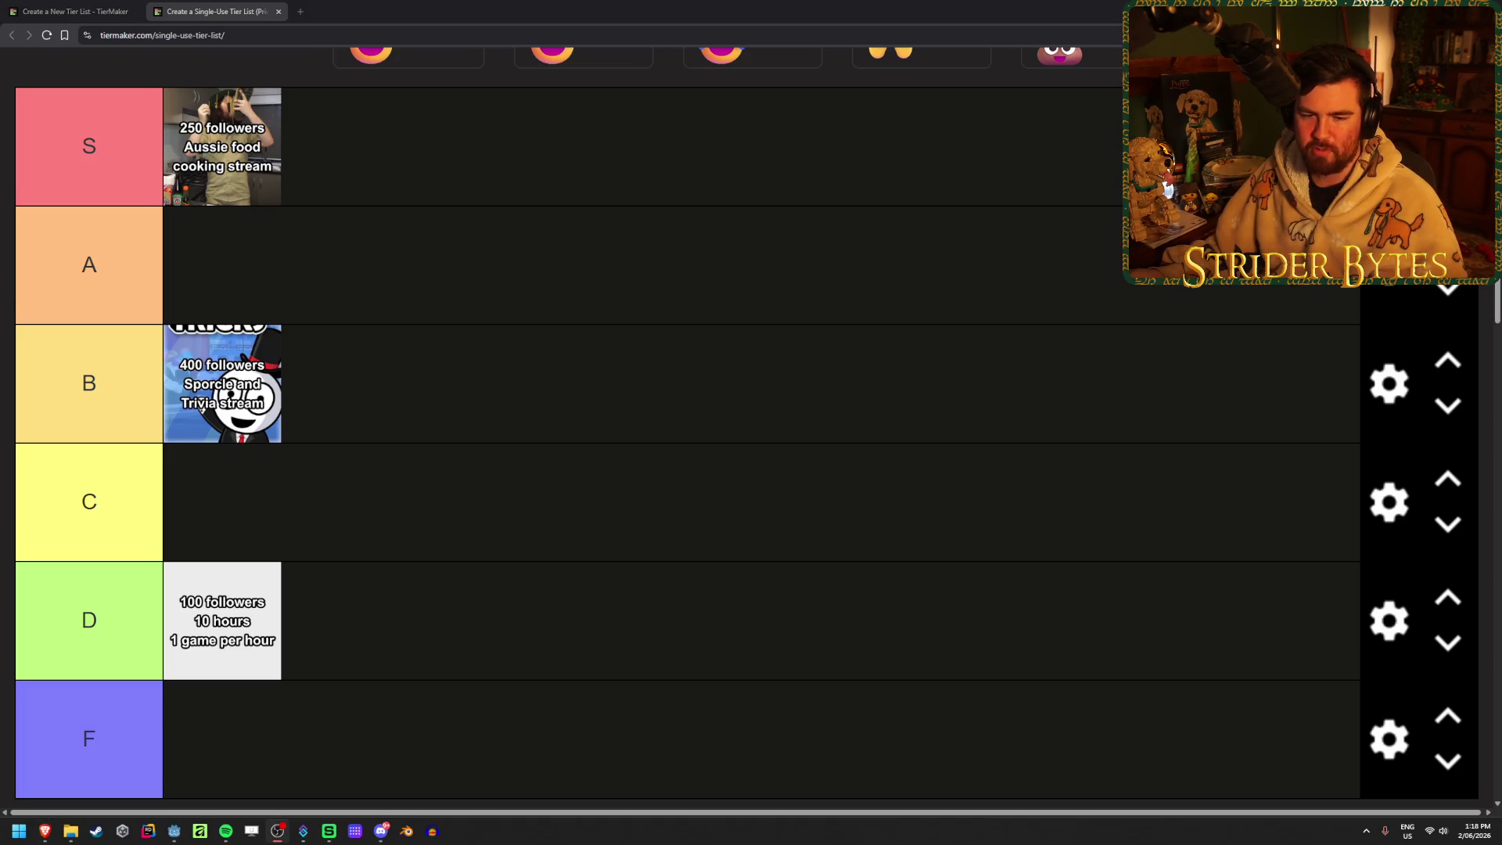
left_click(322, 190)
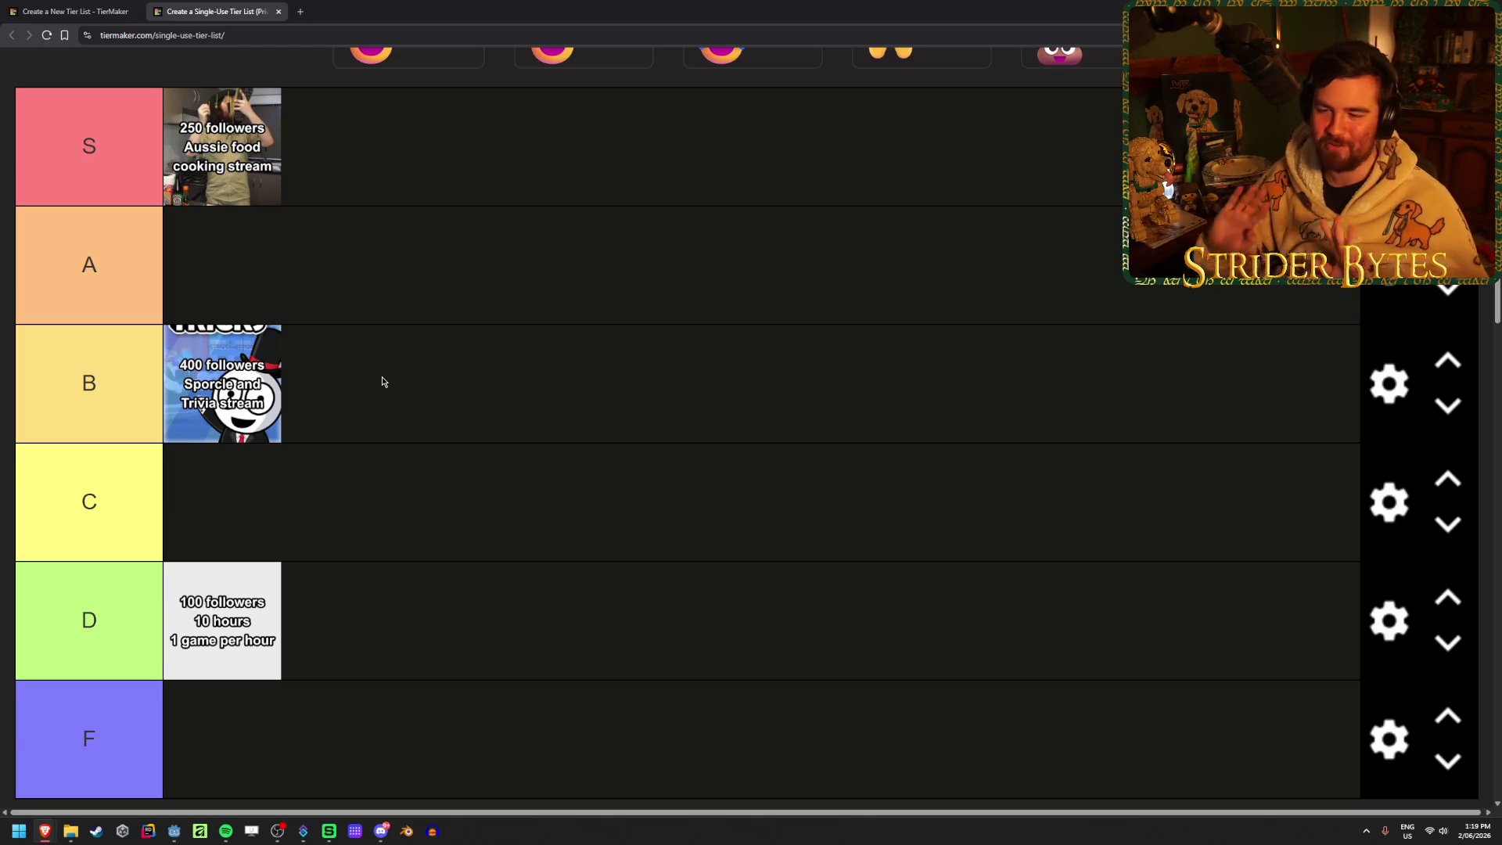
scroll(383, 385, "down", 2)
scroll(379, 385, "up", 2)
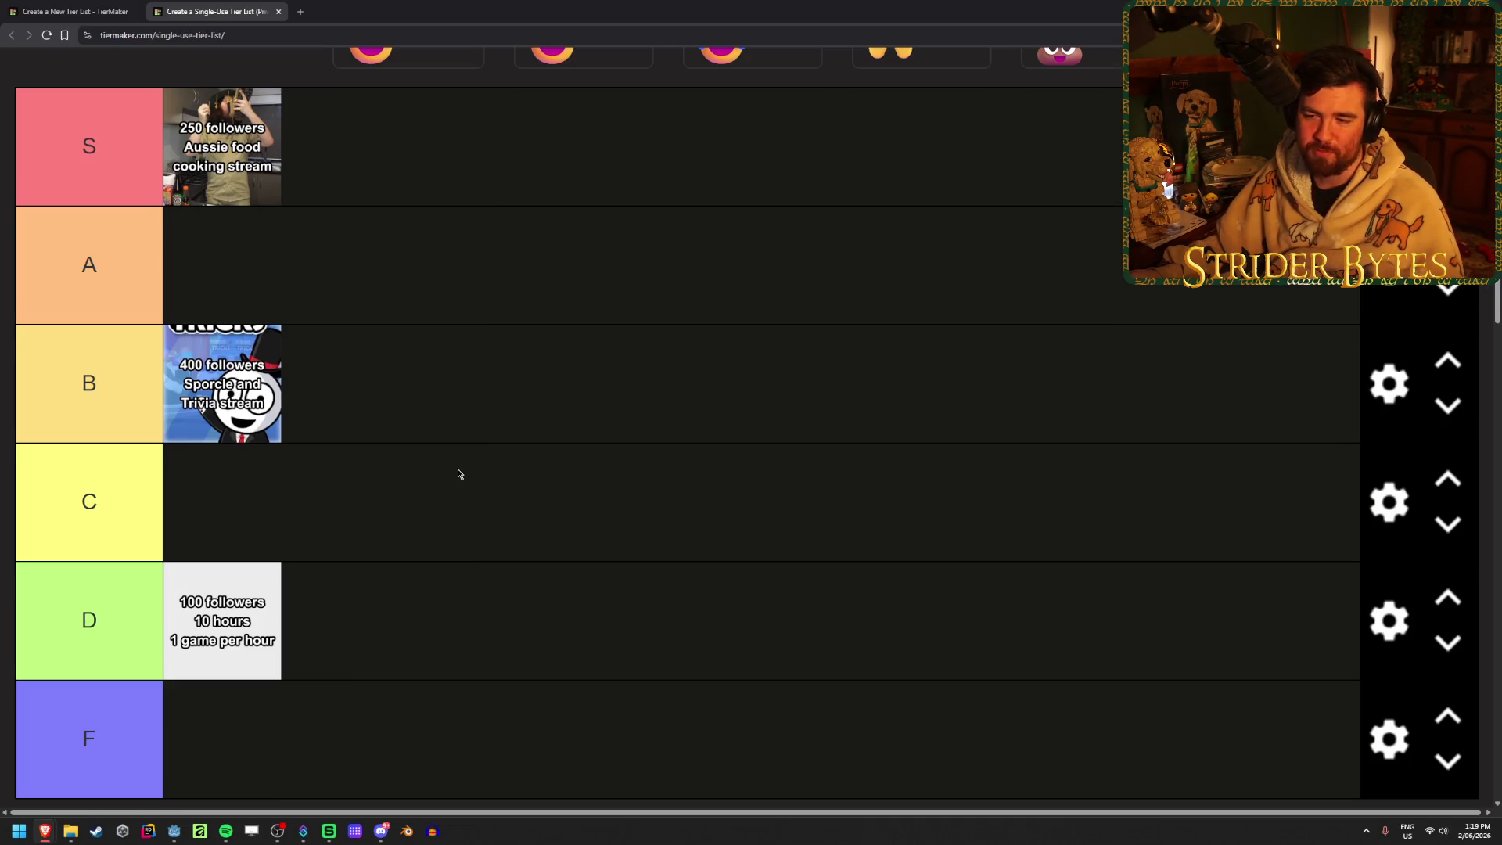
Drag the '500 followers Karaoke stream' card into the S tier beside the Aussie food card
scroll(458, 473, "down", 2)
mouse_move(70, 712)
left_mouse_down()
mouse_move(513, 429)
mouse_move(479, 228)
left_mouse_up()
scroll(515, 423, "up", 3)
scroll(537, 352, "down", 1)
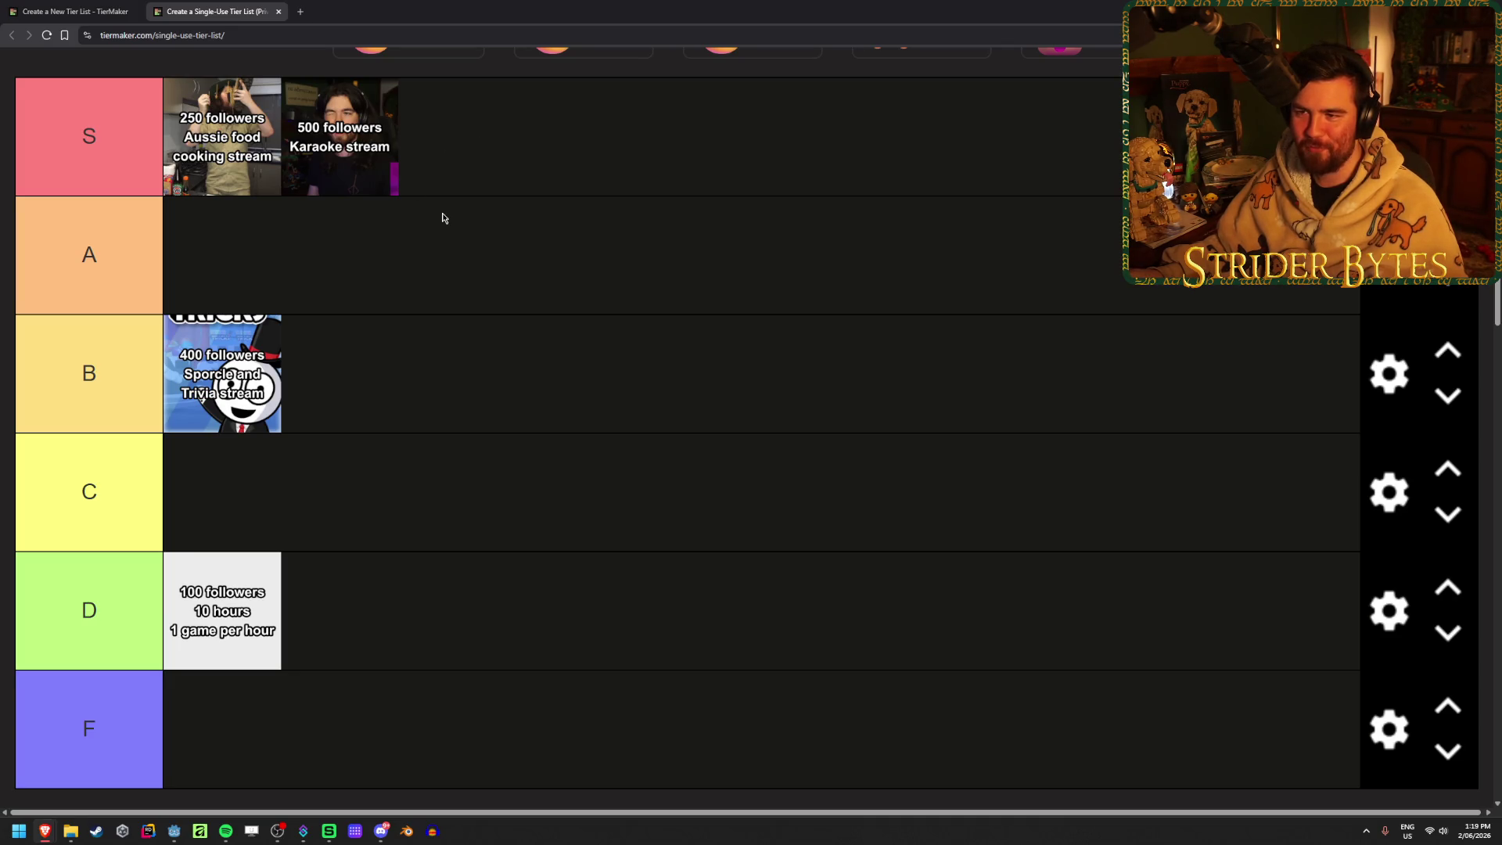
Place the '600 followers Roblox stream' card in the F tier, dismissing a stray context menu
scroll(442, 223, "down", 2)
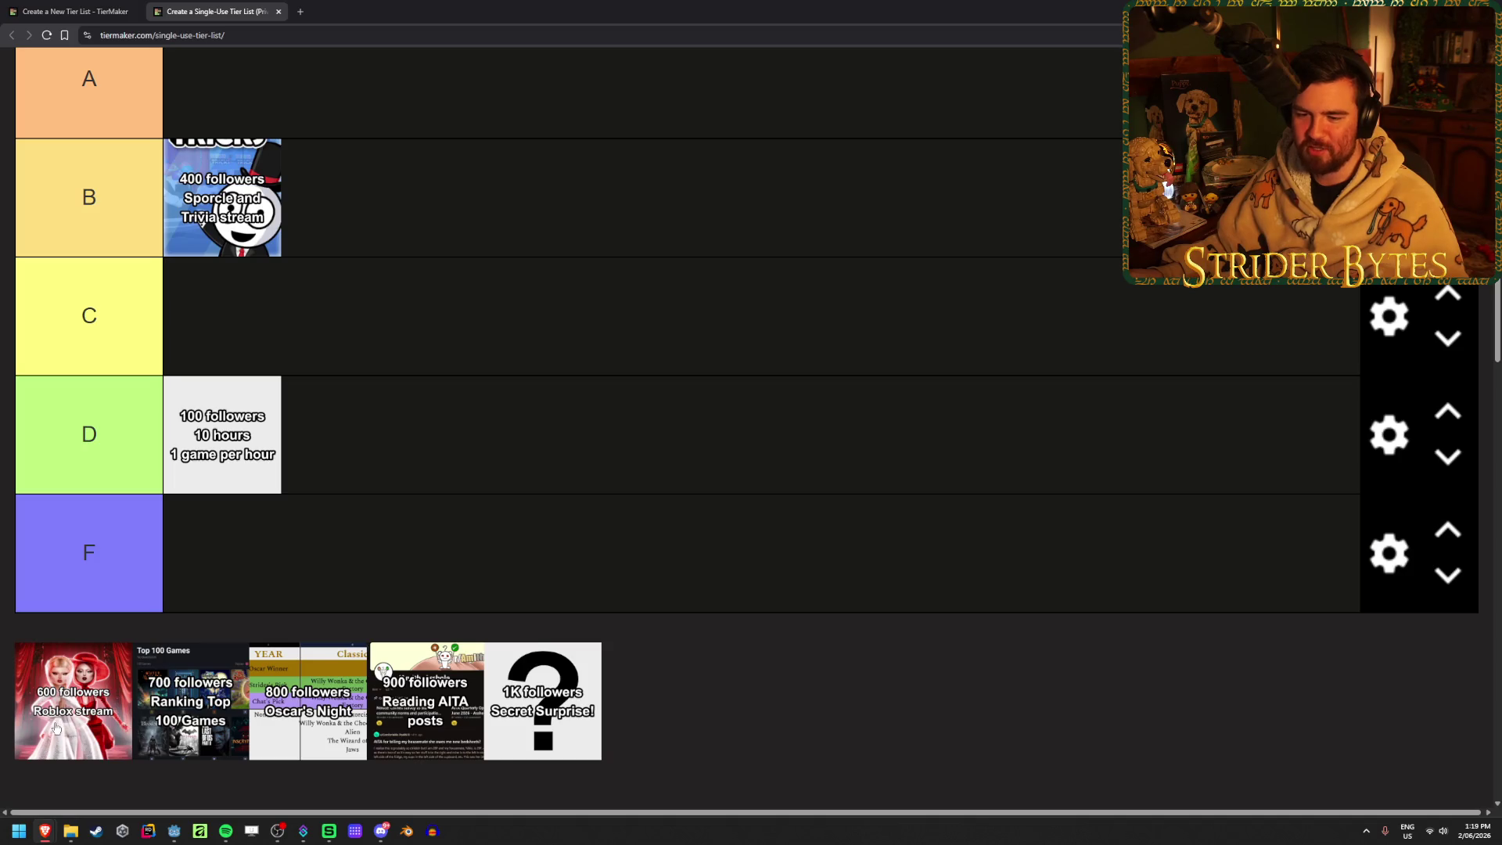
left_click_drag(56, 726, 425, 553)
scroll(427, 546, "up", 3)
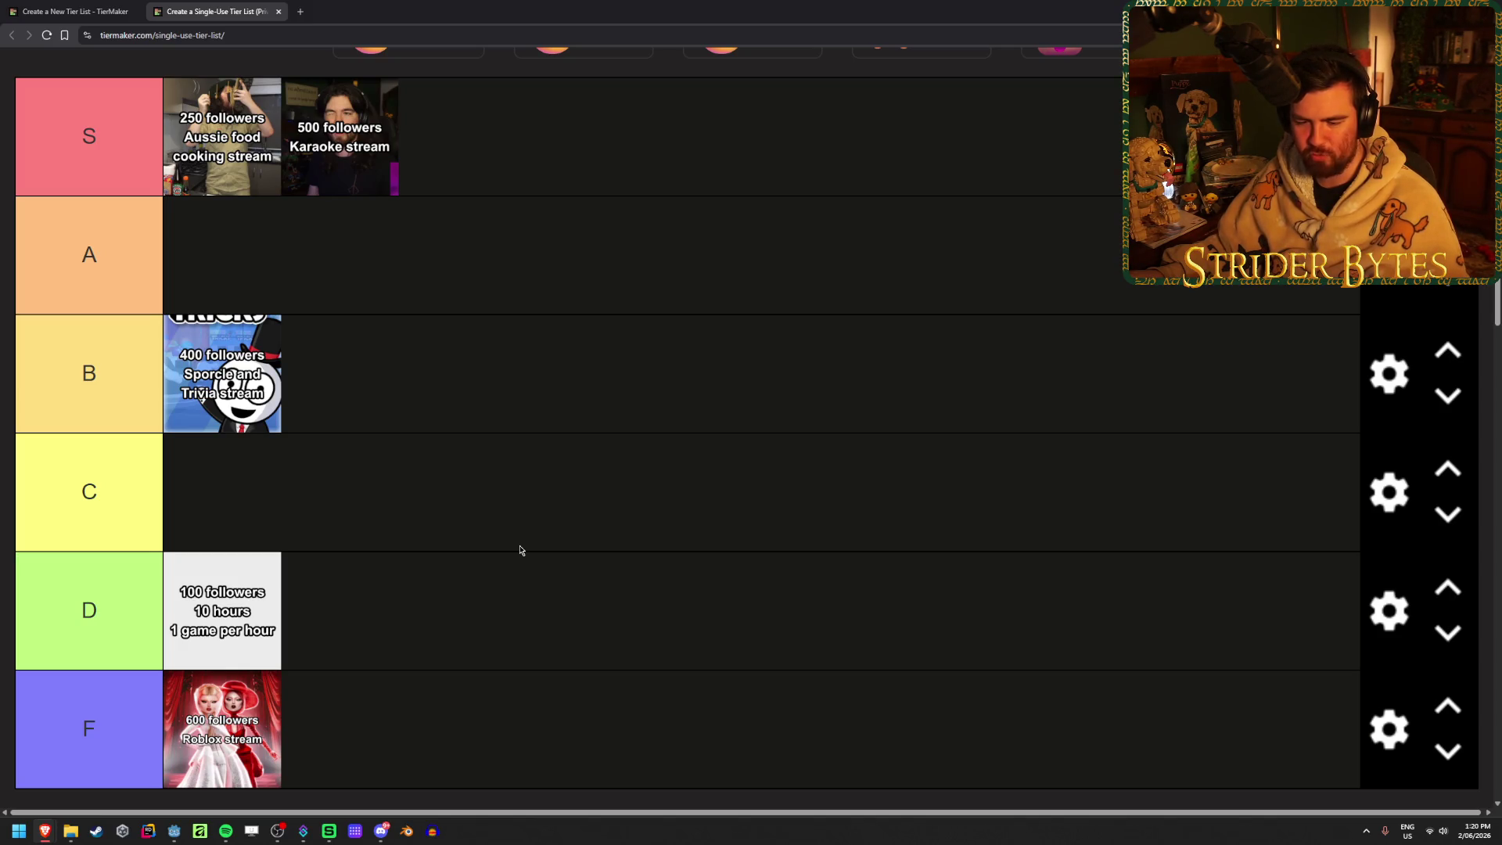
right_click(520, 550)
left_click(503, 524)
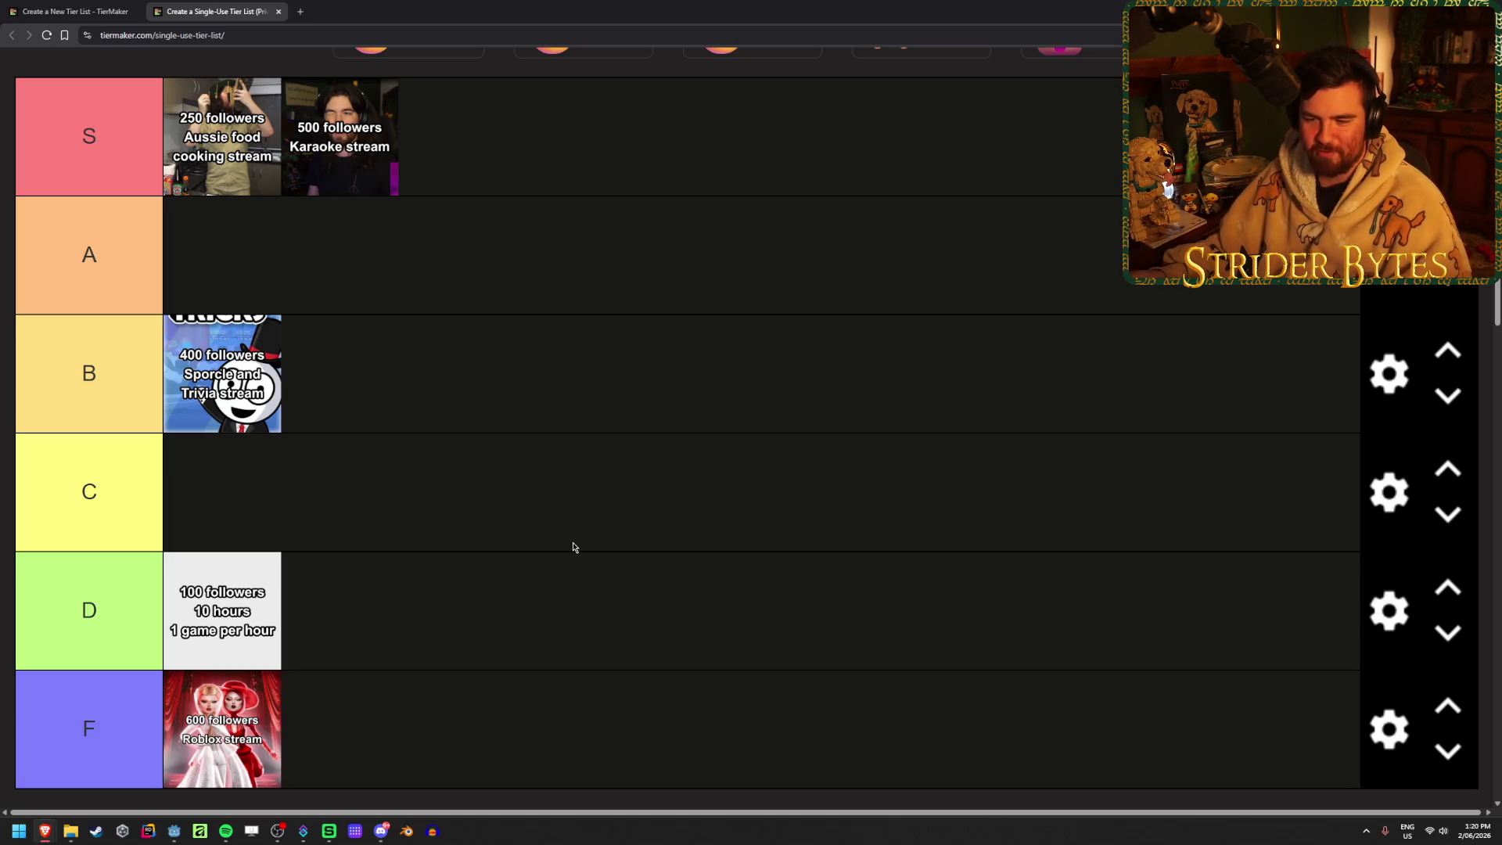
scroll(564, 529, "down", 2)
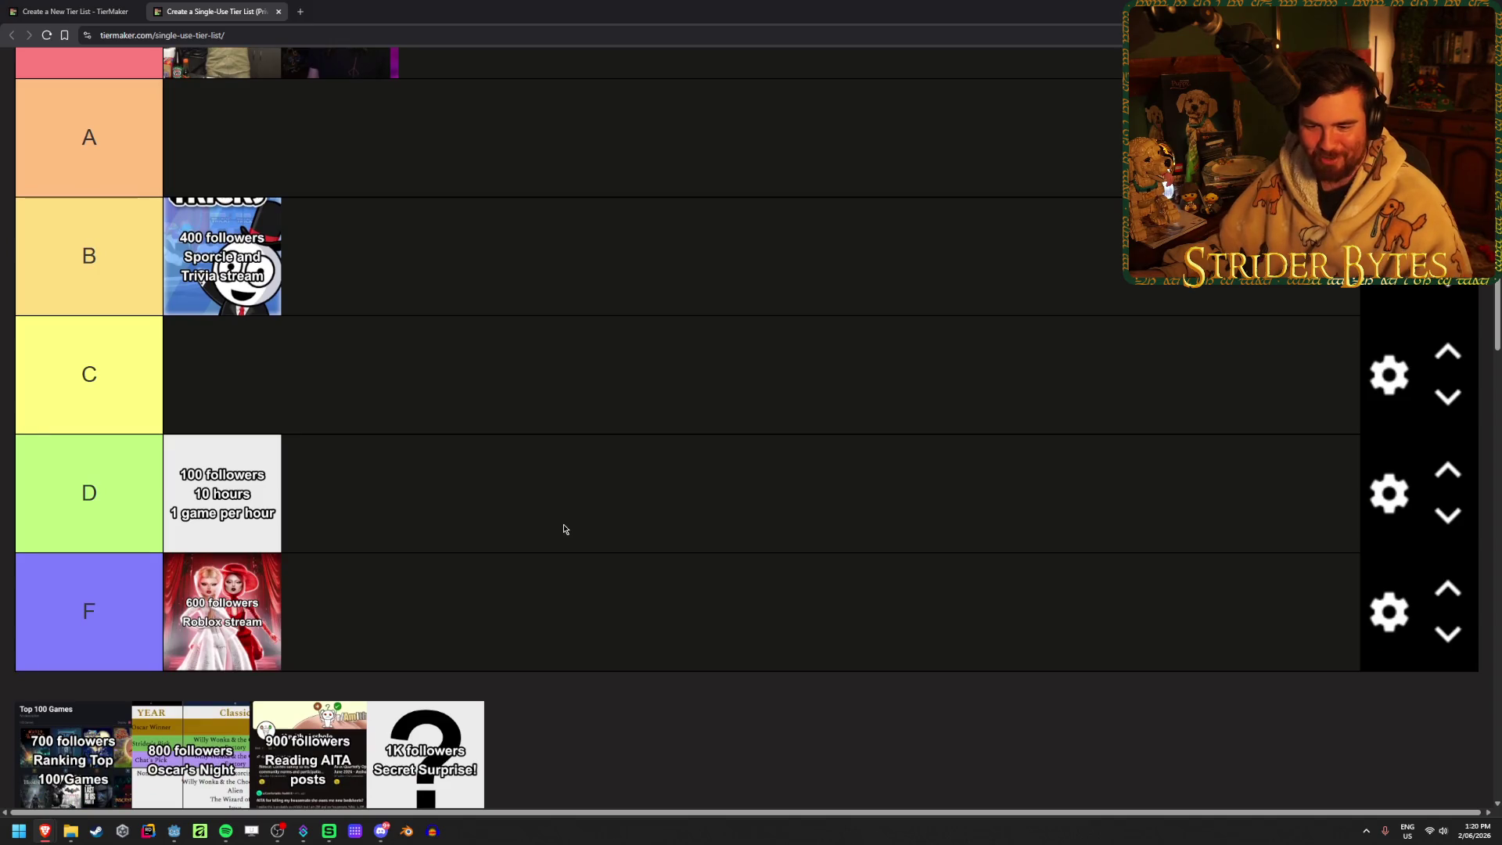
Drag the '700 followers Ranking Top 100 Games' card from the pool into the A tier
scroll(562, 526, "down", 1)
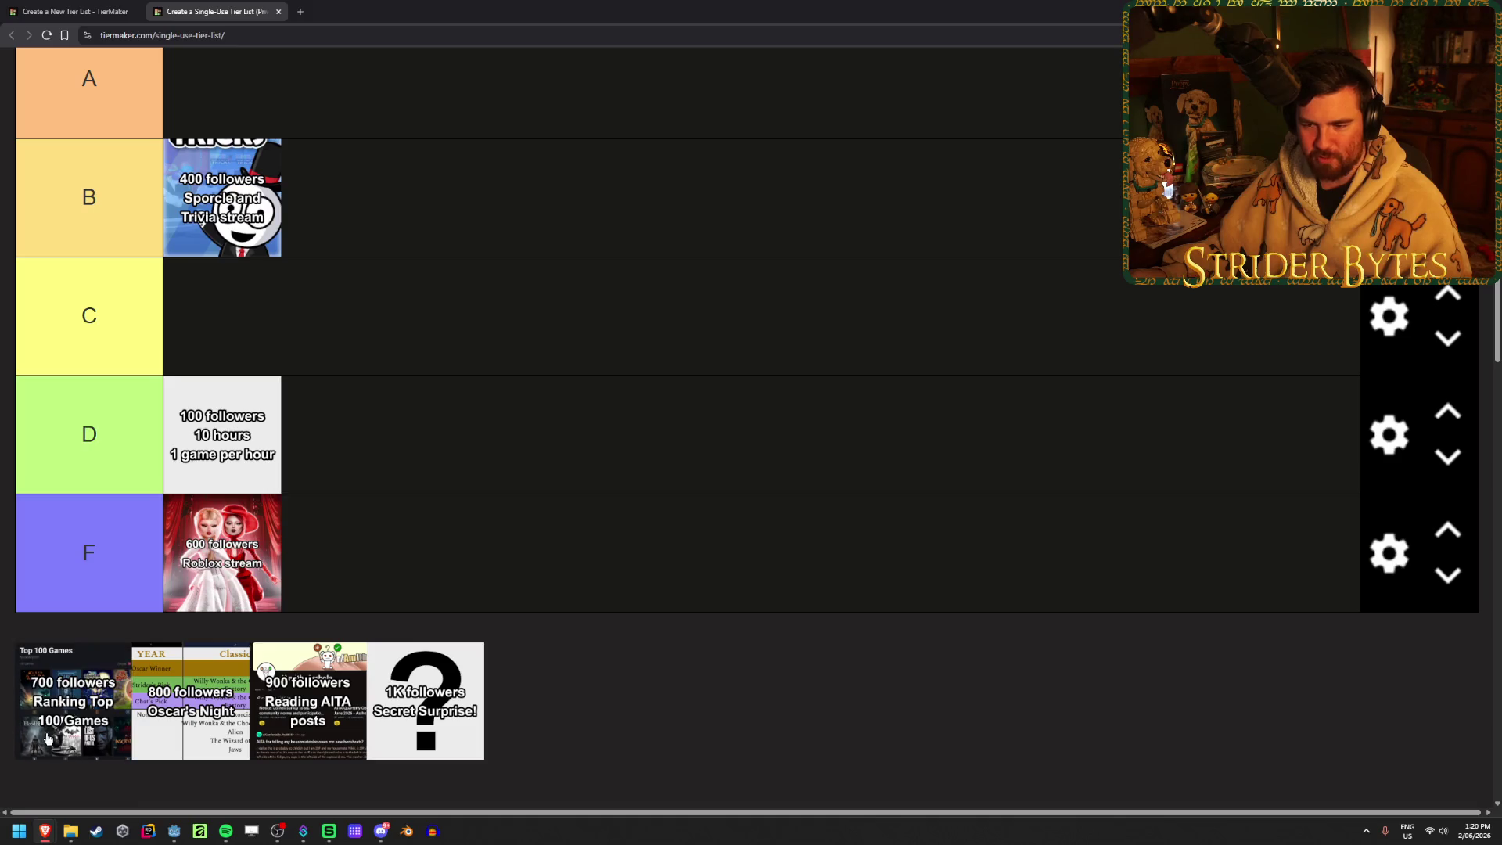
mouse_move(48, 740)
left_mouse_down()
mouse_move(479, 304)
mouse_move(539, 119)
mouse_move(518, 305)
mouse_move(537, 333)
mouse_move(602, 155)
mouse_move(127, 147)
mouse_move(571, 118)
mouse_move(509, 250)
left_mouse_up()
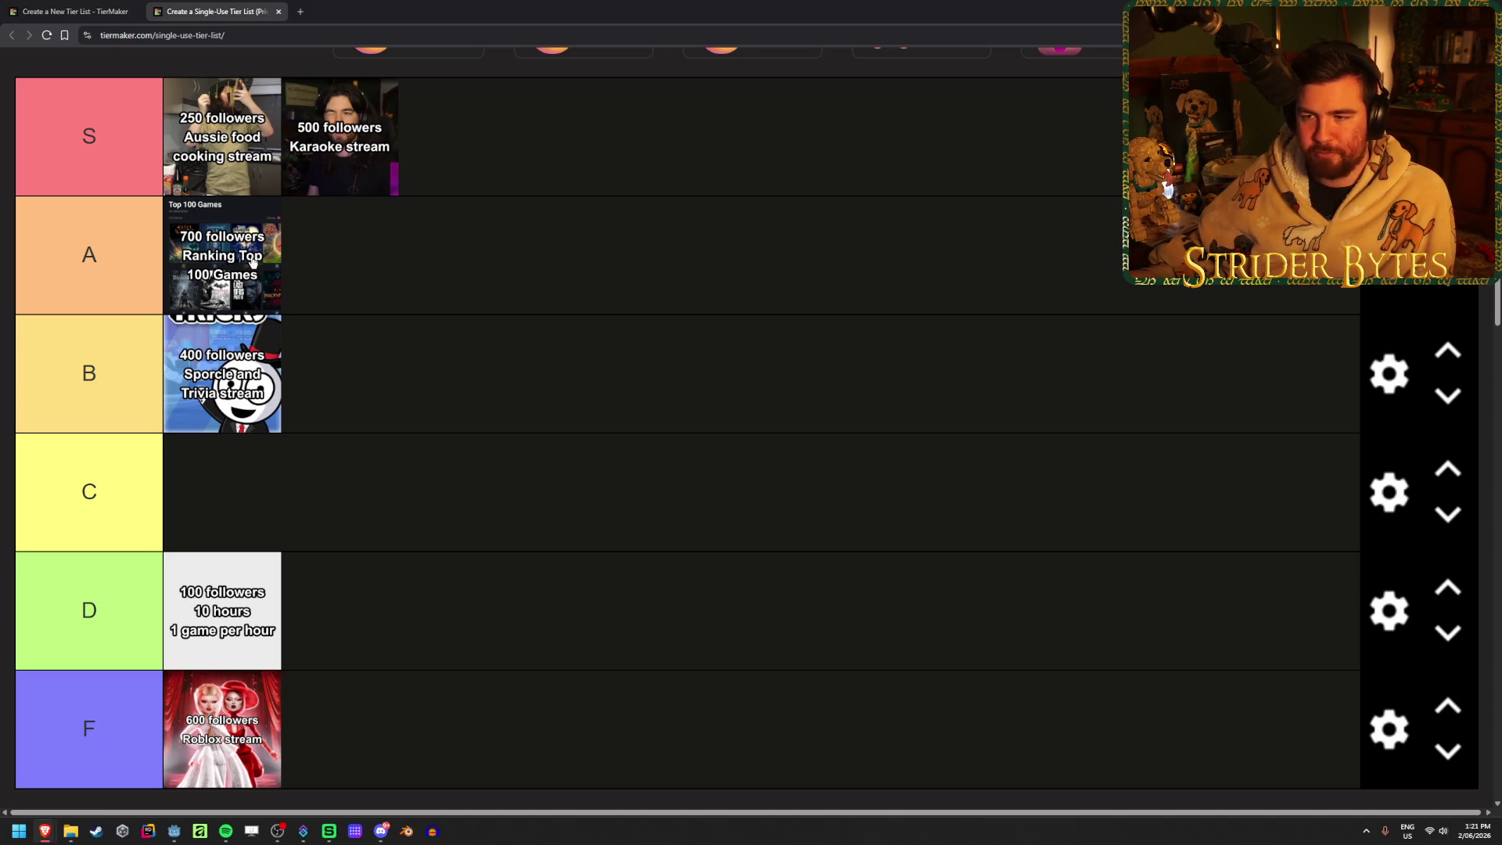
Drop the '800 followers Oscar's Night' card into the A tier's second slot
scroll(442, 375, "down", 3)
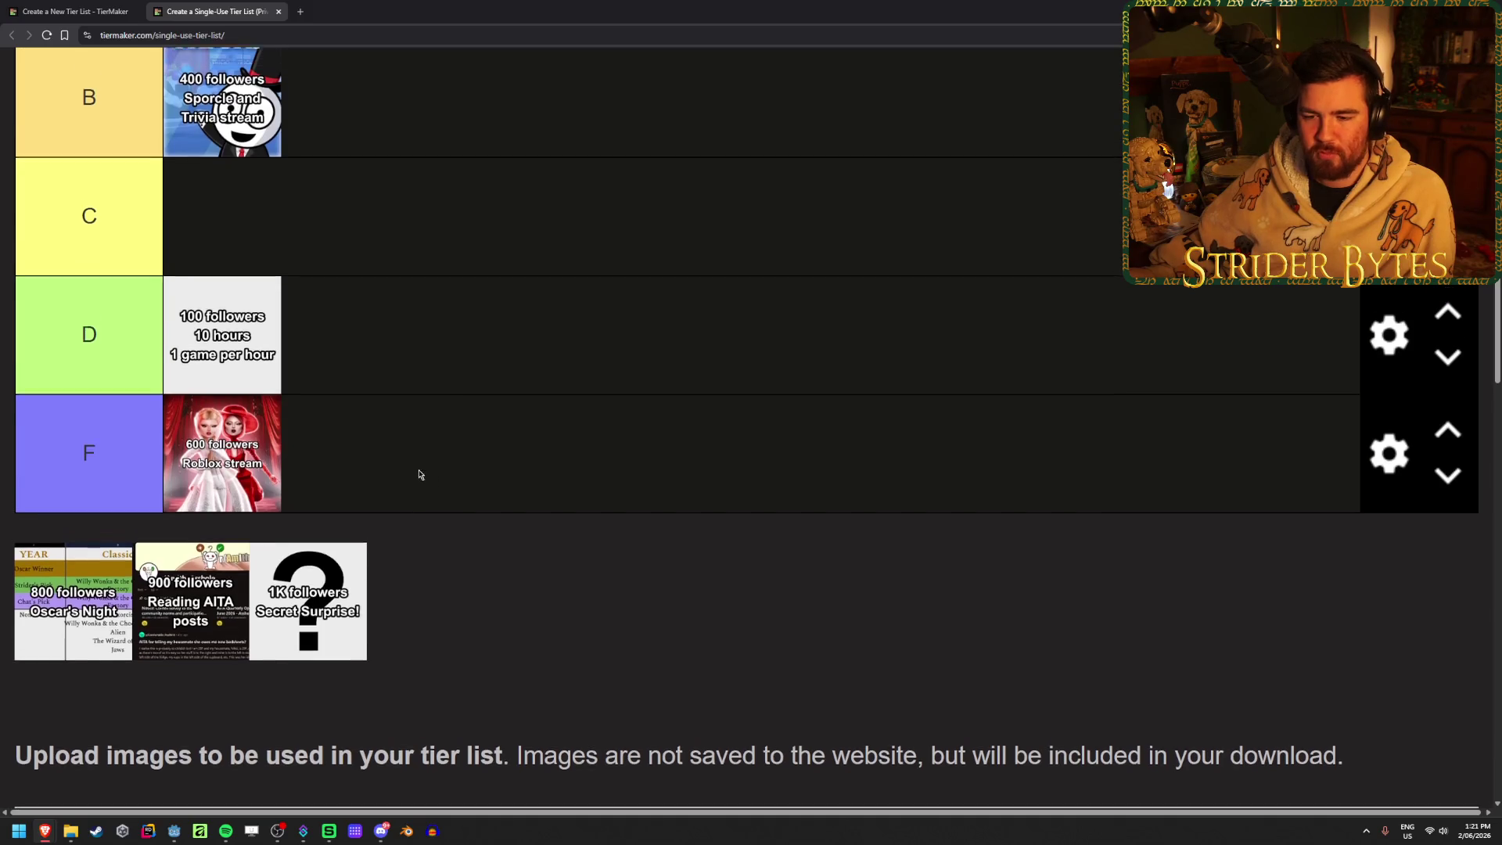
scroll(422, 472, "up", 1)
mouse_move(61, 699)
left_mouse_down()
mouse_move(596, 485)
mouse_move(514, 357)
mouse_move(503, 298)
left_mouse_up()
scroll(596, 485, "up", 3)
scroll(504, 297, "down", 1)
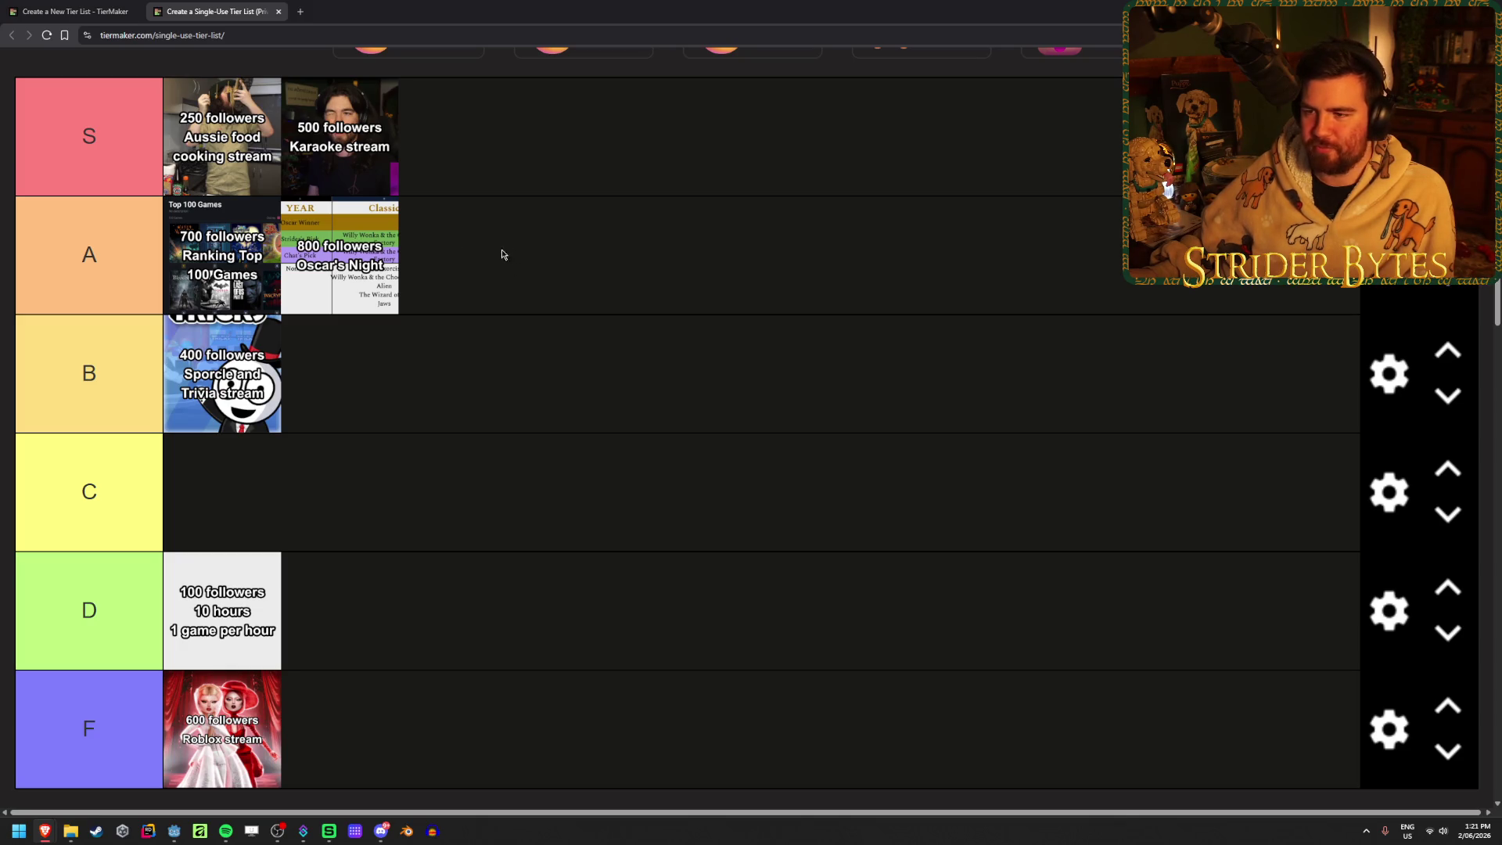
scroll(568, 413, "up", 1)
scroll(569, 407, "down", 1)
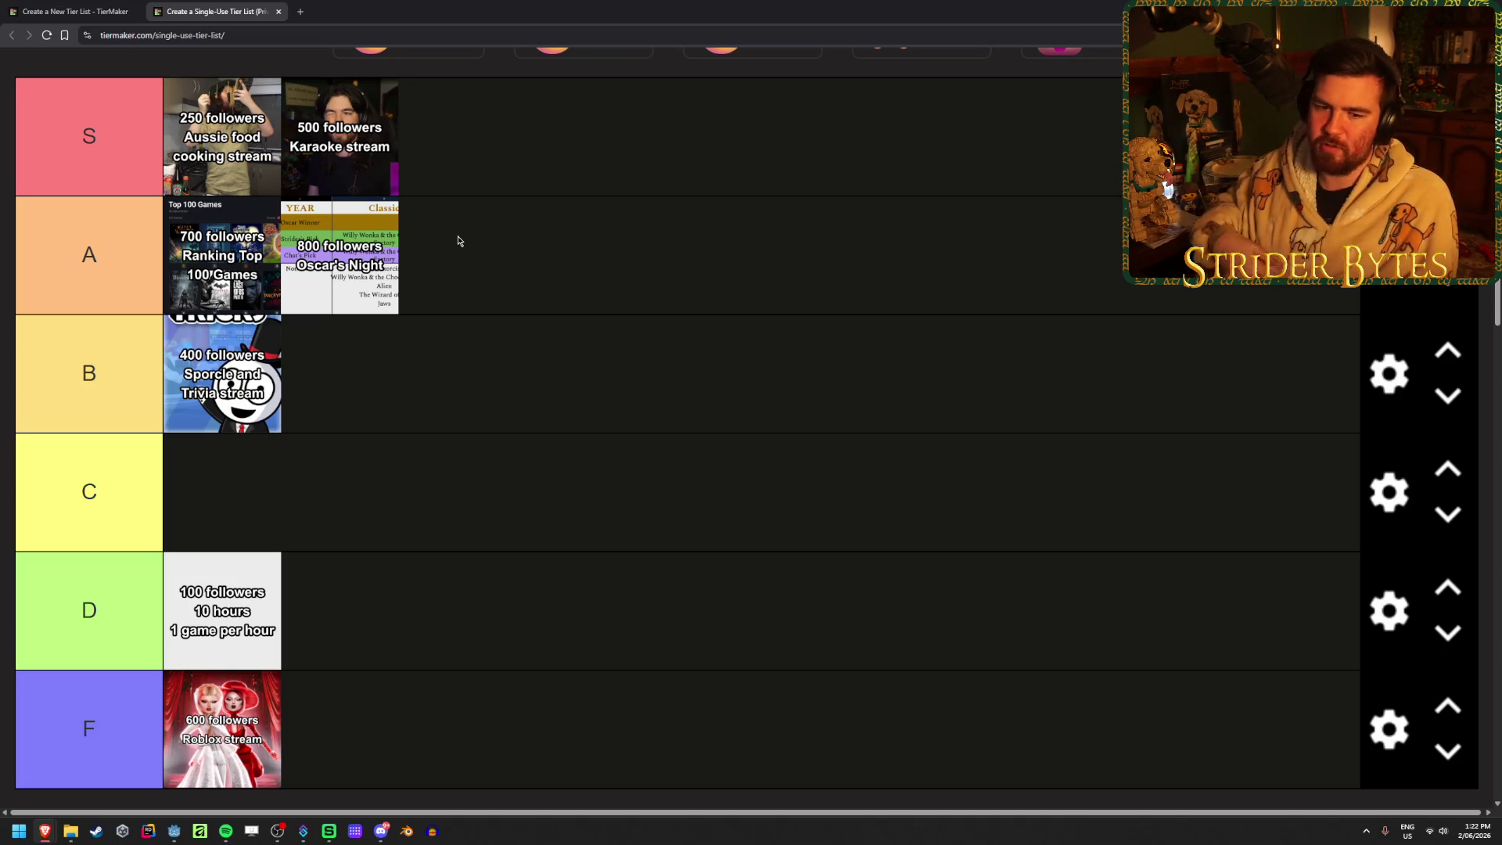
scroll(477, 272, "down", 2)
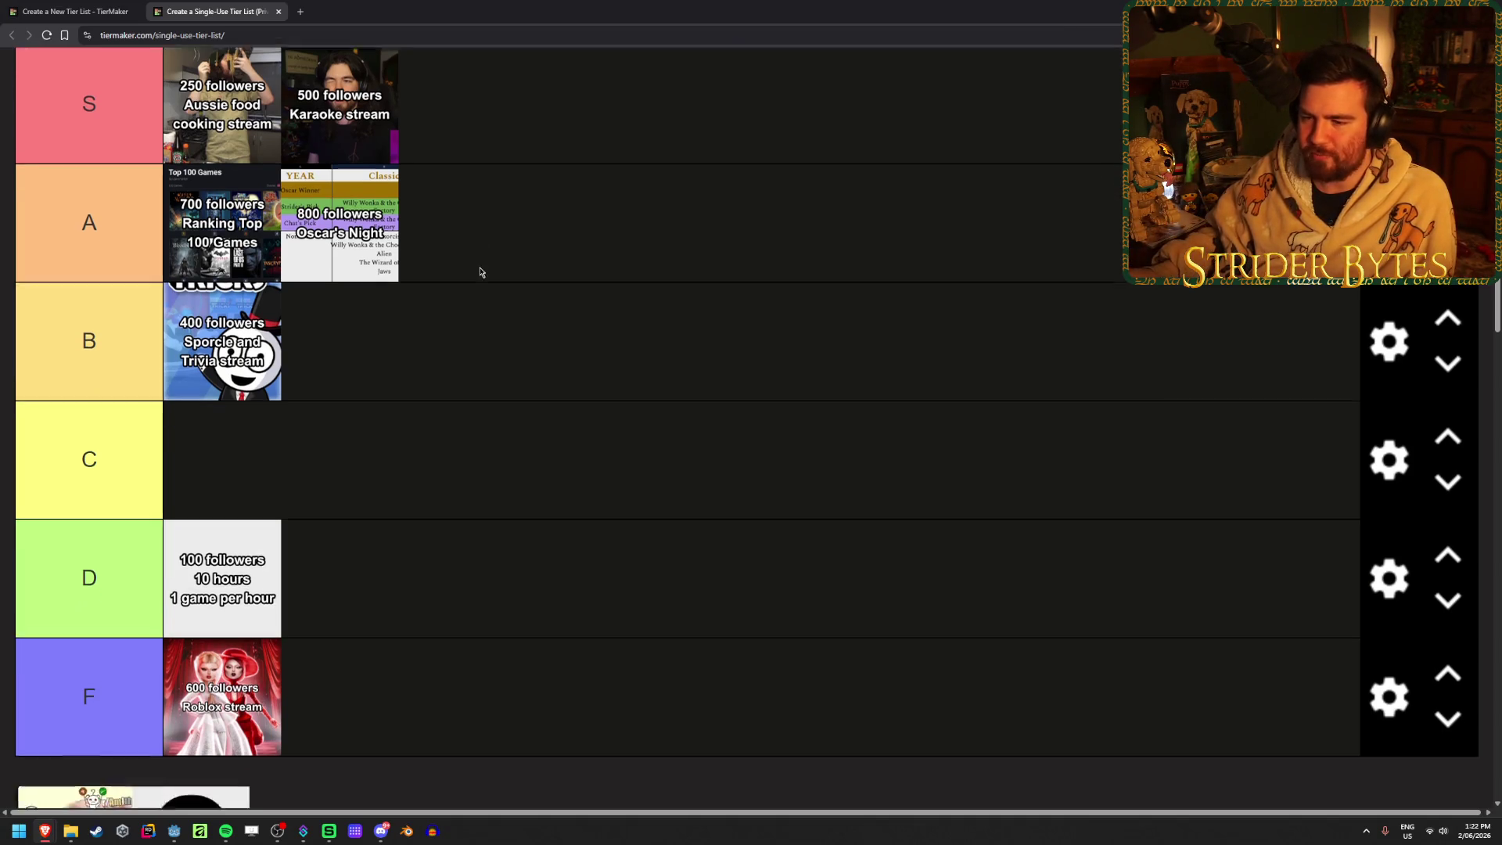
mouse_move(55, 736)
left_mouse_down()
mouse_move(568, 429)
mouse_move(463, 385)
mouse_move(542, 308)
mouse_move(553, 405)
mouse_move(602, 311)
mouse_move(602, 422)
mouse_move(605, 305)
left_mouse_up()
scroll(568, 429, "up", 3)
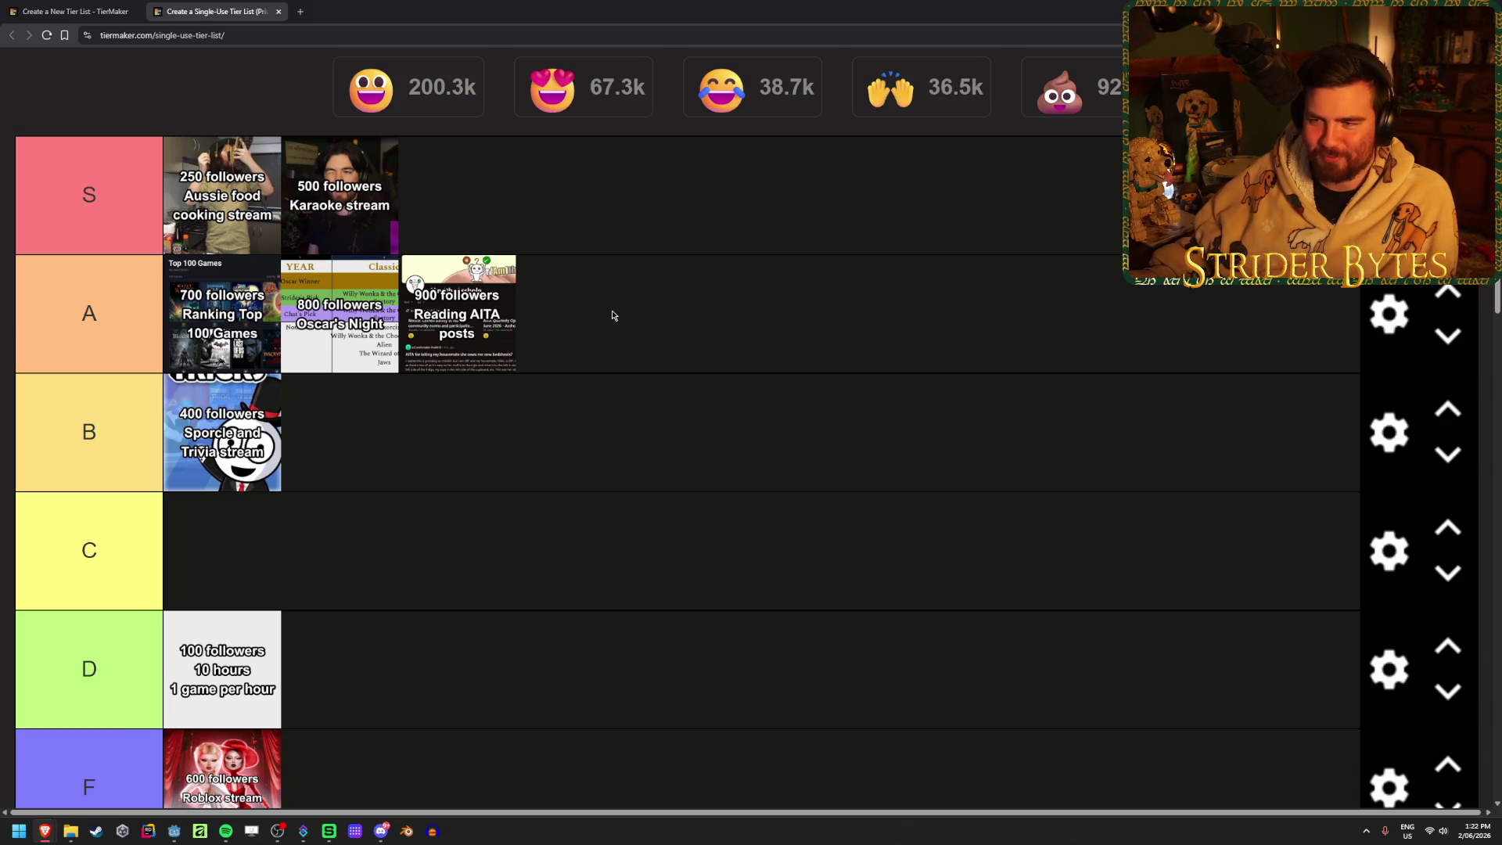
scroll(707, 433, "down", 3)
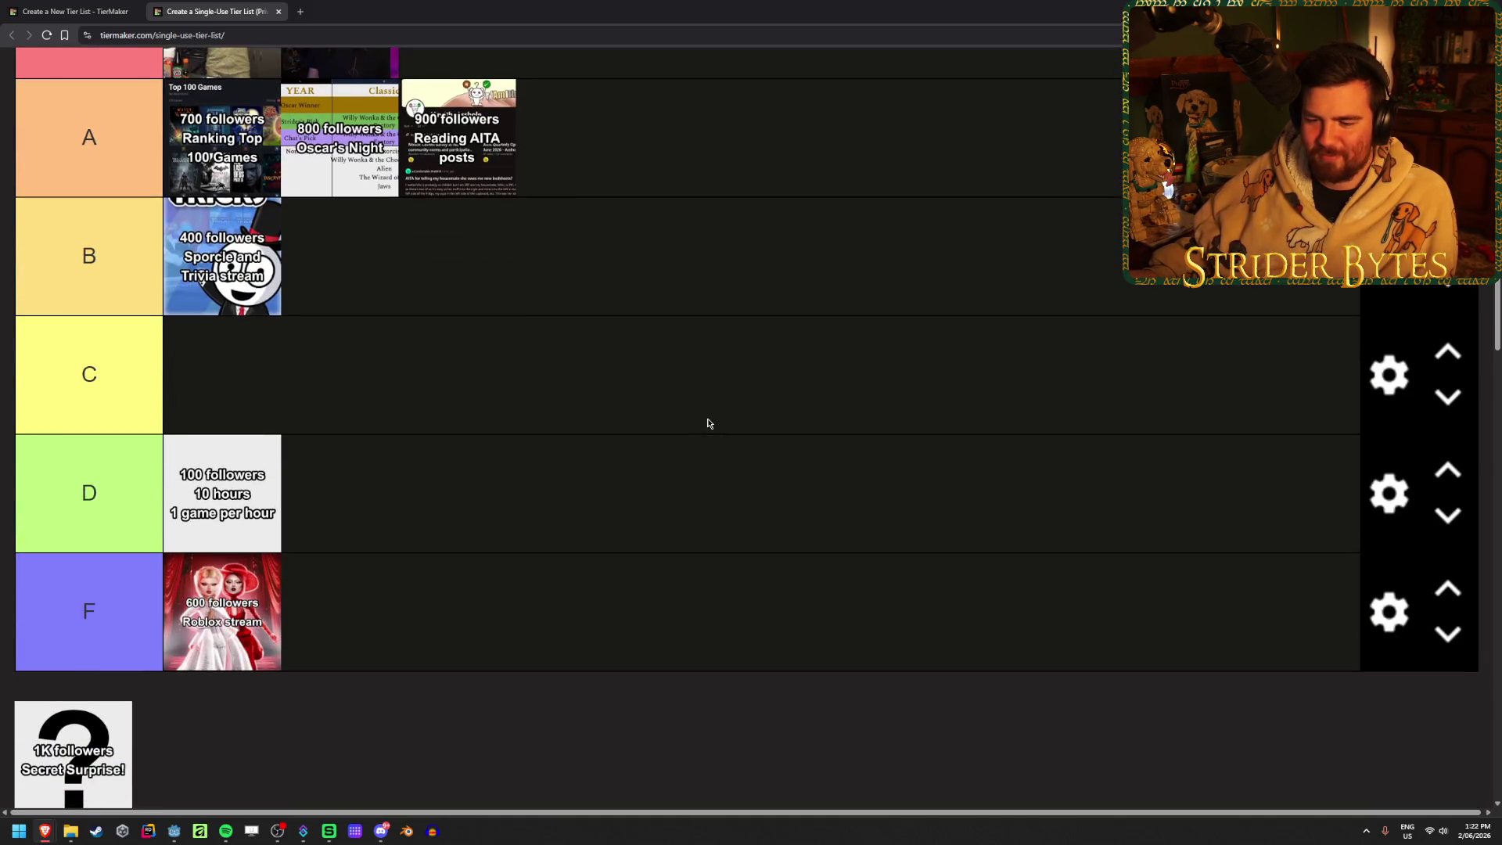
mouse_move(89, 708)
left_mouse_down()
mouse_move(658, 660)
mouse_move(654, 262)
left_mouse_up()
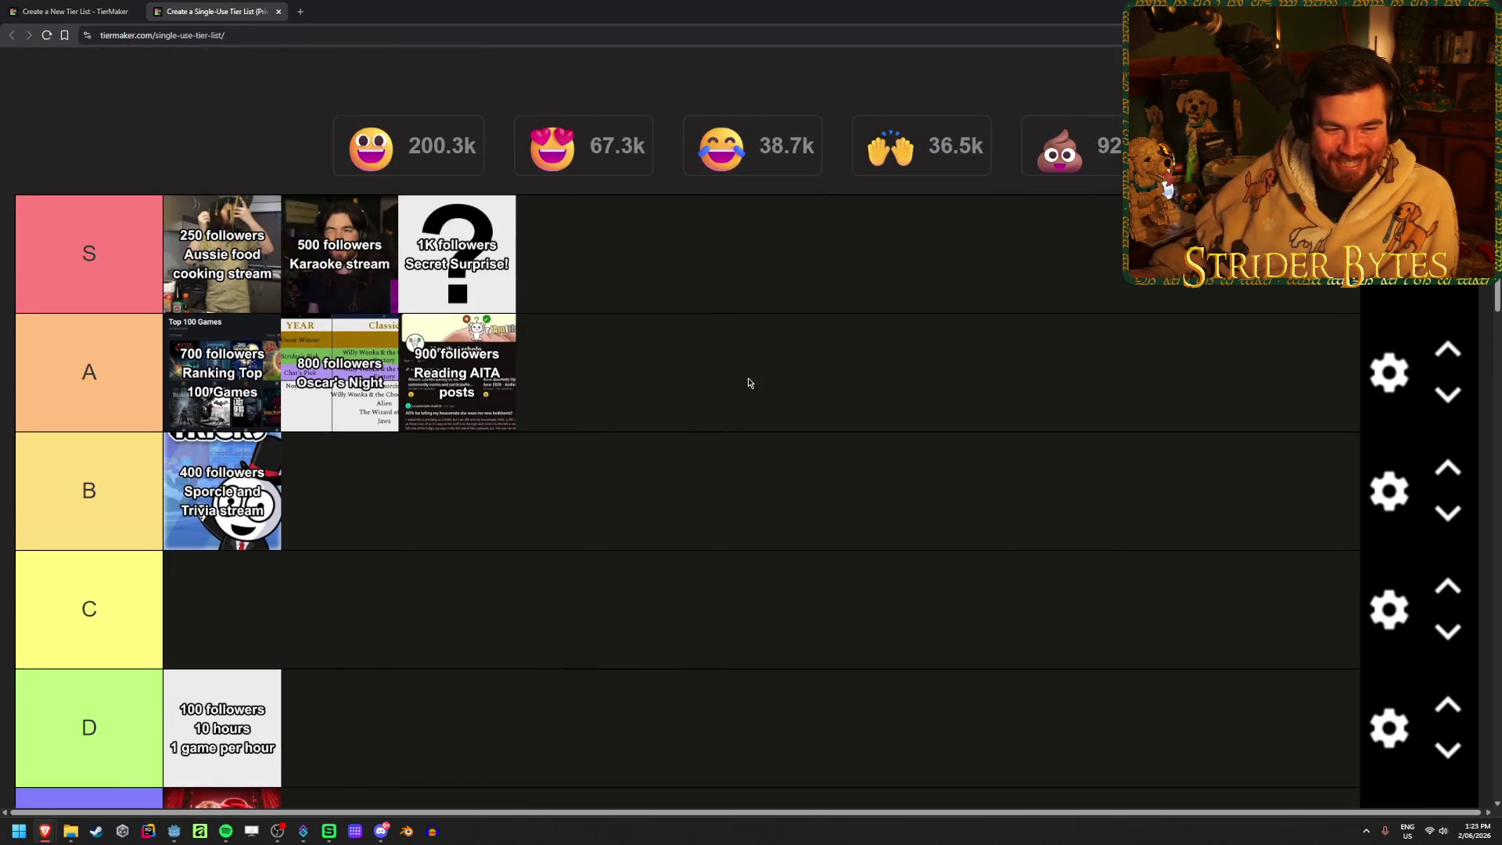
scroll(748, 382, "down", 2)
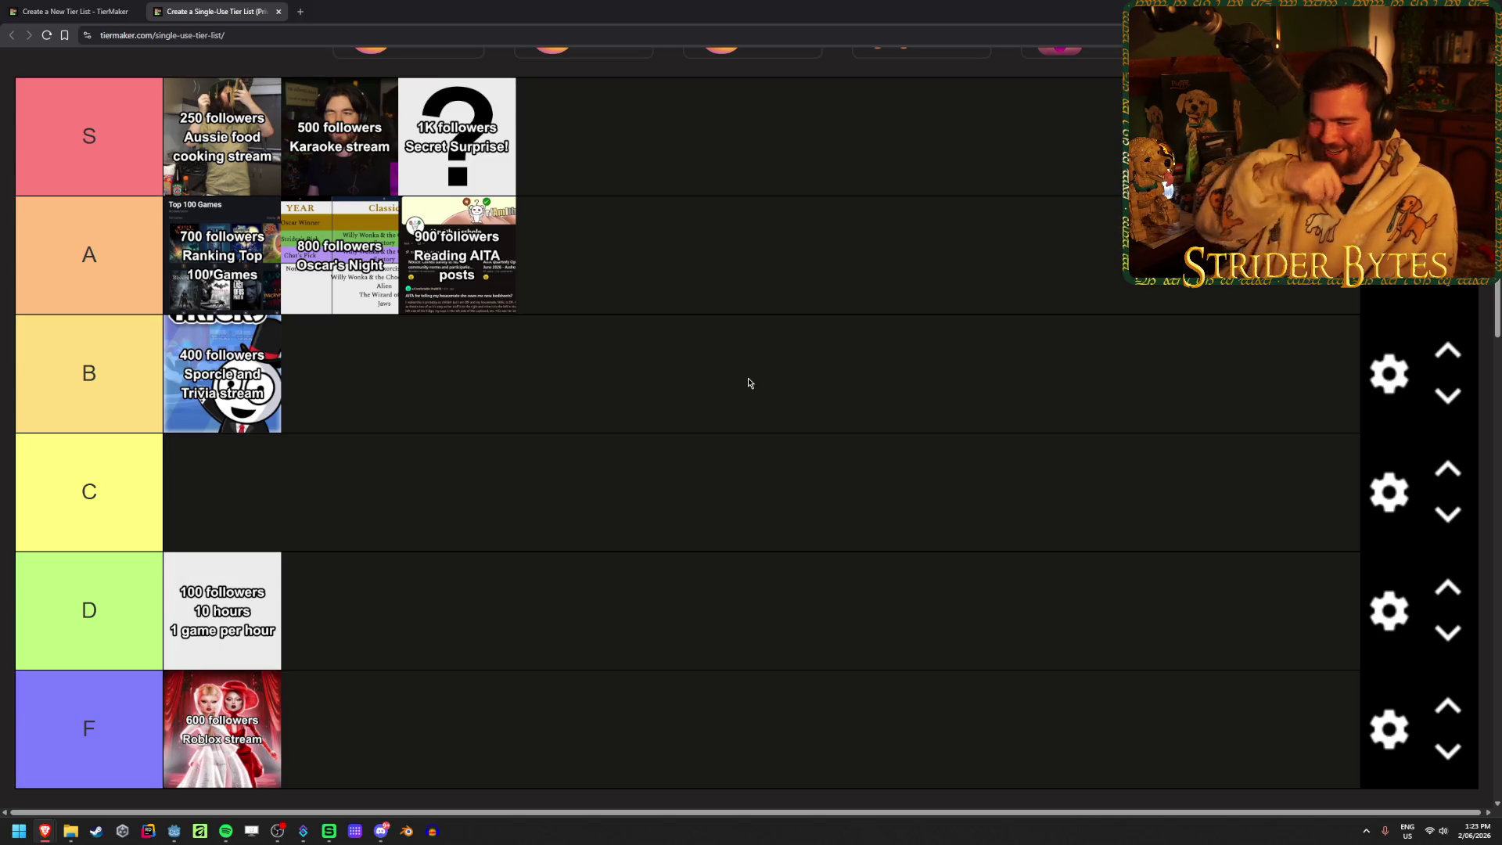
scroll(654, 392, "up", 1)
scroll(621, 369, "down", 1)
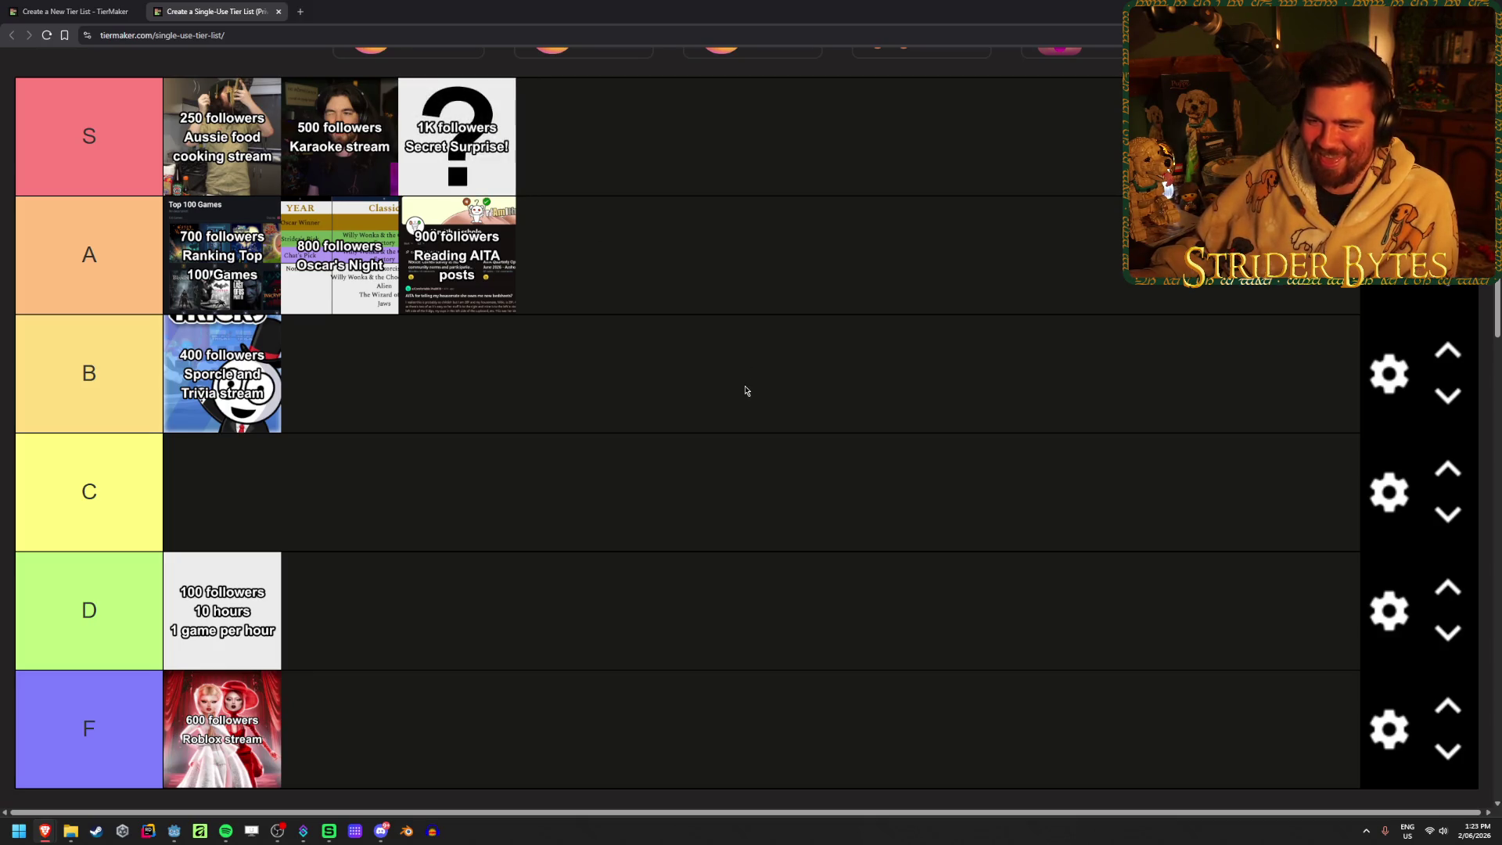
scroll(665, 376, "up", 1)
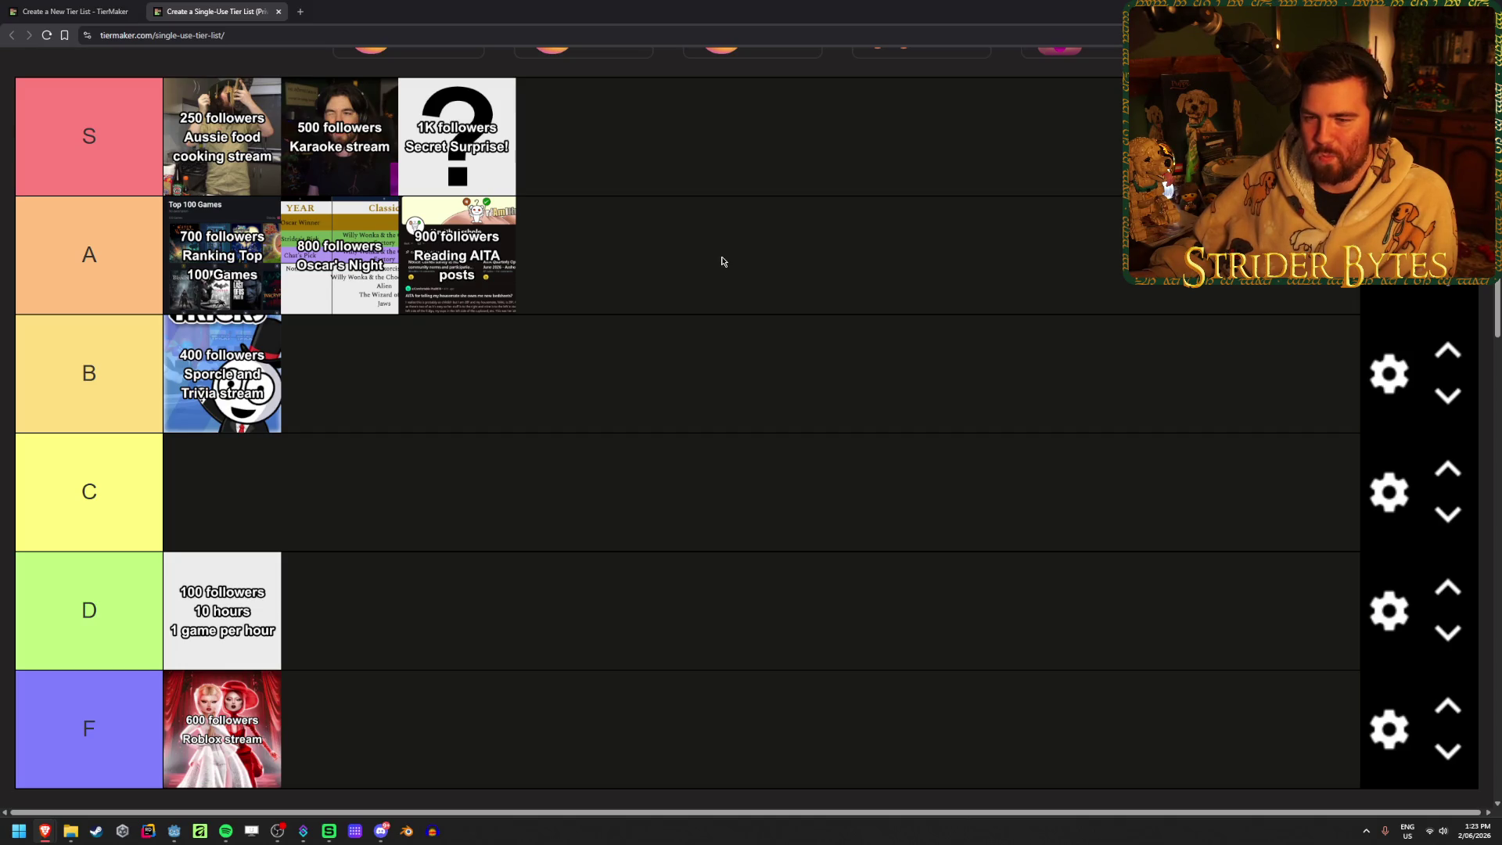
scroll(723, 261, "up", 2)
scroll(722, 262, "down", 2)
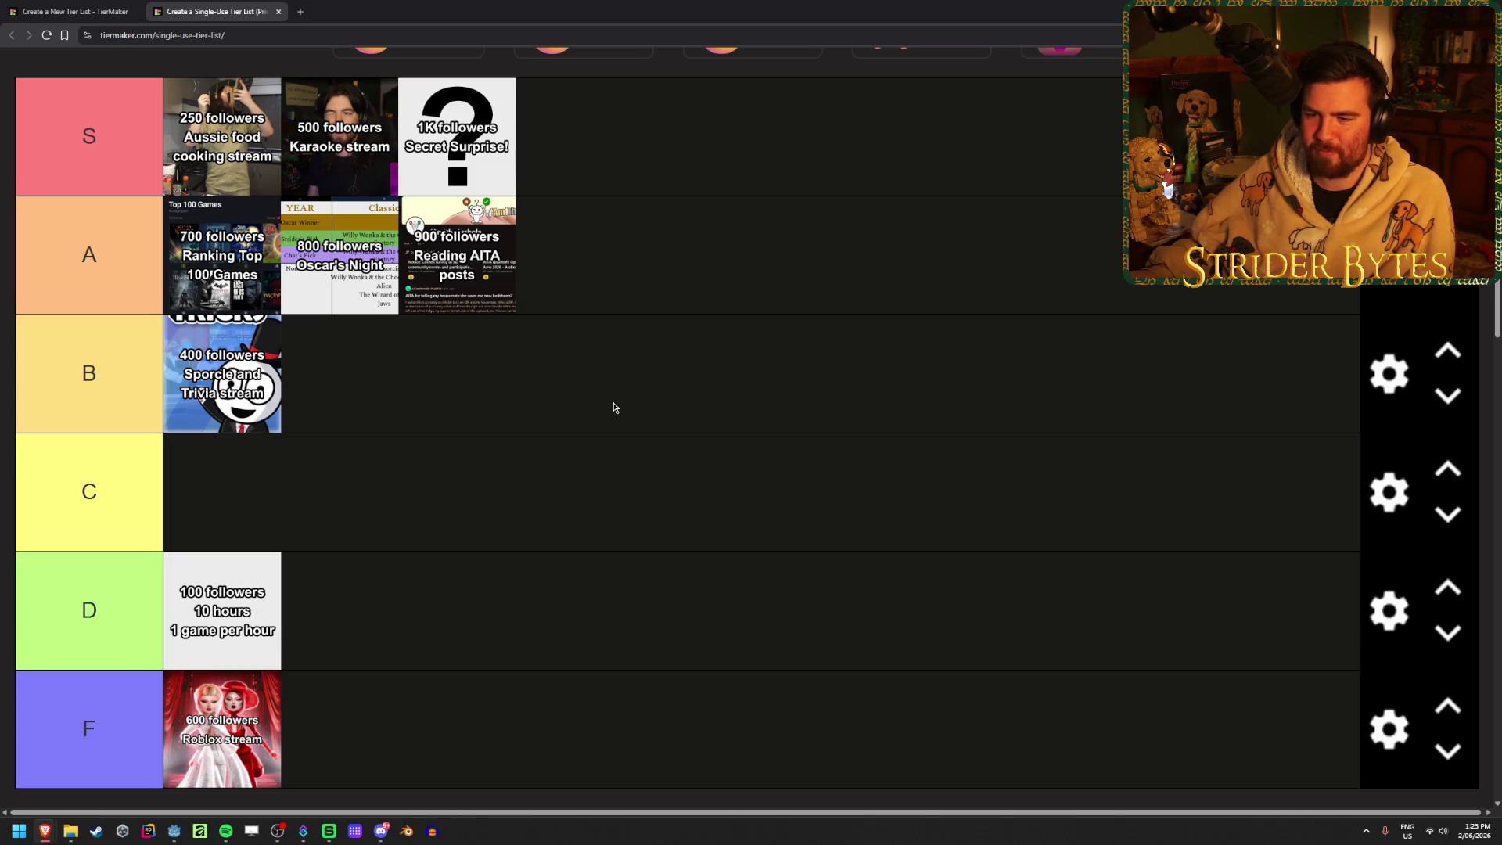
scroll(614, 399, "up", 2)
scroll(614, 399, "down", 2)
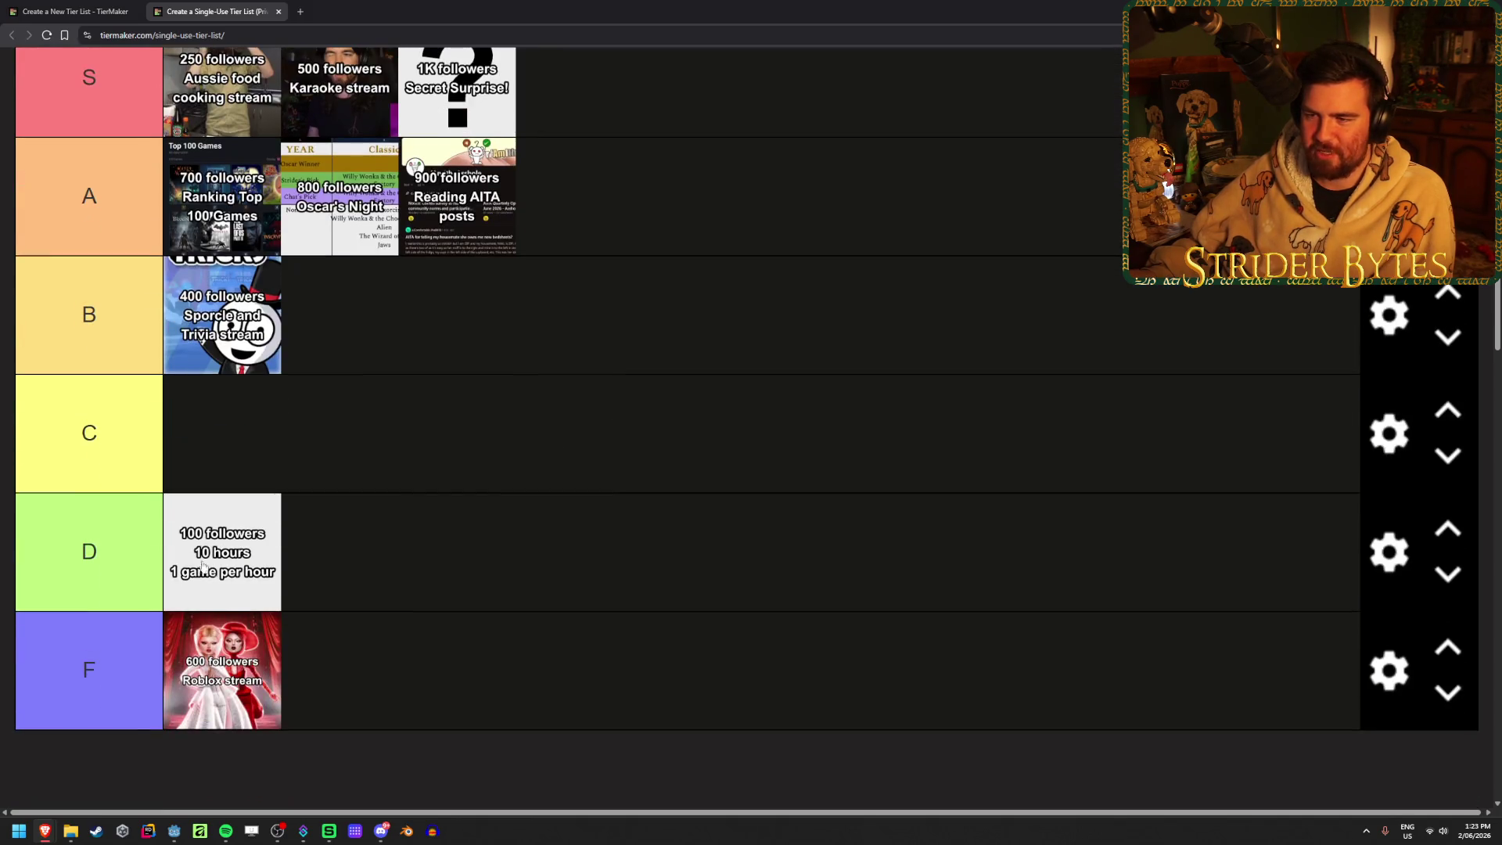
scroll(668, 463, "up", 2)
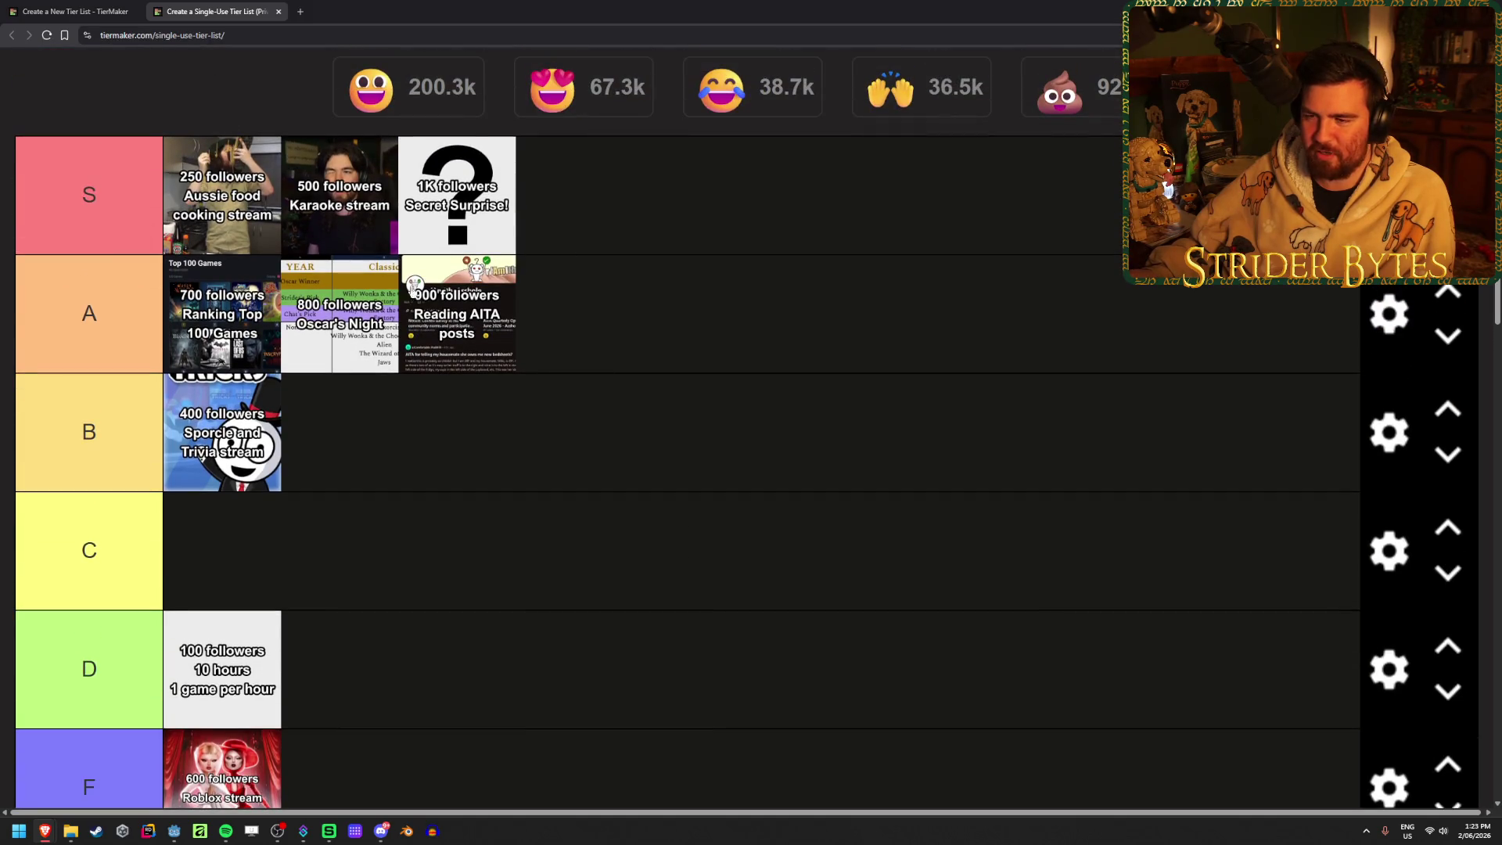
scroll(830, 239, "down", 1)
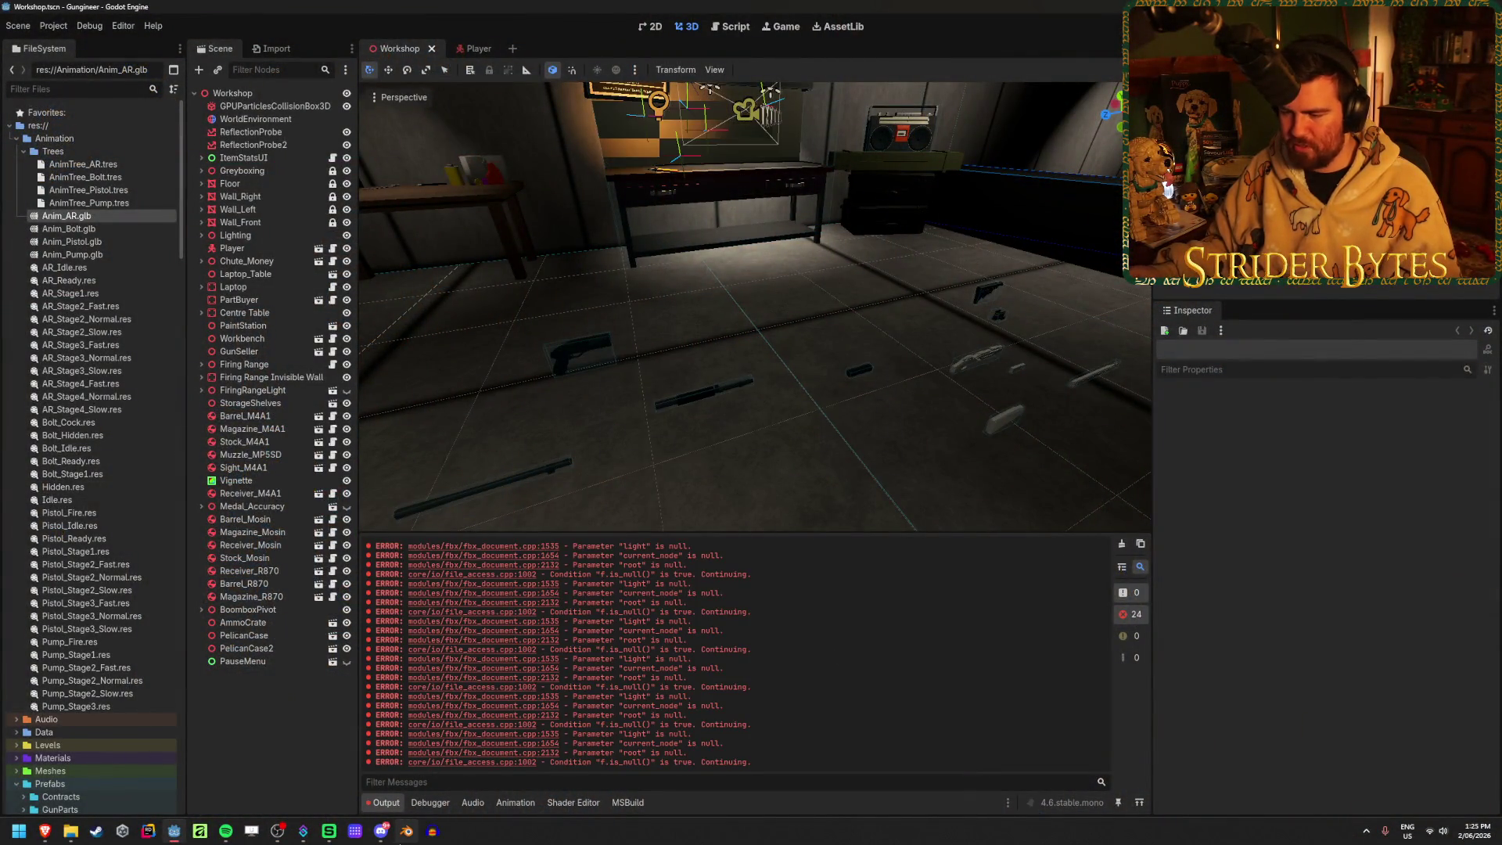
Visit the file browser, return to Godot so the AR model reimports, then switch to Blender
left_click(70, 831)
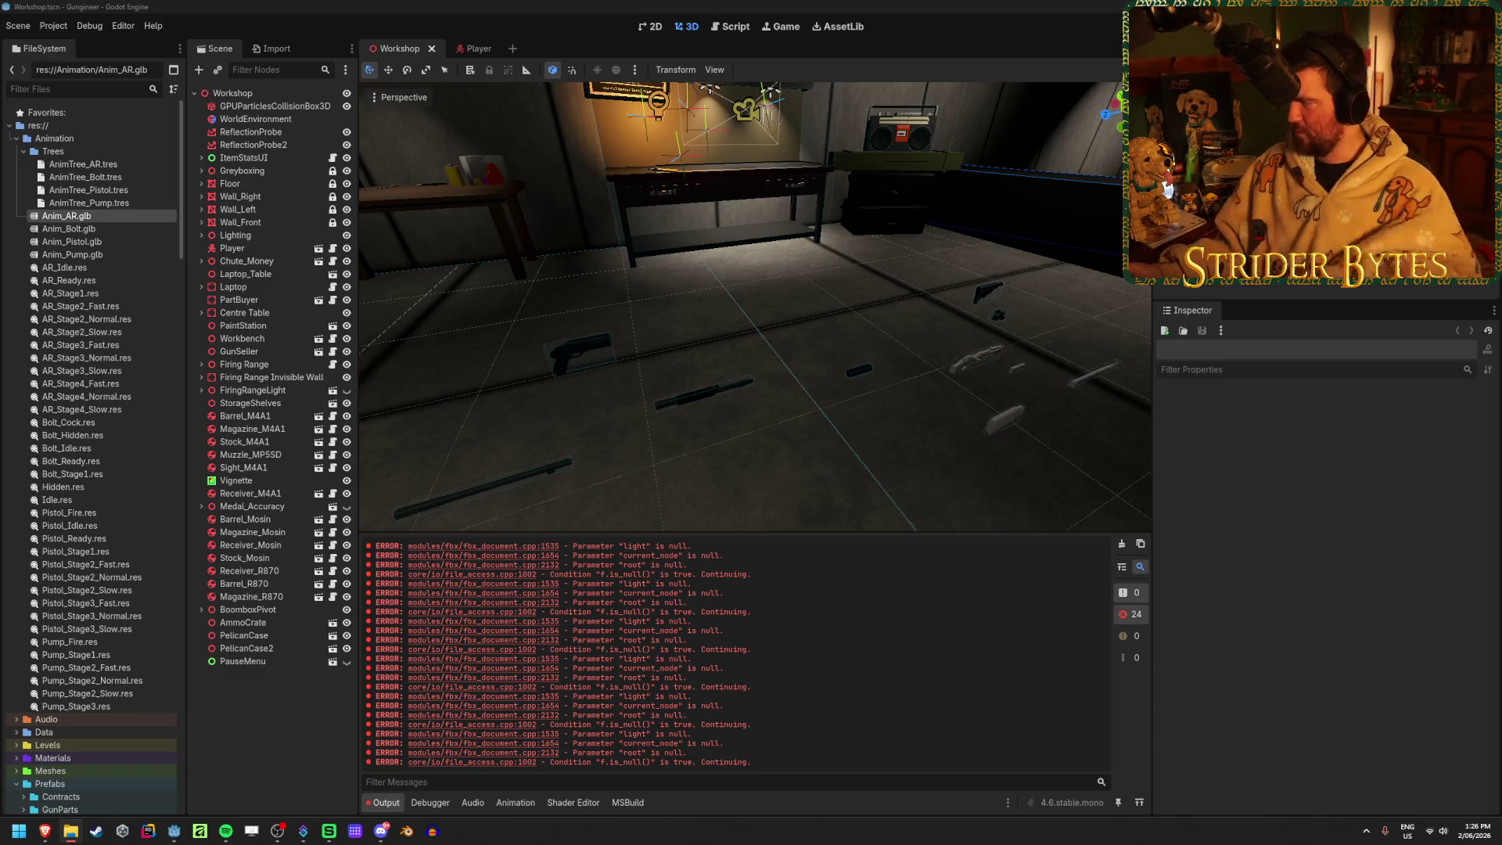
left_click(1334, 591)
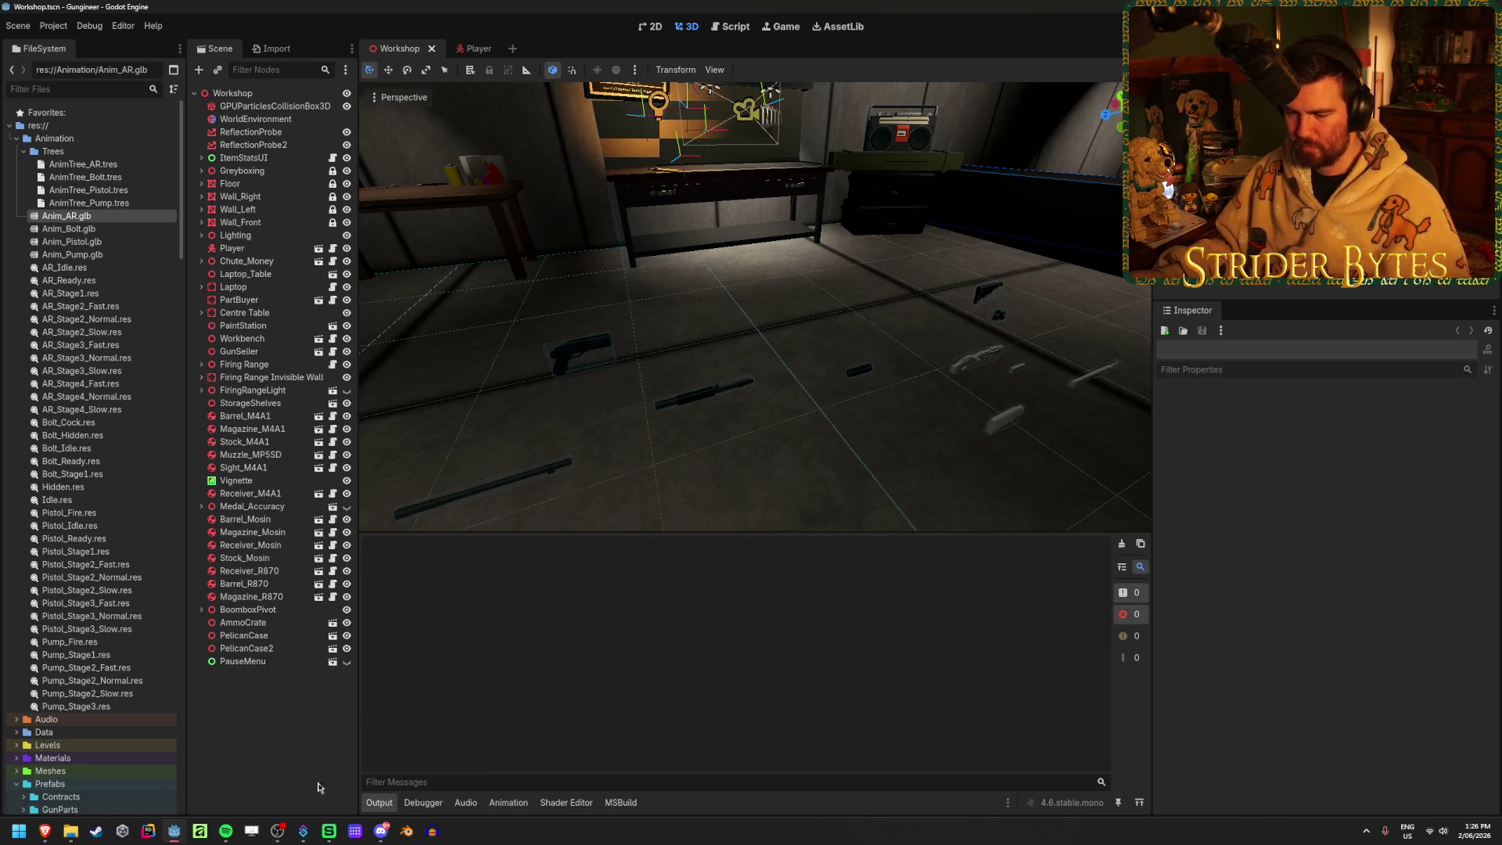
left_click(432, 831)
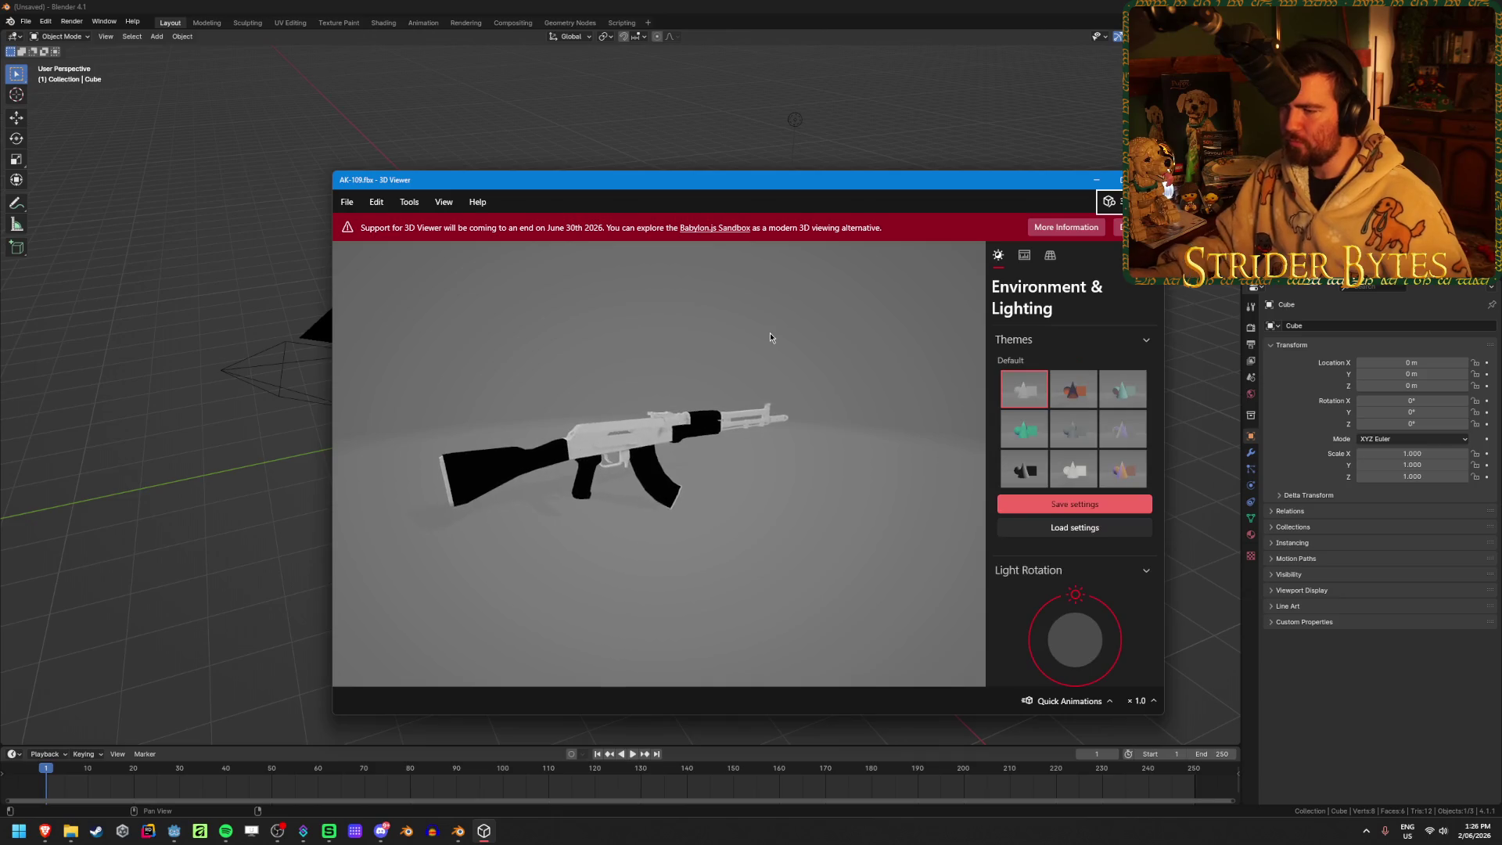
Rotate and inspect the AK and AKS-74U models in 3D Viewer, close them, and return to Godot
mouse_move(770, 338)
left_mouse_down()
mouse_move(712, 390)
mouse_move(554, 378)
mouse_move(800, 384)
mouse_move(692, 394)
left_mouse_up()
key("alt+F4")
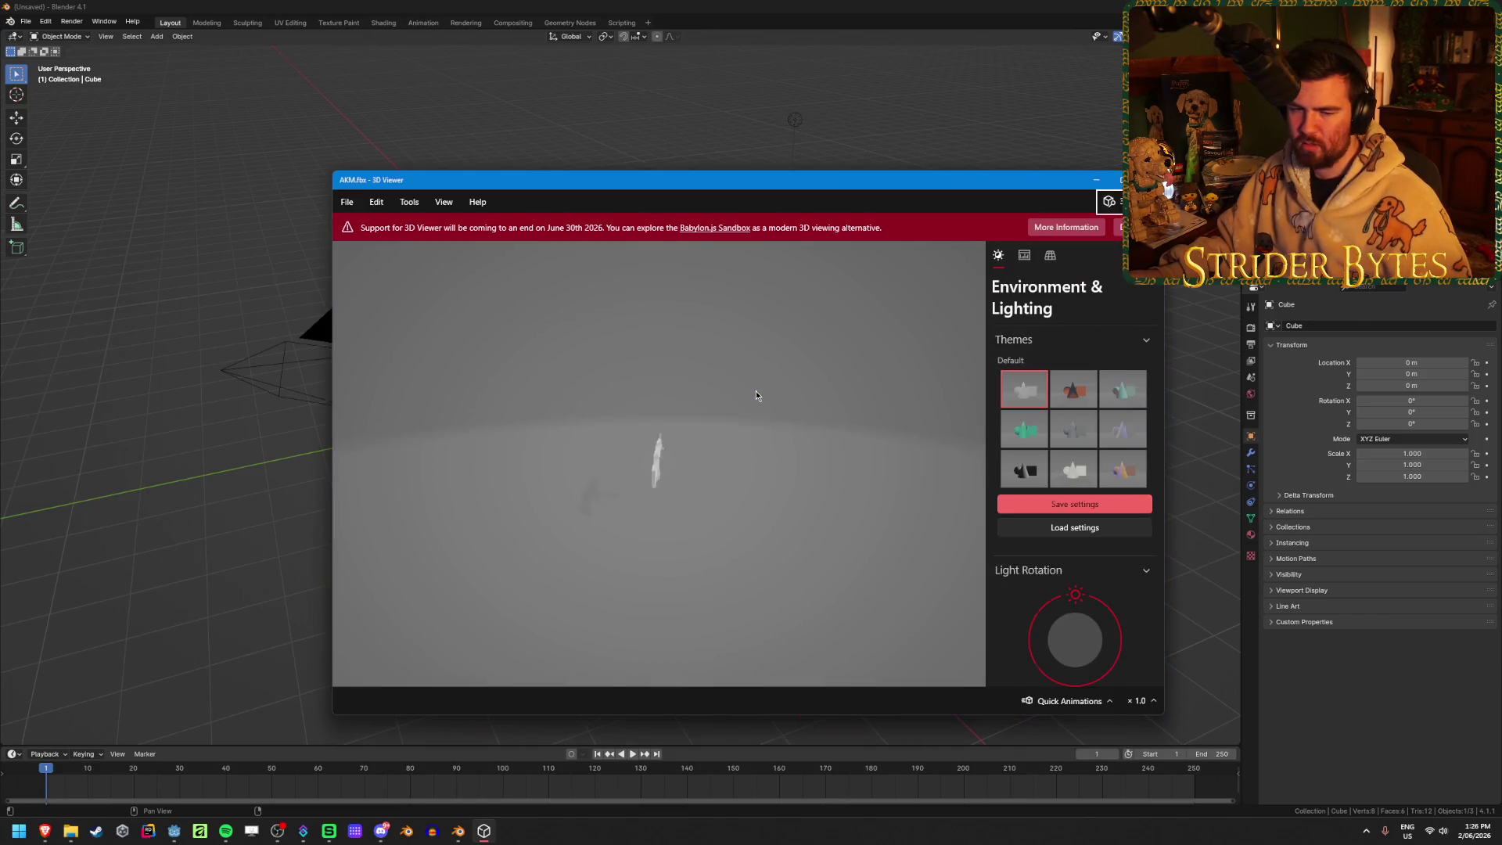
mouse_move(702, 448)
left_mouse_down()
mouse_move(617, 407)
mouse_move(714, 446)
left_mouse_up()
left_click(1147, 180)
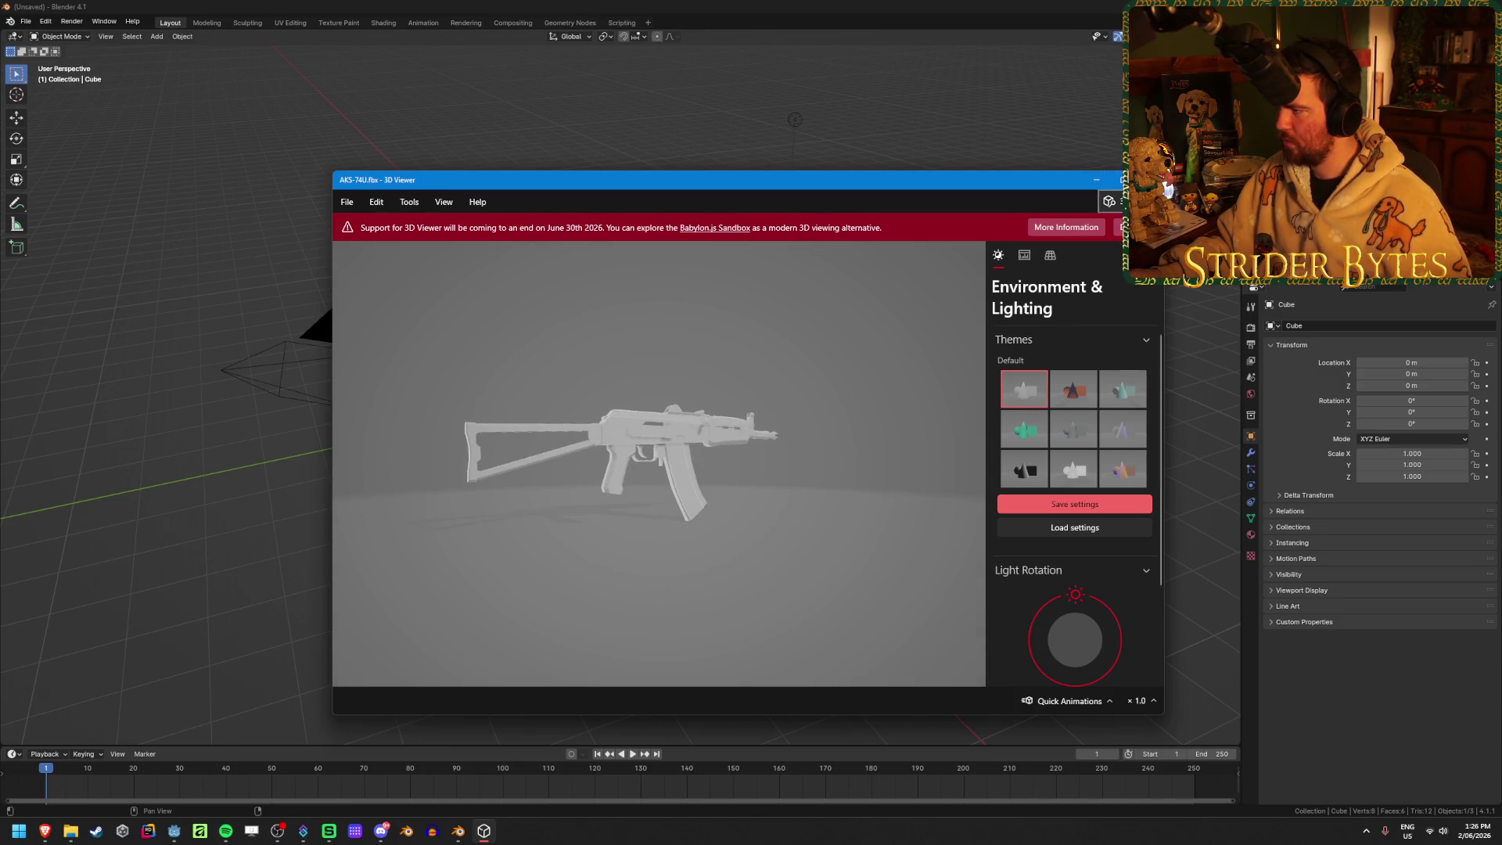
key("alt+F4")
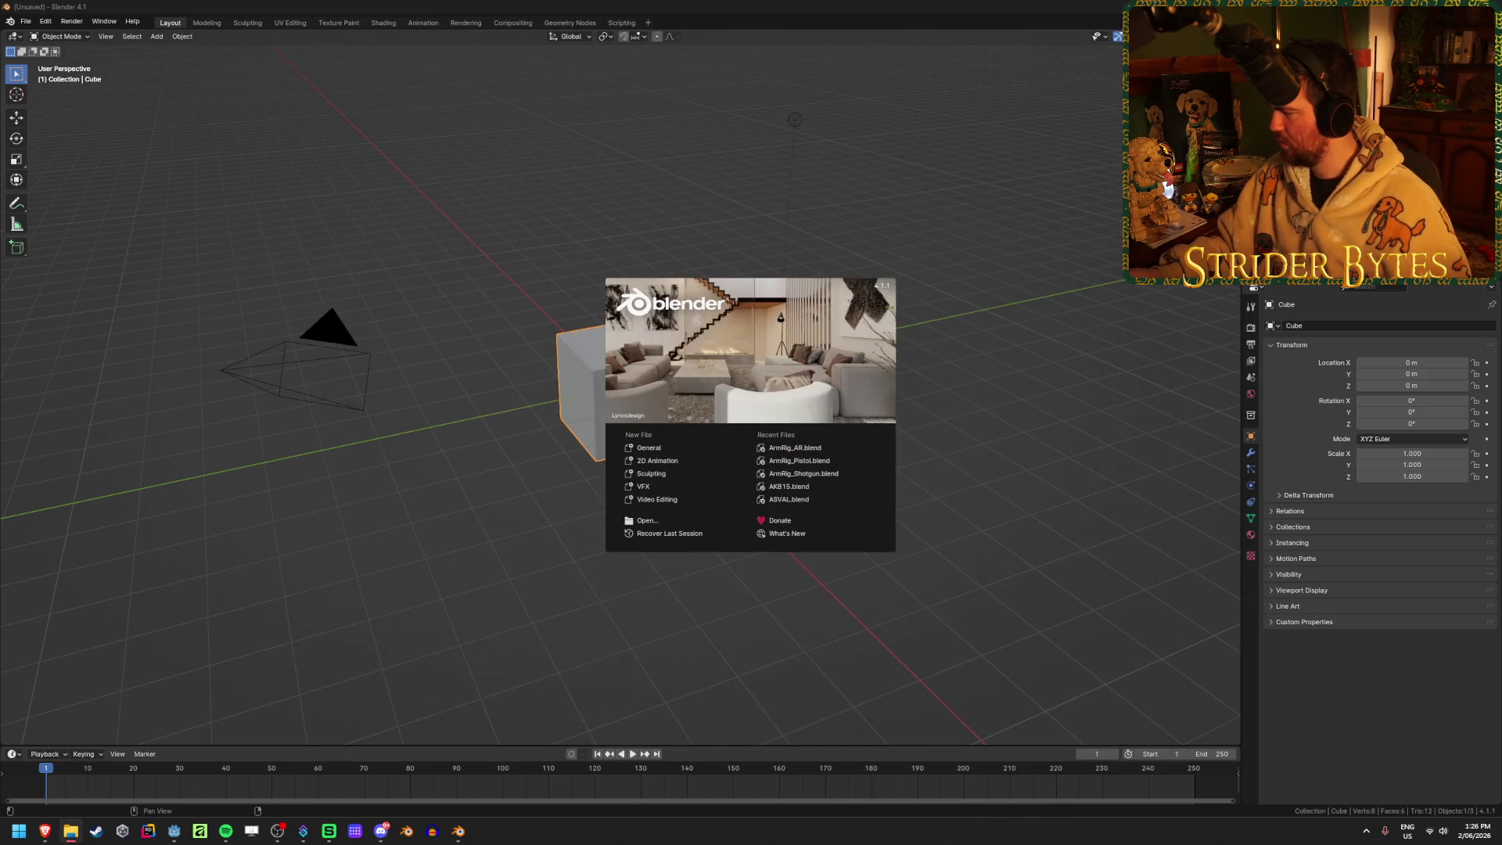
left_click(172, 831)
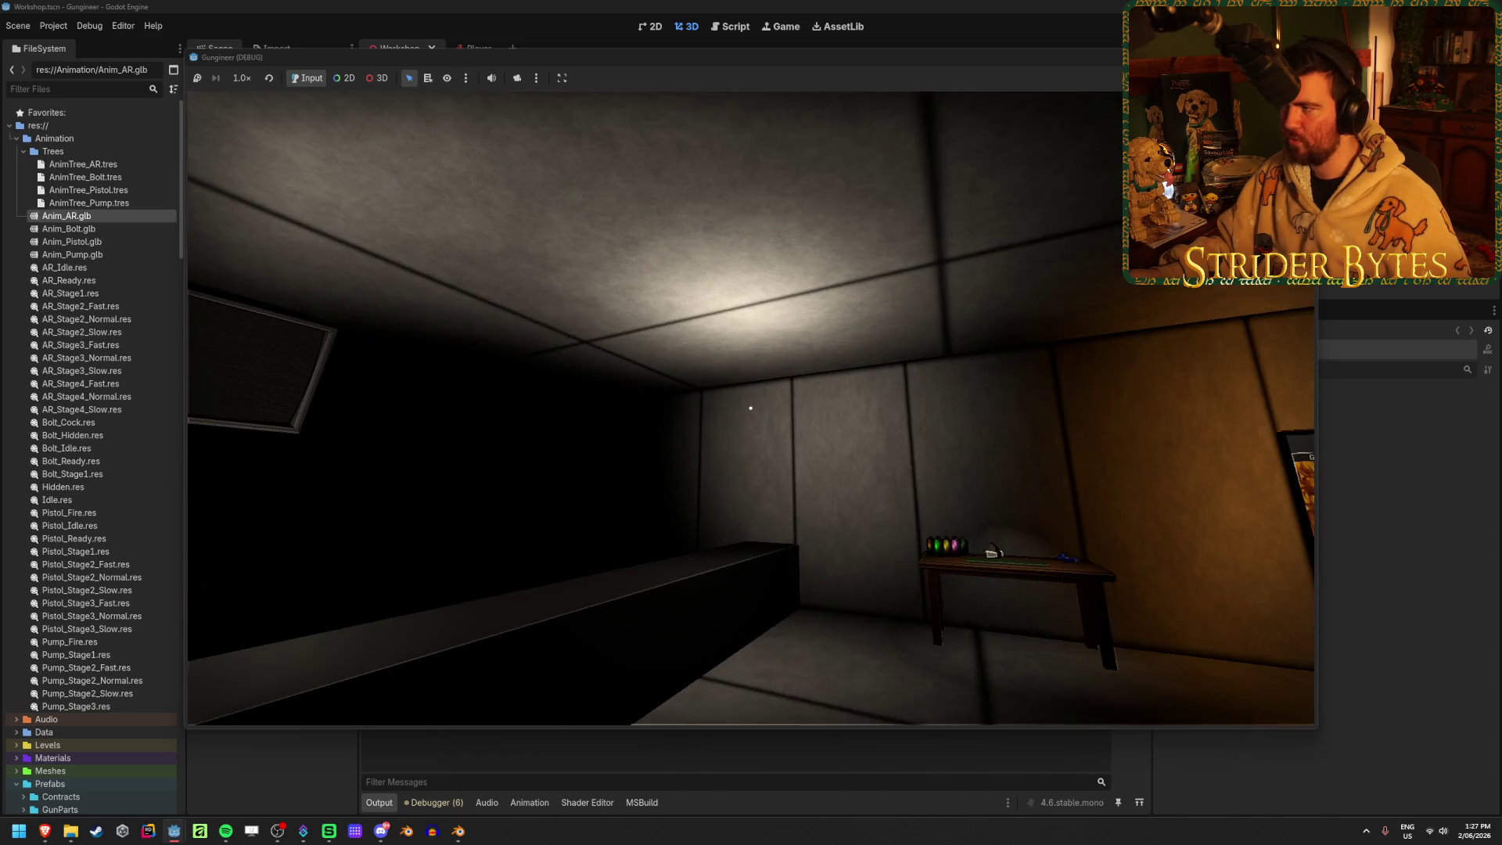
Stop the game, rerun the project with F5 and maximise its window
left_click(777, 32)
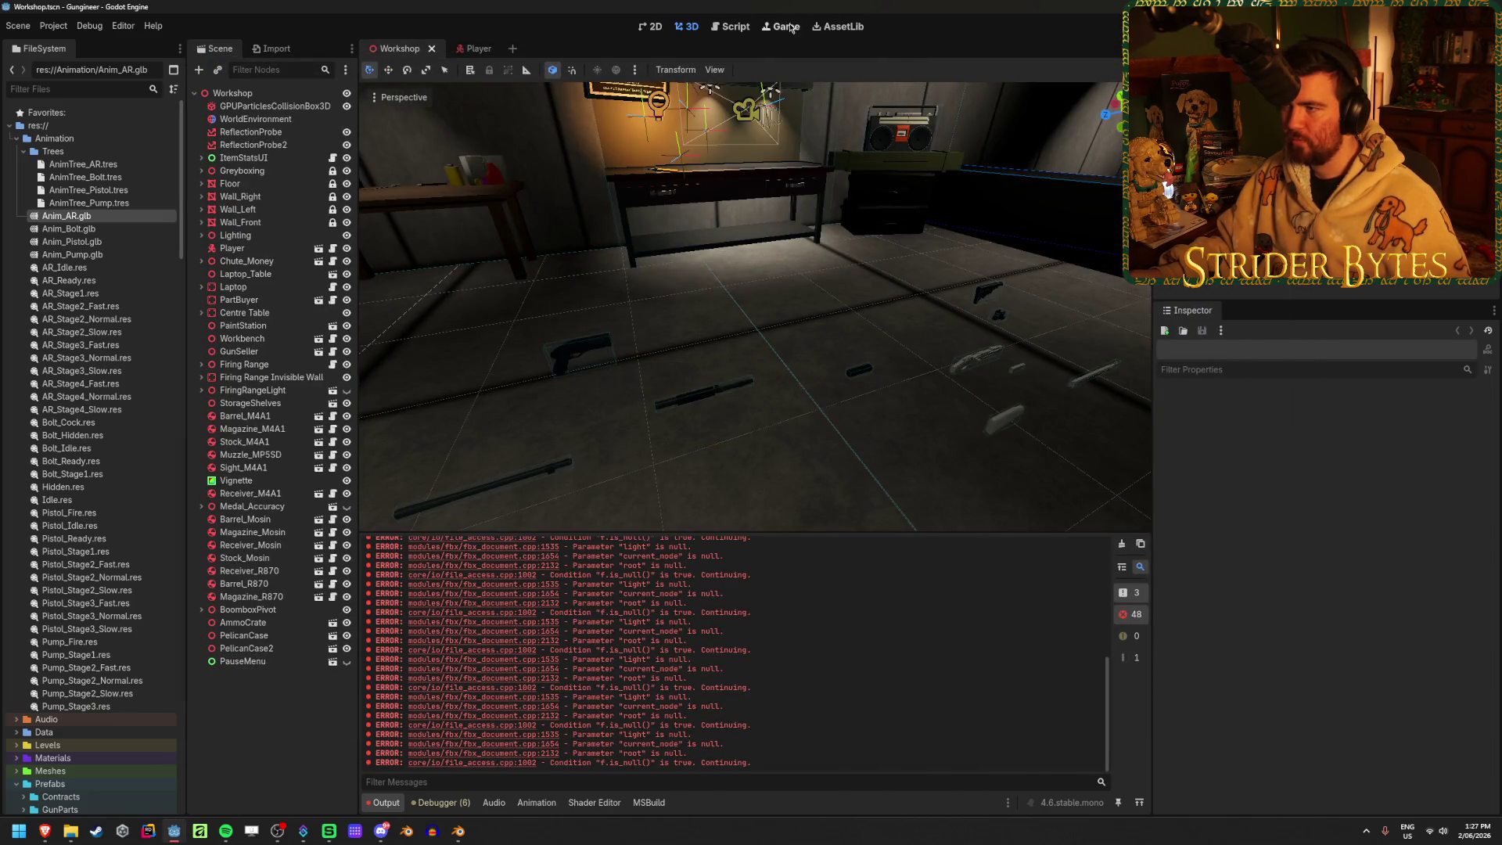
key("F5")
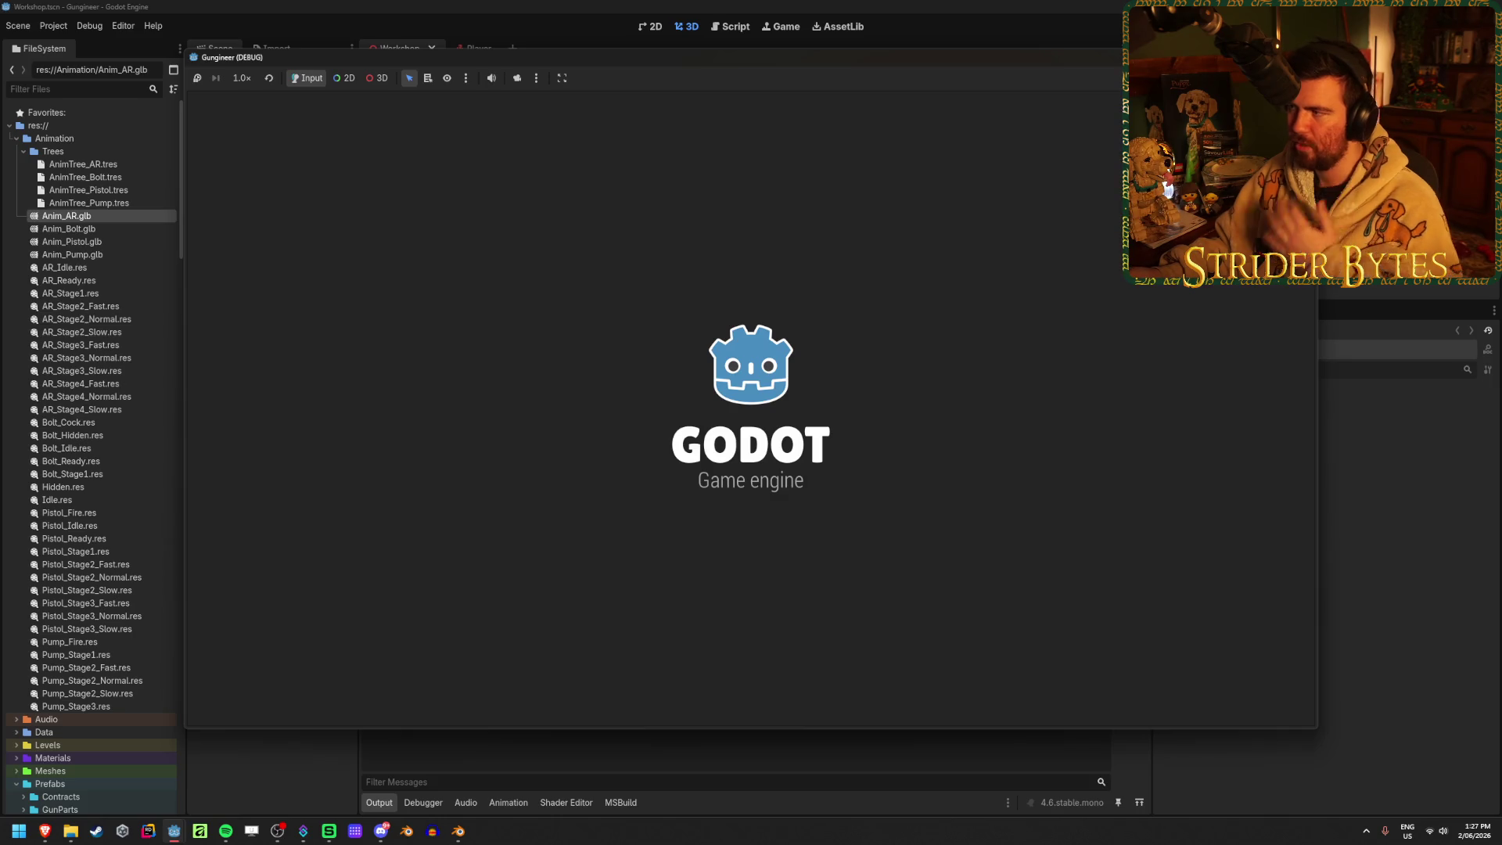
key("super+Up")
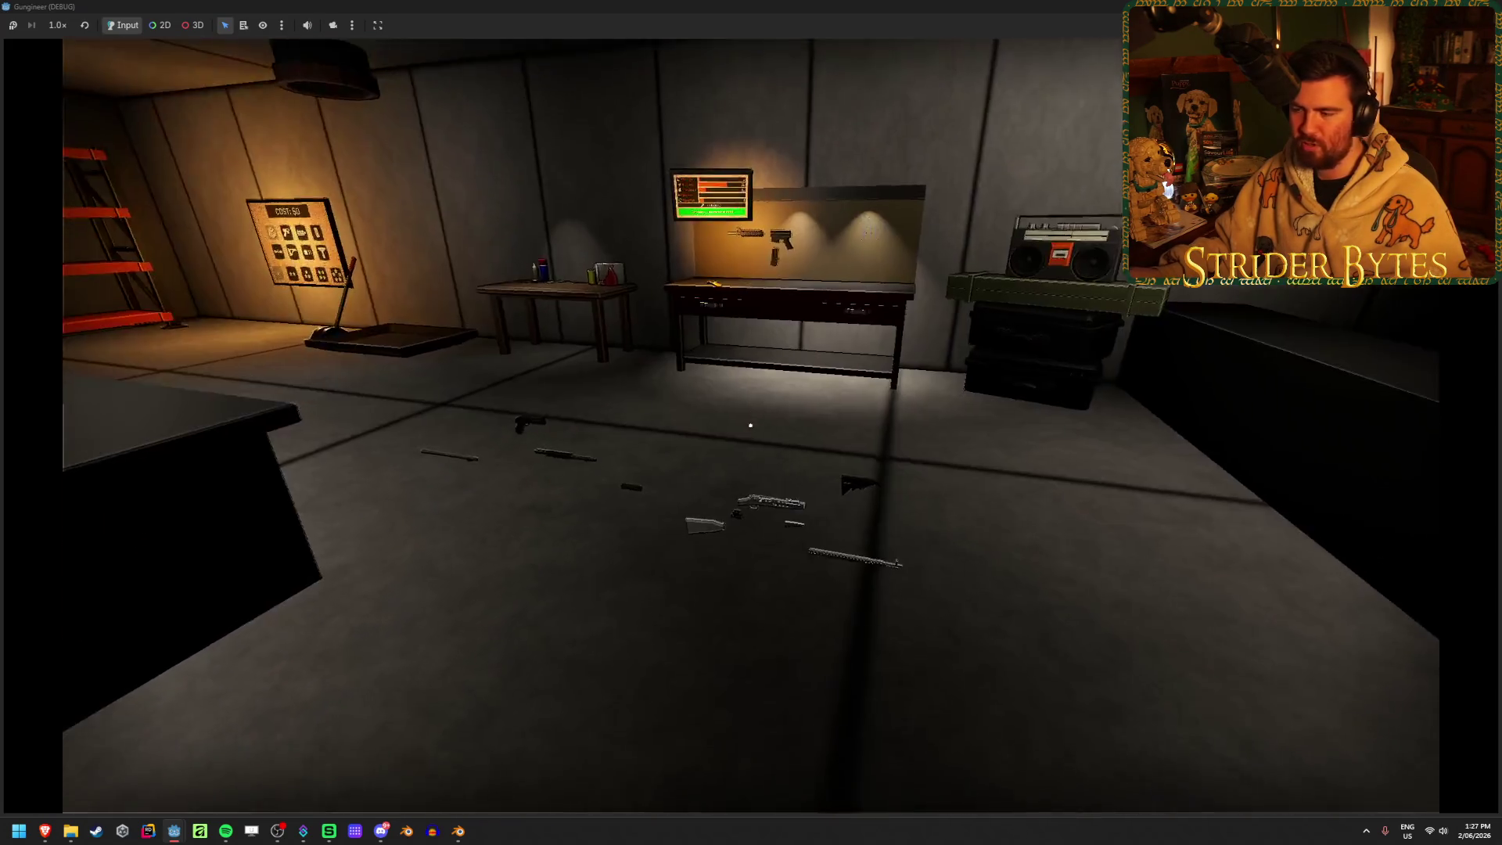
Walk around the workshop past the floor parts and boombox toward the weapon parts
key("w")
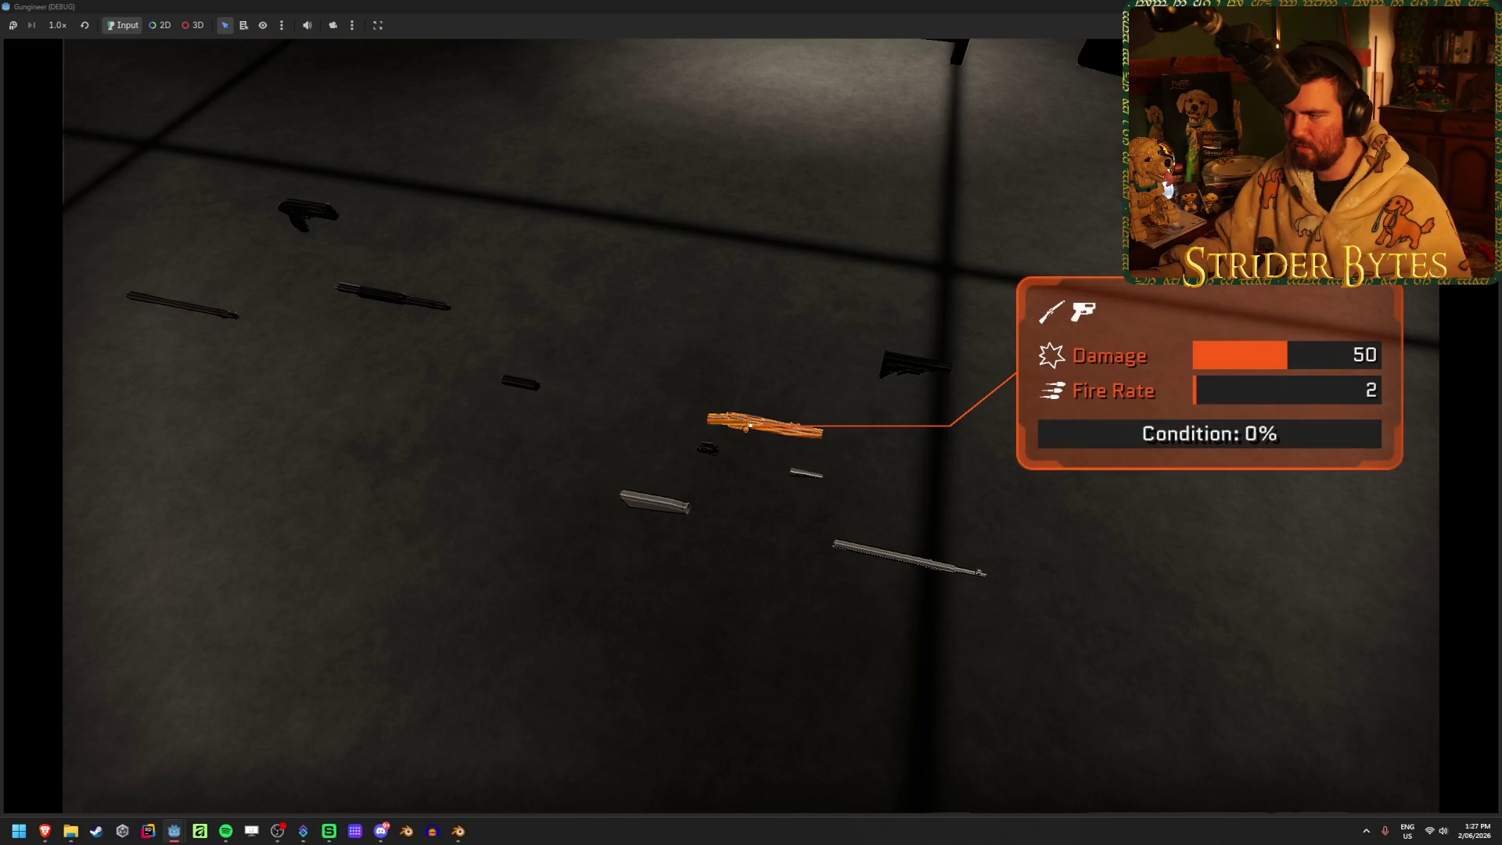
key("s")
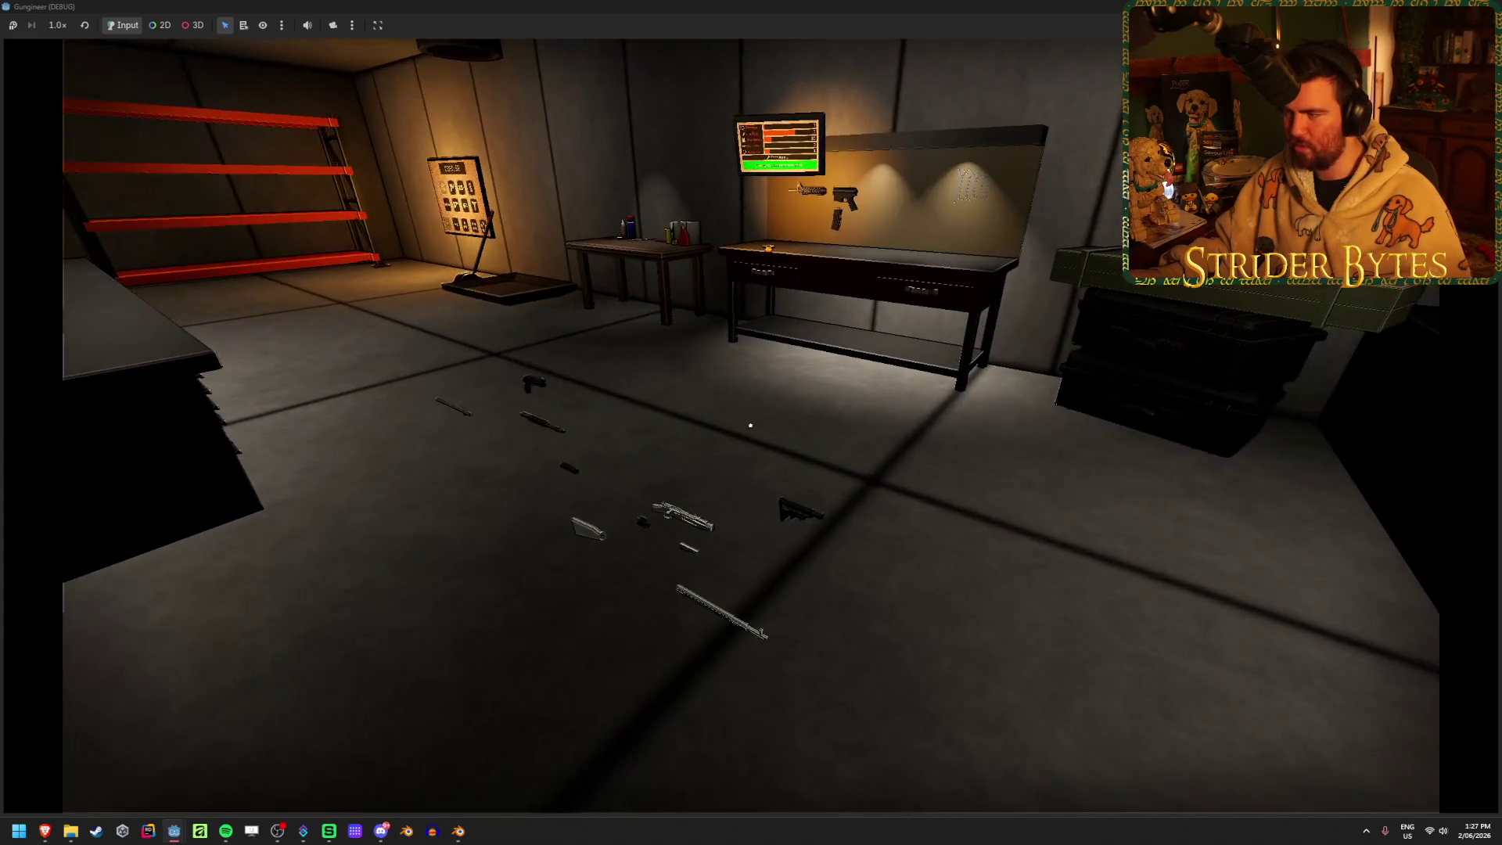
key("w")
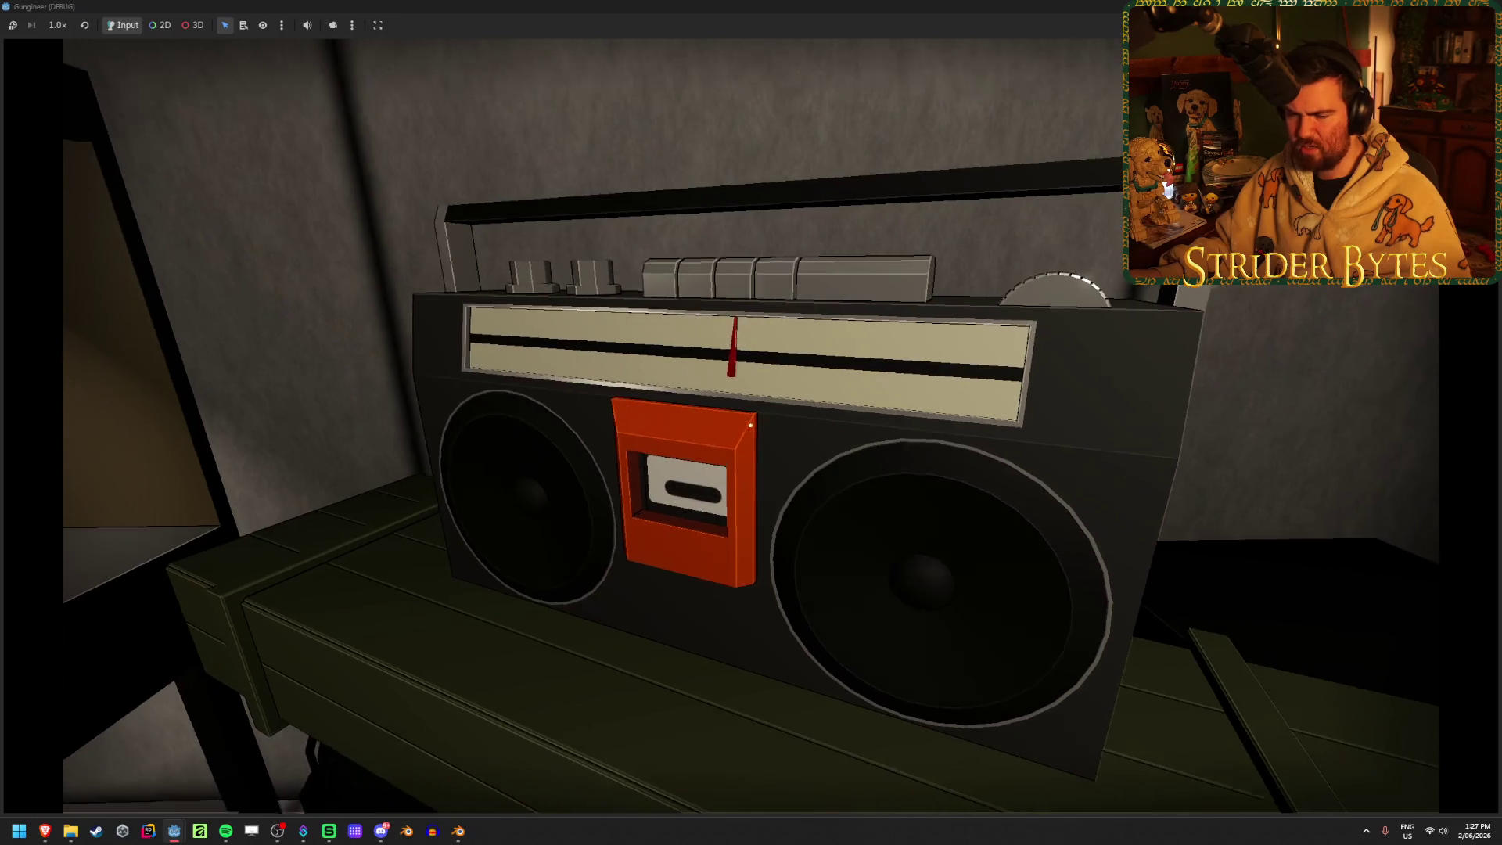
key("a")
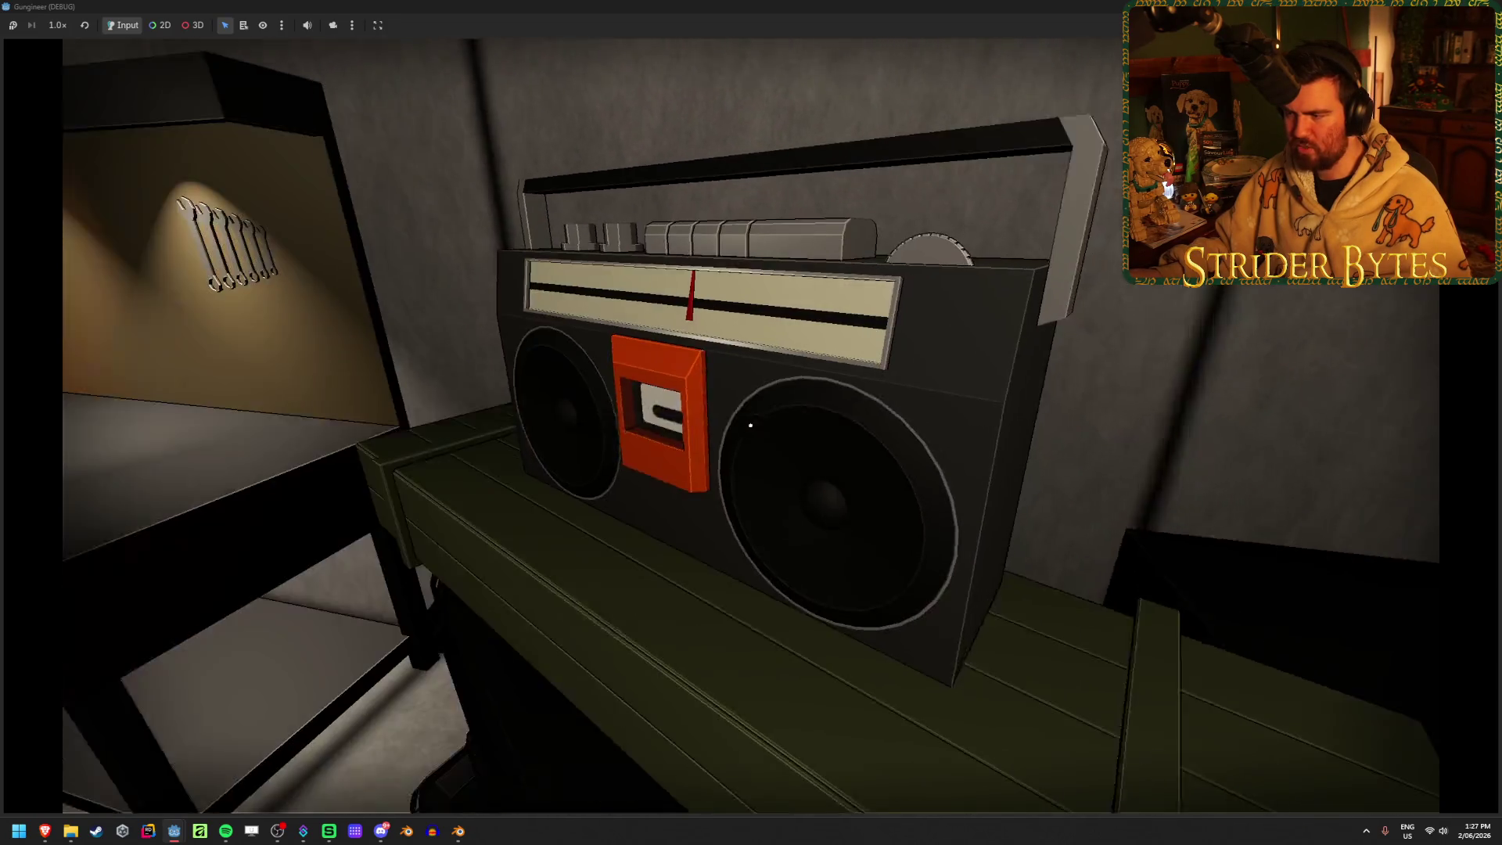
key("s")
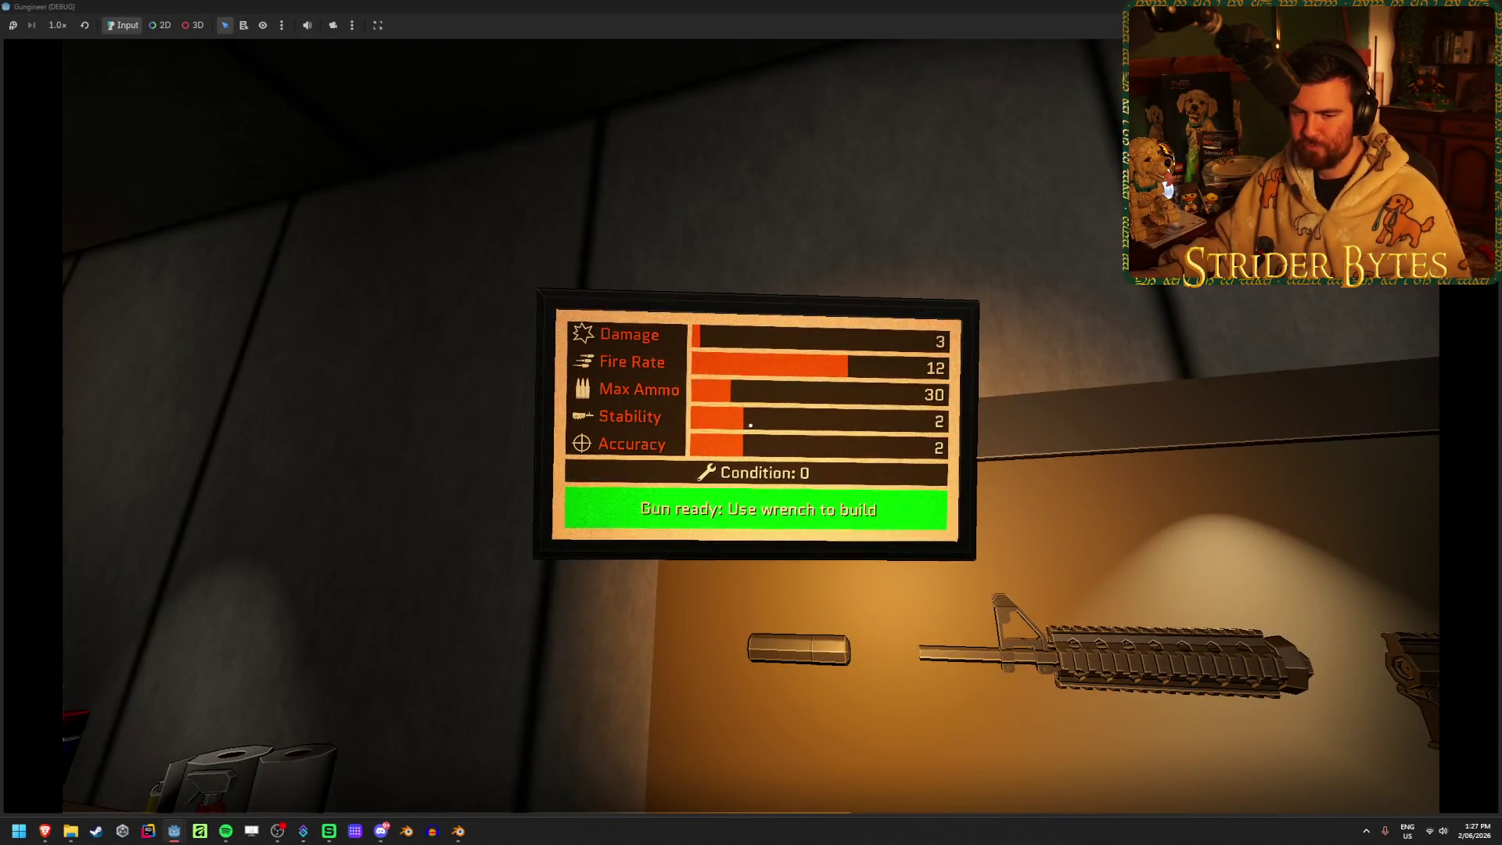
Leave the stats screen and view the upgrade board close-up
key("Escape")
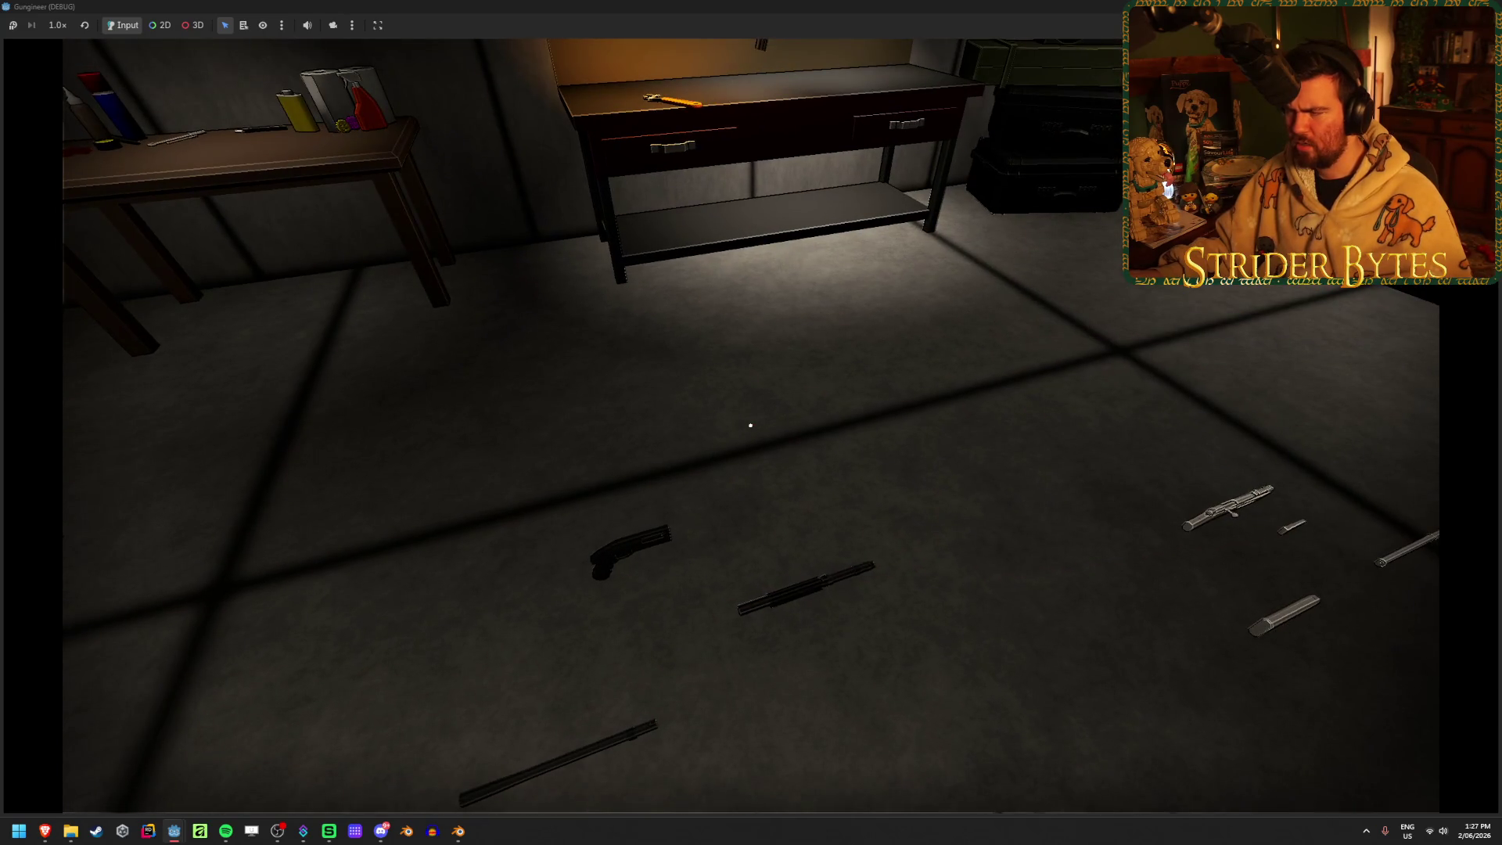
key("w")
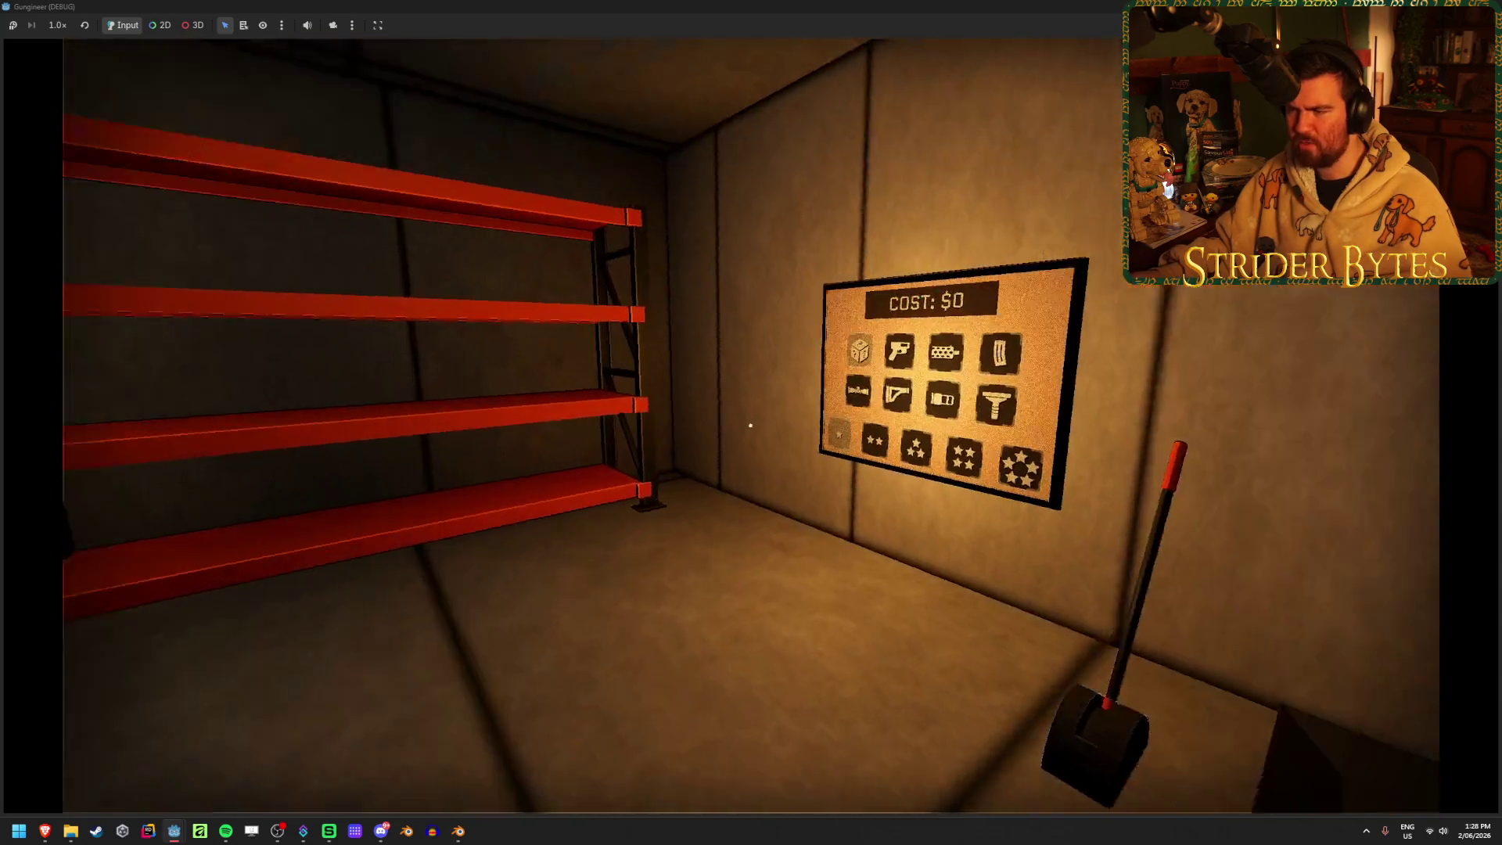
left_click(751, 425)
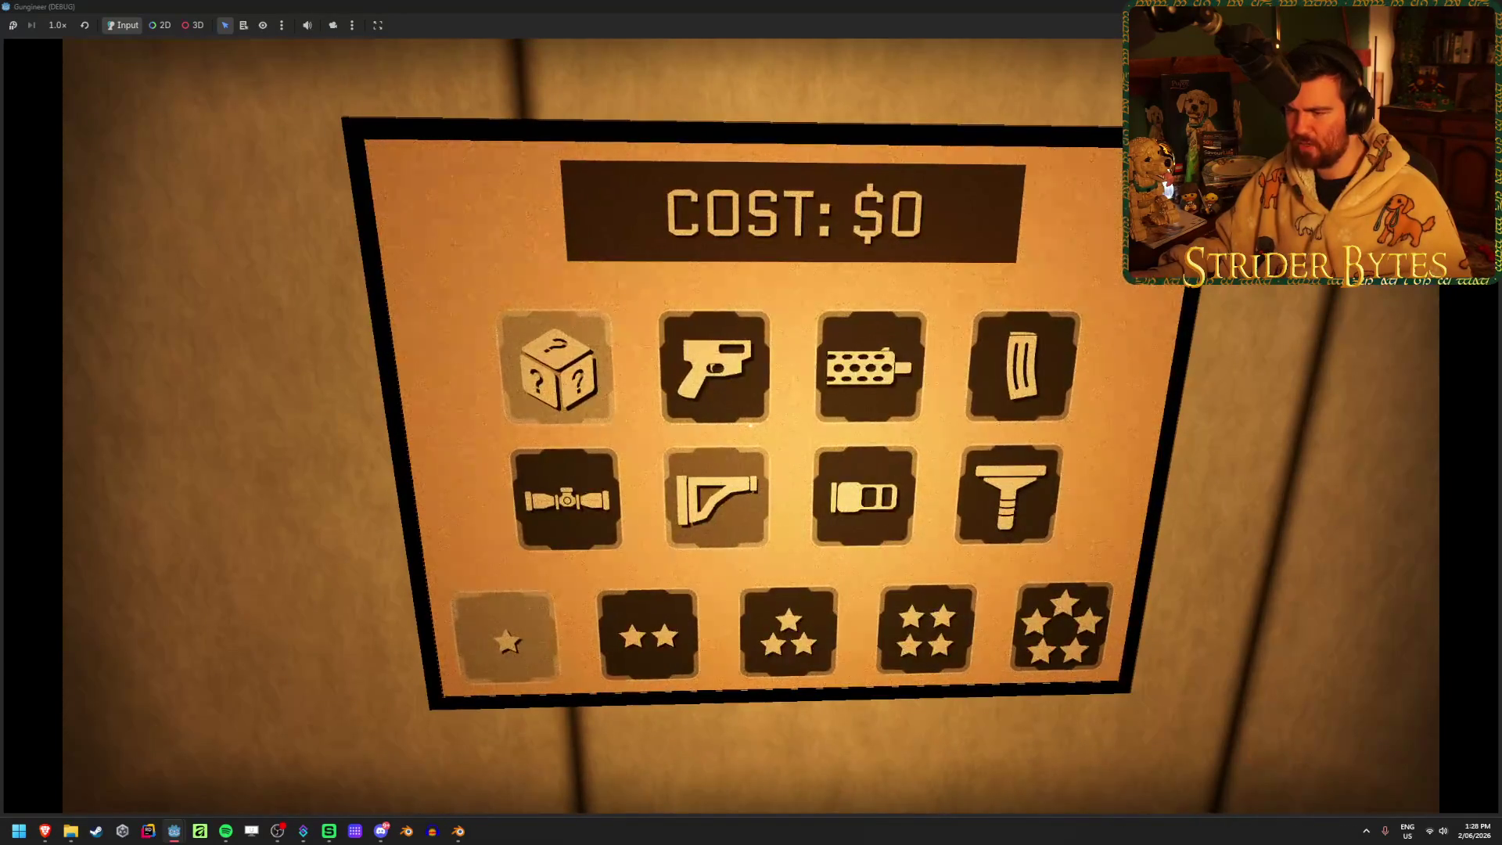
key("Escape")
Walk over to the workbench and aim at the rifle lying on it
key("w")
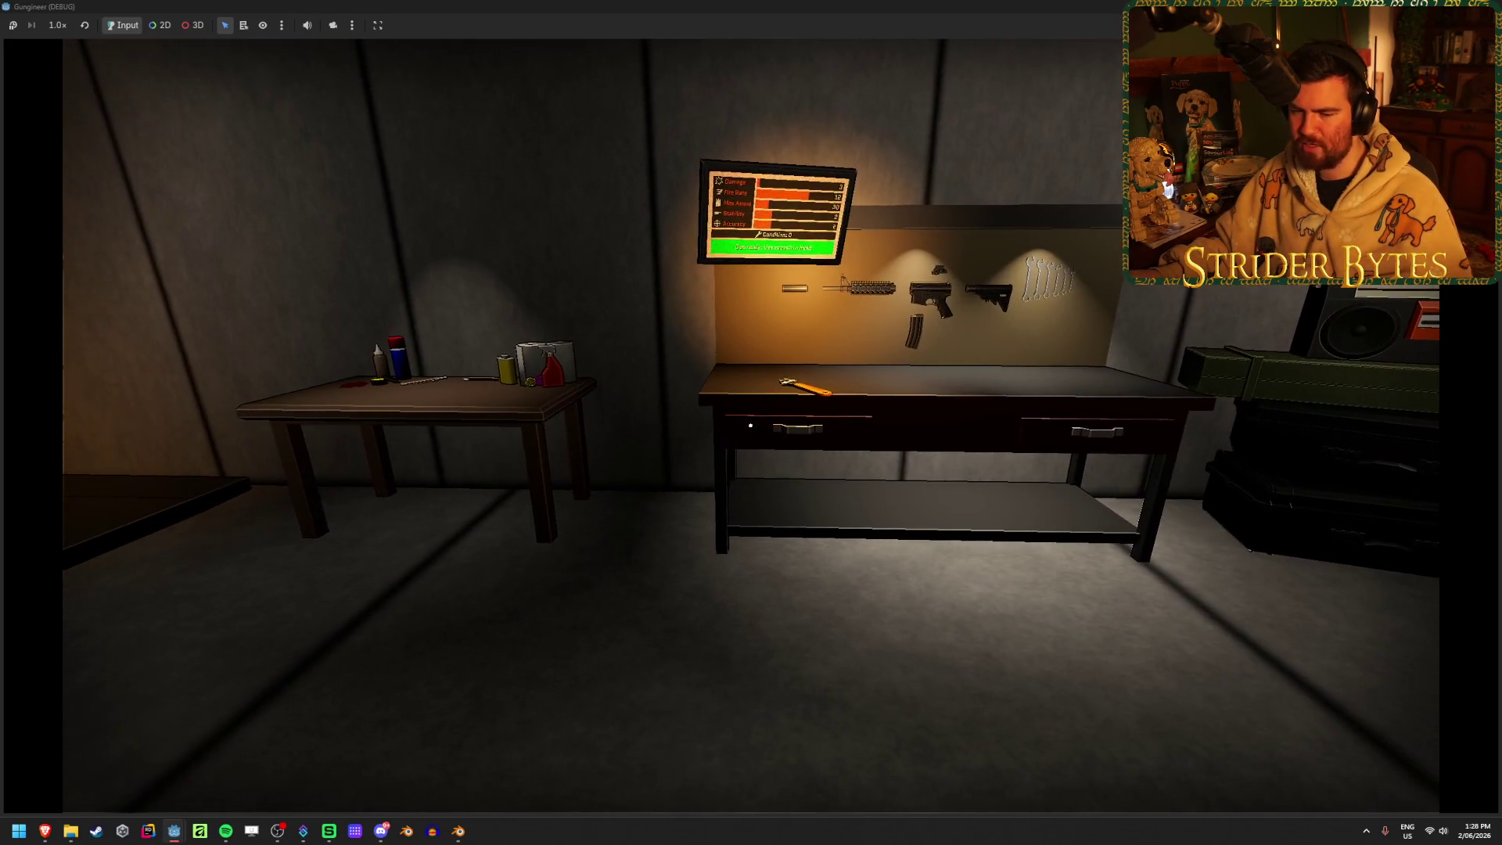
key("s")
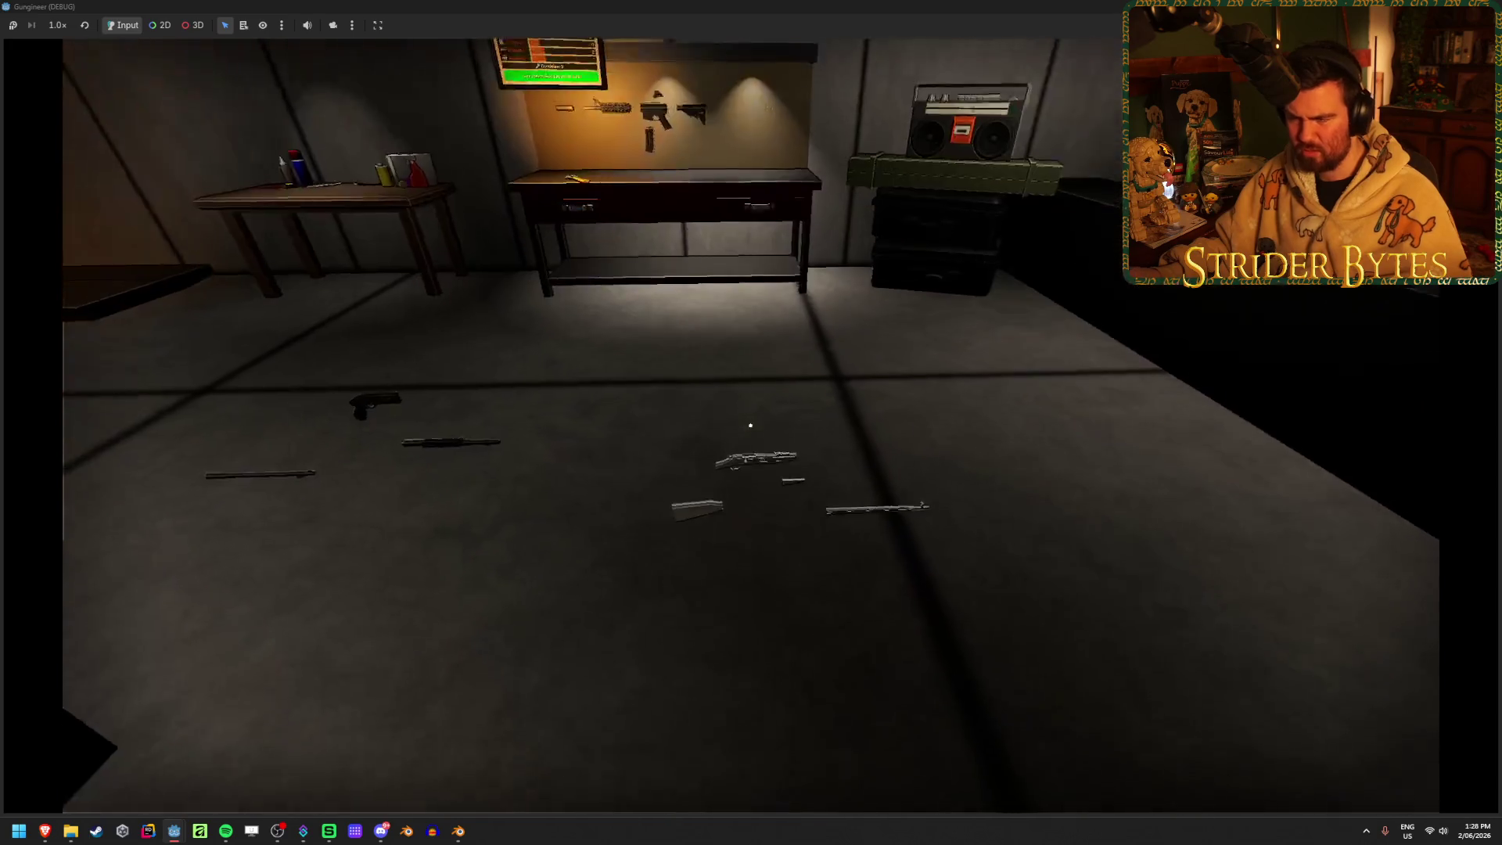
key("w")
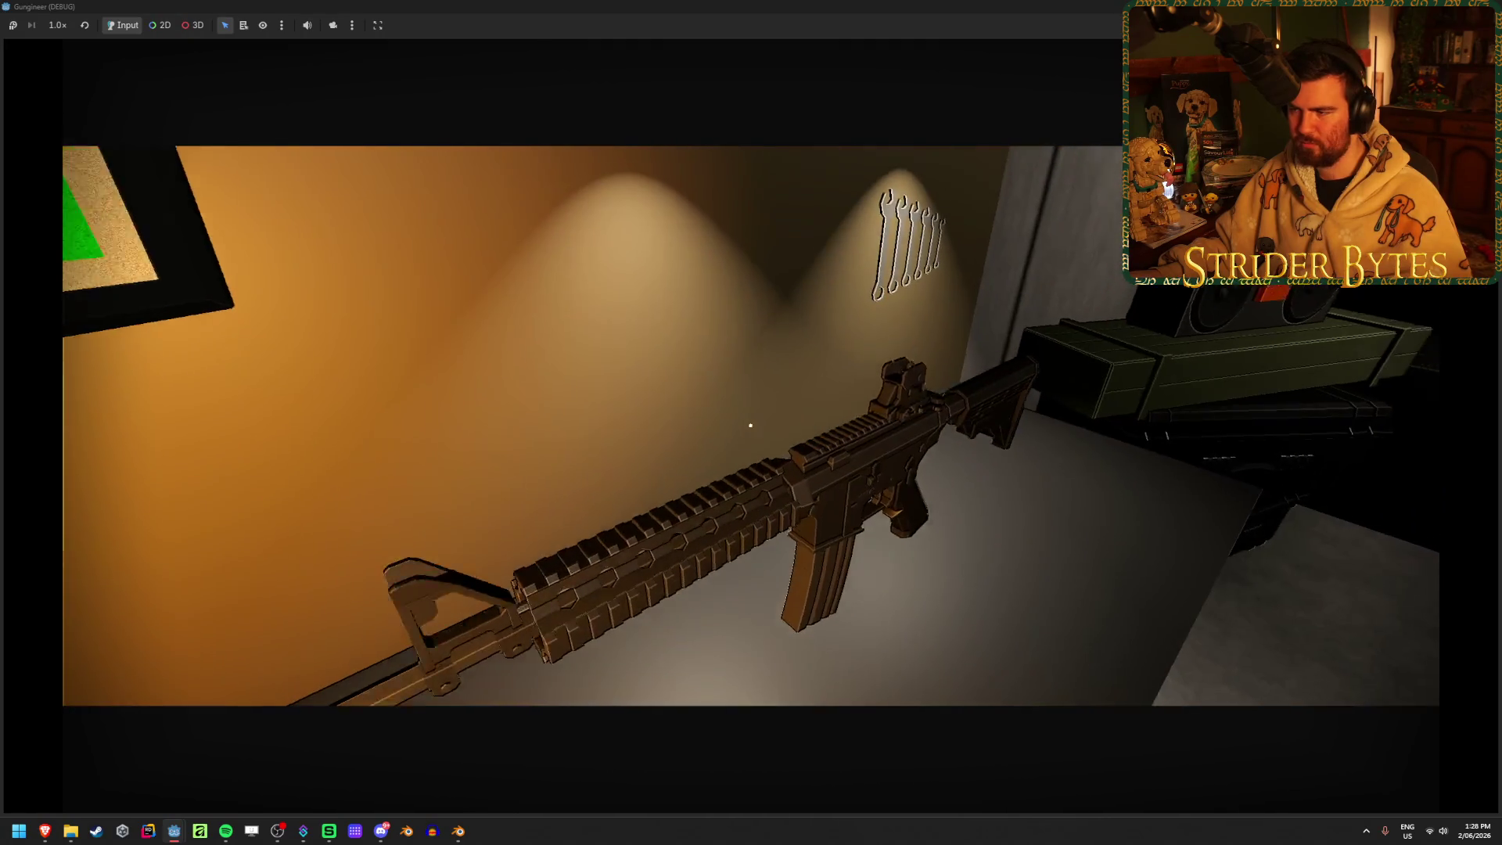
Pick up the rifle from the bench and fire aimed bursts down the range
key("e")
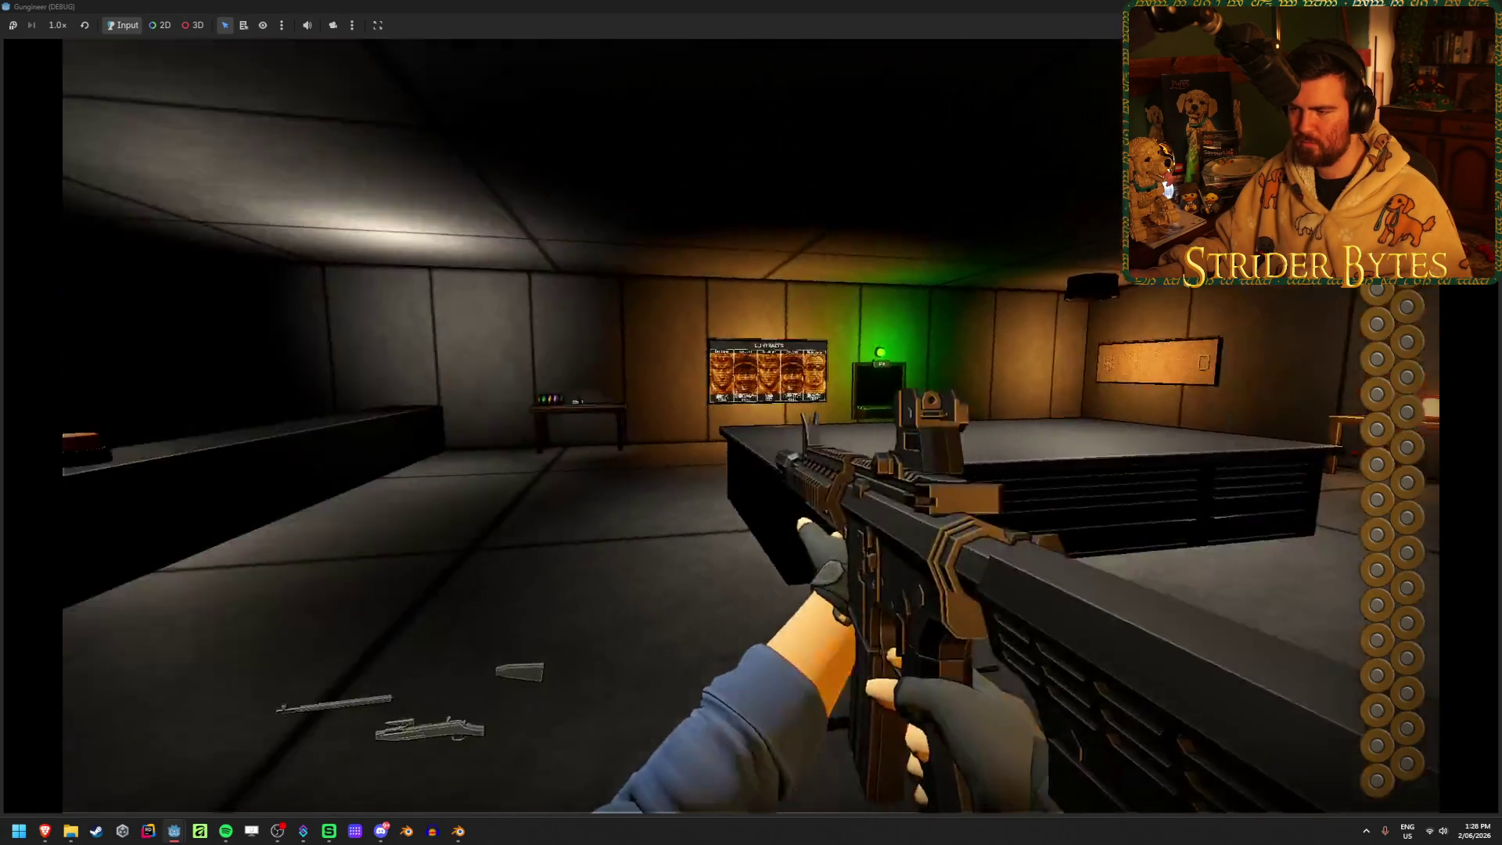
right_click(751, 422)
left_click(751, 423)
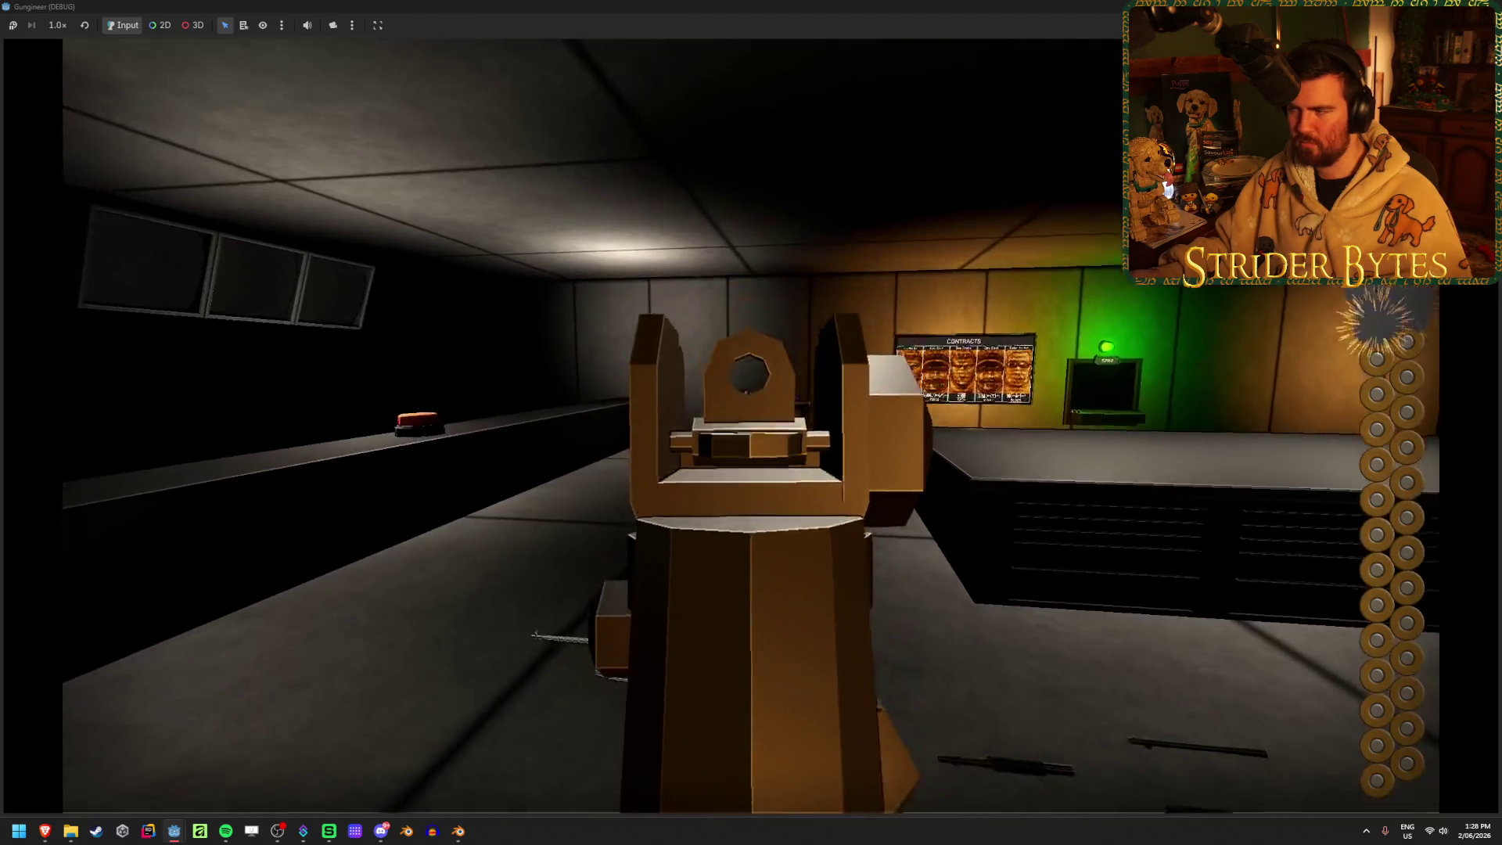
left_click(751, 423)
left_click(752, 422)
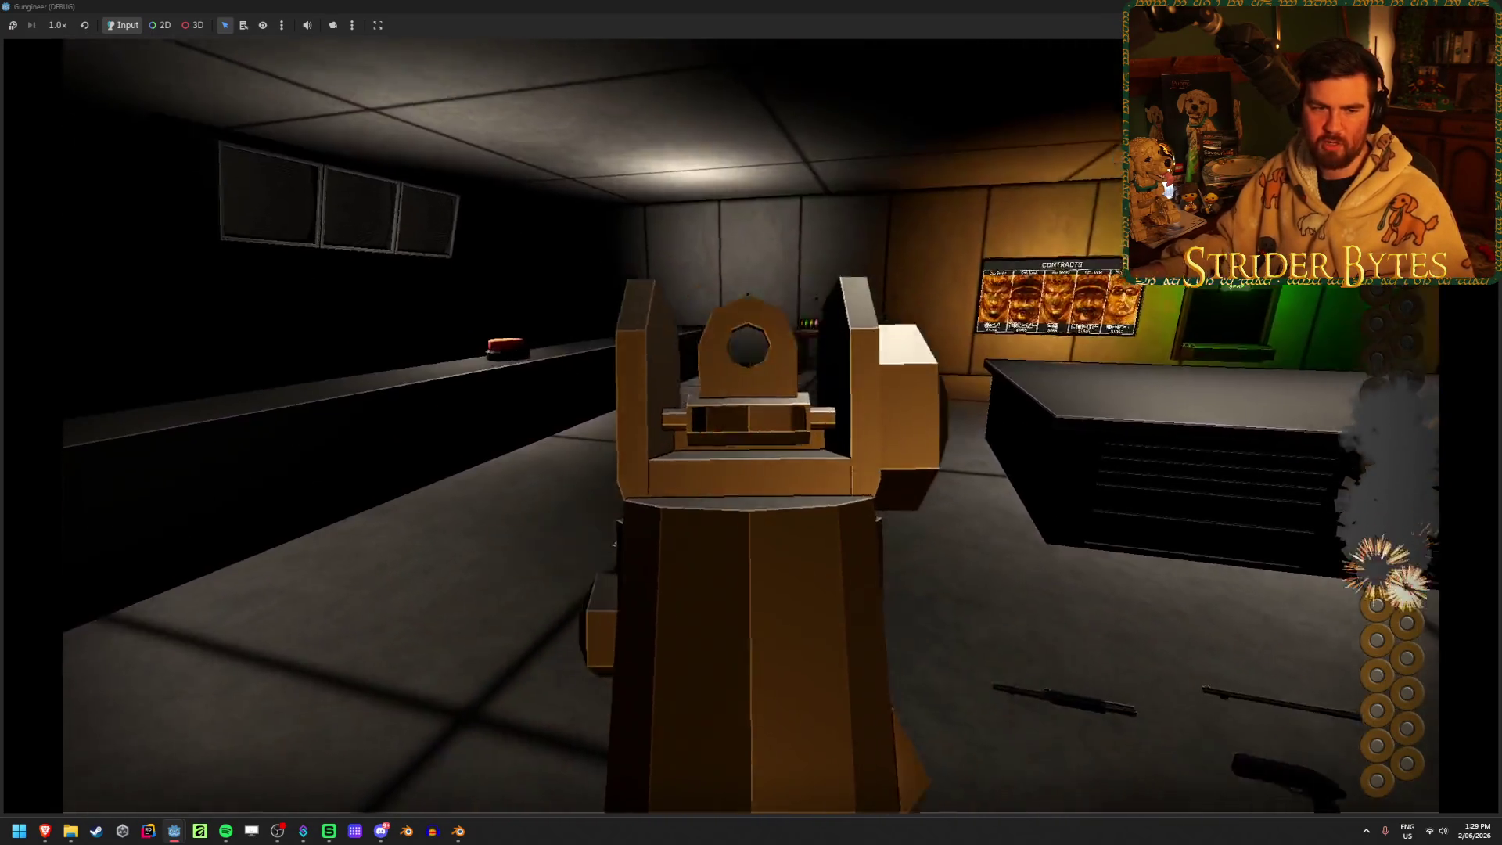
left_click(751, 422)
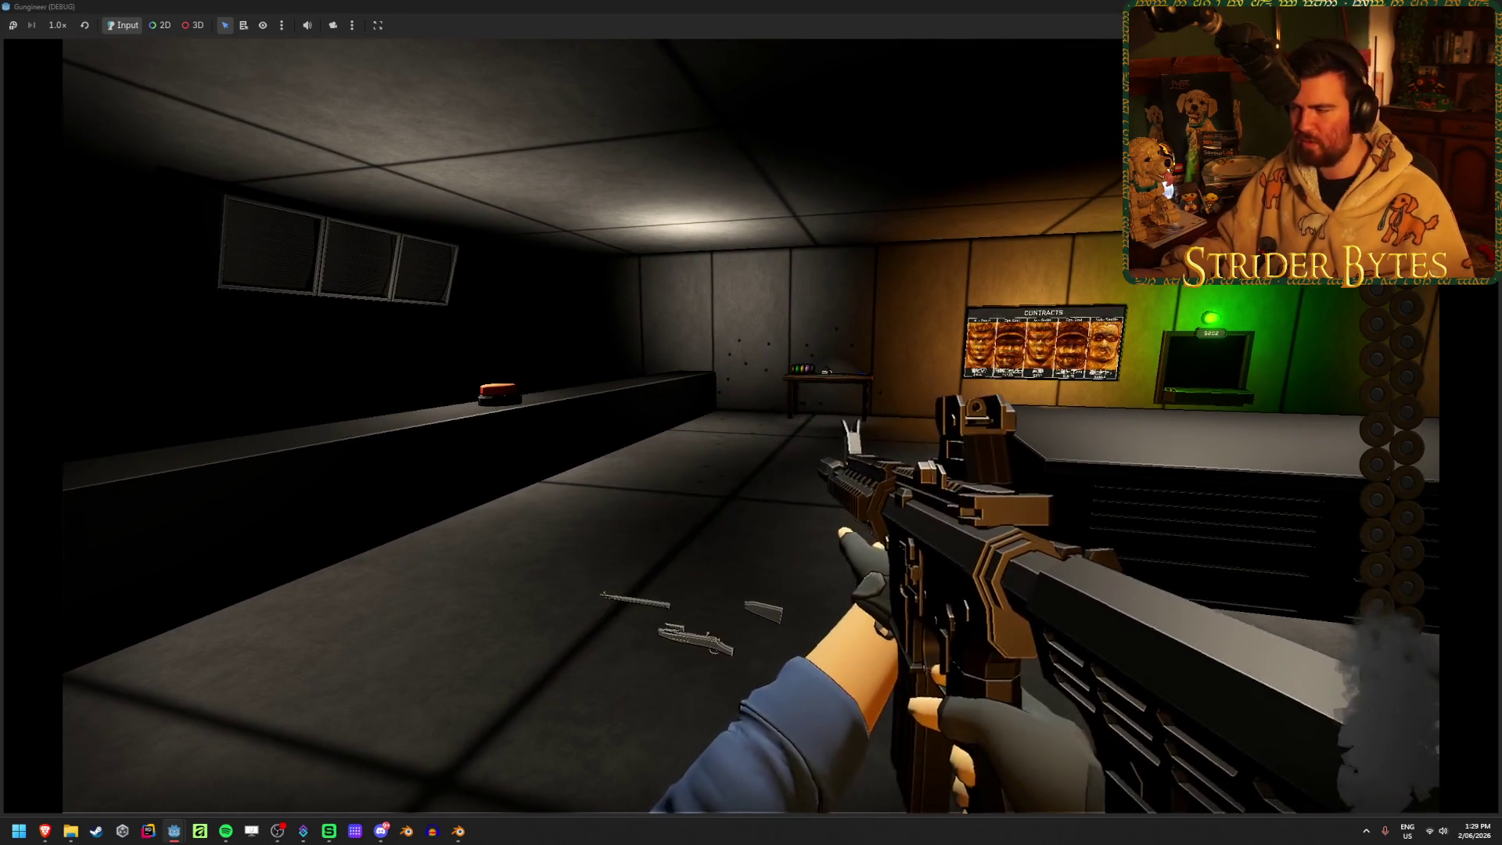
Step back, aim and fire again until the magazine is empty, then reload
key("s")
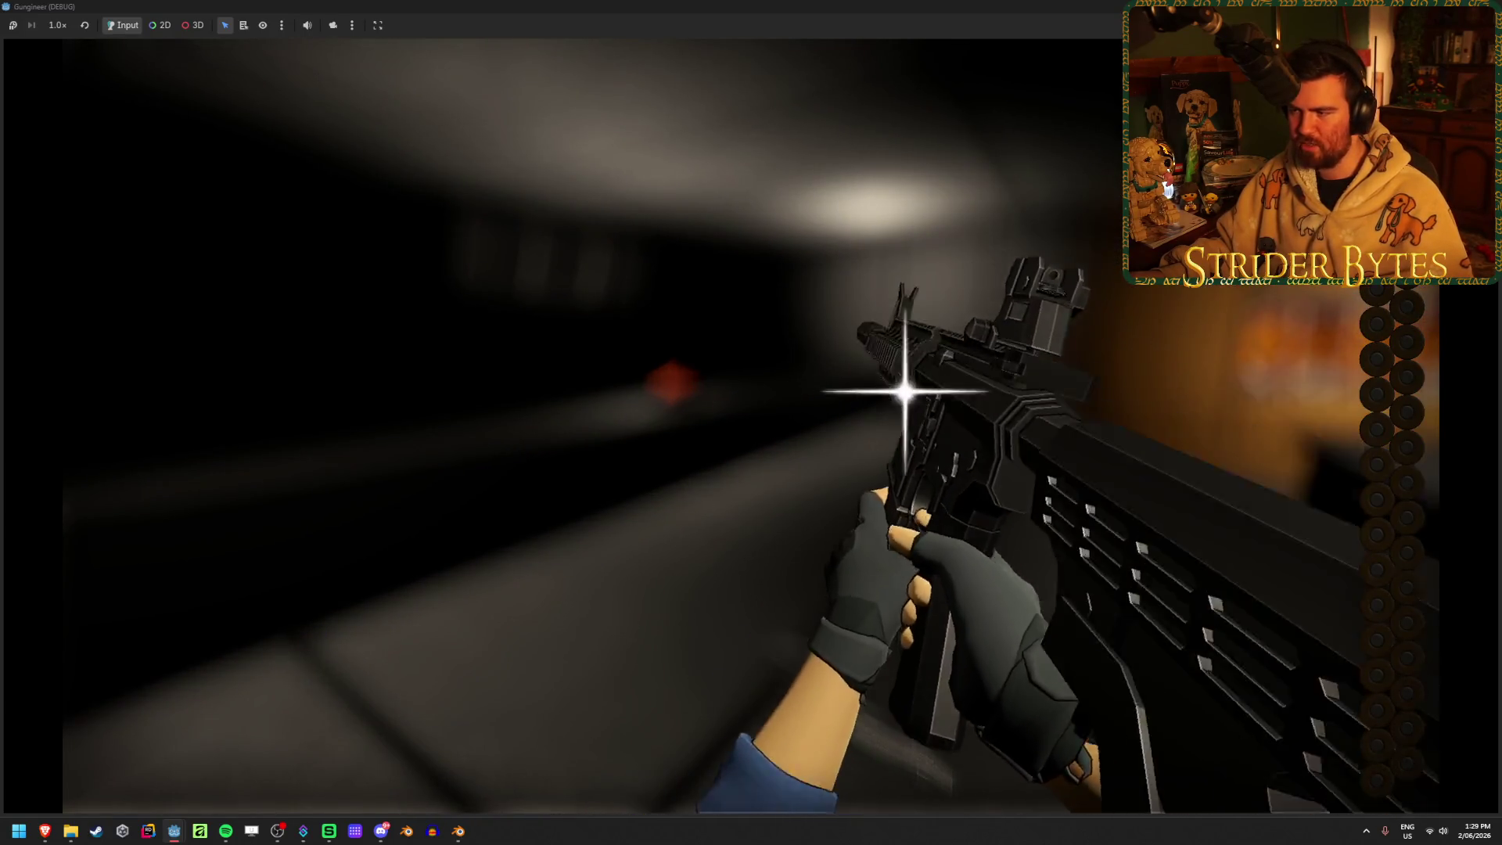
right_click(751, 422)
left_click(751, 422)
left_click_drag(751, 423, 752, 423)
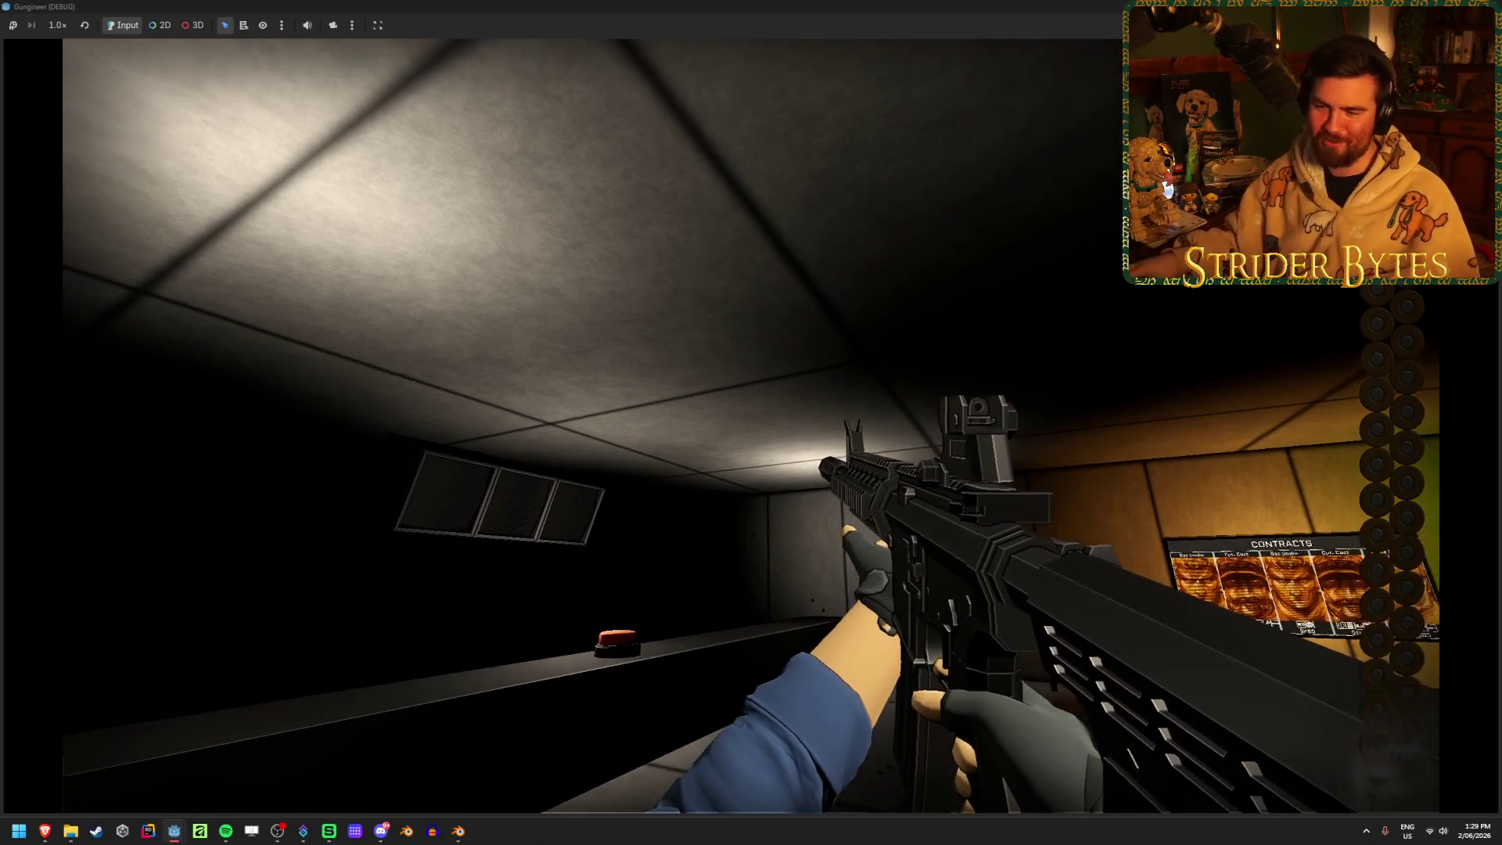
key("r")
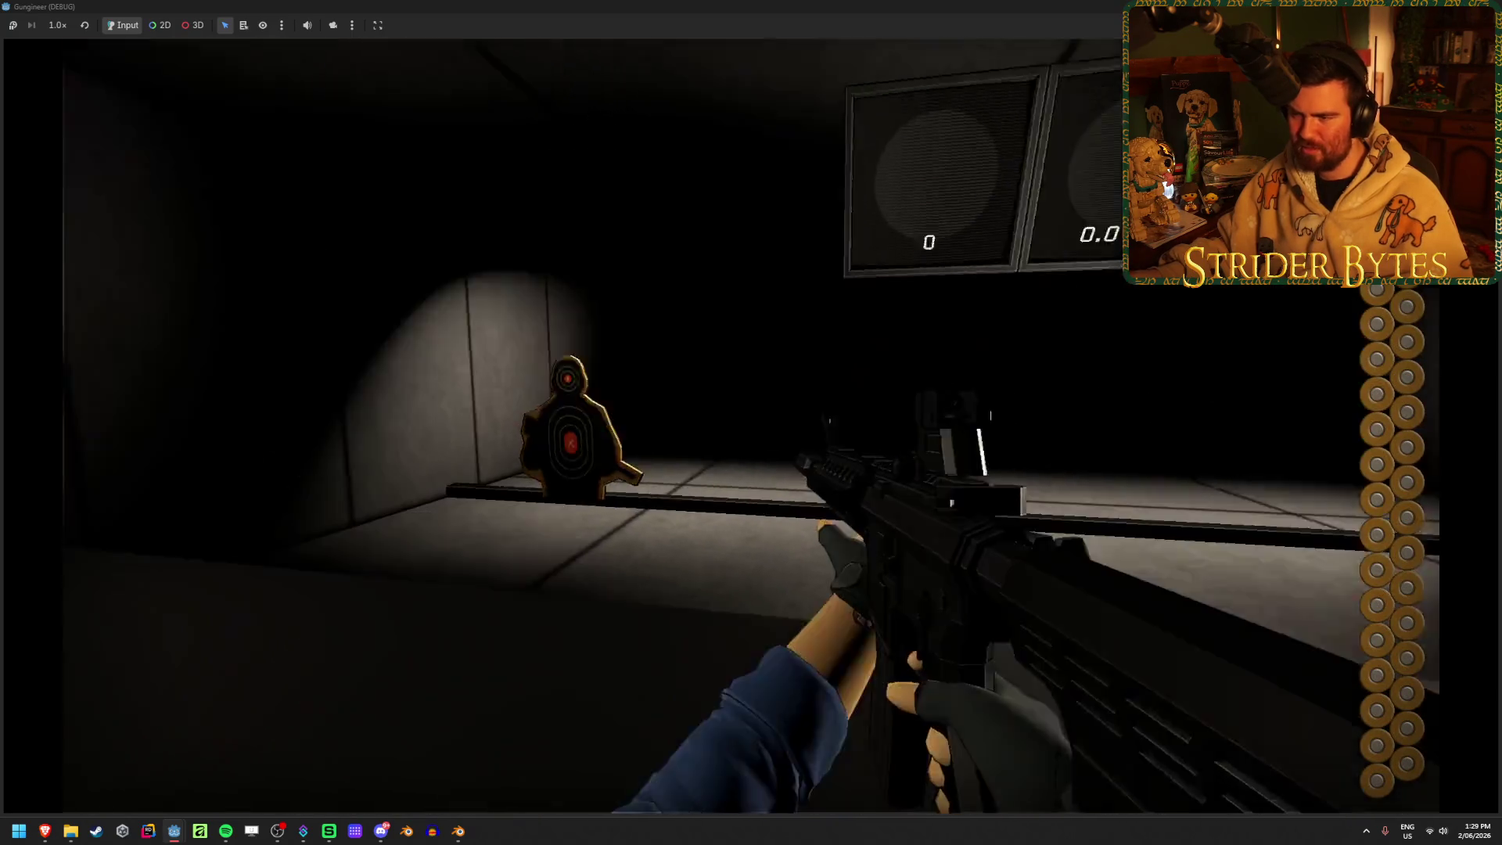
Fire aimed bursts at the range targets, stepping back to check the score screens between bursts
right_click(751, 422)
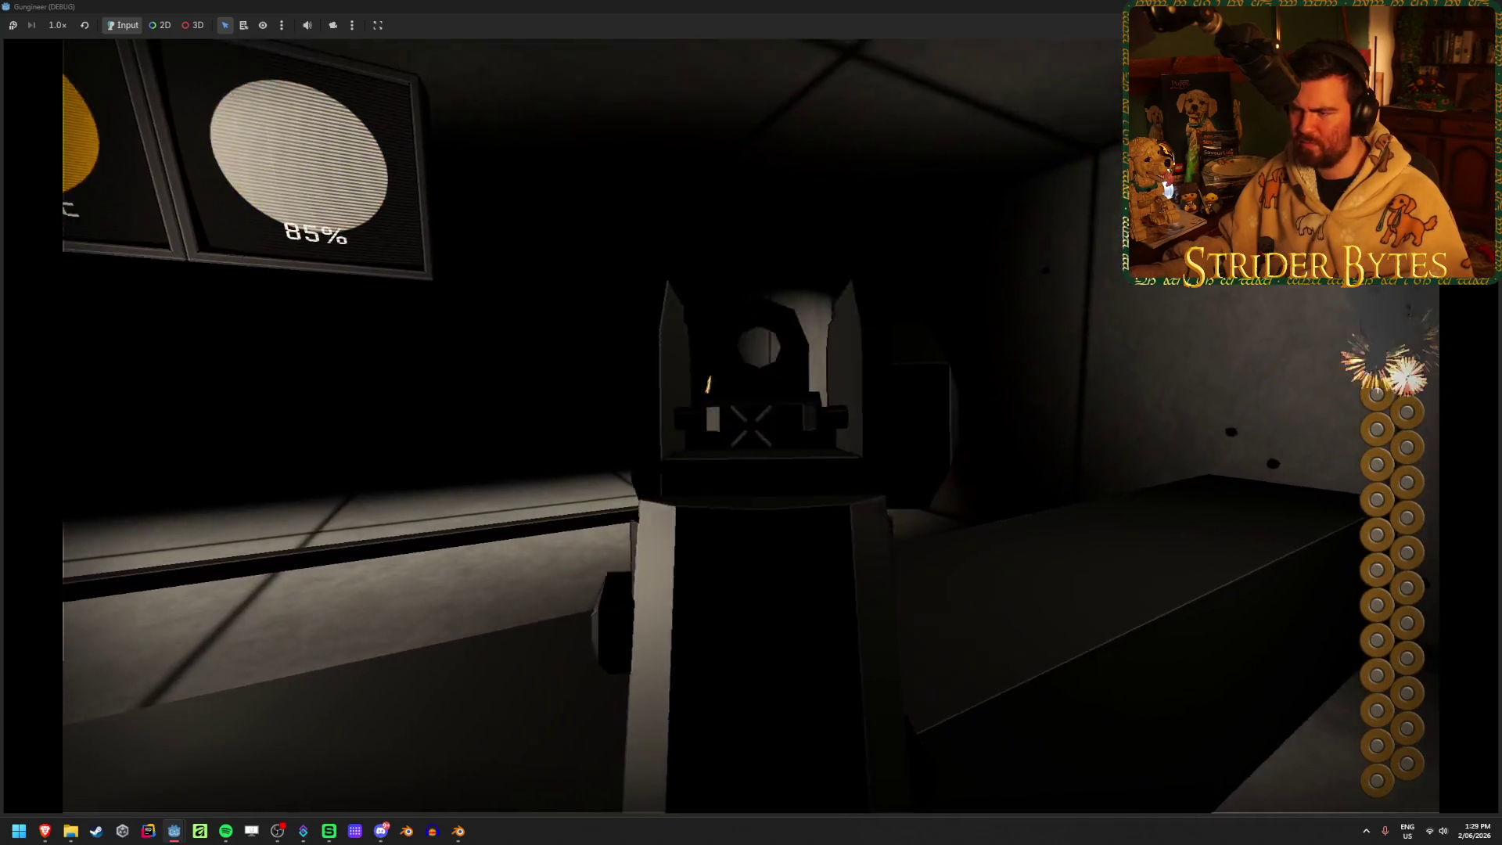
left_click(752, 422)
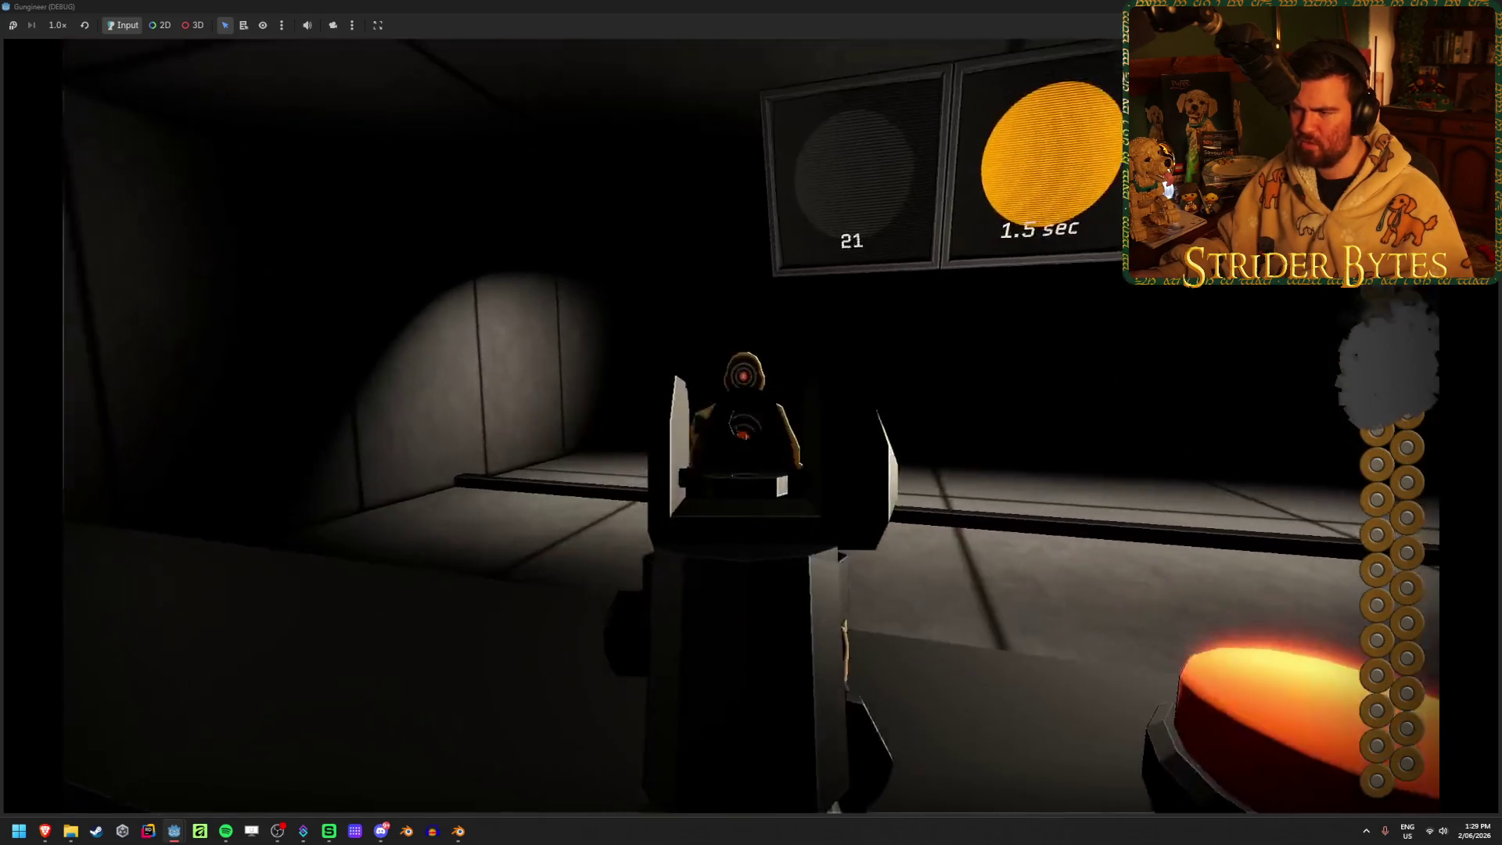
left_click(751, 422)
left_click(751, 422)
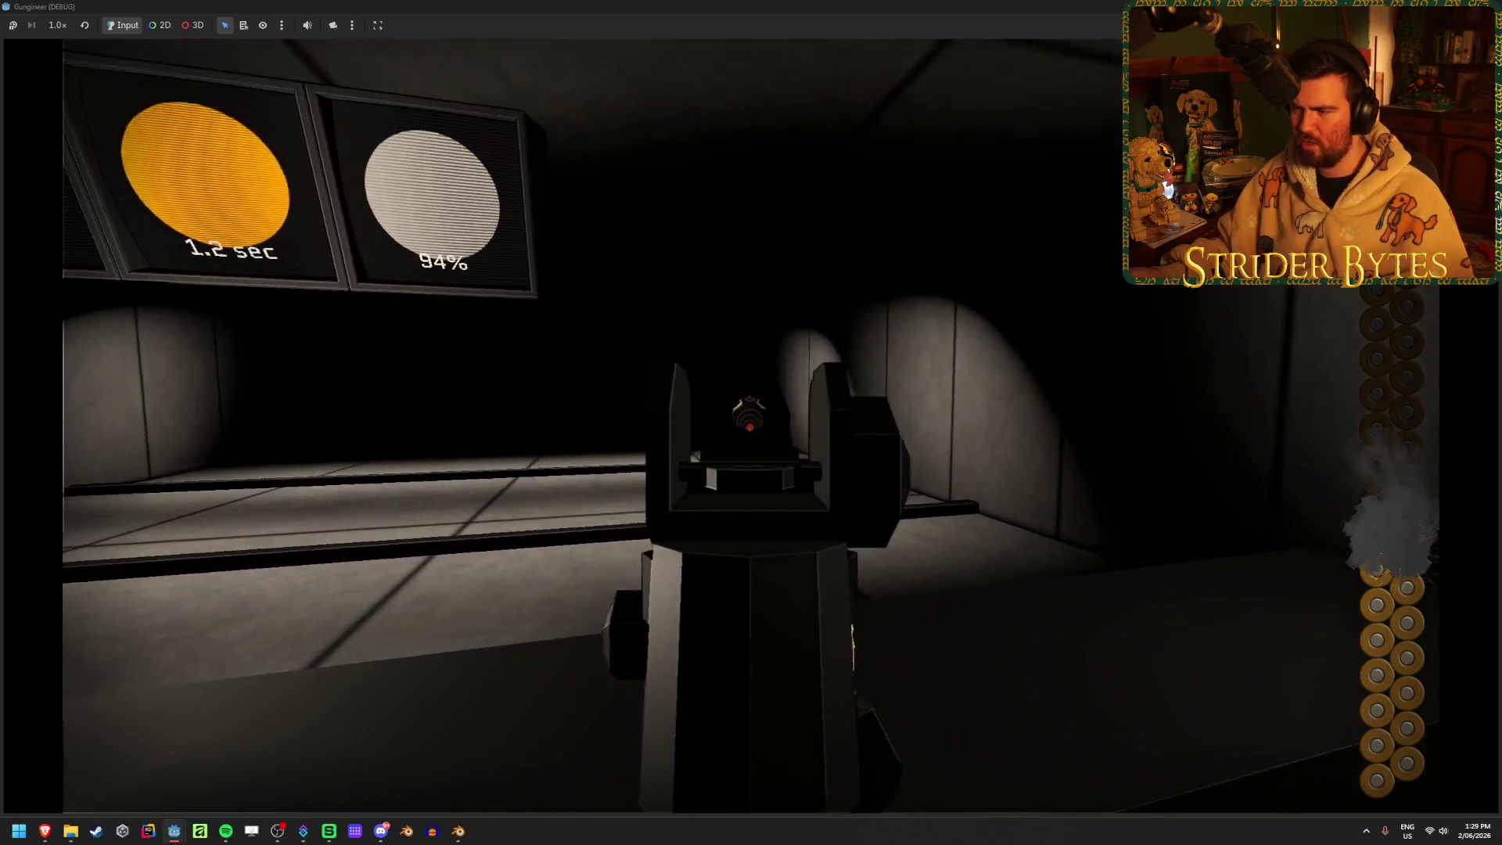
left_click(751, 423)
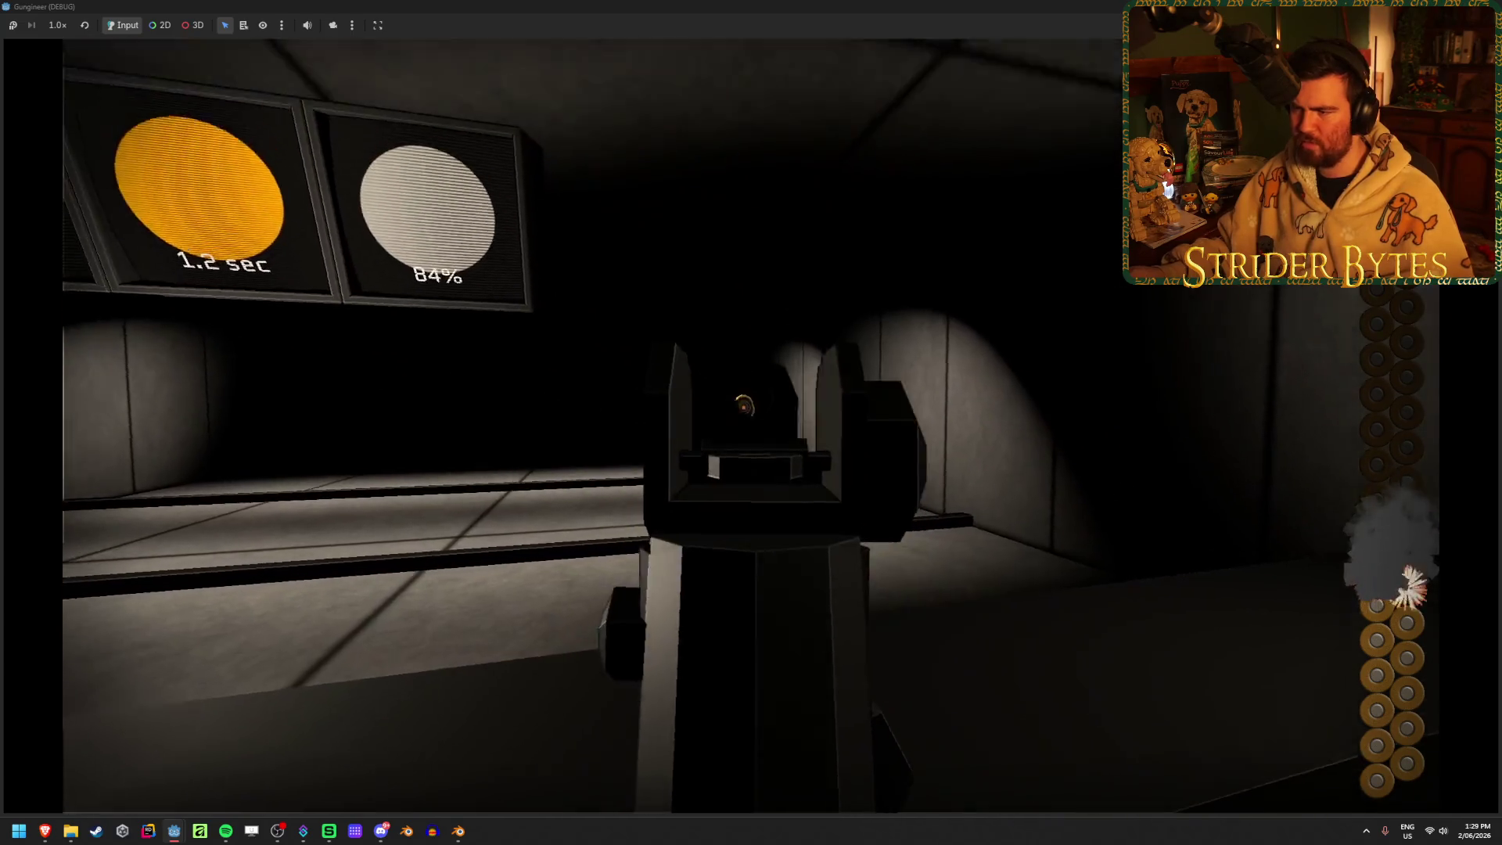
key("s")
key("w")
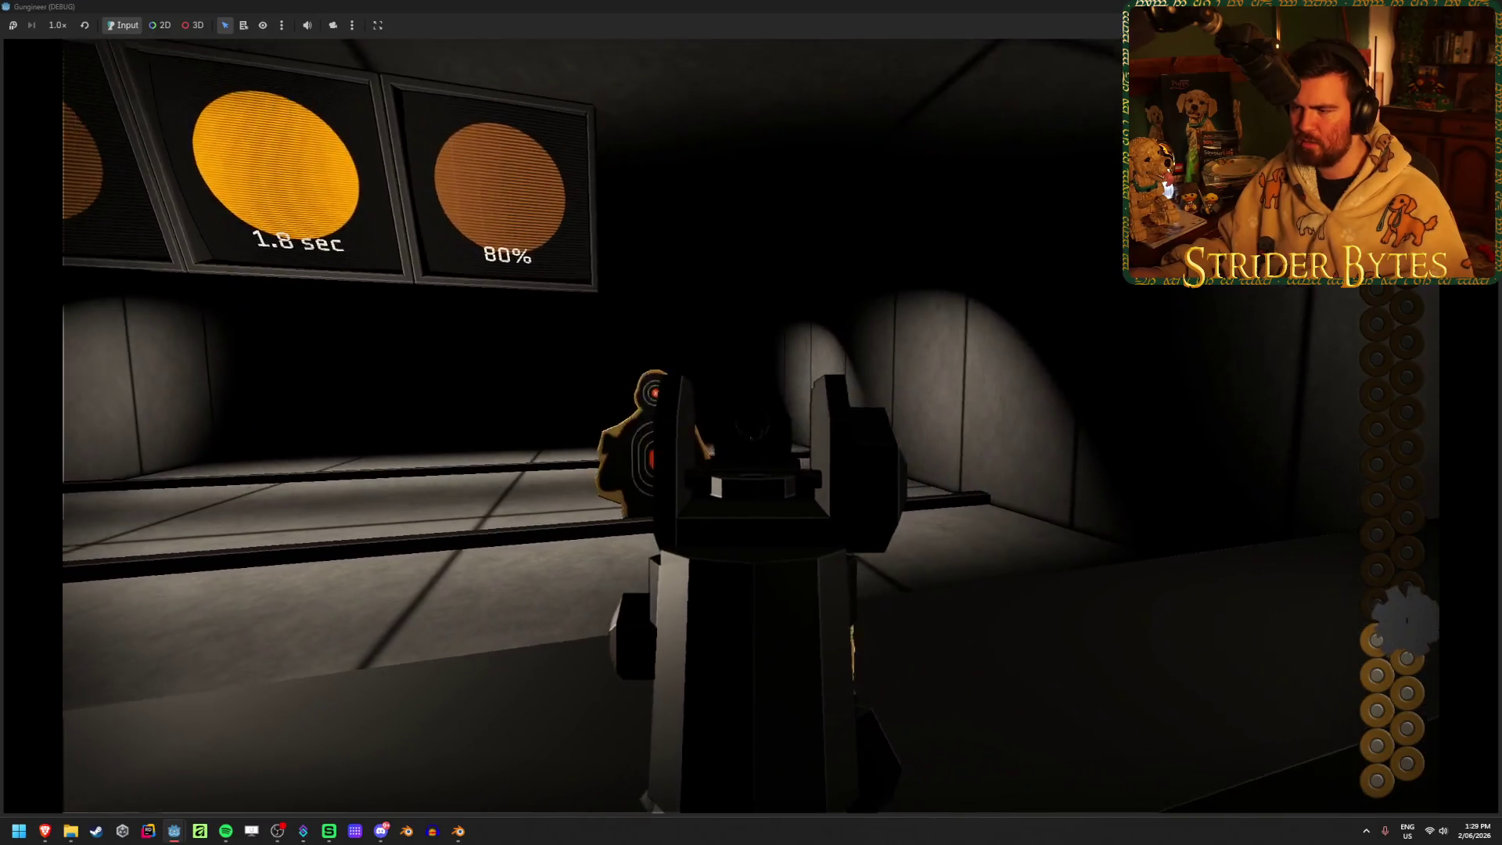
left_click(752, 423)
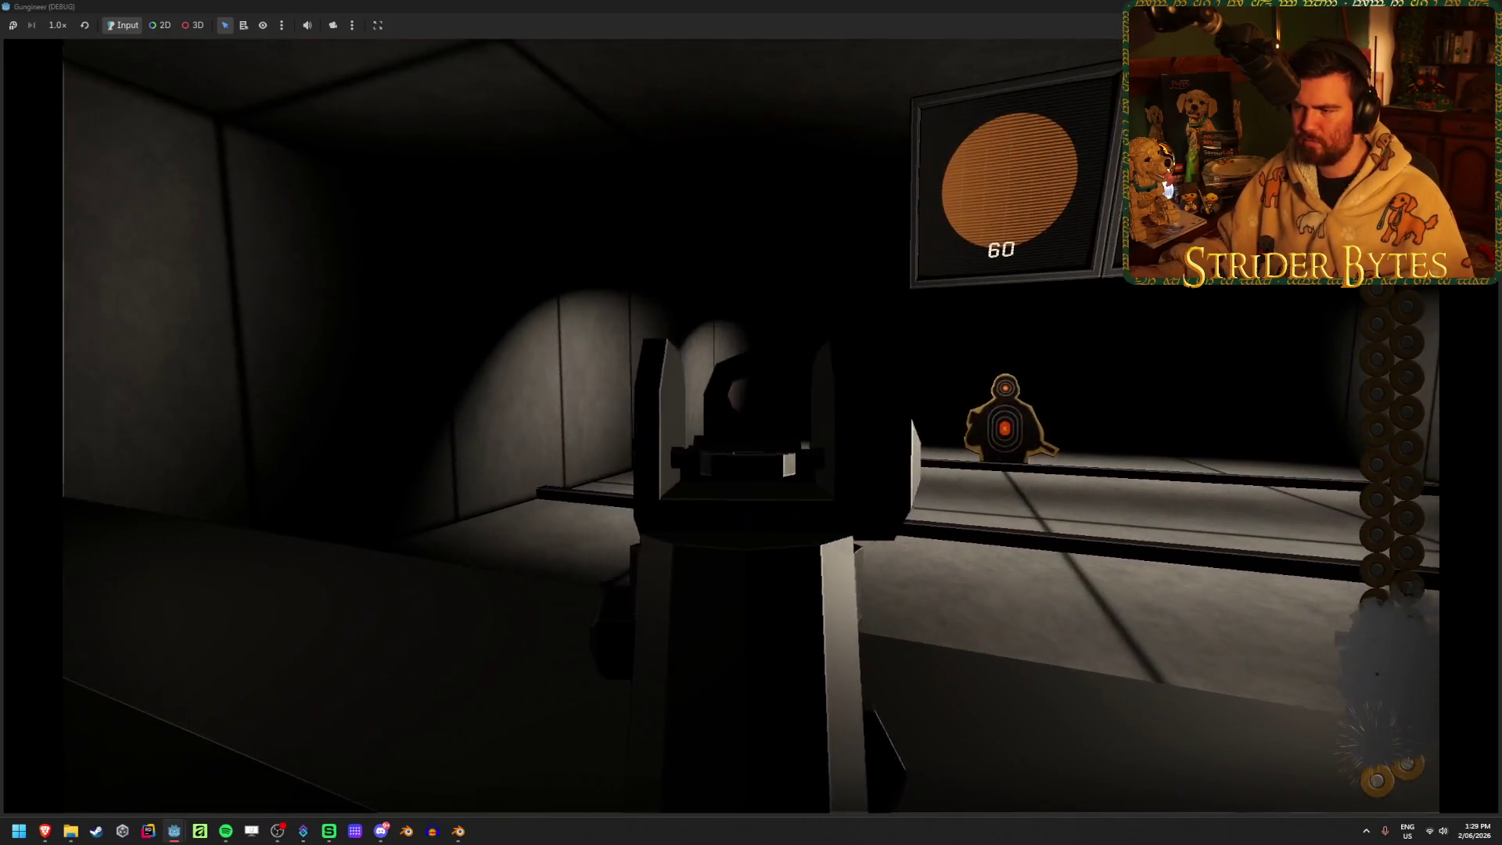
left_click(751, 423)
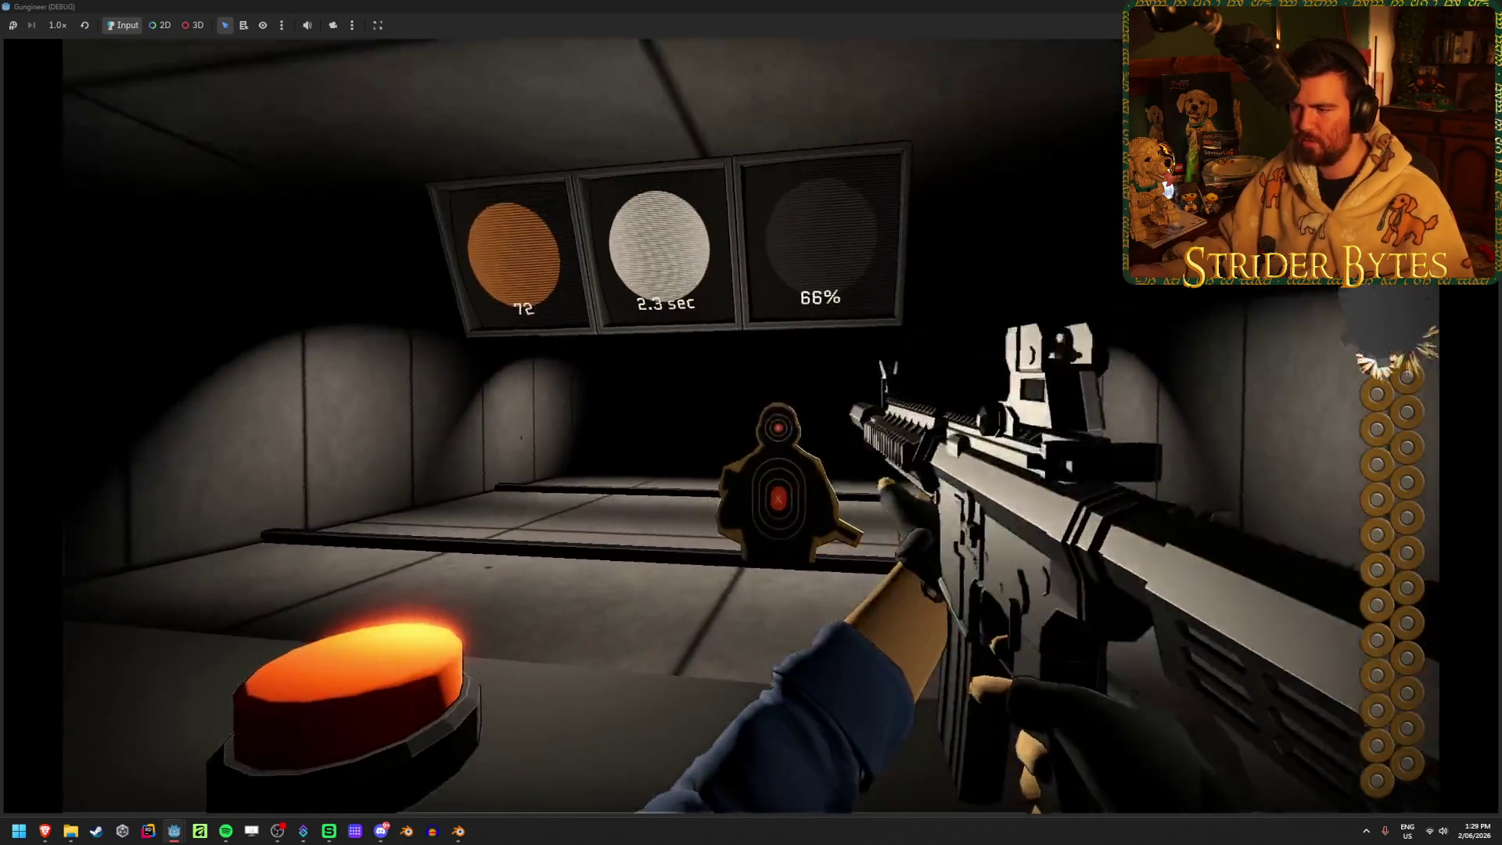
left_click(752, 422)
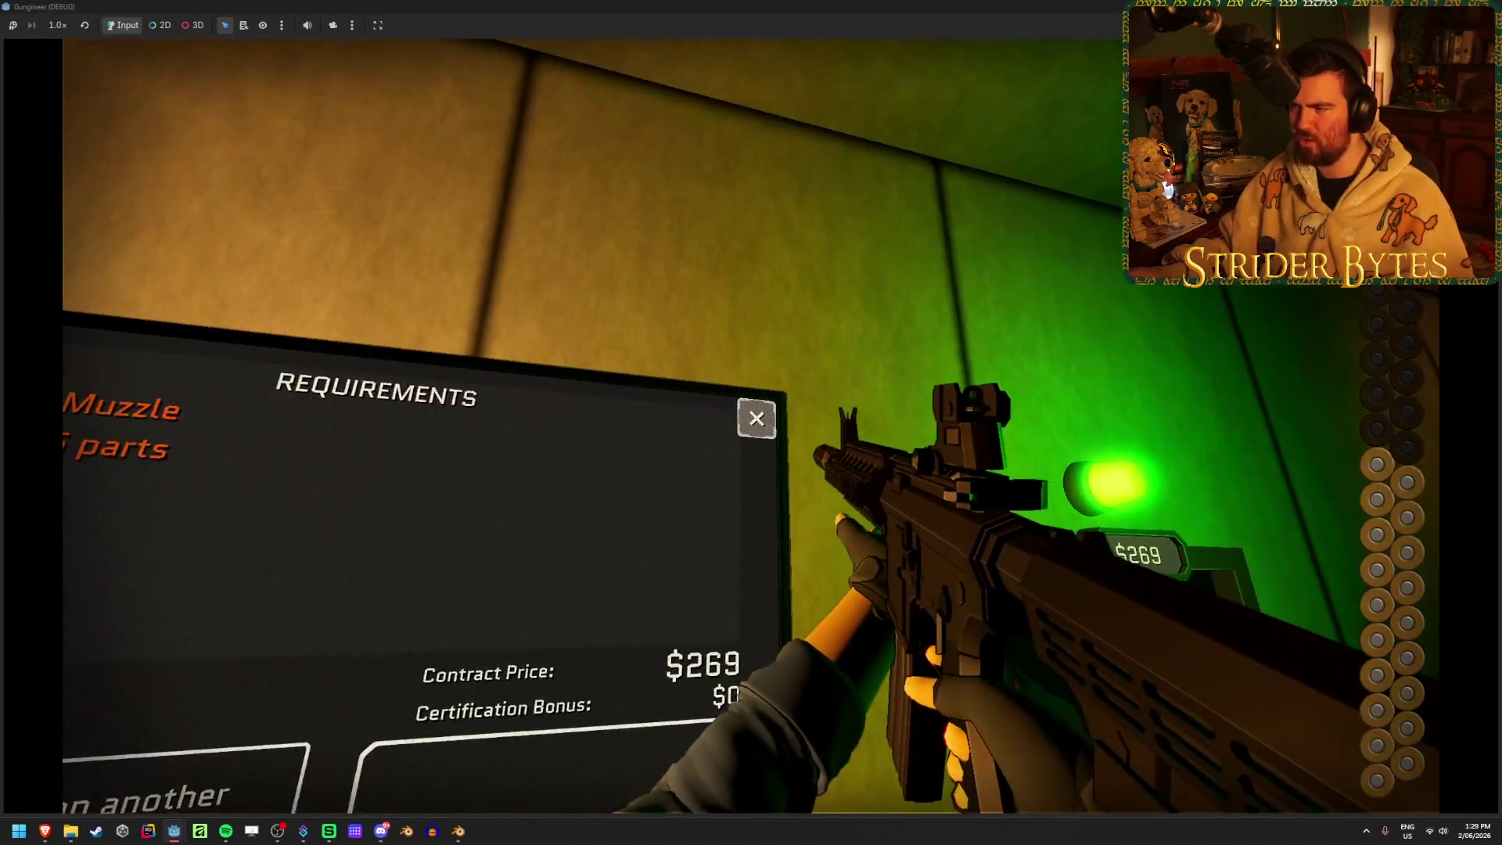
Close the contract Requirements panel and walk over to the weapon stats board
left_click(751, 422)
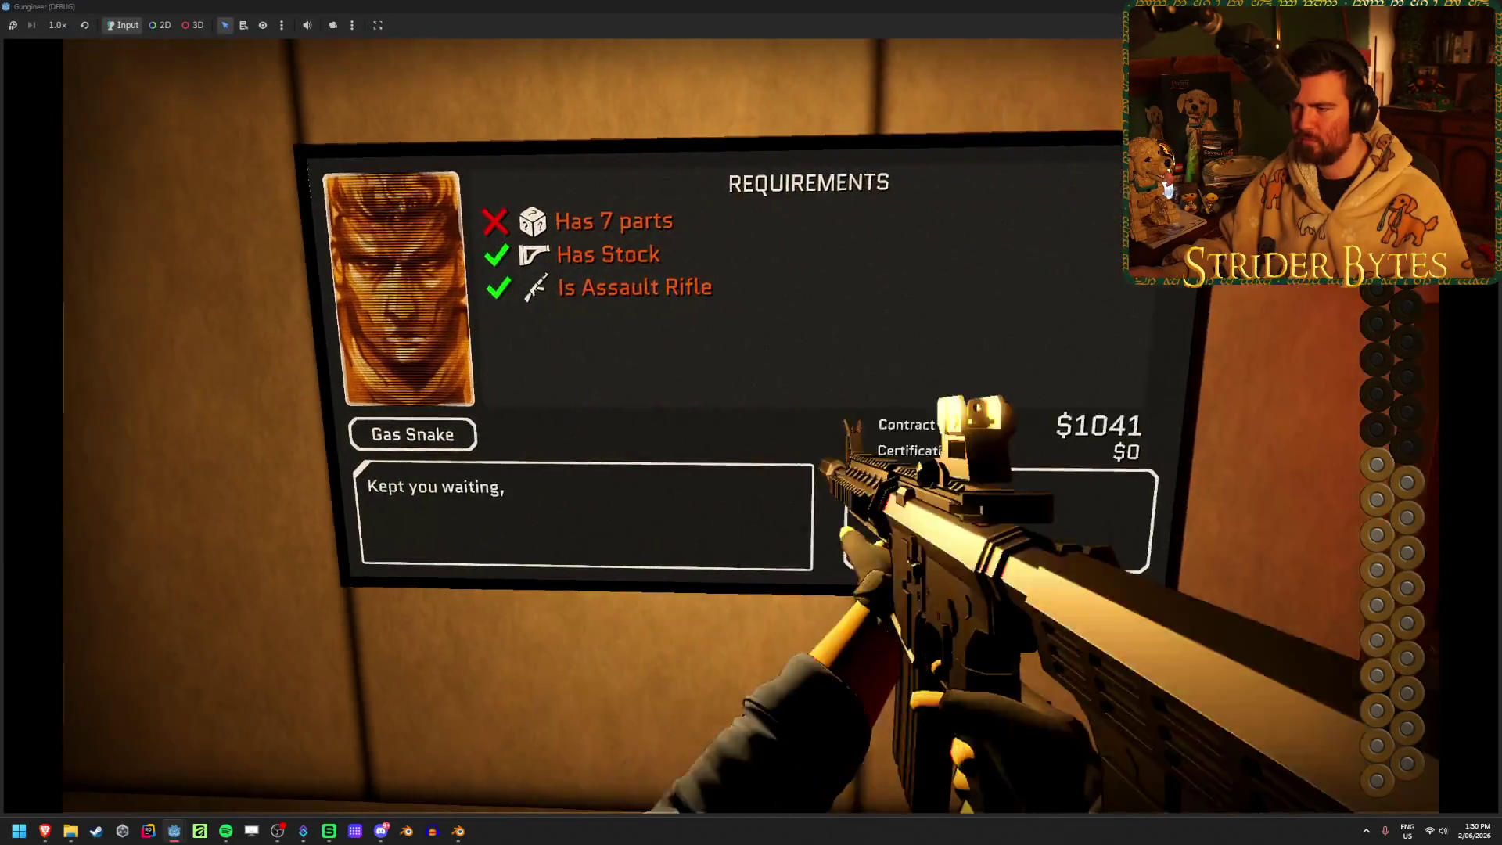
key("Escape")
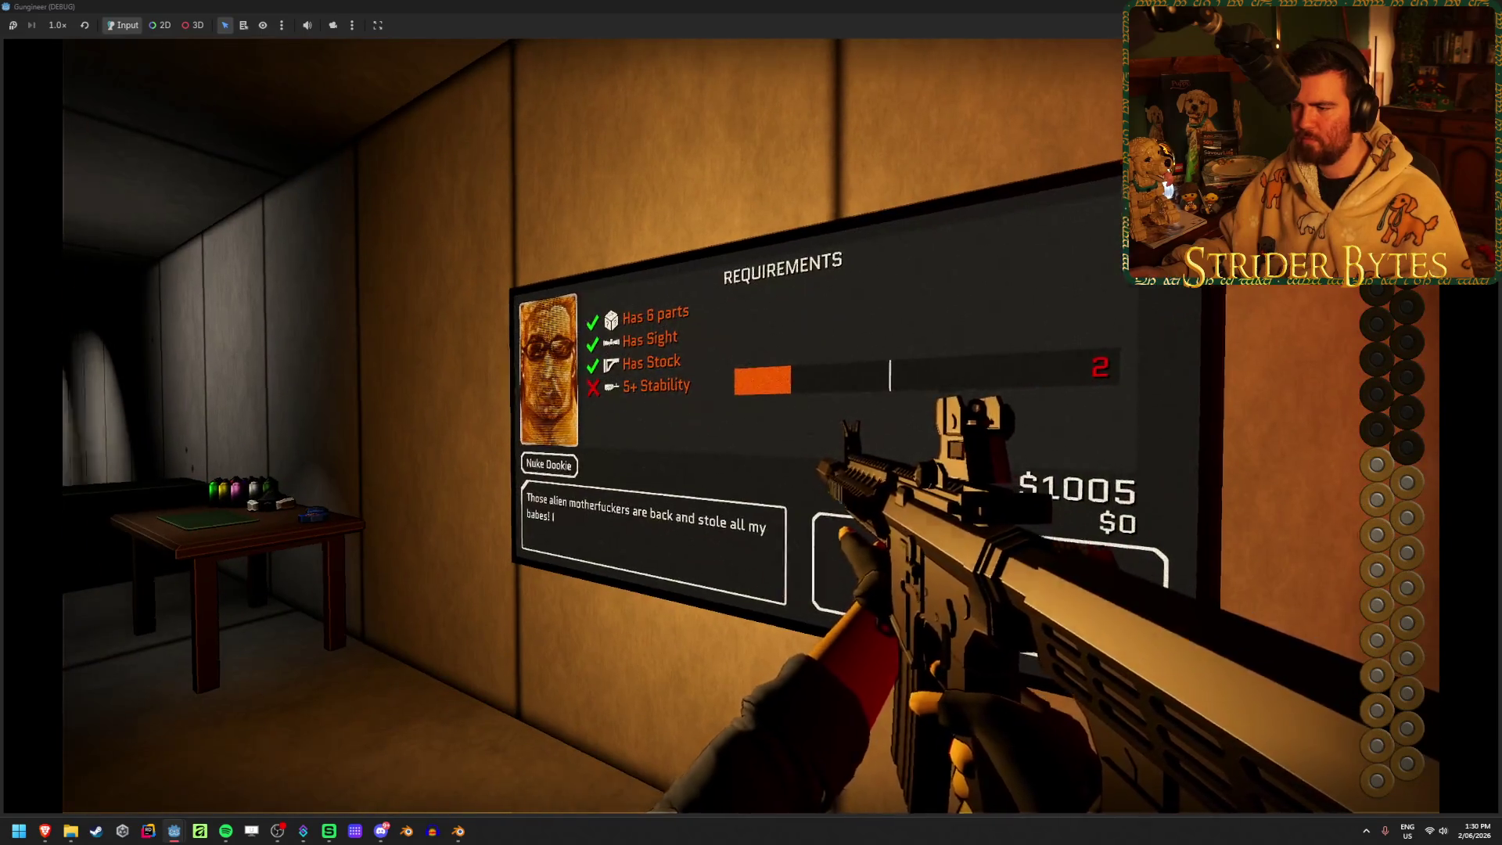
key("w")
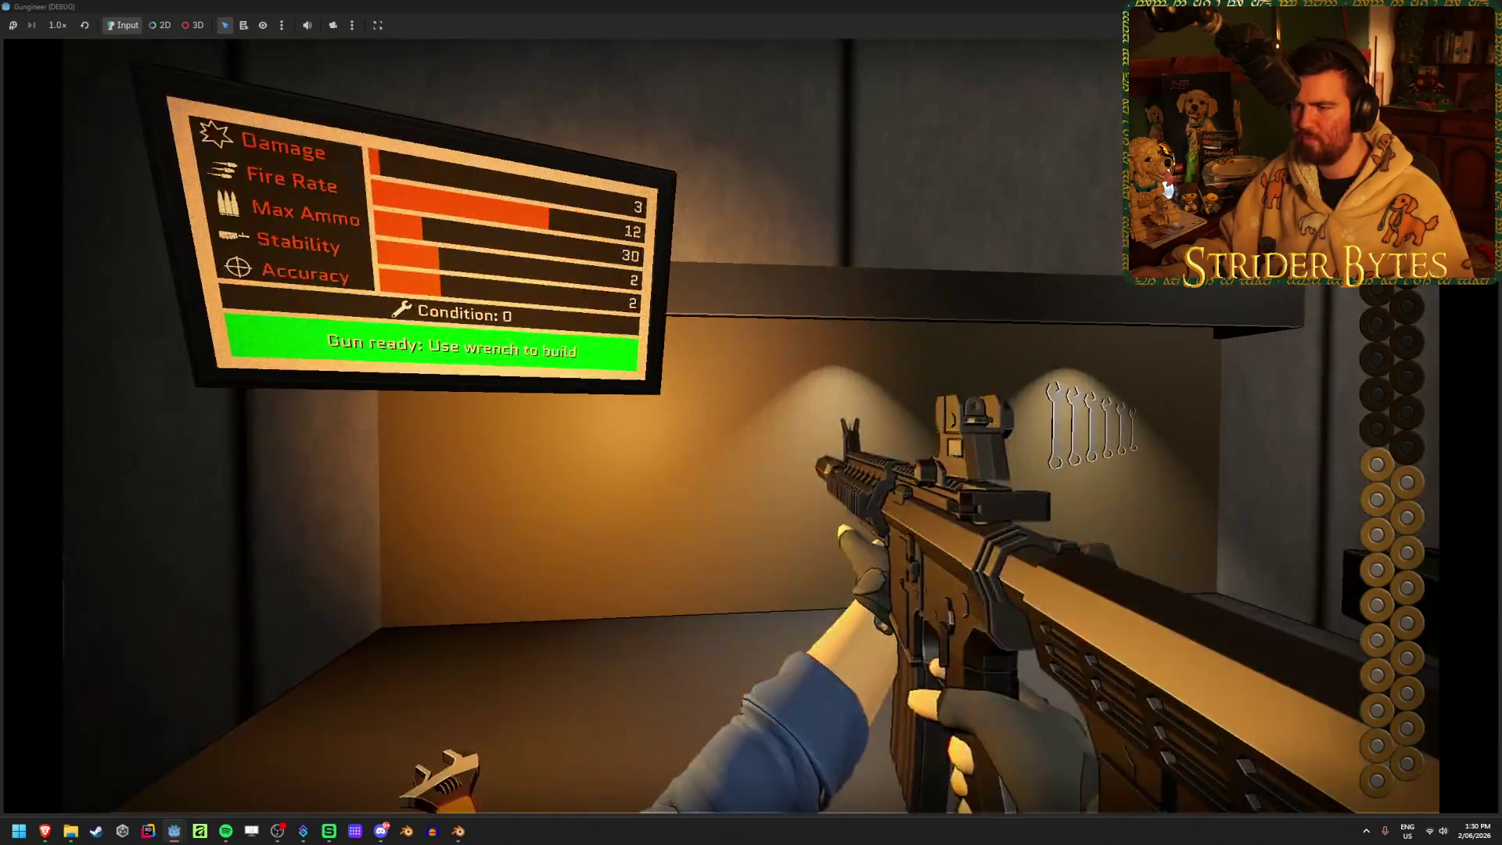
key("w")
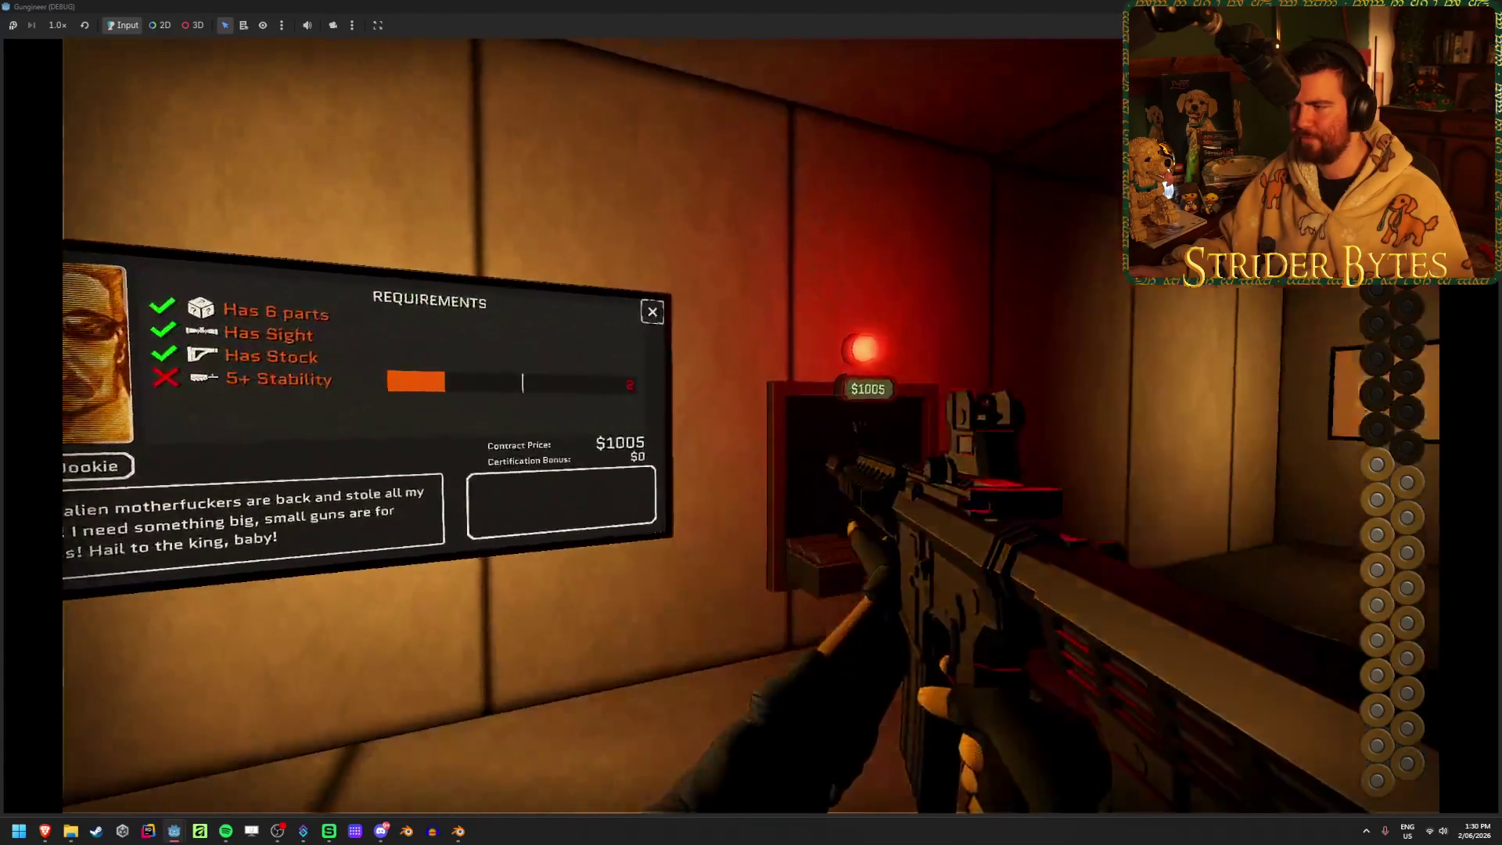
Walk past the delivery window into the room with the money display, then back away
key("w")
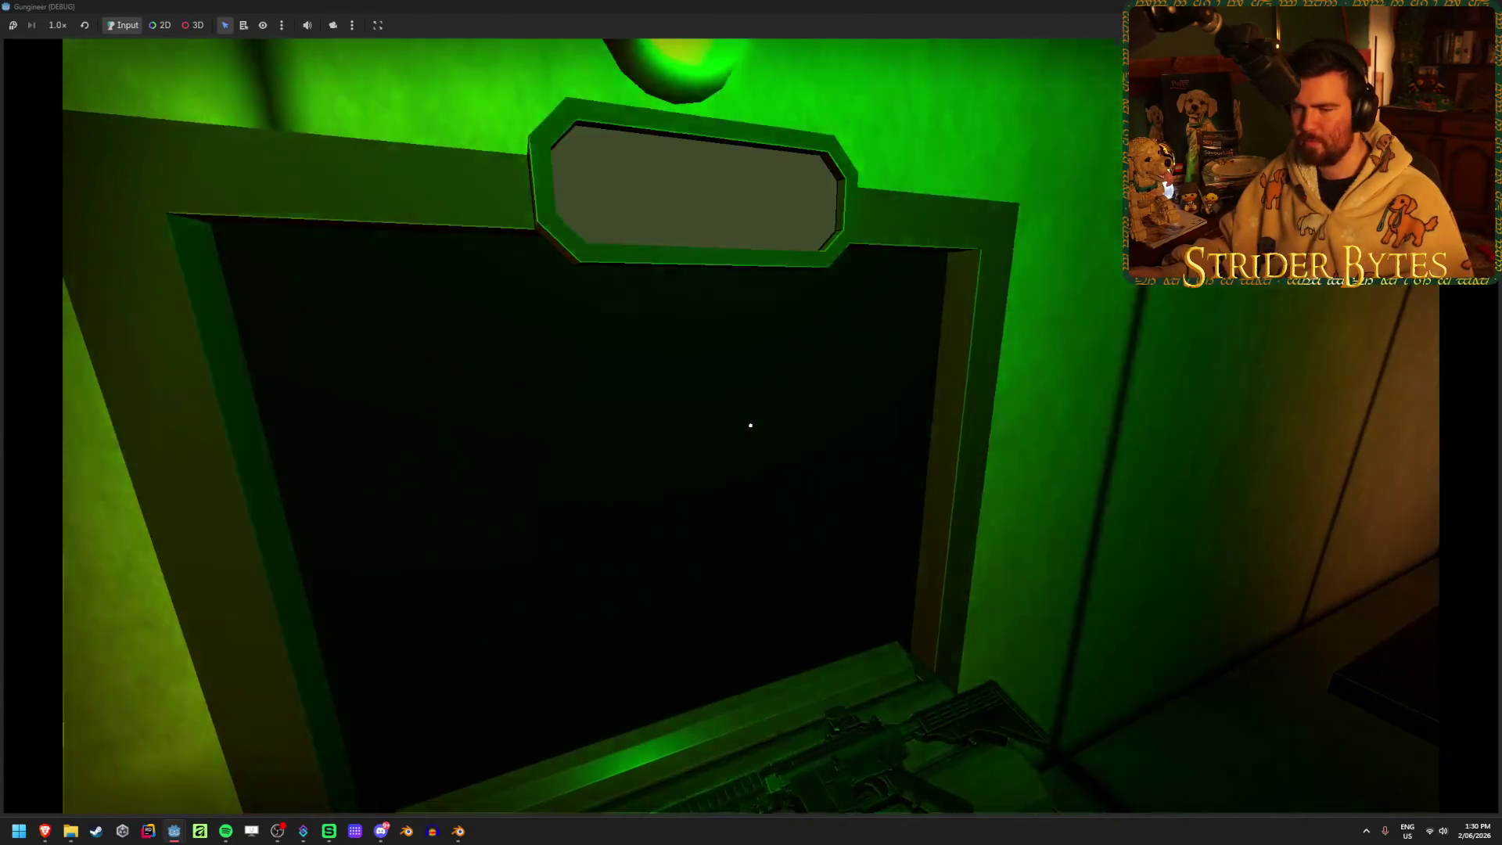
key("w")
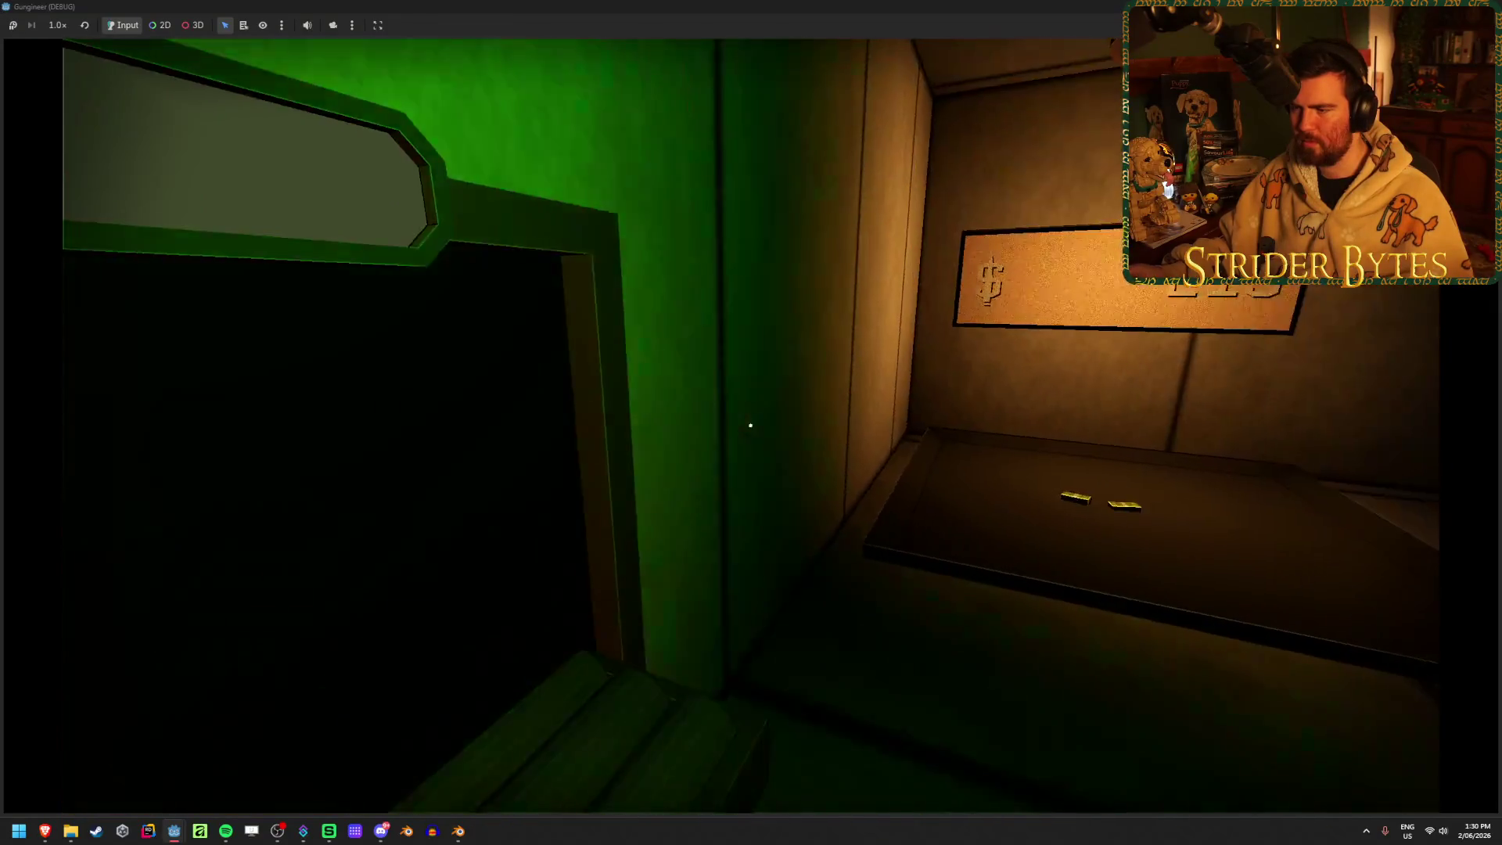
key("w")
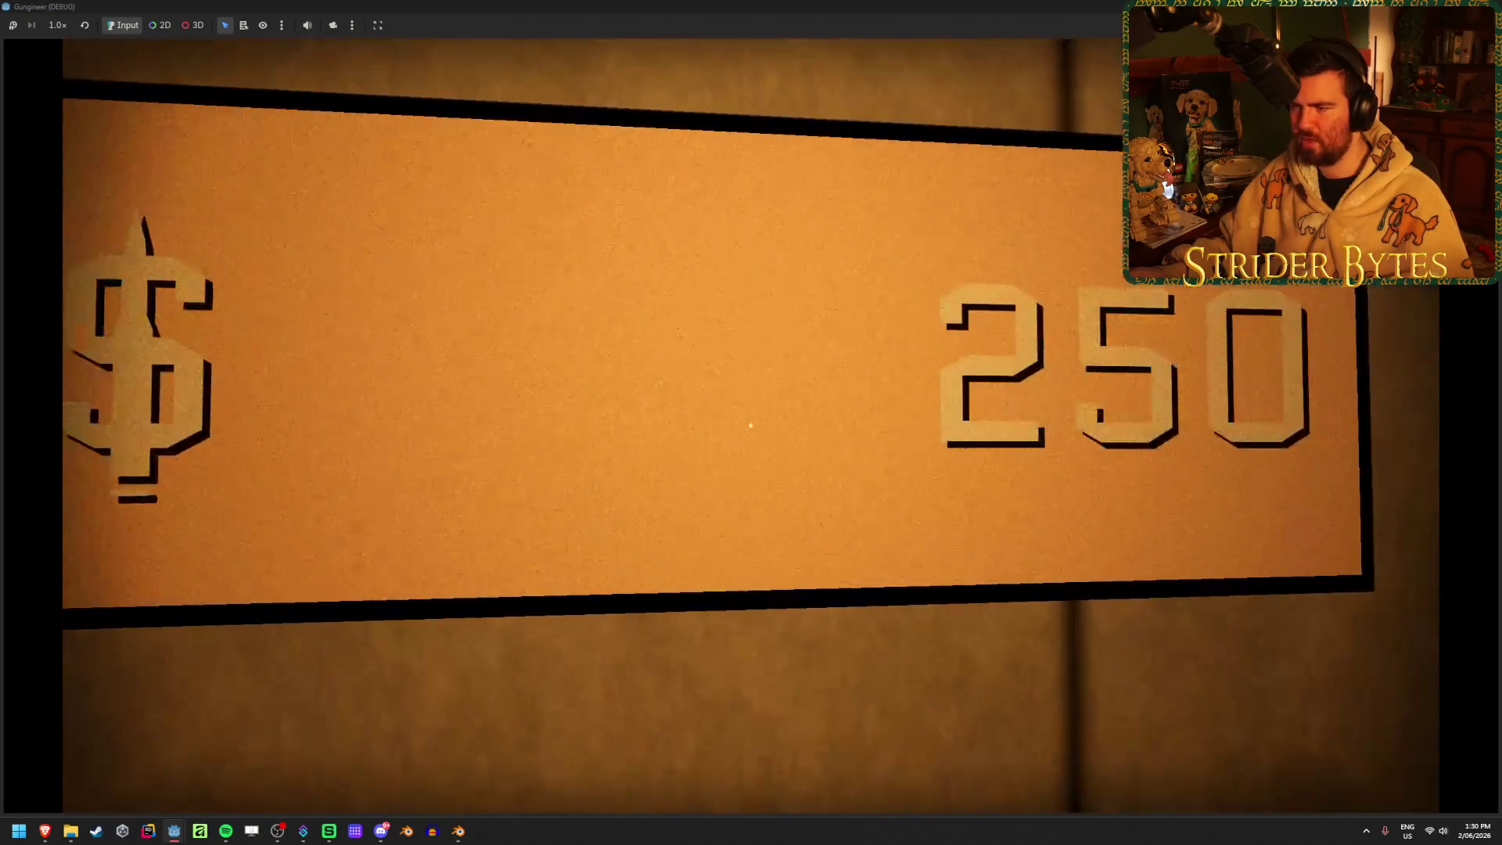
key("w")
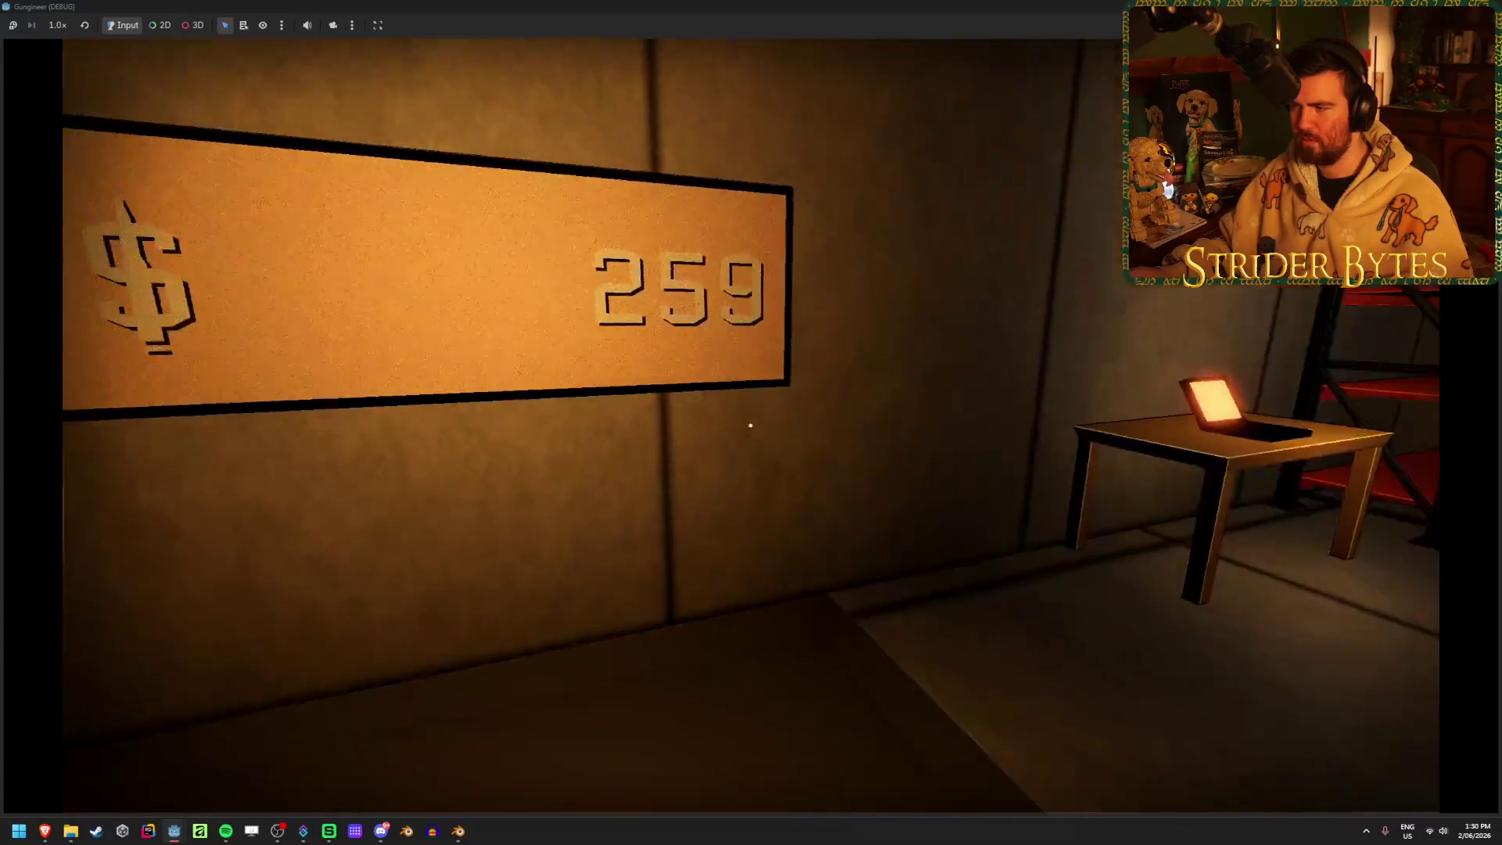
key("s")
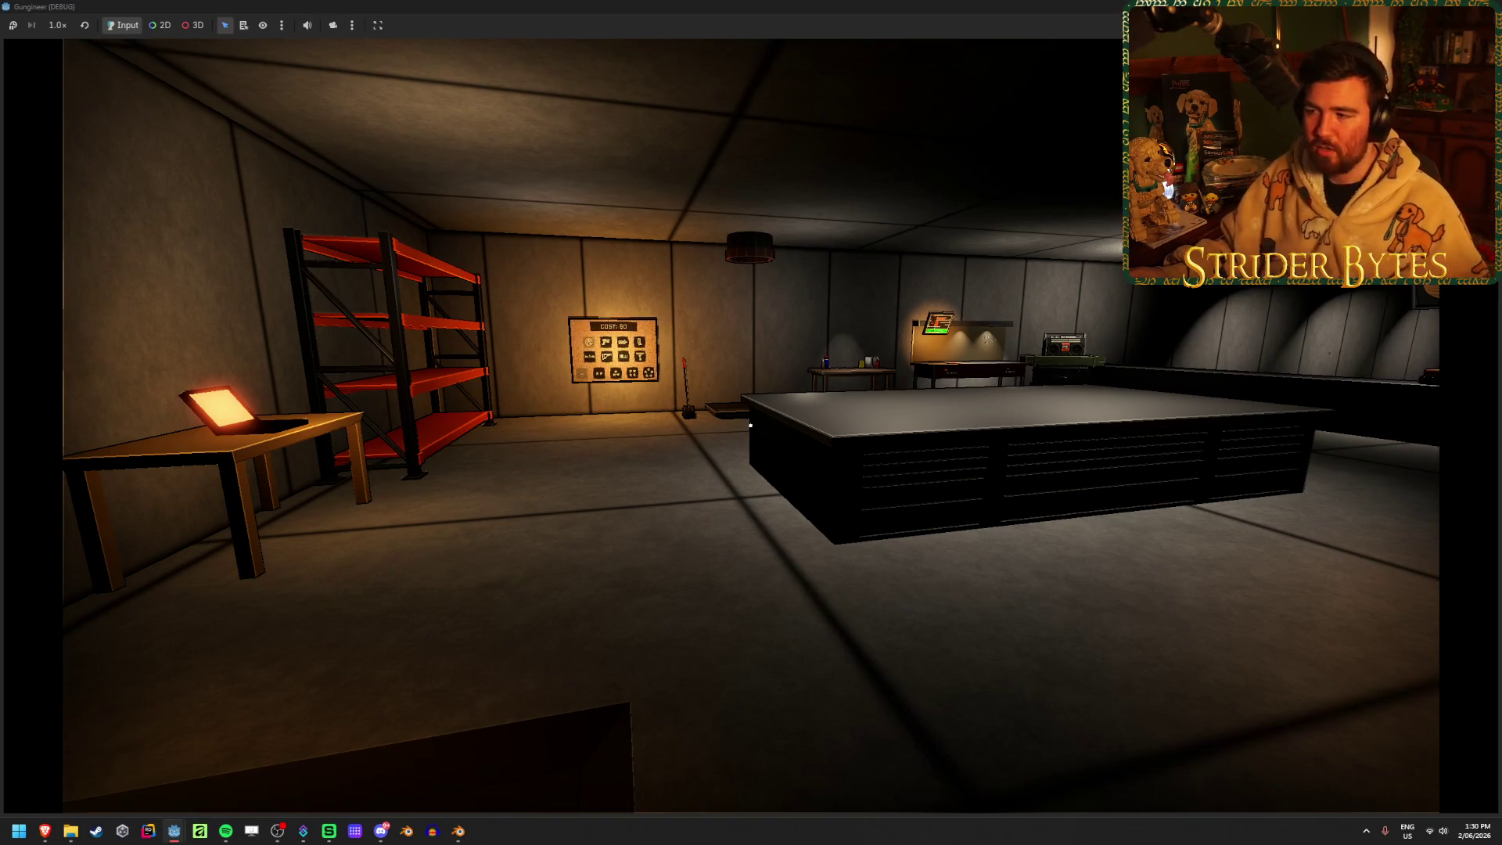
Stop the running game with F8, clear the error output and show the Debugger
key("F8")
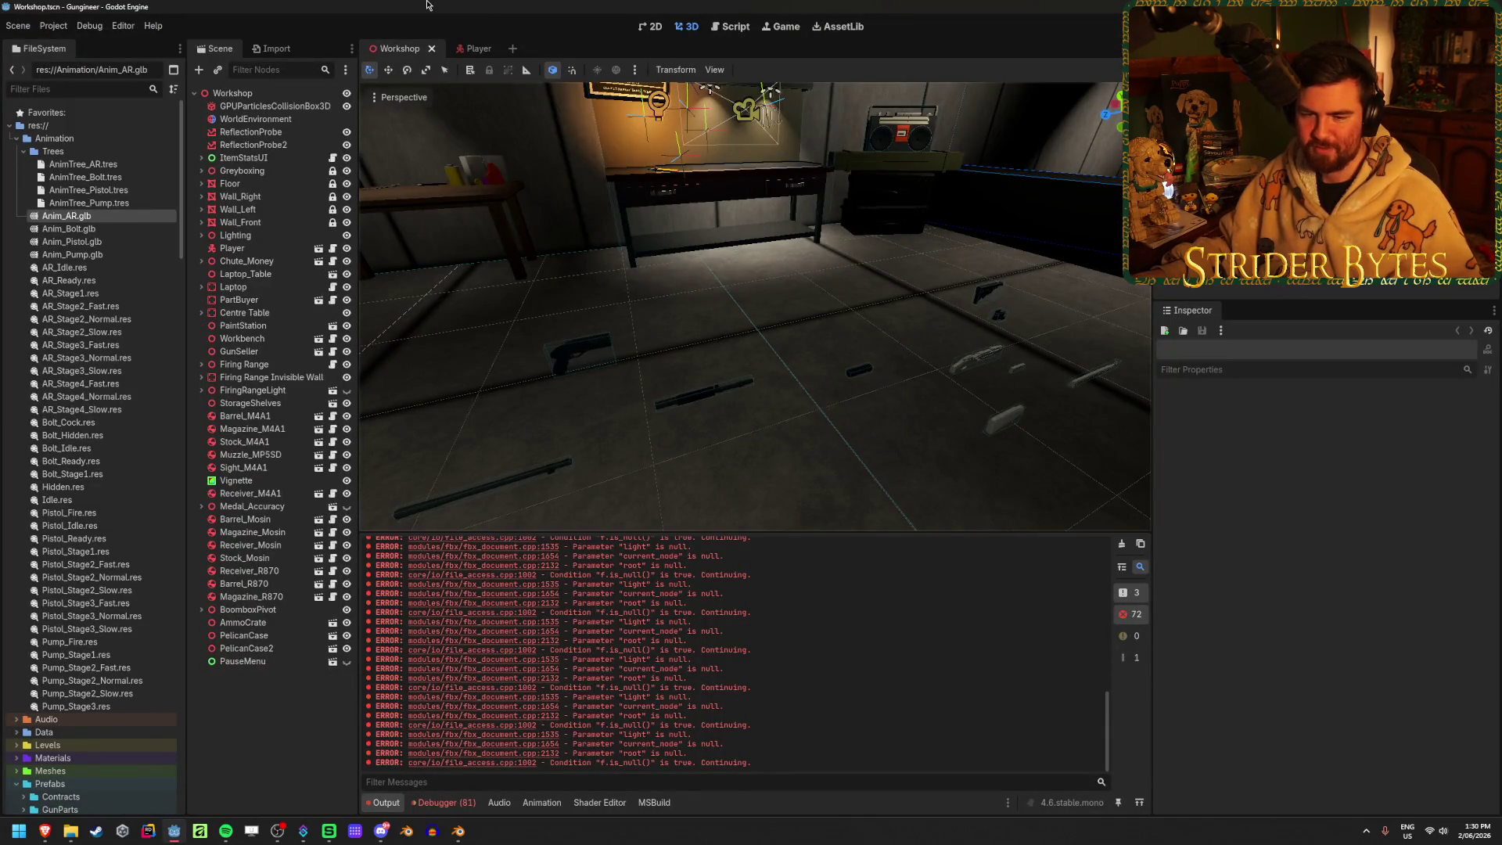
left_click(1122, 543)
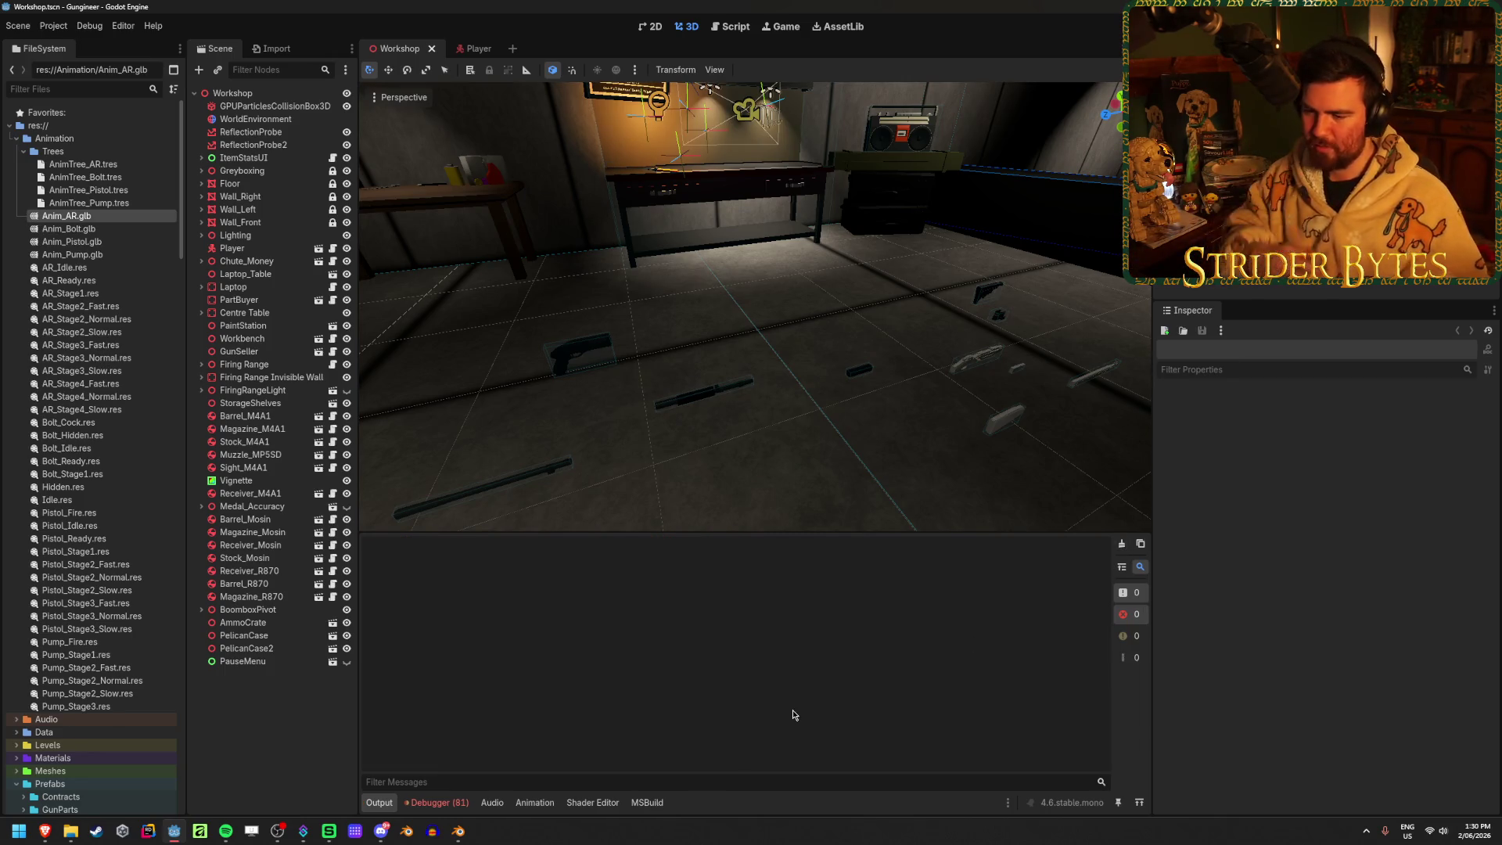
left_click(436, 802)
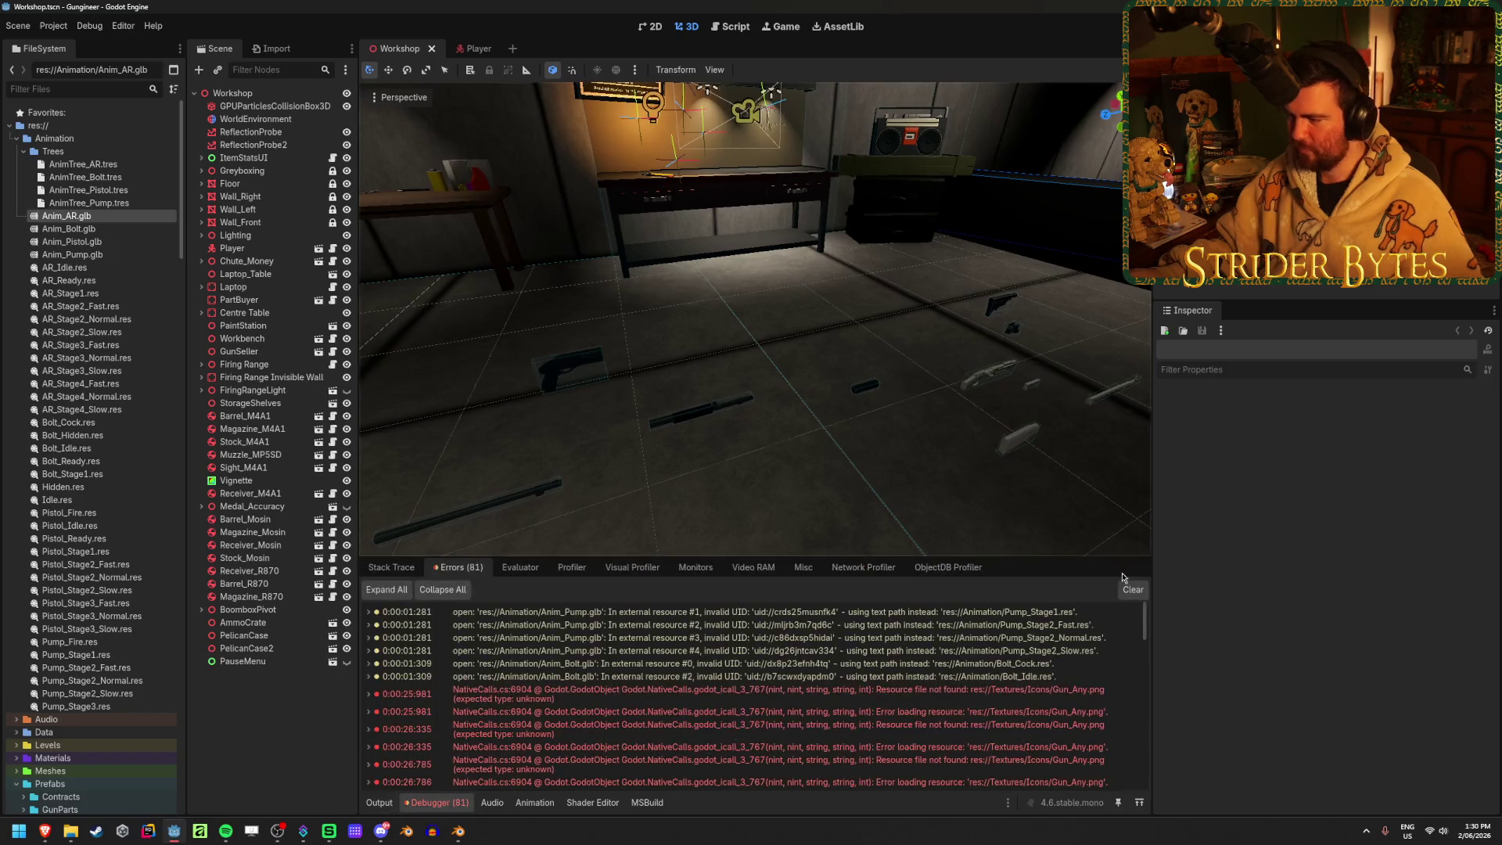
In Blender, dismiss the splash screen and delete the default cube, camera and light
left_click(459, 831)
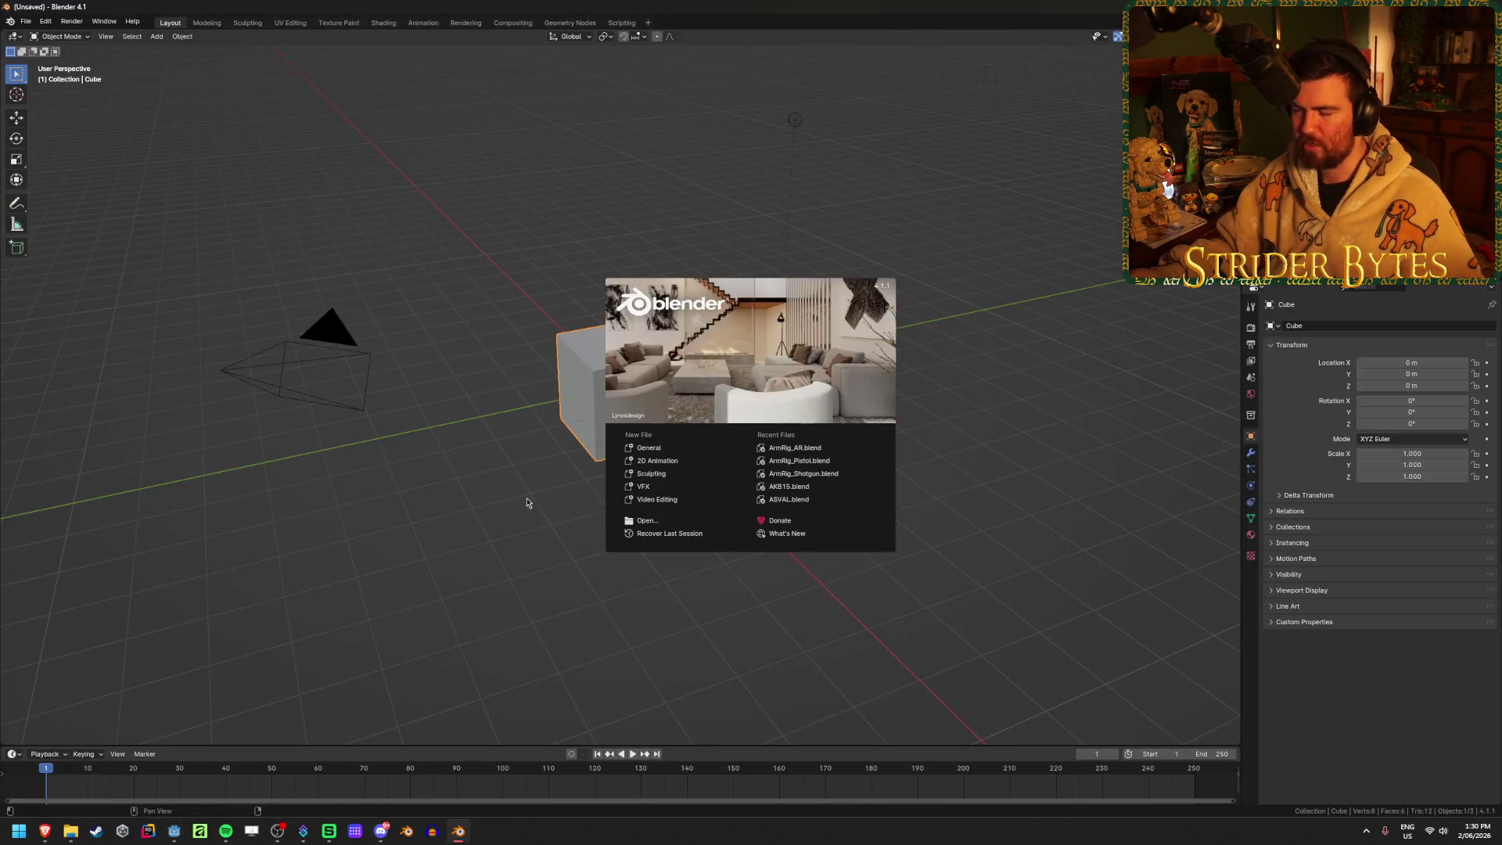
left_click(971, 412)
key("x")
key("a")
key("x")
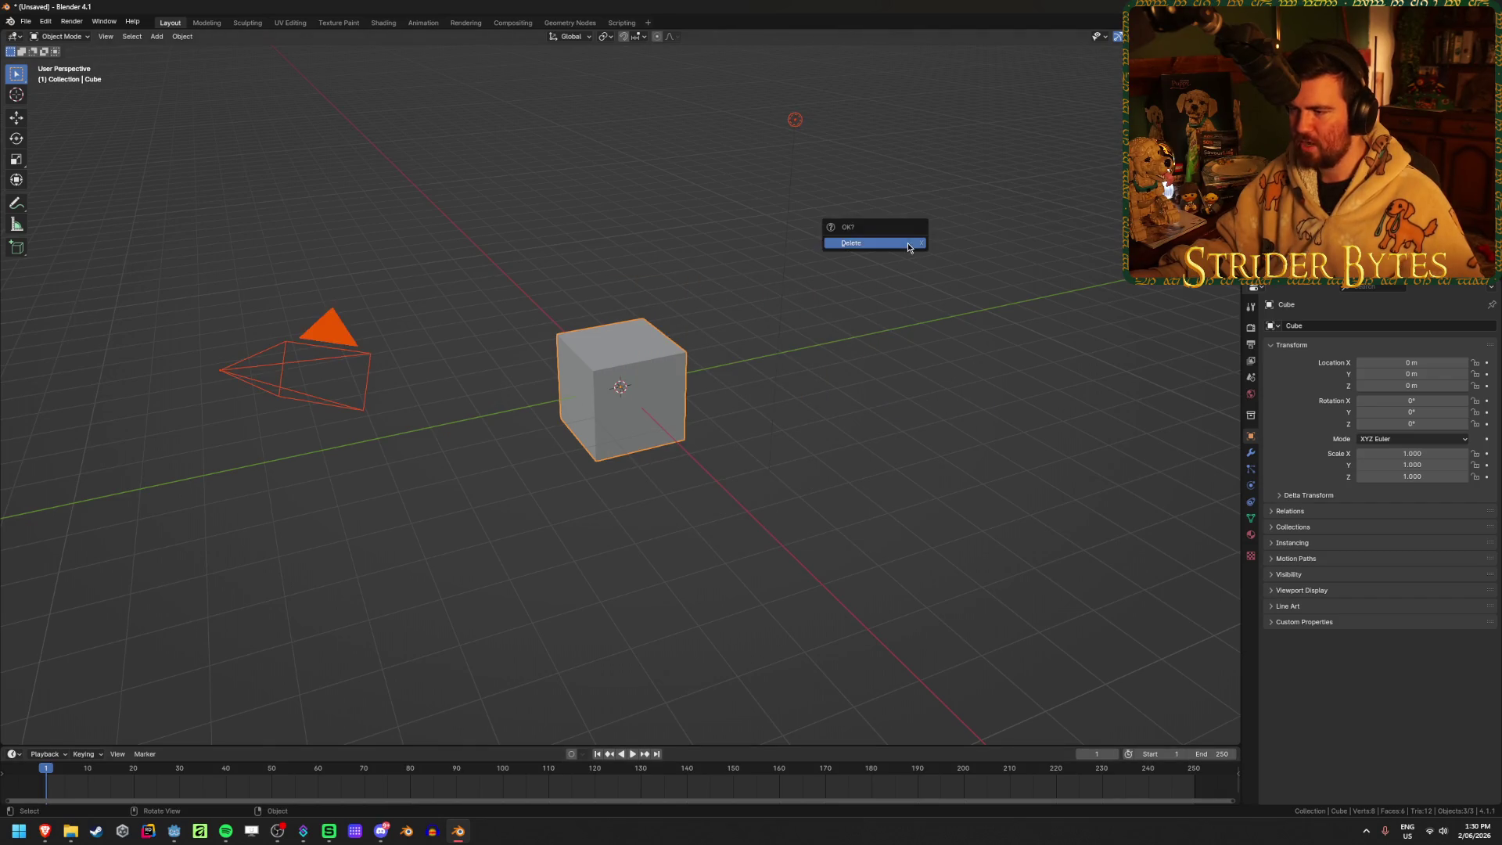
left_click(908, 242)
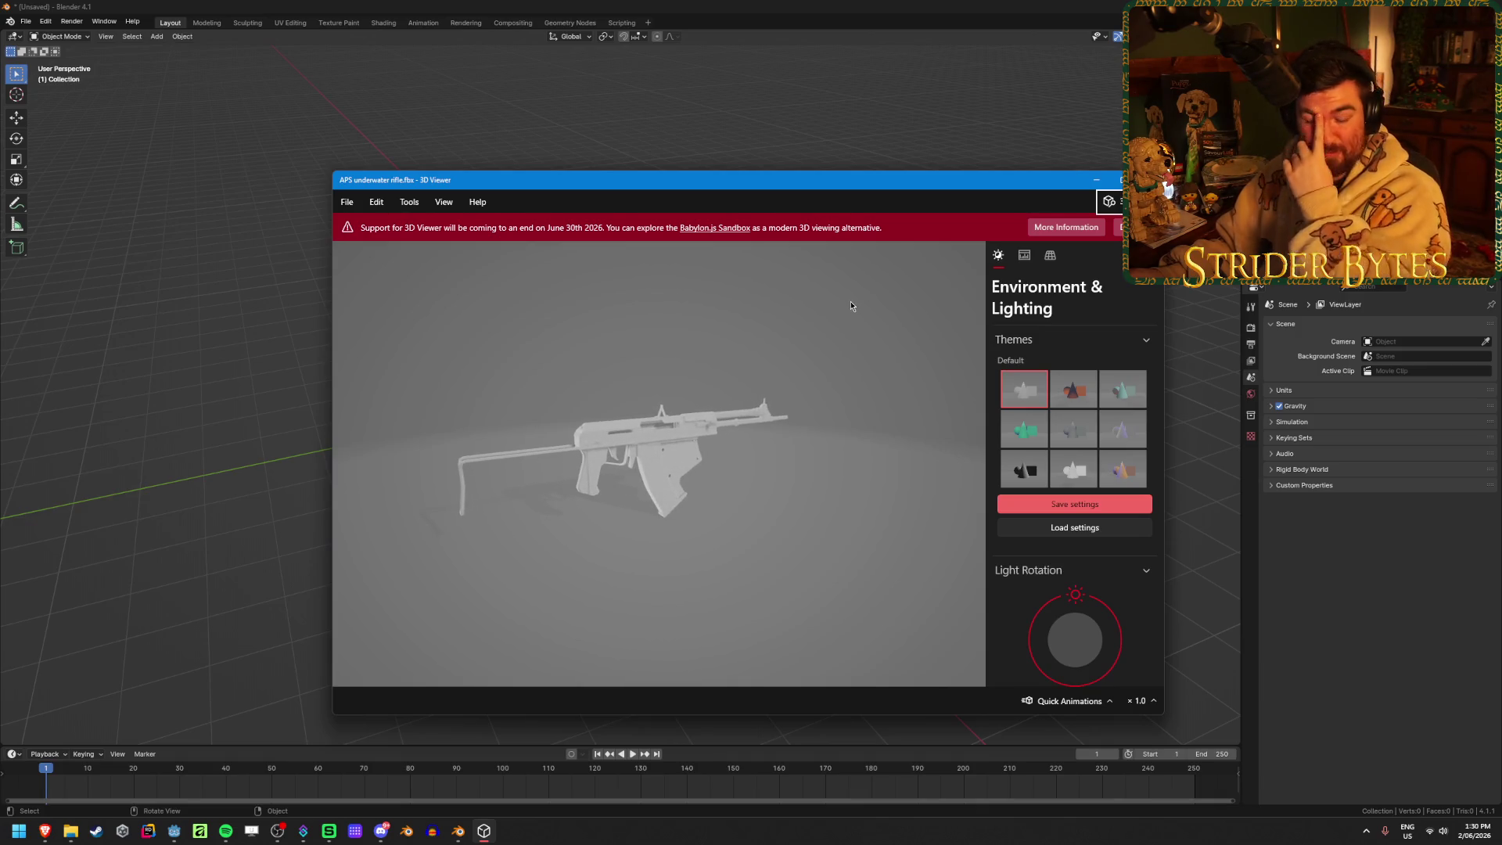
Orbit and zoom a rifle model preview to side and rear three-quarter views, then close it
mouse_move(726, 448)
left_mouse_down()
mouse_move(657, 435)
mouse_move(832, 431)
mouse_move(899, 361)
left_mouse_up()
scroll(667, 441, "up", 3)
mouse_move(641, 455)
left_mouse_down()
mouse_move(658, 503)
mouse_move(767, 322)
mouse_move(795, 331)
mouse_move(776, 373)
mouse_move(689, 369)
mouse_move(709, 354)
mouse_move(618, 405)
mouse_move(675, 385)
left_mouse_up()
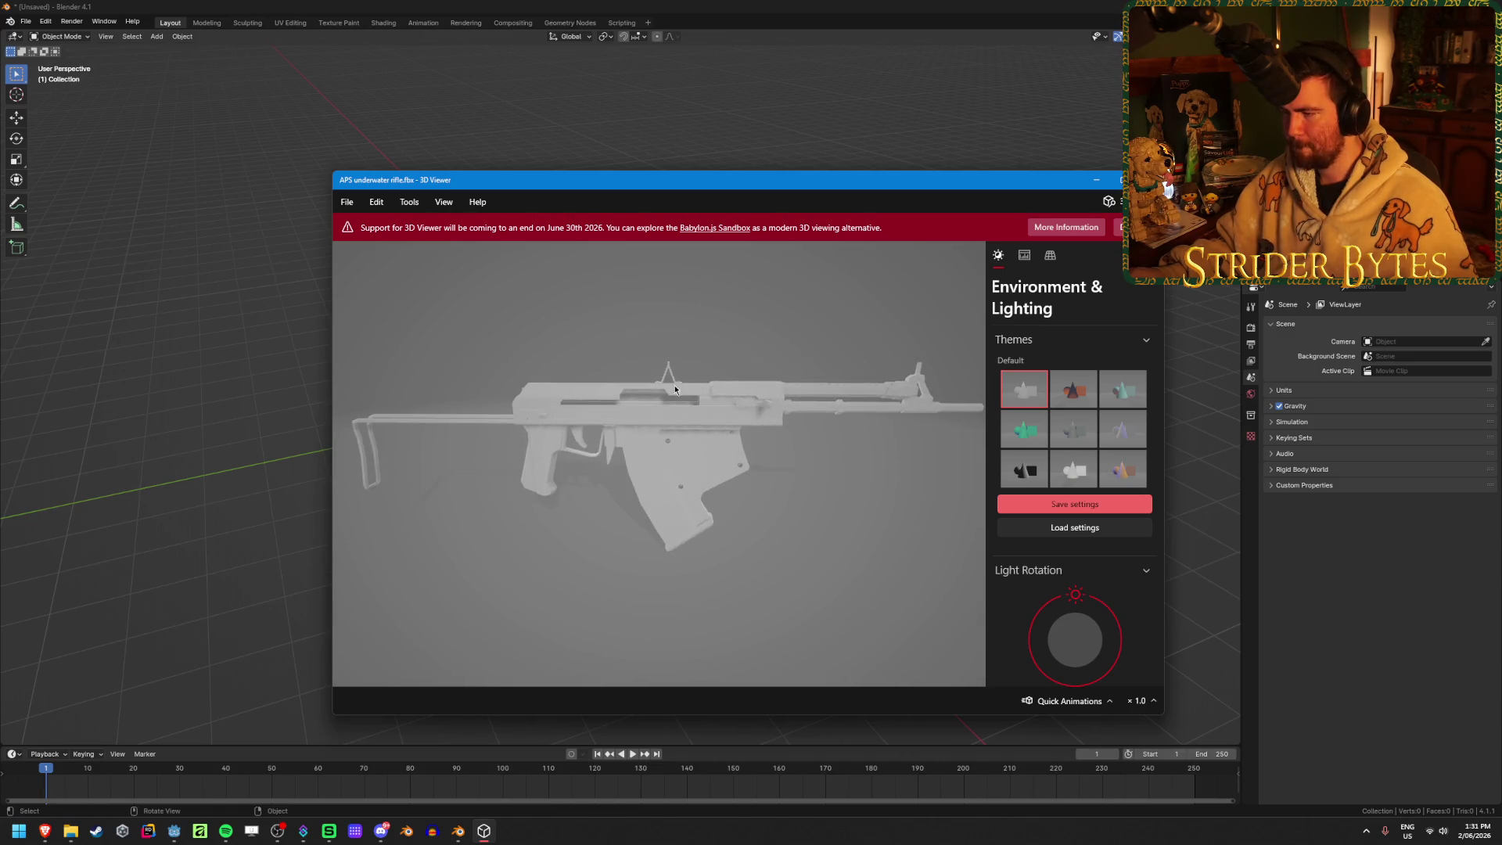
key("alt+F4")
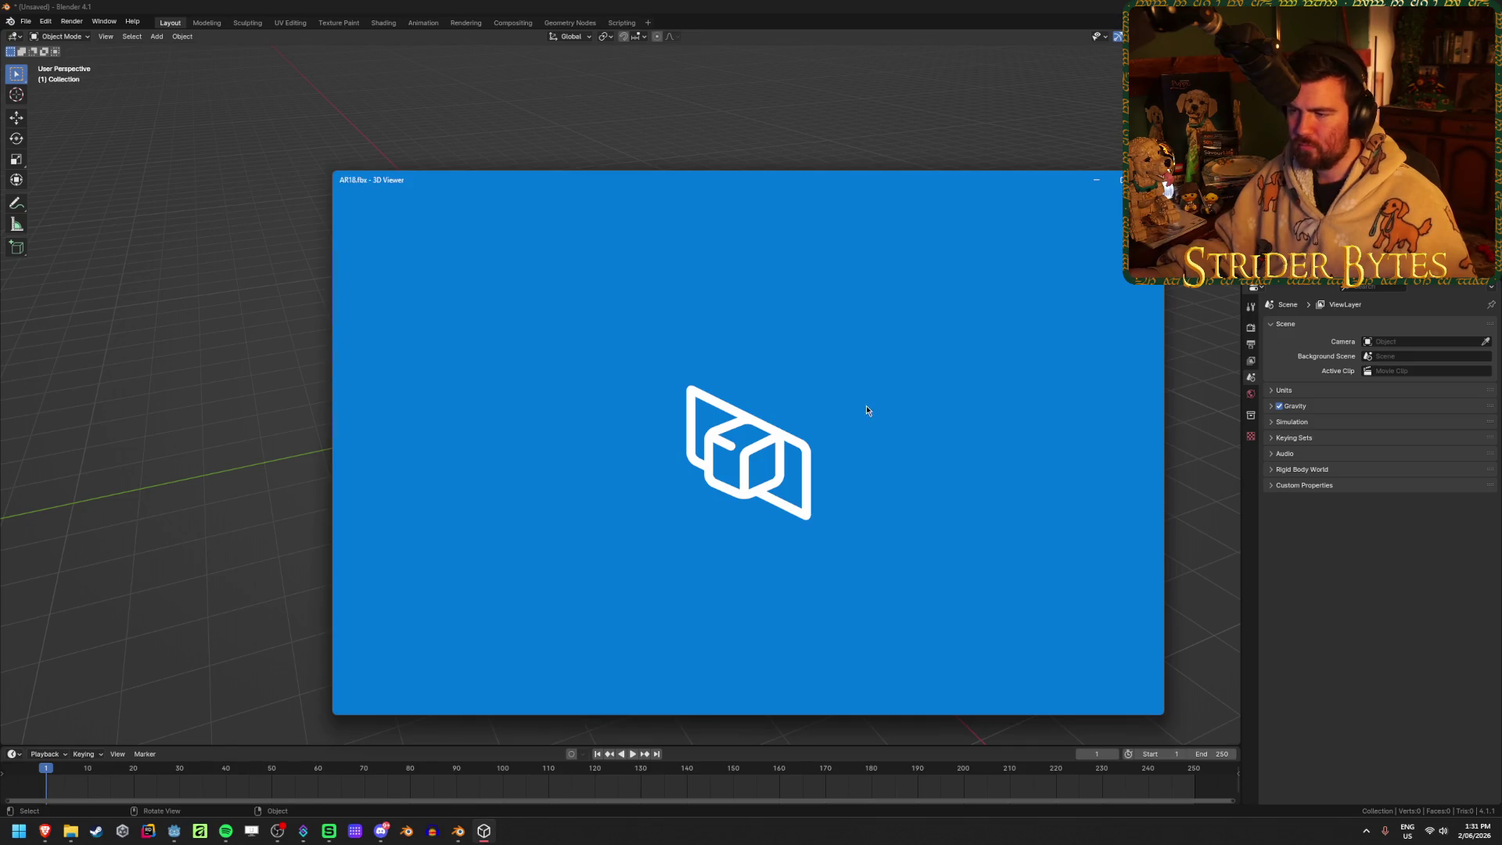
Inspect the AR18.fbx model, close its preview and return to Blender
mouse_move(642, 526)
left_mouse_down()
mouse_move(621, 509)
mouse_move(656, 364)
mouse_move(671, 487)
left_mouse_up()
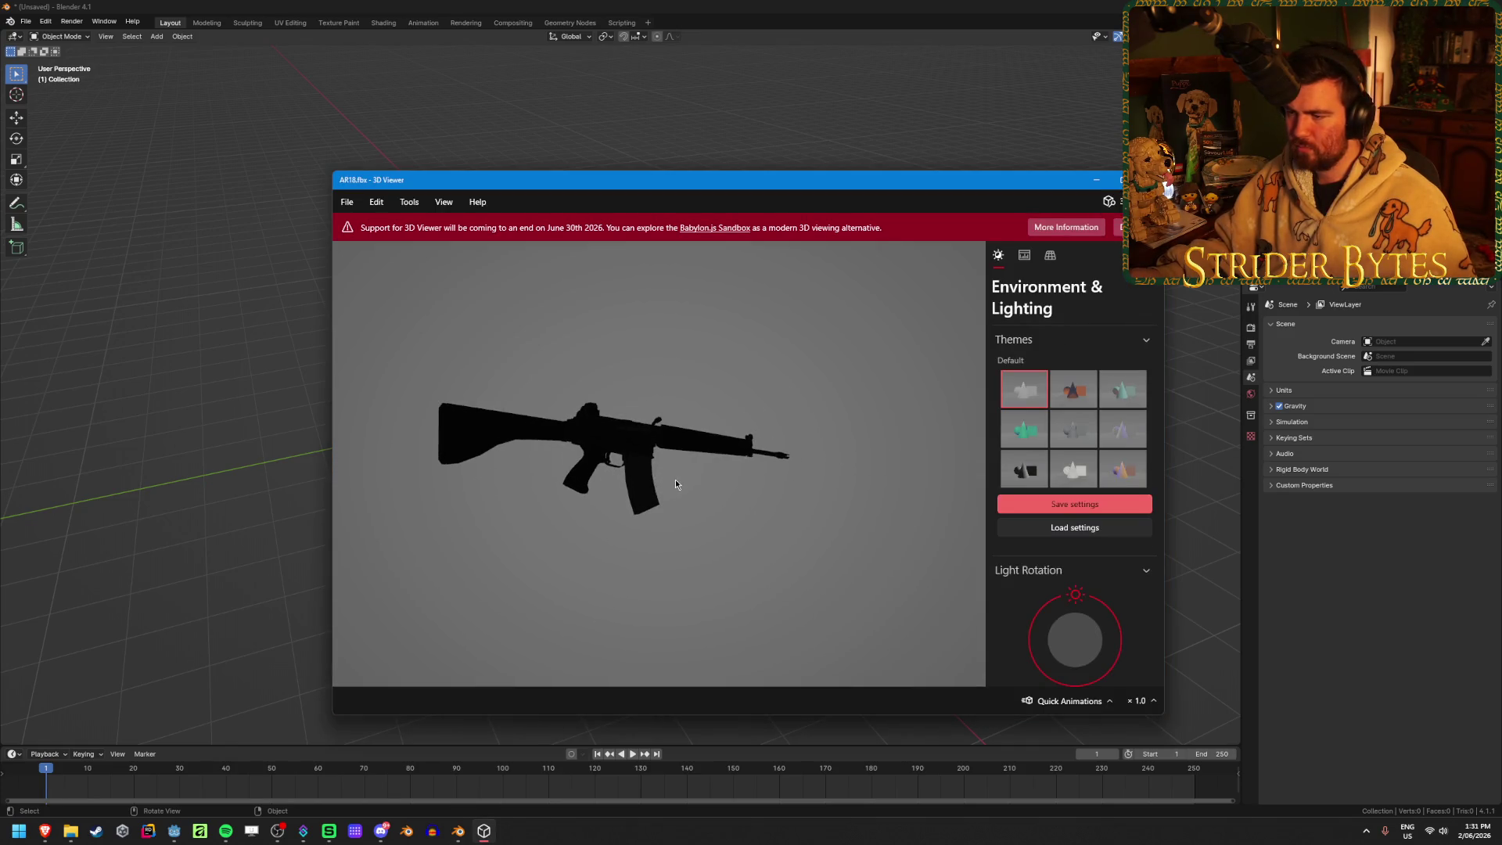
left_click(1148, 180)
left_click(221, 153)
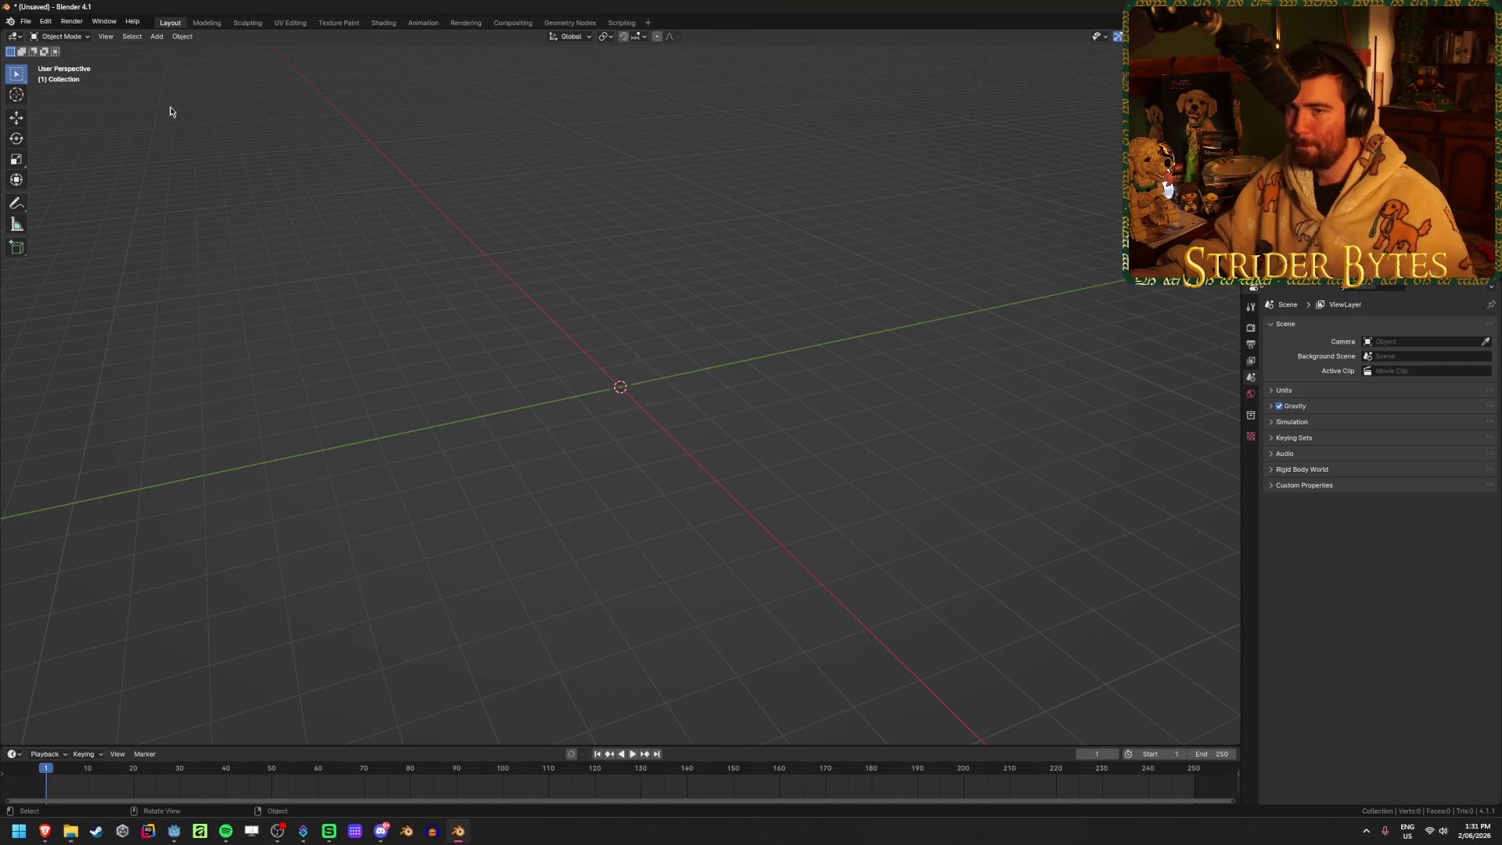
Start an FBX import and browse the system folders for the rifle models
left_click(32, 21)
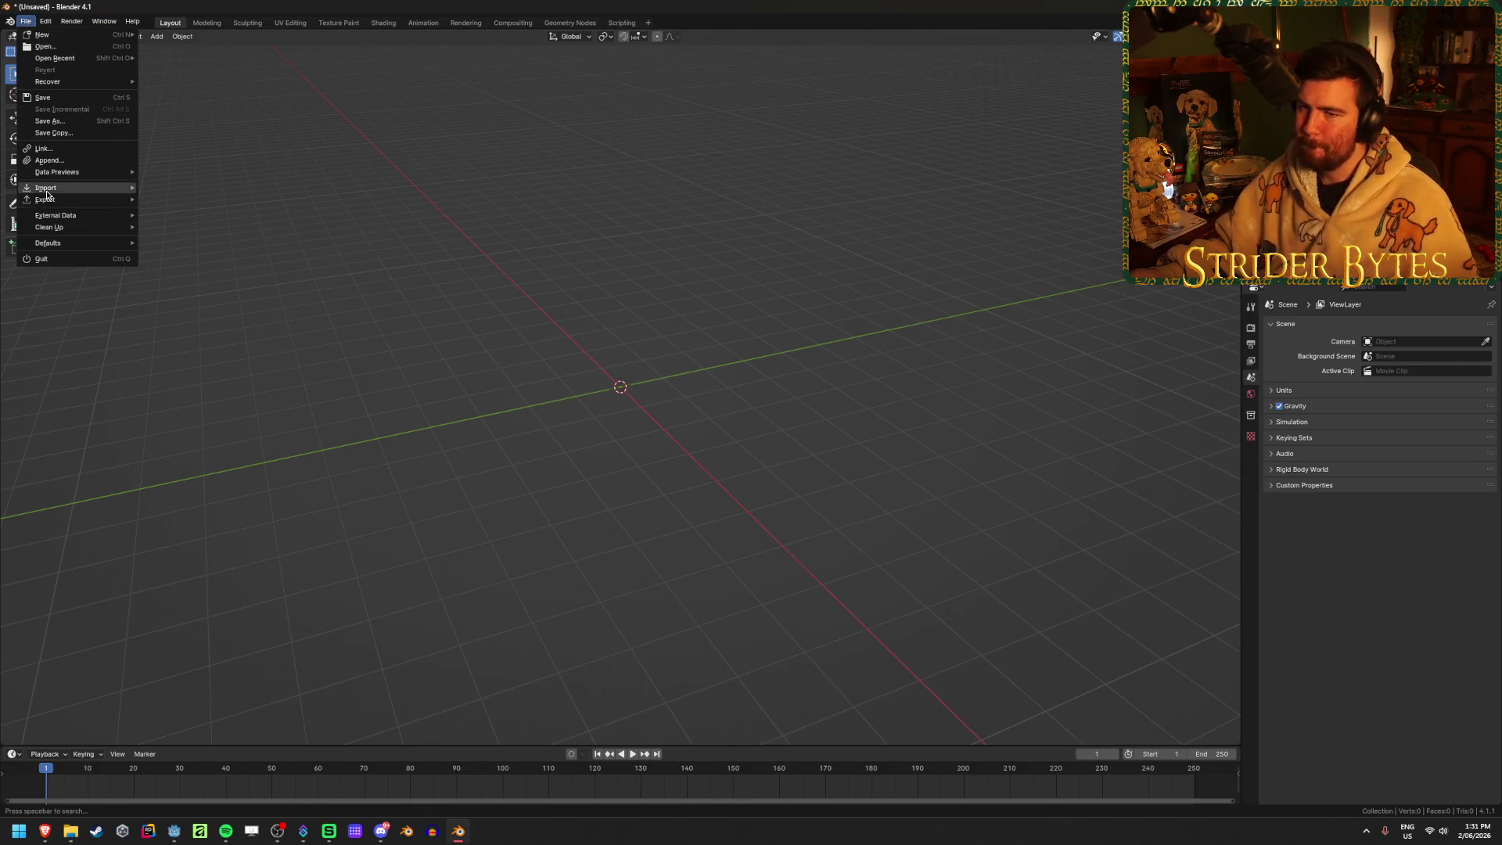
mouse_move(94, 188)
left_click(186, 303)
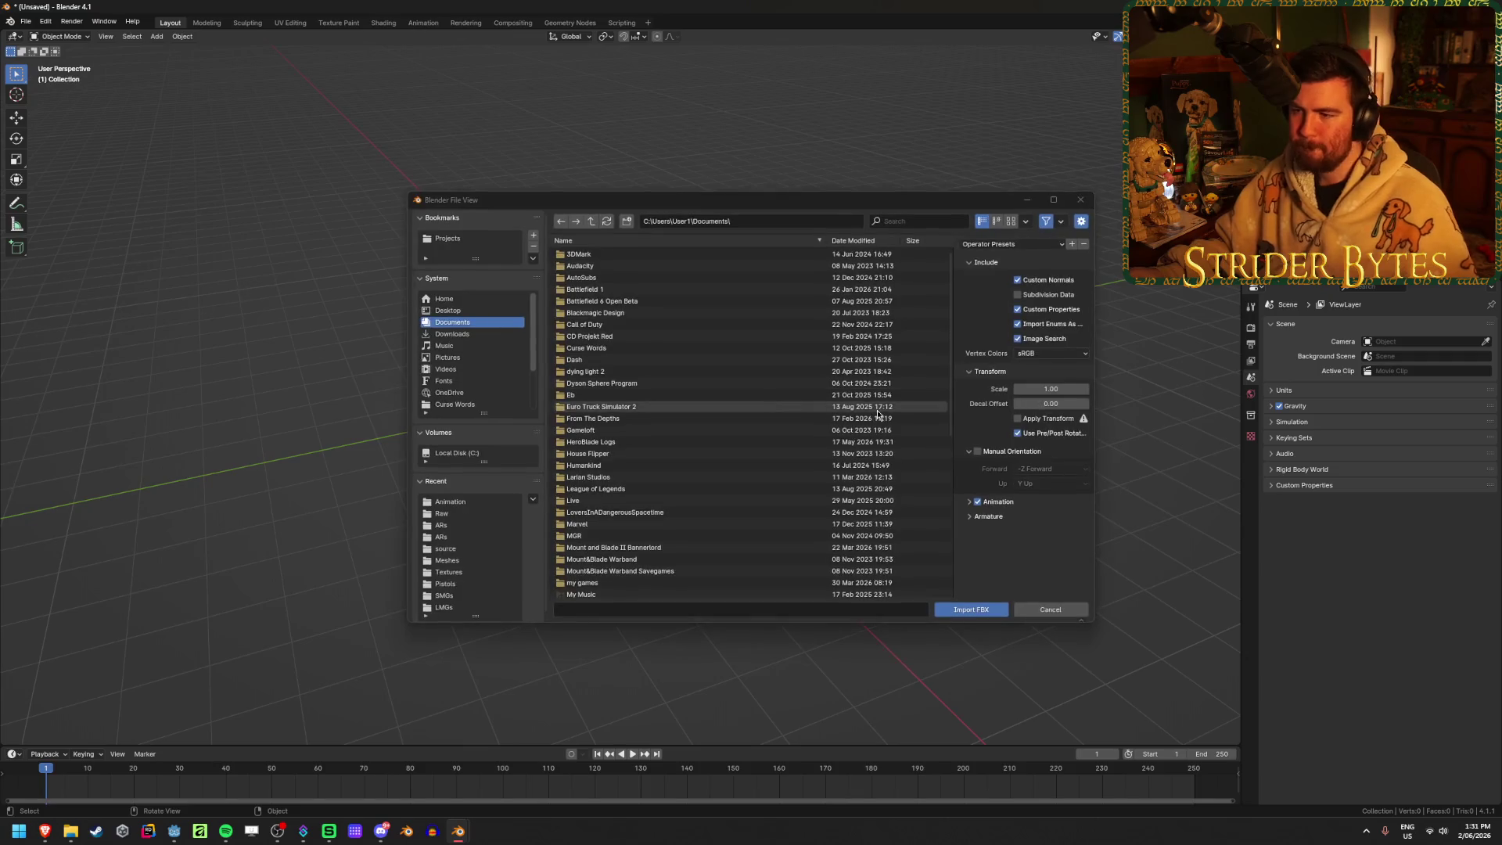
scroll(728, 390, "down", 5)
left_click(452, 334)
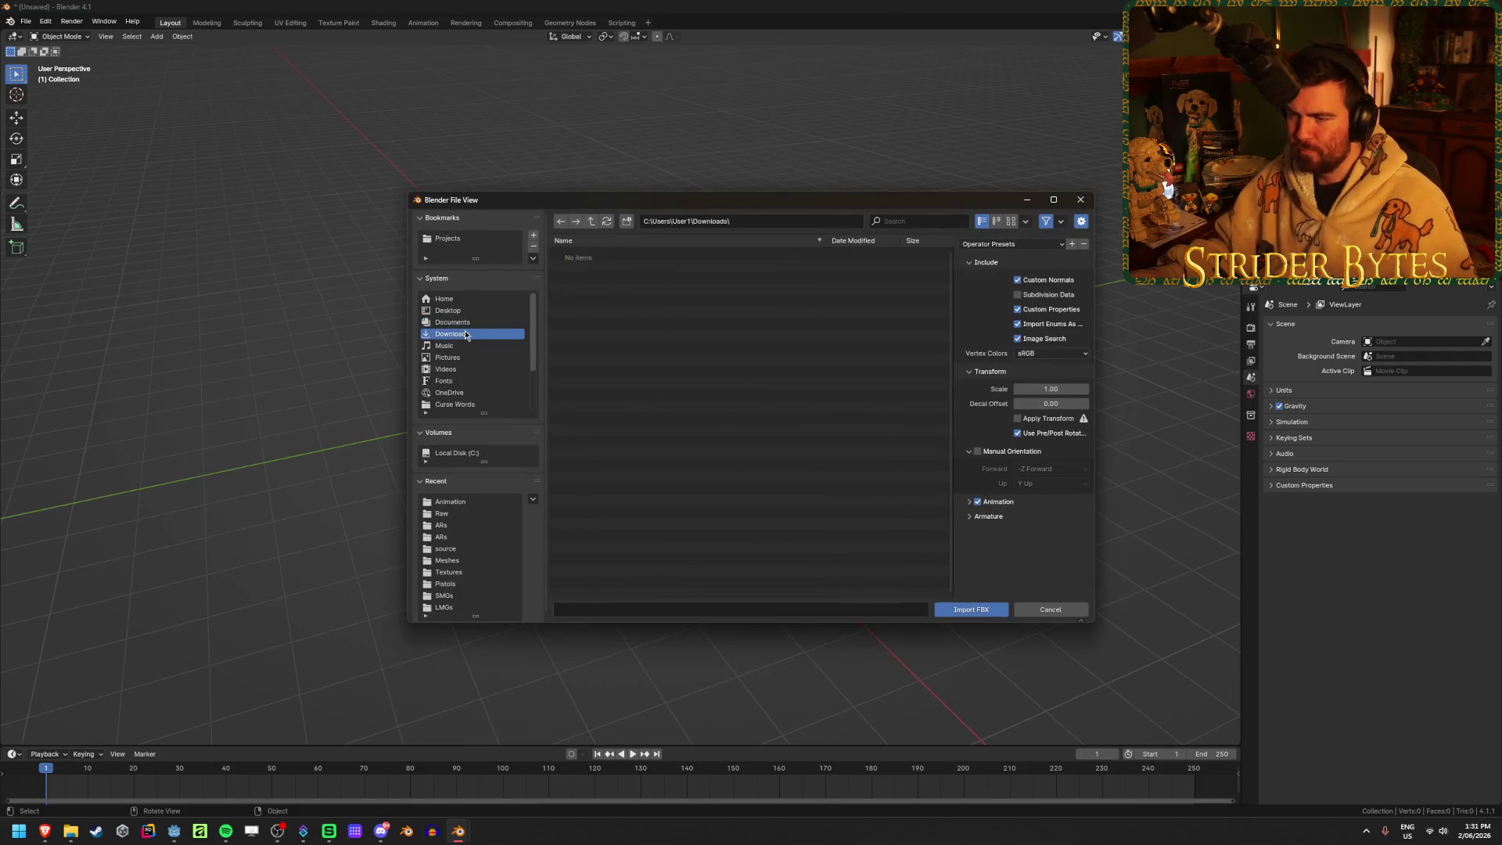
left_click(450, 346)
left_click(454, 322)
left_click(463, 346)
left_click(466, 369)
Import AR18.fbx from Gungineer/ARs/source and frame the rifle in view
scroll(470, 375, "down", 3)
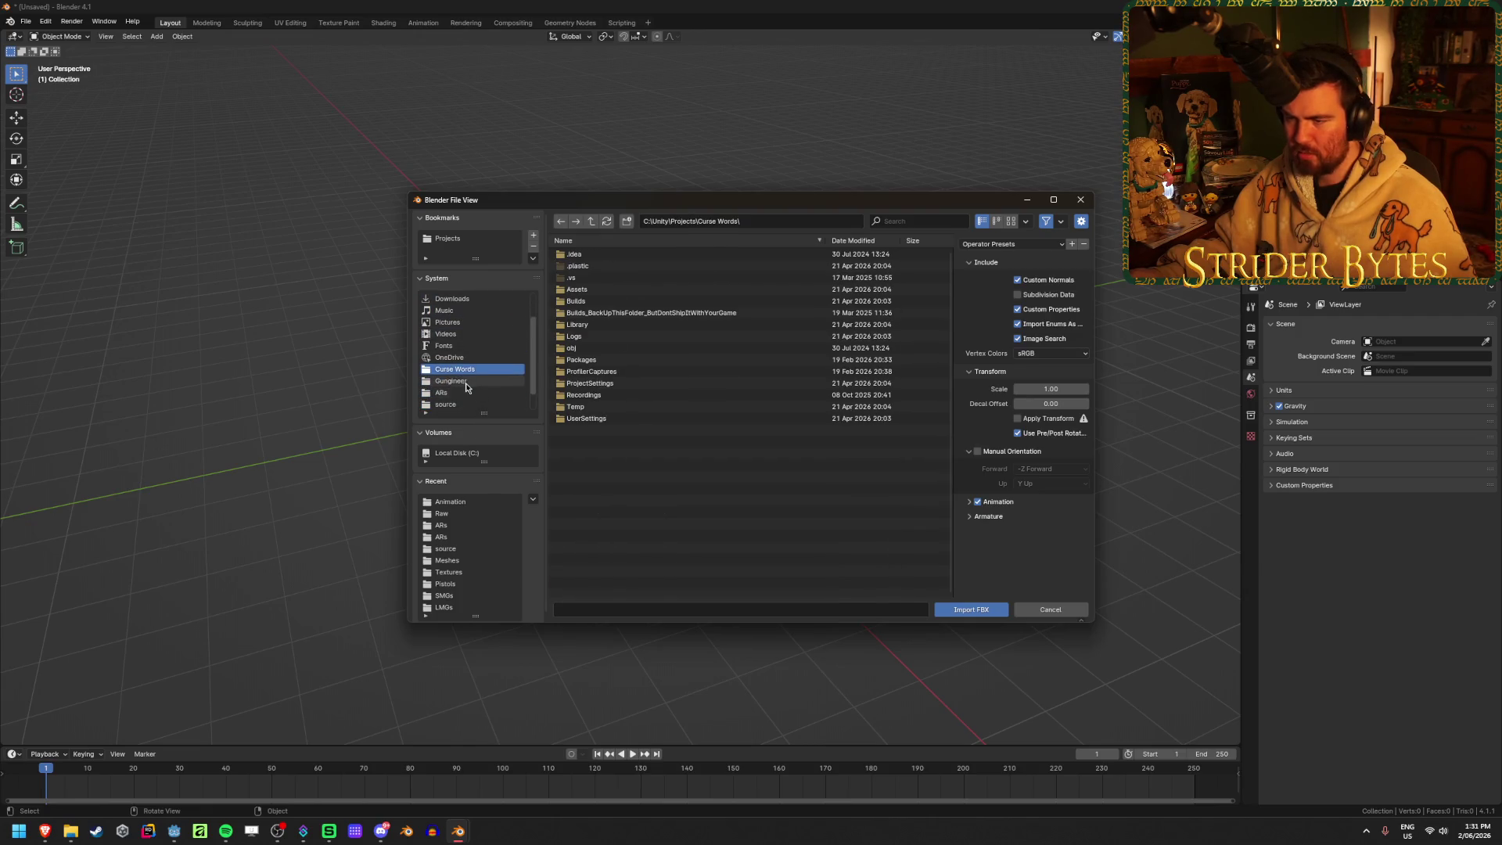
left_click(442, 392)
left_click(595, 257)
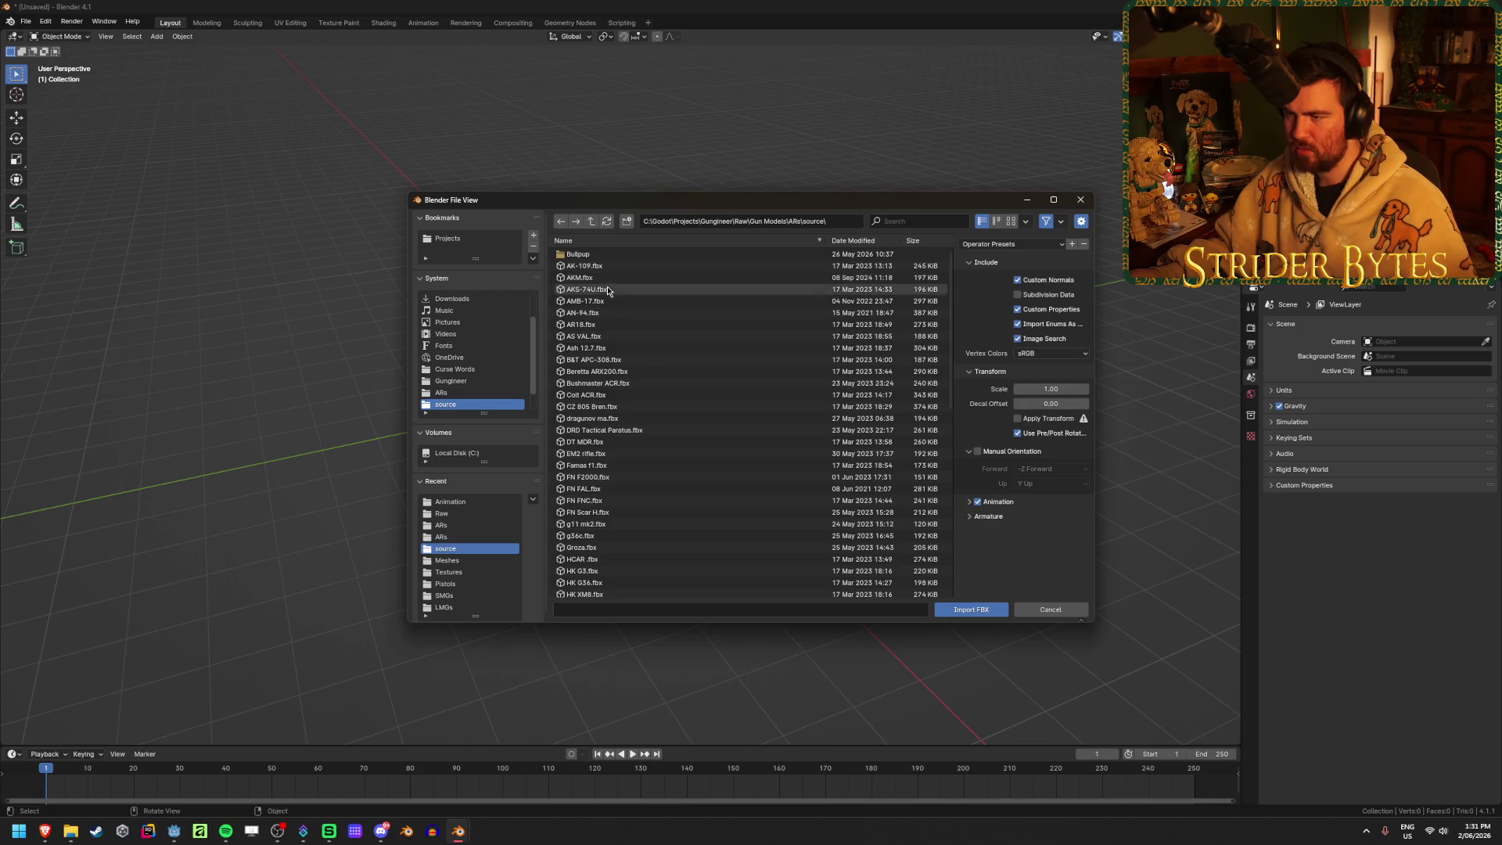
left_click(600, 329)
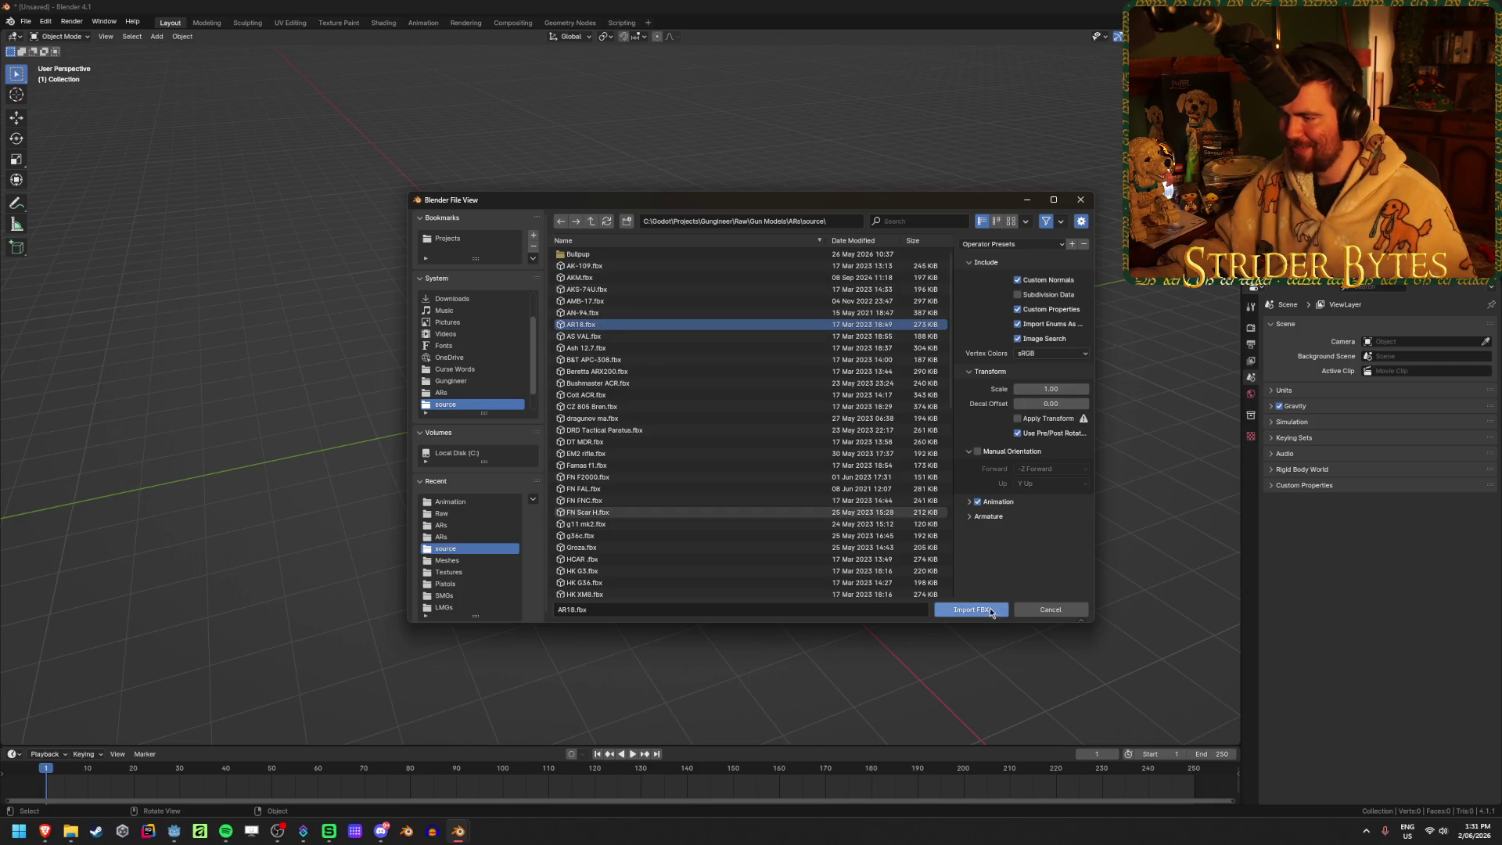
left_click(971, 609)
key("KP_Decimal")
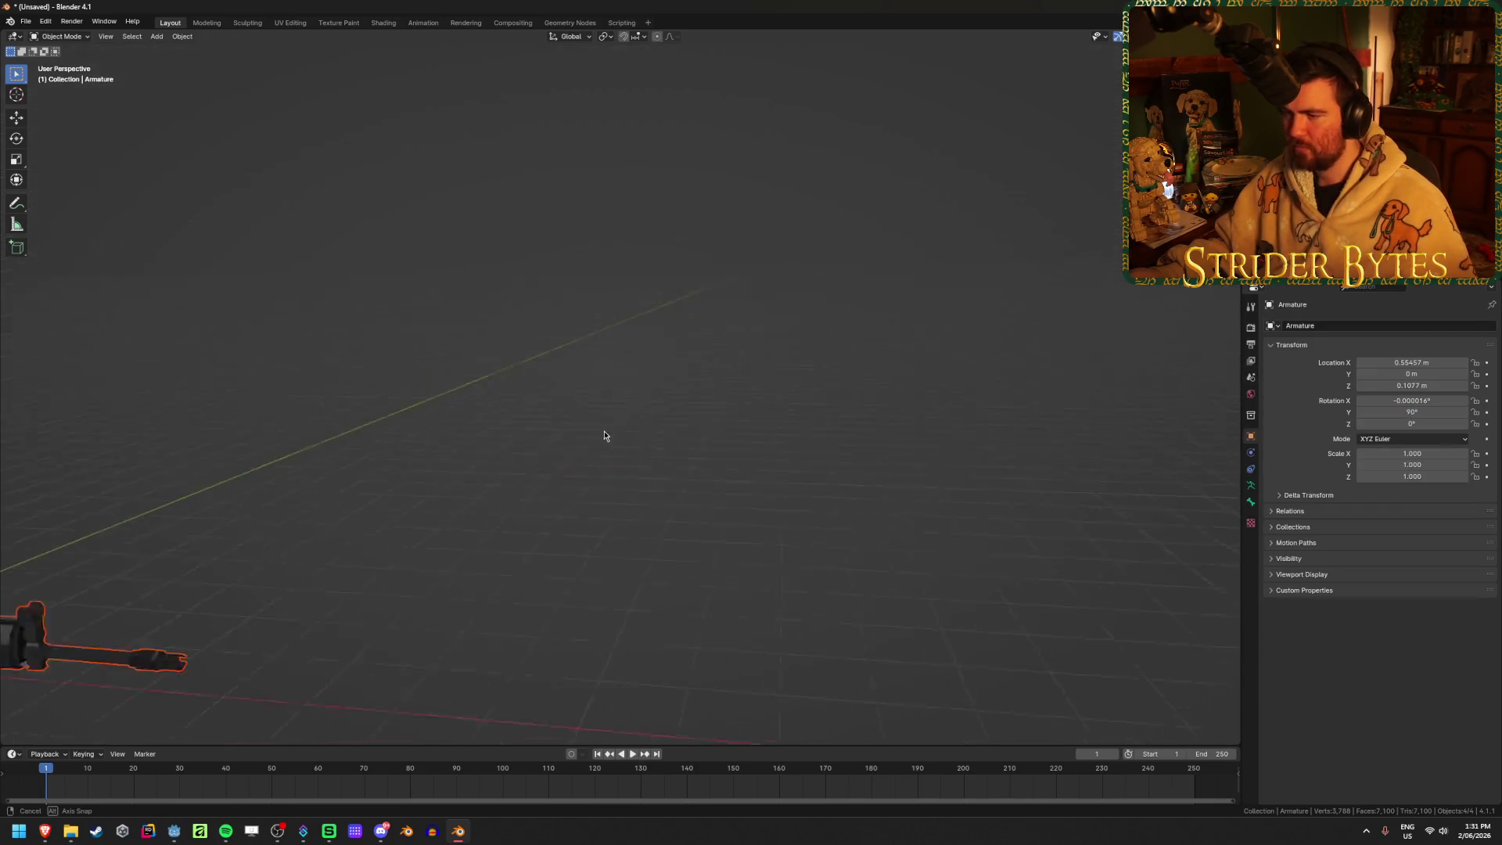
Unparent the rifle mesh from its armature with Clear and Keep Transformation
left_click(636, 344)
mouse_move(636, 344)
middle_mouse_down()
mouse_move(728, 318)
mouse_move(494, 409)
mouse_move(623, 384)
mouse_move(942, 420)
middle_mouse_up()
left_click(992, 429)
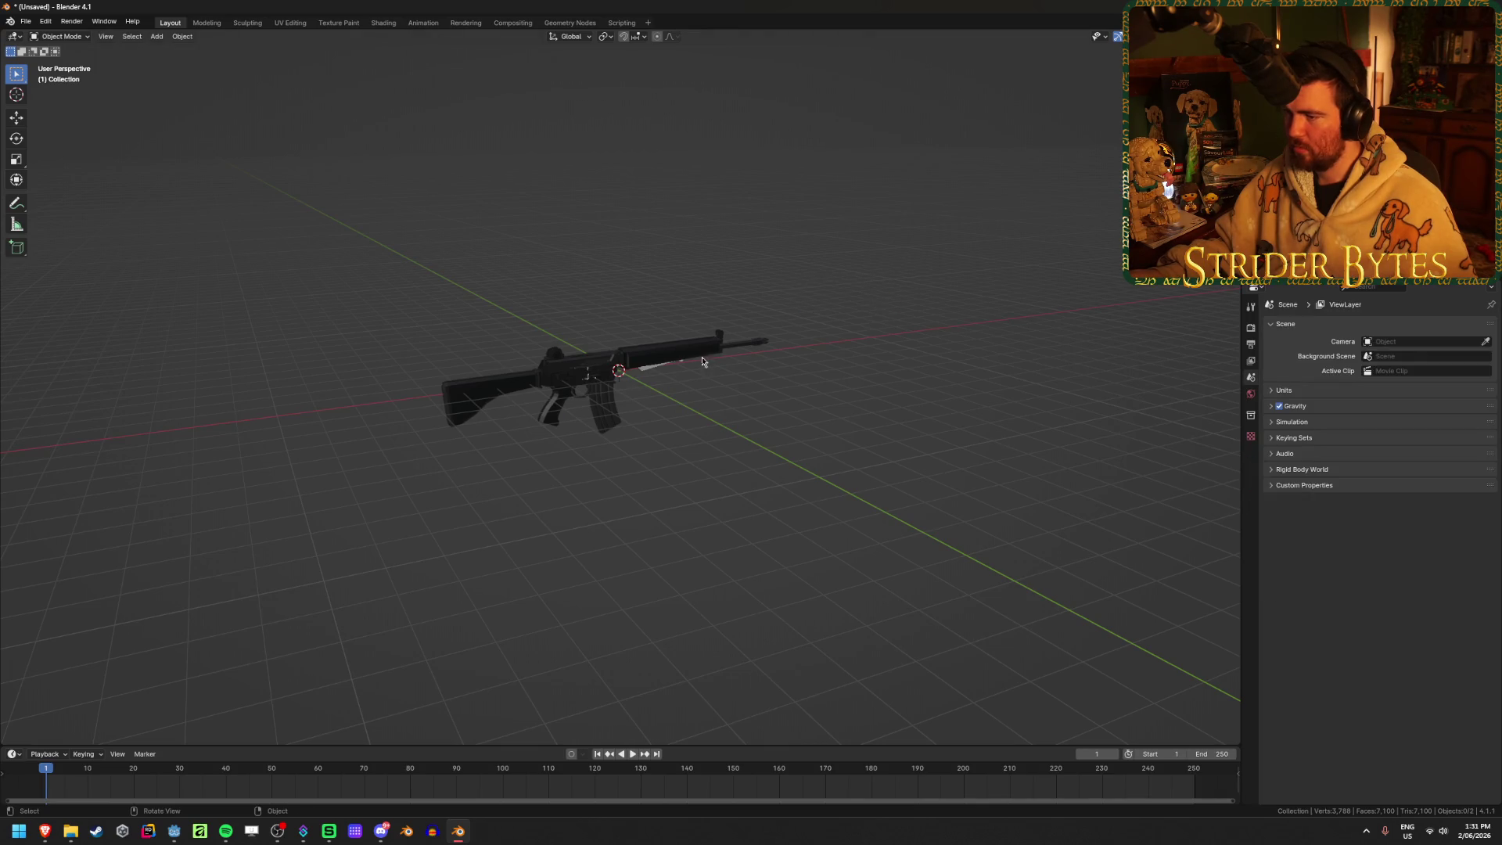
scroll(577, 395, "up", 3)
left_click(577, 394)
scroll(577, 395, "up", 2)
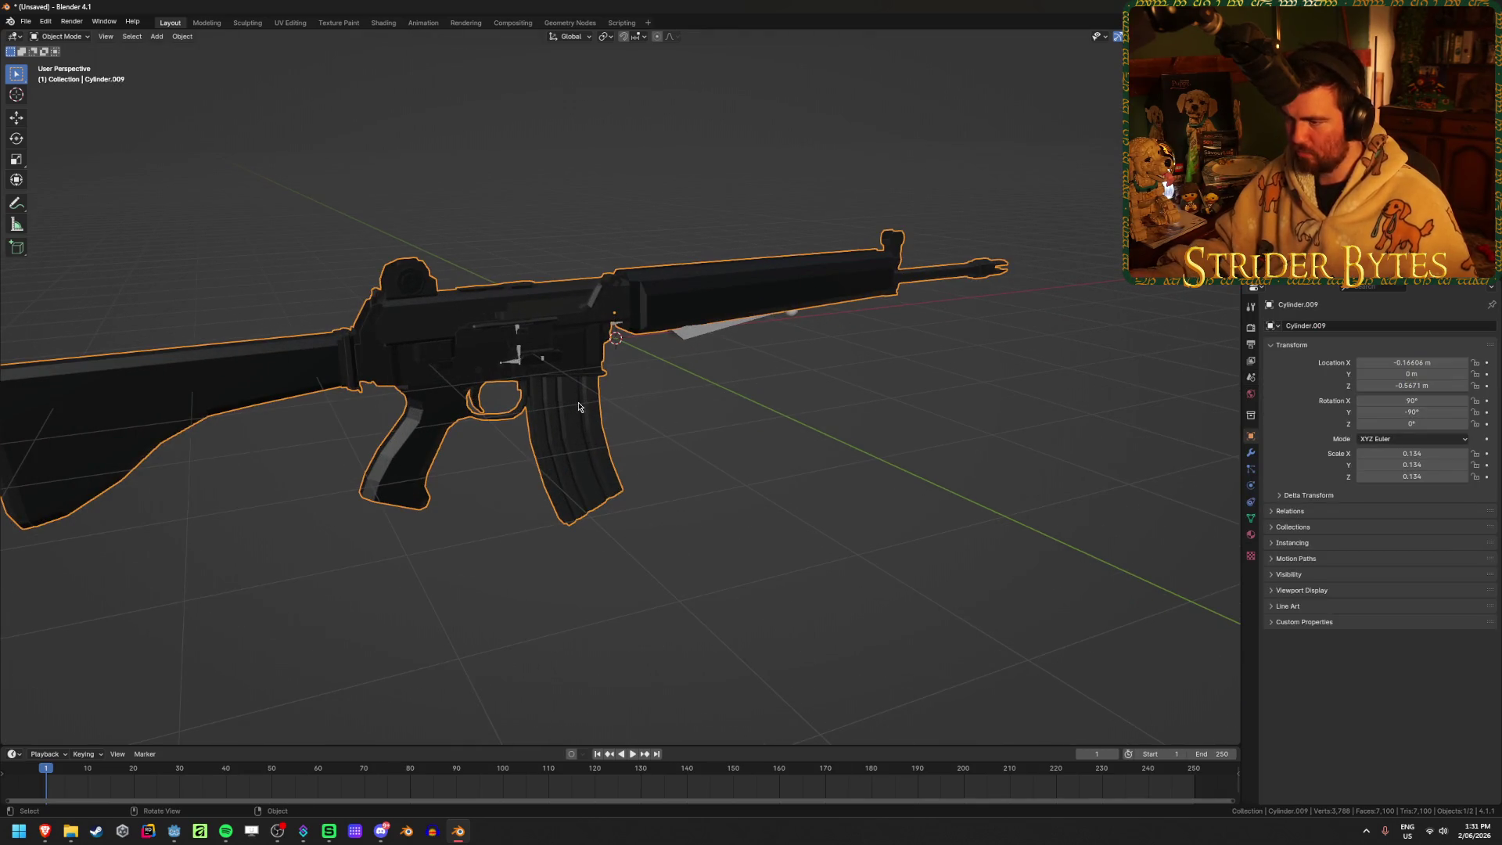
key("alt+p")
left_click(571, 414)
Remove the armature and switch to an orthographic view along the rifle
left_click(706, 330)
key("ctrl+z")
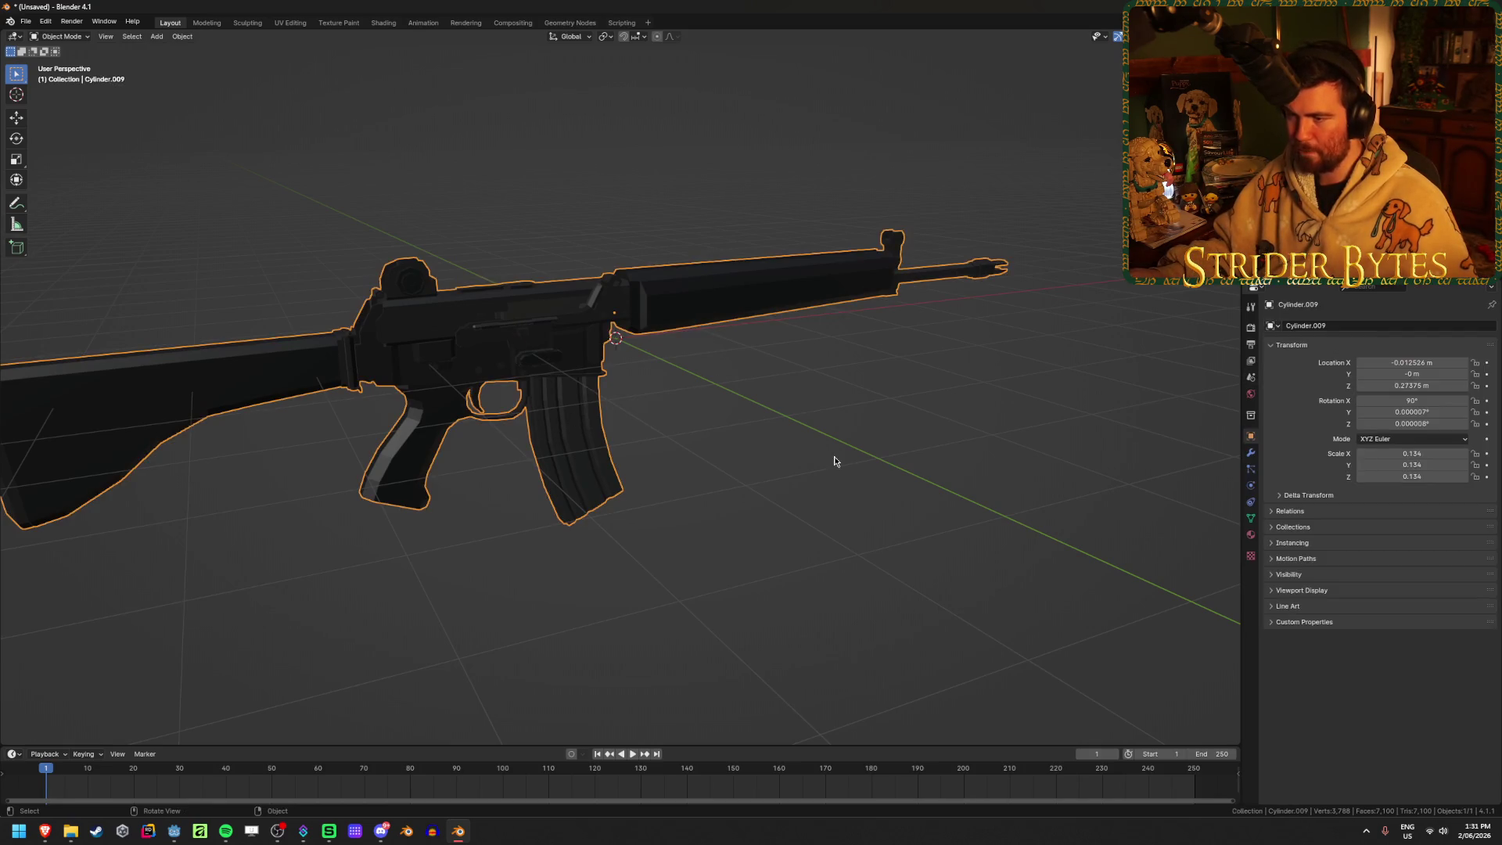
key("alt+z")
key("KP_3")
key("KP_1")
scroll(620, 419, "up", 1)
In Edit Mode with X-ray, circle-select the grip's top and bottom vertices and snap the 3D cursor there
key("Tab")
scroll(595, 417, "up", 3)
scroll(596, 417, "up", 1)
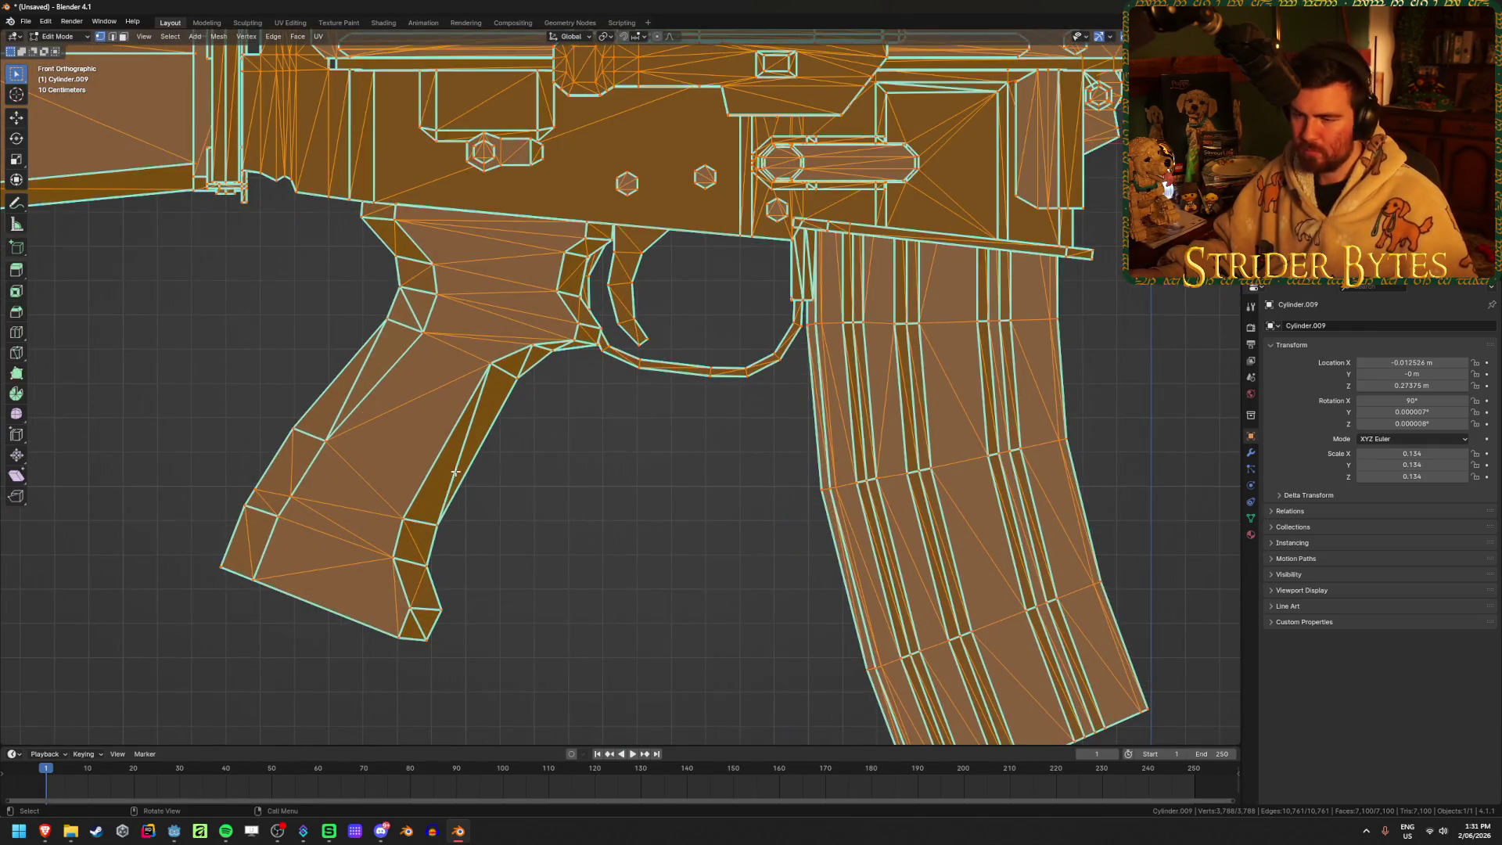
left_click(556, 463)
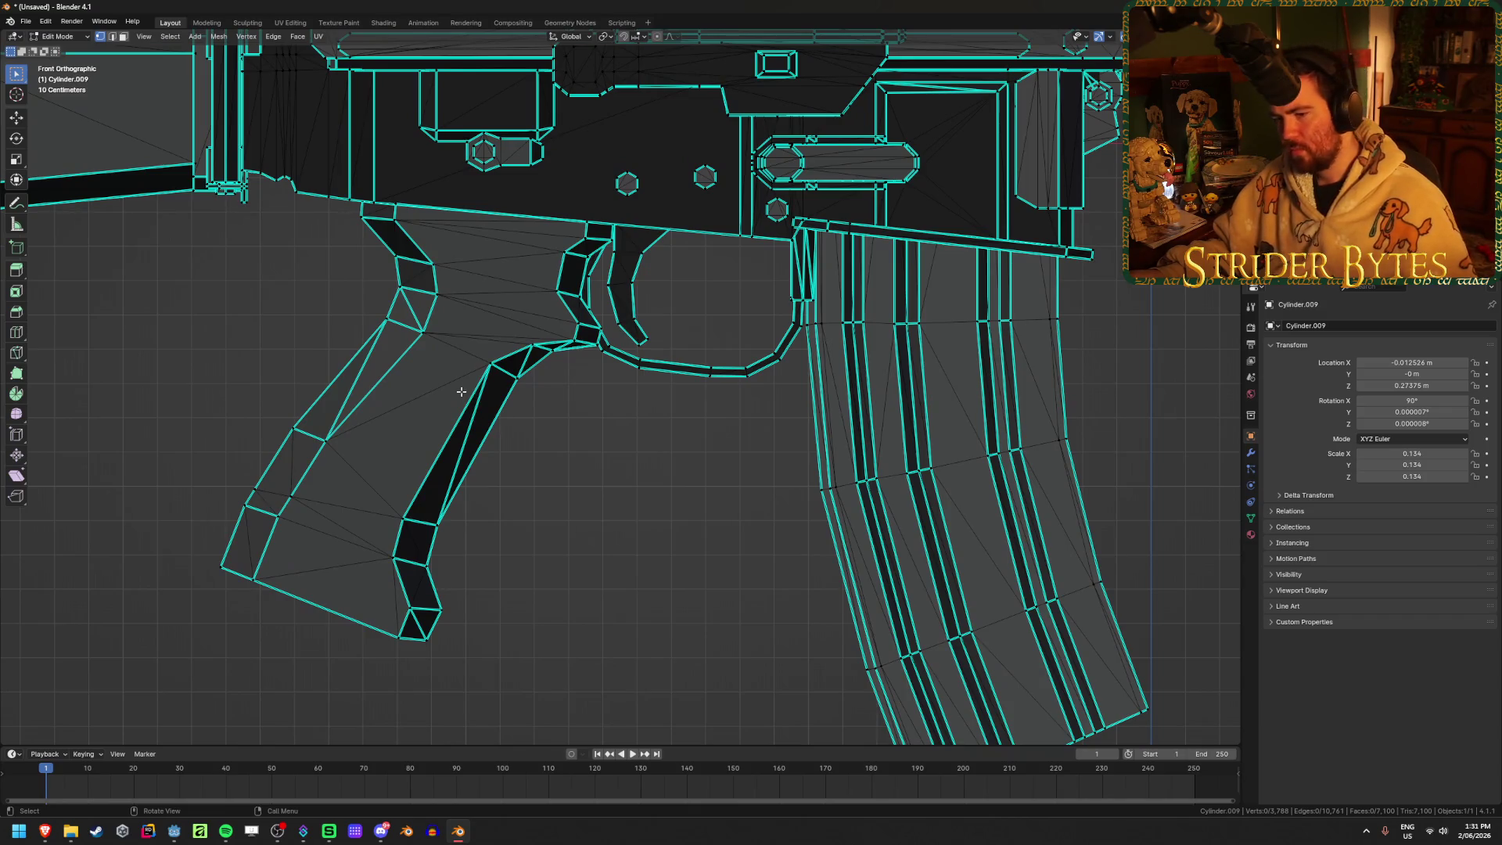
key("alt+z")
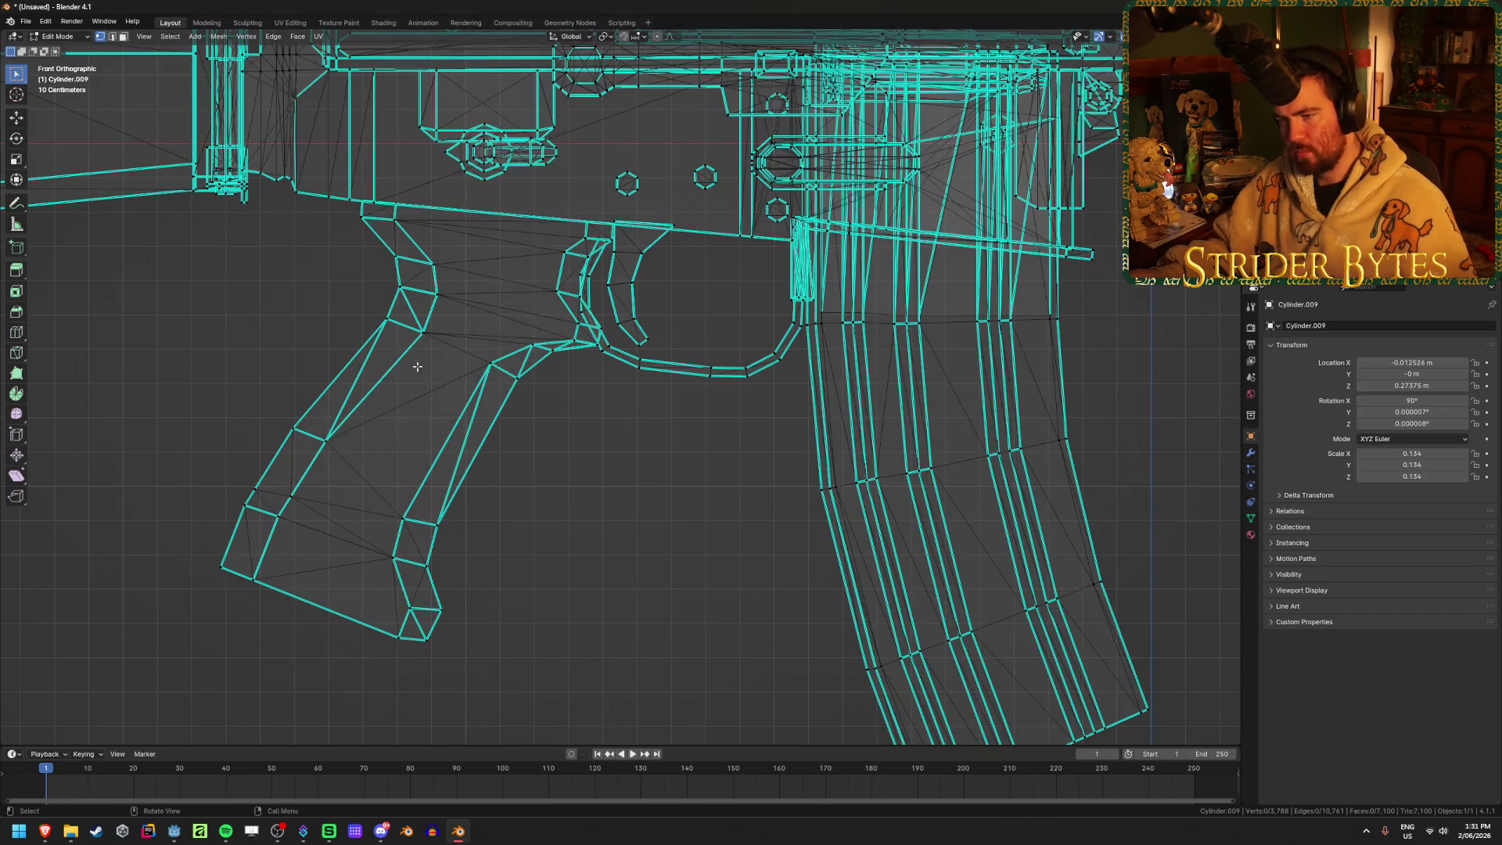
key("c")
left_click(425, 337)
left_click(481, 365)
left_click(382, 554)
left_click(295, 528)
key("Escape")
Return to Object Mode with see-through shading turned off
key("ctrl+Tab")
left_click(579, 497)
key("alt+z")
right_click(588, 472)
Set the rifle's origin to the 3D cursor at the grip
mouse_move(588, 479)
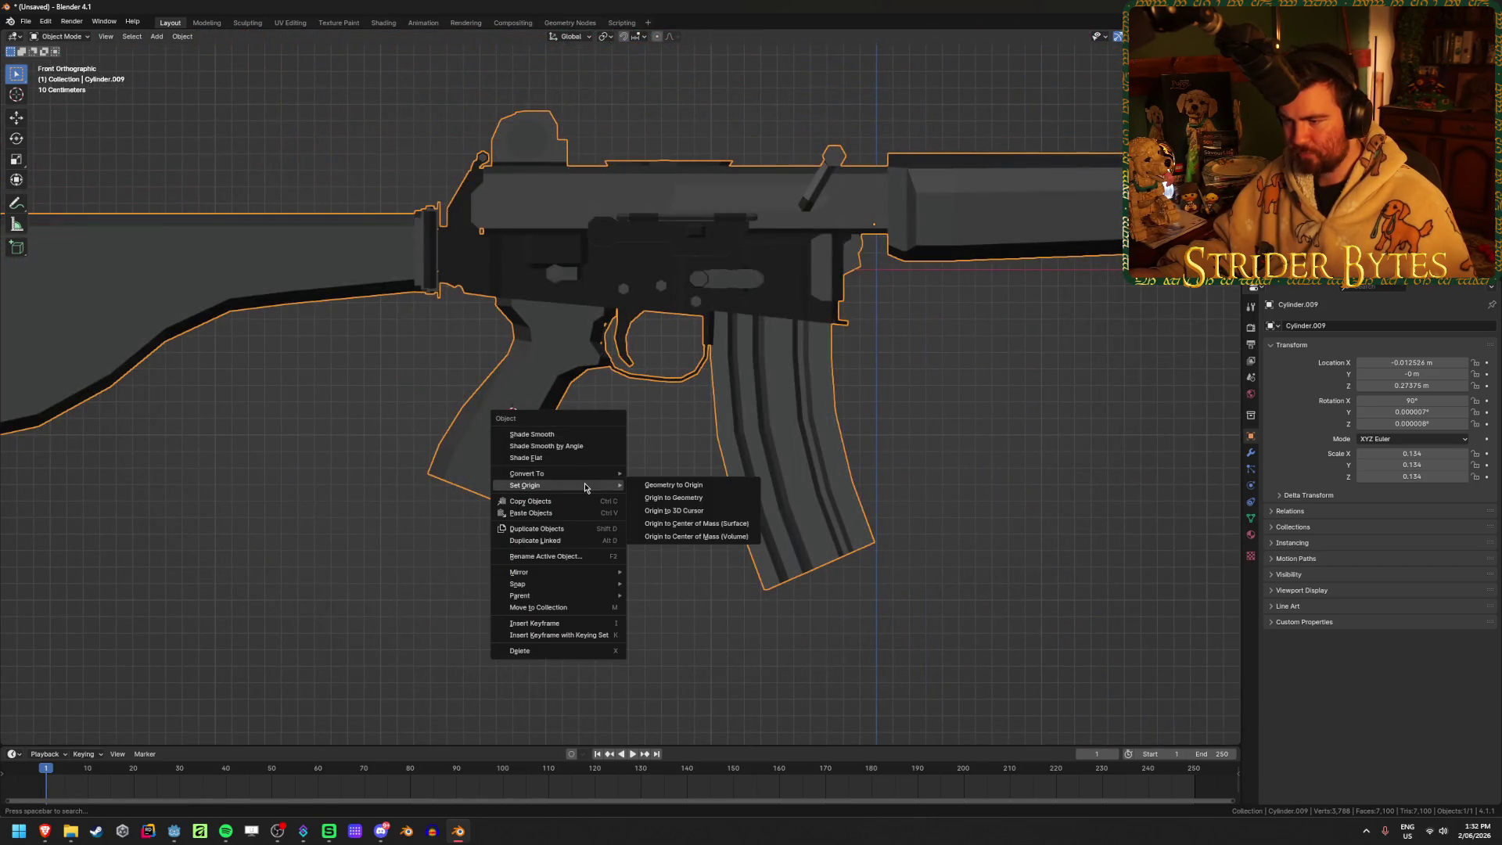
left_click(703, 513)
scroll(509, 478, "down", 3)
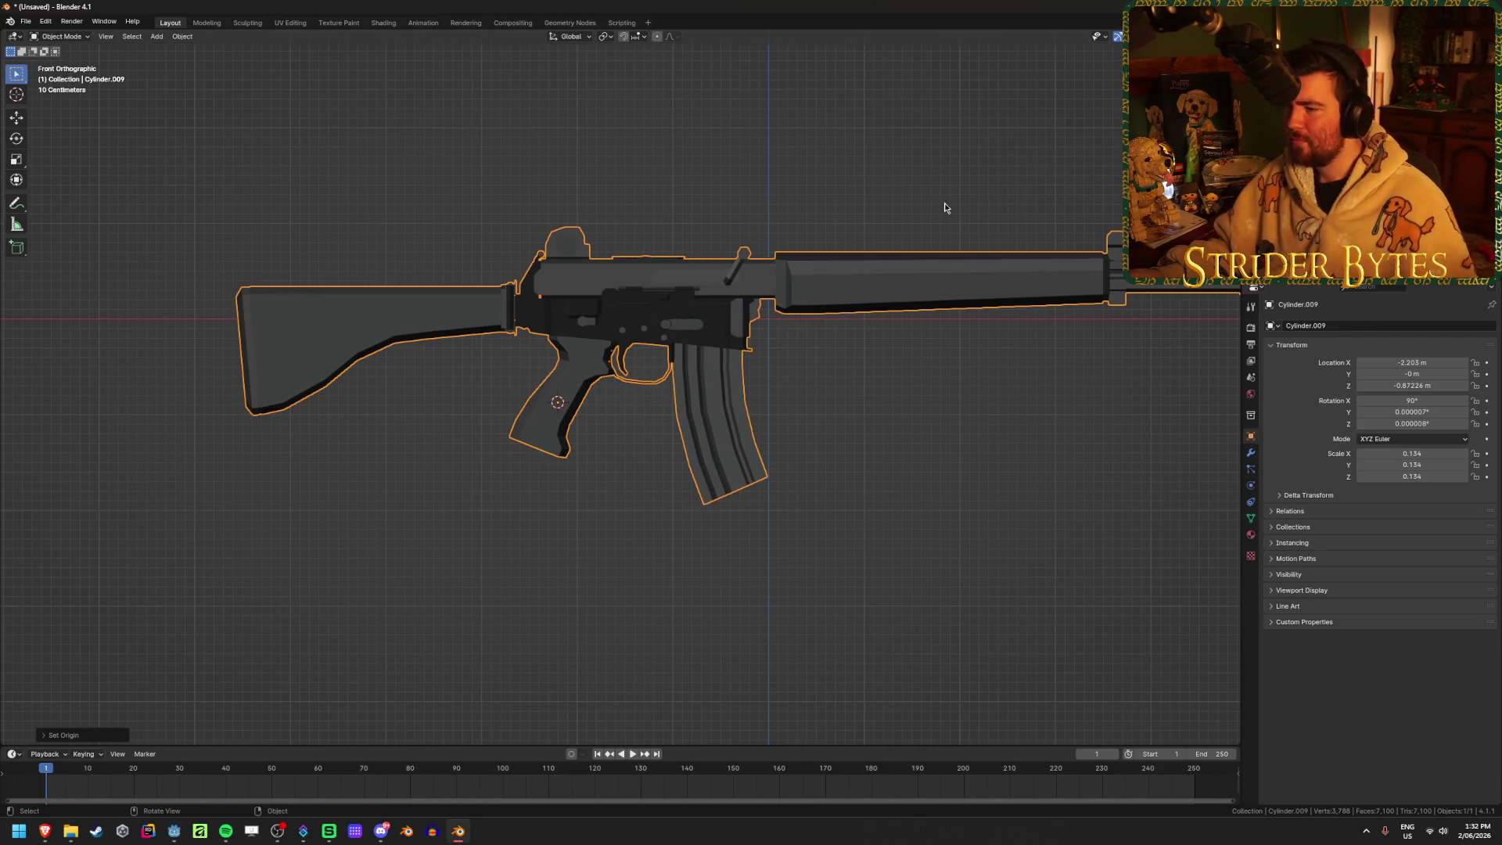
key("n")
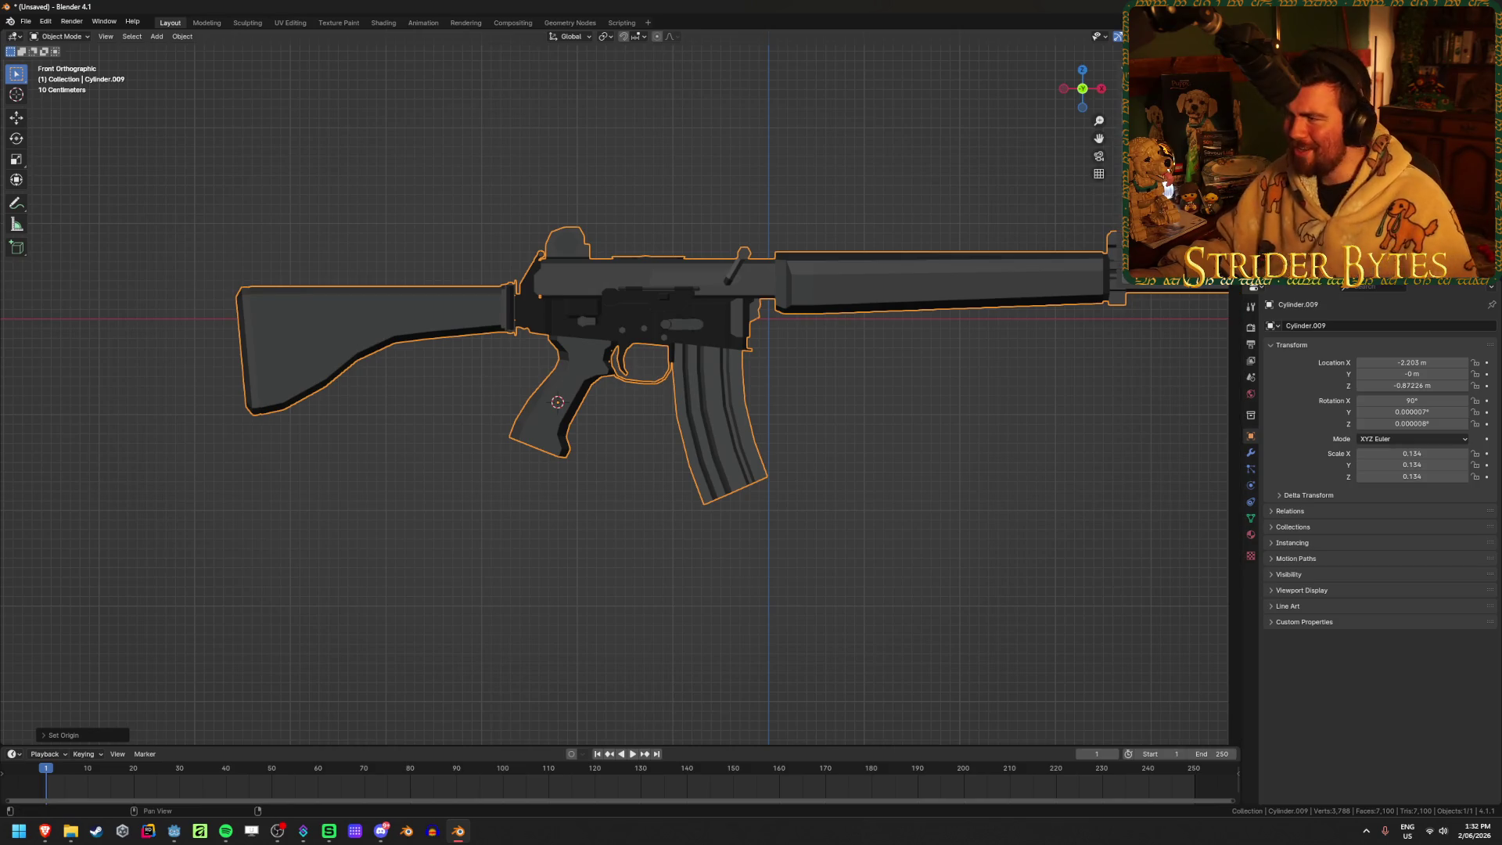
Clear the rifle's location to the world origin and rotate it 90° around Z (50° plus 40°)
key("alt+g")
mouse_move(752, 250)
middle_mouse_down()
mouse_move(810, 252)
mouse_move(697, 382)
middle_mouse_up()
key("r")
key("z")
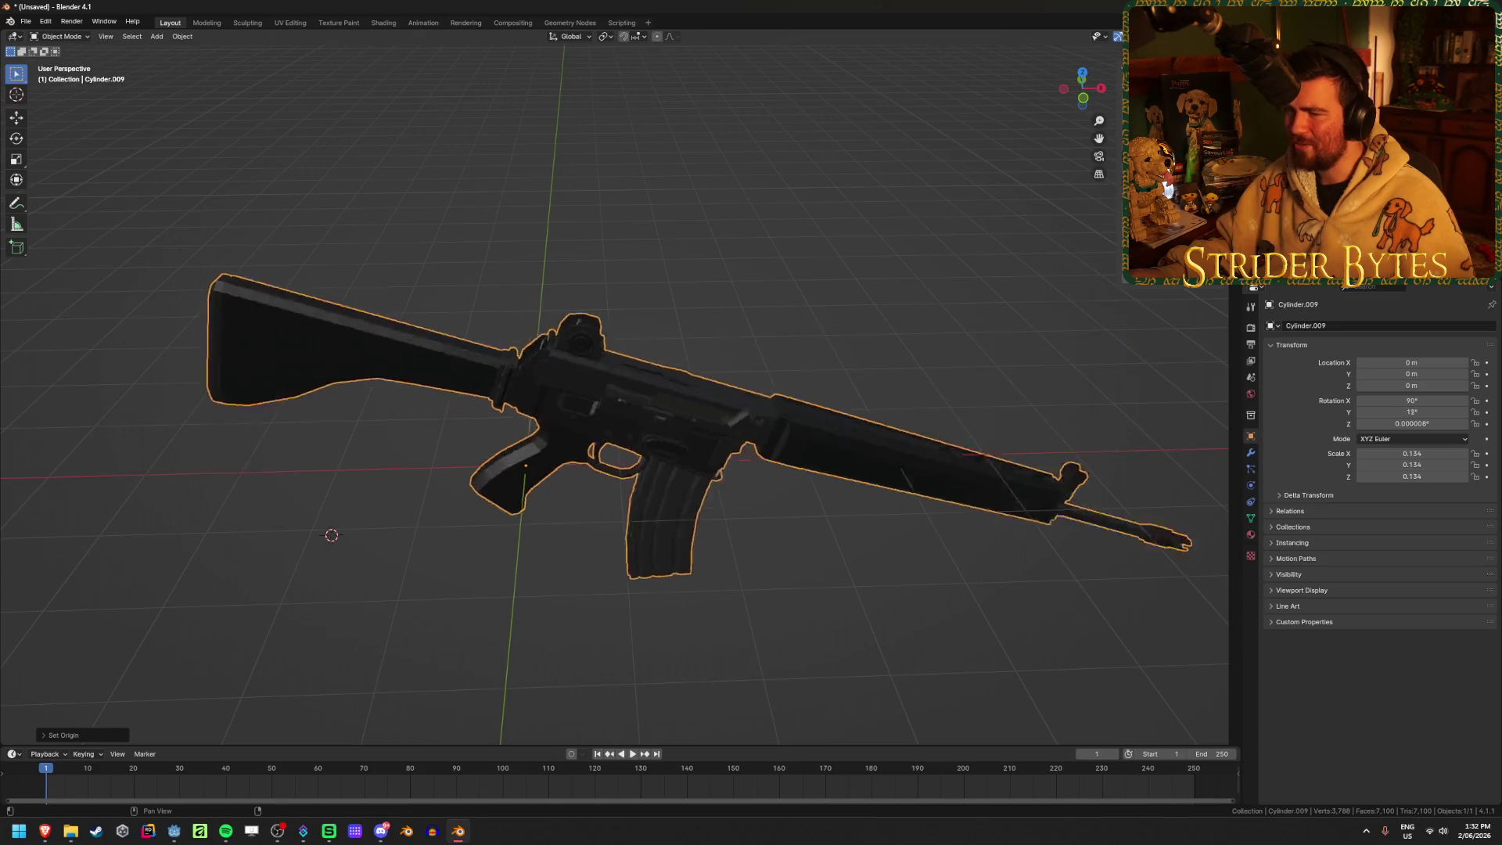
key("5")
key("0")
key("Return")
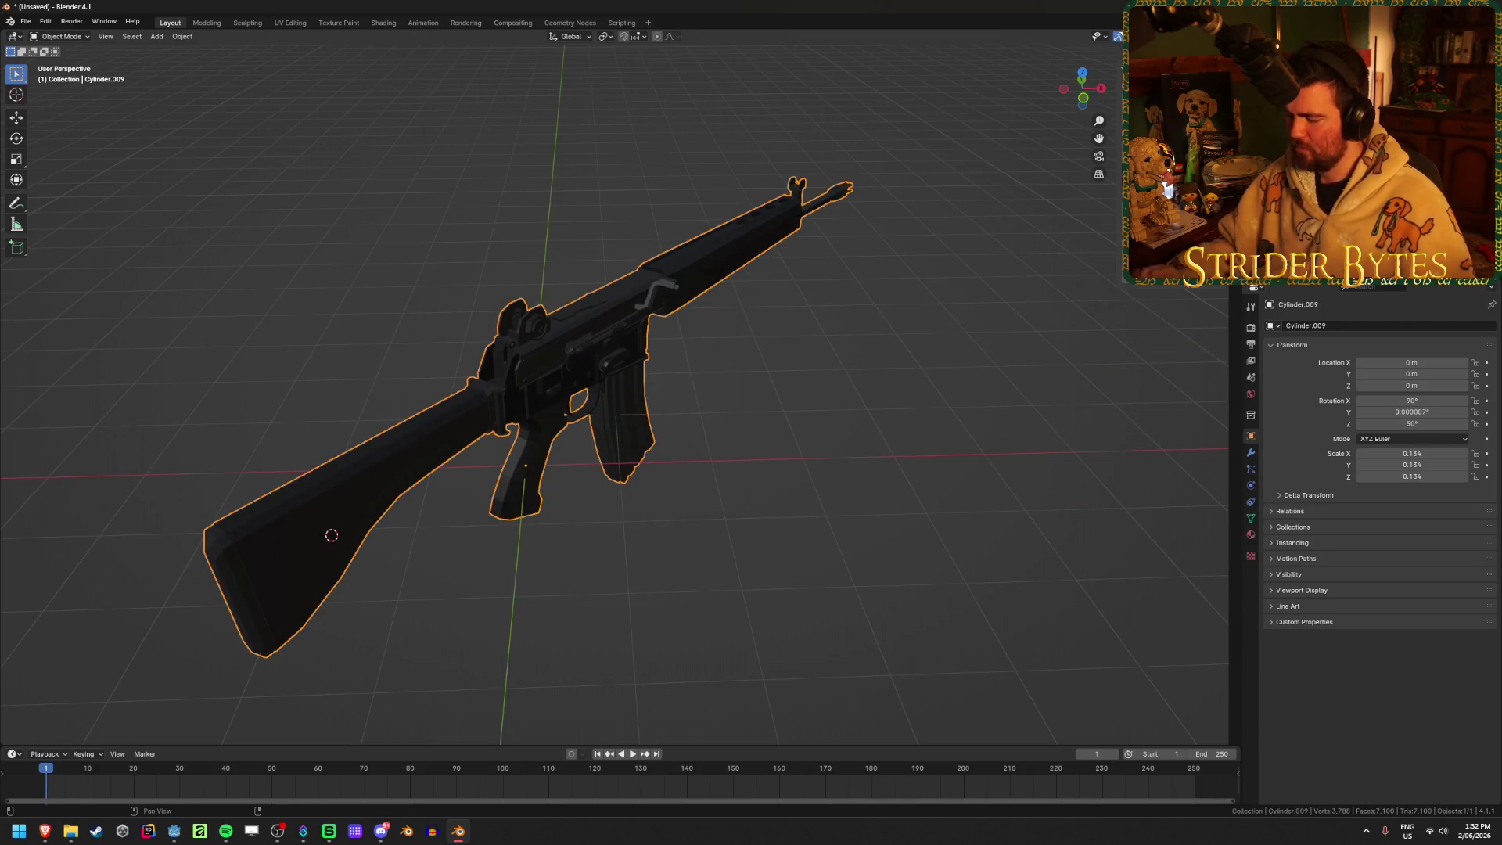
key("r")
key("z")
key("4")
key("0")
key("Return")
Apply the rifle's scale and rotation with Ctrl+A
middle_click_drag(942, 284, 842, 299)
key("ctrl+a")
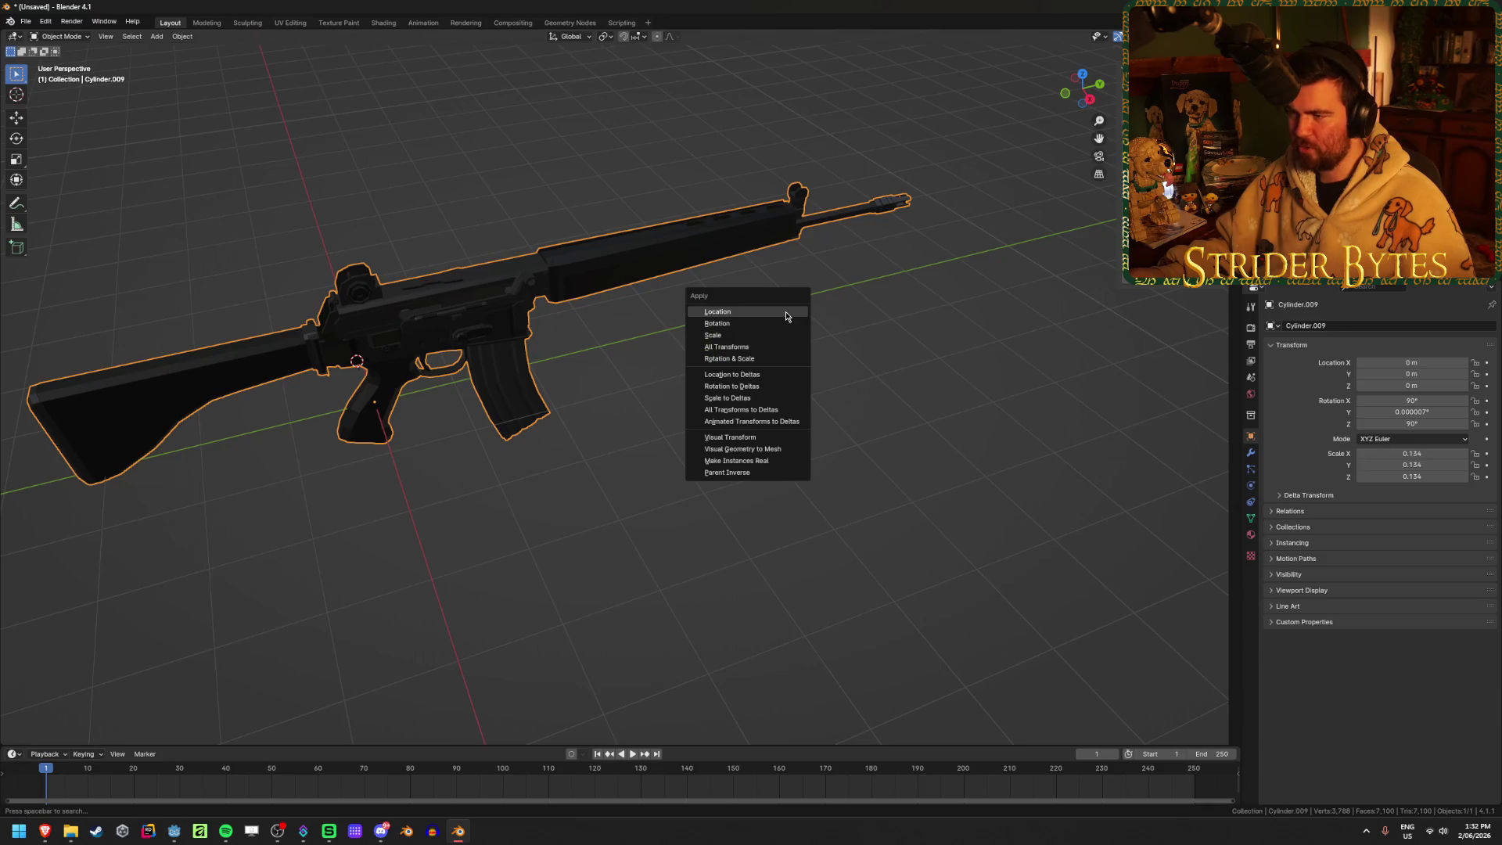
left_click(704, 334)
middle_click_drag(670, 392, 805, 419)
key("ctrl+a")
left_click(801, 405)
middle_click_drag(942, 430, 898, 393)
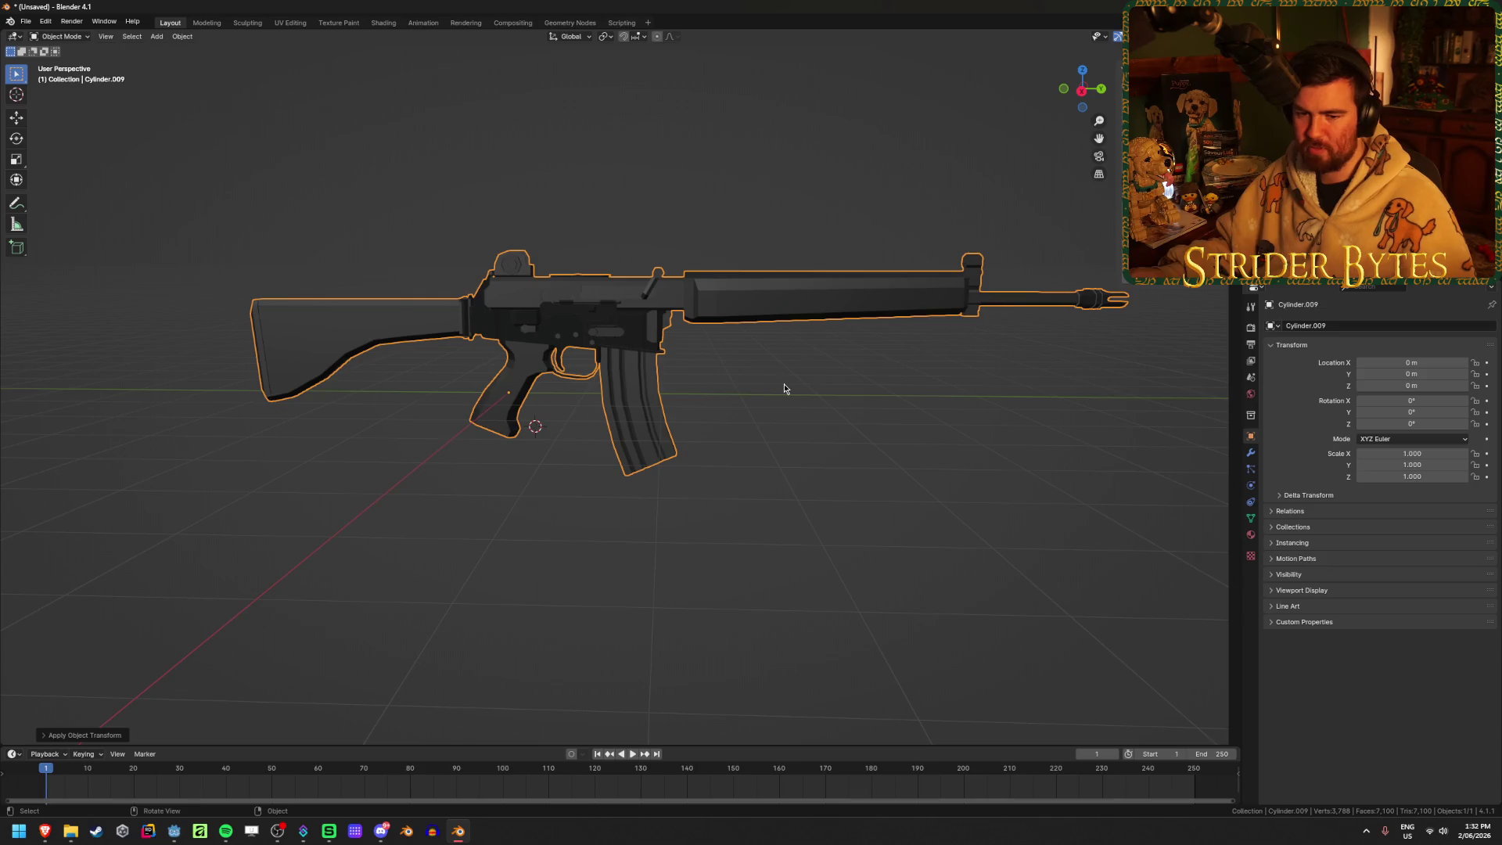
Switch to the right orthographic view and snap the 3D cursor back to the world origin
key("KP_3")
scroll(784, 385, "up", 1)
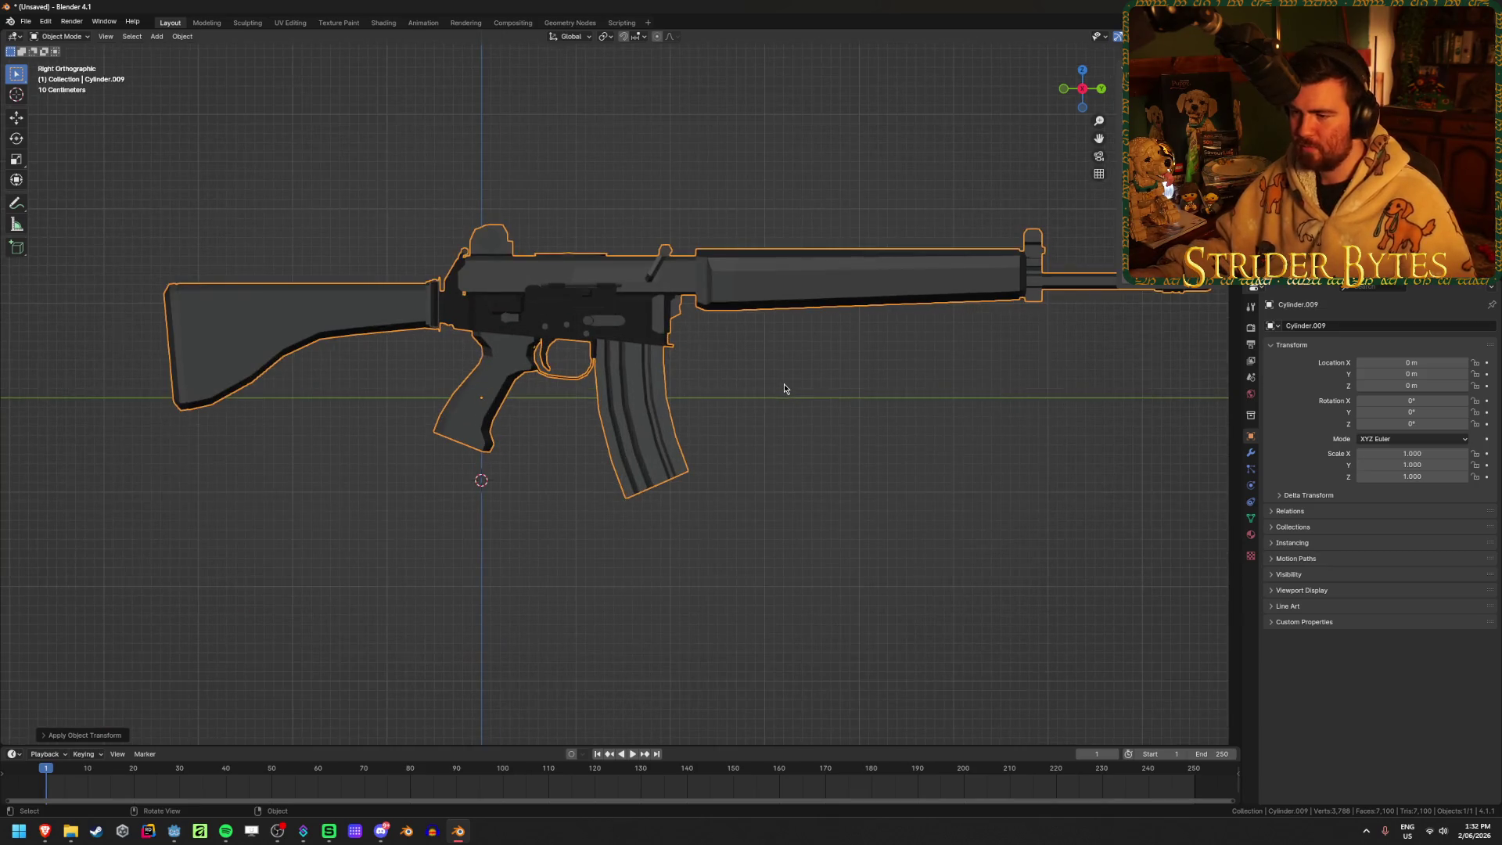
key("shift+s")
left_click(710, 425)
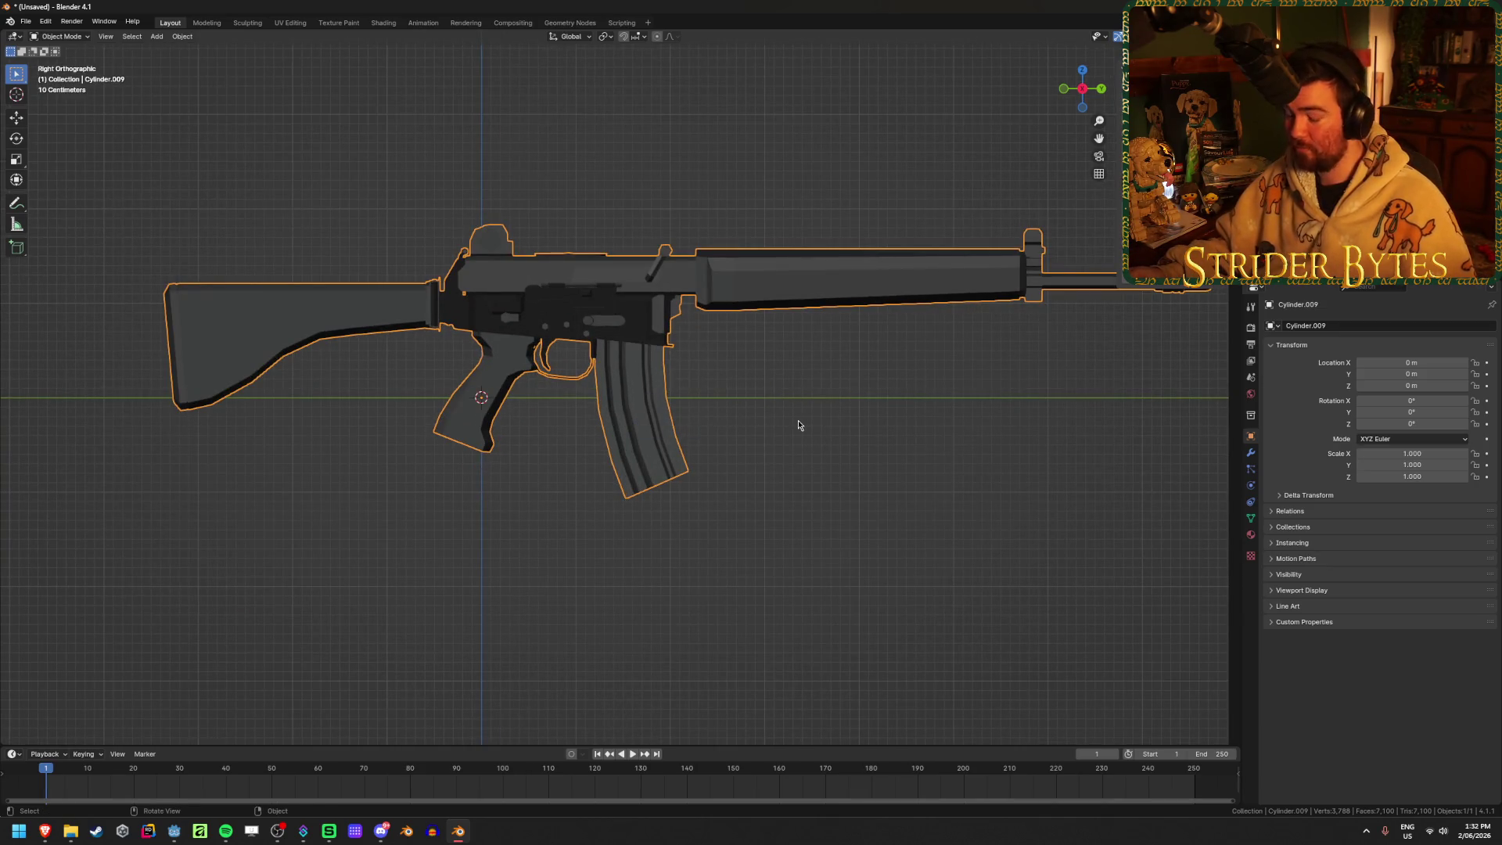
scroll(795, 423, "down", 2)
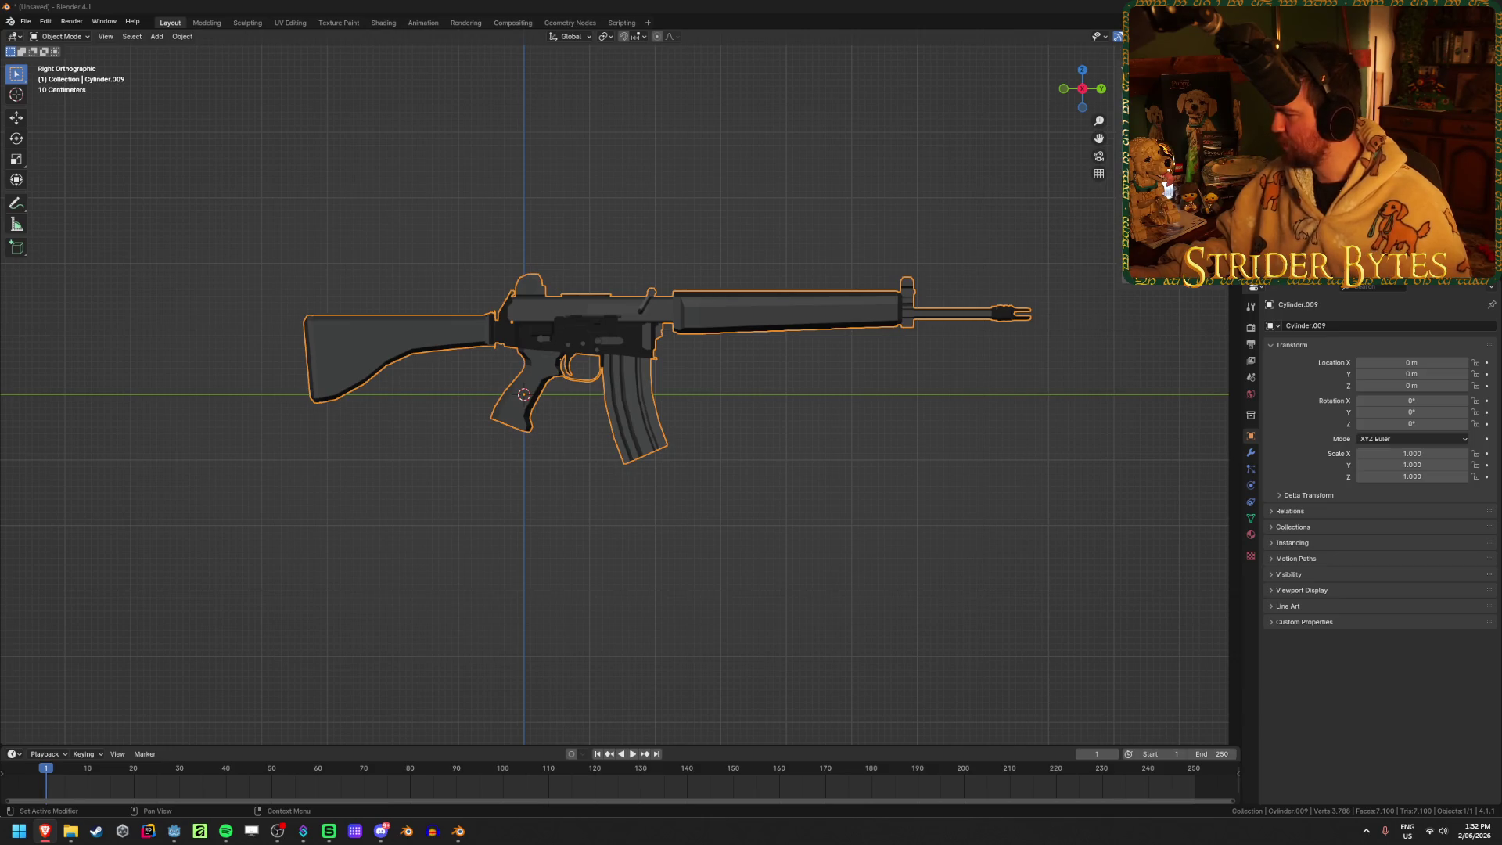
Scale the rifle to 0.087 and apply the scale
left_click(866, 335)
left_click(861, 319)
key("s")
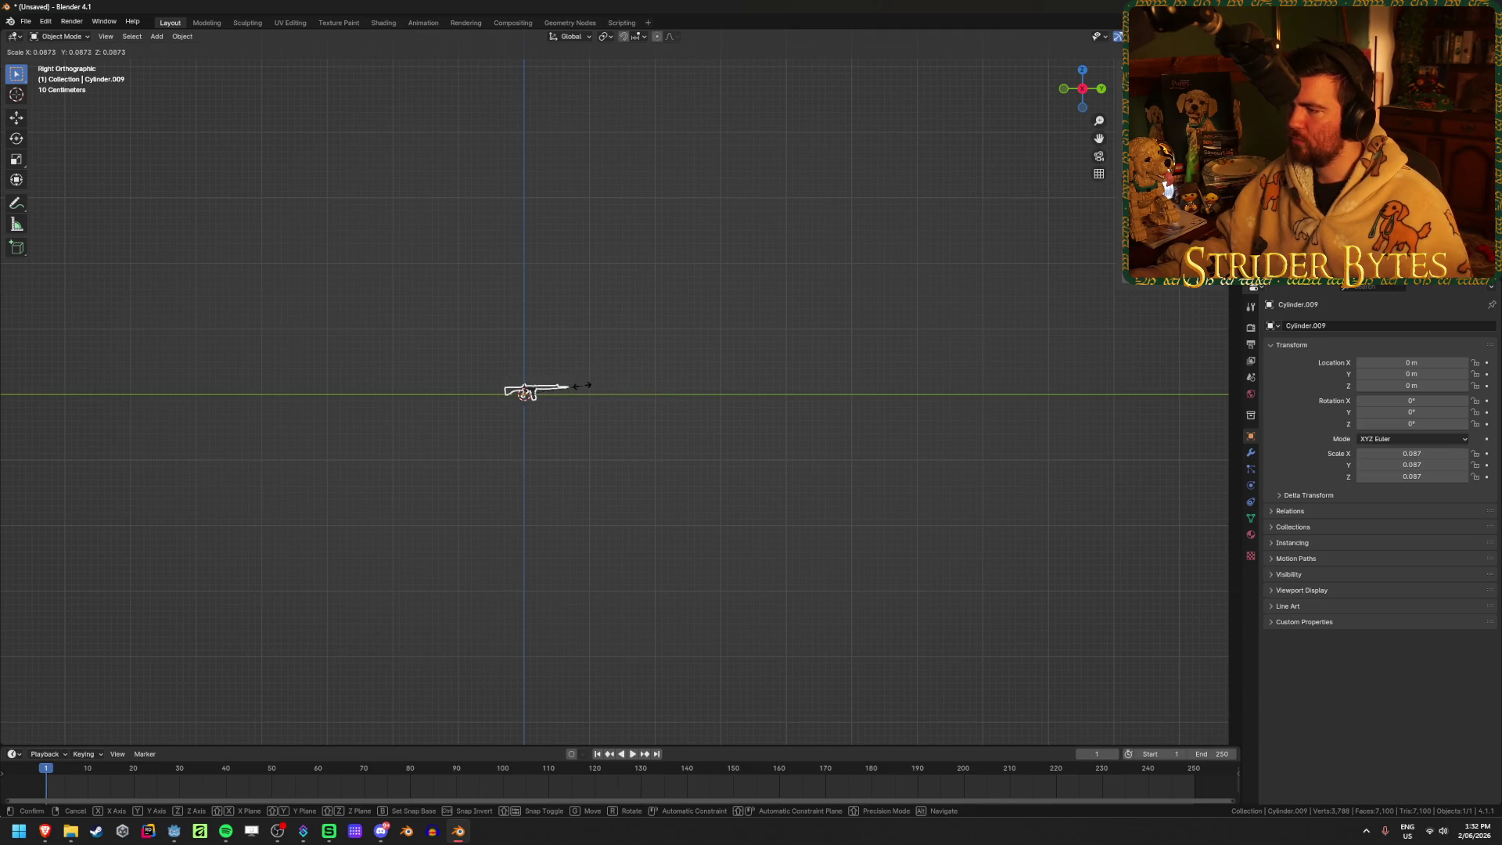
left_click(583, 389)
key("KP_Decimal")
key("ctrl+a")
left_click(585, 392)
Preview the rifle in Material Preview shading, then switch back to Solid
scroll(673, 425, "up", 4)
mouse_move(673, 425)
middle_mouse_down()
mouse_move(618, 427)
mouse_move(676, 414)
middle_mouse_up()
key("z")
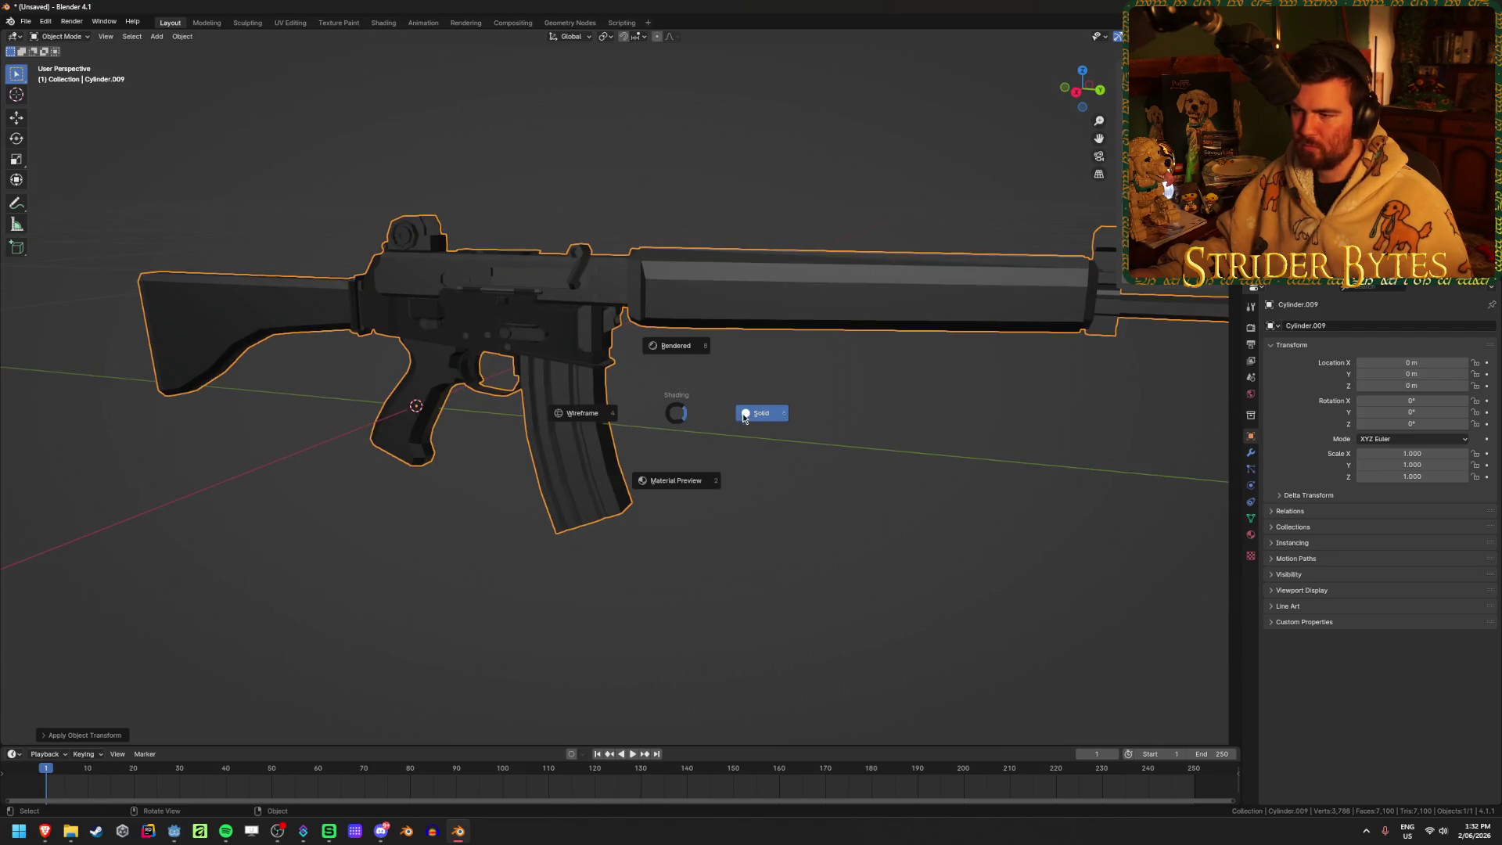
key("2")
key("z")
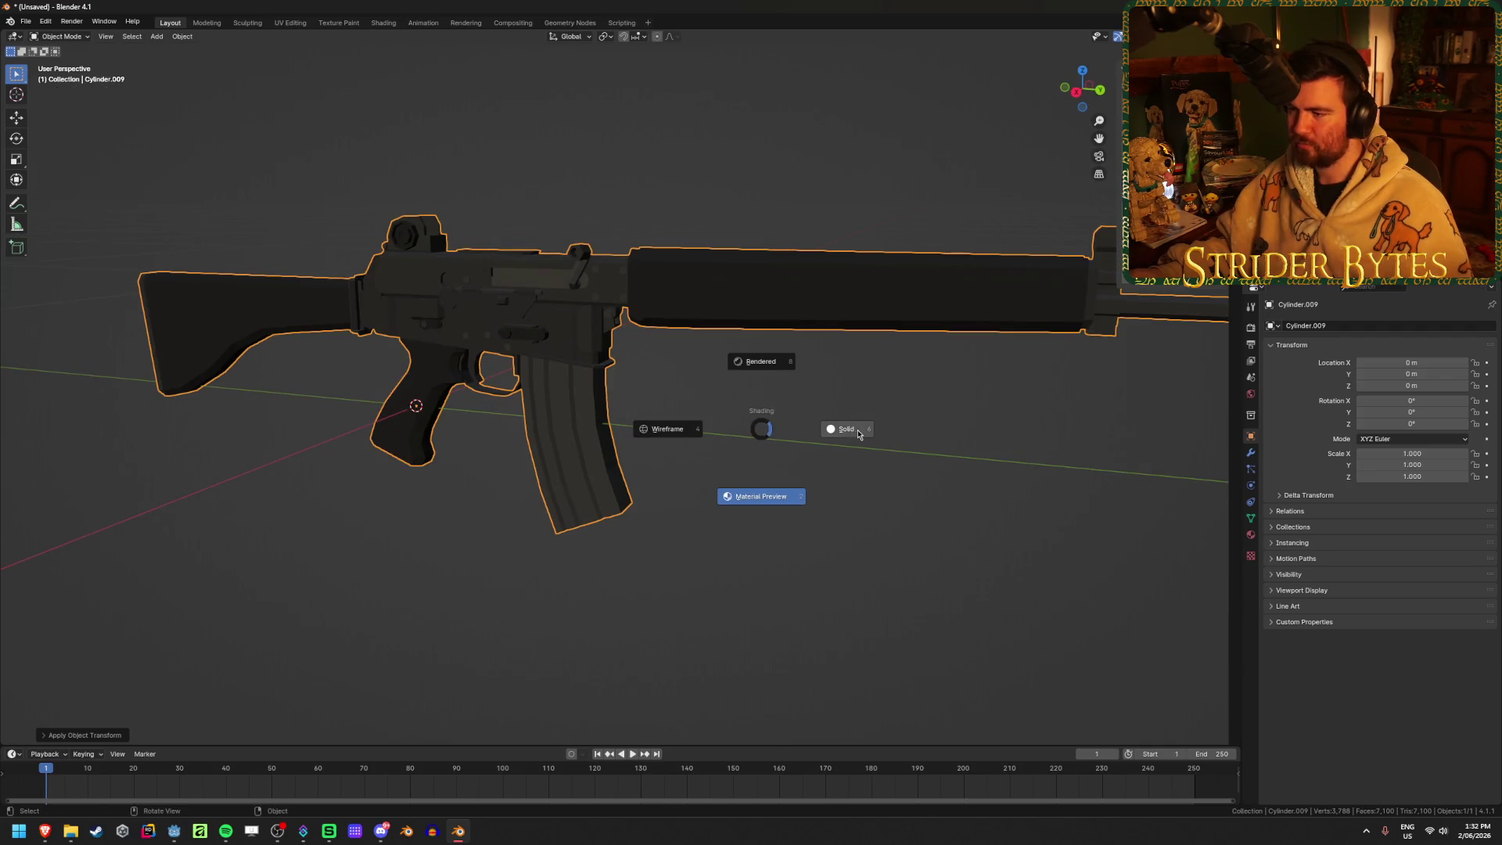
left_click(859, 434)
middle_click_drag(740, 449, 870, 372)
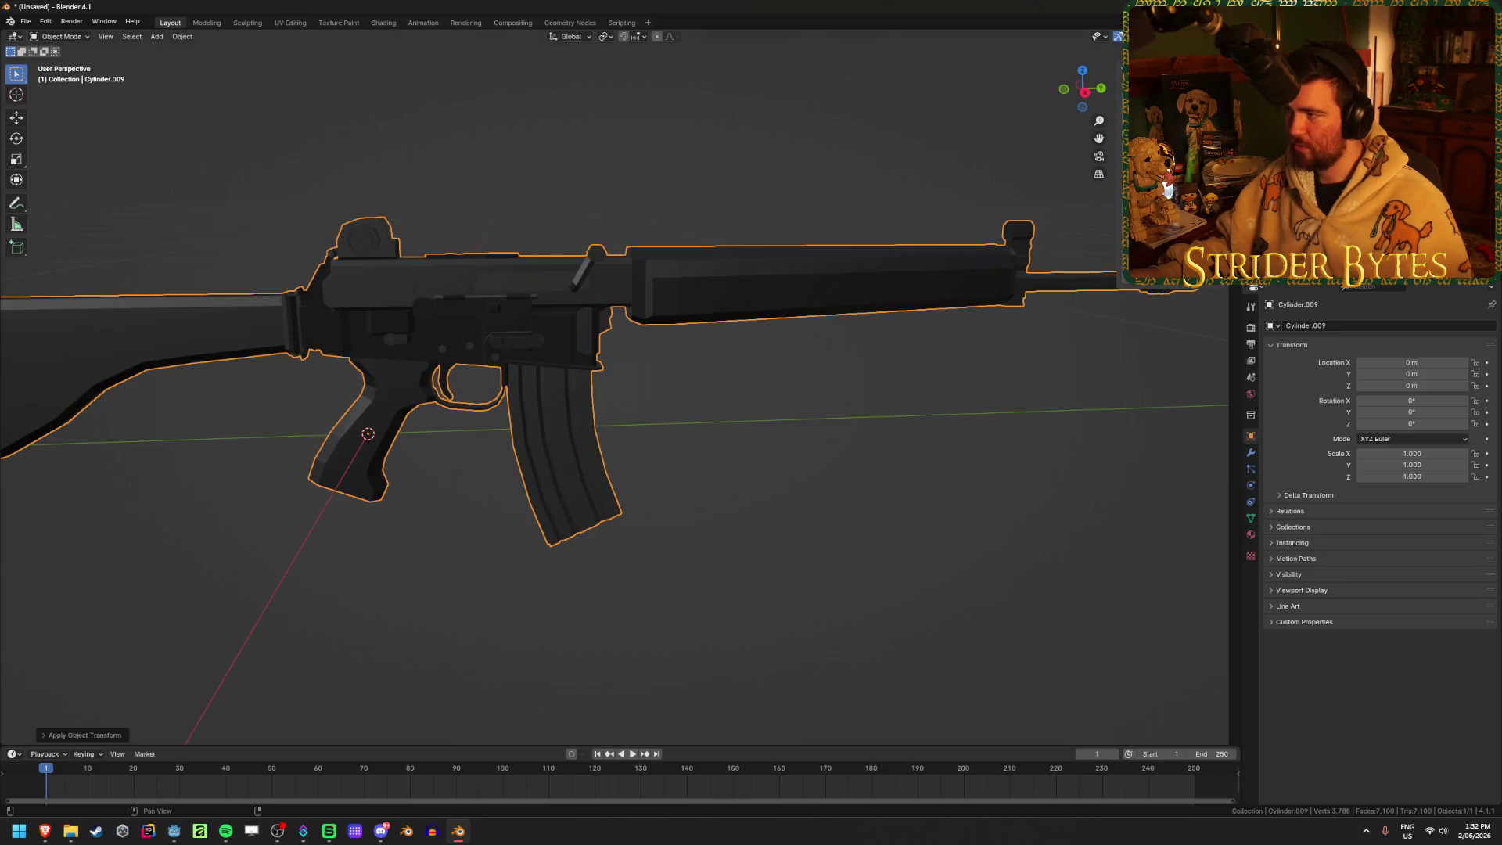
Turn on Cavity in the Viewport Shading settings and inspect the rifle from behind and above
left_click(1222, 37)
left_click(1163, 330)
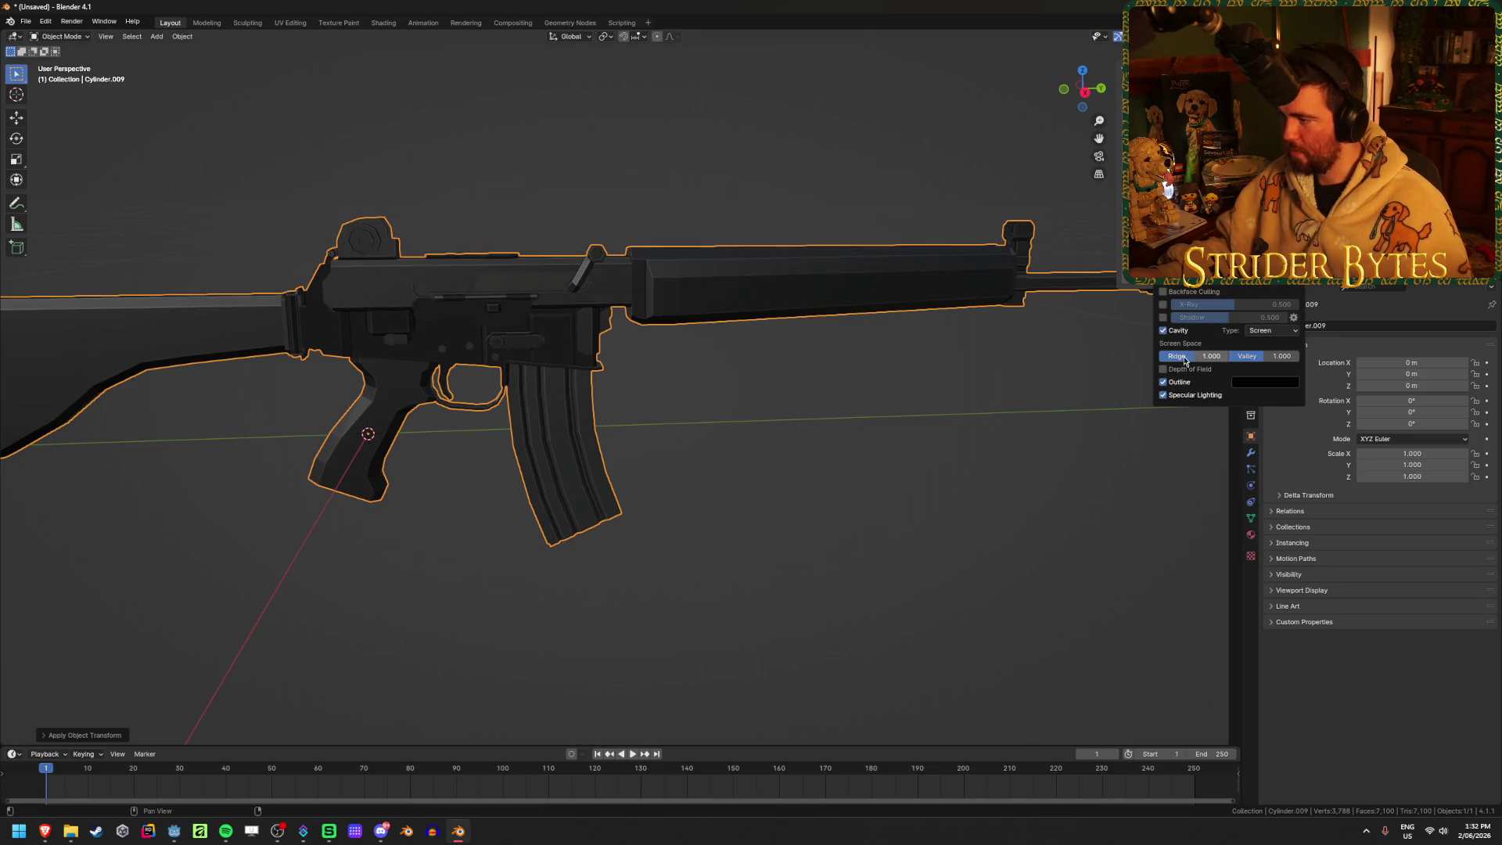
left_click(928, 430)
mouse_move(929, 430)
middle_mouse_down()
mouse_move(721, 490)
mouse_move(782, 514)
mouse_move(755, 470)
mouse_move(731, 356)
middle_mouse_up()
scroll(731, 355, "up", 5)
mouse_move(727, 294)
middle_mouse_down()
mouse_move(872, 301)
mouse_move(818, 378)
middle_mouse_up()
scroll(782, 352, "down", 5)
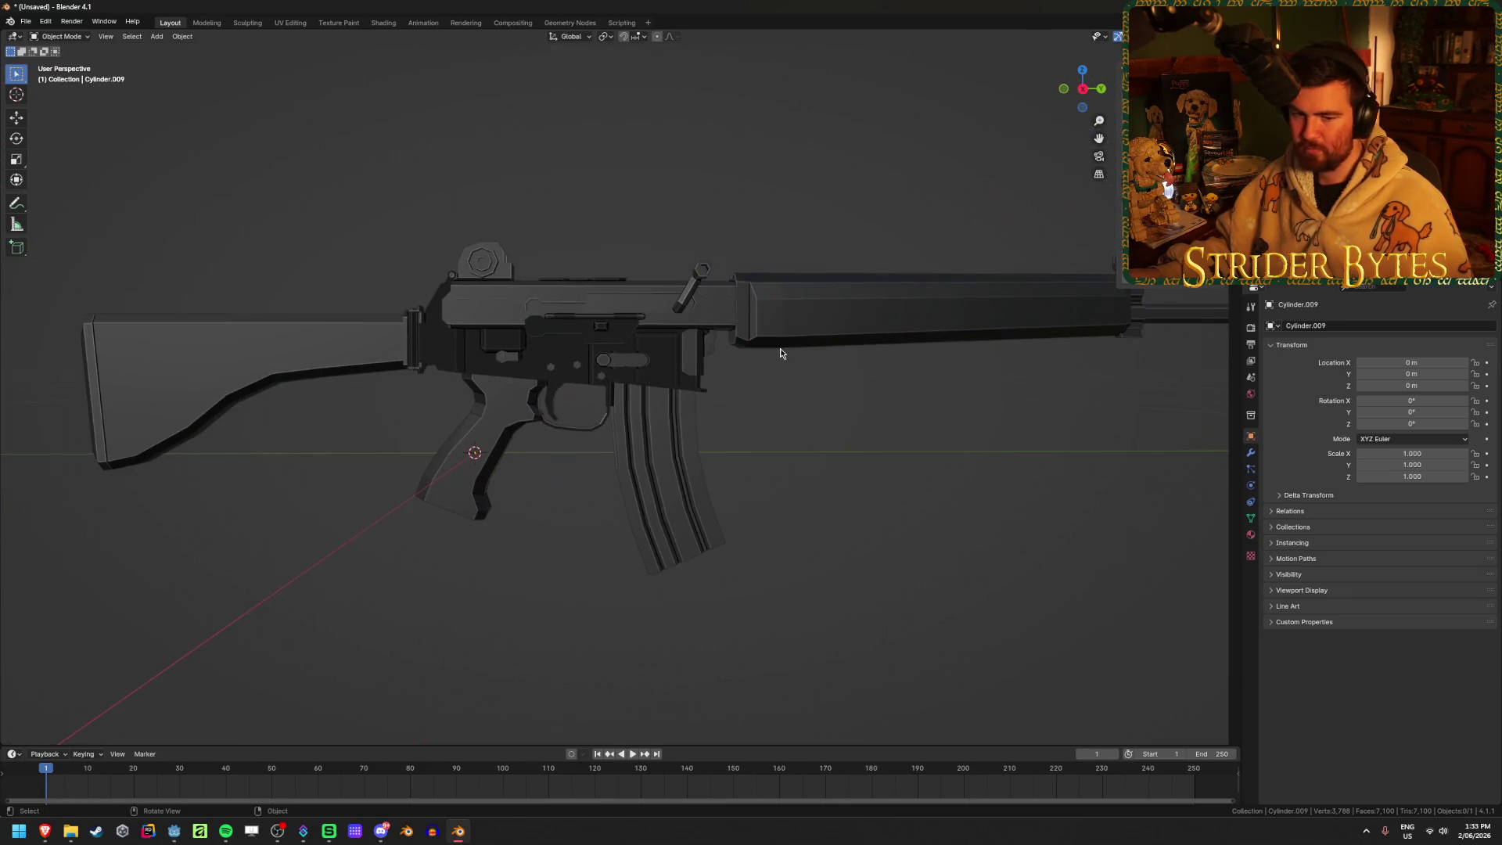
key("ctrl+s")
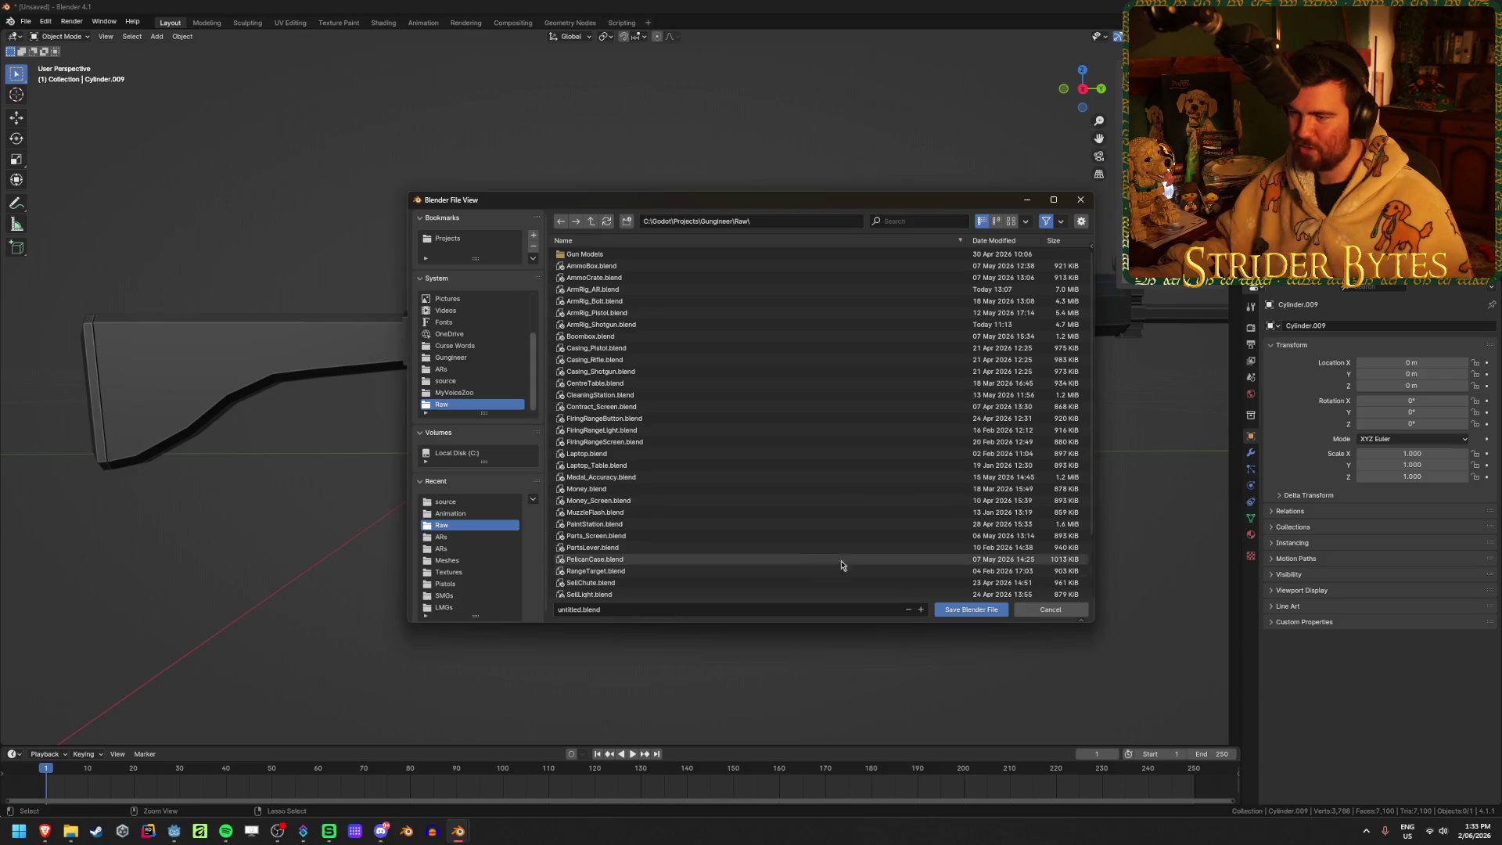
Save the scene as AR18.blend in the Gun Models\ARs folder
left_click(586, 254)
left_click(586, 254)
left_click(592, 609)
type("AR18")
key("Return")
Bring the rifle's receiver and magazine into view, select the rifle and enter Edit Mode
mouse_move(598, 595)
middle_mouse_down("alt")
mouse_move(526, 553)
mouse_move(542, 537)
middle_mouse_up("alt")
mouse_move(771, 486)
middle_mouse_down("shift")
mouse_move(402, 489)
mouse_move(959, 469)
middle_mouse_up("shift")
scroll(618, 343, "up", 2)
left_click(618, 342)
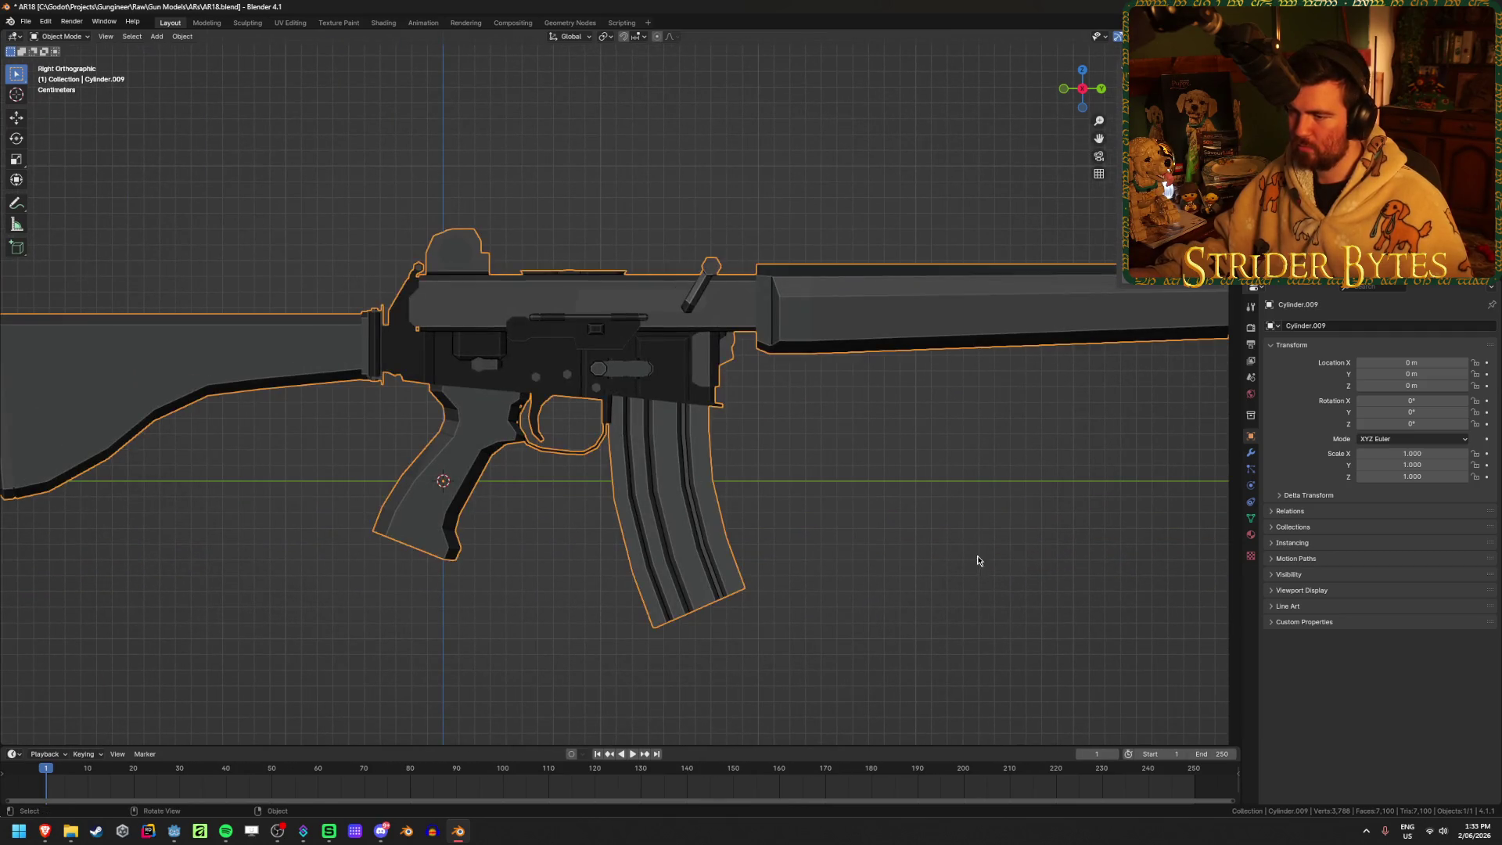
key("Tab")
Select all edges of the rifle mesh and mark them sharp
key("a")
key("2")
key("ctrl+e")
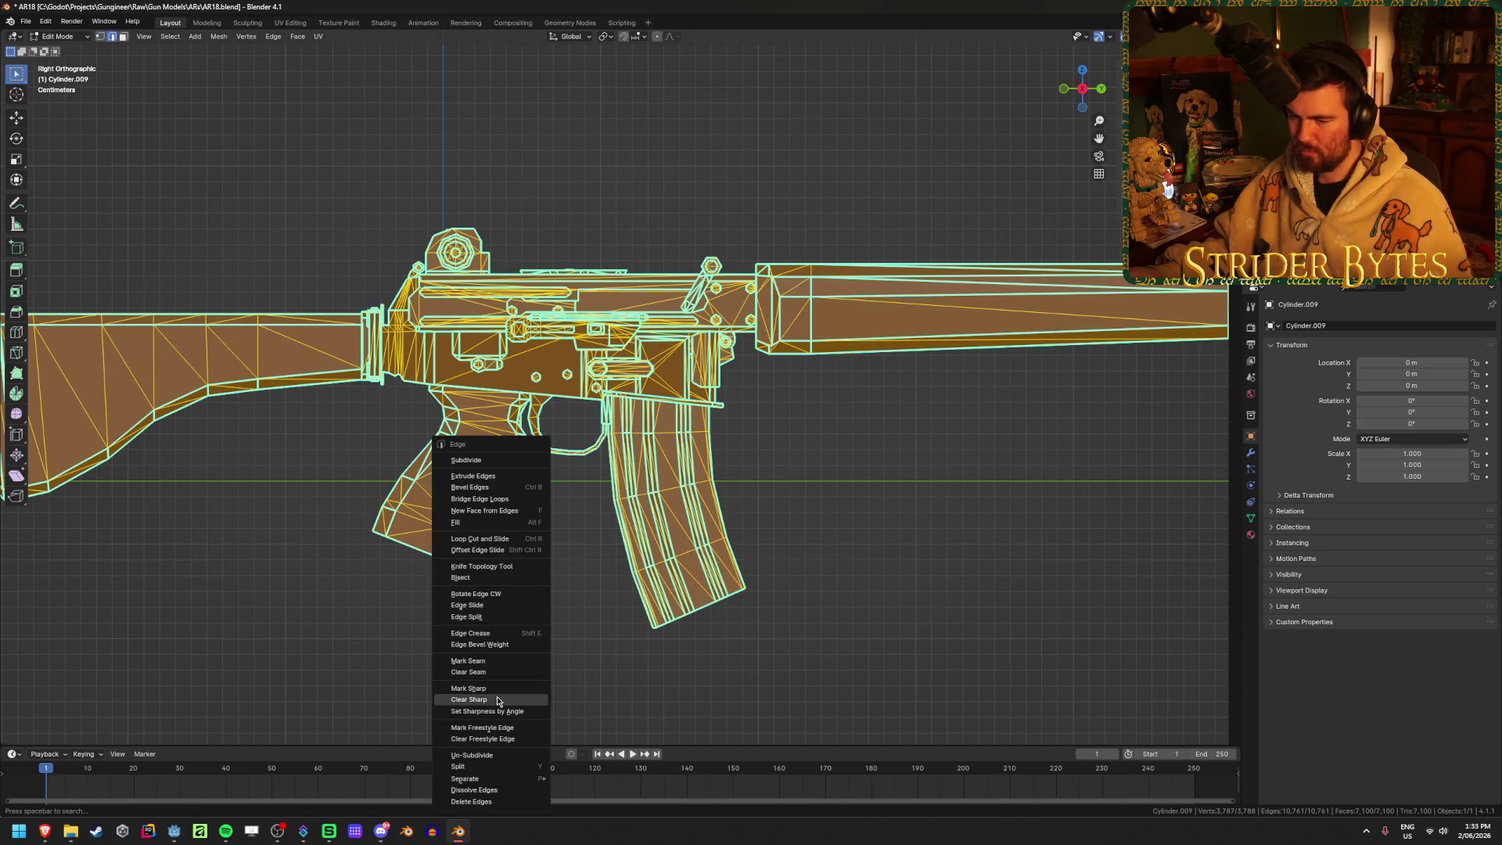
left_click(496, 688)
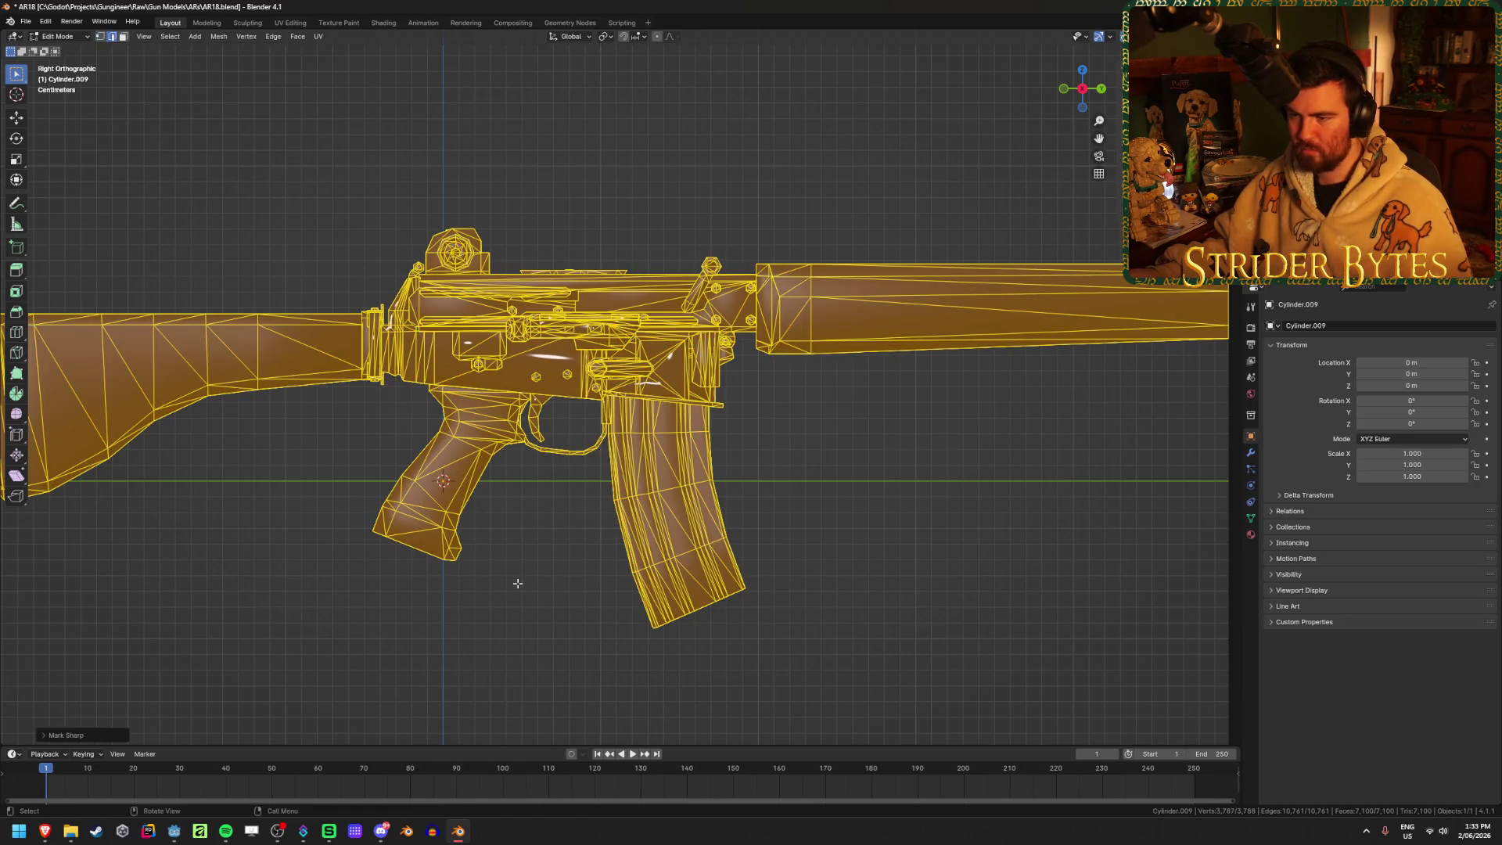
In Object Mode, apply Shade Smooth and then Shade Flat to the rifle, and reselect it
key("Tab")
right_click(501, 538)
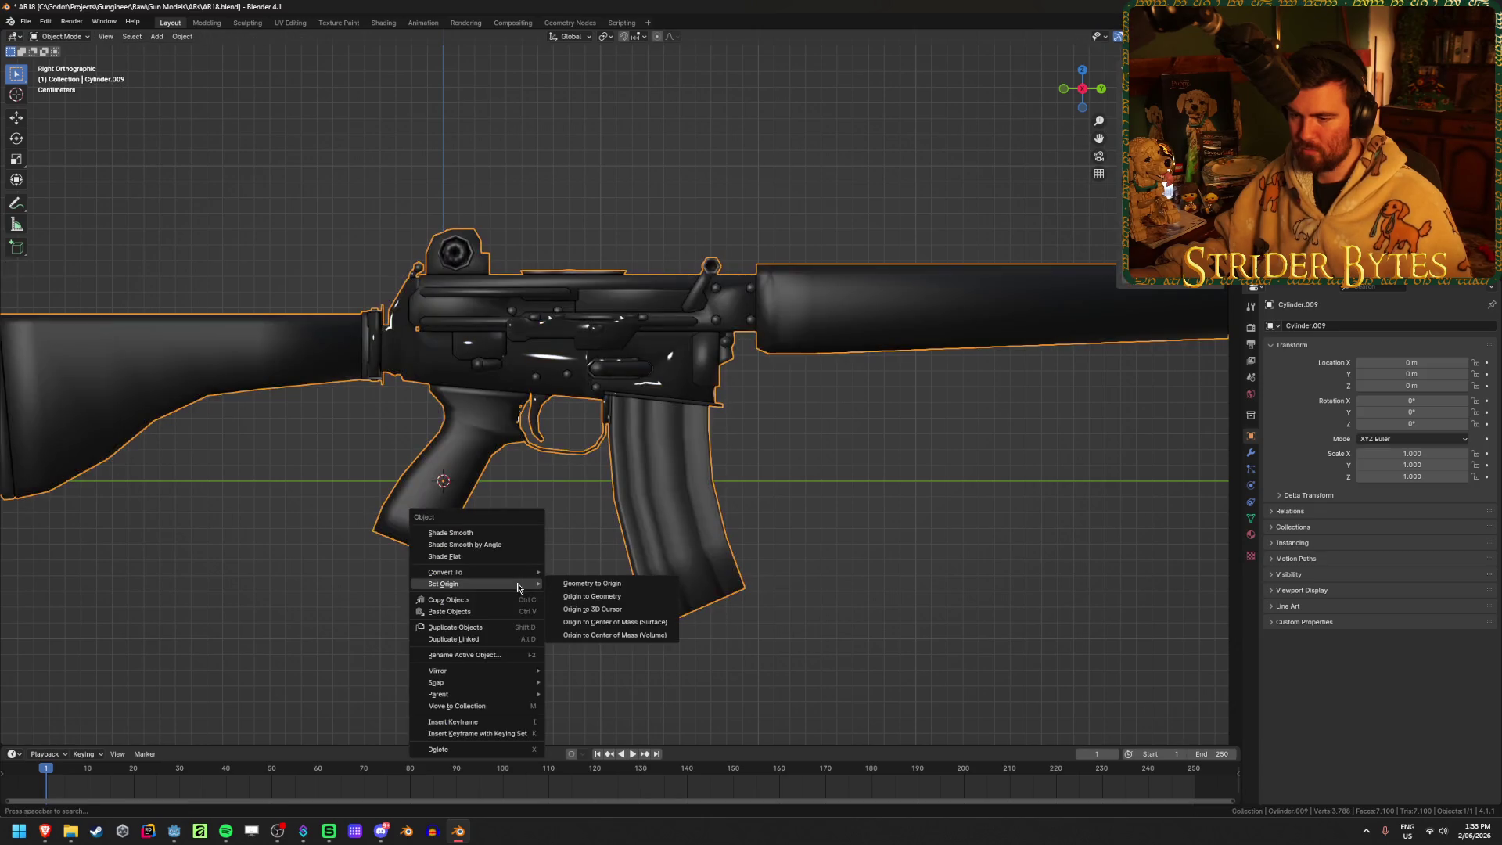
left_click(501, 537)
right_click(500, 537)
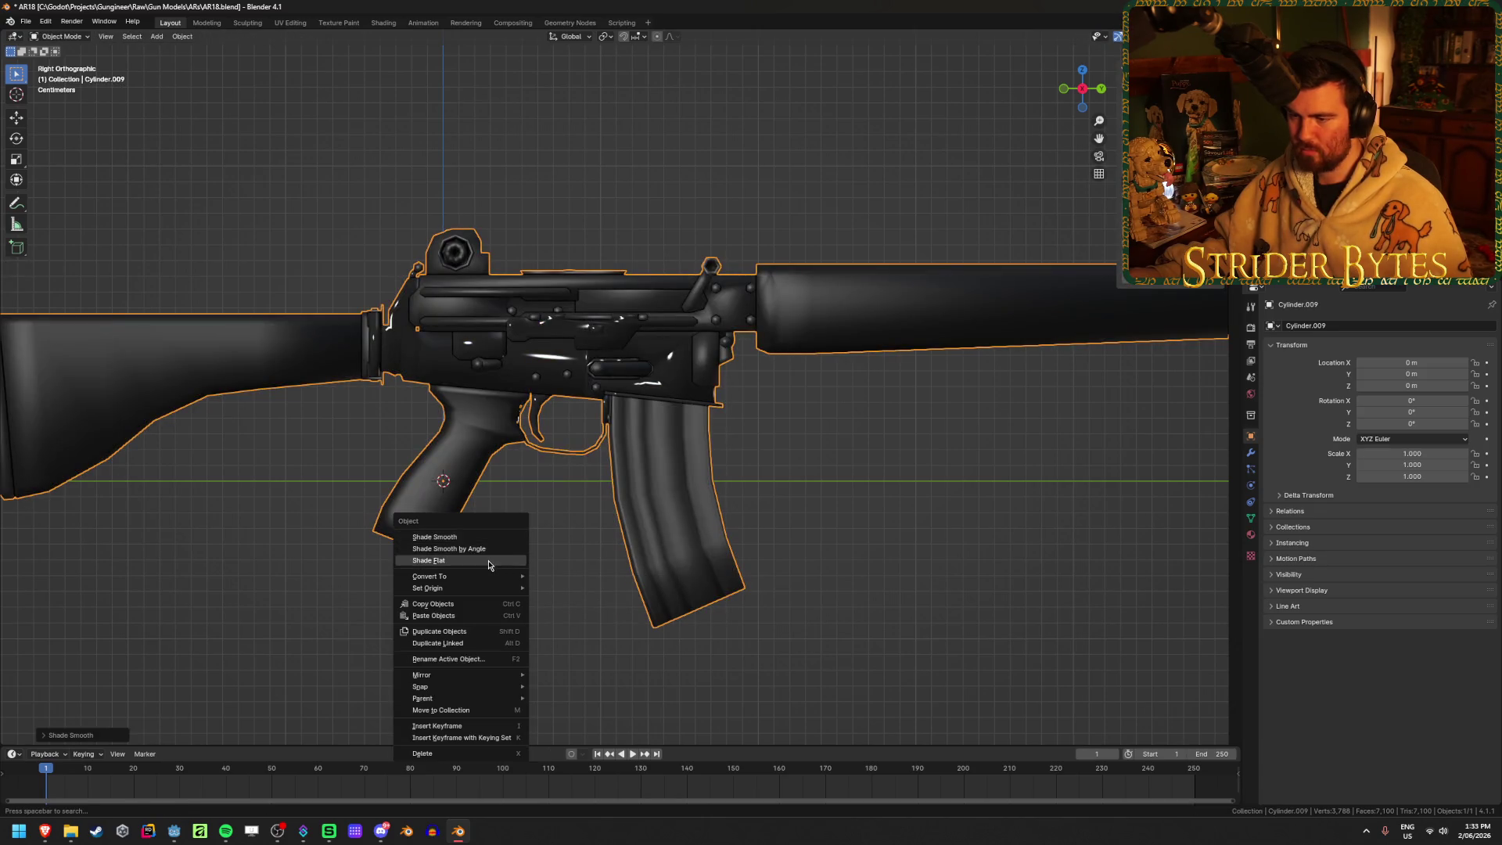
left_click(429, 560)
left_click(585, 547)
mouse_move(584, 548)
middle_mouse_down()
mouse_move(445, 587)
mouse_move(540, 556)
mouse_move(566, 473)
mouse_move(820, 433)
middle_mouse_up()
left_click(820, 432)
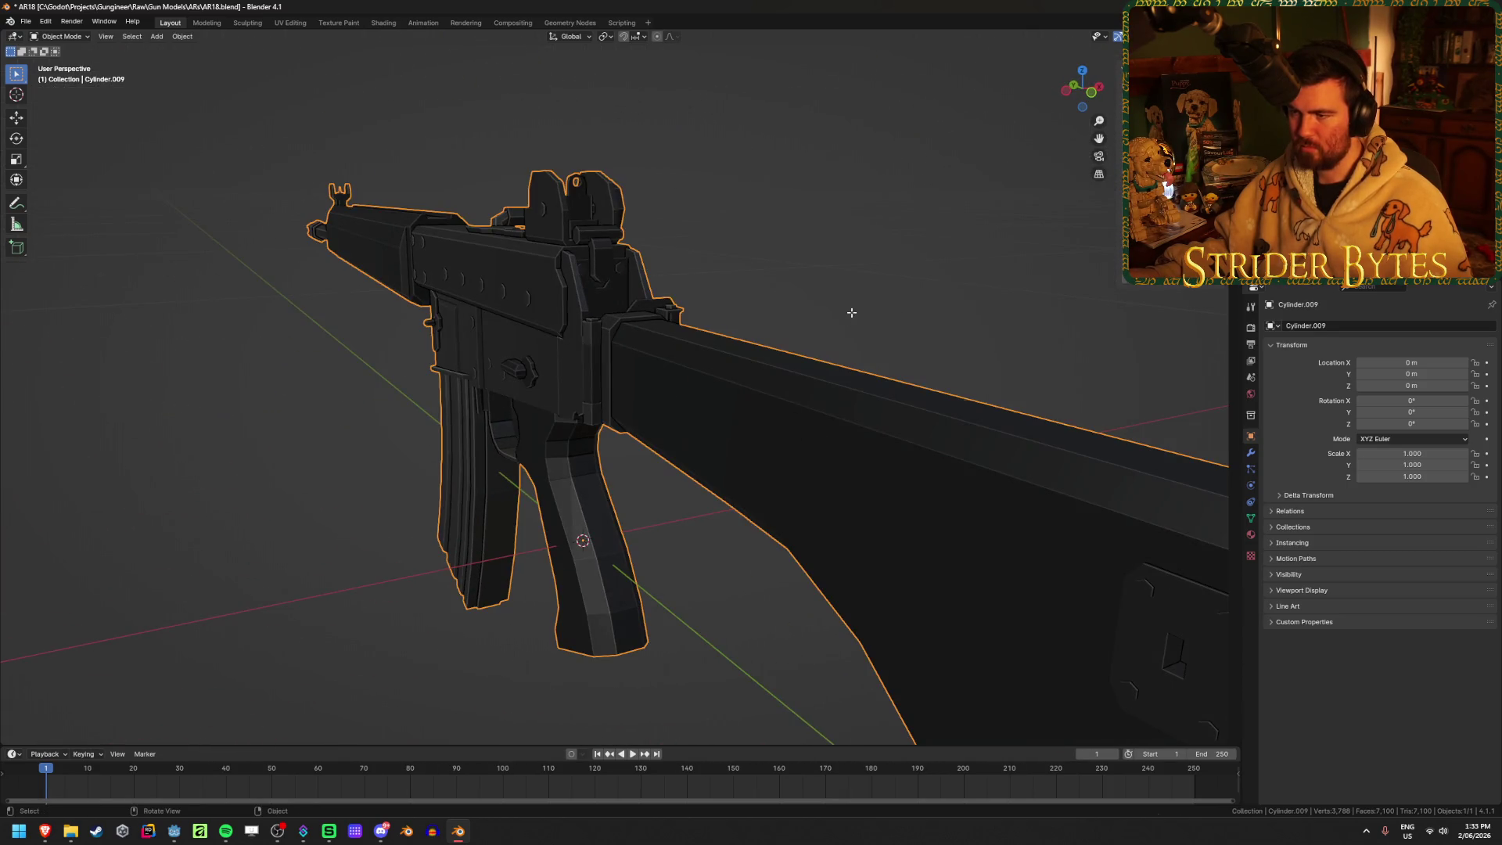
In Edit Mode, select the stock's linked geometry, checking it by hiding and revealing
key("Tab")
scroll(851, 317, "down", 5)
key("l")
mouse_move(863, 365)
middle_mouse_down()
mouse_move(701, 319)
mouse_move(363, 454)
mouse_move(656, 450)
middle_mouse_up()
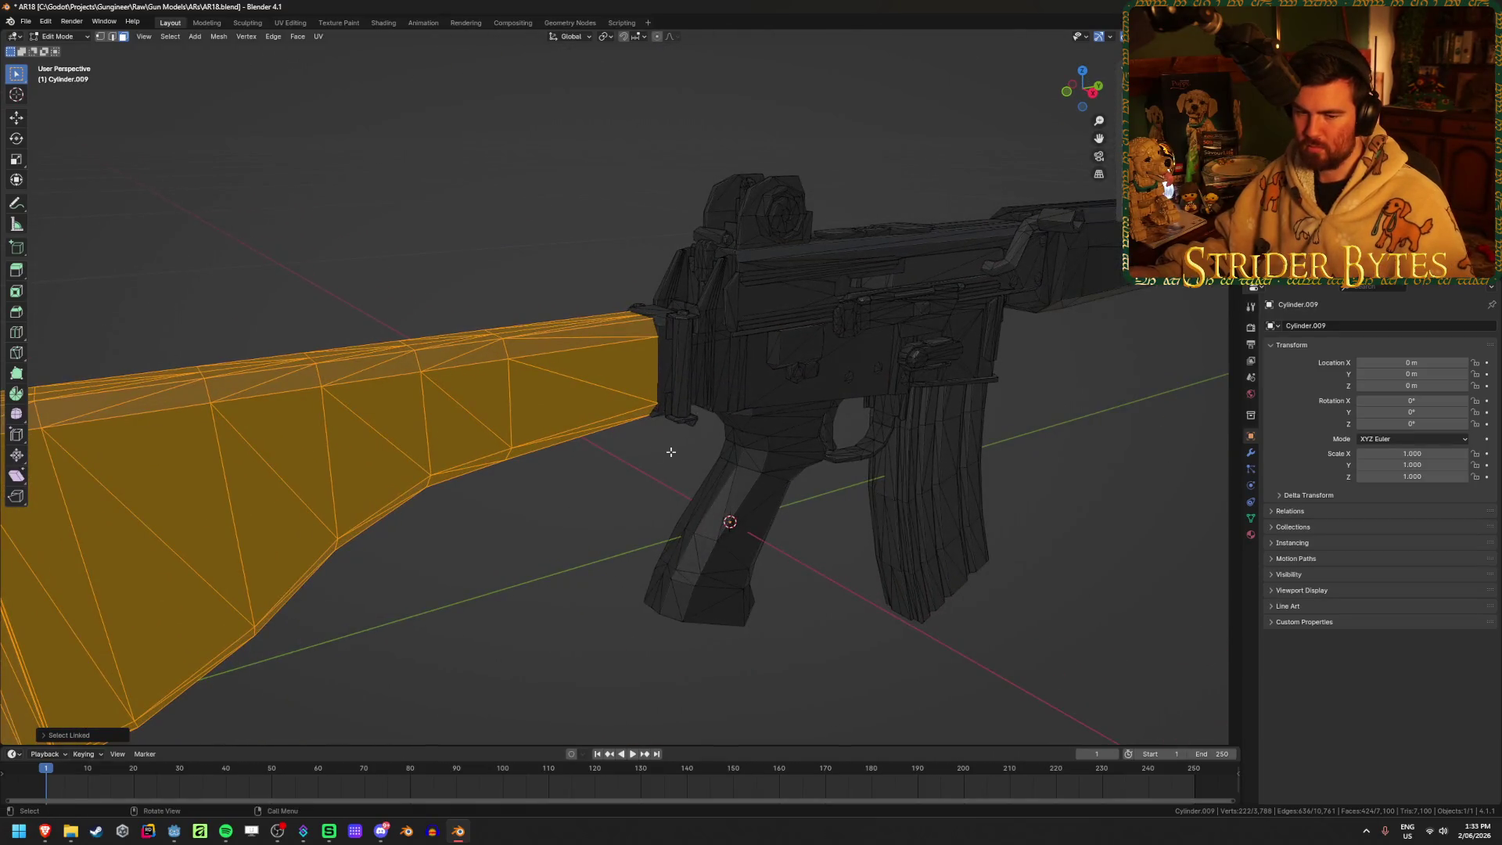
key("h")
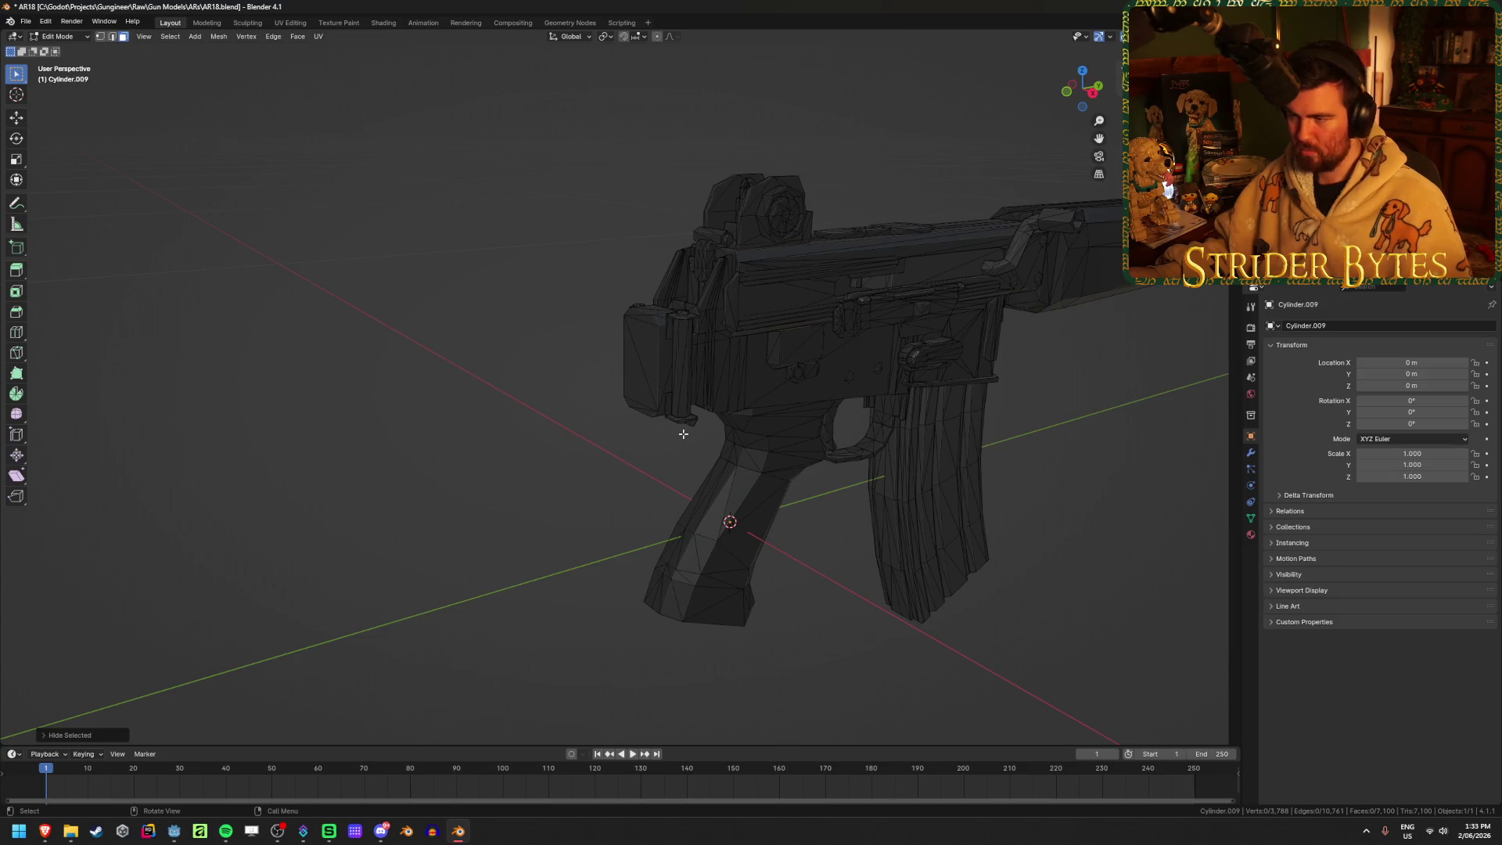
scroll(683, 433, "up", 4)
key("alt+h")
key("l")
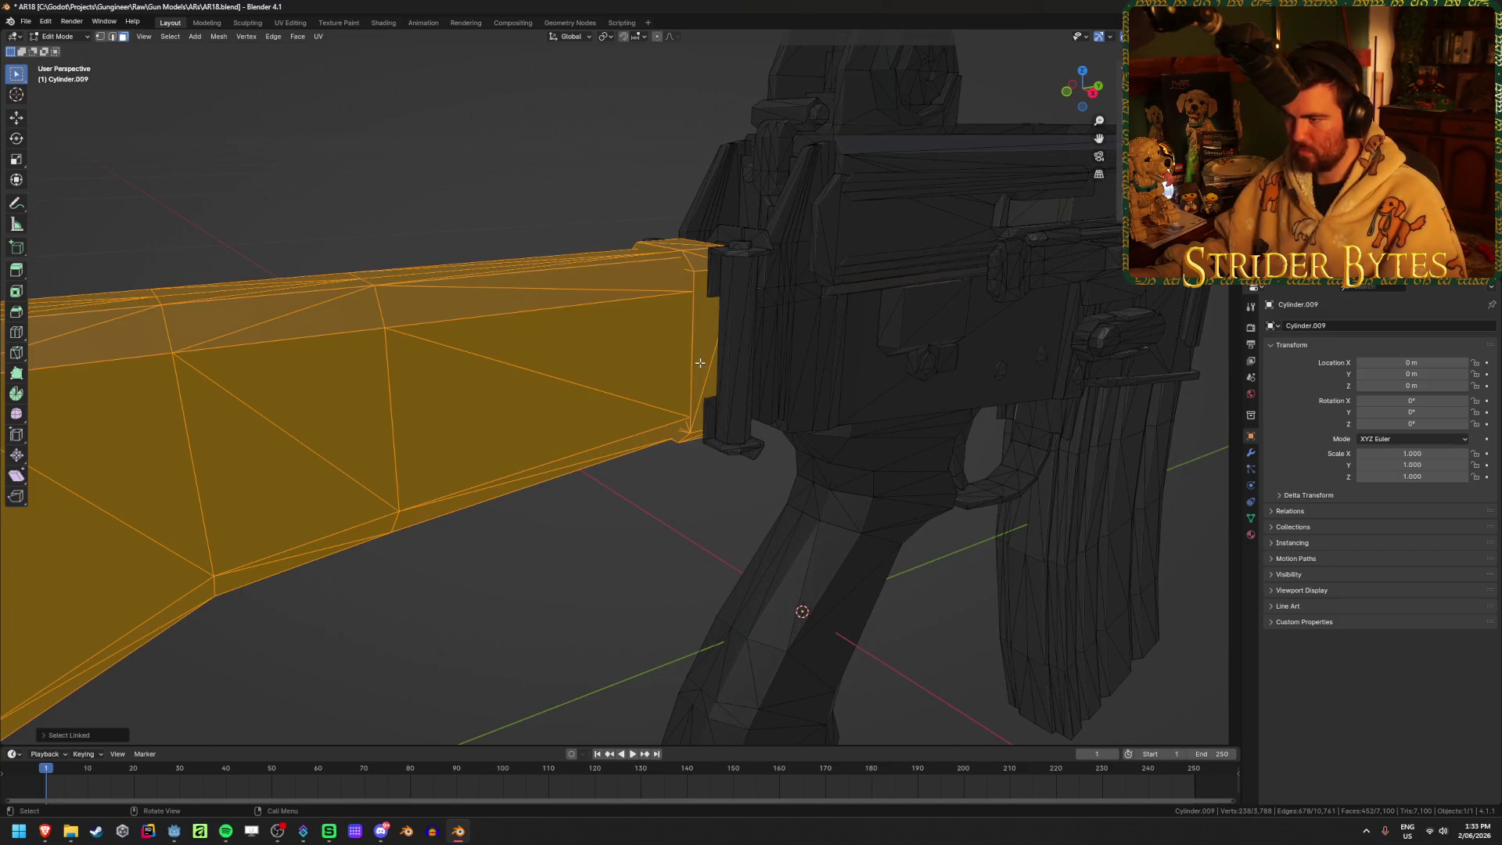
mouse_move(748, 324)
middle_mouse_down()
mouse_move(694, 376)
mouse_move(798, 388)
middle_mouse_up()
mouse_move(817, 438)
middle_mouse_down("shift")
mouse_move(710, 426)
mouse_move(704, 470)
mouse_move(692, 438)
mouse_move(713, 407)
middle_mouse_up("shift")
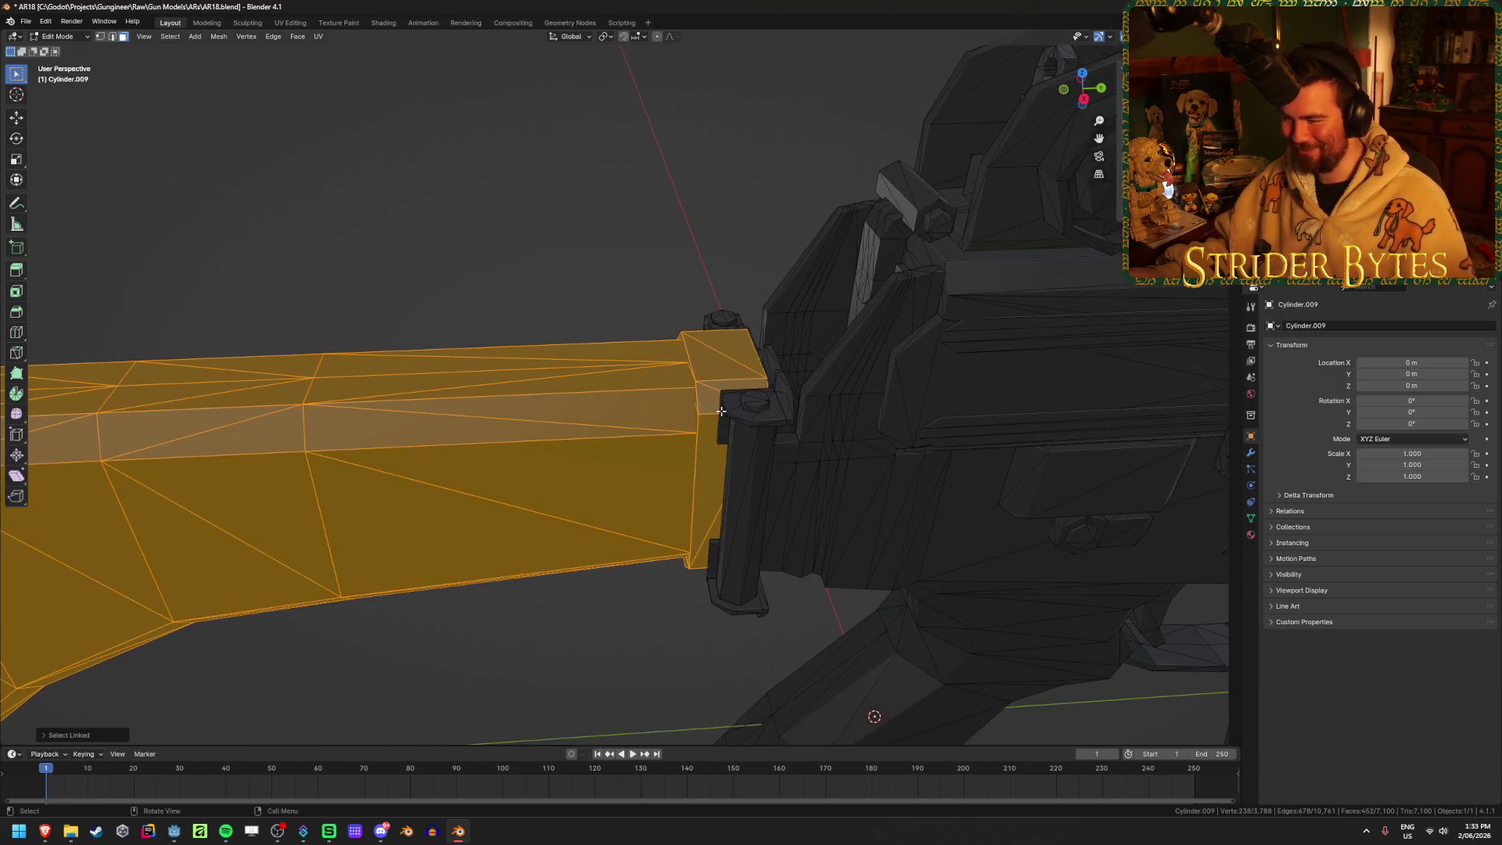
Add the stock's mounting post, cap and another small piece, then hide and reveal to verify
key("l")
key("l")
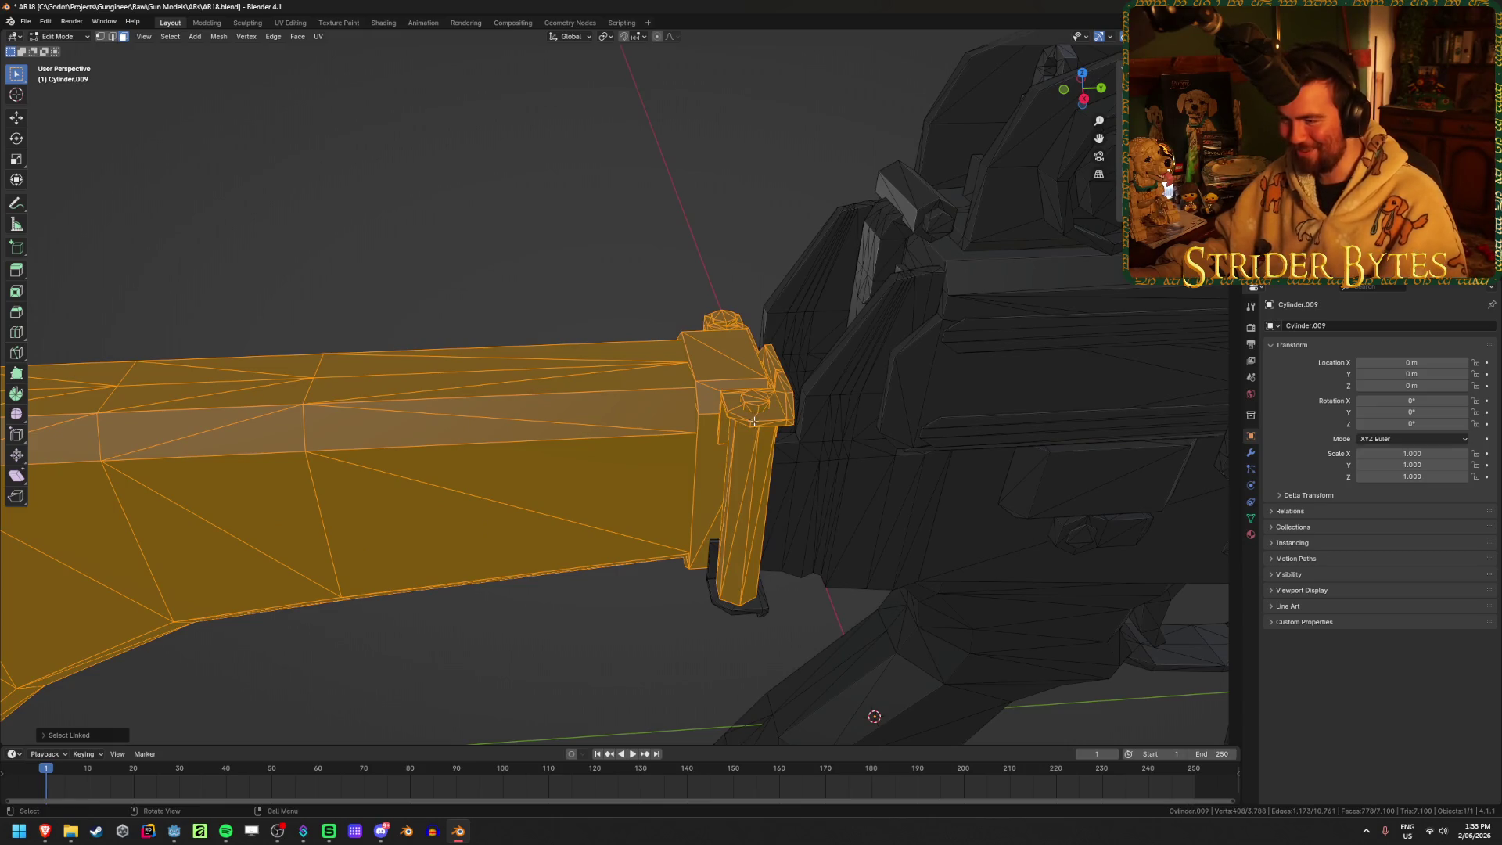
middle_click_drag(759, 581, 718, 522)
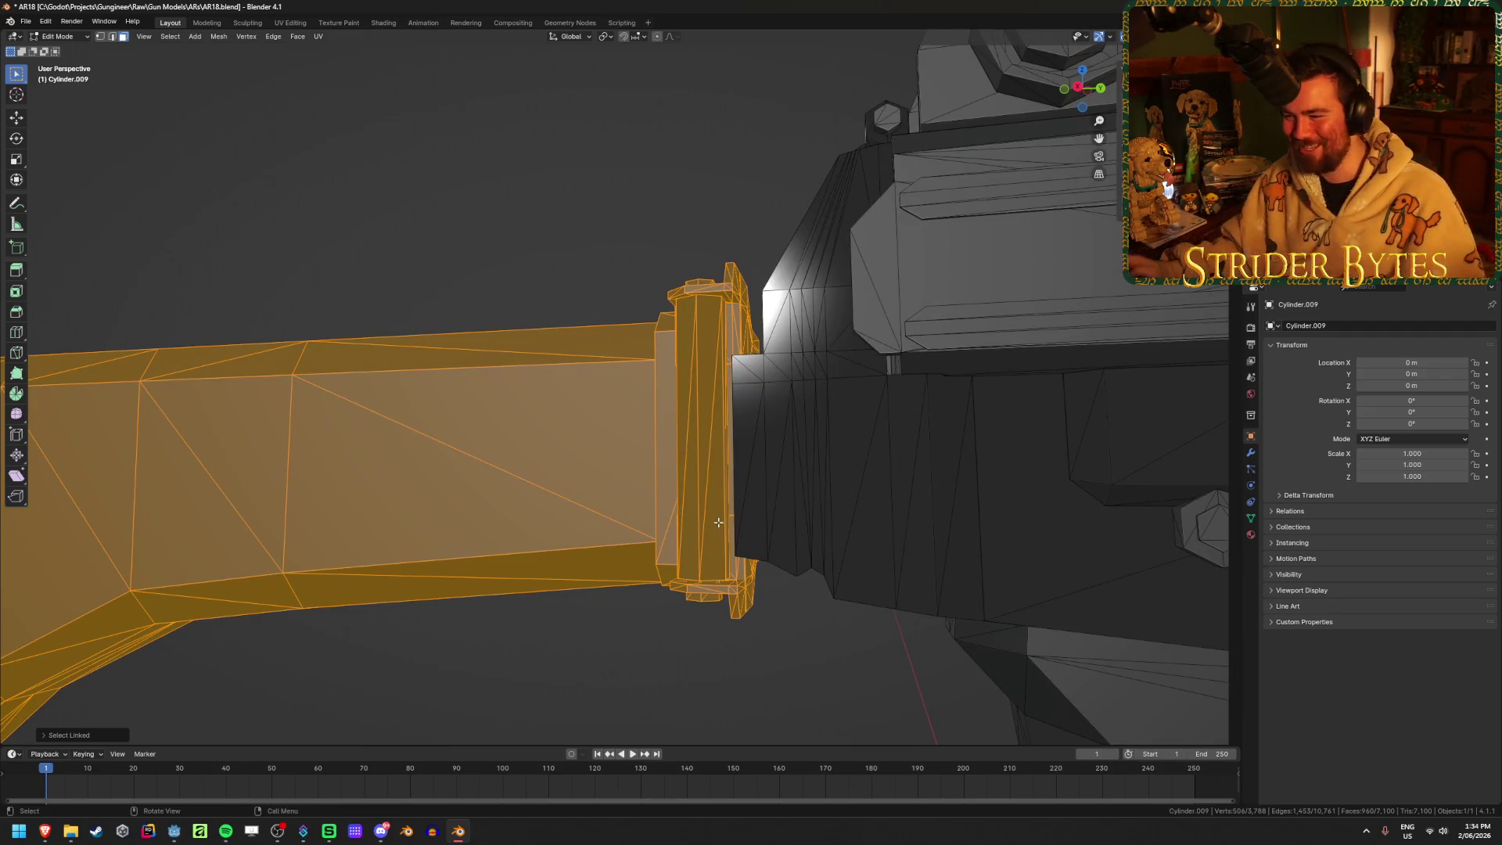
mouse_move(718, 522)
middle_mouse_down()
mouse_move(601, 493)
mouse_move(688, 496)
mouse_move(681, 543)
mouse_move(634, 467)
mouse_move(299, 578)
middle_mouse_up()
key("l")
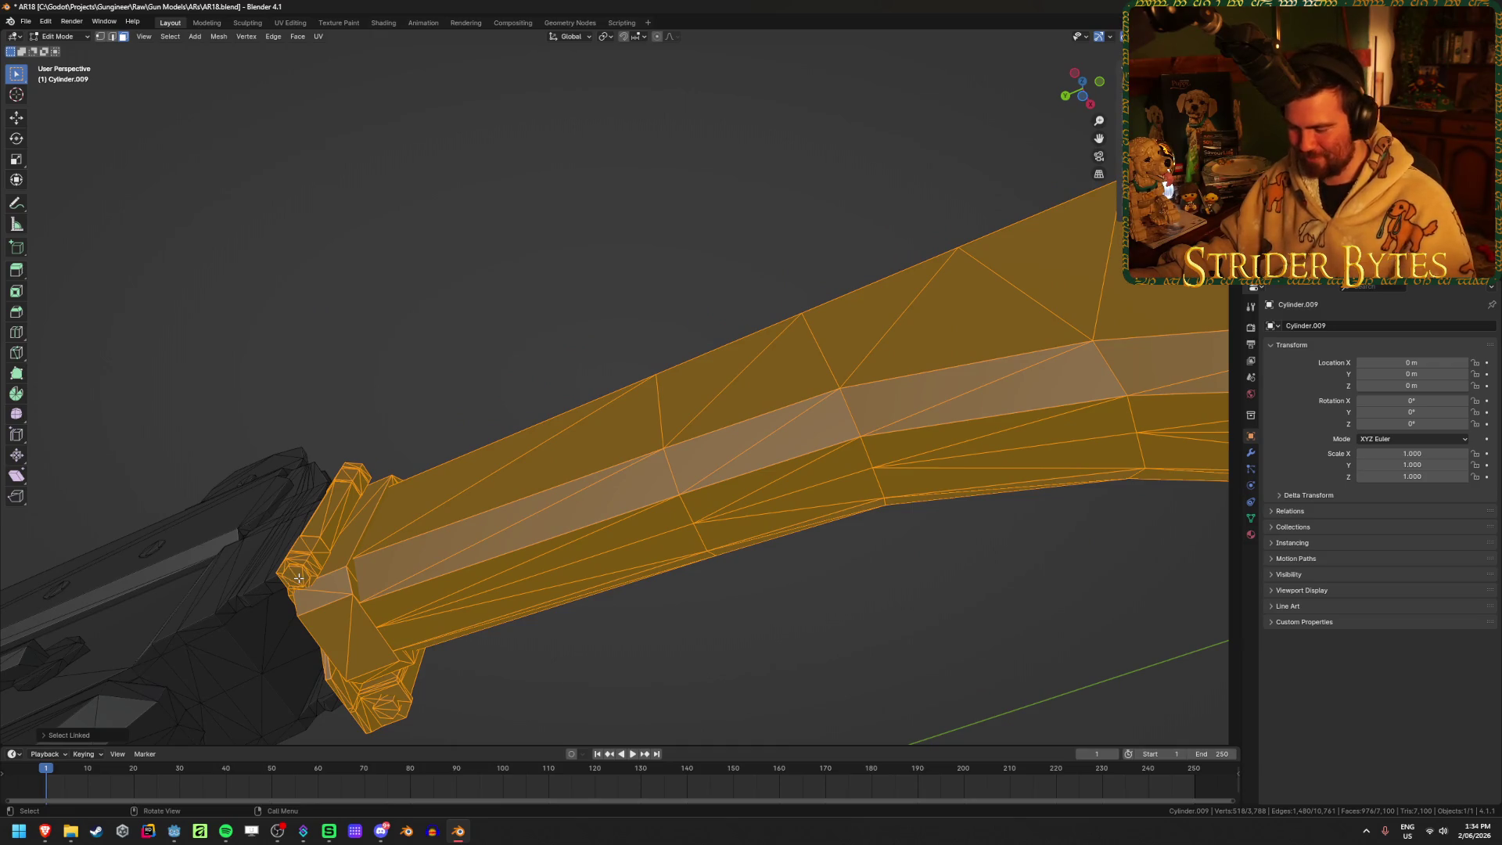
key("h")
mouse_move(472, 459)
middle_mouse_down()
mouse_move(469, 504)
mouse_move(402, 547)
mouse_move(1011, 473)
mouse_move(486, 550)
mouse_move(549, 543)
middle_mouse_up()
key("alt+h")
Undo an accidental receiver selection and recheck the stock selection by hiding and revealing it
scroll(549, 544, "up", 4)
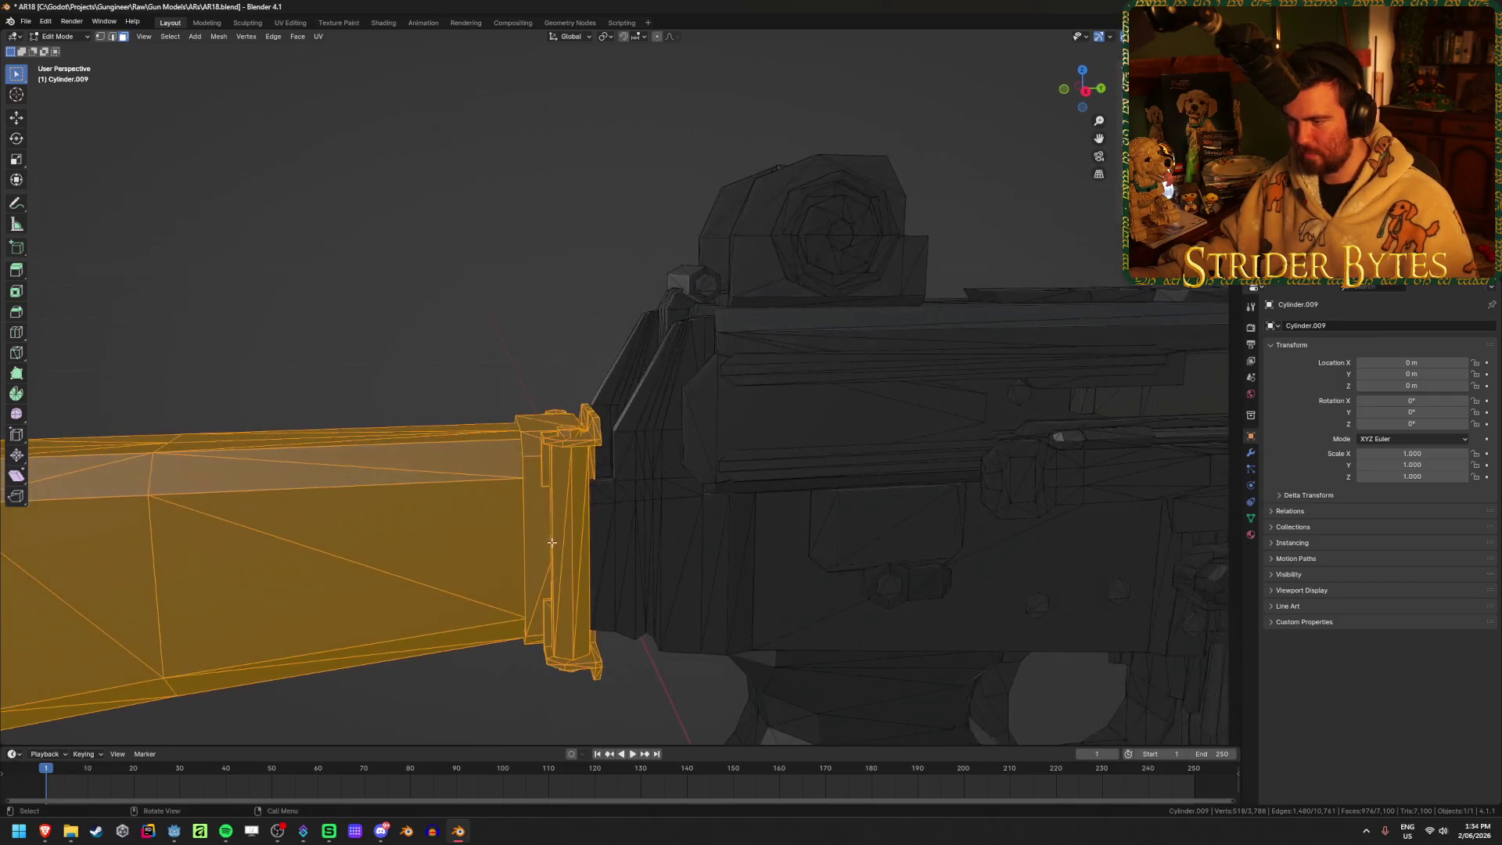
key("l")
key("ctrl+z")
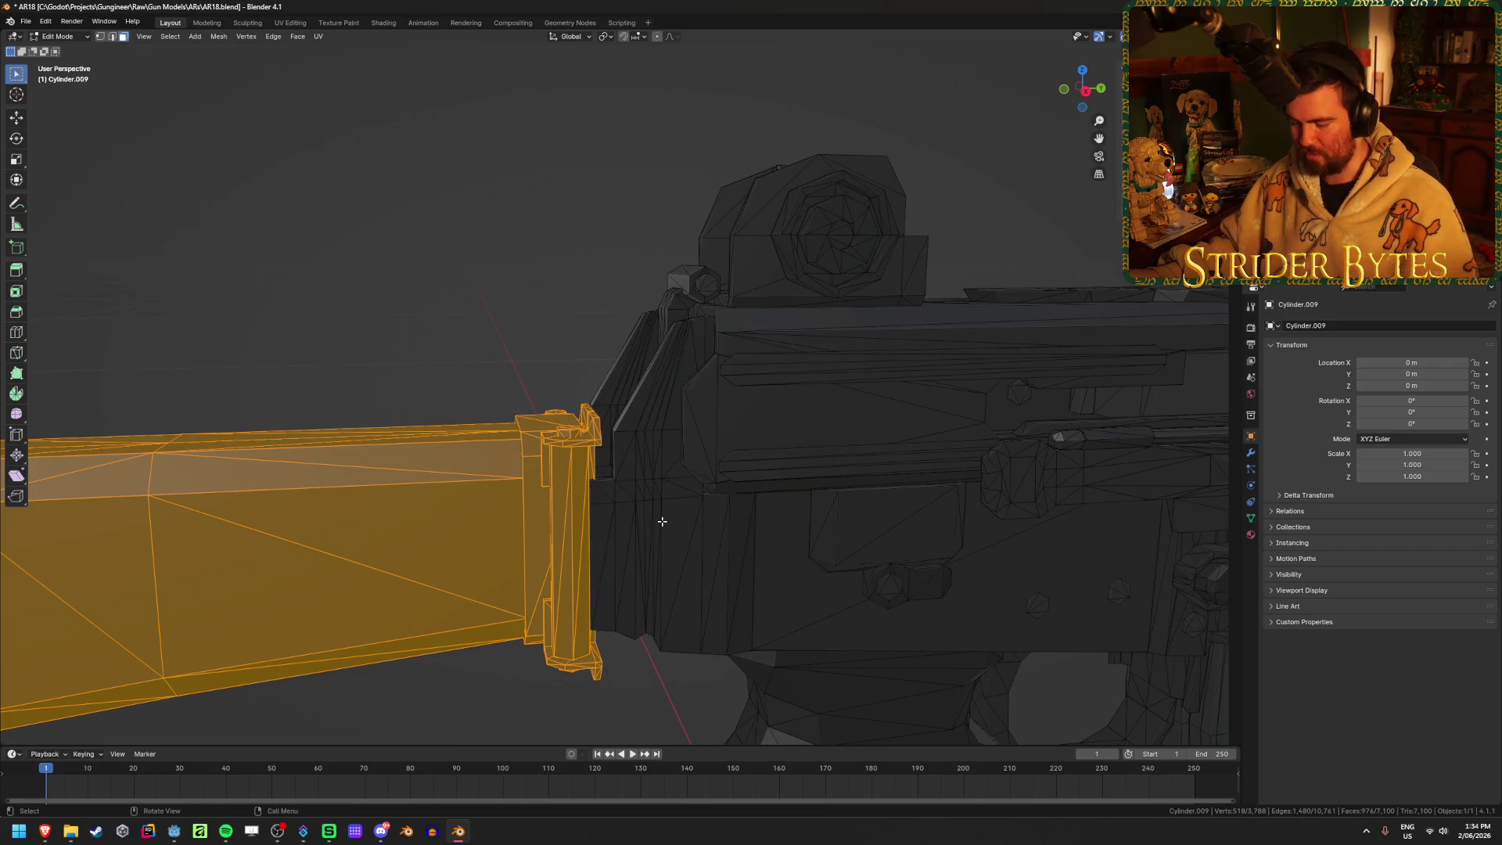
key("h")
mouse_move(660, 519)
middle_mouse_down()
mouse_move(462, 577)
mouse_move(496, 603)
mouse_move(632, 570)
mouse_move(496, 573)
middle_mouse_up()
key("alt+h")
scroll(436, 591, "up", 3)
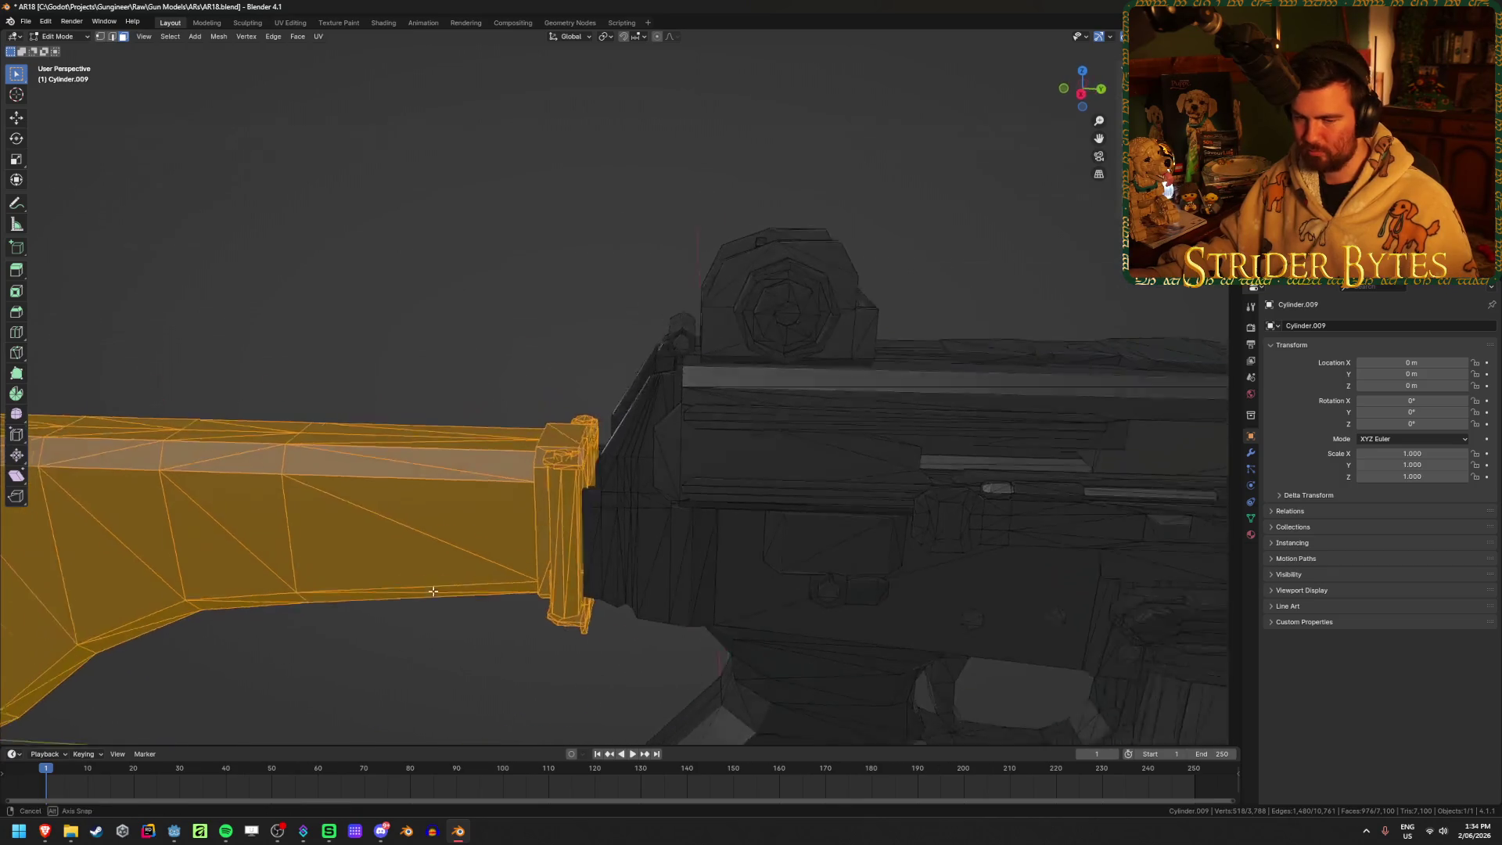
Separate the selected stock pieces into their own object and return to Object Mode
key("p")
left_click(422, 607)
key("Tab")
left_click(458, 571)
scroll(459, 570, "down", 3)
Check the separated stock, then select the main gun body and enter its Edit Mode
left_click(510, 524)
middle_click_drag(511, 525, 341, 404)
left_click(341, 404)
scroll(1114, 503, "down", 4)
scroll(783, 467, "up", 2)
key("Tab")
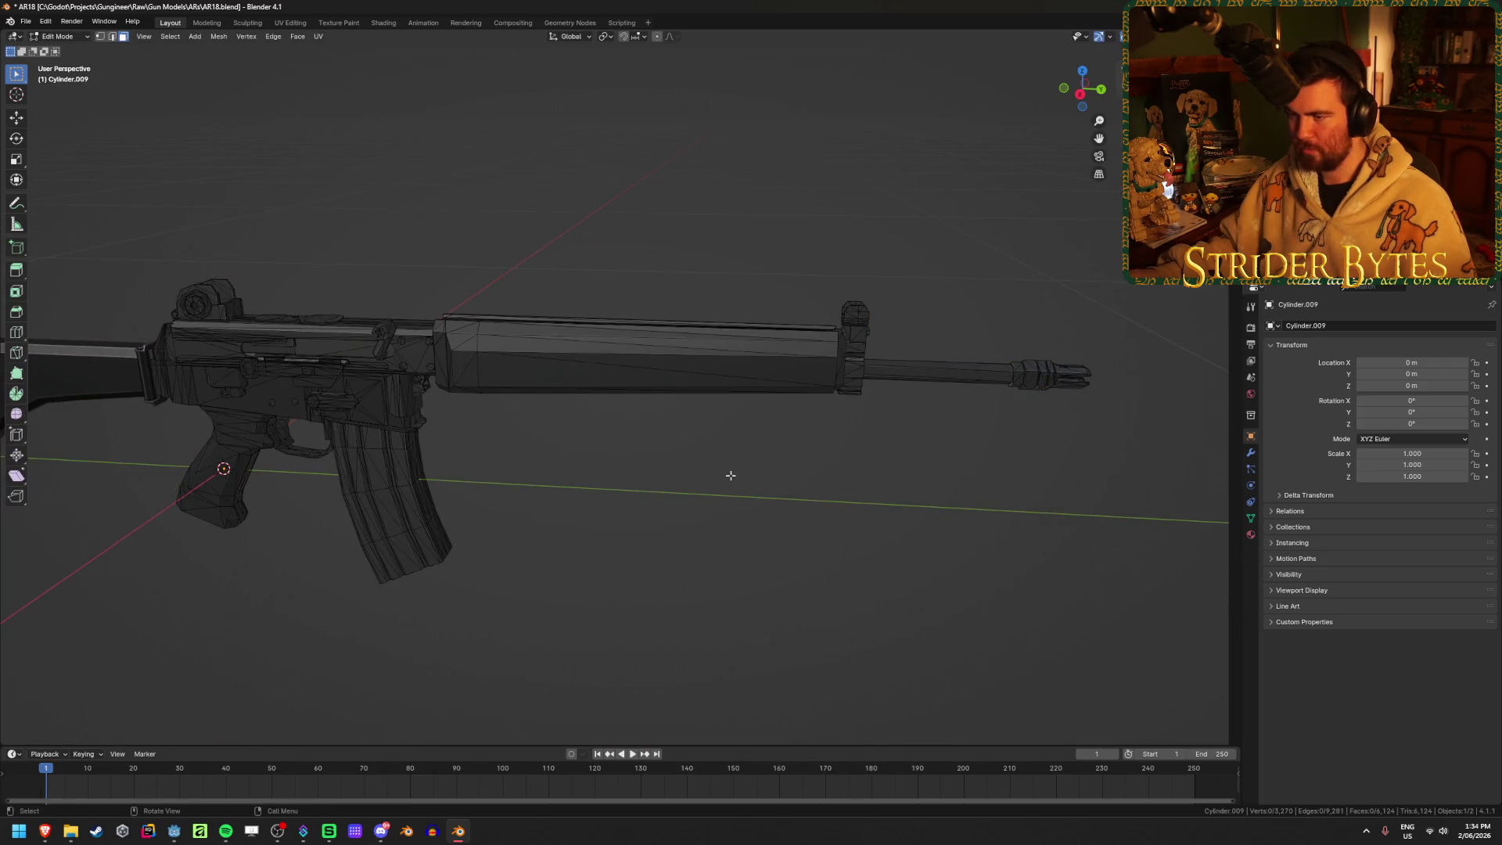
In Right Ortho view with X-ray on, box-select the whole muzzle device
key("l")
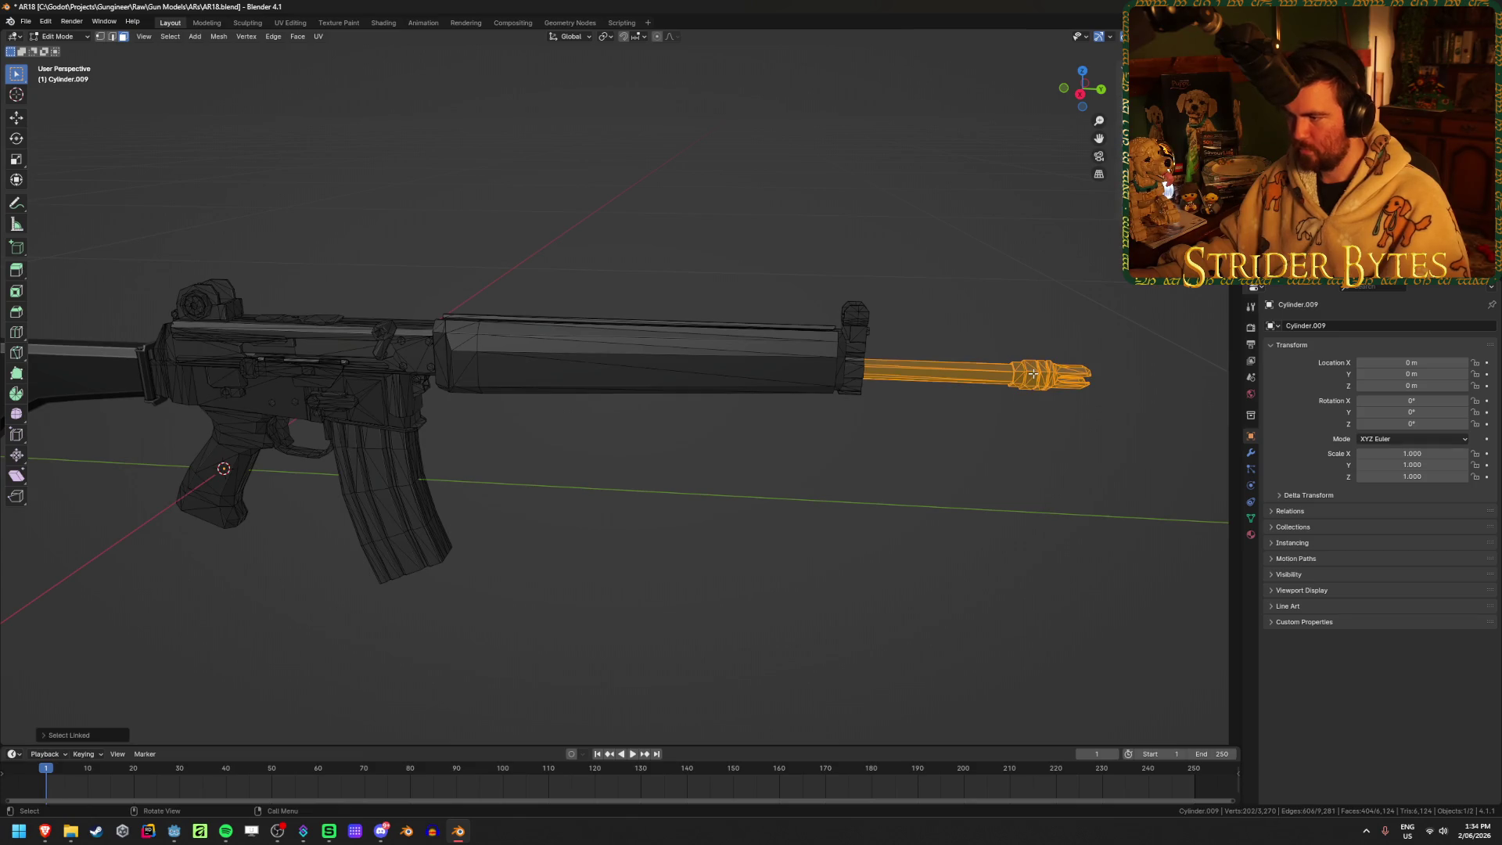
key("alt+a")
key("KP_3")
mouse_move(996, 412)
middle_mouse_down("shift")
mouse_move(519, 435)
mouse_move(879, 503)
middle_mouse_up("shift")
scroll(518, 434, "up", 3)
scroll(869, 527, "up", 1)
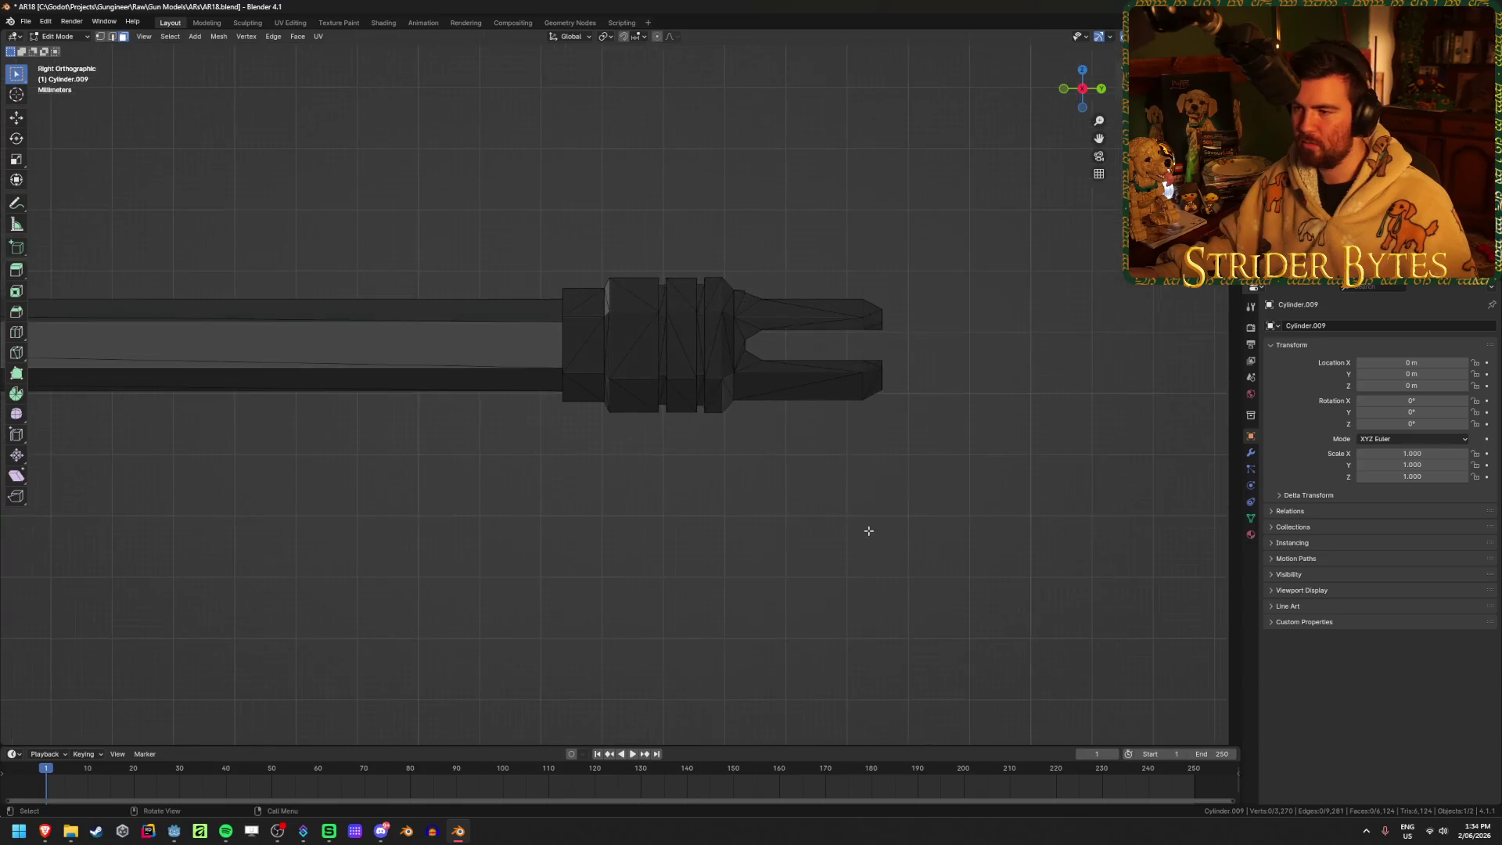
key("alt+z")
mouse_move(1041, 195)
left_mouse_down()
mouse_move(731, 402)
mouse_move(489, 494)
left_mouse_up()
key("alt+z")
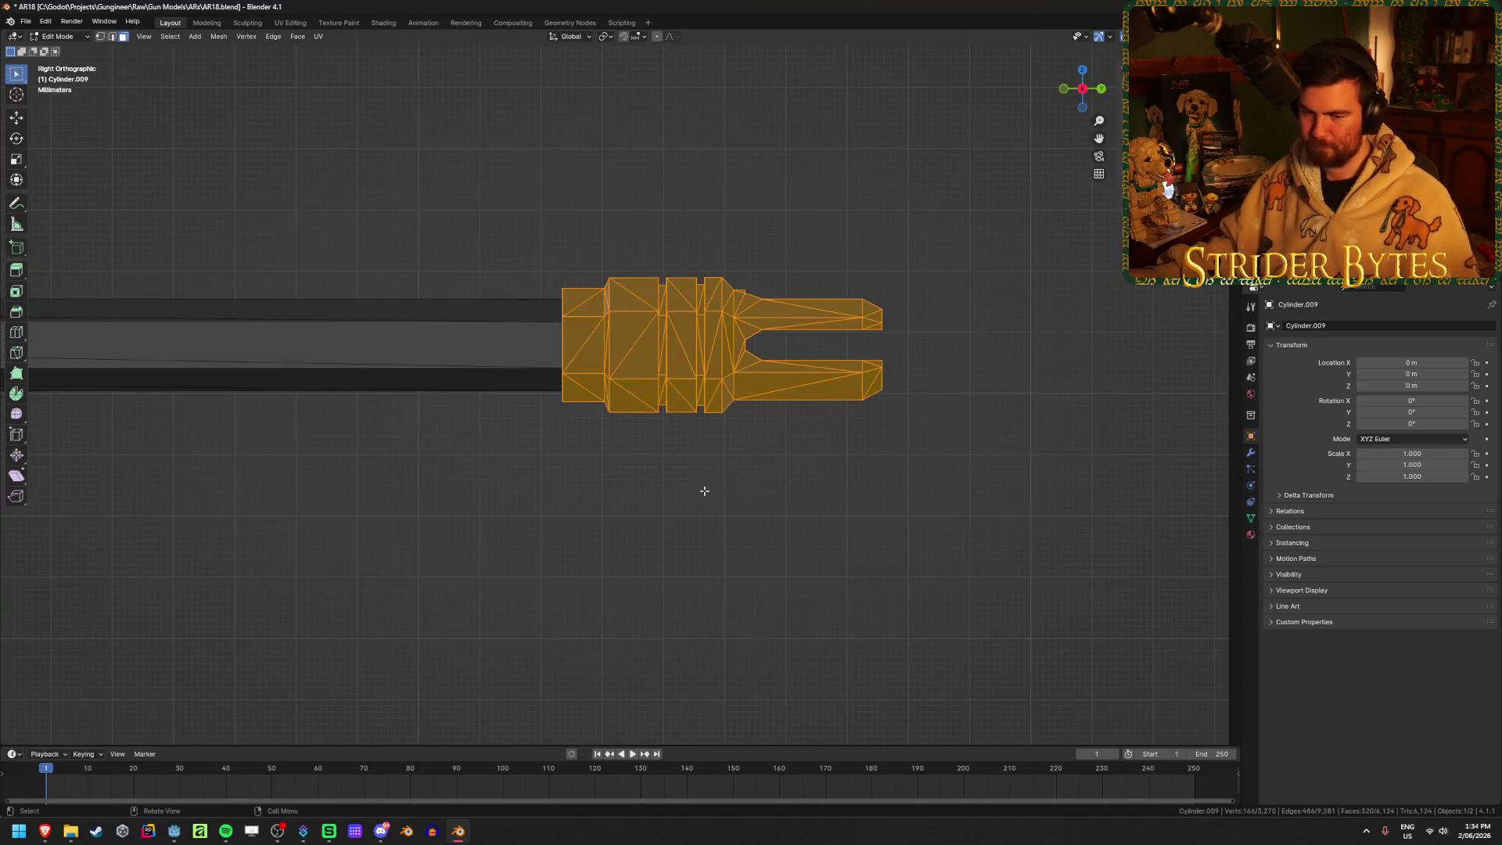
Verify the muzzle selection by hiding it, then separate it into its own object
key("h")
key("ctrl+z")
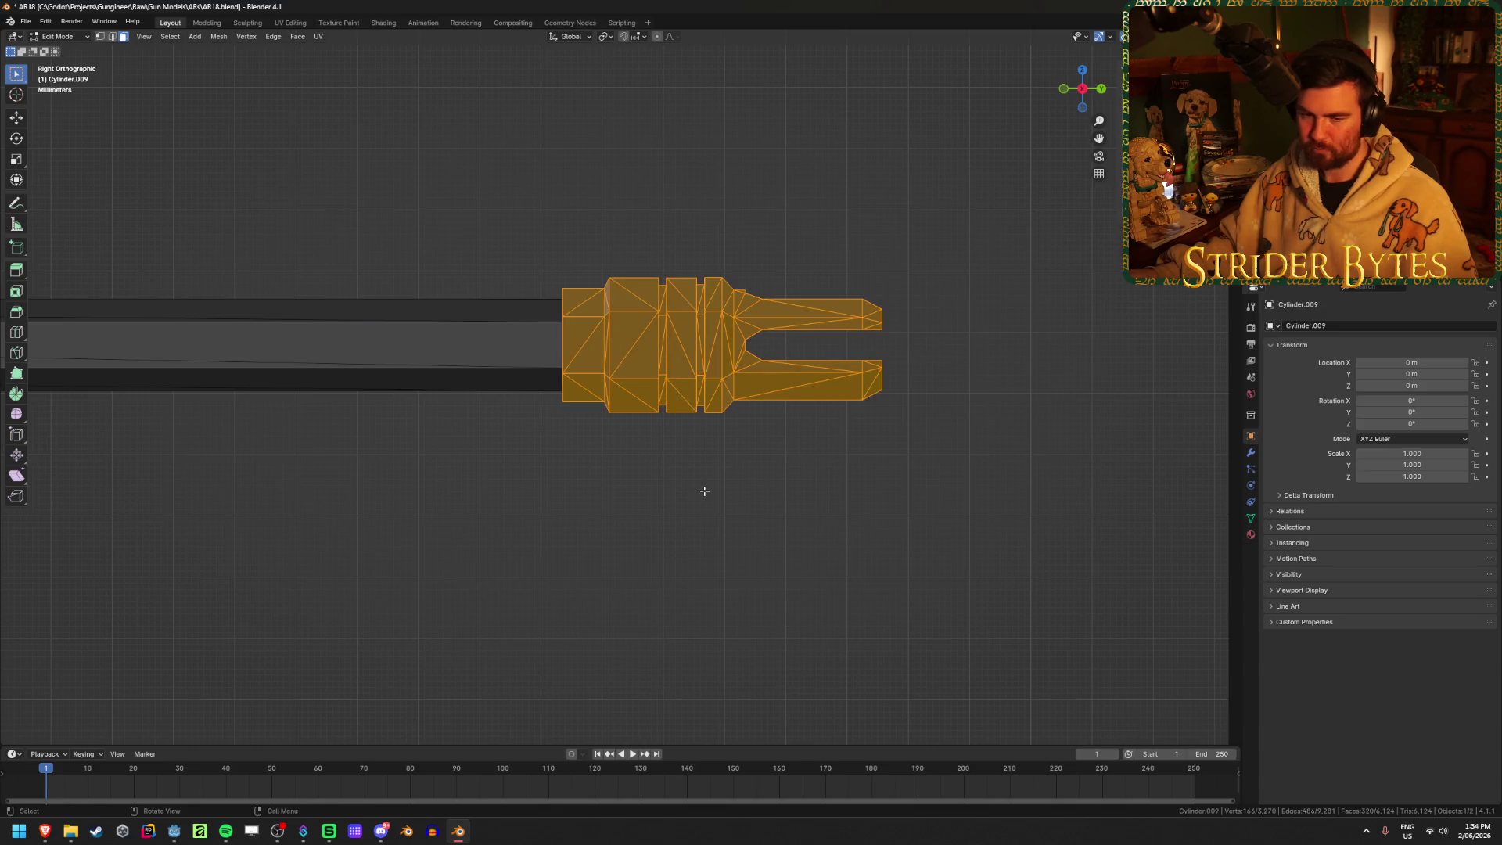
scroll(704, 491, "up", 3)
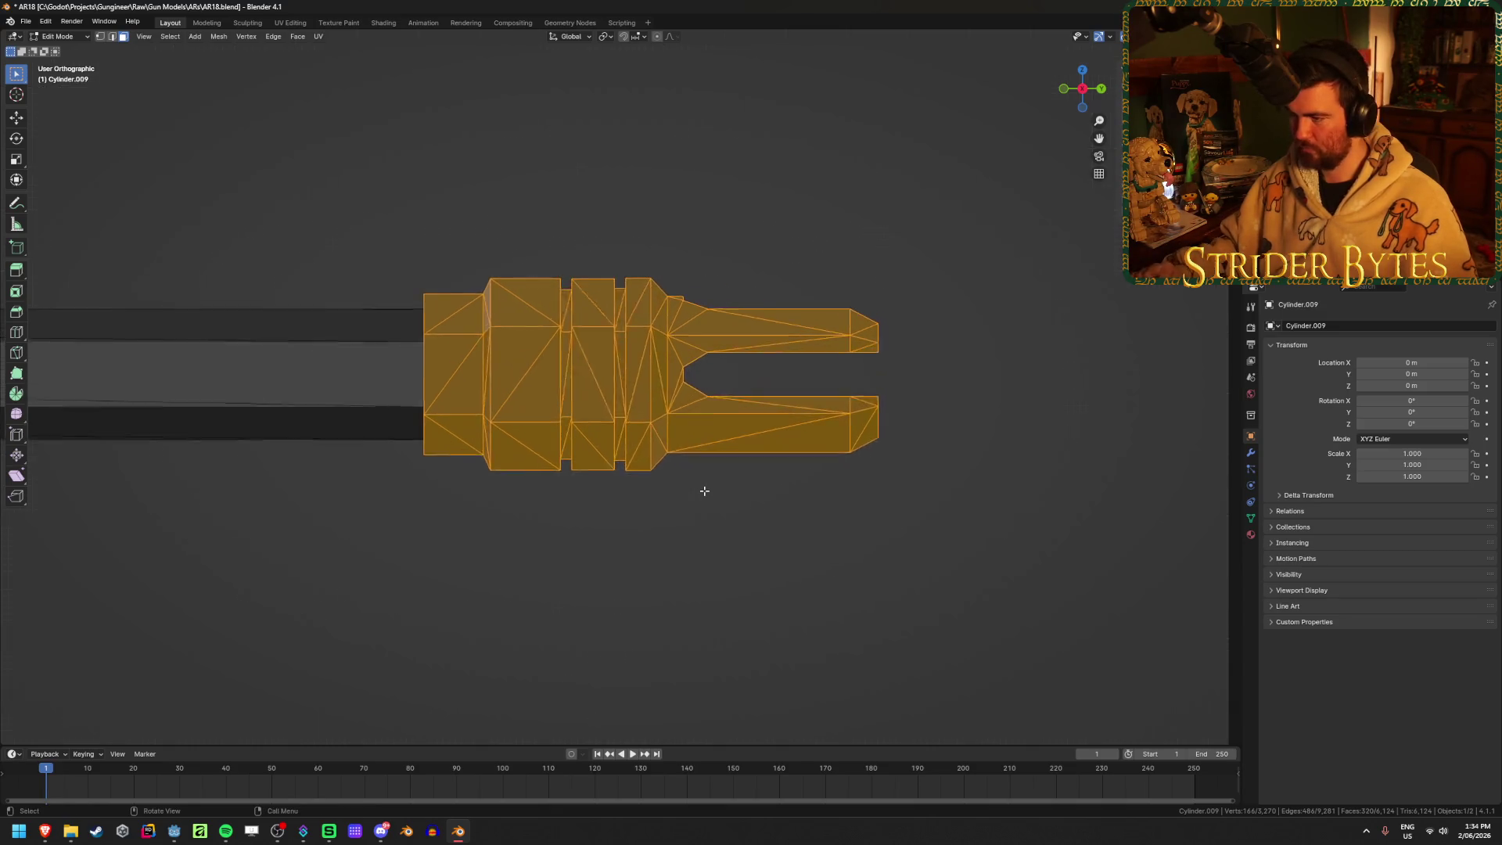
mouse_move(704, 491)
middle_mouse_down()
mouse_move(661, 442)
mouse_move(978, 438)
mouse_move(347, 447)
mouse_move(334, 464)
middle_mouse_up()
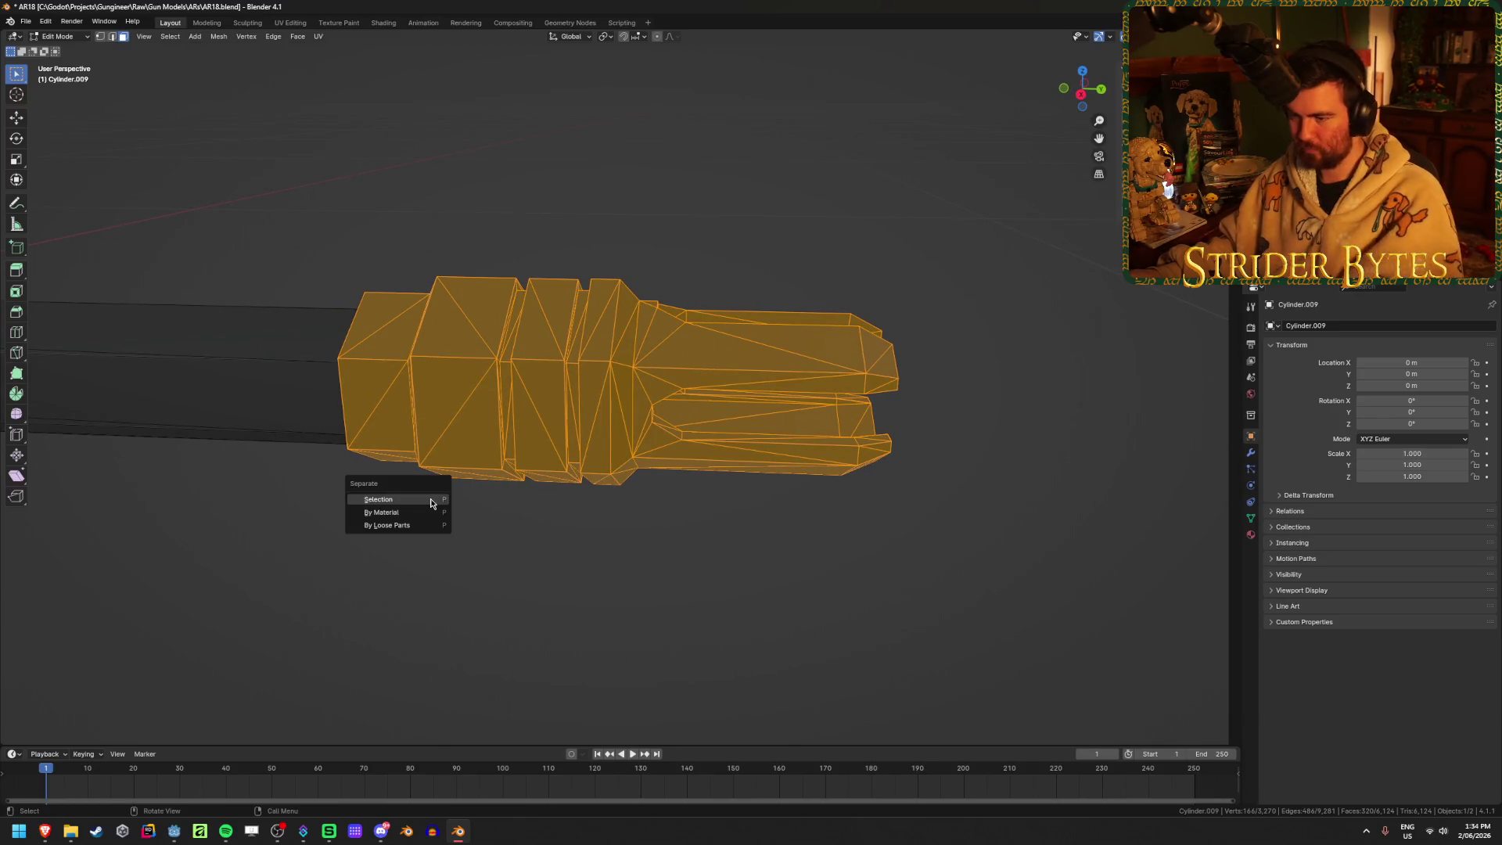
key("Tab")
left_click(557, 335)
Hide the muzzle, edit the barrel and box-select its front-end vertices in X-ray side view
key("h")
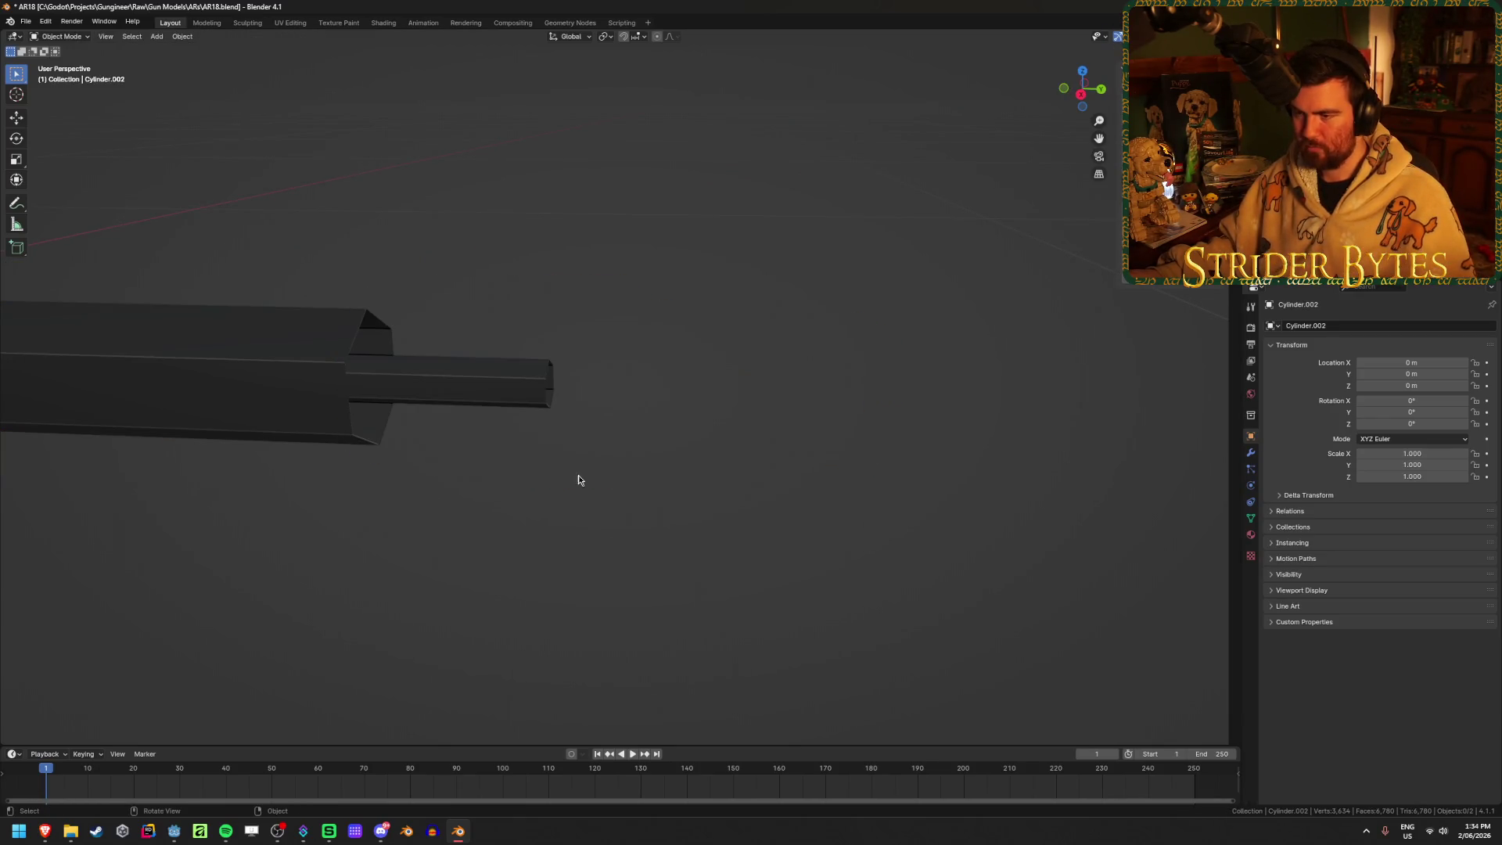
left_click(410, 391)
key("Tab")
key("KP_1")
key("KP_3")
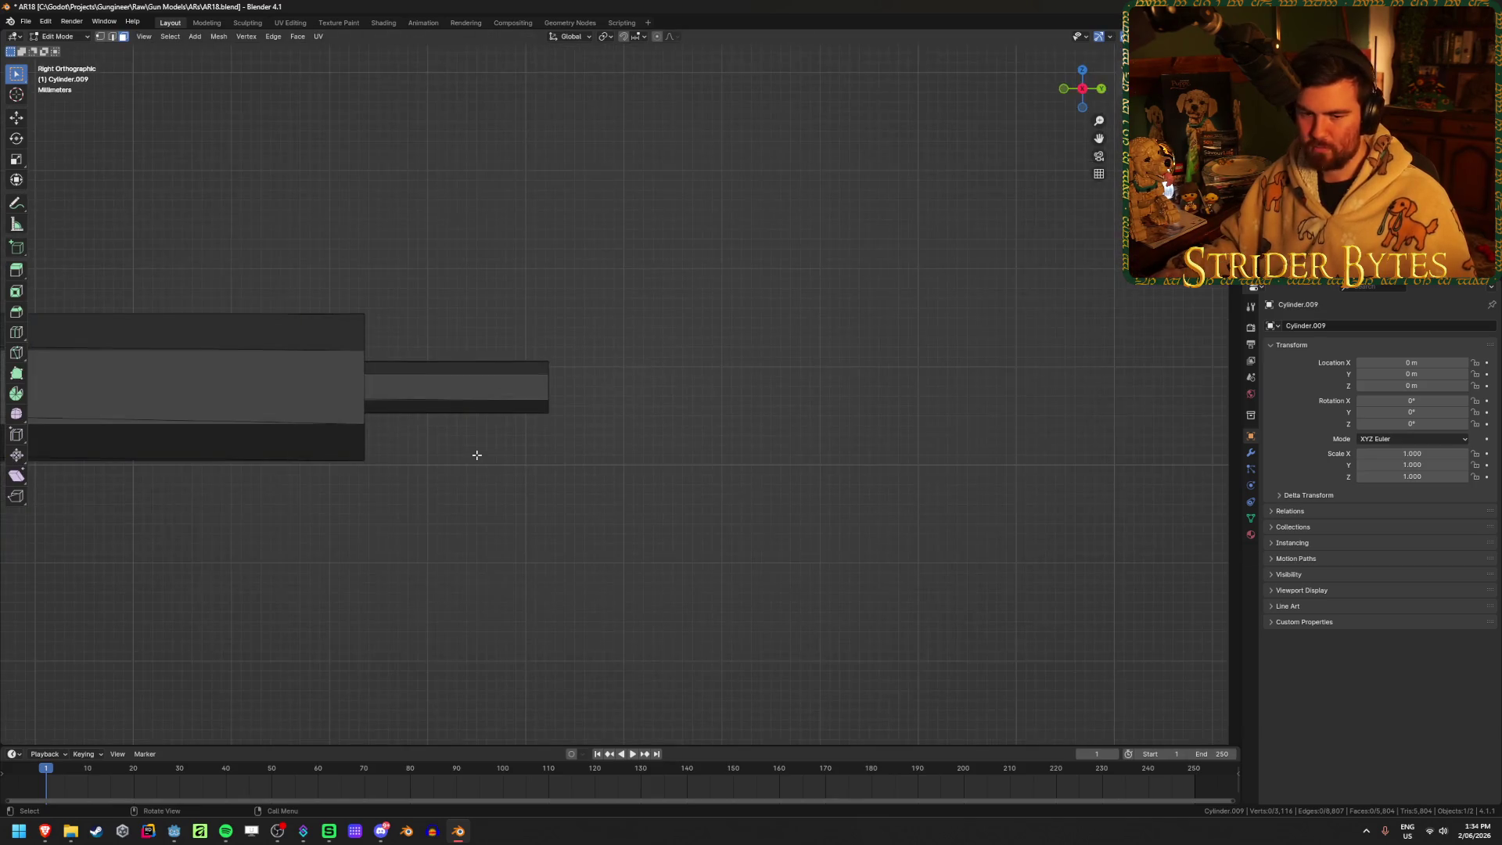
key("alt+z")
left_click_drag(335, 258, 459, 503)
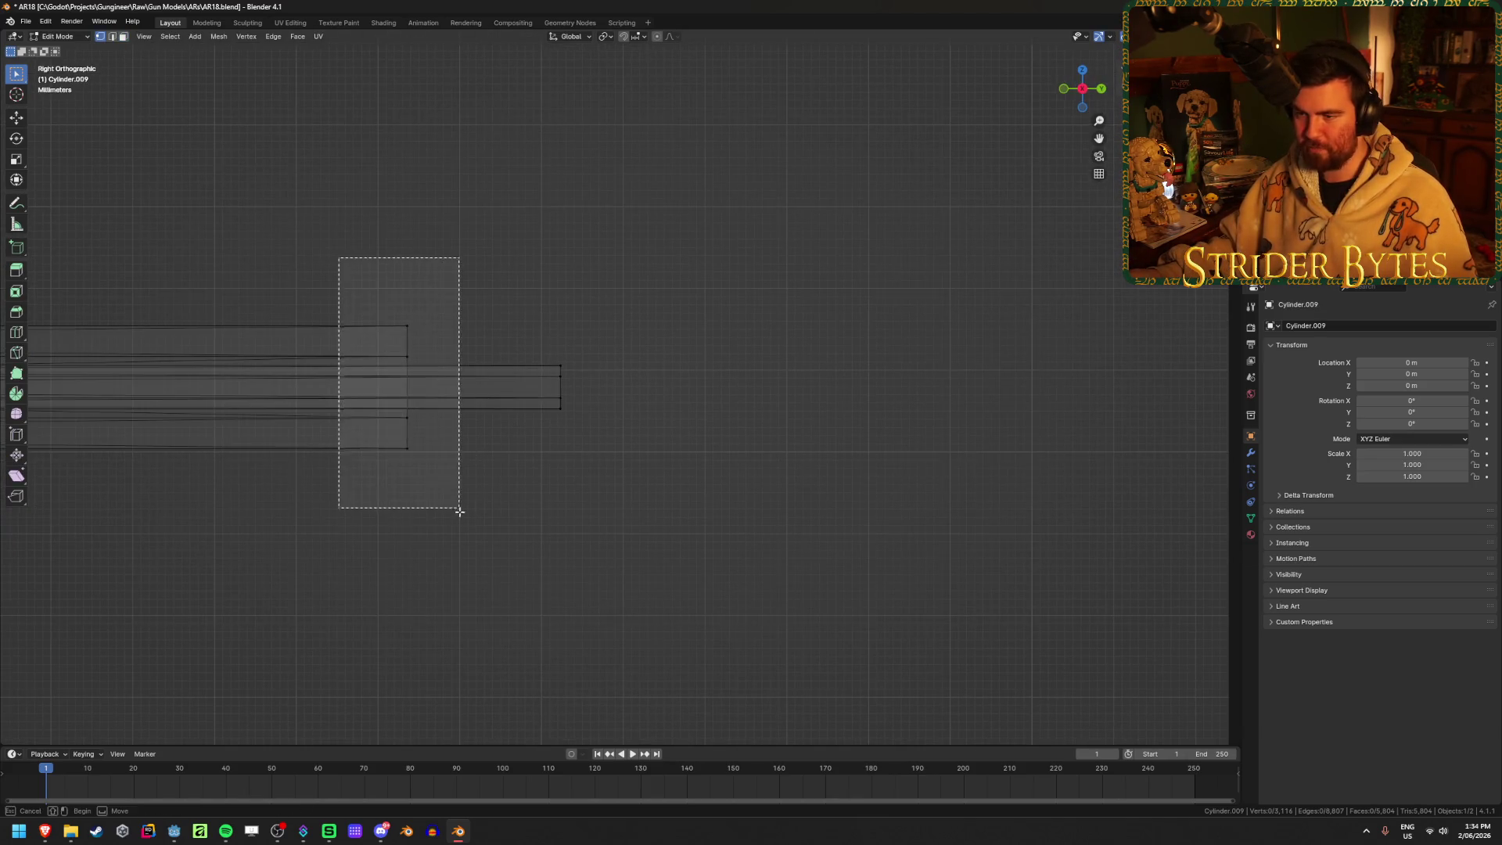
Set snapping to Vertex and snap the barrel end vertices forward along Y onto the rod's tip
key("g")
key("y")
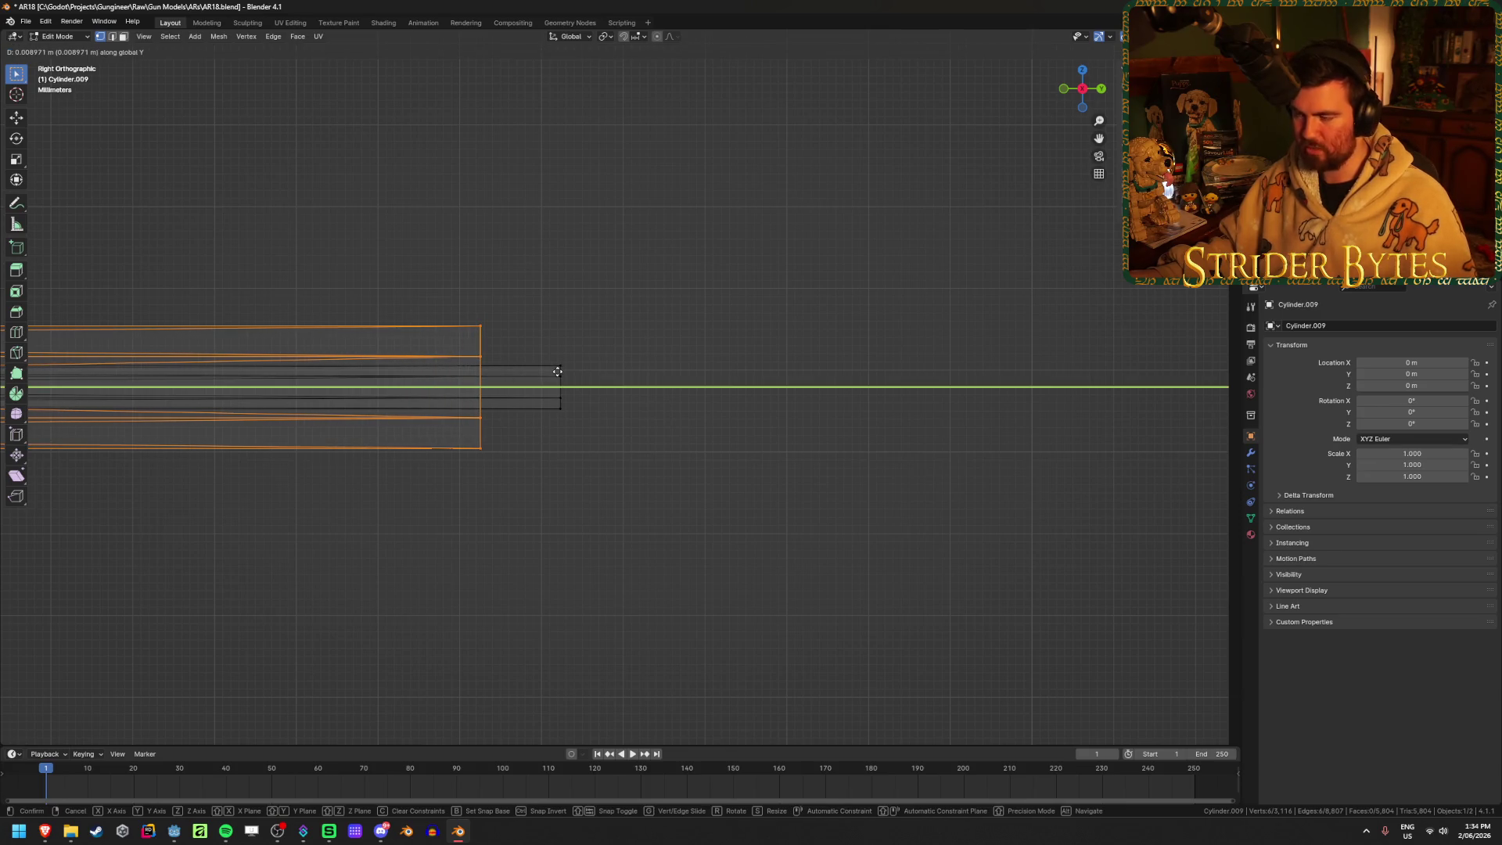
key("Escape")
left_click(607, 37)
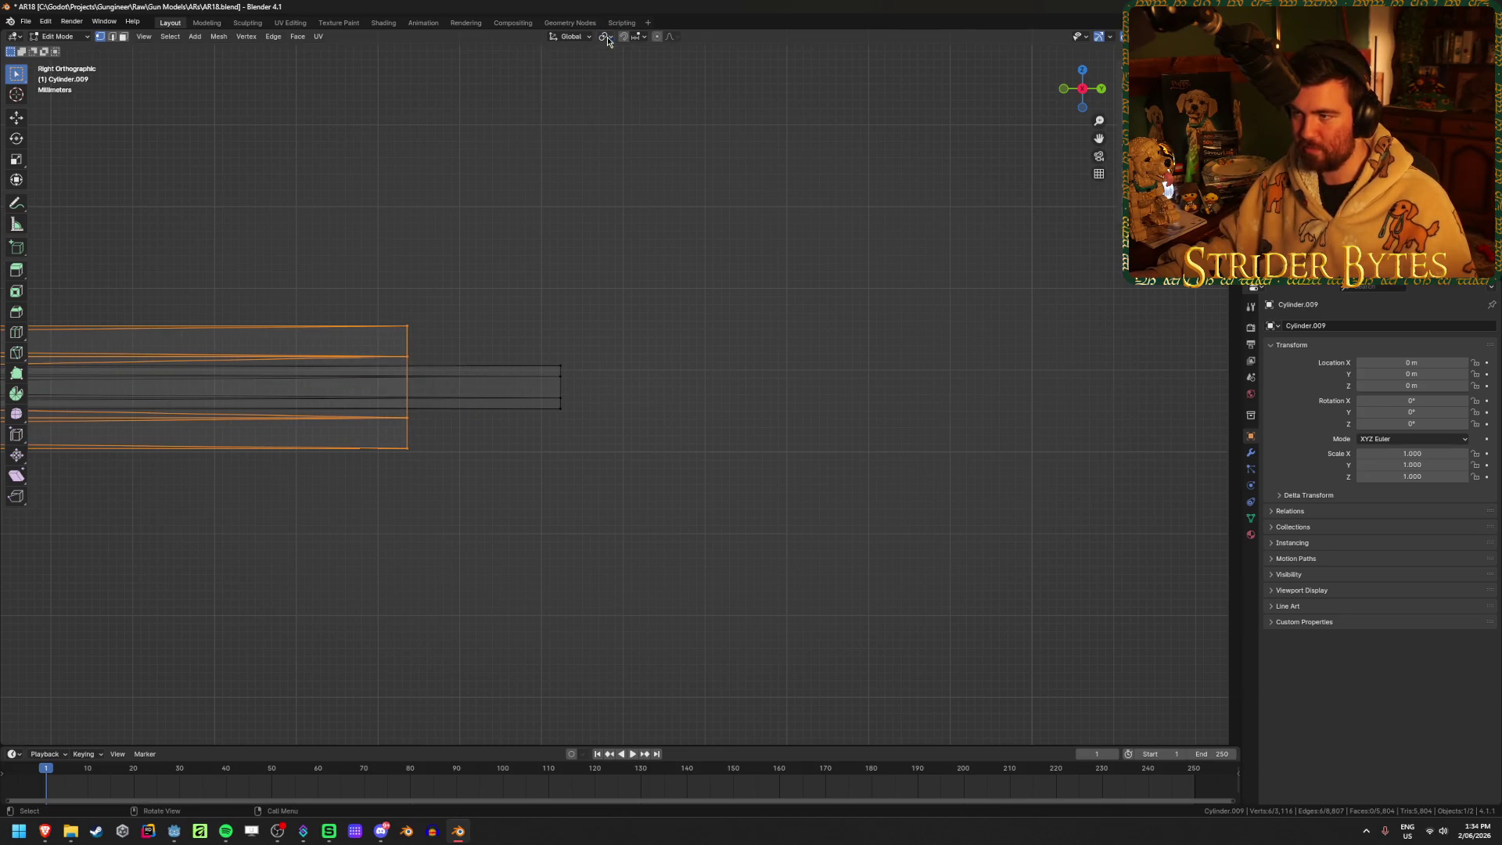
left_click(640, 37)
left_click(636, 110)
key("g")
key("y")
left_click(559, 381, "ctrl")
Select both barrel-tip edge loops and bridge them to cap the tip around the bore
left_click_drag(622, 263, 480, 571)
middle_click_drag(654, 315, 735, 324)
key("2")
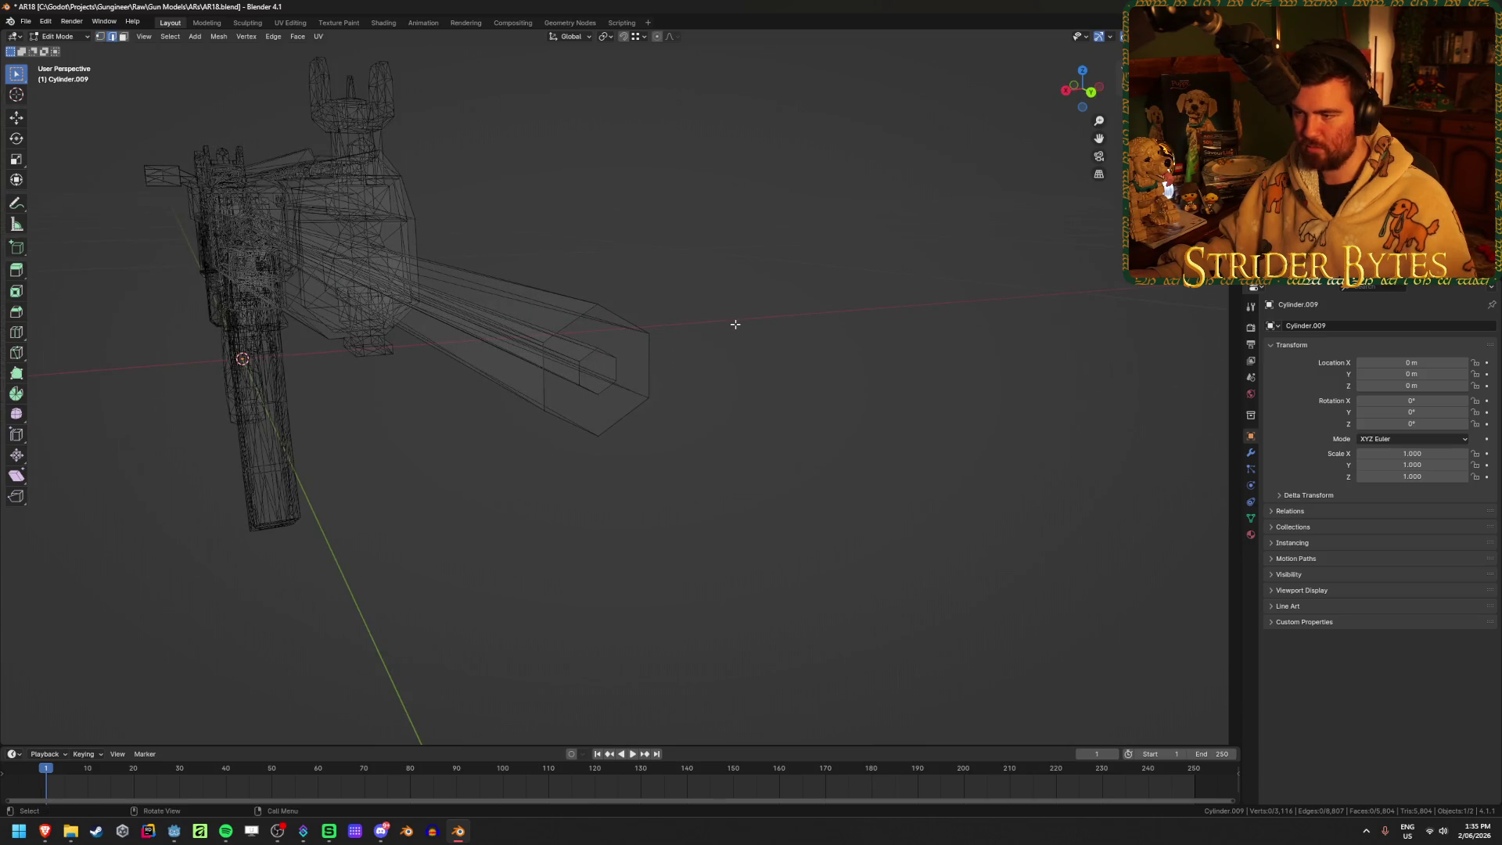
key("shift+z")
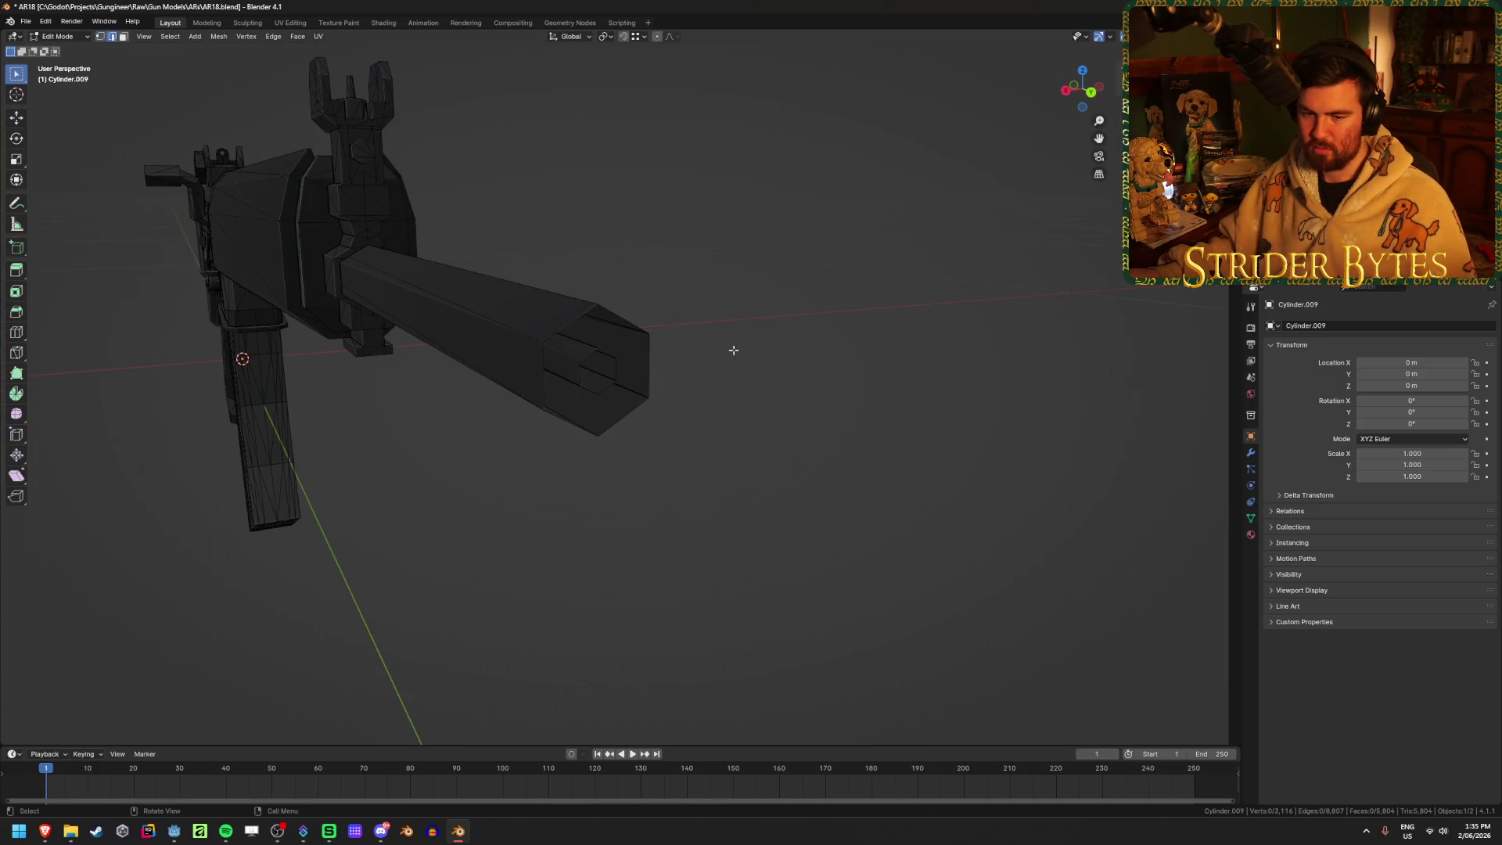
left_click(610, 353, "alt+shift")
key("ctrl+e")
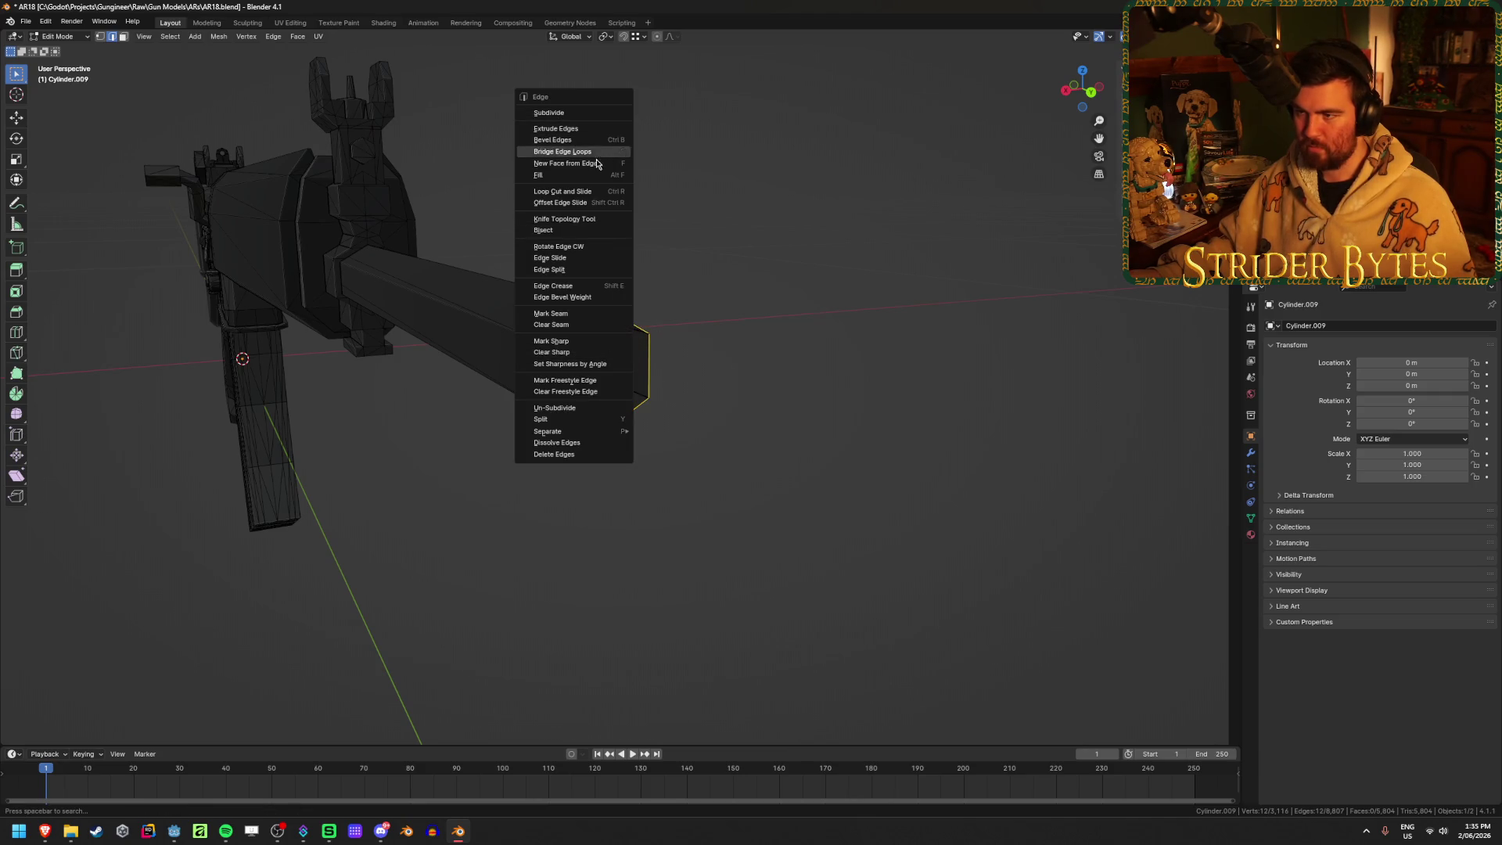
left_click(562, 151)
Leave Edit Mode and bring the muzzle device back into view
left_click(878, 295)
mouse_move(878, 295)
middle_mouse_down()
mouse_move(748, 368)
mouse_move(724, 299)
mouse_move(722, 343)
middle_mouse_up()
key("KP_1")
key("KP_3")
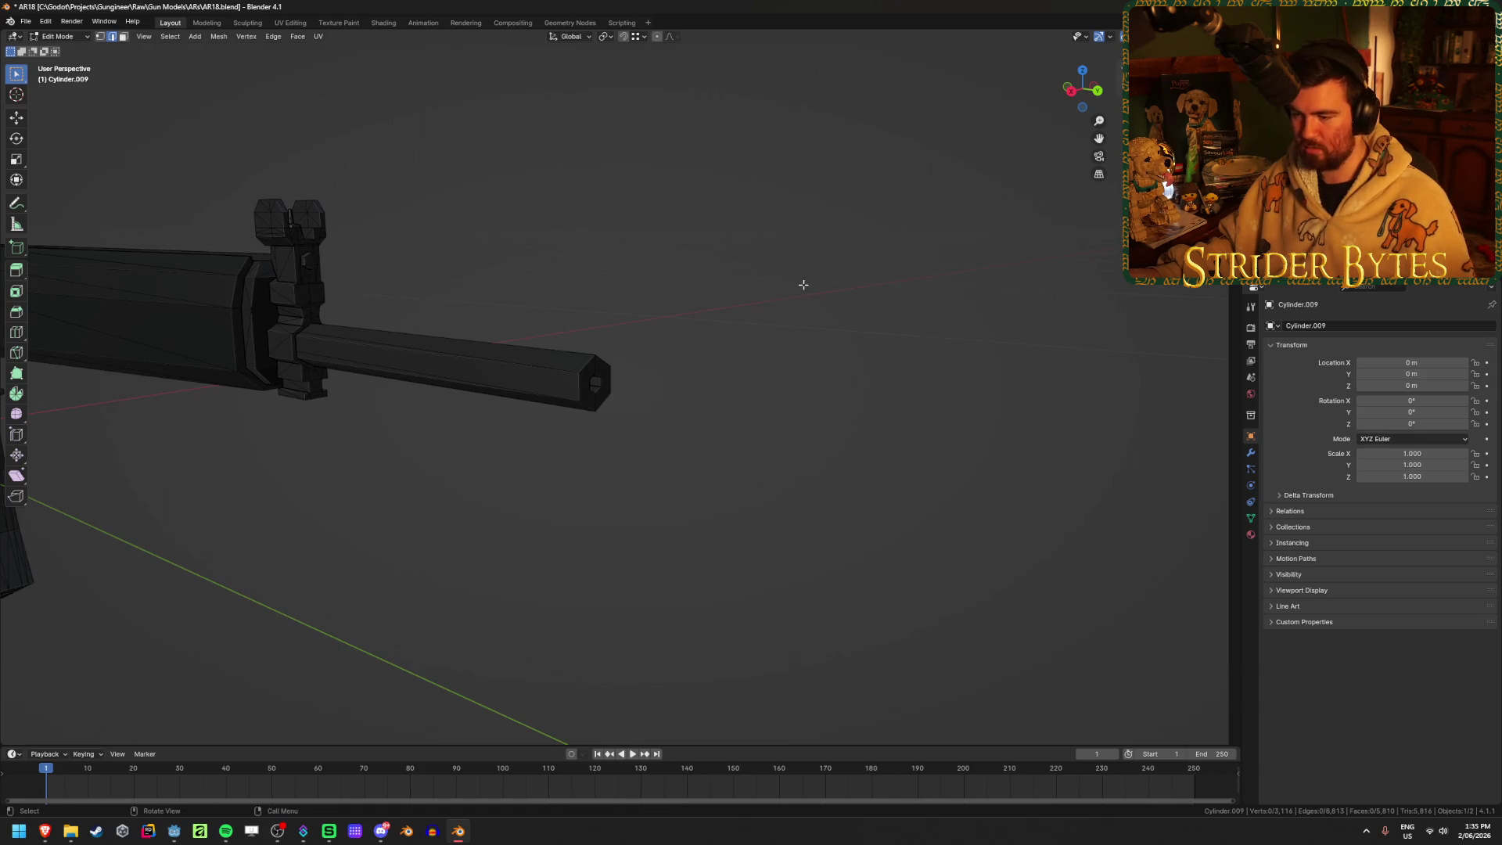
key("Tab")
key("ctrl+z")
middle_click_drag(707, 399, 662, 405)
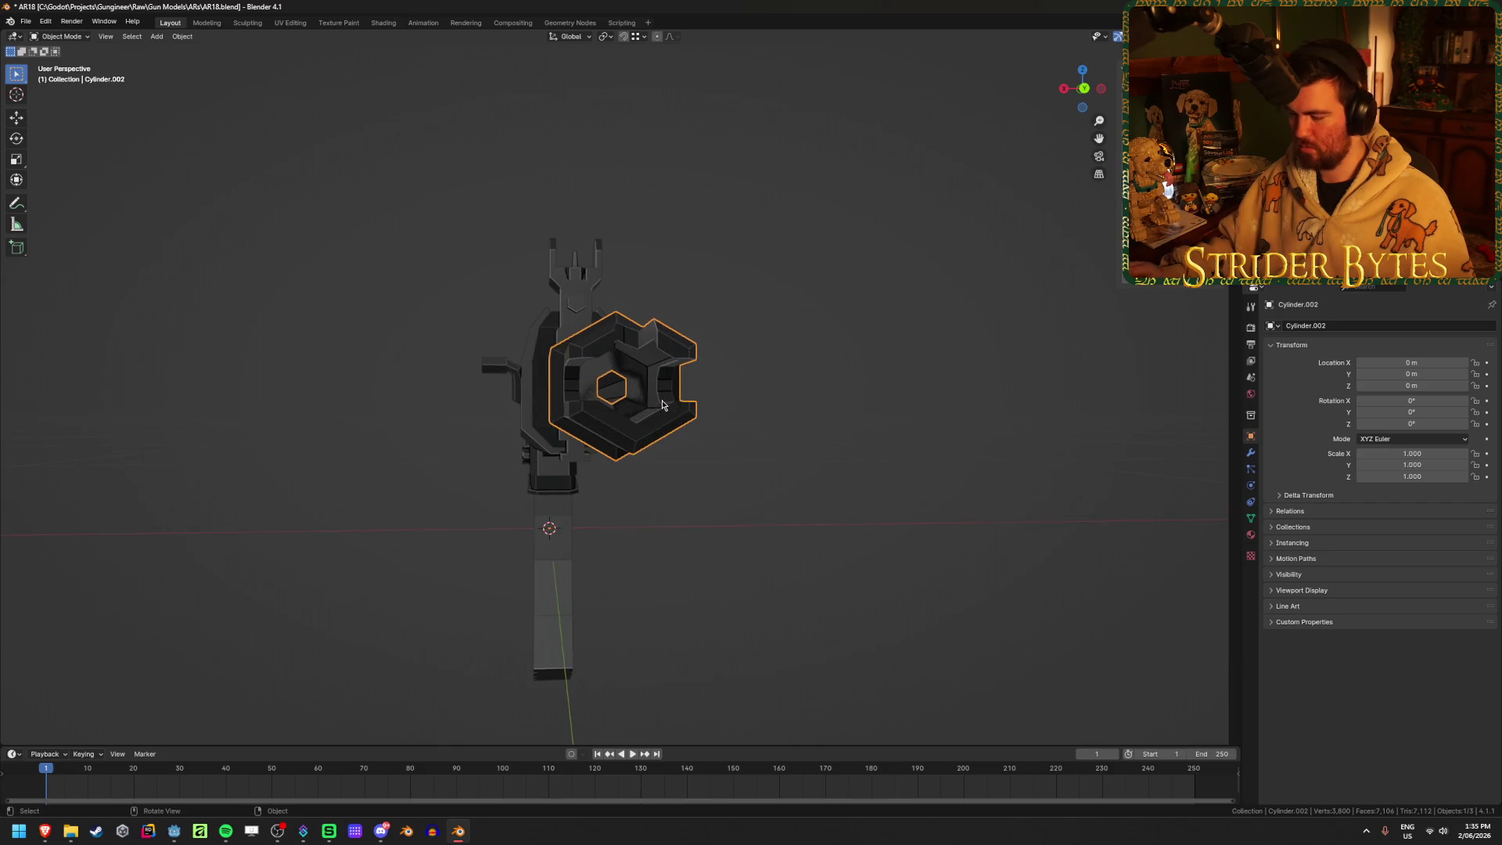
In side view, move the barrel's muzzle-end vertices along Y in see-through Edit Mode
key("KP_3")
key("shift+z")
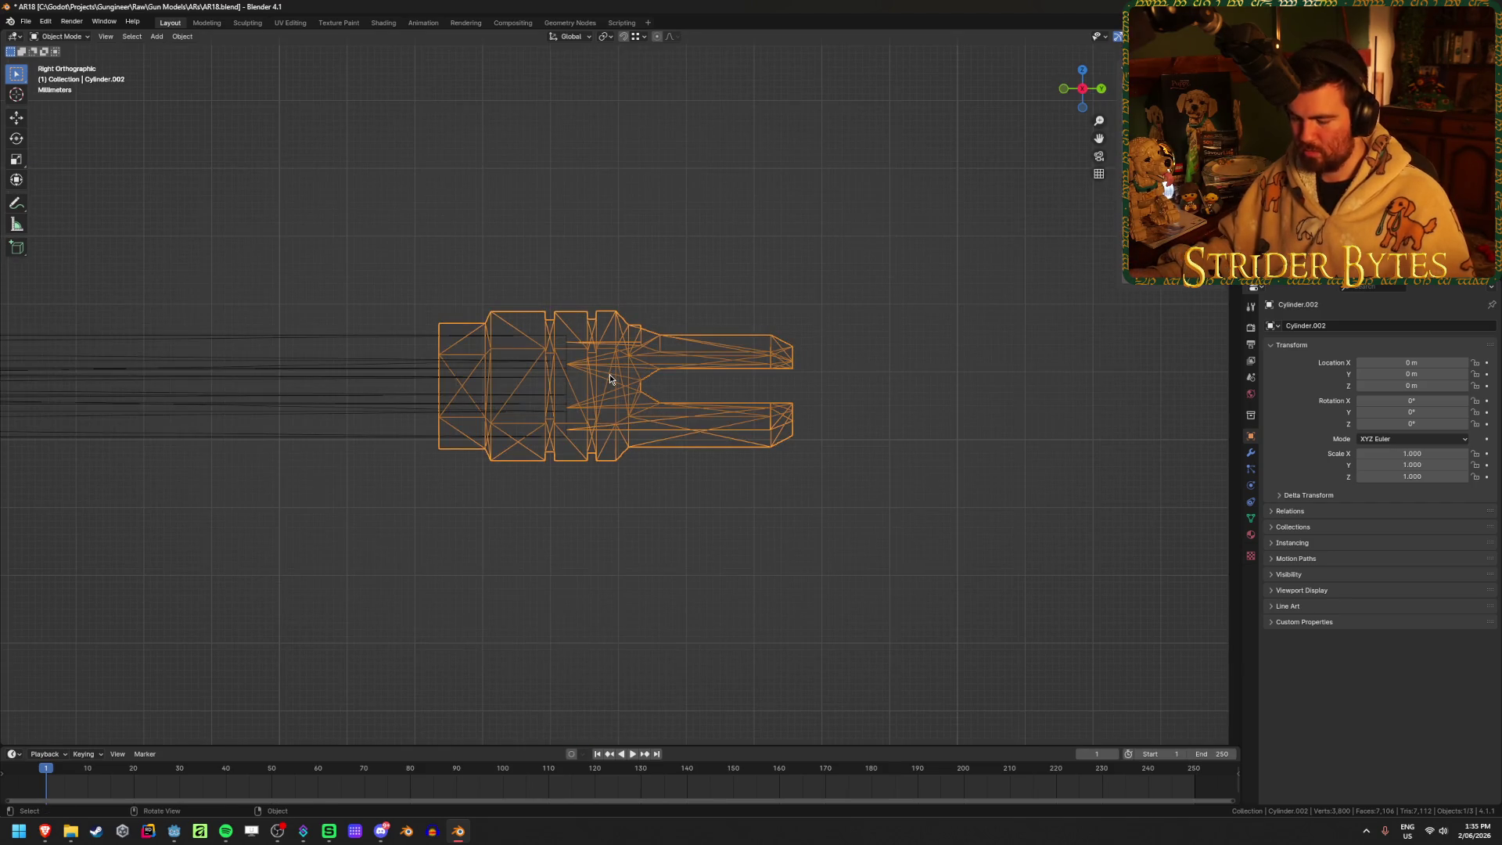
key("Delete")
left_click(532, 391)
key("Tab")
key("shift+z")
key("alt+z")
left_click_drag(647, 279, 540, 500)
key("g")
key("y")
left_click(720, 415)
Move the barrel end along Y again to make it slightly shorter, then save AR18.blend
left_click_drag(692, 280, 528, 512)
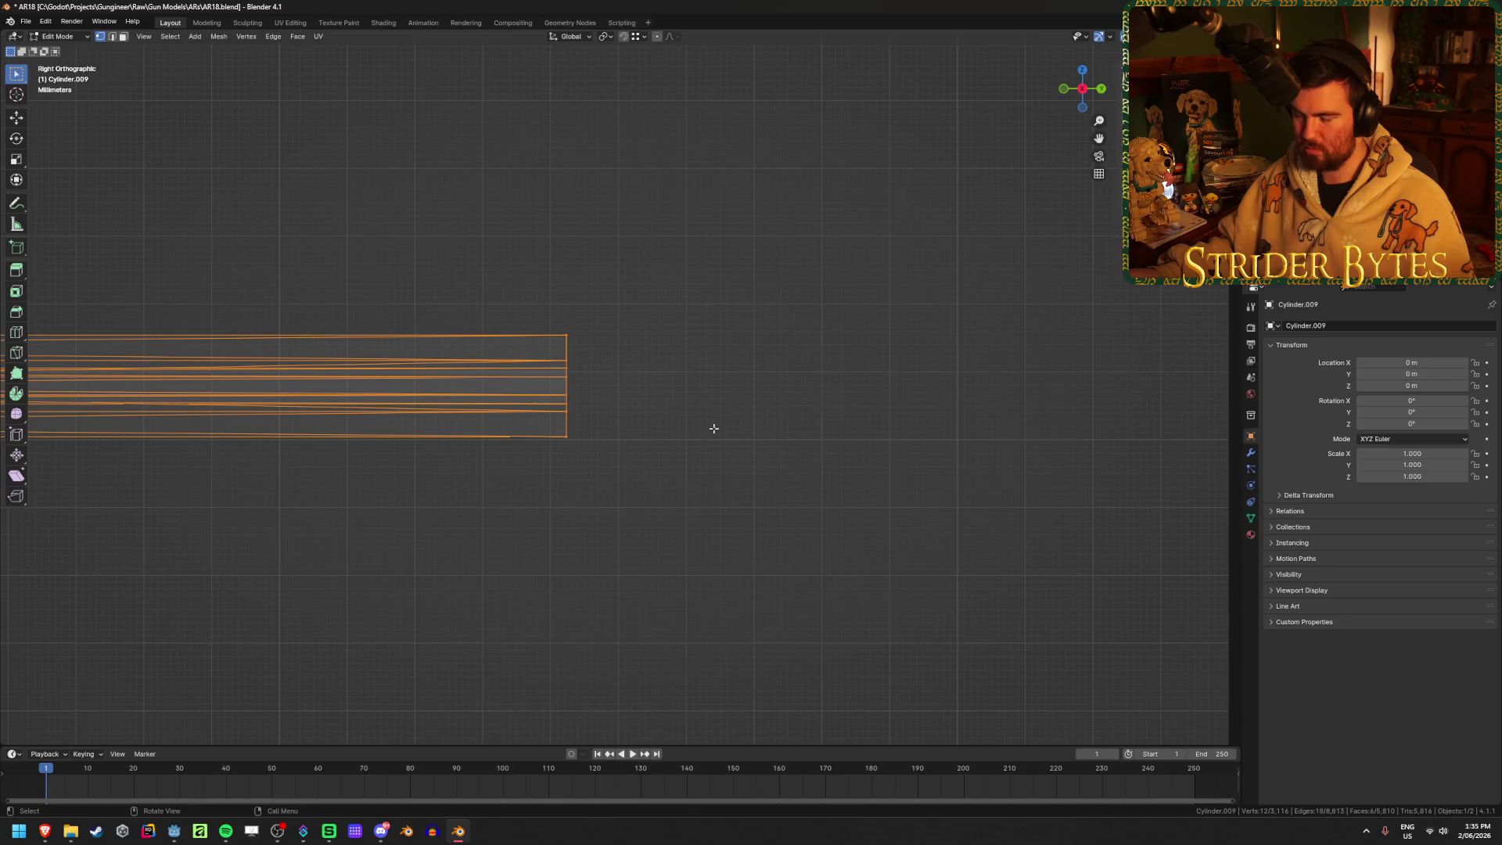
key("g")
key("y")
left_click(698, 430)
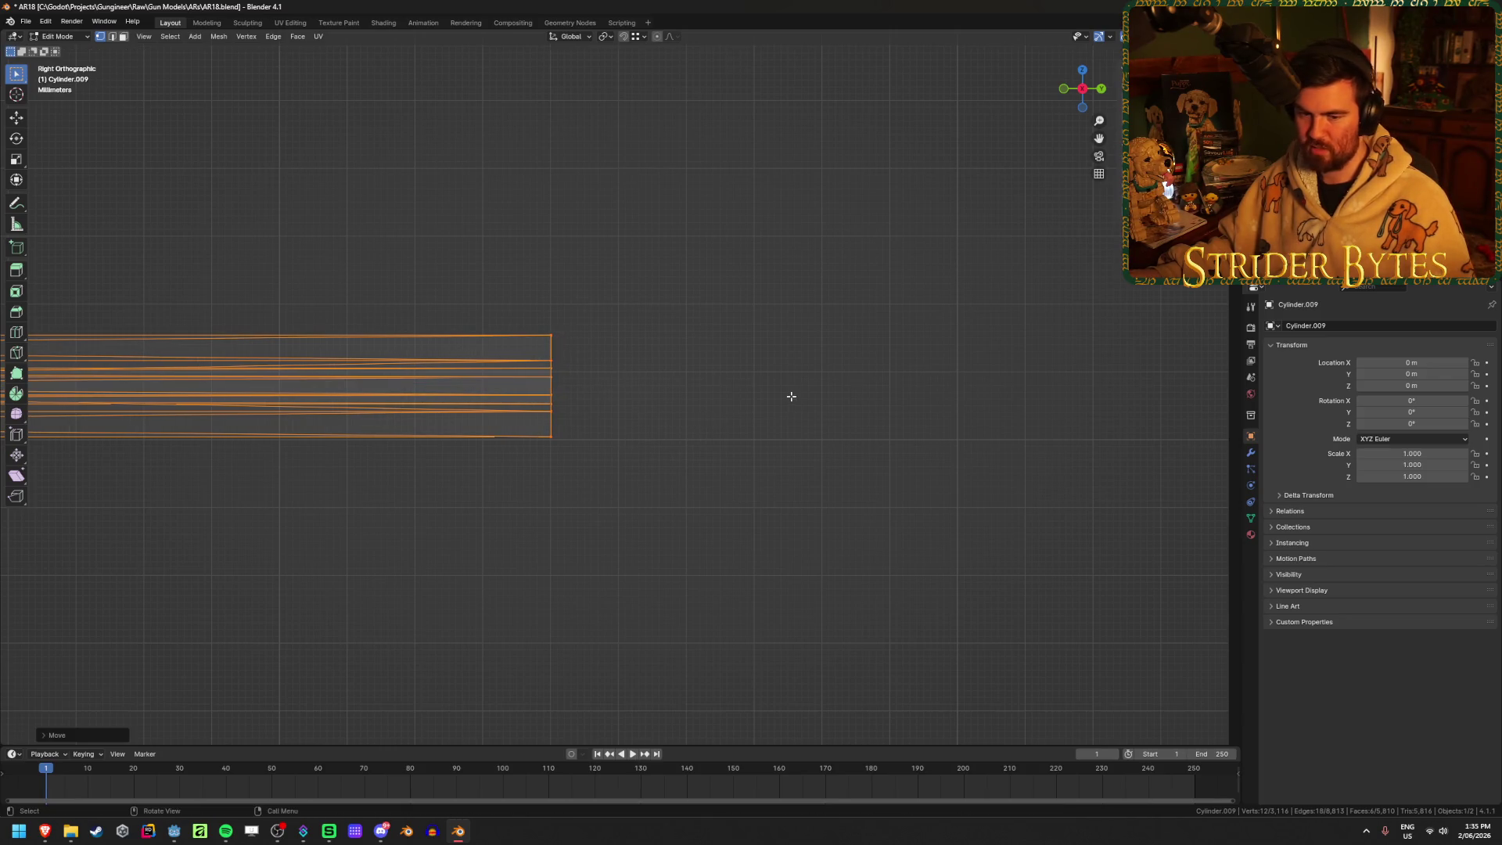
key("Tab")
key("ctrl+s")
Show all parts, select the barrel and handguard geometry in the gun body mesh, and hide them
key("KP_Divide")
key("alt+a")
key("shift+z")
mouse_move(735, 526)
middle_mouse_down()
mouse_move(647, 539)
mouse_move(613, 523)
mouse_move(704, 537)
mouse_move(686, 545)
mouse_move(359, 524)
mouse_move(711, 536)
mouse_move(355, 543)
mouse_move(400, 557)
mouse_move(684, 543)
middle_mouse_up()
scroll(684, 543, "up", 2)
key("Tab")
key("alt+z")
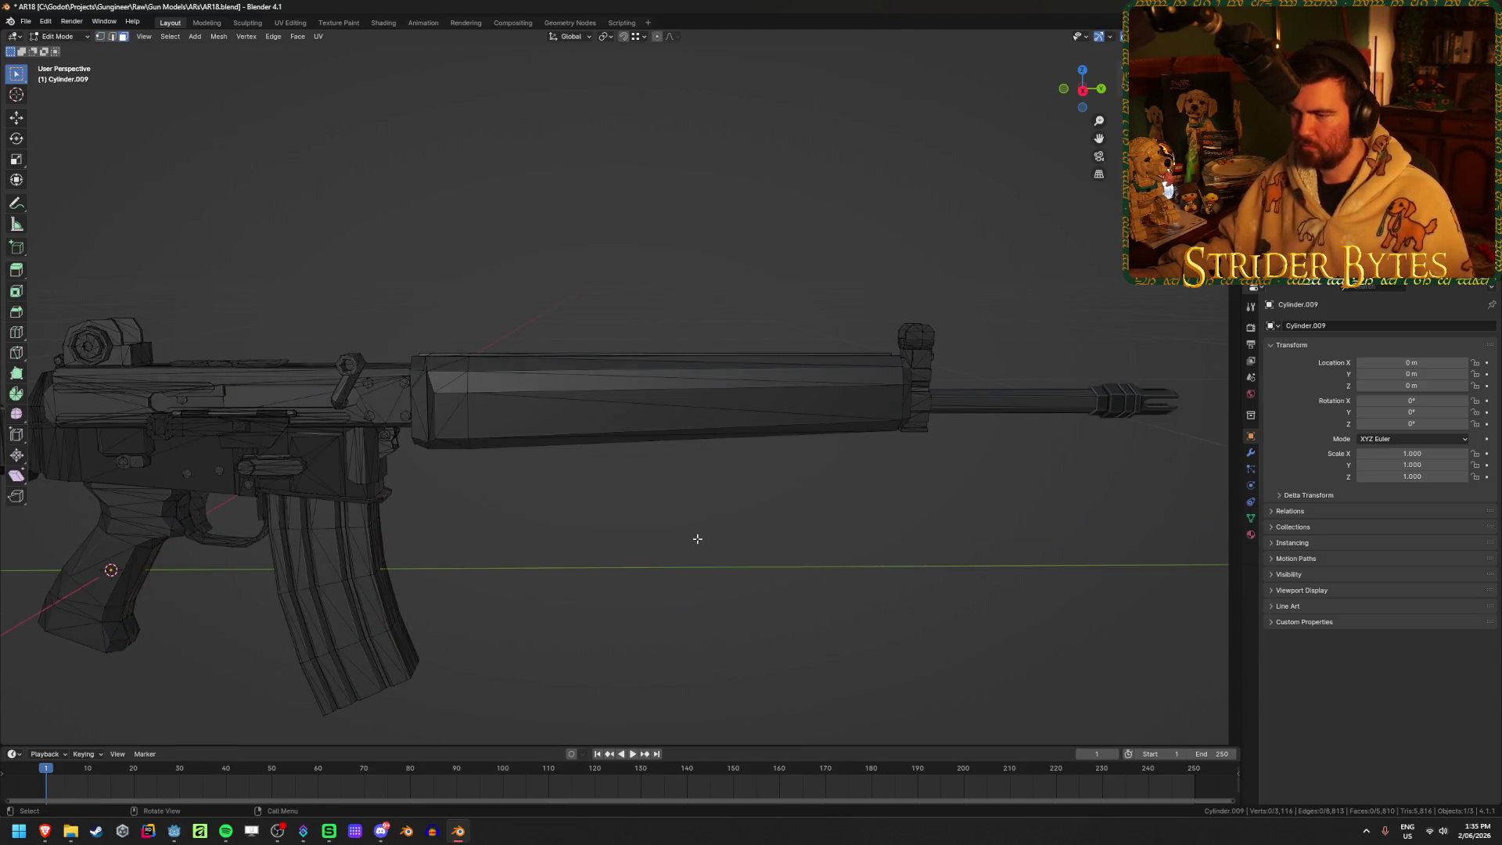
key("l")
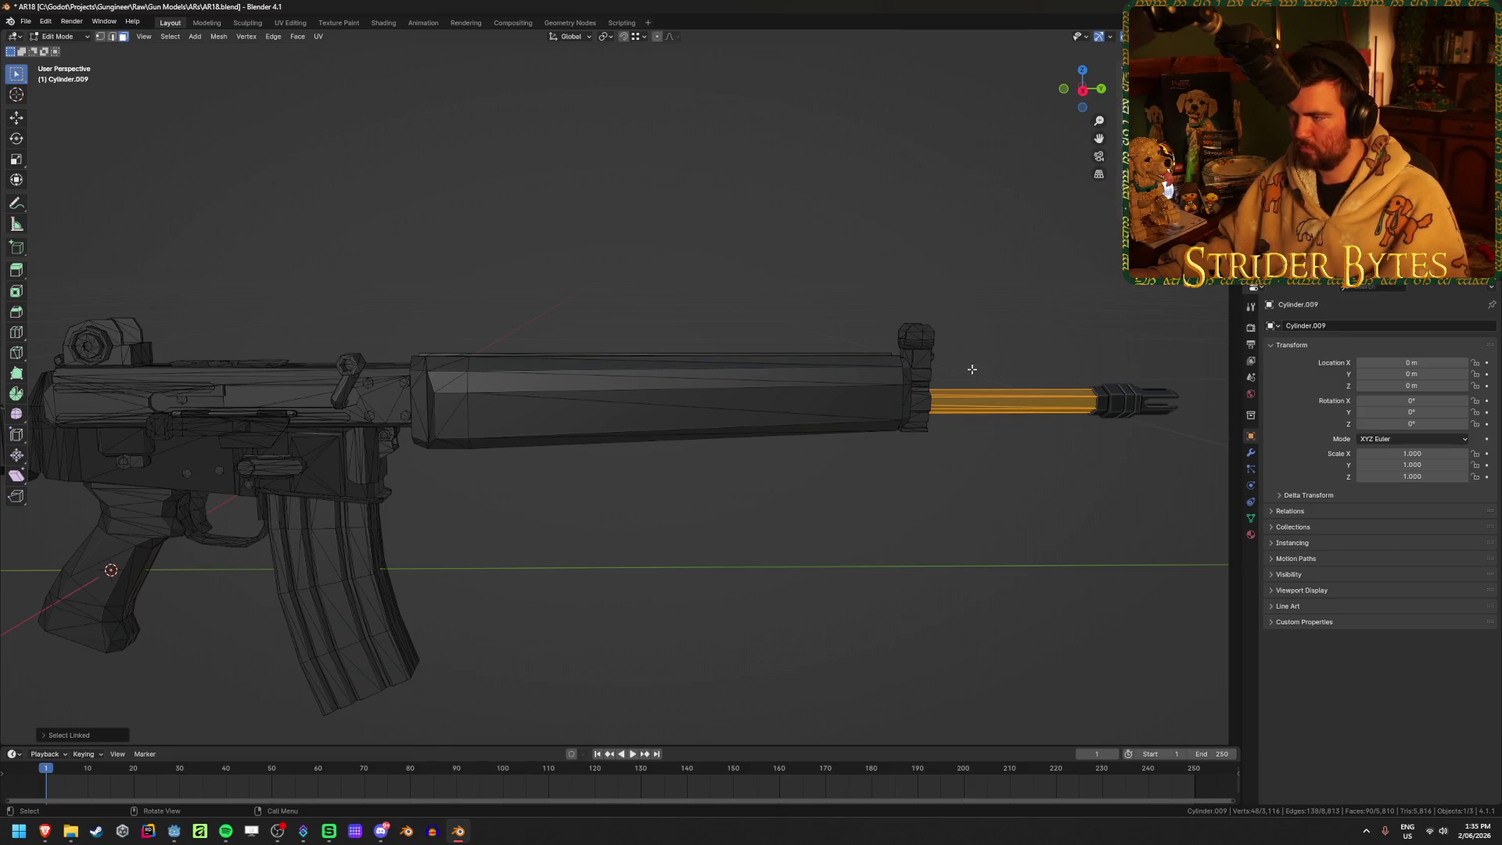
key("KP_3")
mouse_move(1024, 256)
left_mouse_down("shift")
mouse_move(856, 527)
mouse_move(462, 537)
left_mouse_up("shift")
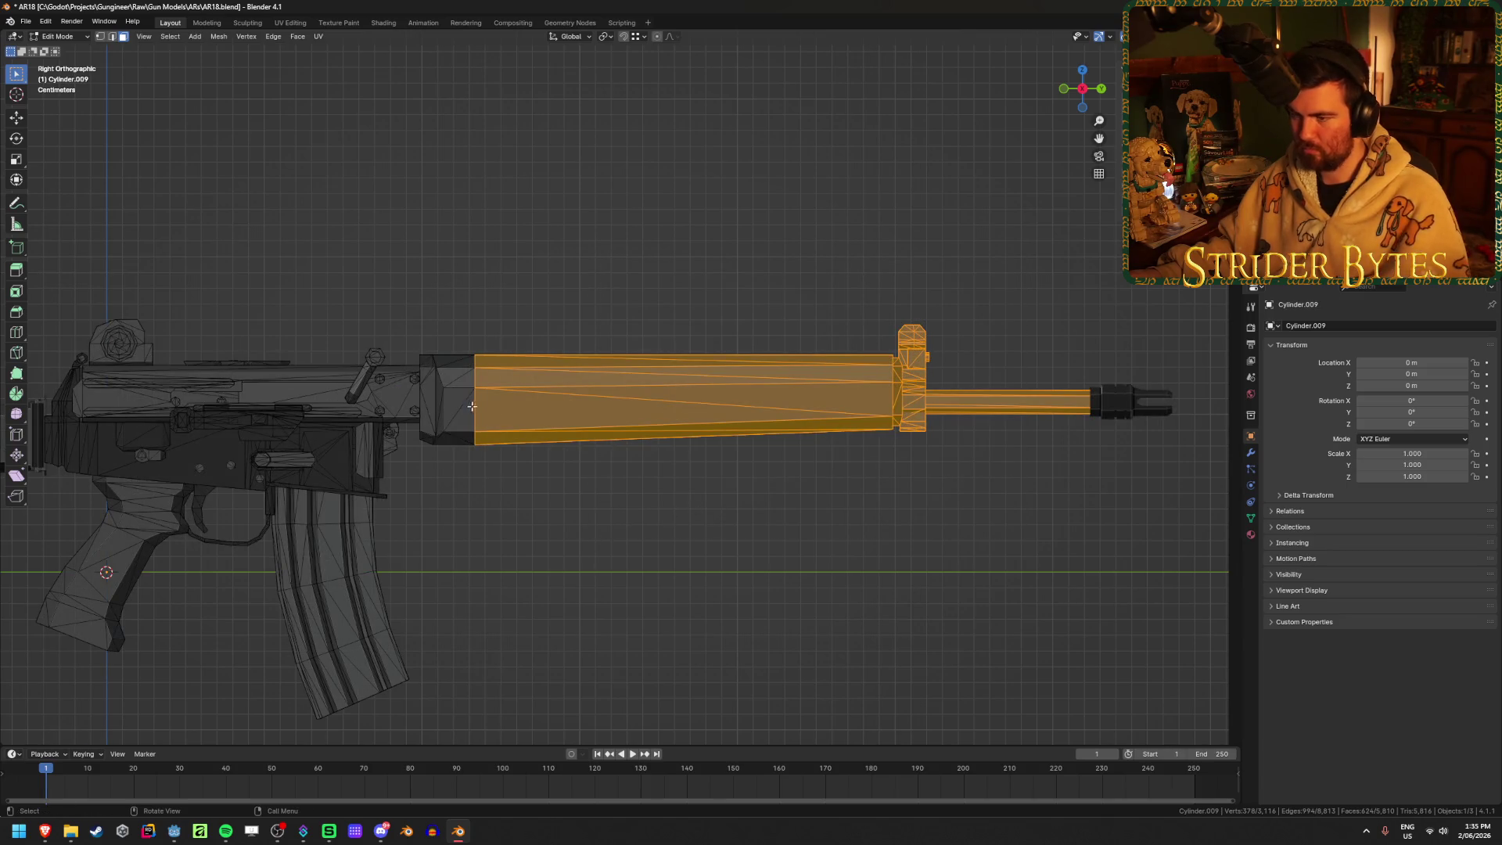
middle_click_drag(473, 407, 529, 339)
key("h")
Reveal the barrel, inspect its end edges in wireframe, then hide and unhide it again
middle_click_drag(638, 344, 554, 373)
scroll(497, 431, "up", 3)
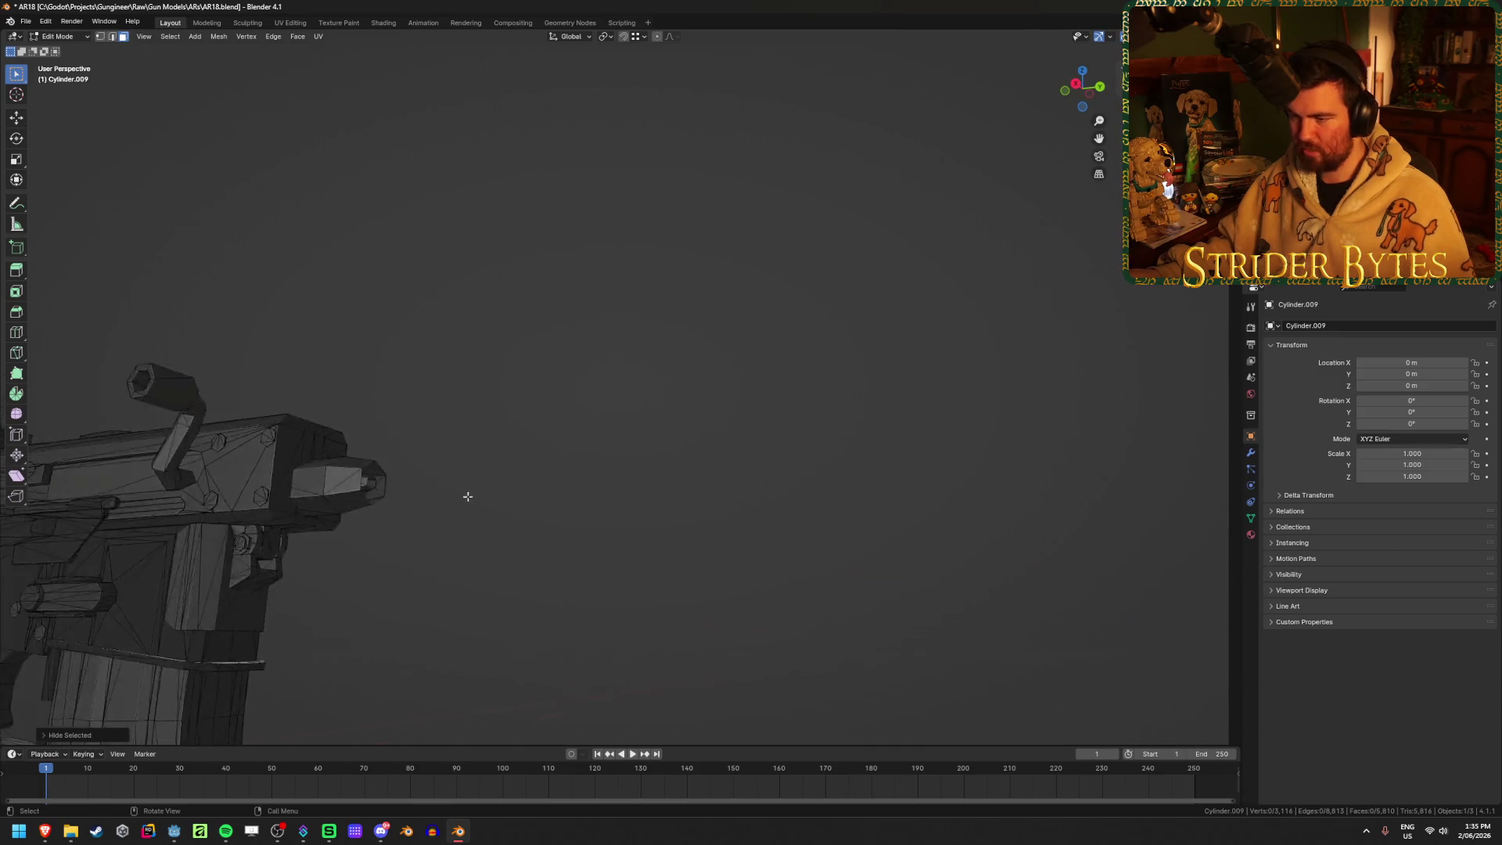
key("alt+h")
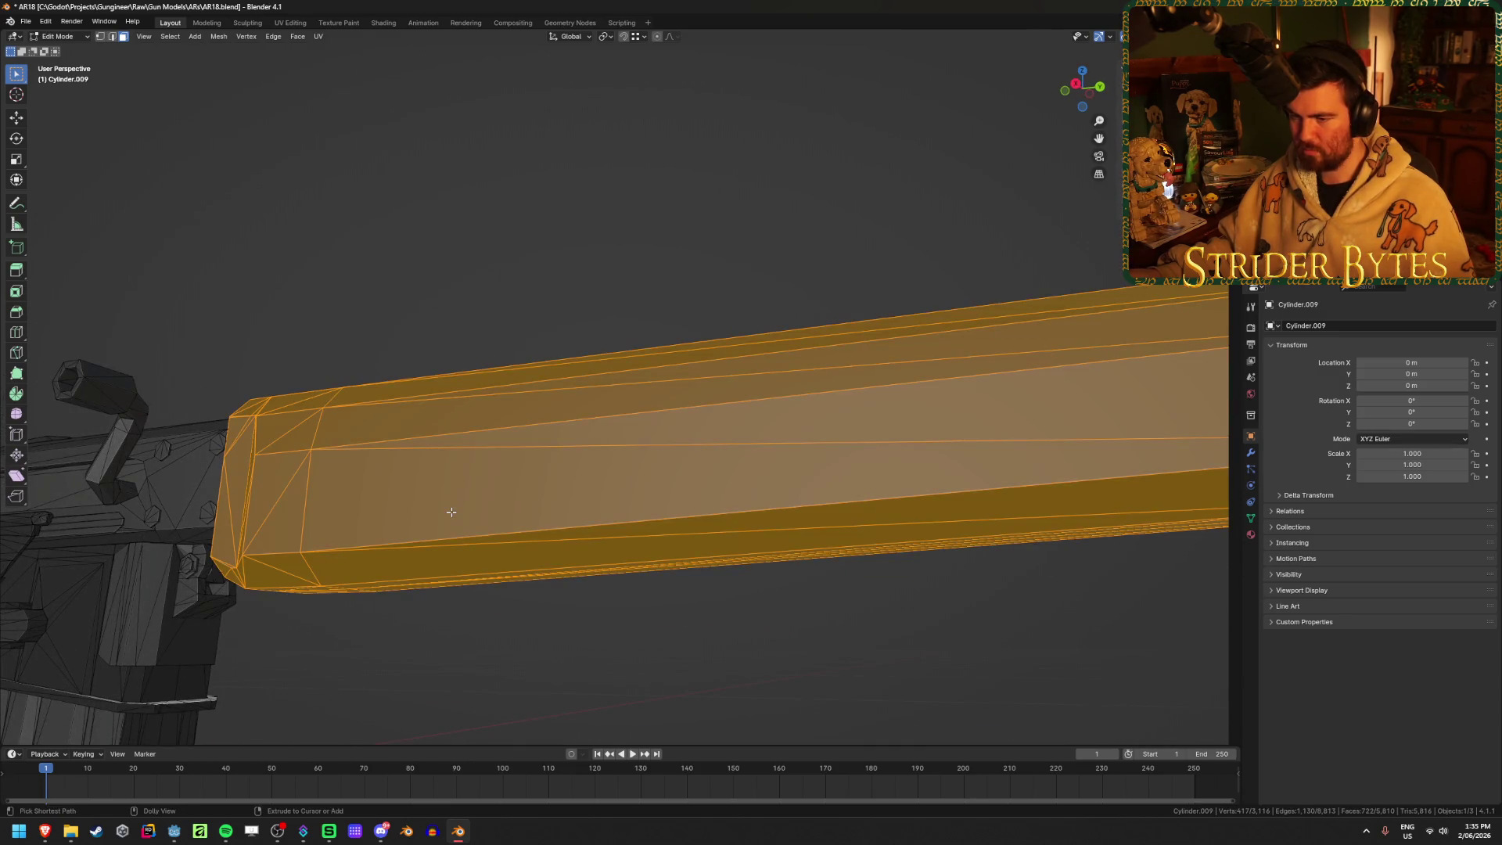
key("shift+z")
middle_click_drag(320, 491, 618, 515)
scroll(593, 503, "down", 5)
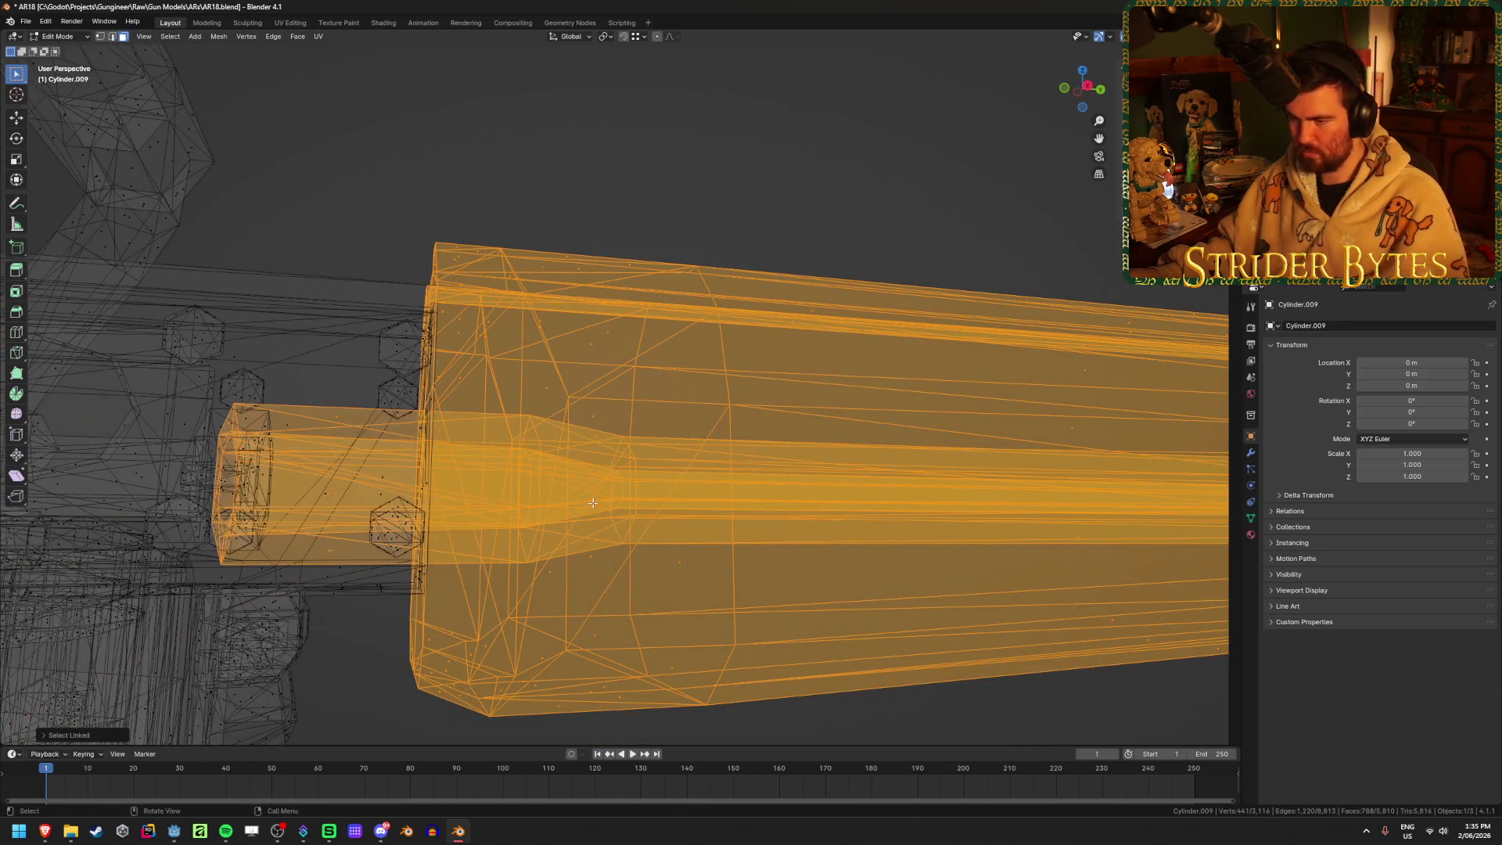
key("shift+z")
key("h")
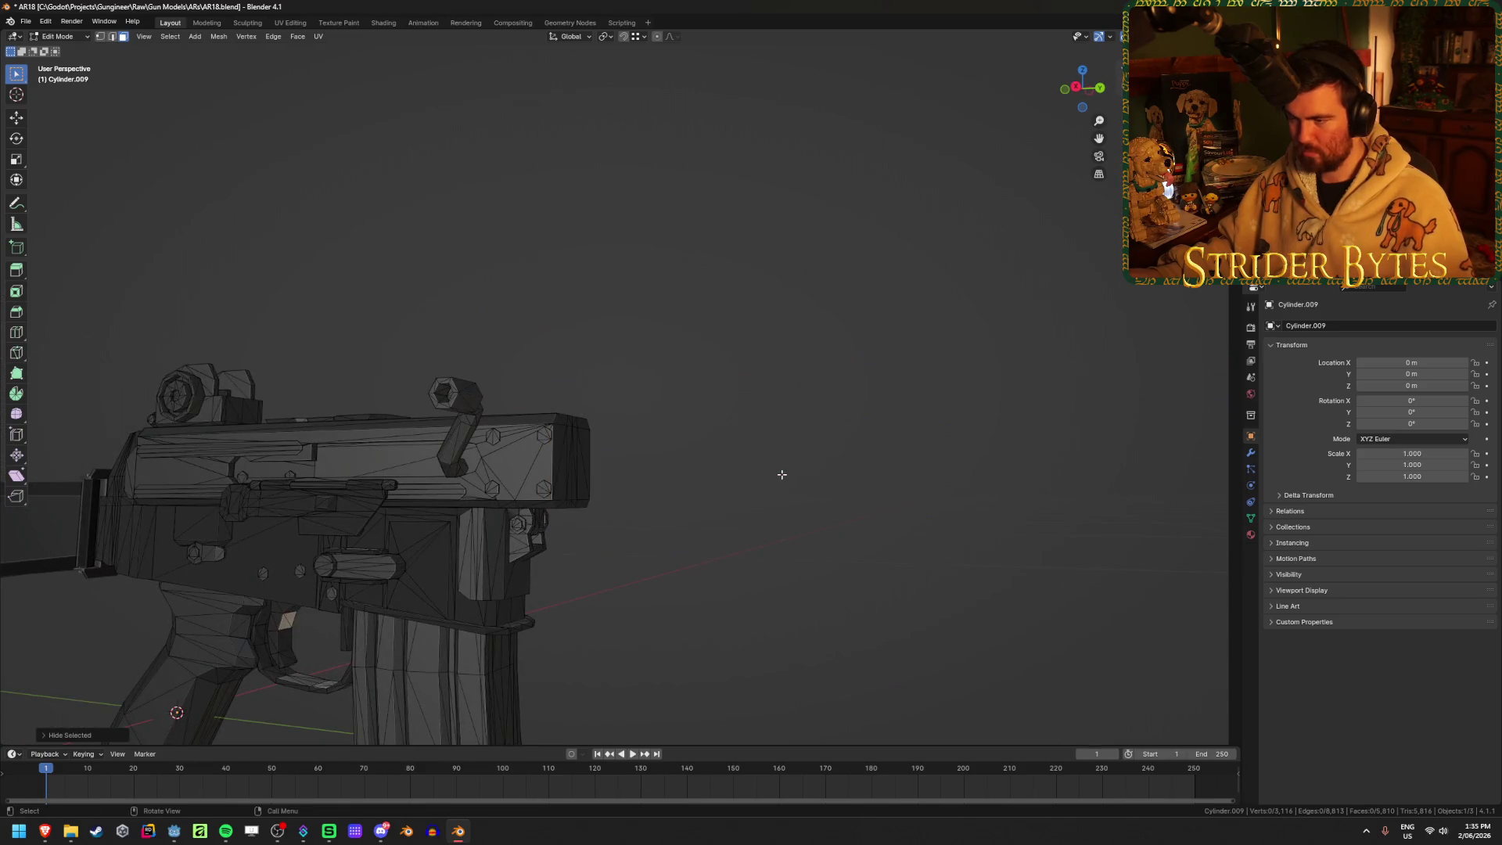
key("alt+h")
Return to solid Object Mode and select the receiver with grip and magazine piece
key("alt+z")
key("Tab")
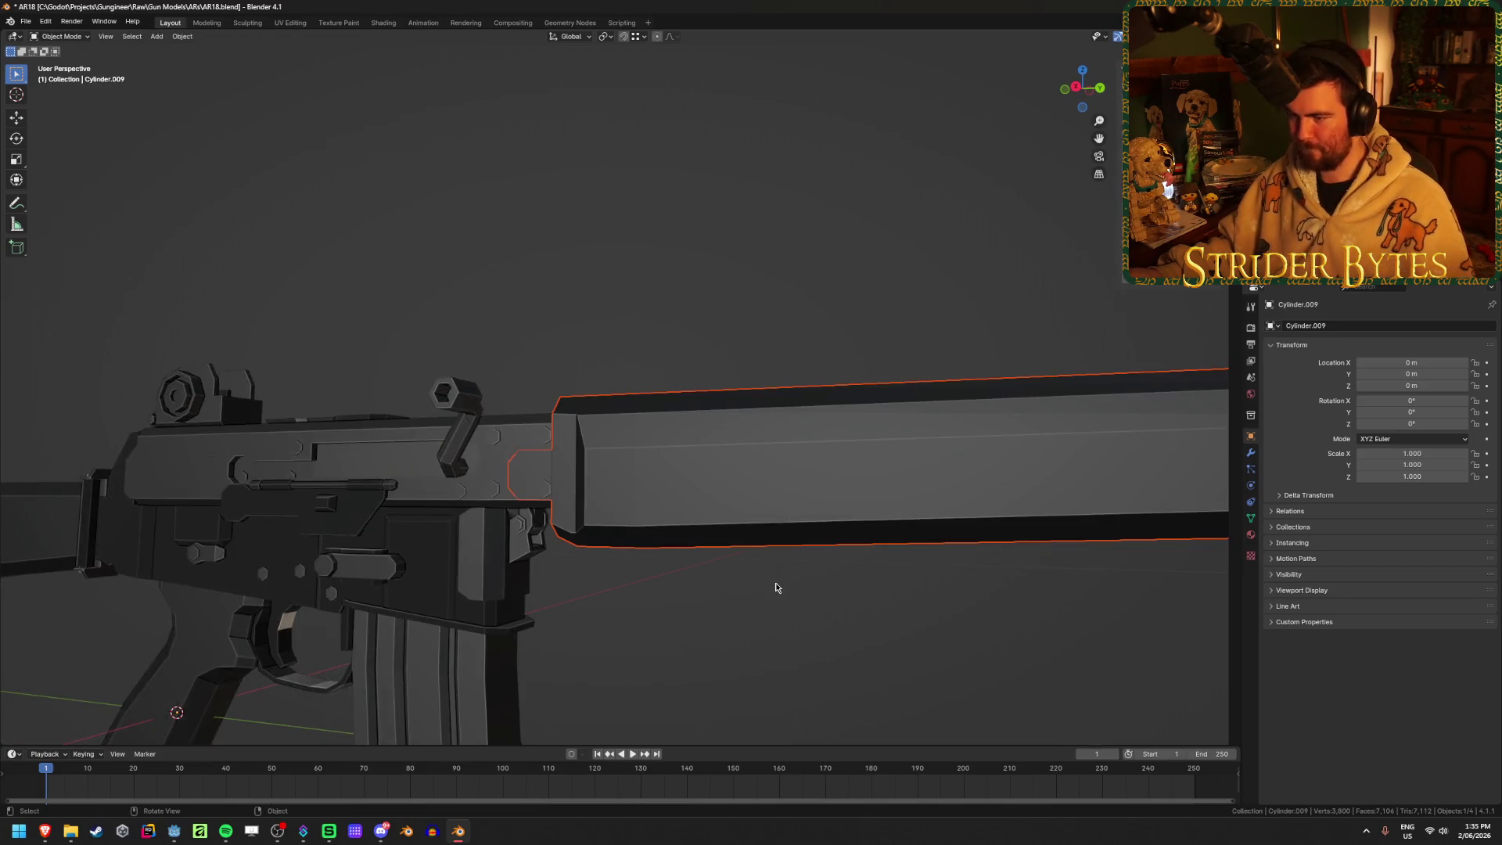
scroll(766, 572, "down", 3)
mouse_move(754, 563)
middle_mouse_down()
mouse_move(693, 523)
mouse_move(710, 526)
middle_mouse_up()
left_click(575, 540)
scroll(710, 526, "up", 3)
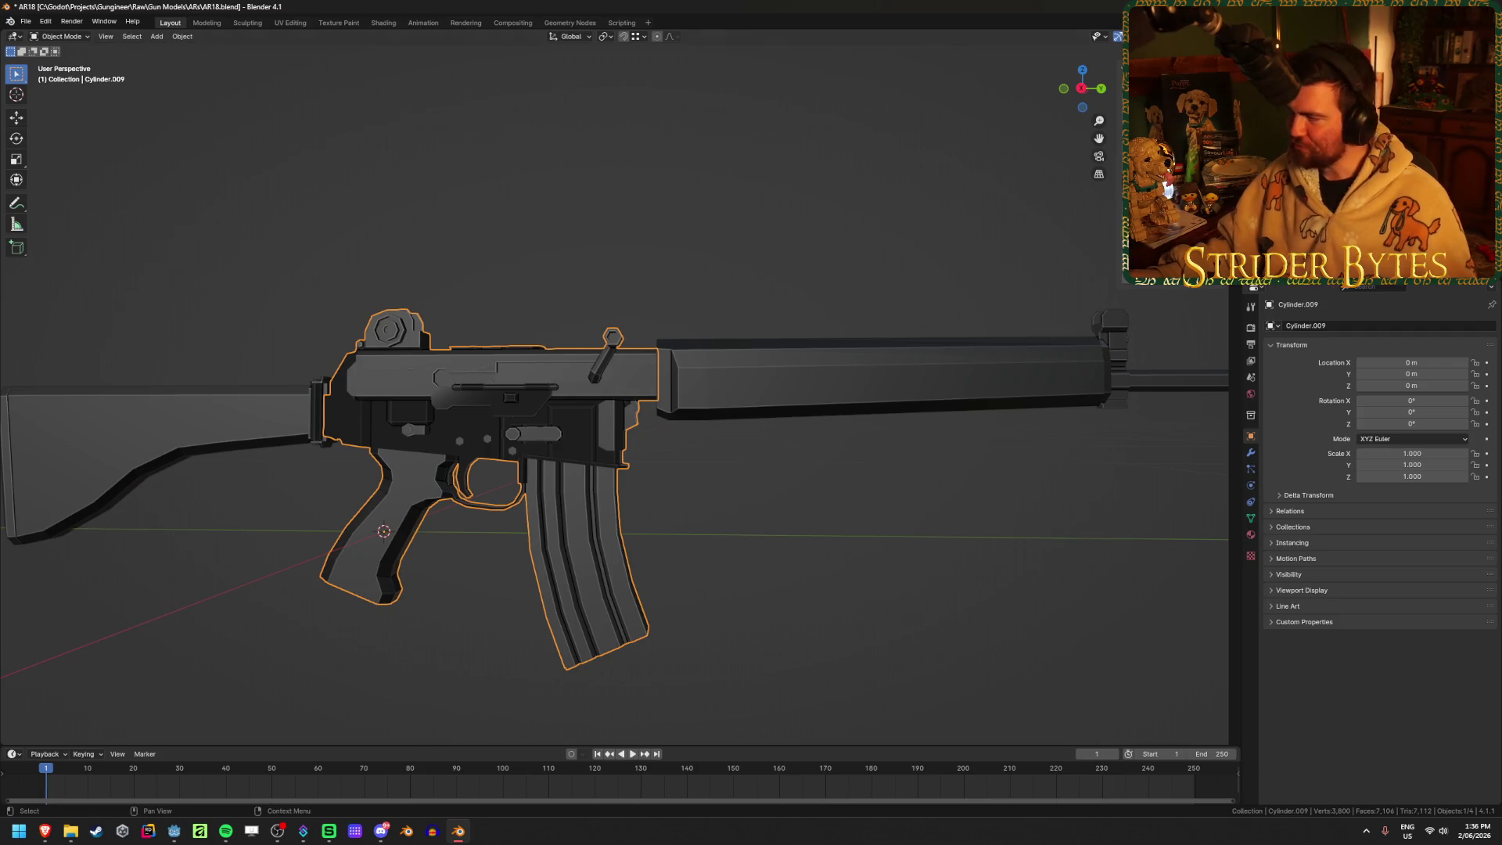
Select the magazine's linked geometry in the receiver mesh and separate it into its own object
key("alt+Tab")
left_click(775, 562)
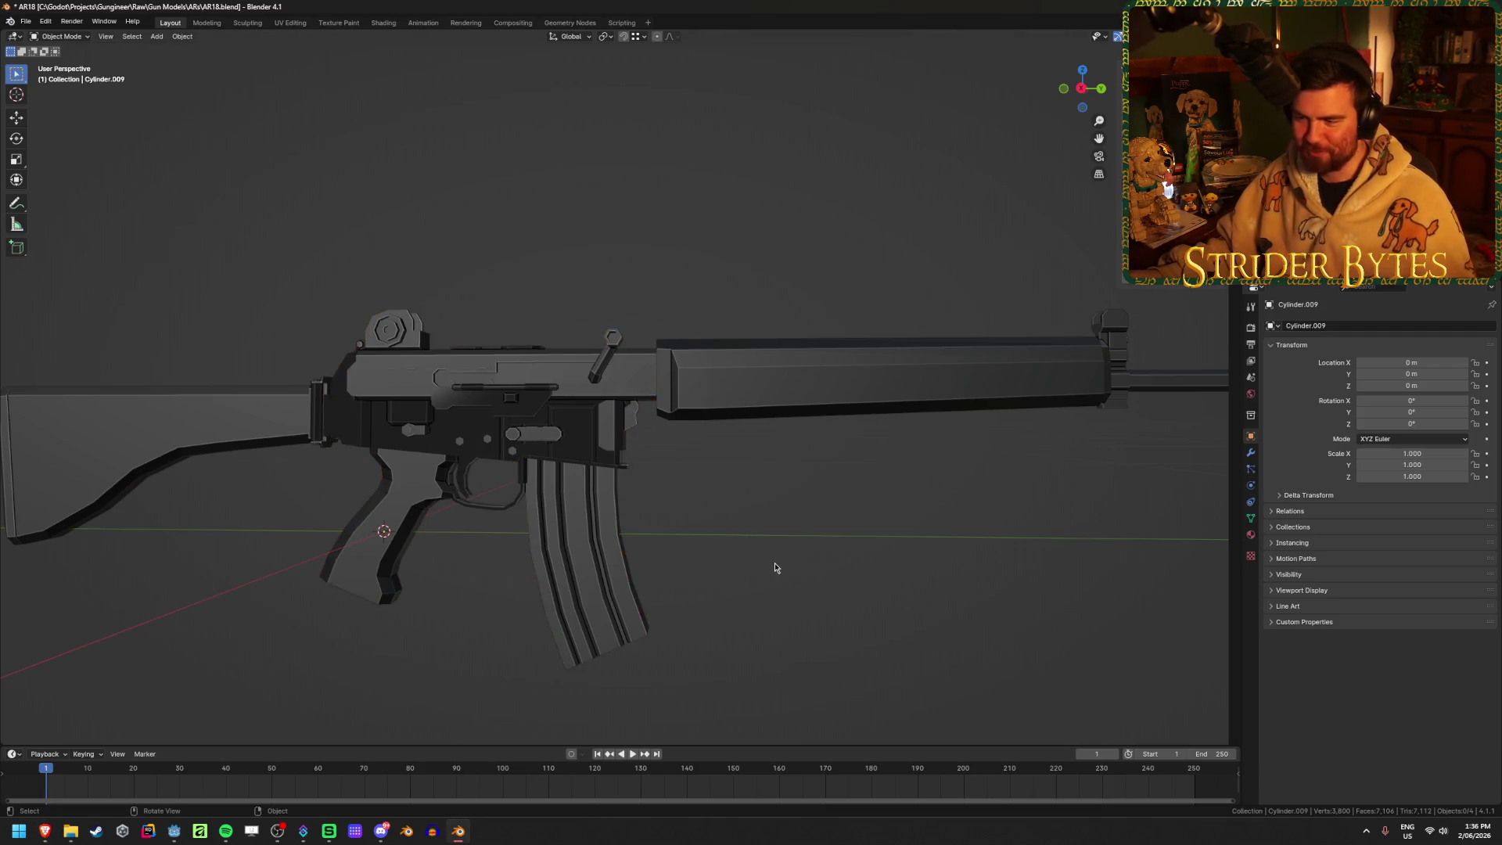
mouse_move(774, 562)
middle_mouse_down()
mouse_move(762, 567)
mouse_move(776, 534)
middle_mouse_up()
key("KP_3")
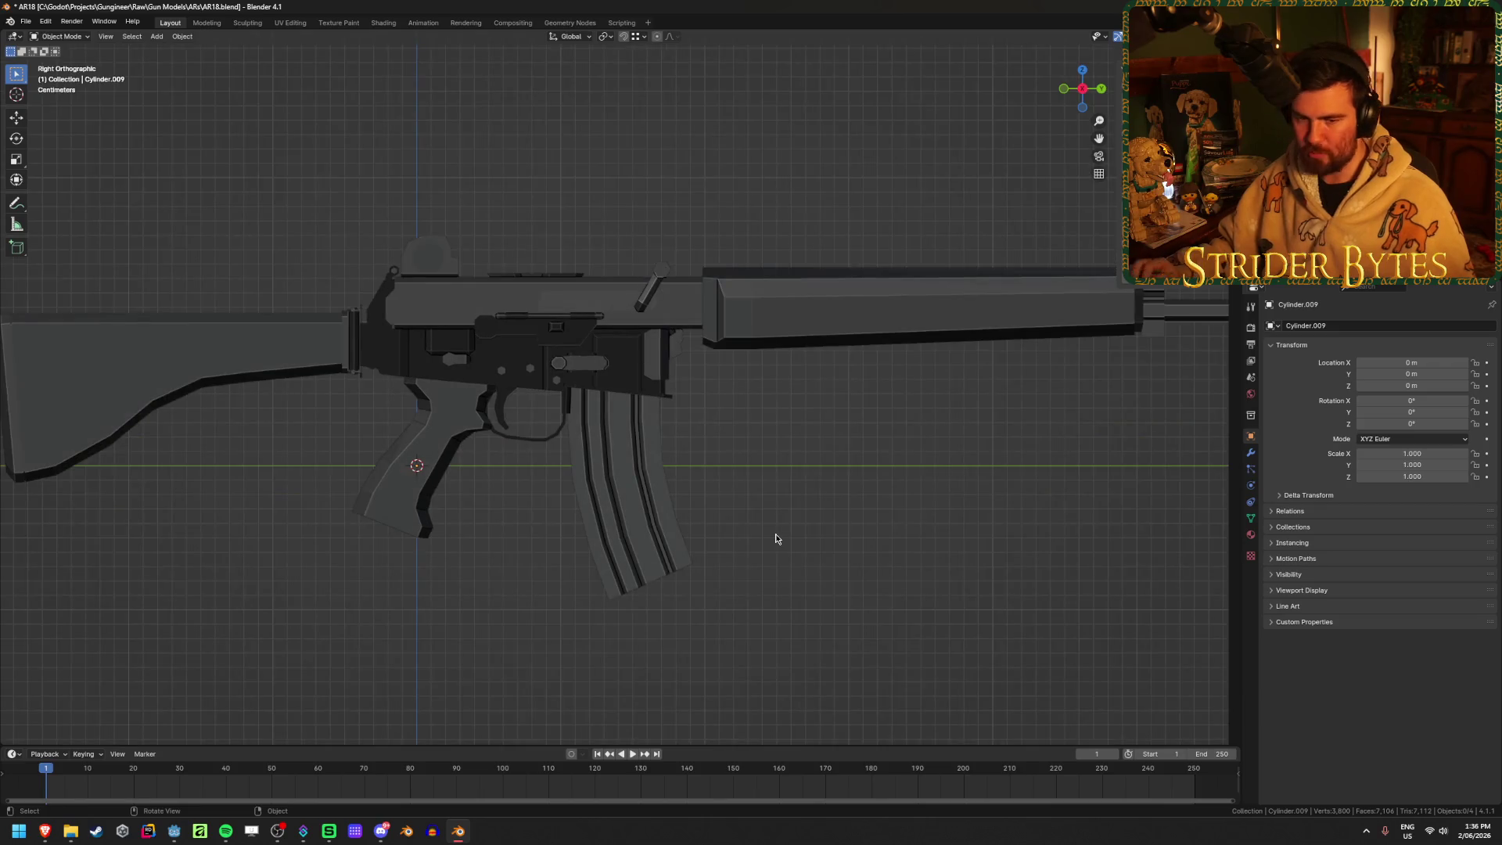
scroll(776, 534, "up", 3)
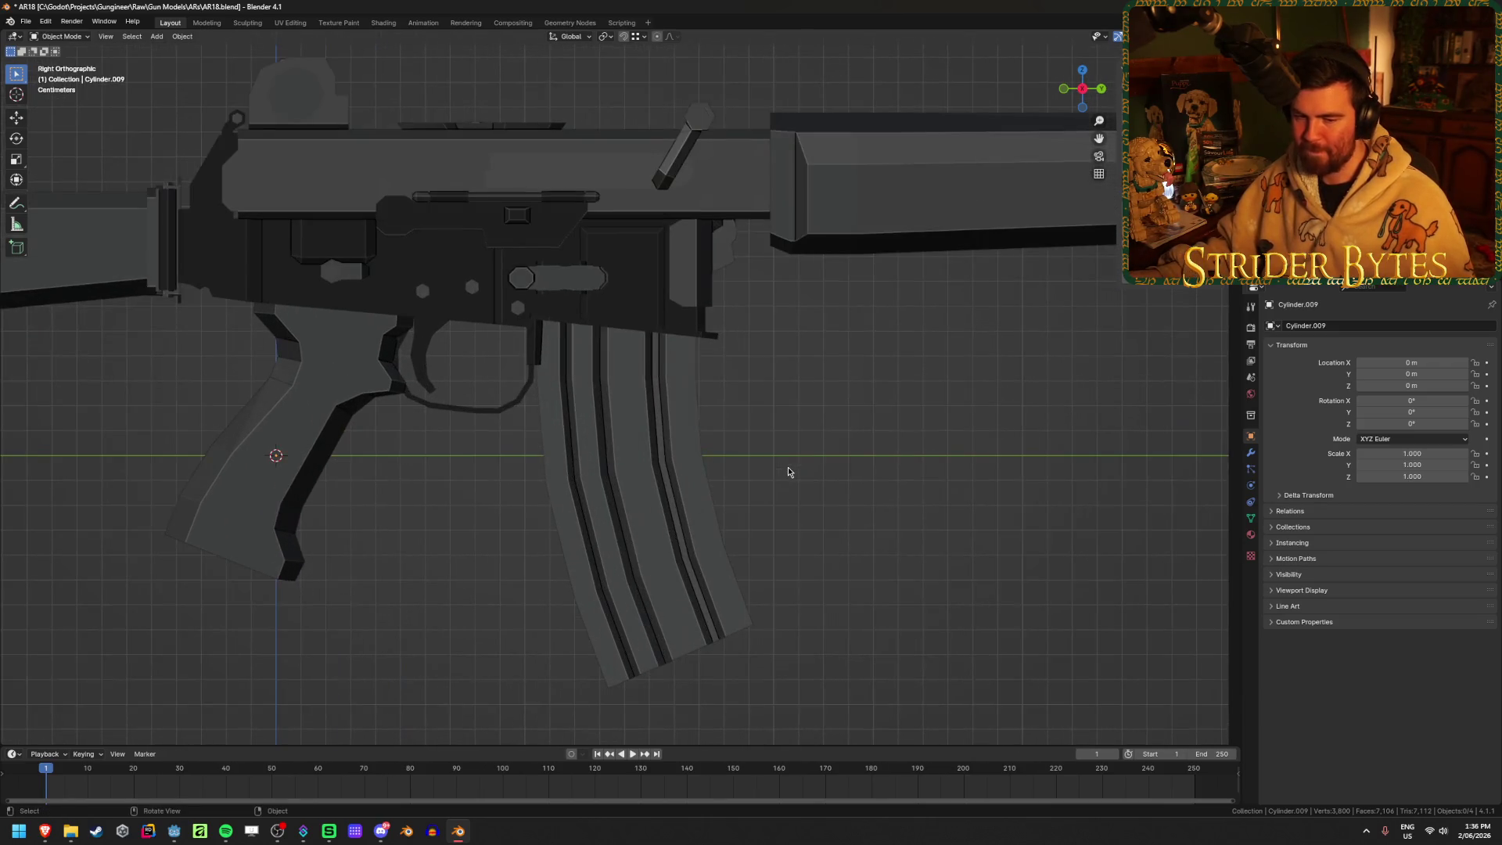
key("Tab")
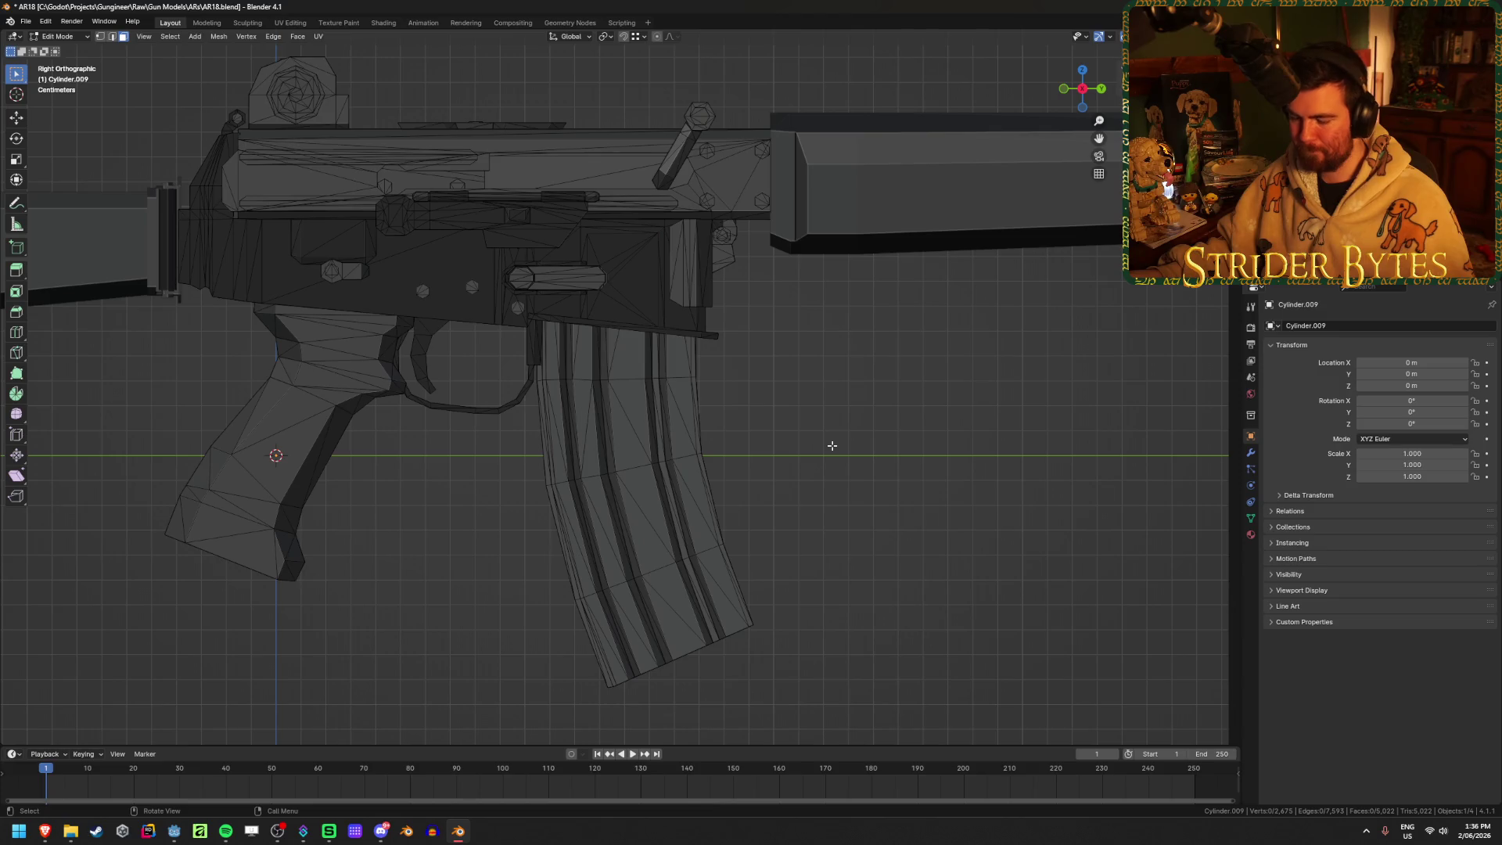
key("l")
mouse_move(684, 522)
middle_mouse_down()
mouse_move(689, 501)
mouse_move(650, 470)
mouse_move(659, 439)
middle_mouse_up()
scroll(659, 440, "up", 10)
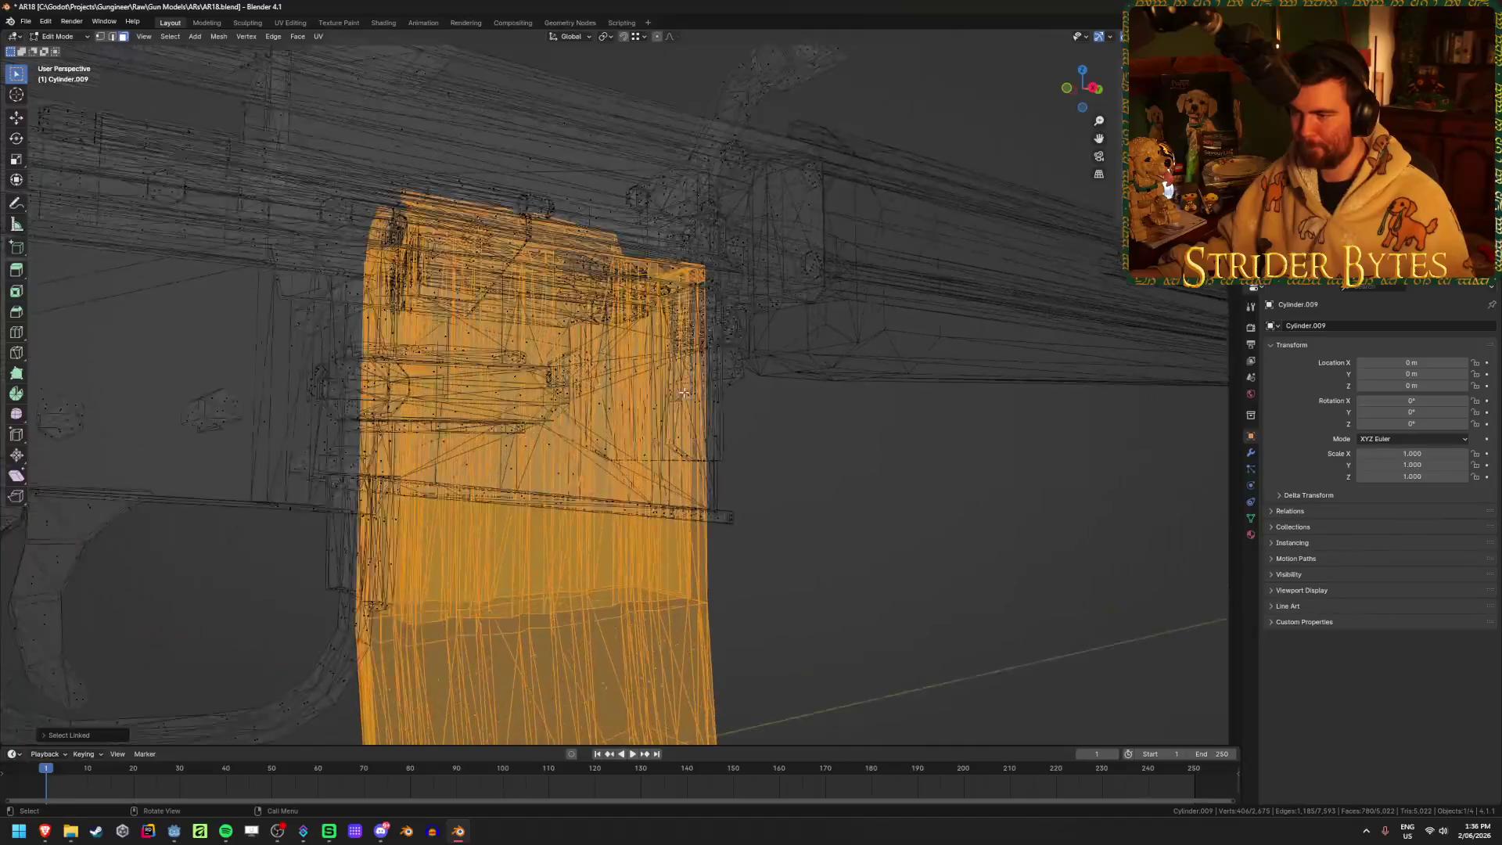
scroll(633, 389, "down", 10)
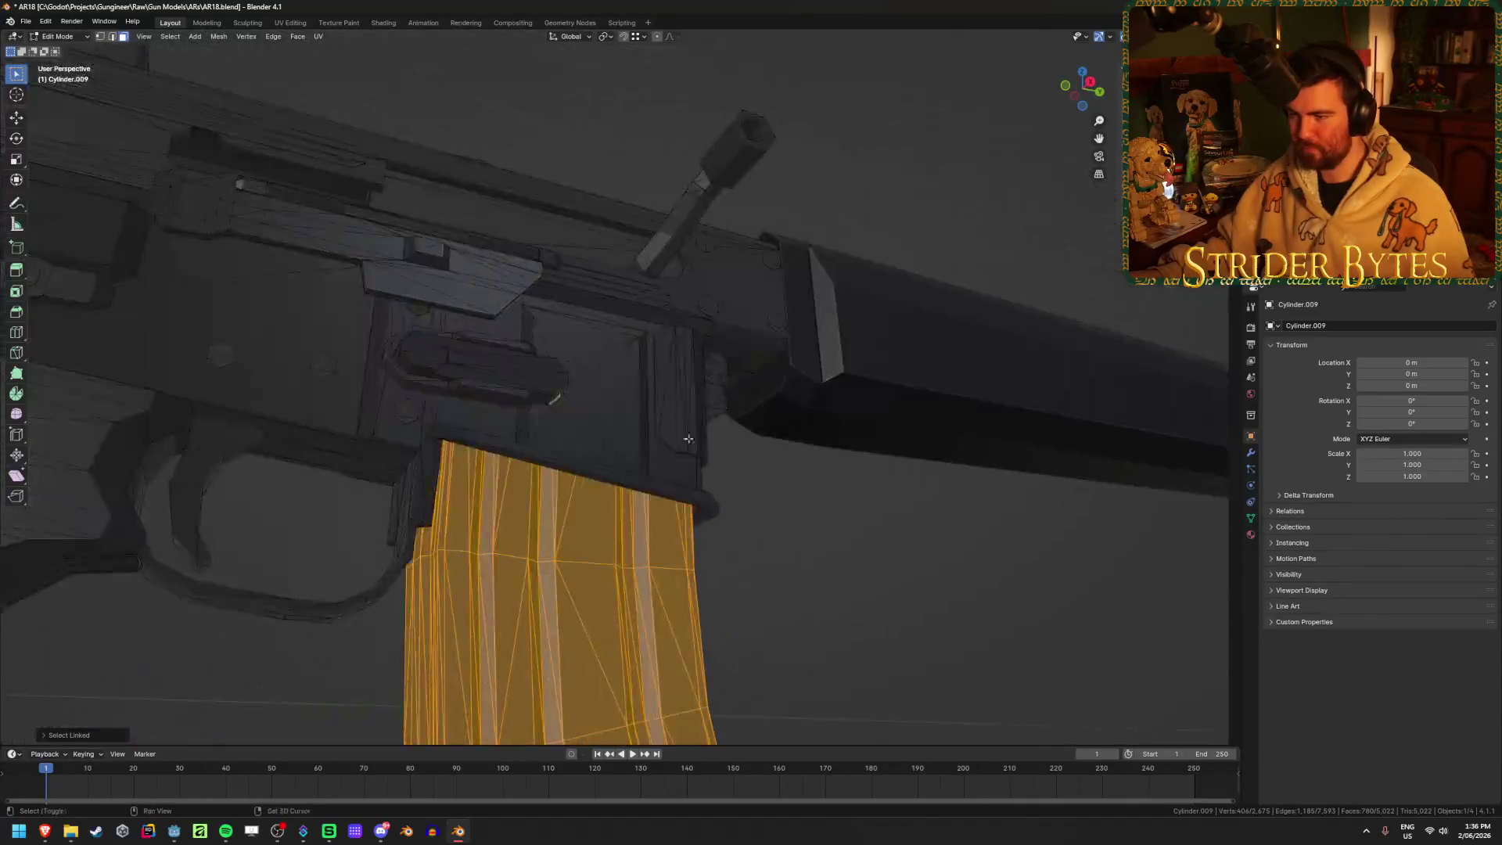
scroll(845, 520, "up", 6)
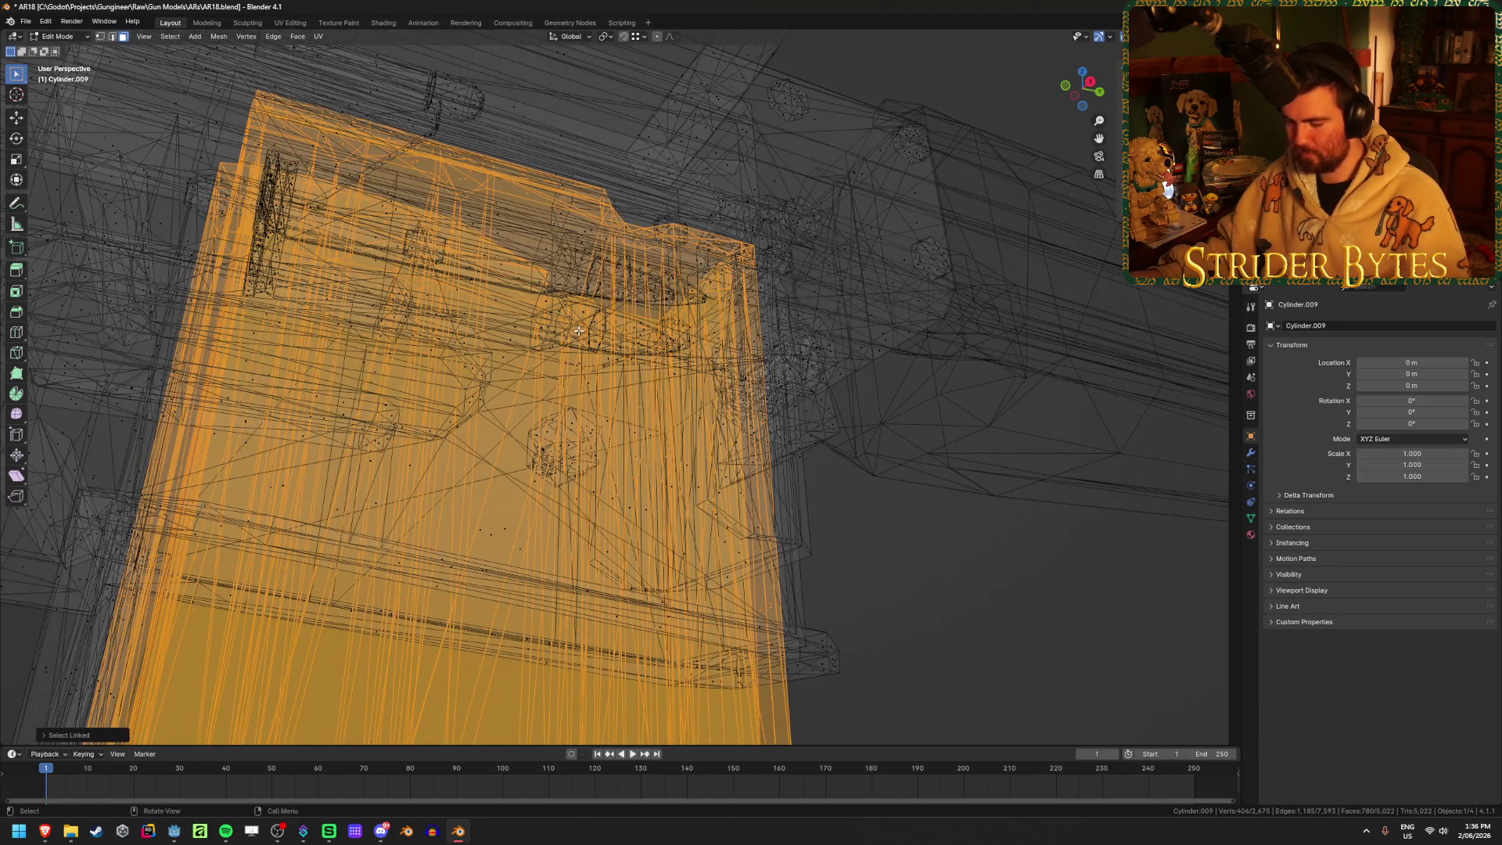
scroll(770, 514, "down", 5)
key("p")
left_click(770, 514)
Separate the left bullet from the receiver mesh into its own object
key("Tab")
mouse_move(770, 514)
middle_mouse_down()
mouse_move(672, 614)
mouse_move(736, 491)
mouse_move(771, 467)
mouse_move(705, 517)
middle_mouse_up()
key("Delete")
key("shift+z")
left_click(630, 561)
key("Tab")
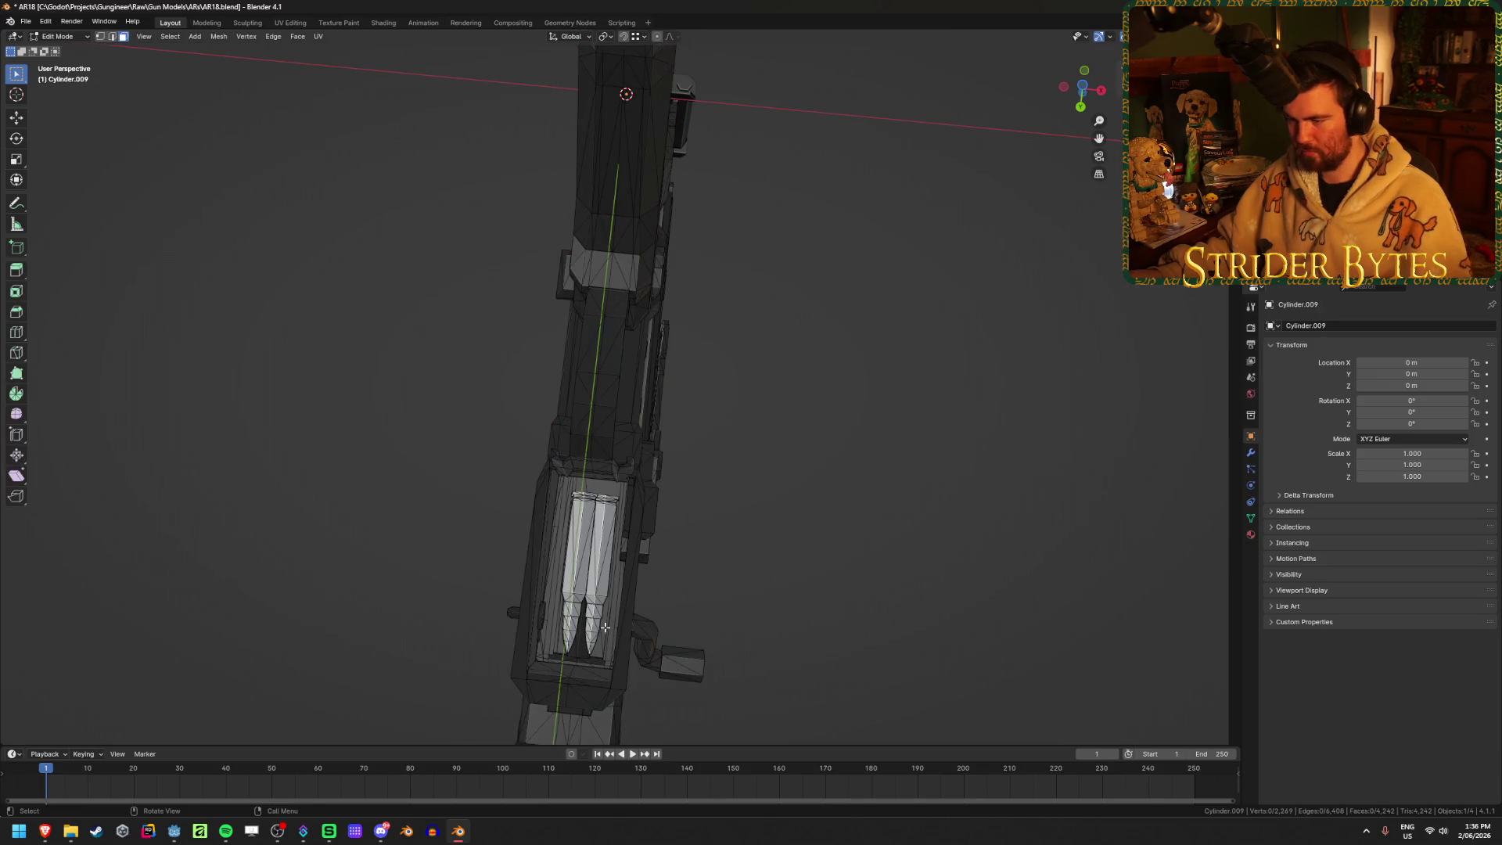
key("l")
key("p")
left_click(573, 623)
key("Tab")
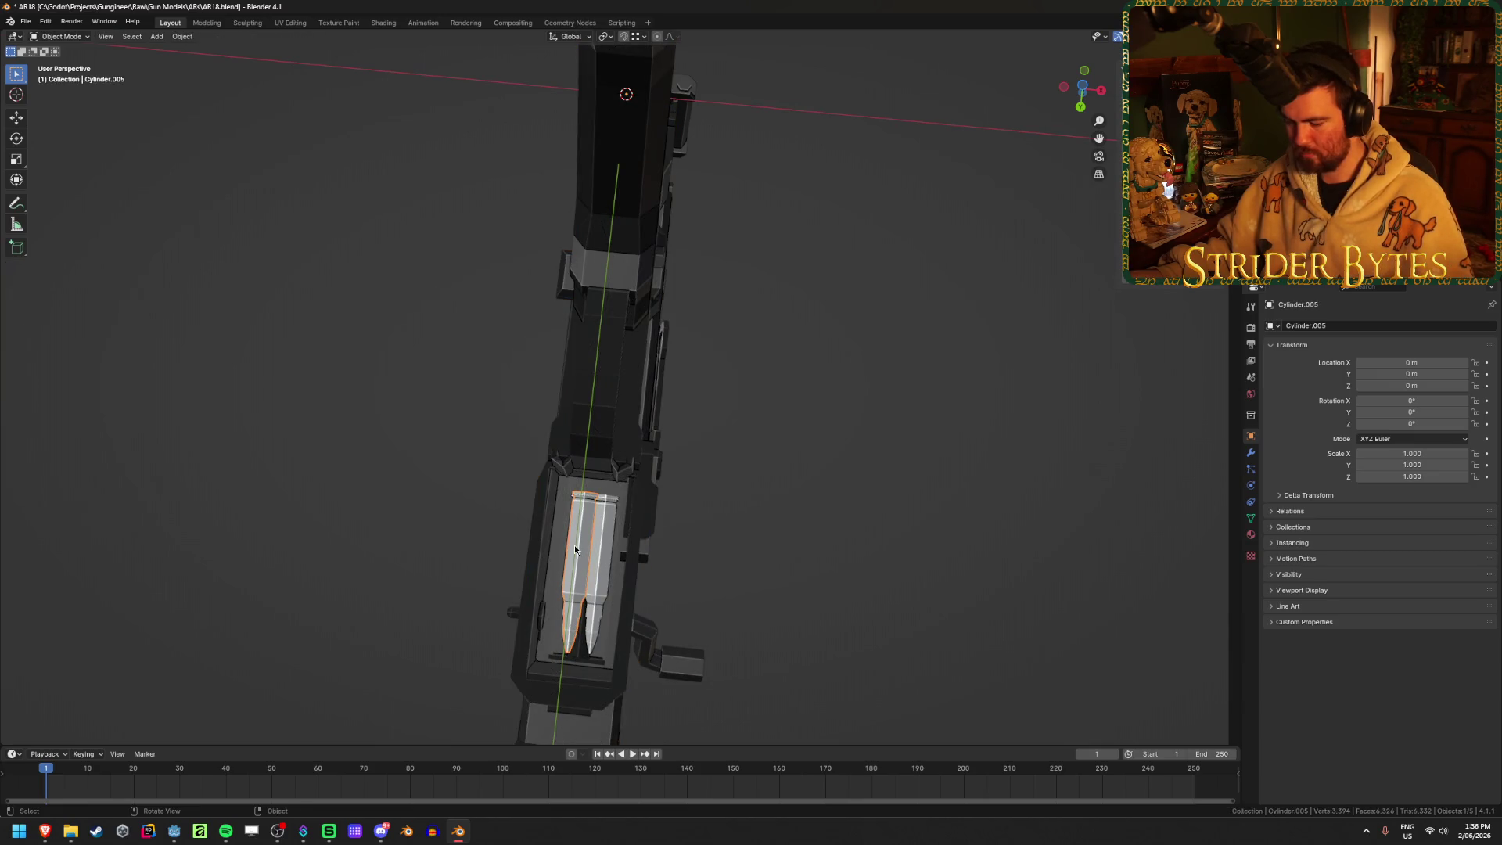
Separate the second bullet into its own object and clear the selection
middle_click_drag(574, 544, 606, 522)
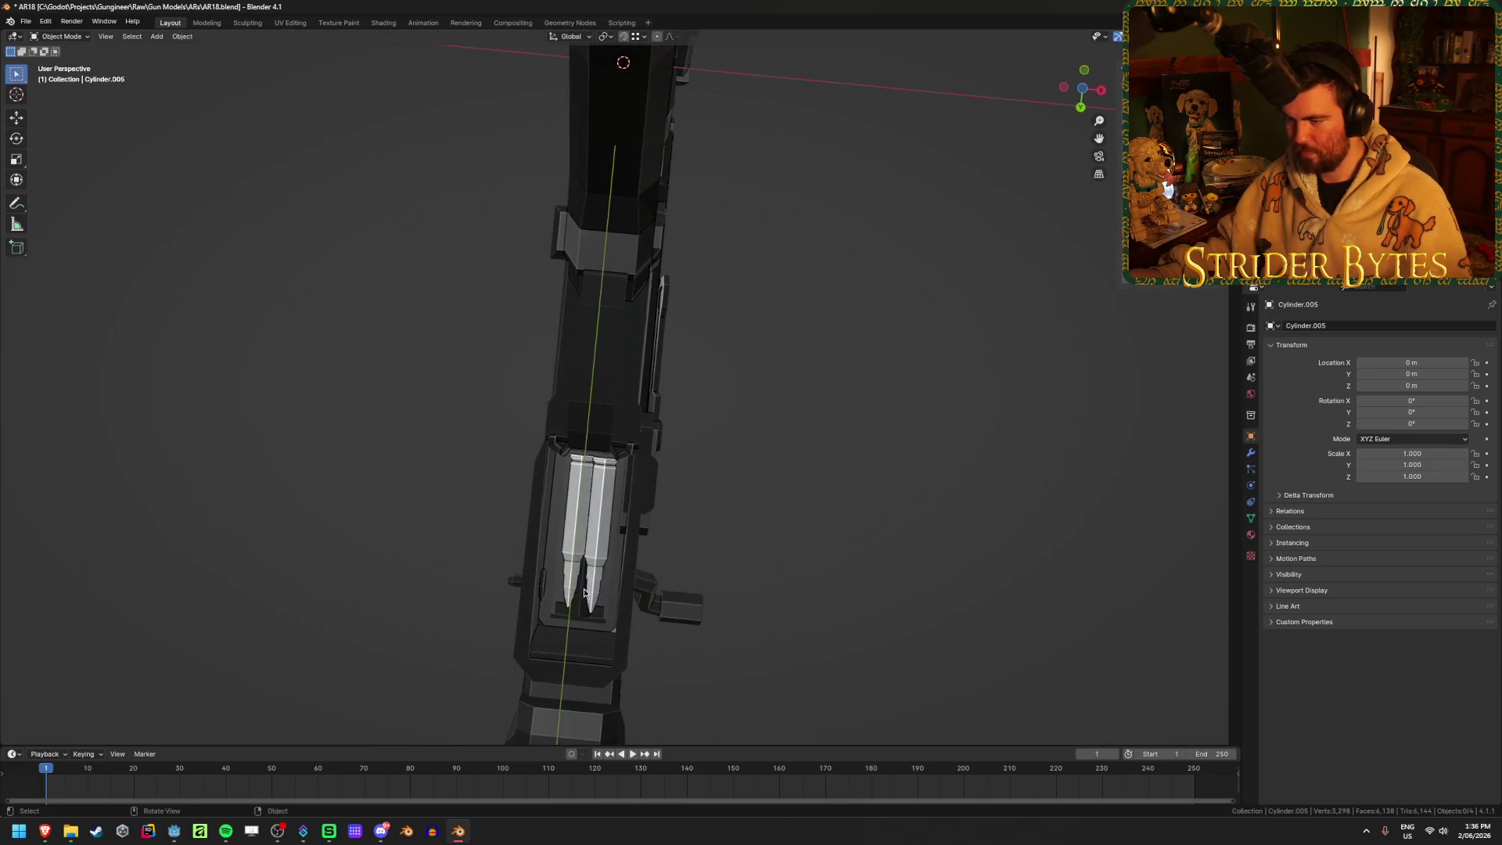
left_click(612, 519)
key("Tab")
key("p")
left_click(600, 523)
key("a")
key("alt+a")
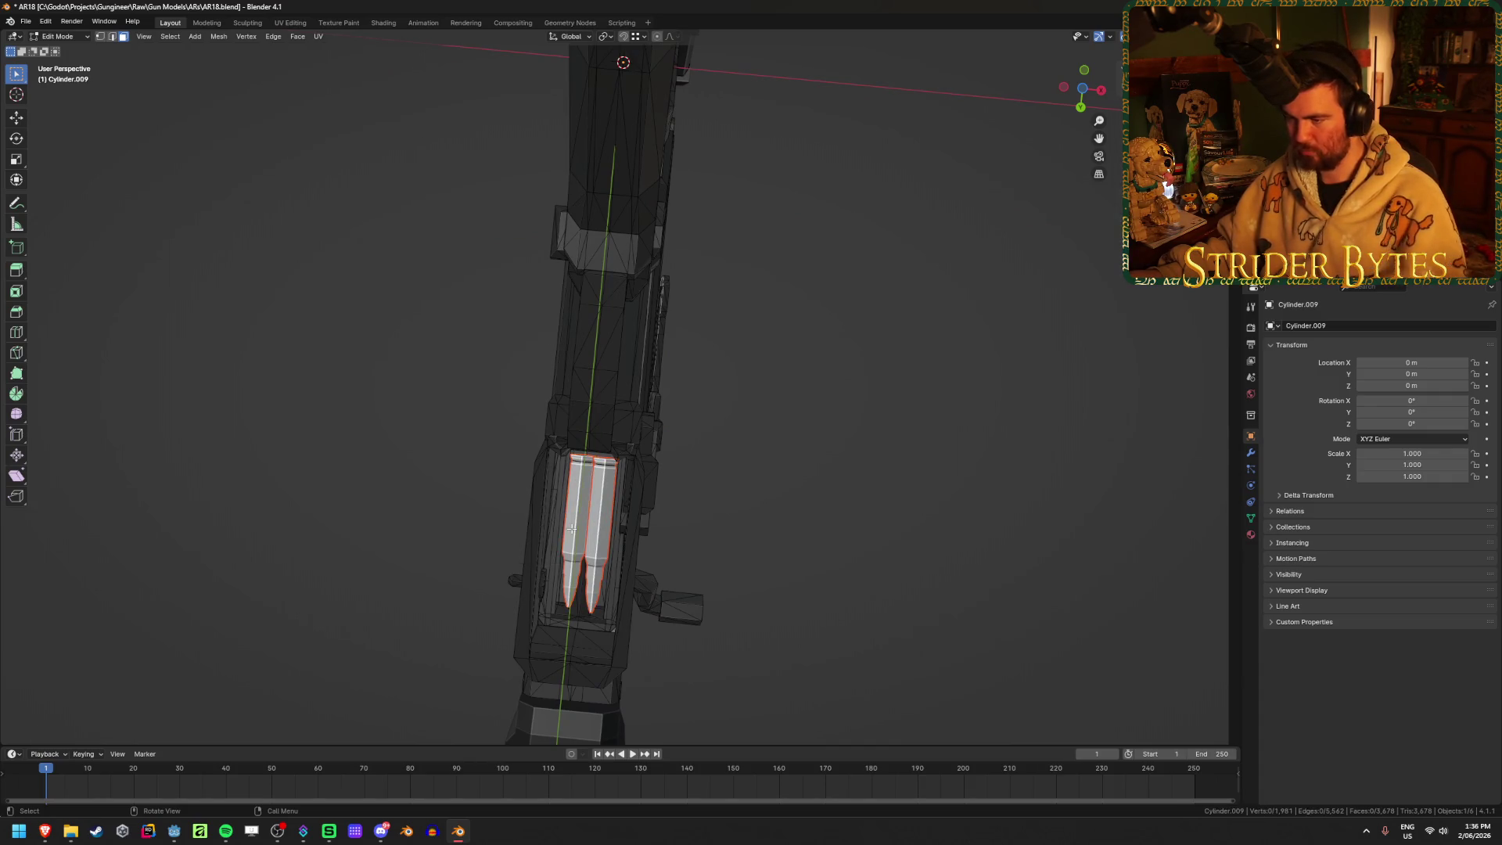
key("Tab")
key("alt+a")
Delete the receiver piece, then undo the deletion to restore it
left_click(633, 529)
mouse_move(748, 503)
middle_mouse_down()
mouse_move(782, 496)
mouse_move(684, 567)
mouse_move(797, 499)
mouse_move(704, 510)
mouse_move(542, 645)
middle_mouse_up()
key("Delete")
mouse_move(673, 698)
middle_mouse_down()
mouse_move(667, 547)
mouse_move(575, 590)
mouse_move(486, 587)
mouse_move(500, 575)
mouse_move(514, 577)
mouse_move(279, 687)
mouse_move(518, 393)
mouse_move(778, 445)
middle_mouse_up()
left_click(664, 595)
scroll(500, 576, "down", 5)
key("ctrl+z")
key("ctrl+z")
key("ctrl+z")
scroll(470, 587, "up", 4)
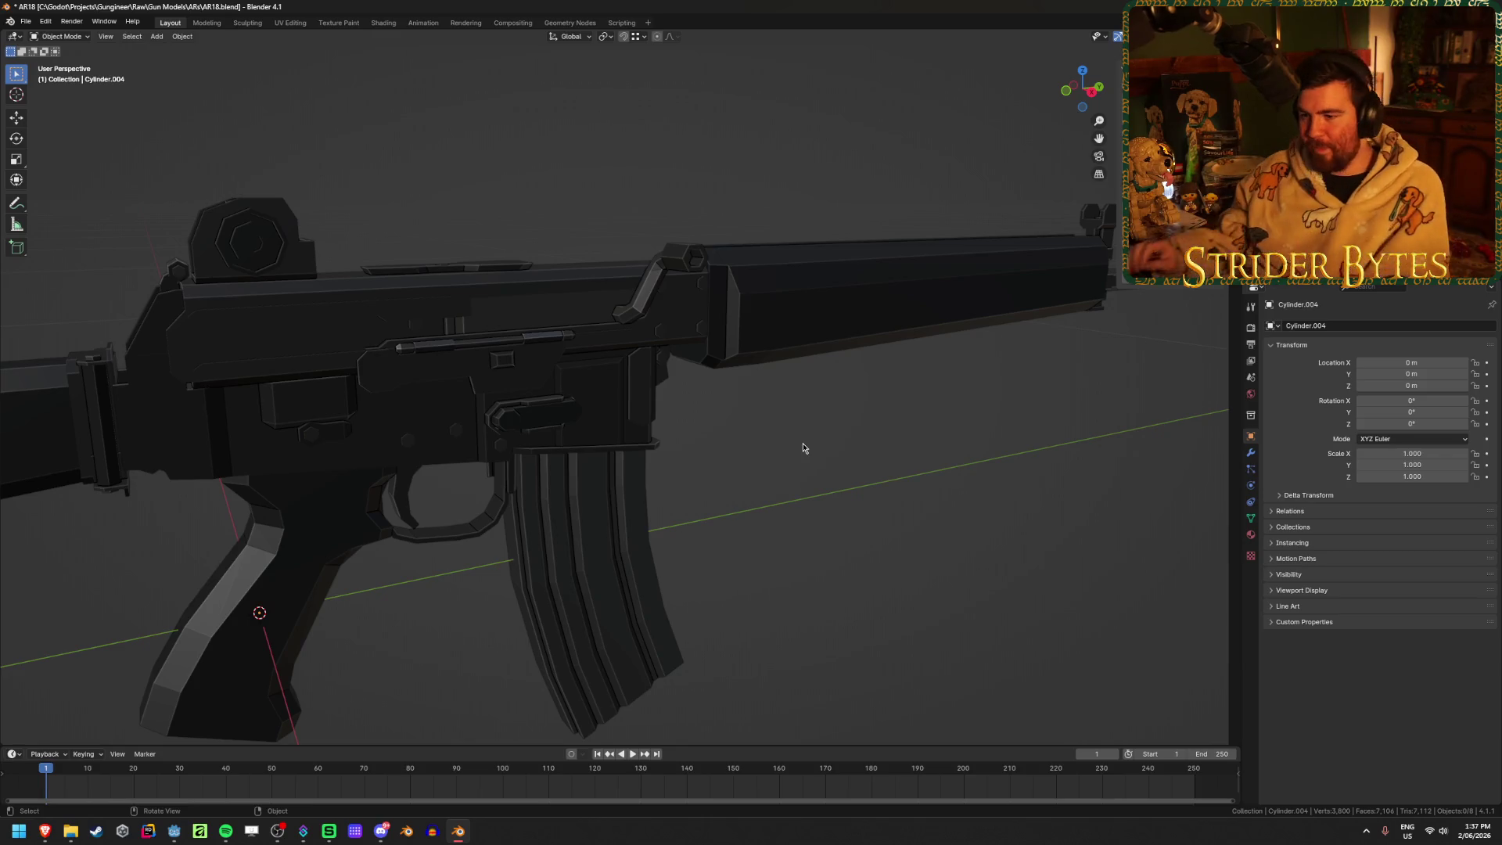
Hide the receiver and grip piece to isolate the magazine, then select the magazine
scroll(803, 444, "down", 4)
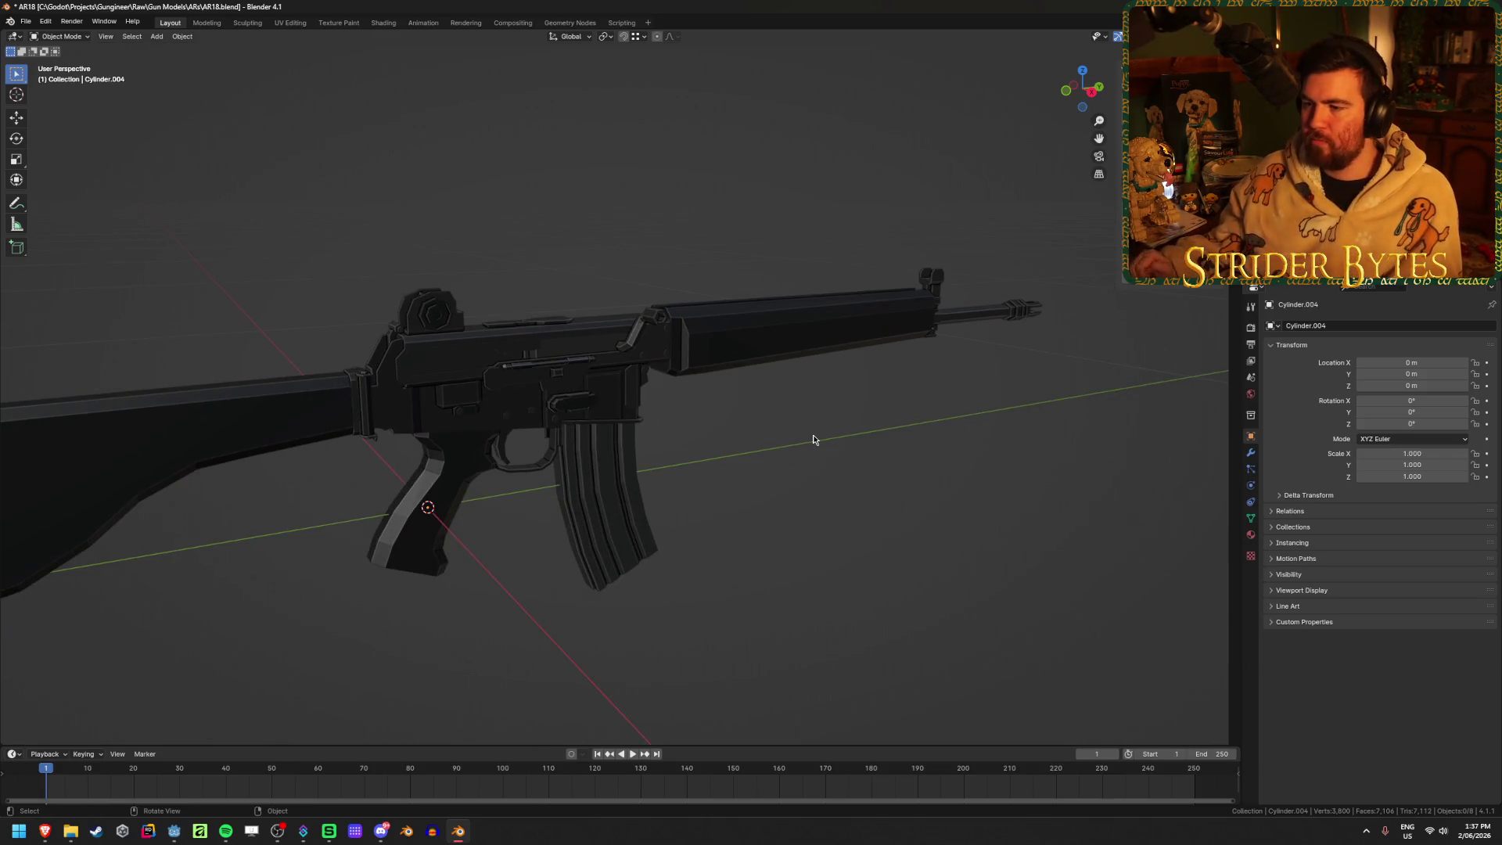
scroll(721, 445, "down", 2)
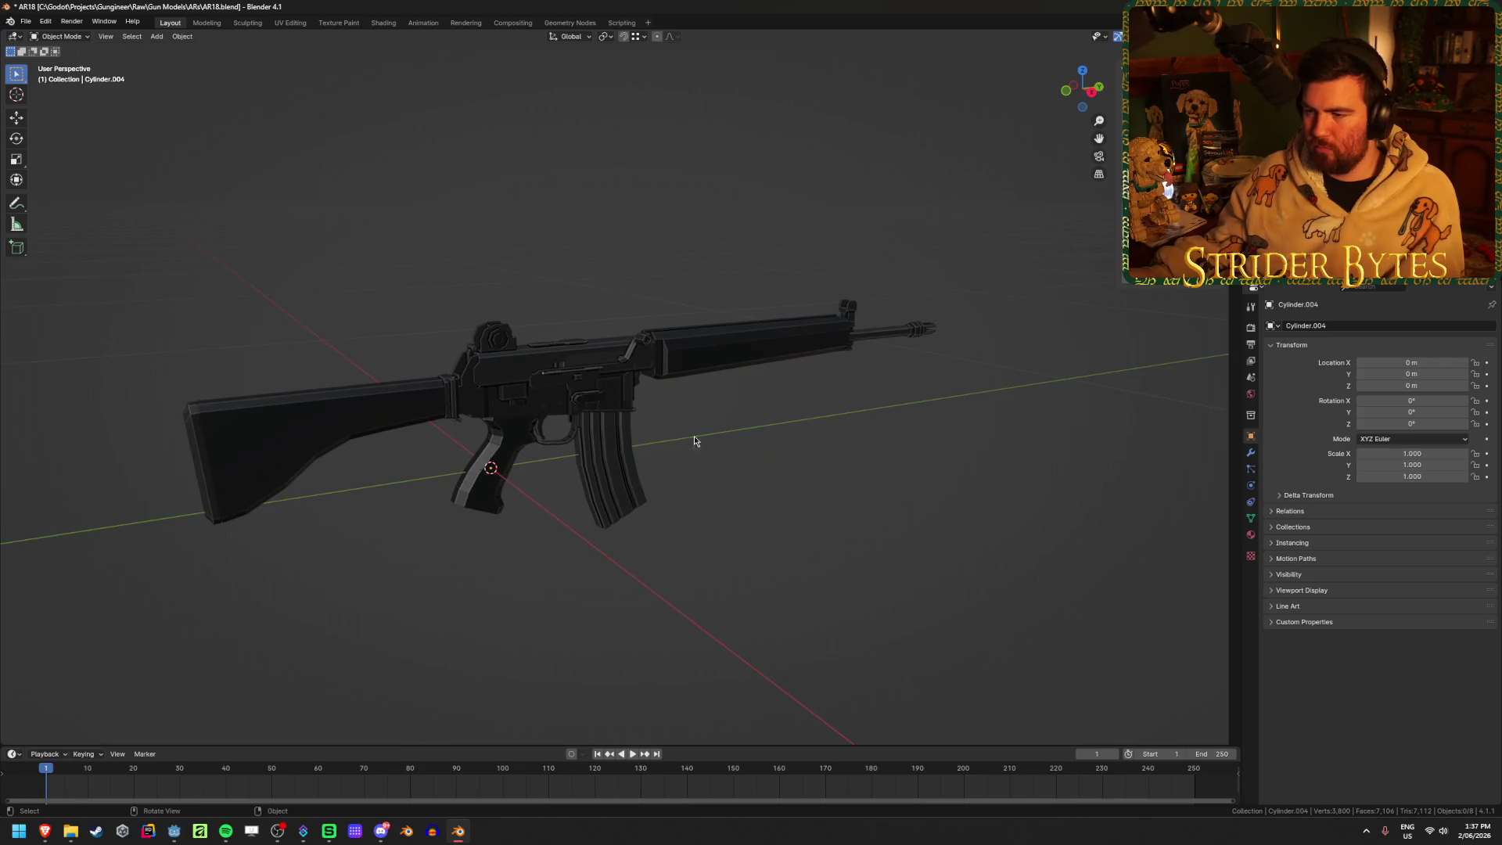
middle_click_drag(514, 453, 501, 469)
left_click(391, 422)
left_click(490, 479)
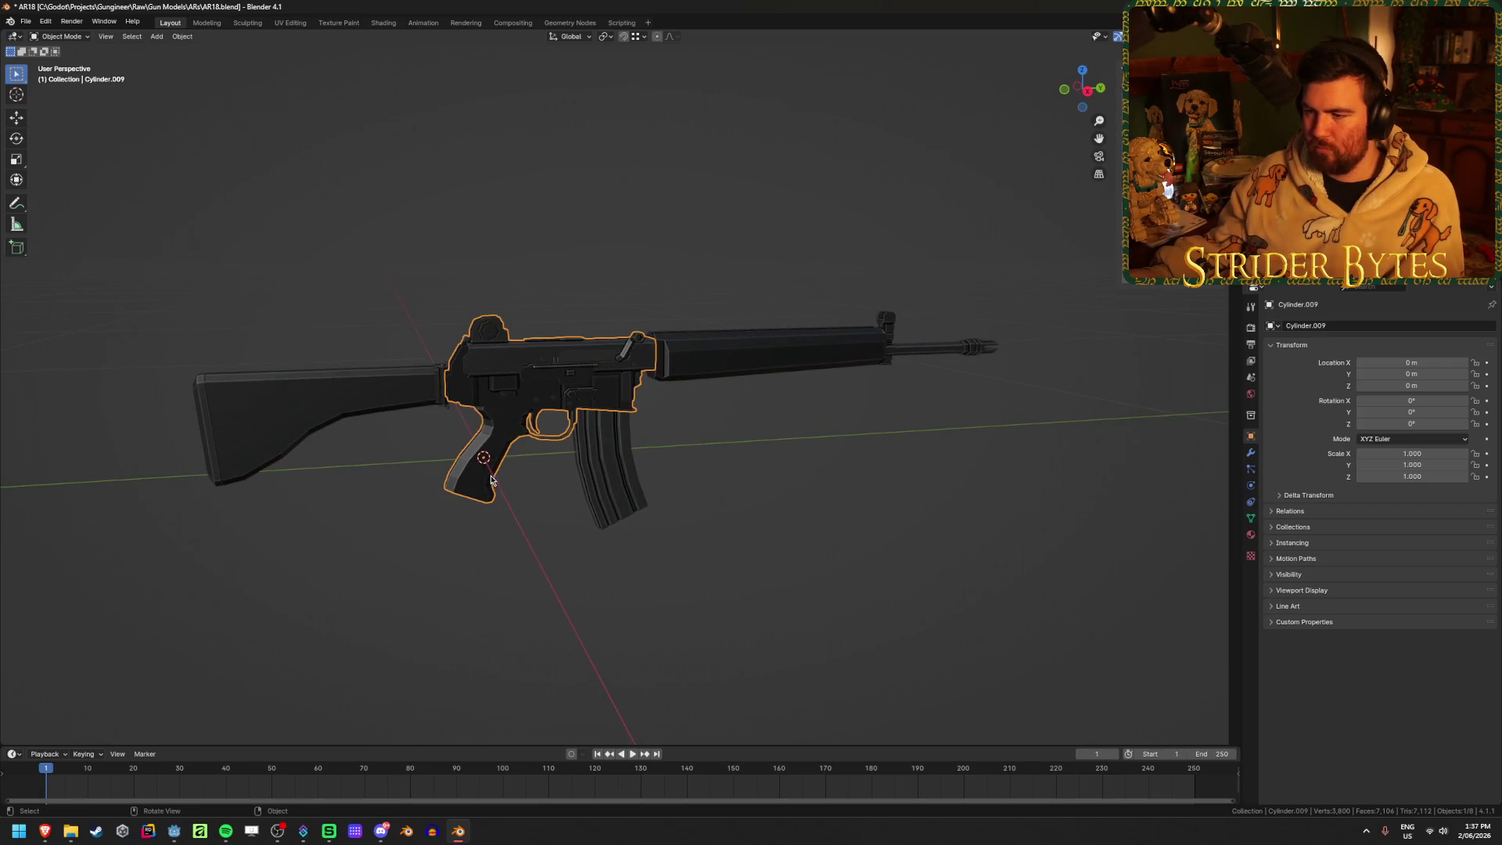
scroll(689, 469, "up", 6)
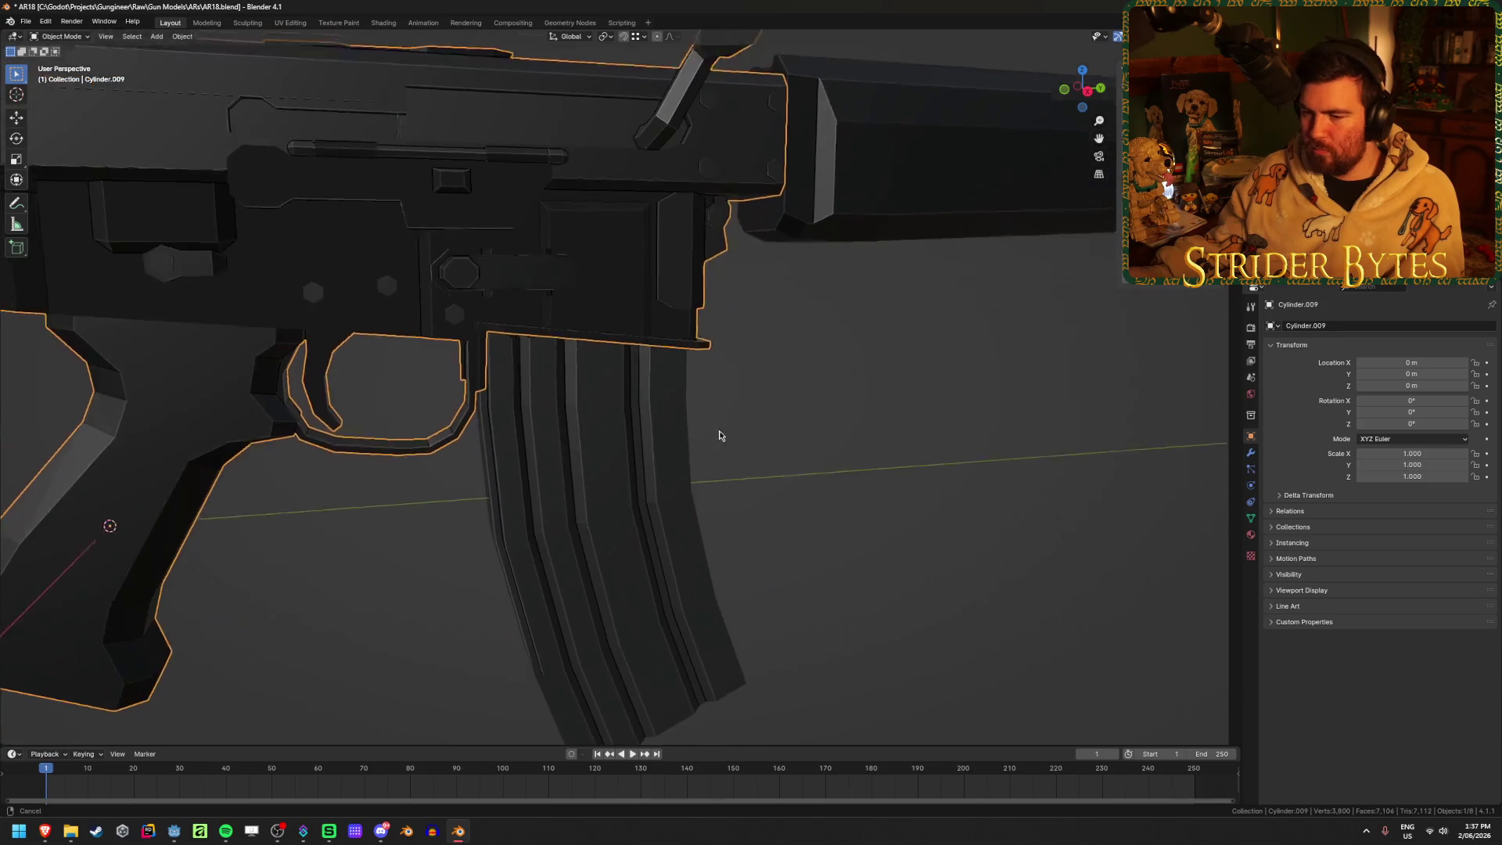
left_click(583, 443)
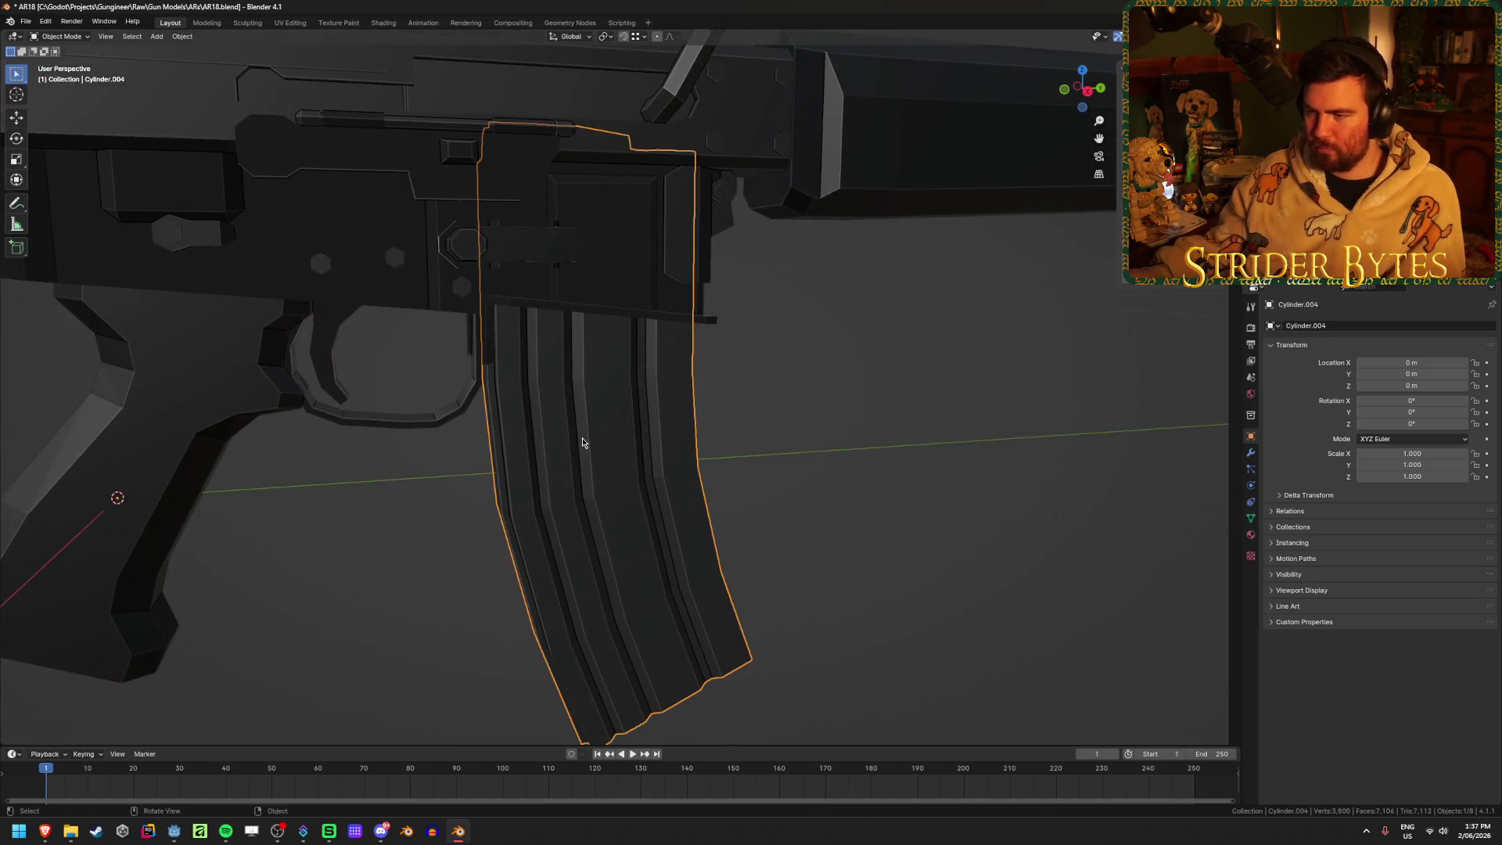
left_click(400, 221)
key("h")
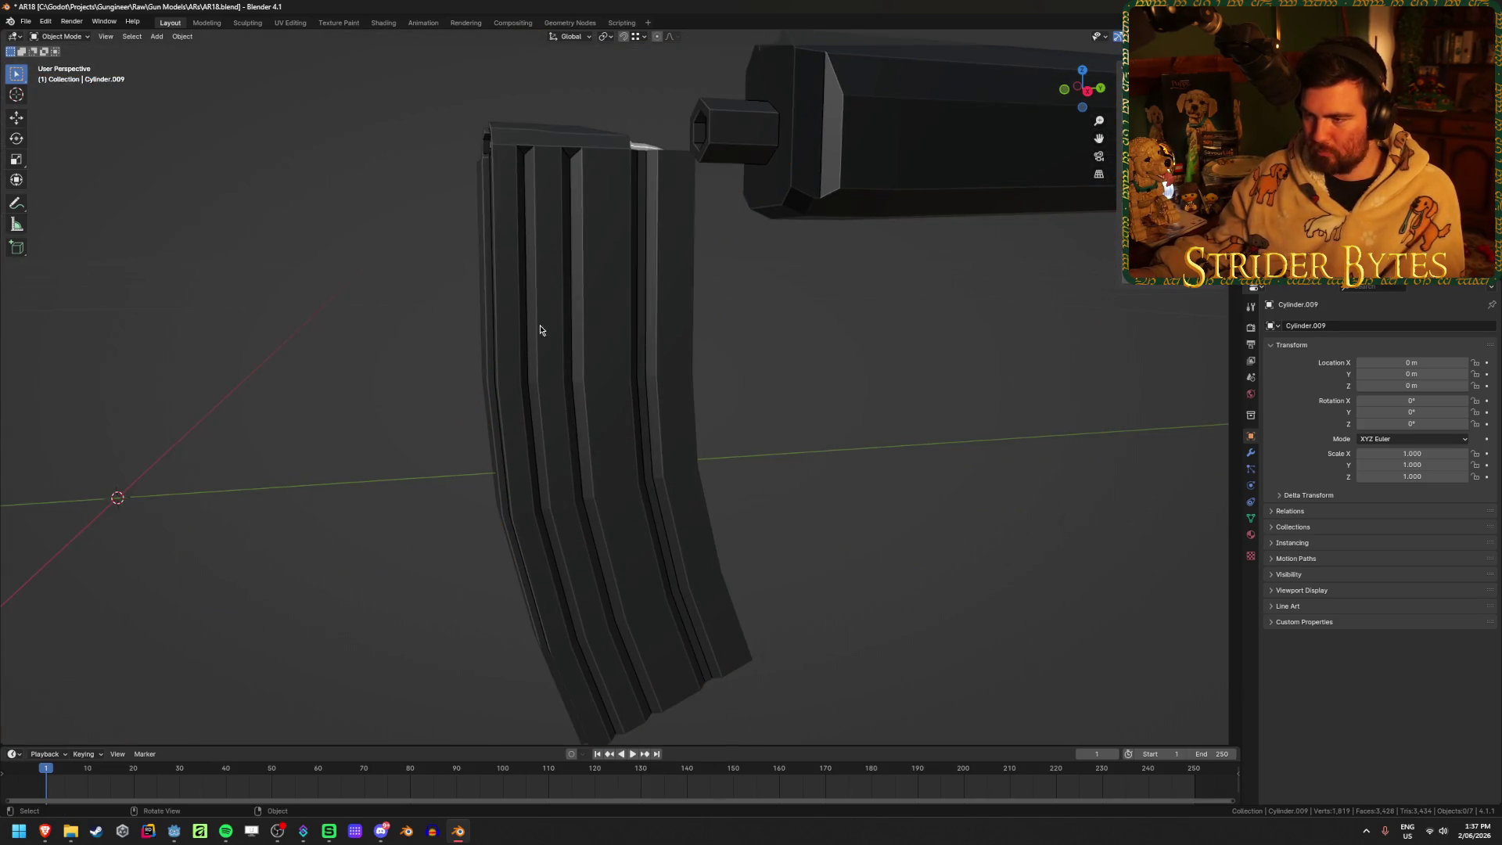
left_click(532, 323)
middle_click_drag(532, 323, 590, 321)
Set the magazine's origin to its geometry in Object Mode
key("Tab")
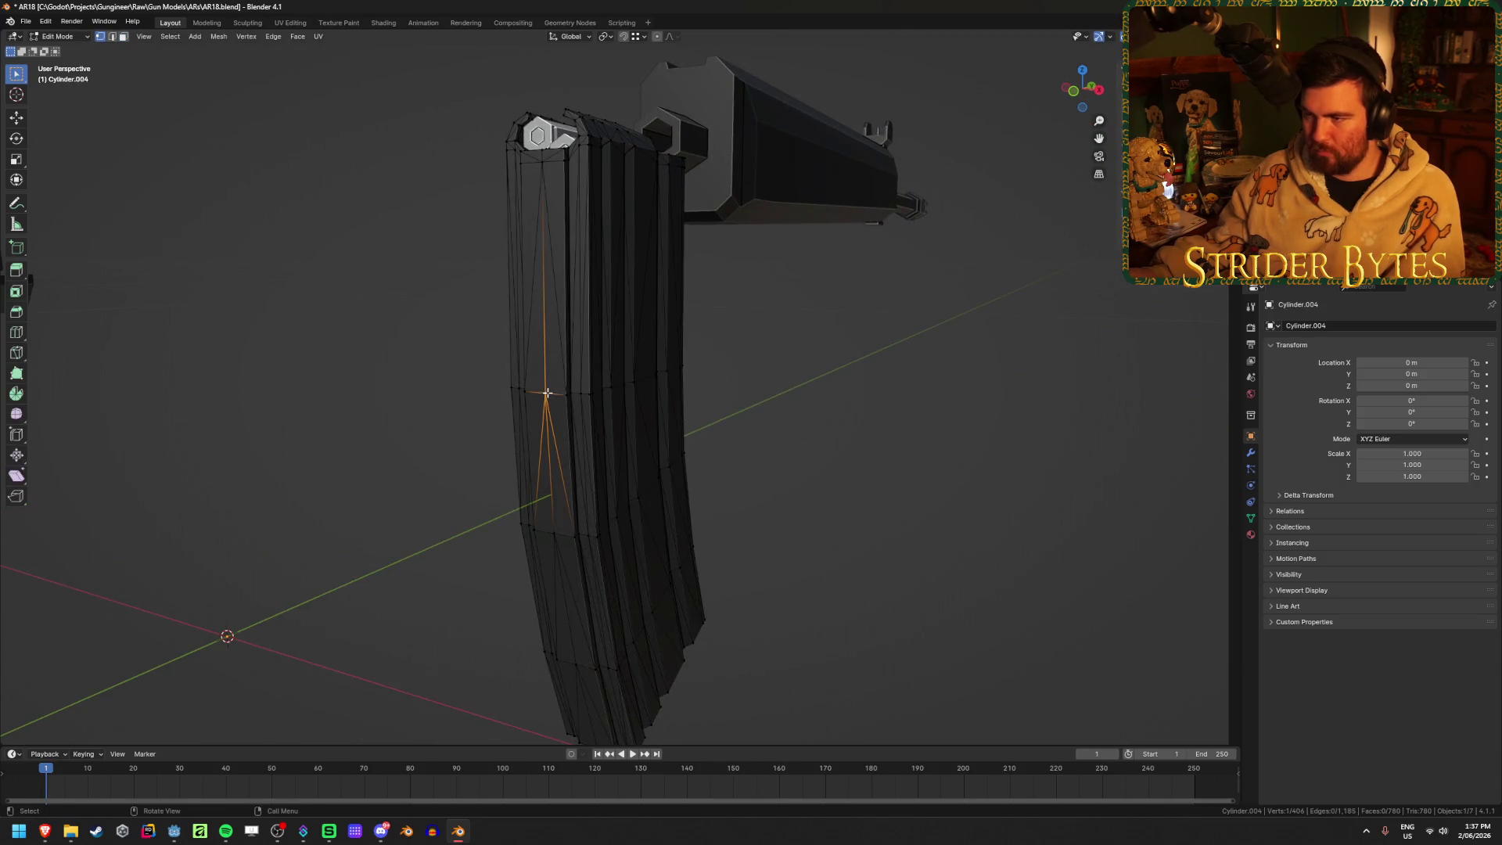
key("ctrl+Tab")
left_click(537, 230)
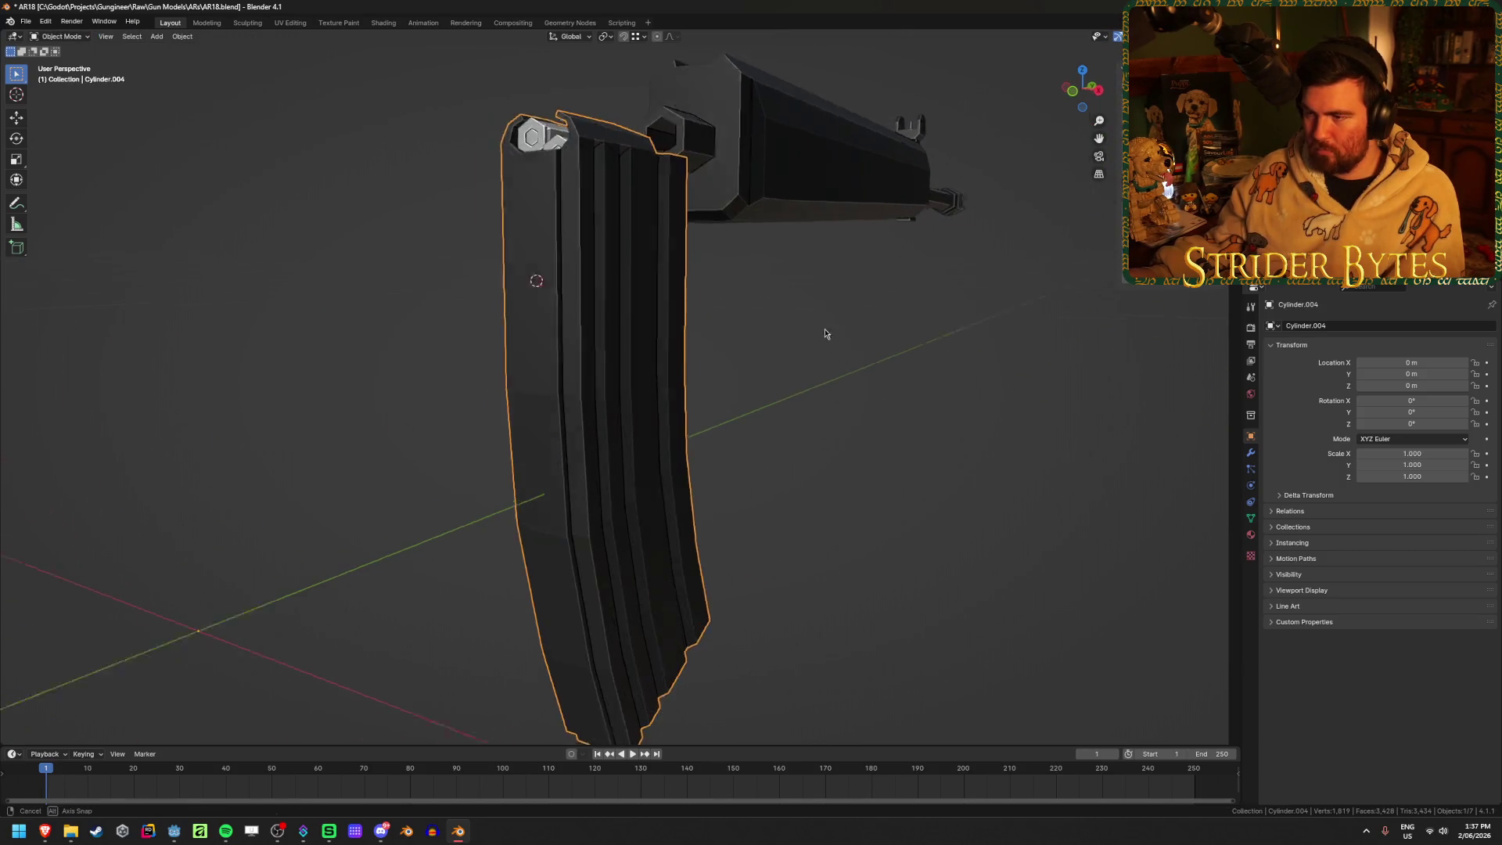
middle_click_drag(831, 327, 778, 331)
right_click(779, 331)
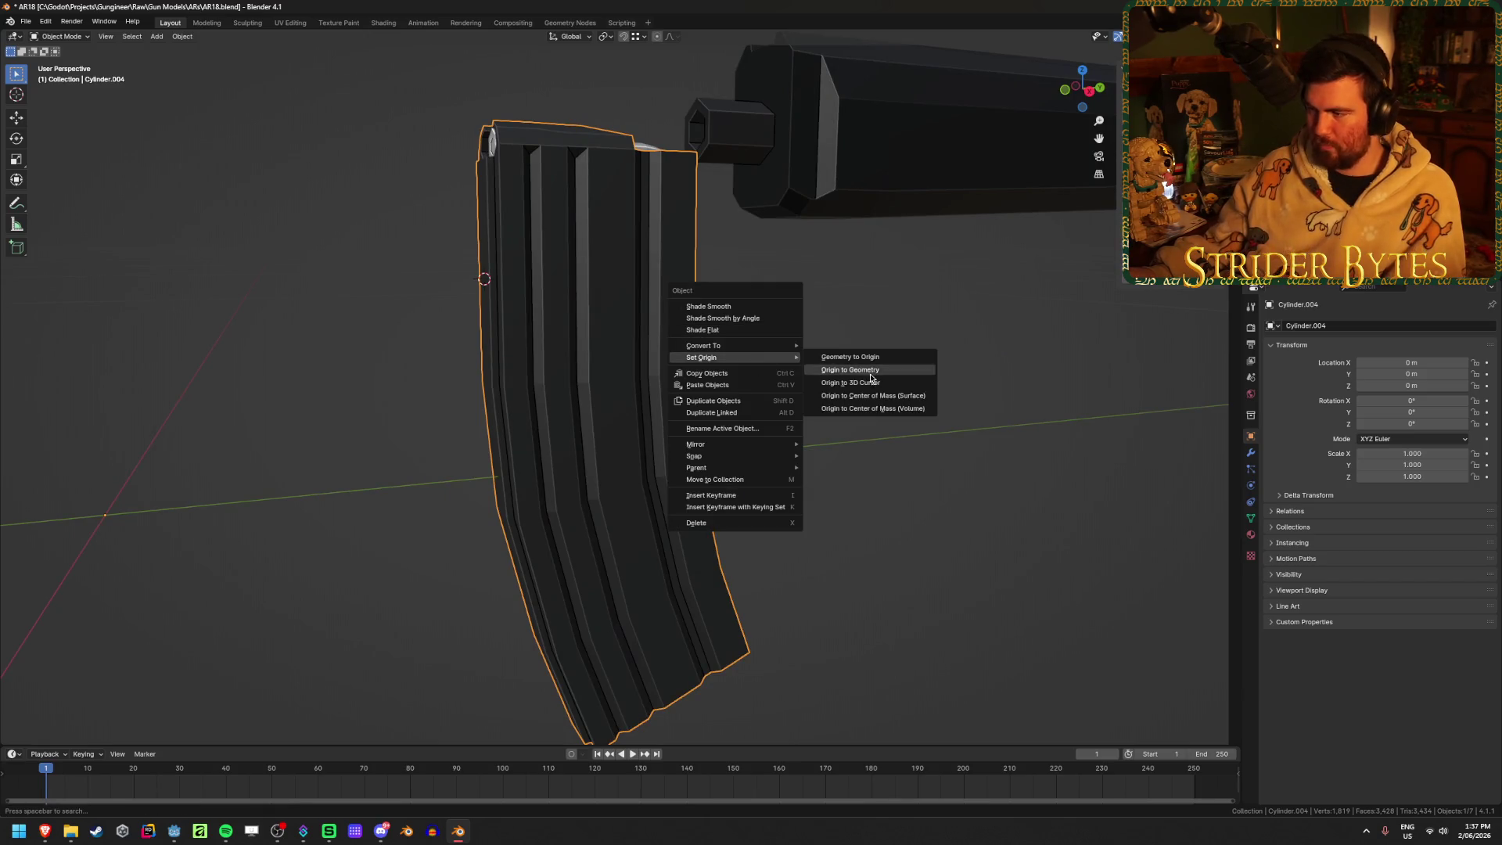
left_click(870, 374)
left_click(955, 371)
Reveal the hidden receiver and select the handguard and barrel object
key("alt+h")
scroll(956, 368, "down", 3)
left_click(955, 369)
mouse_move(955, 368)
middle_mouse_down()
mouse_move(899, 368)
mouse_move(879, 349)
mouse_move(791, 366)
mouse_move(855, 363)
middle_mouse_up()
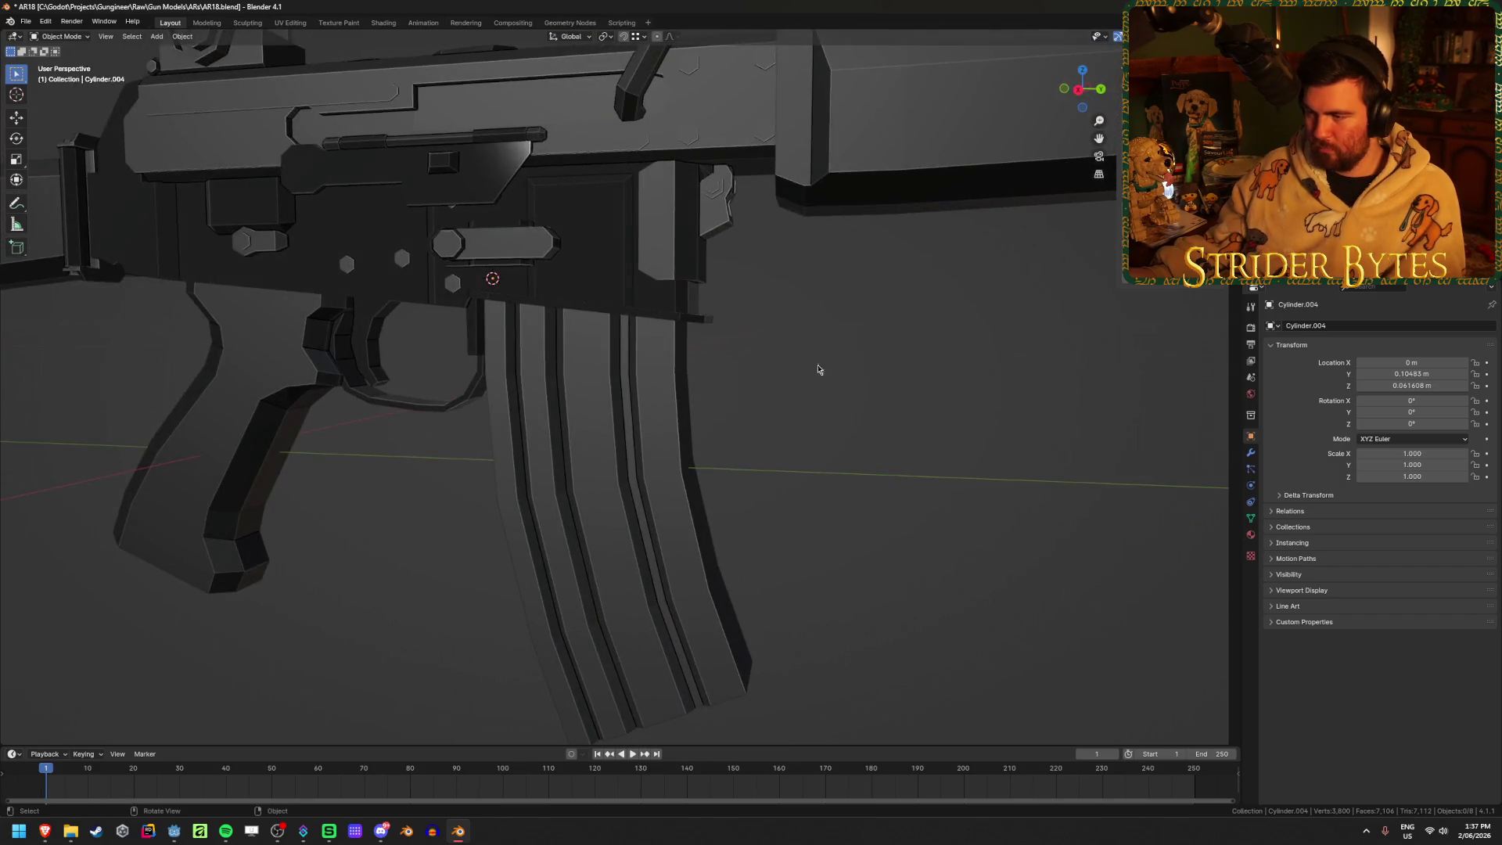
scroll(843, 343, "down", 3)
left_click(703, 351)
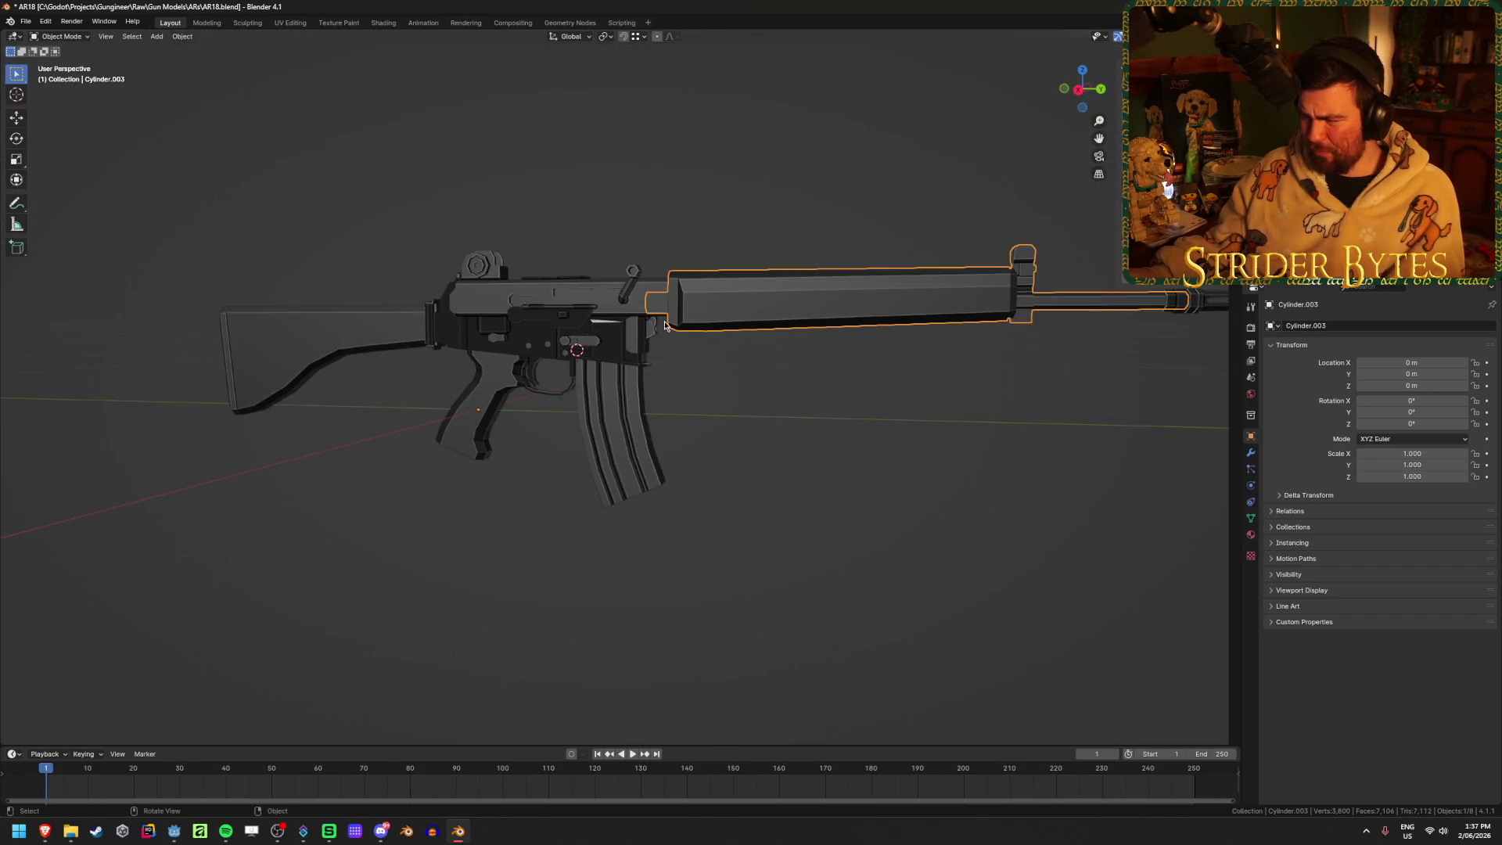
Hide the receiver and put the handguard and barrel object into Edit Mode
scroll(664, 326, "up", 5)
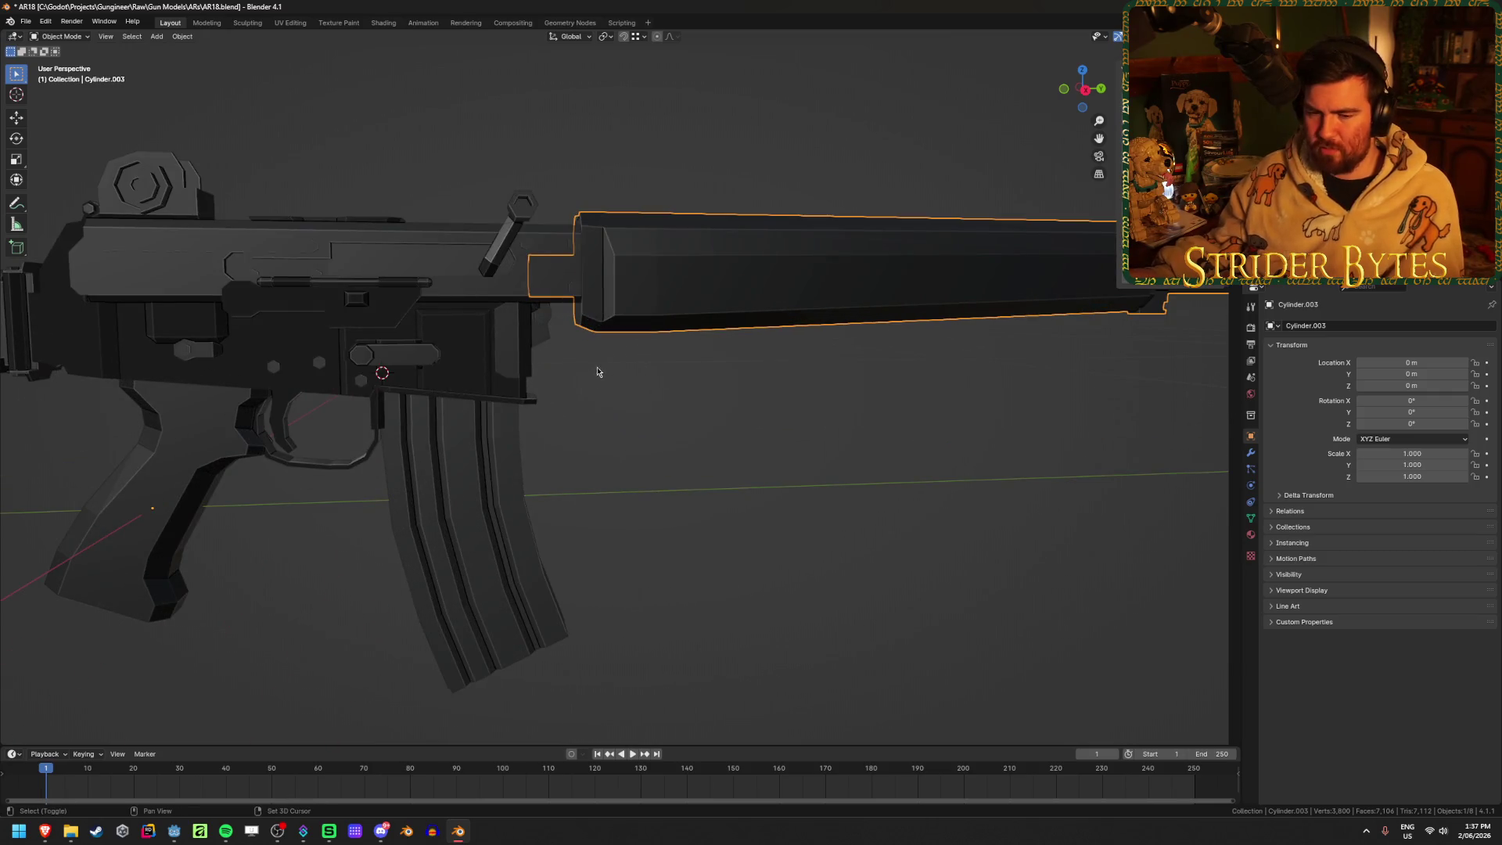
scroll(598, 371, "up", 6)
left_click(421, 423)
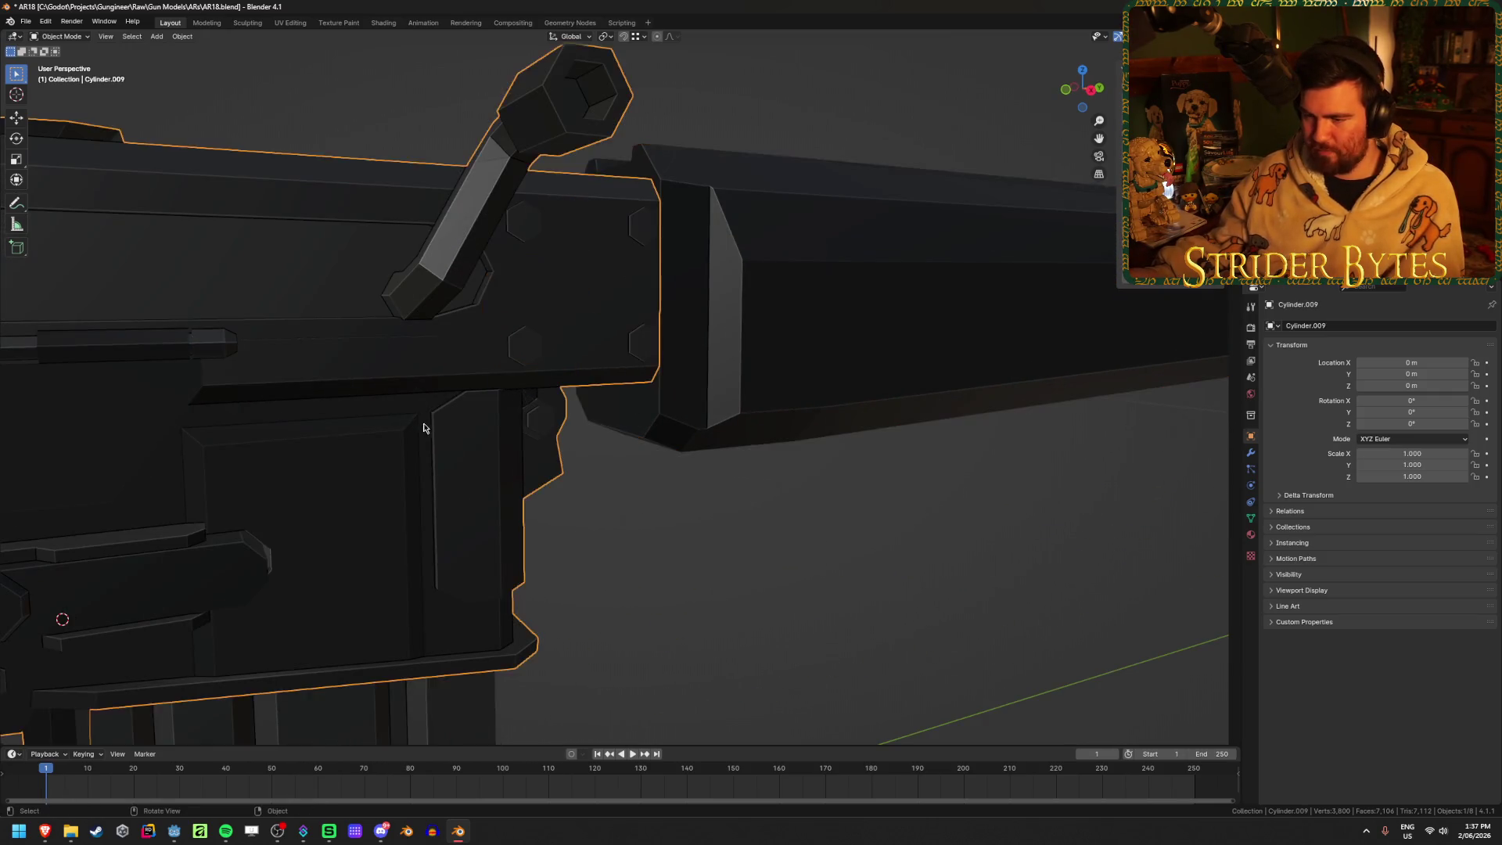
key("h")
left_click(679, 384)
key("Tab")
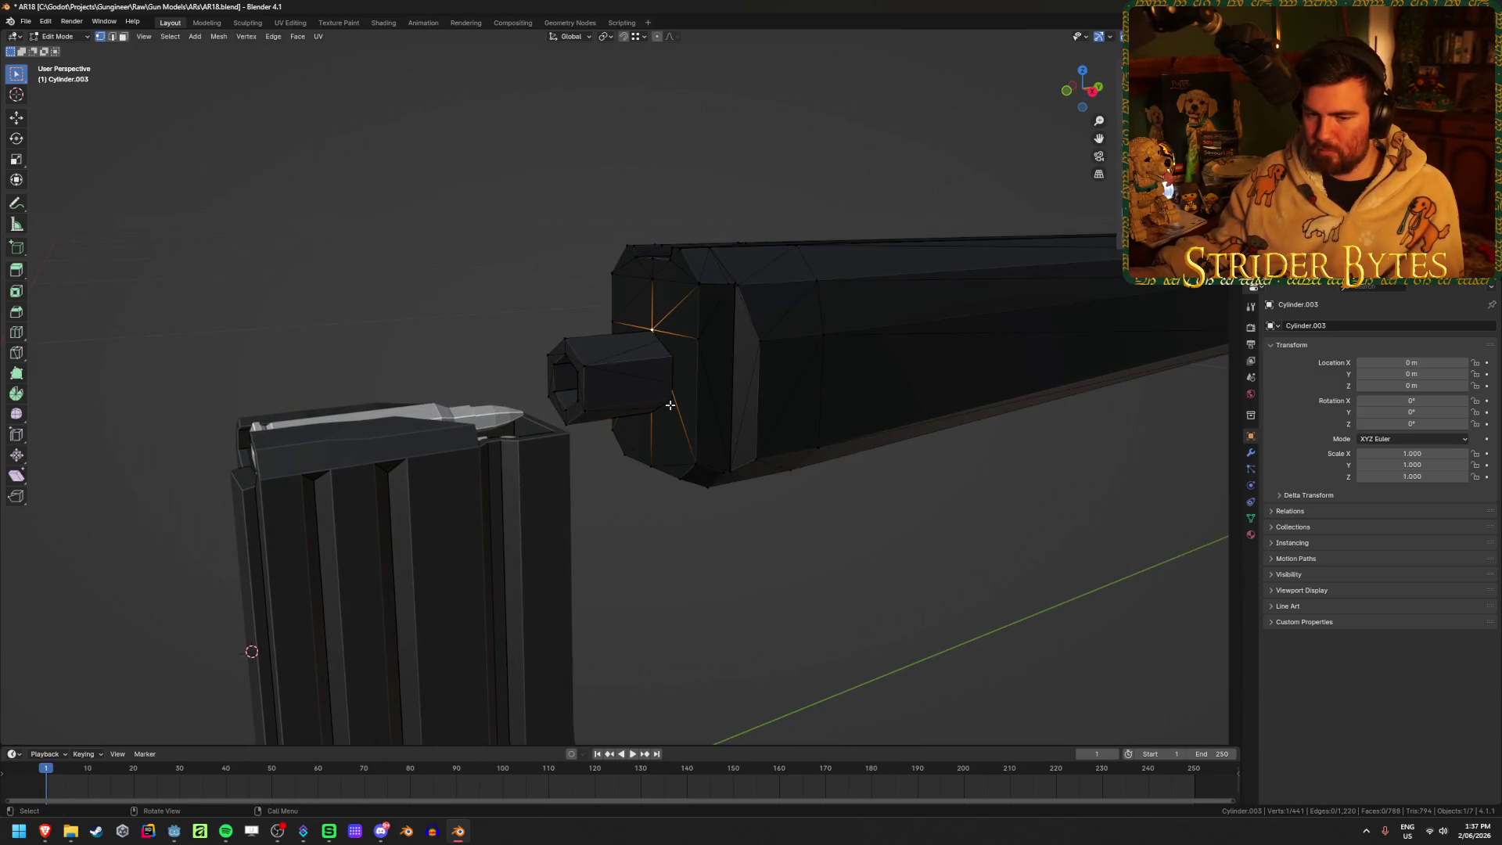
key("shift+z")
mouse_move(666, 404)
middle_mouse_down()
mouse_move(583, 423)
mouse_move(666, 401)
mouse_move(607, 392)
mouse_move(641, 384)
middle_mouse_up()
key("shift+z")
key("shift+z")
Snap the 3D cursor to the barrel end's centre vertex and return to Object Mode
left_click(741, 341)
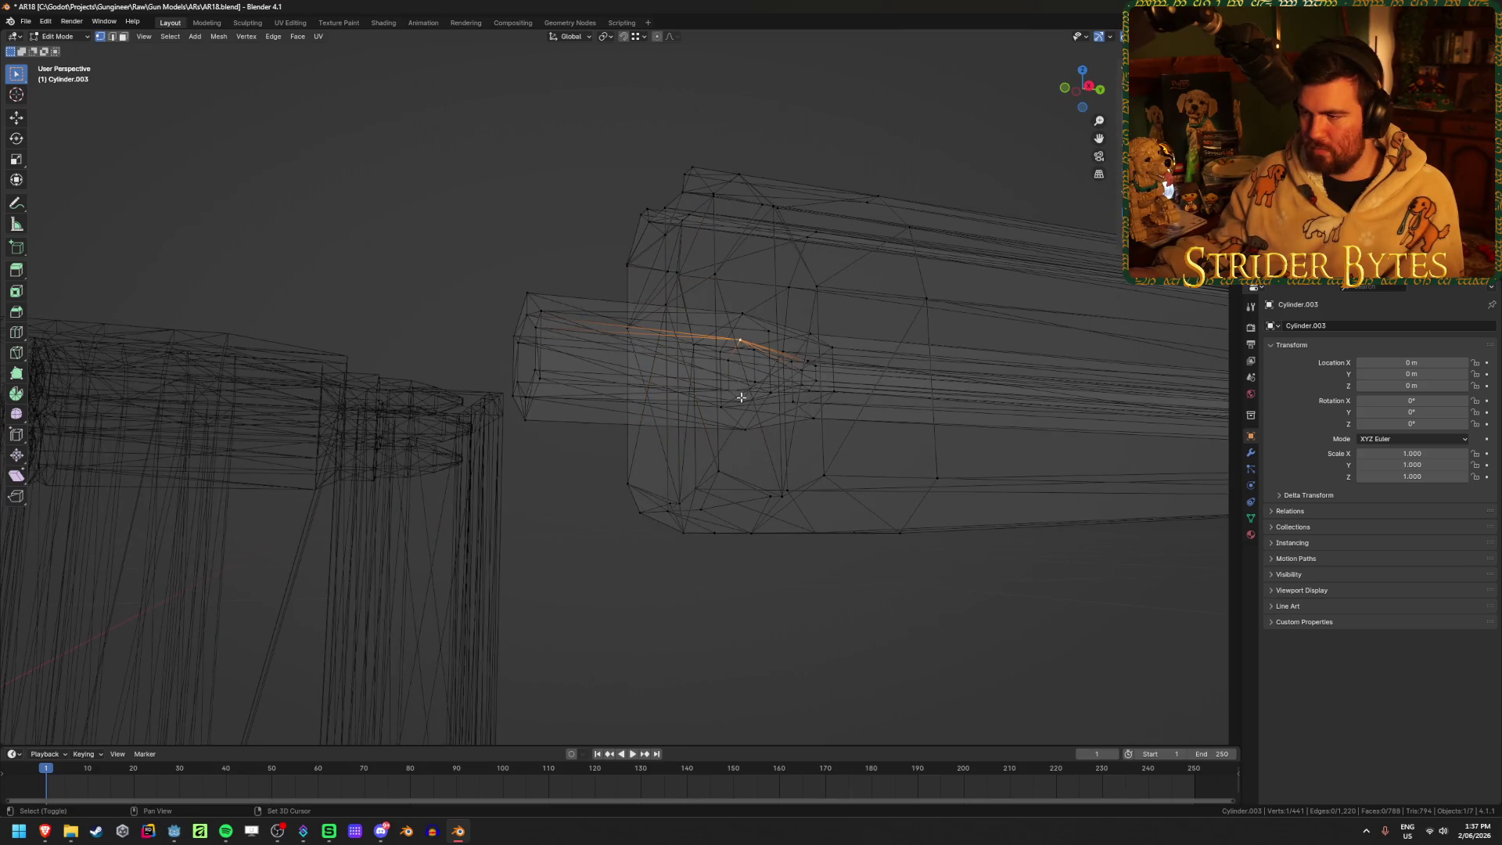
key("ctrl+Tab")
key("Escape")
key("Tab")
middle_click_drag(815, 504, 777, 482)
key("Tab")
key("Tab")
key("shift+a")
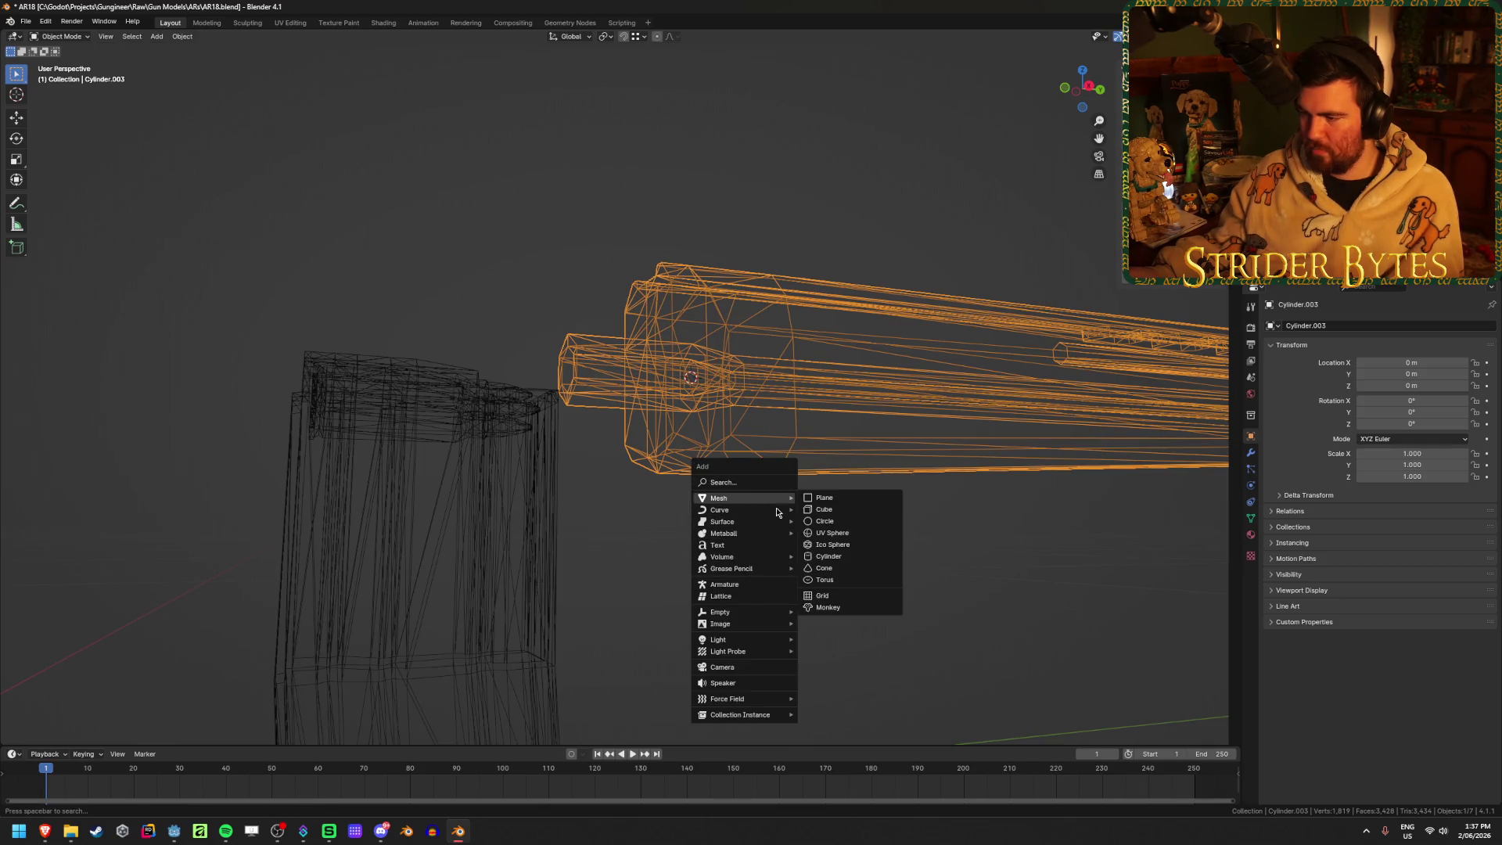
Add a plain-axes empty at the 3D cursor, shrink it to 0.126, and apply its scale
mouse_move(745, 506)
mouse_move(732, 613)
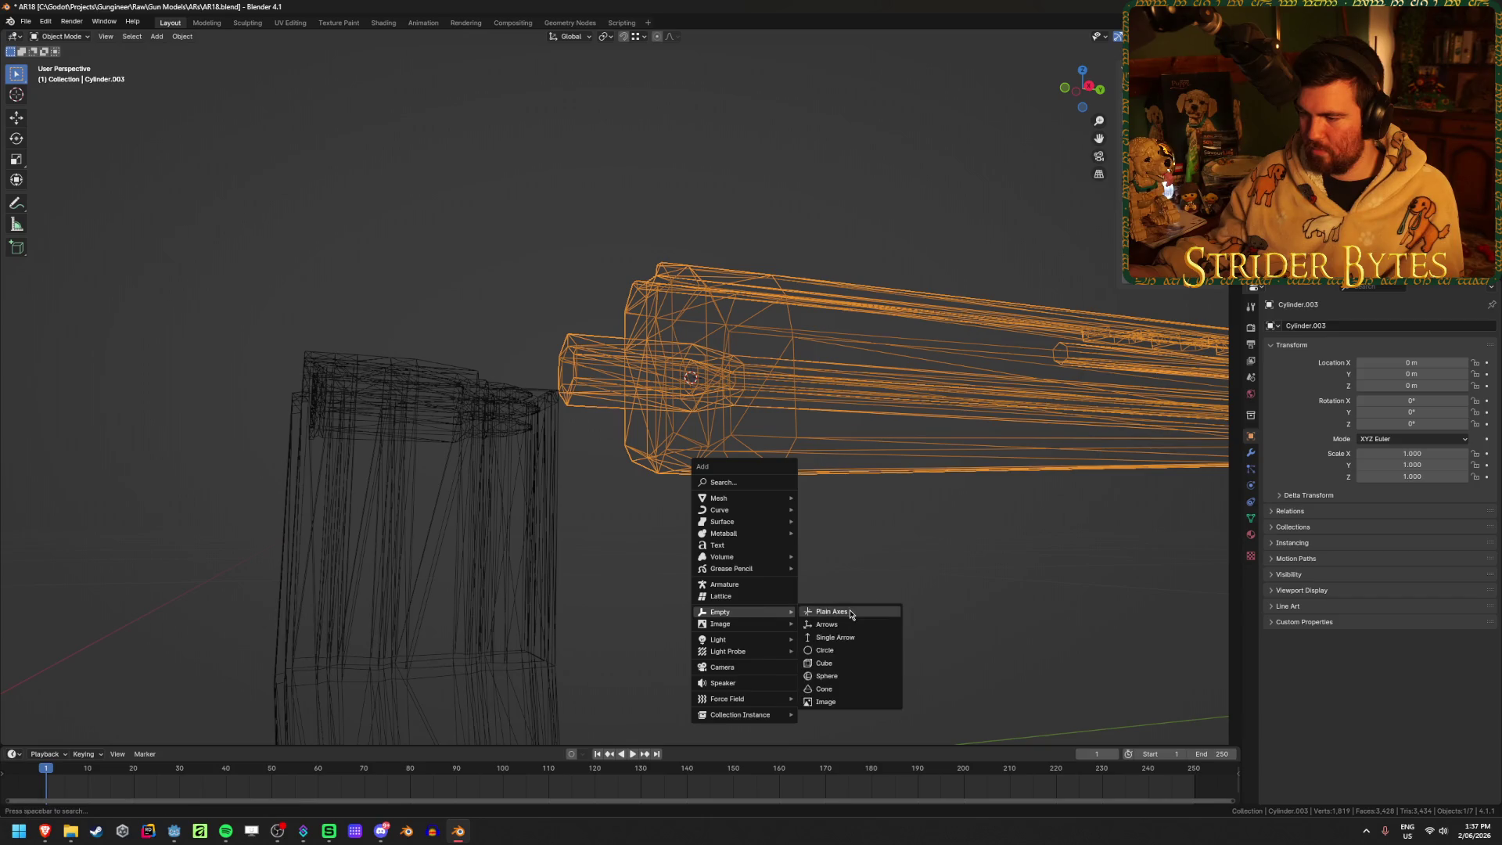
left_click(833, 614)
mouse_move(857, 545)
middle_mouse_down()
mouse_move(942, 563)
mouse_move(922, 547)
mouse_move(1157, 419)
middle_mouse_up()
key("s")
left_click(701, 421)
key("ctrl+a")
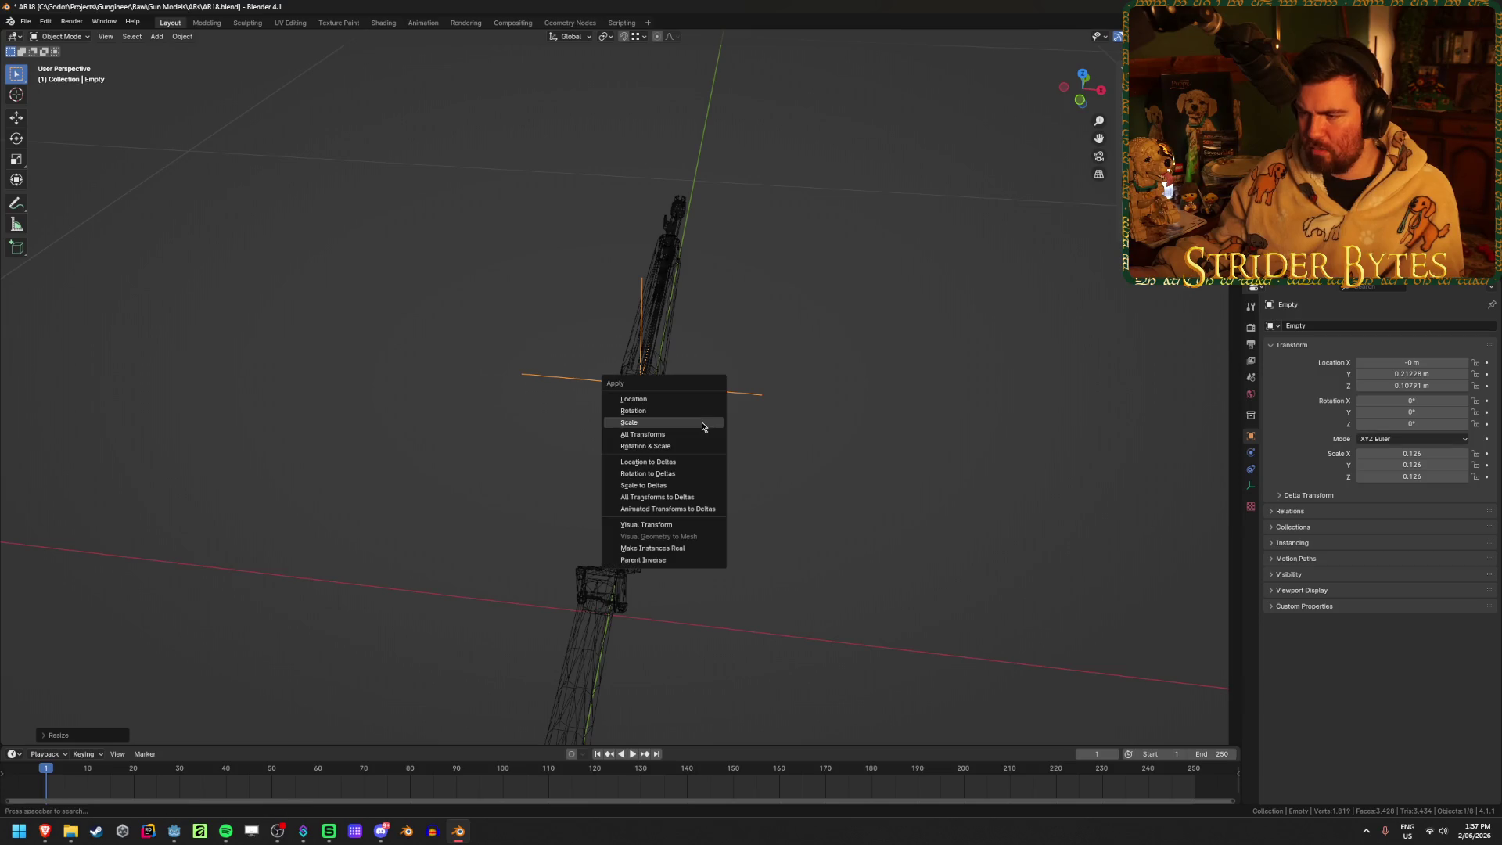
left_click(702, 422)
In the right-side view, nudge the empty slightly back along Y behind the barrel end
mouse_move(702, 422)
middle_mouse_down()
mouse_move(829, 421)
mouse_move(791, 410)
middle_mouse_up()
scroll(659, 429, "up", 5)
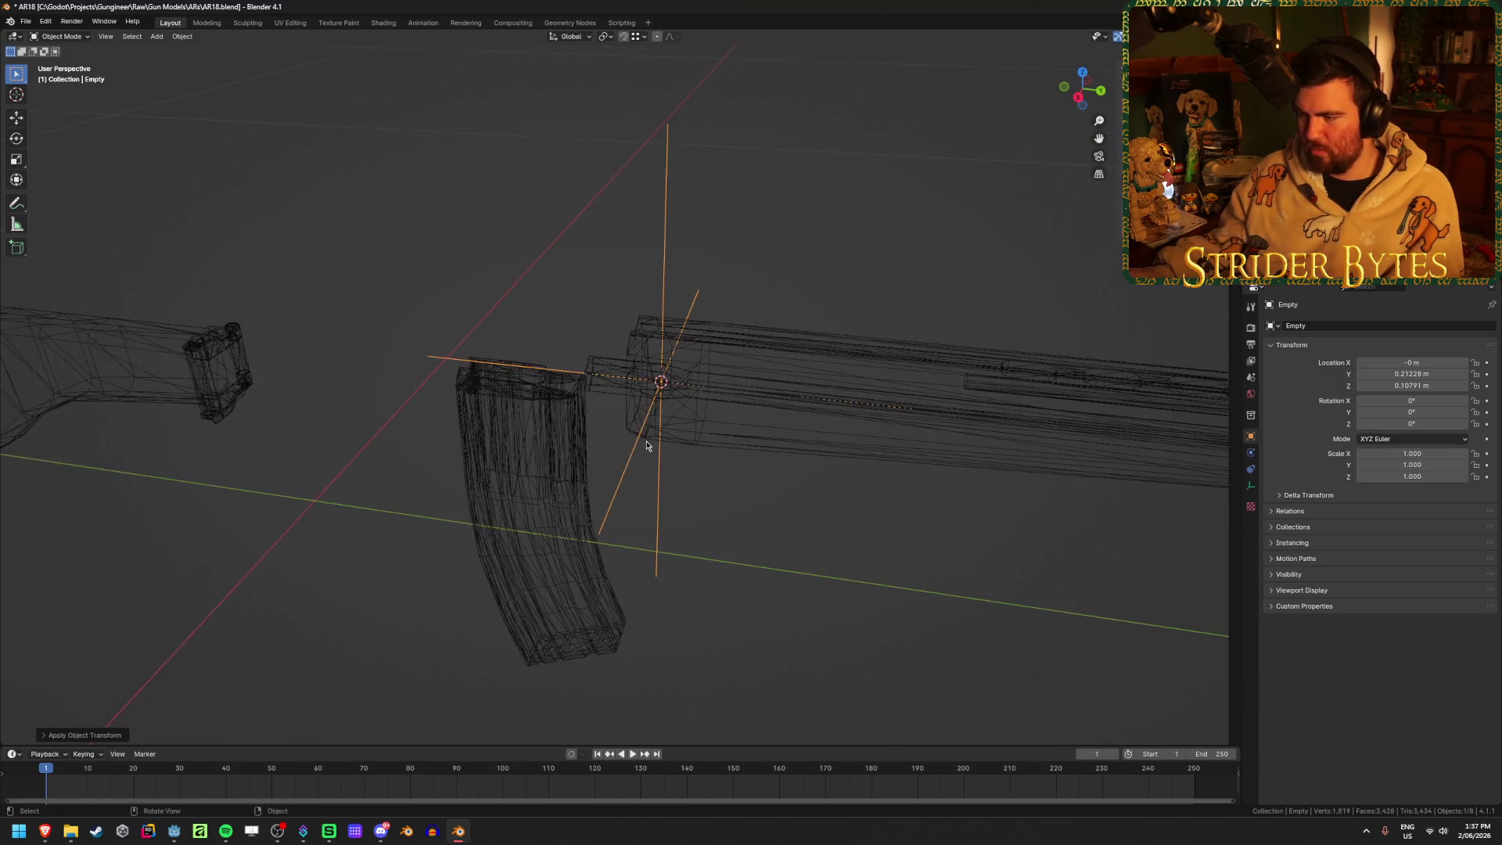
key("KP_3")
scroll(659, 429, "up", 5)
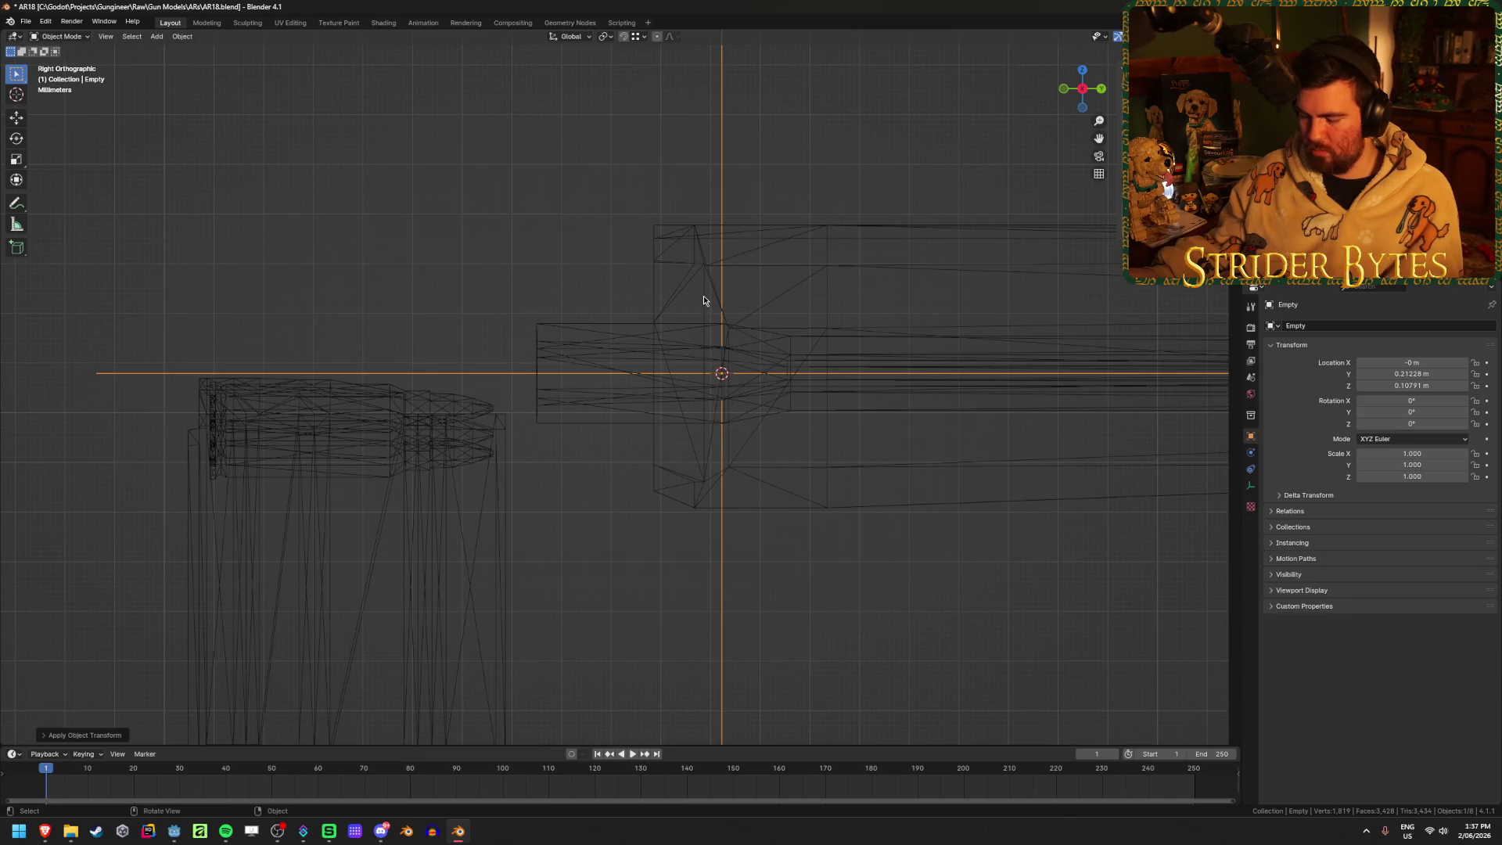
key("g")
left_click(655, 268)
Snap the 3D cursor onto the empty at Y 0.19958 m, Z 0.10791 m
mouse_move(655, 268)
middle_mouse_down()
mouse_move(561, 298)
mouse_move(485, 298)
mouse_move(514, 274)
mouse_move(560, 278)
mouse_move(384, 290)
middle_mouse_up()
left_click(399, 295)
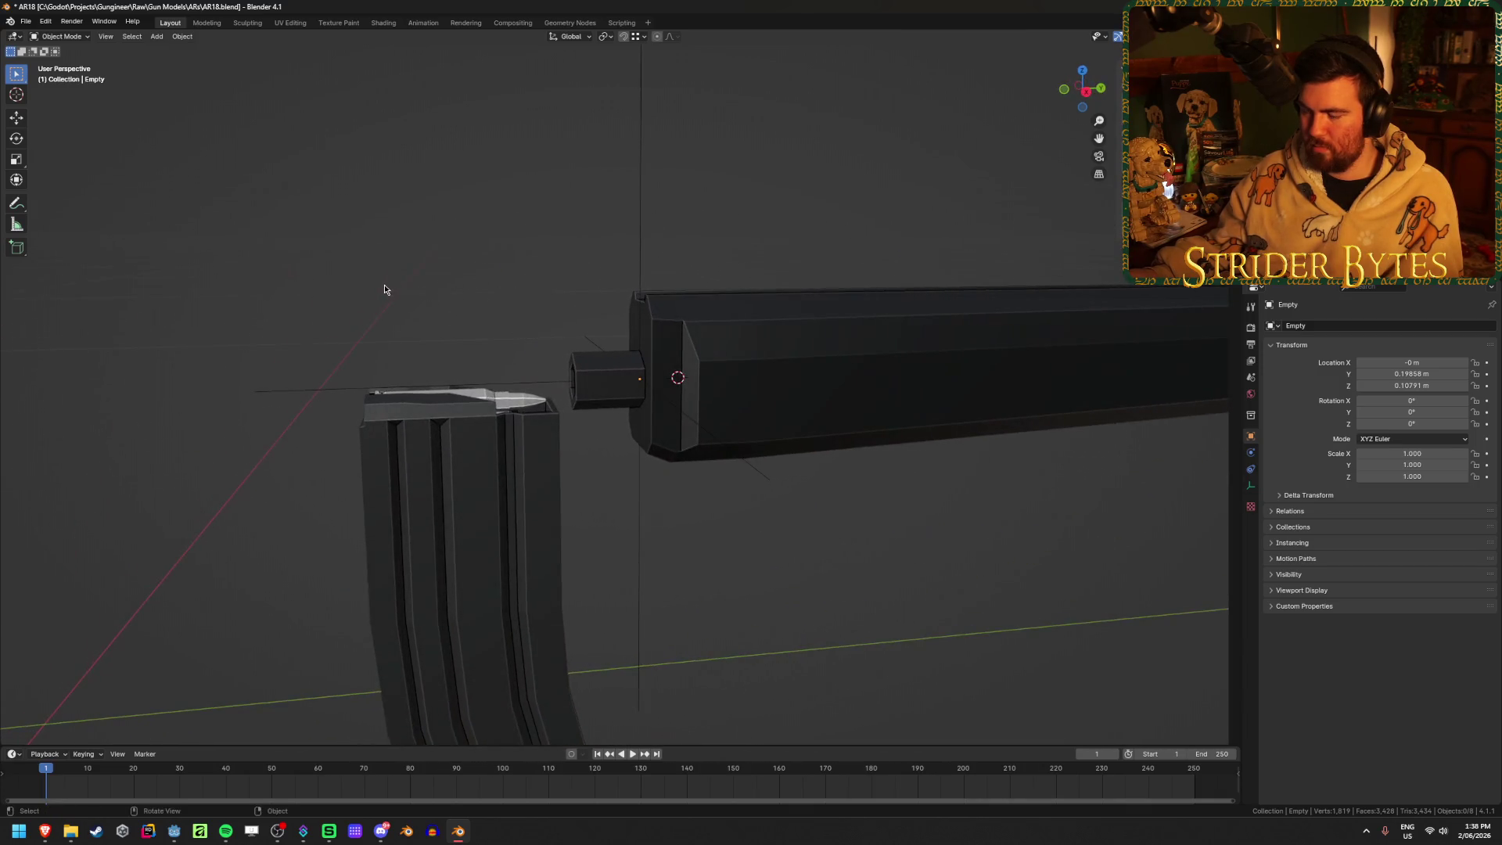
left_click(646, 256)
key("shift+s")
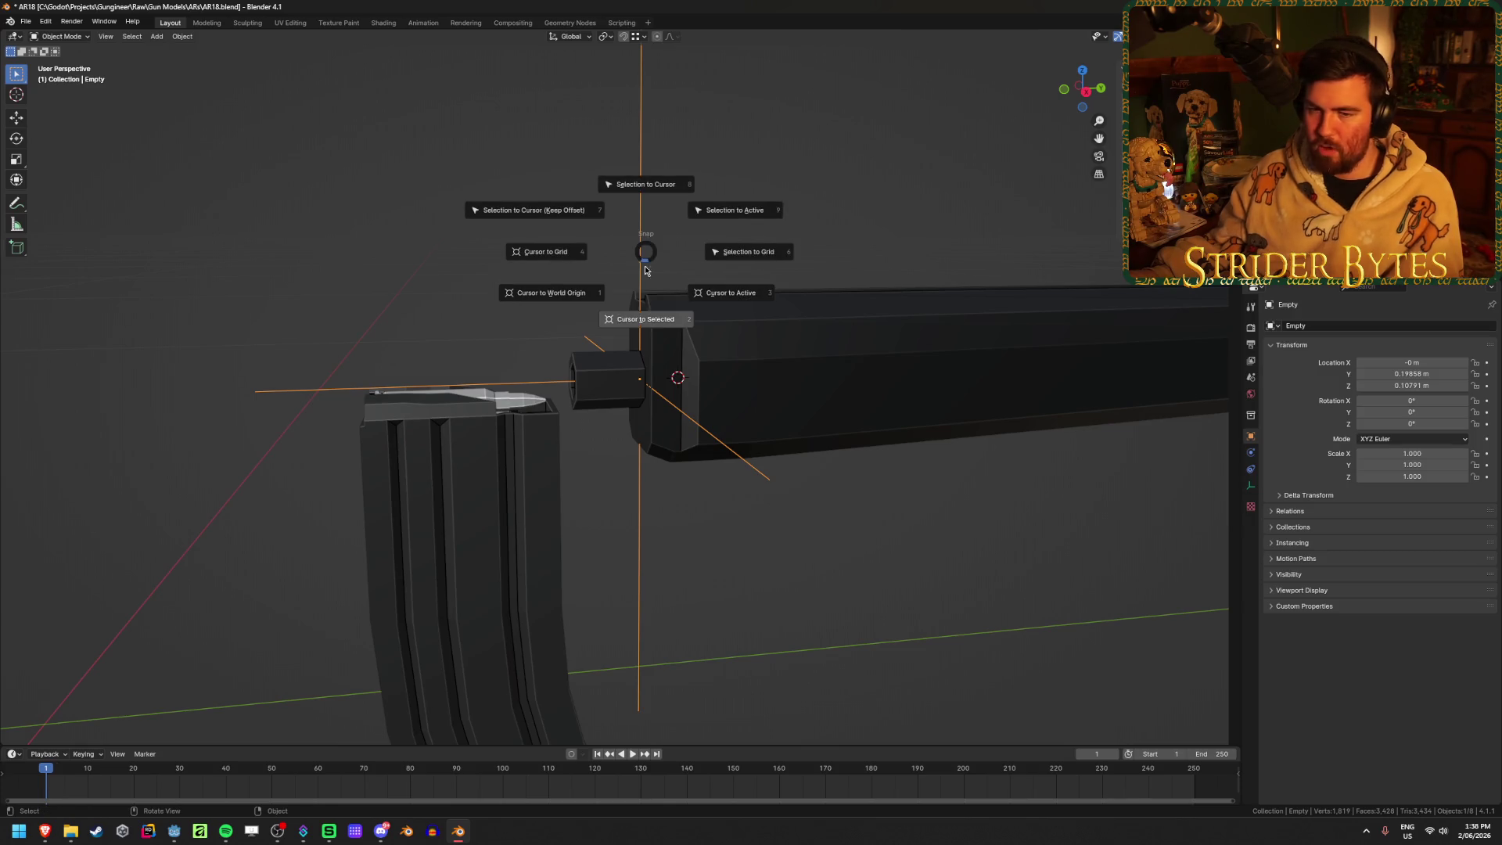
left_click(646, 318)
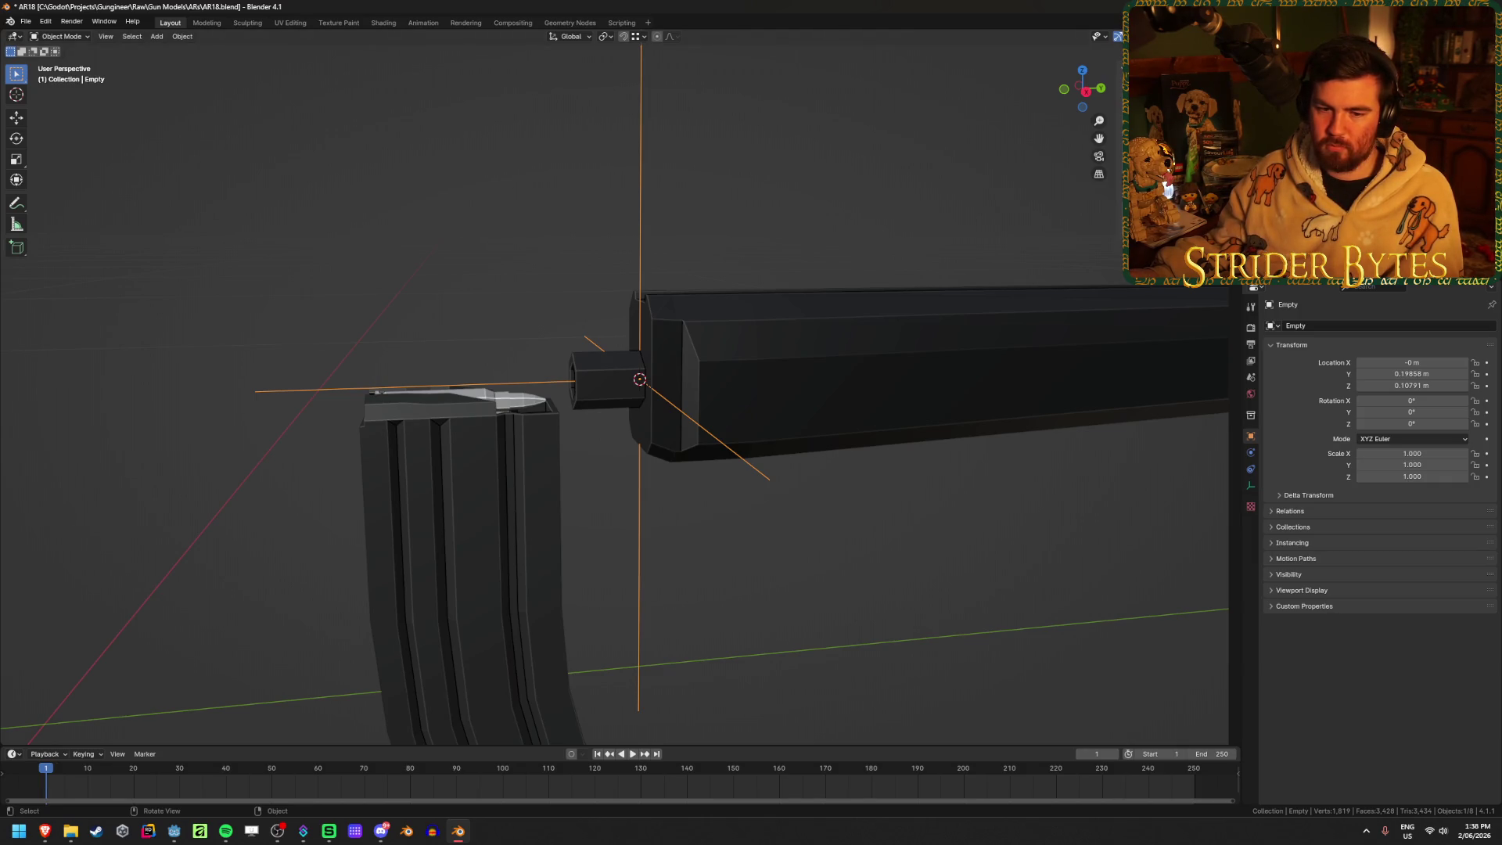
Set the barrel's (Cylinder.003) origin to the 3D cursor at its rear attach point
left_click(436, 218)
middle_click_drag(436, 218, 432, 231)
scroll(574, 255, "down", 3)
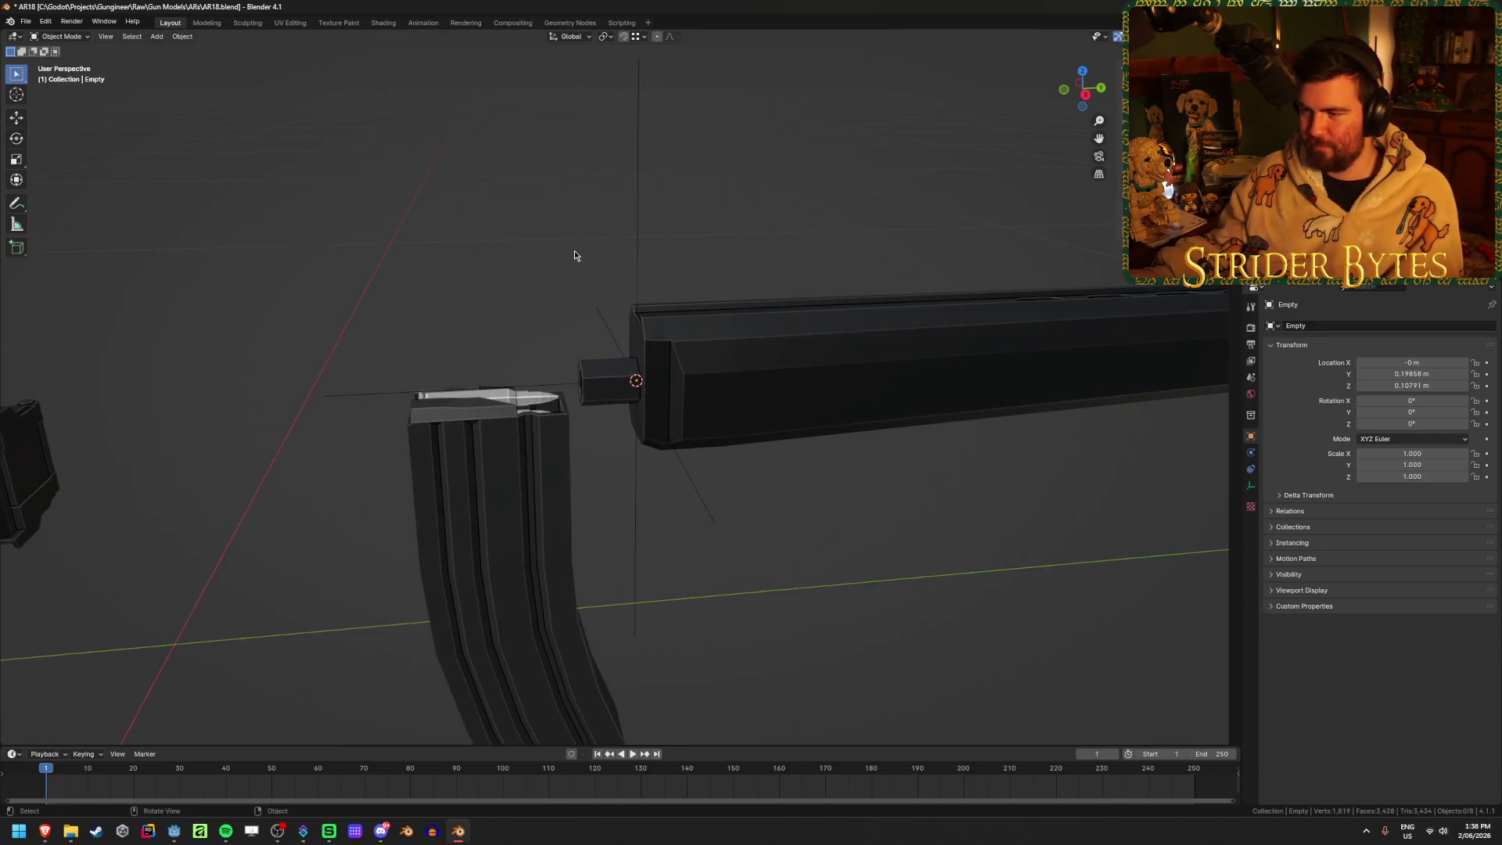
left_click(834, 335)
right_click(836, 338)
mouse_move(834, 335)
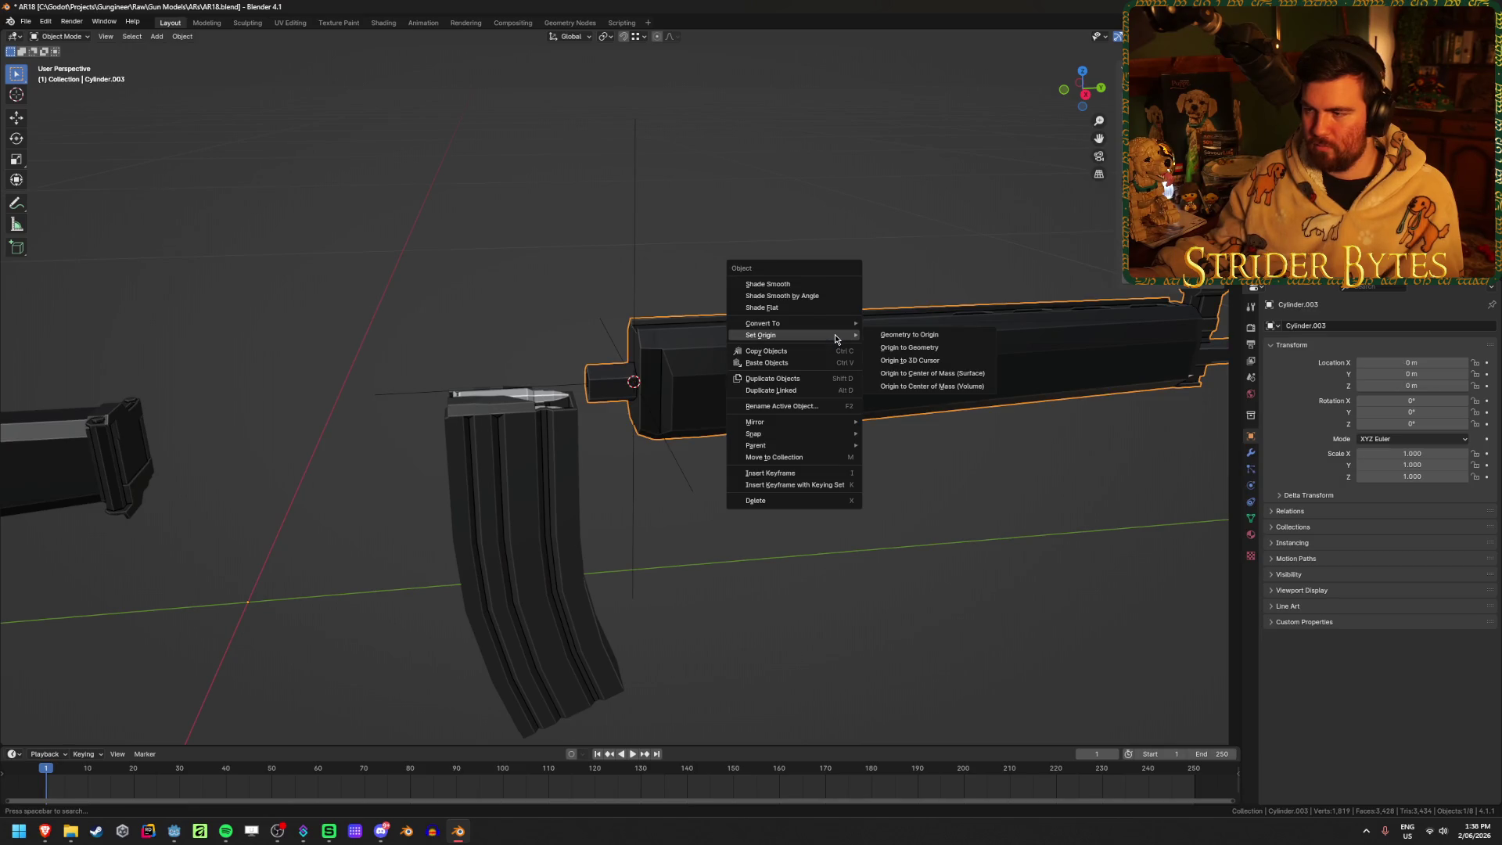
left_click(915, 362)
Unhide the receiver with Alt+H and view the whole rifle side-on
scroll(825, 313, "down", 4)
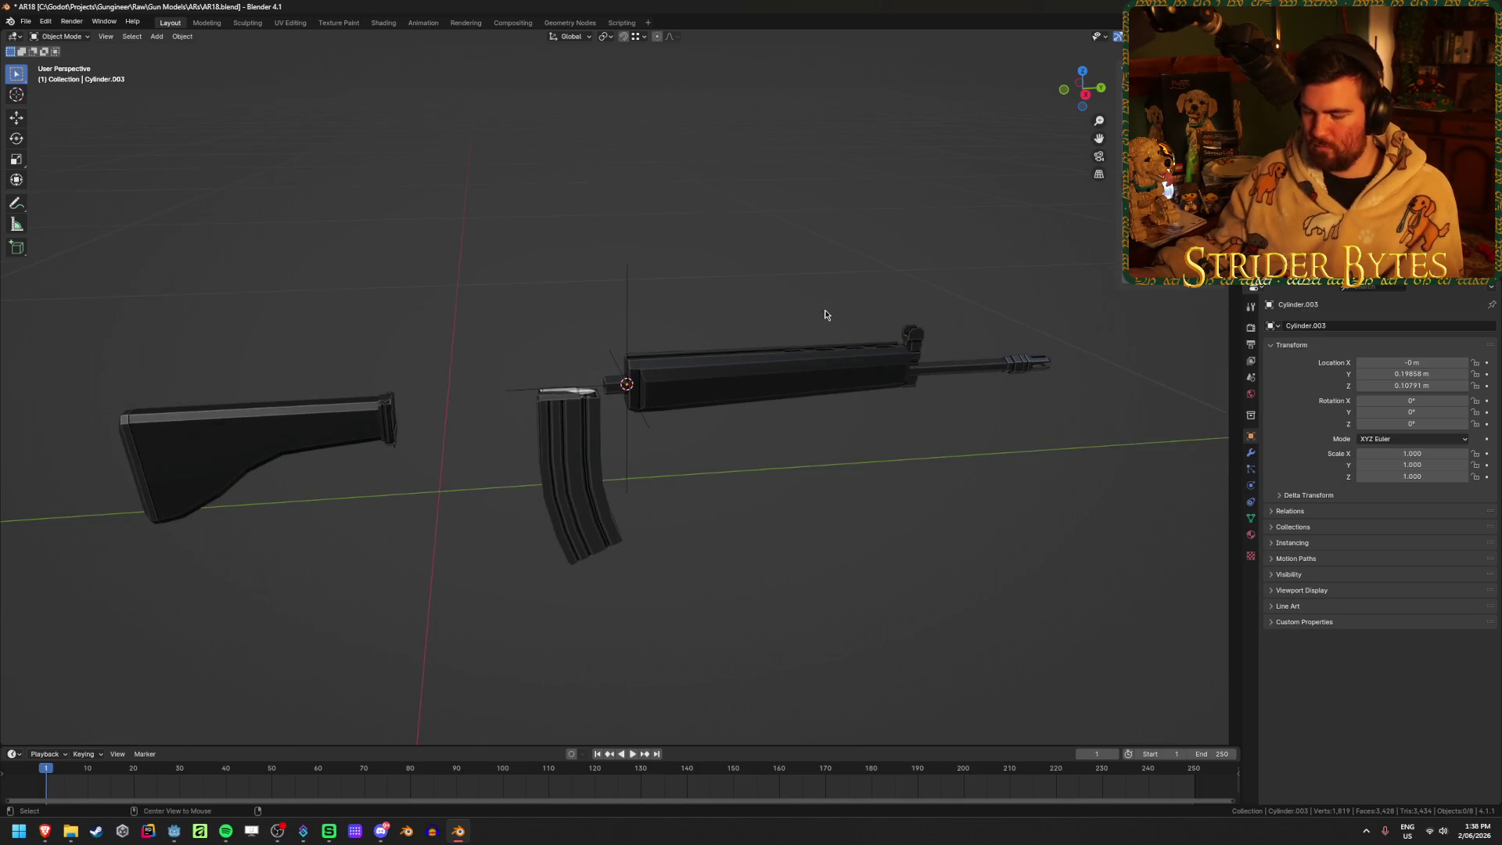
key("alt+h")
left_click(912, 505)
mouse_move(935, 496)
middle_mouse_down()
mouse_move(618, 456)
mouse_move(609, 468)
mouse_move(606, 322)
middle_mouse_up()
scroll(612, 461, "up", 3)
scroll(612, 459, "up", 1)
Hide the muzzle piece and snap the 3D cursor to the barrel's front end
left_click(607, 323)
scroll(606, 322, "up", 2)
scroll(606, 322, "up", 2)
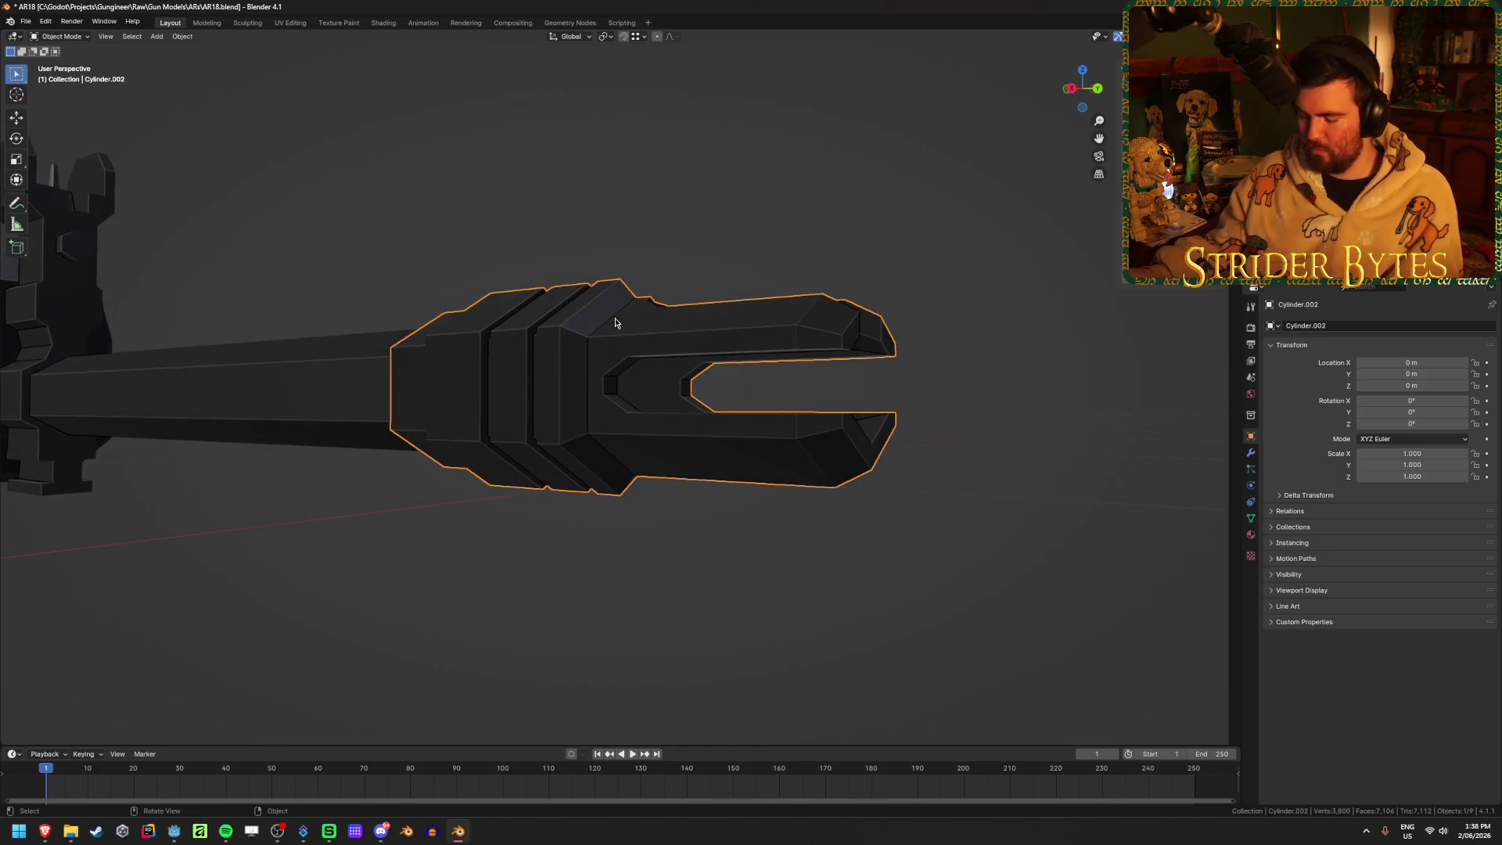
key("h")
left_click(546, 436)
key("Tab")
key("shift+s")
left_click(532, 471)
key("Tab")
Add a plain-axes empty at the muzzle end and shrink it to about 0.098
key("shift+a")
mouse_move(861, 457)
left_click(912, 454)
scroll(842, 470, "down", 3)
middle_click_drag(842, 469, 820, 489)
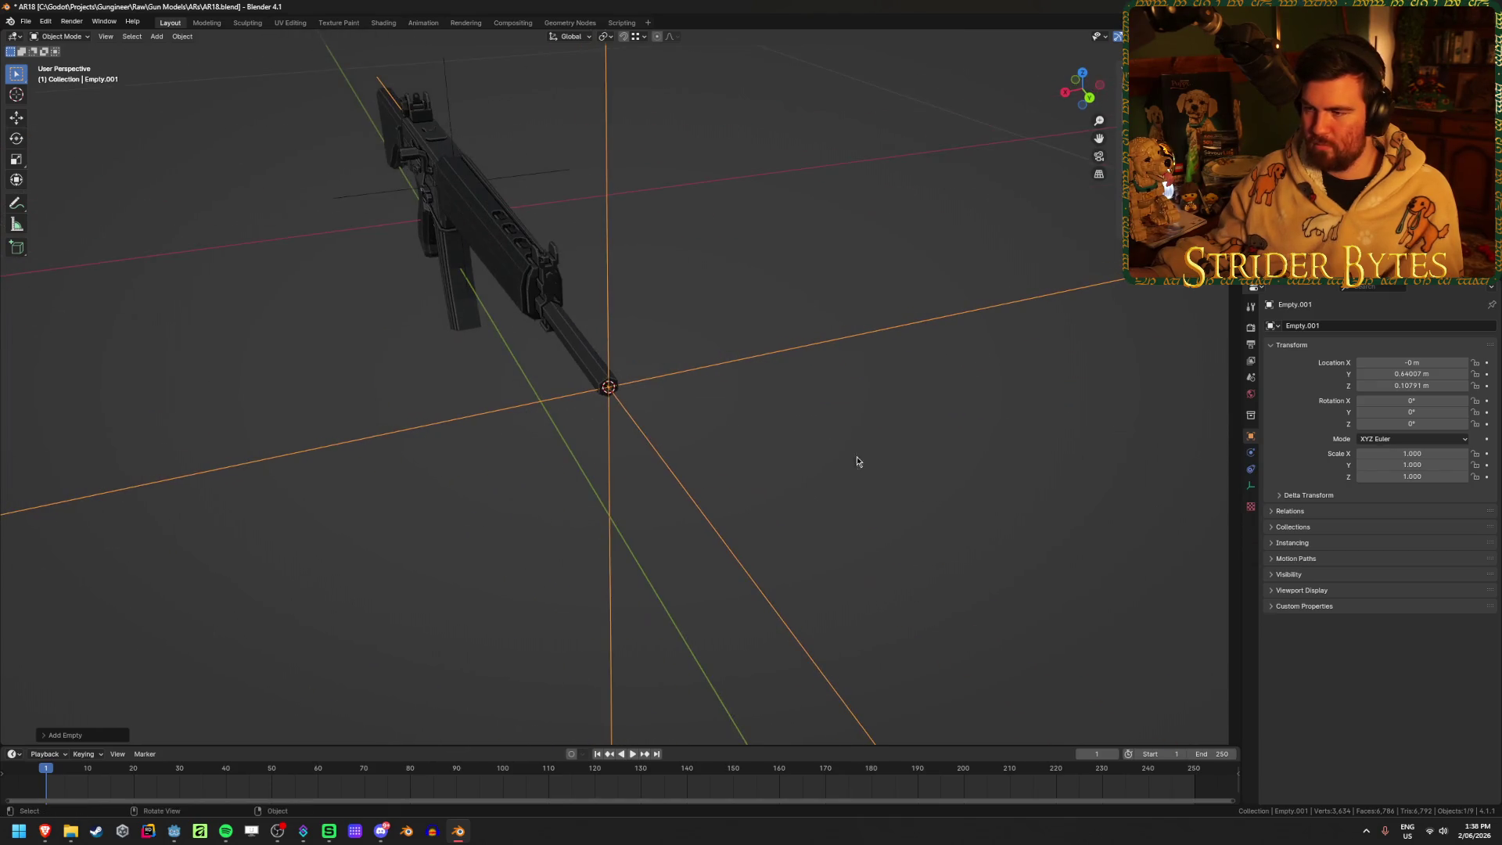
key("s")
left_click(622, 382)
mouse_move(622, 381)
middle_mouse_down()
mouse_move(788, 347)
mouse_move(795, 407)
middle_mouse_up()
key("s")
left_click(792, 345)
scroll(795, 407, "up", 6)
Save AR18.blend and unhide the muzzle piece
key("ctrl+s")
scroll(791, 413, "up", 2)
key("ctrl+v")
mouse_move(650, 469)
middle_mouse_down()
mouse_move(626, 407)
mouse_move(671, 318)
mouse_move(579, 395)
middle_mouse_up()
Try moving the muzzle piece along Y twice, cancelling both moves
key("g")
key("y")
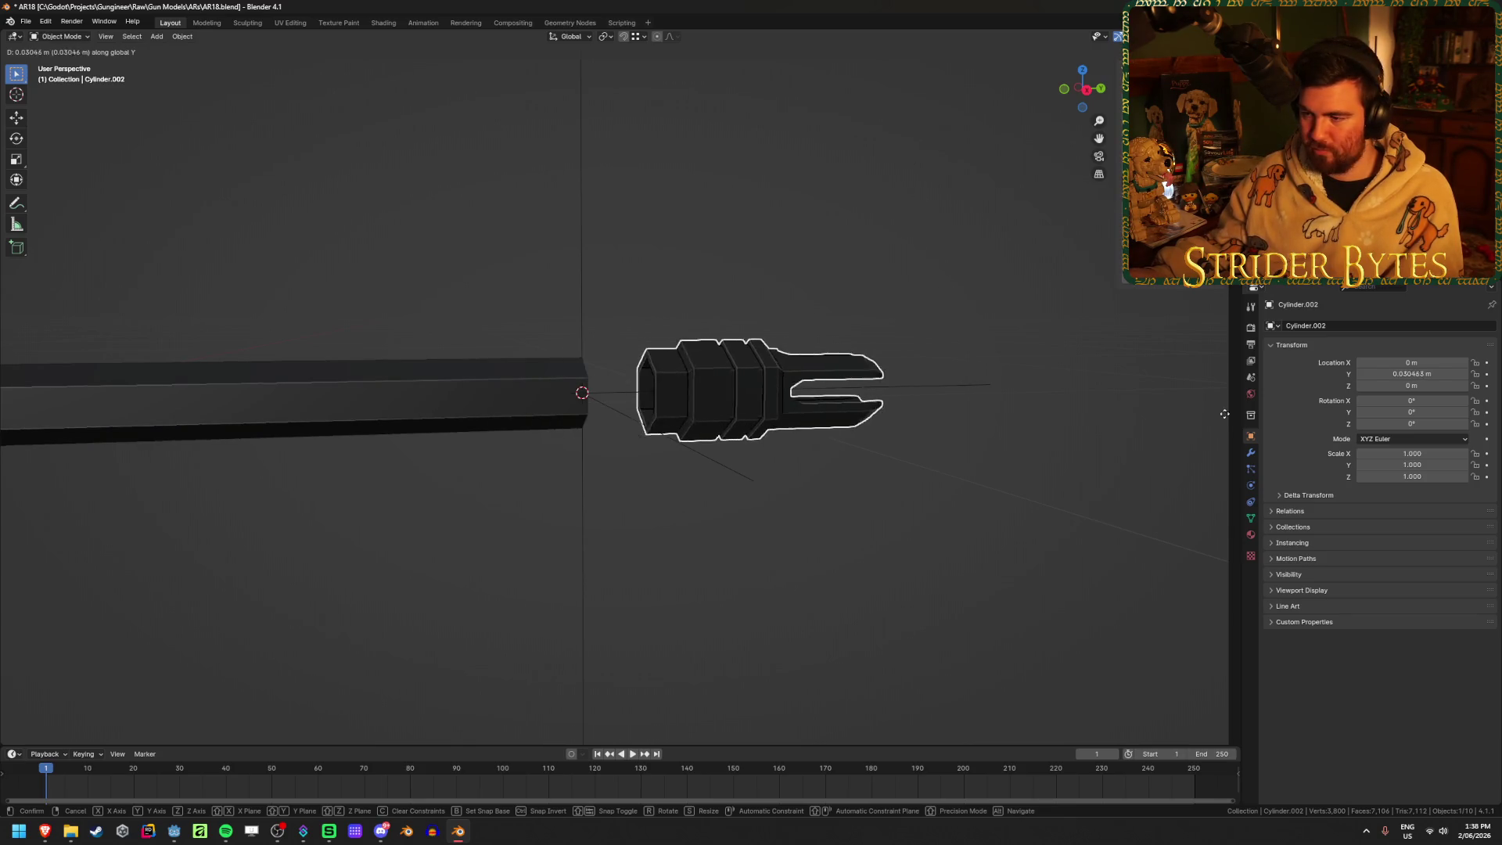
key("Escape")
middle_click_drag(301, 529, 320, 518)
key("g")
key("y")
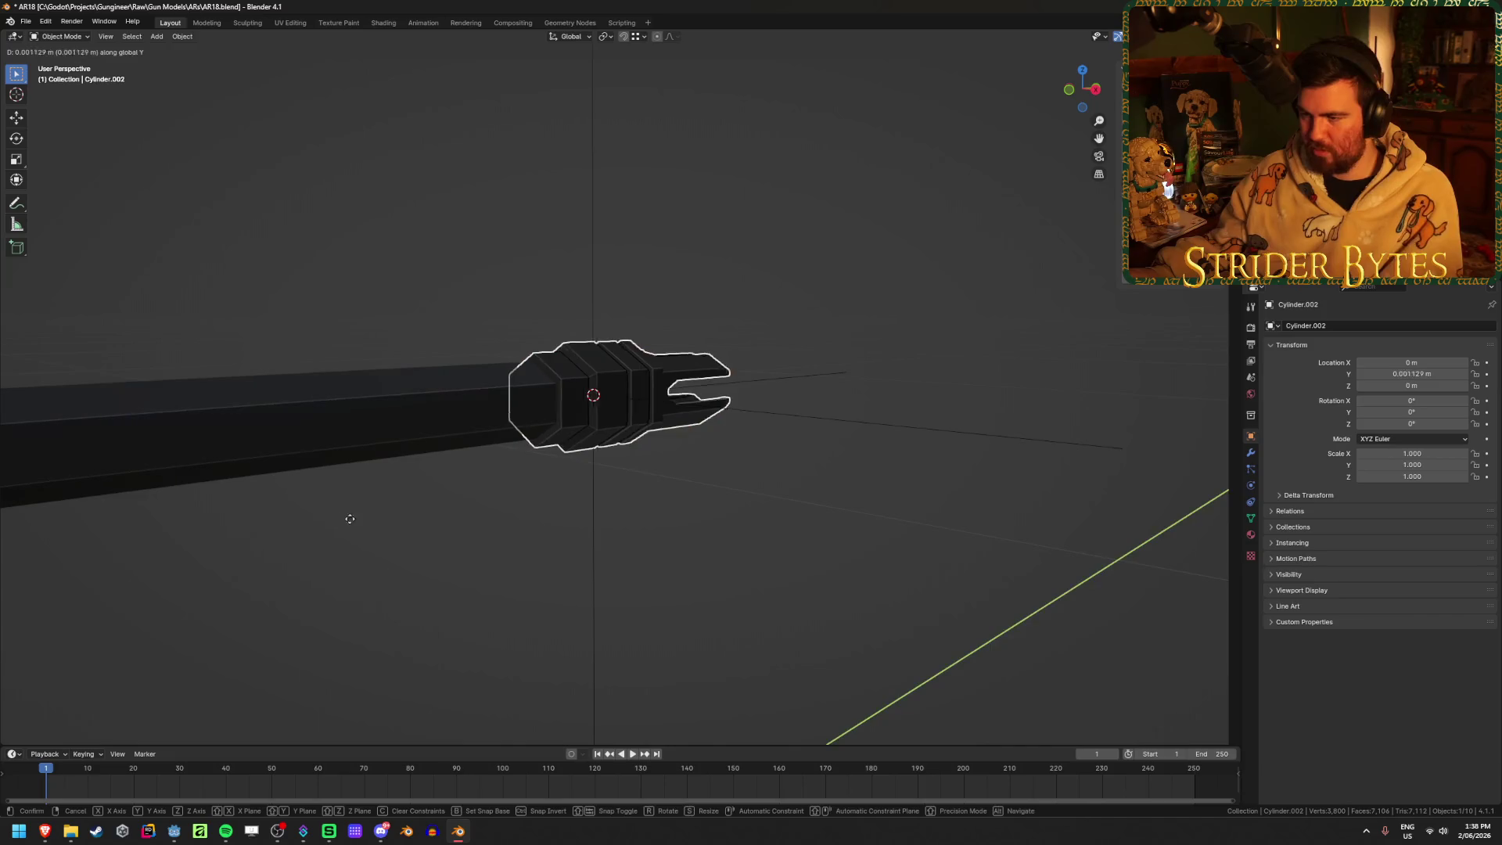
key("Escape")
mouse_move(744, 469)
middle_mouse_down()
mouse_move(594, 476)
mouse_move(613, 459)
mouse_move(714, 478)
middle_mouse_up()
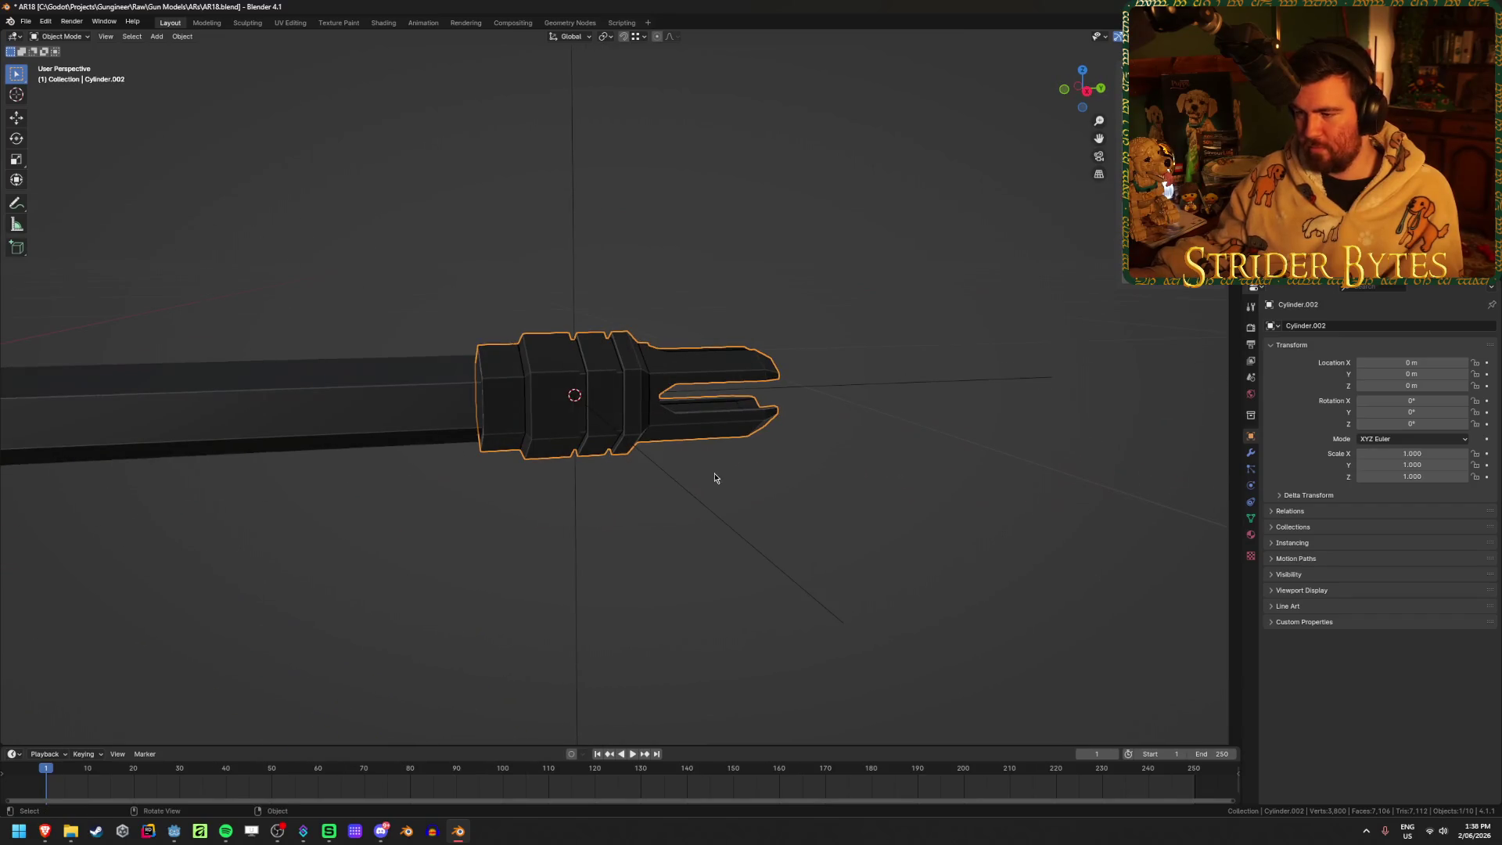
Set the muzzle's (Cylinder.002) origin to the 3D cursor at Y 0.64007 m
right_click(786, 473)
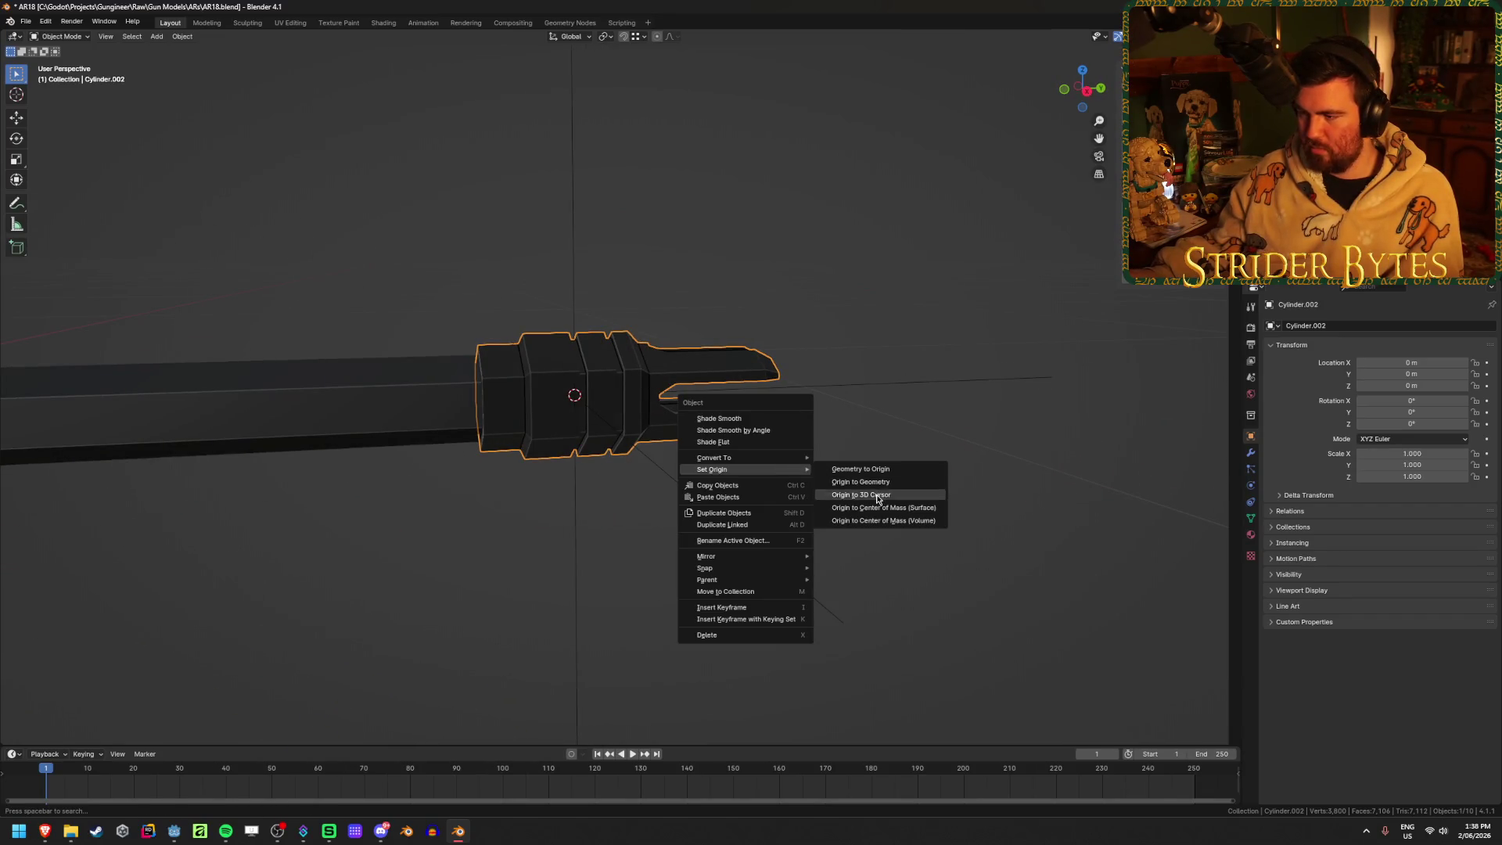
left_click(881, 495)
scroll(911, 529, "down", 5)
mouse_move(895, 530)
middle_mouse_down()
mouse_move(362, 496)
mouse_move(372, 462)
mouse_move(560, 484)
mouse_move(783, 470)
middle_mouse_up()
left_click(783, 469)
scroll(782, 469, "up", 3)
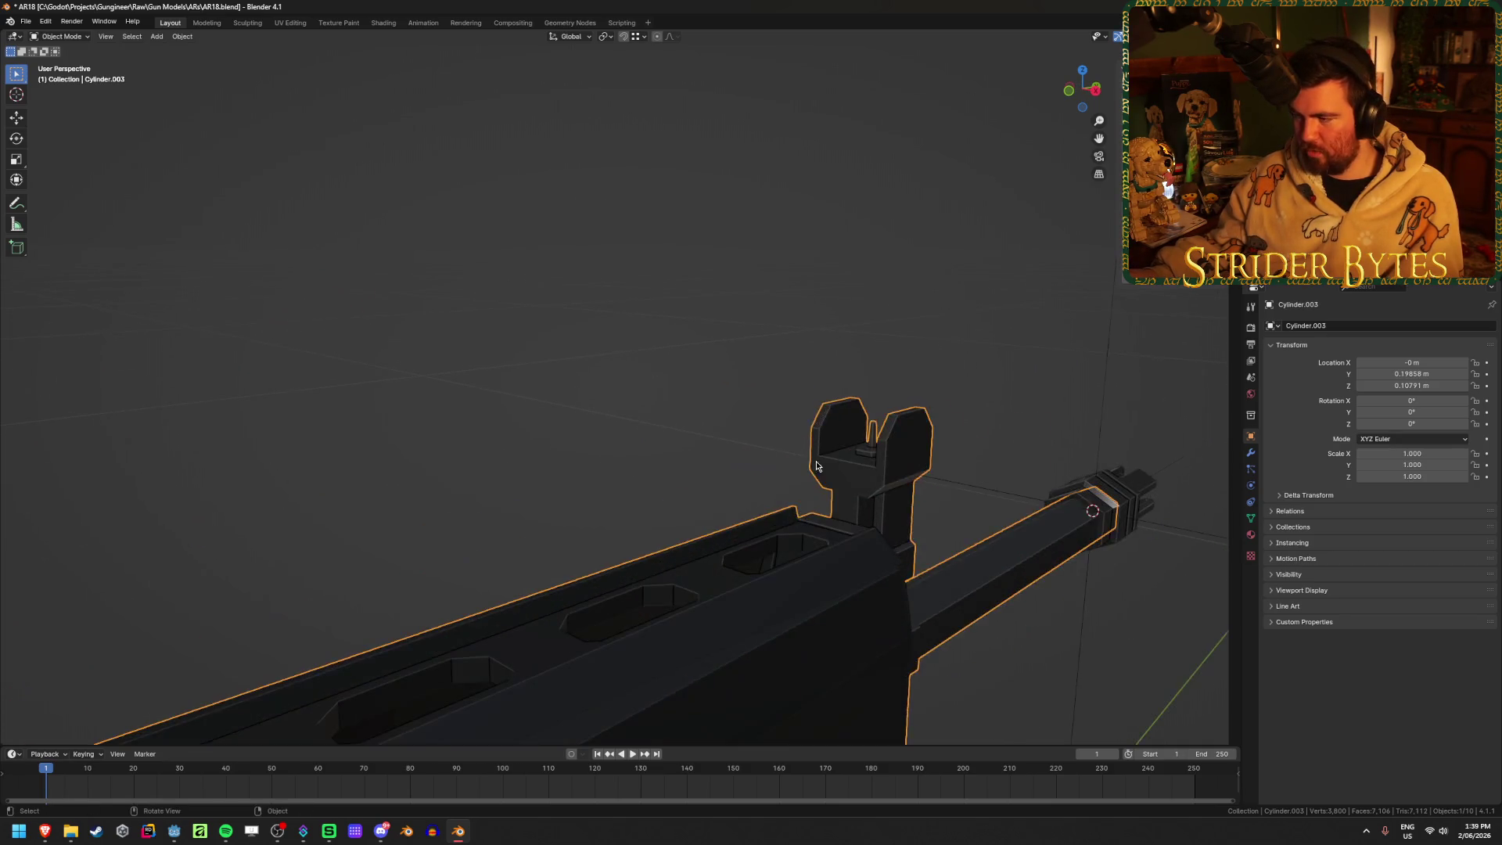
Snap the 3D cursor to the tip of the front sight post
key("Tab")
key("Tab")
scroll(1128, 449, "down", 6)
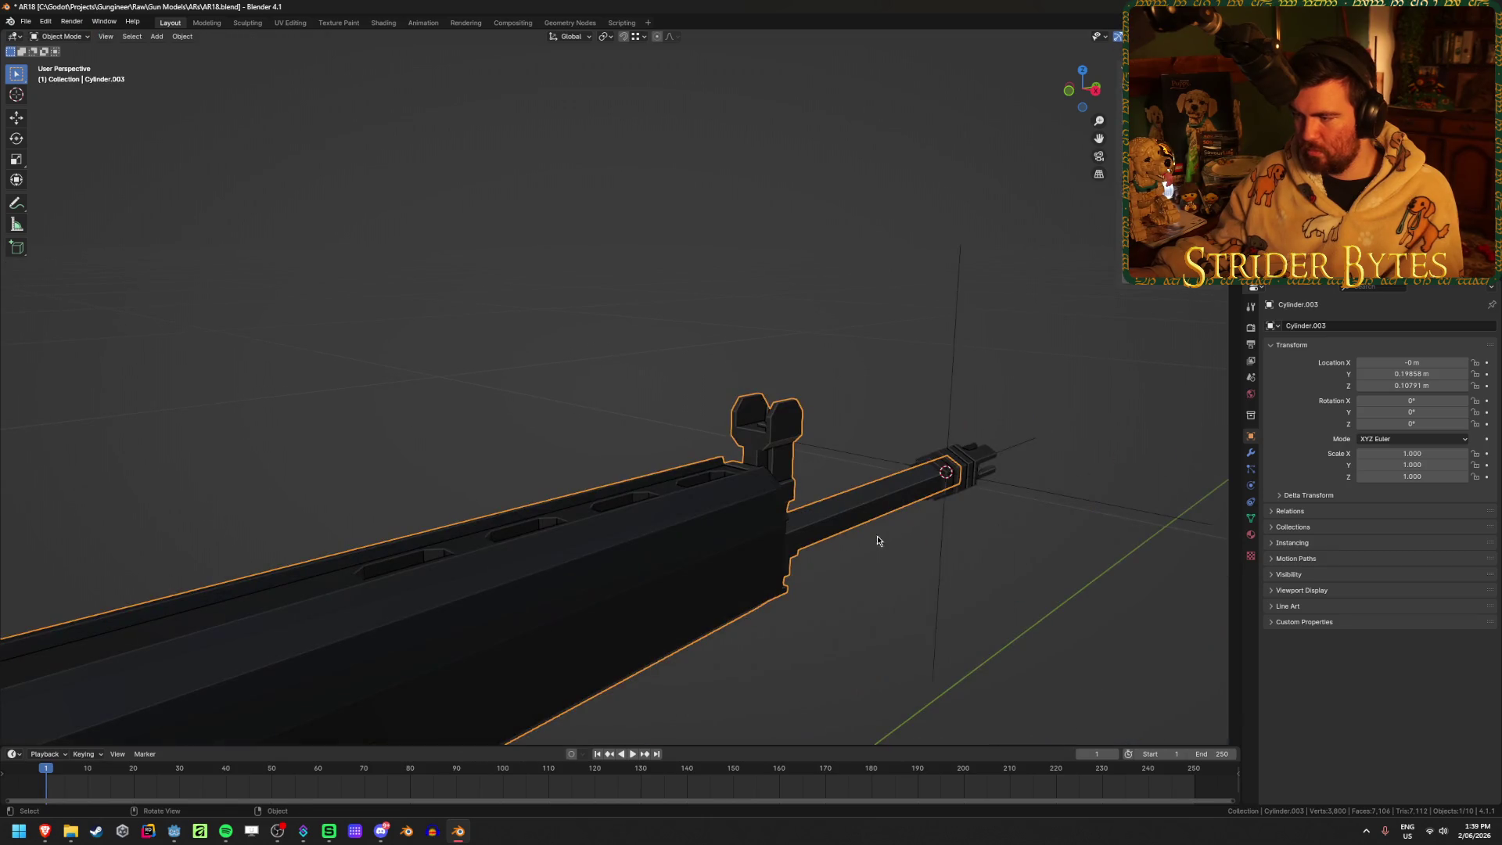
key("Tab")
key("Tab")
scroll(825, 583, "up", 4)
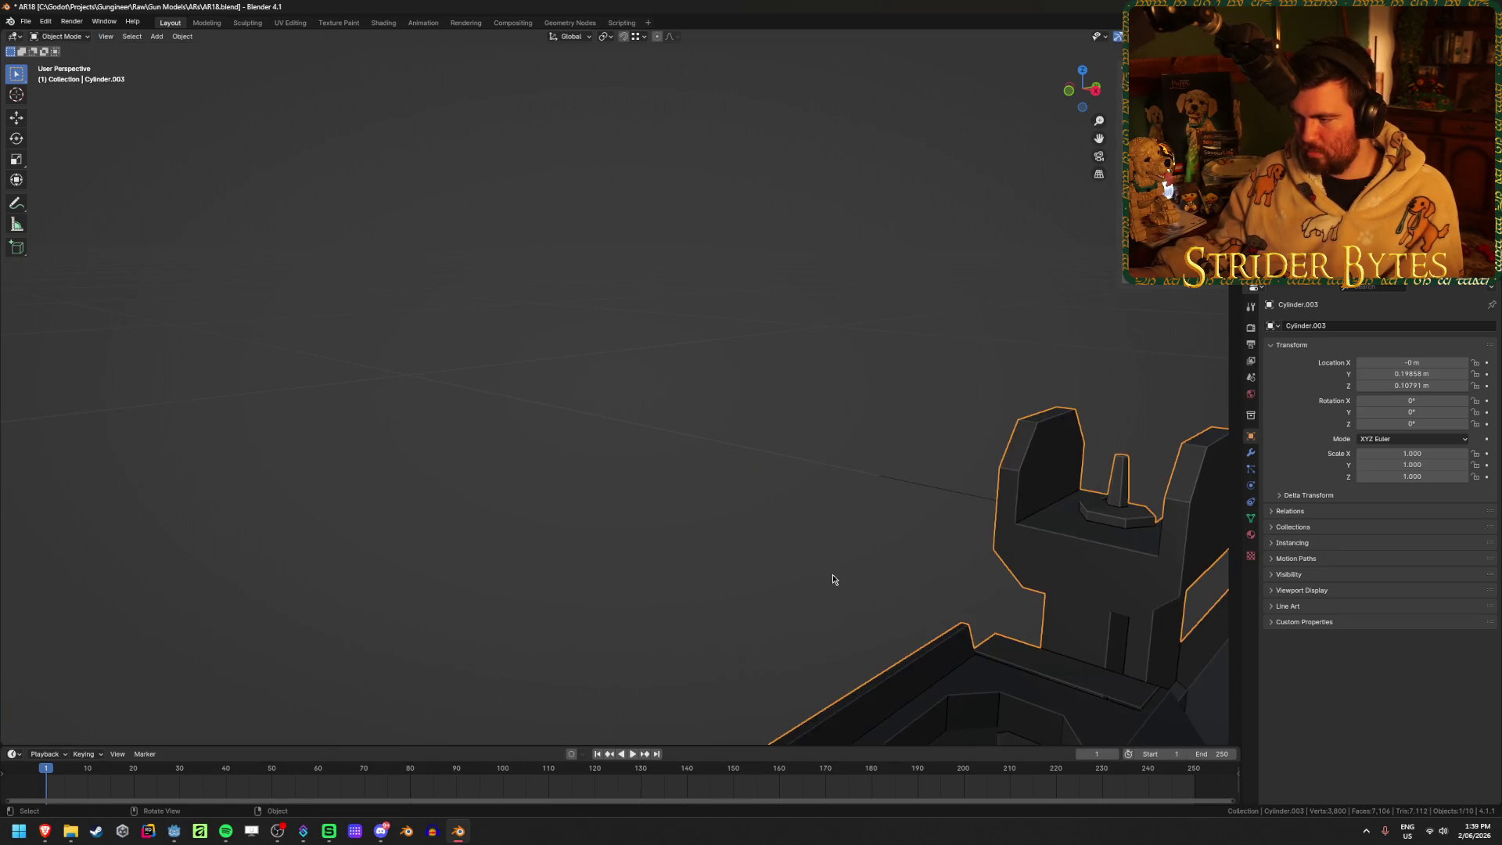
middle_click_drag(832, 573, 814, 559)
scroll(813, 557, "up", 2)
key("Tab")
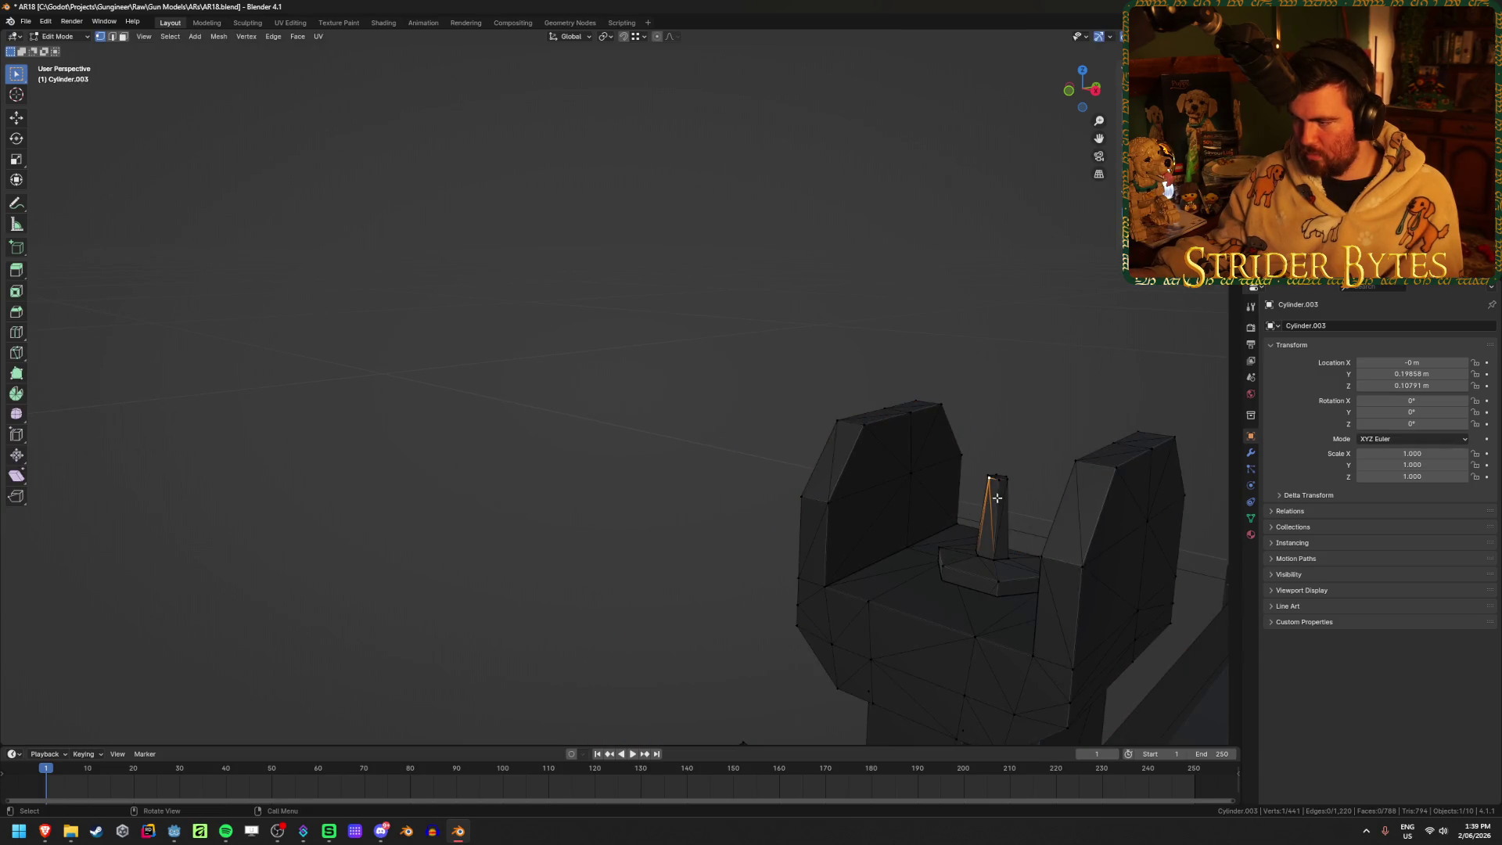
key("shift+s")
left_click(990, 577)
key("Tab")
scroll(985, 578, "down", 5)
Add a plain-axes empty at the sight tip, shrink it, and apply its scale
key("shift+a")
mouse_move(987, 582)
left_click(1039, 577)
middle_click_drag(1040, 577, 452, 532)
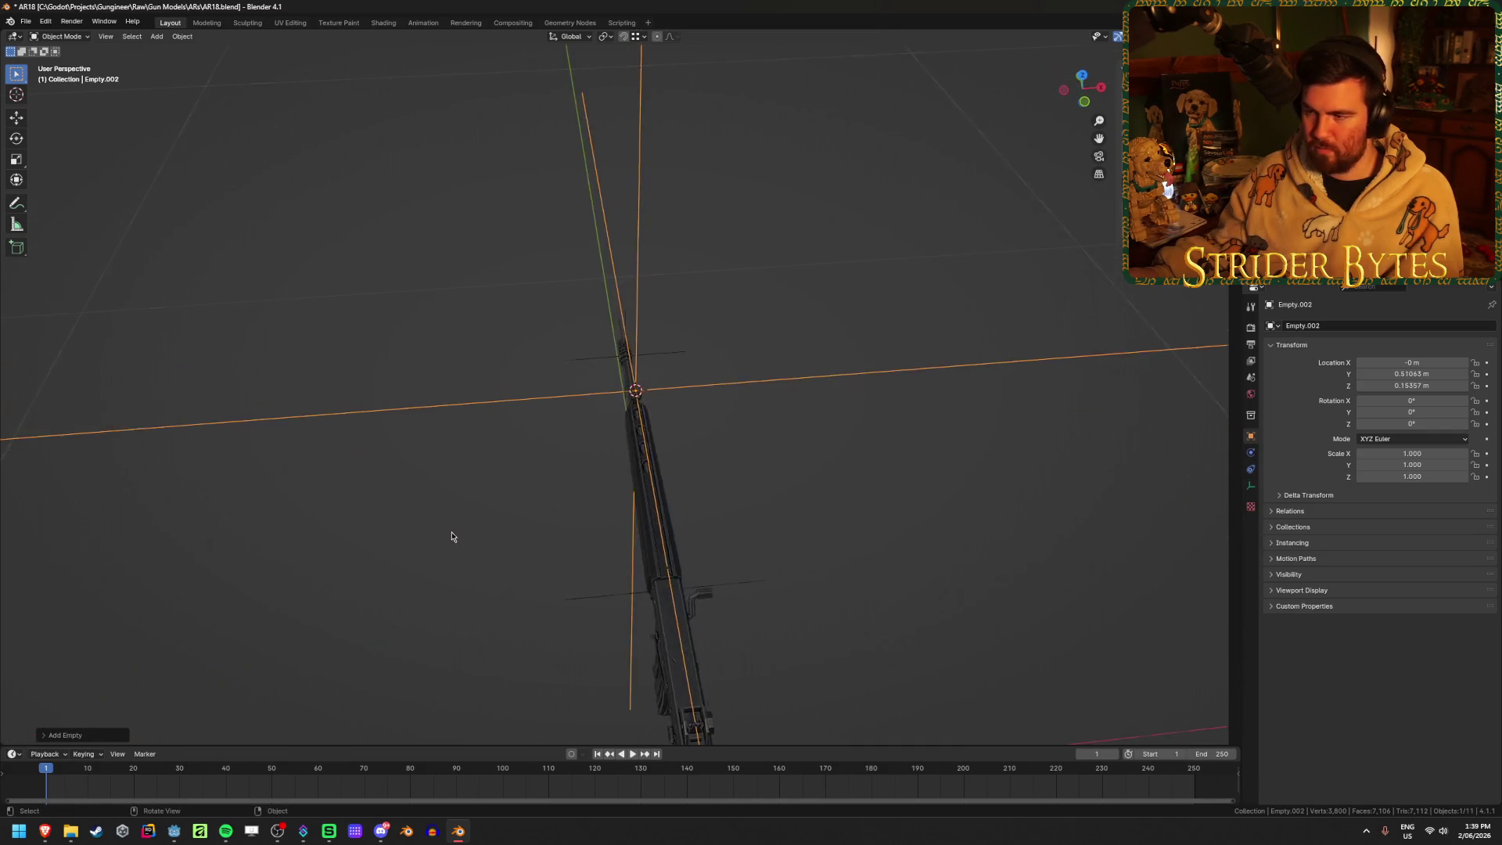
key("s")
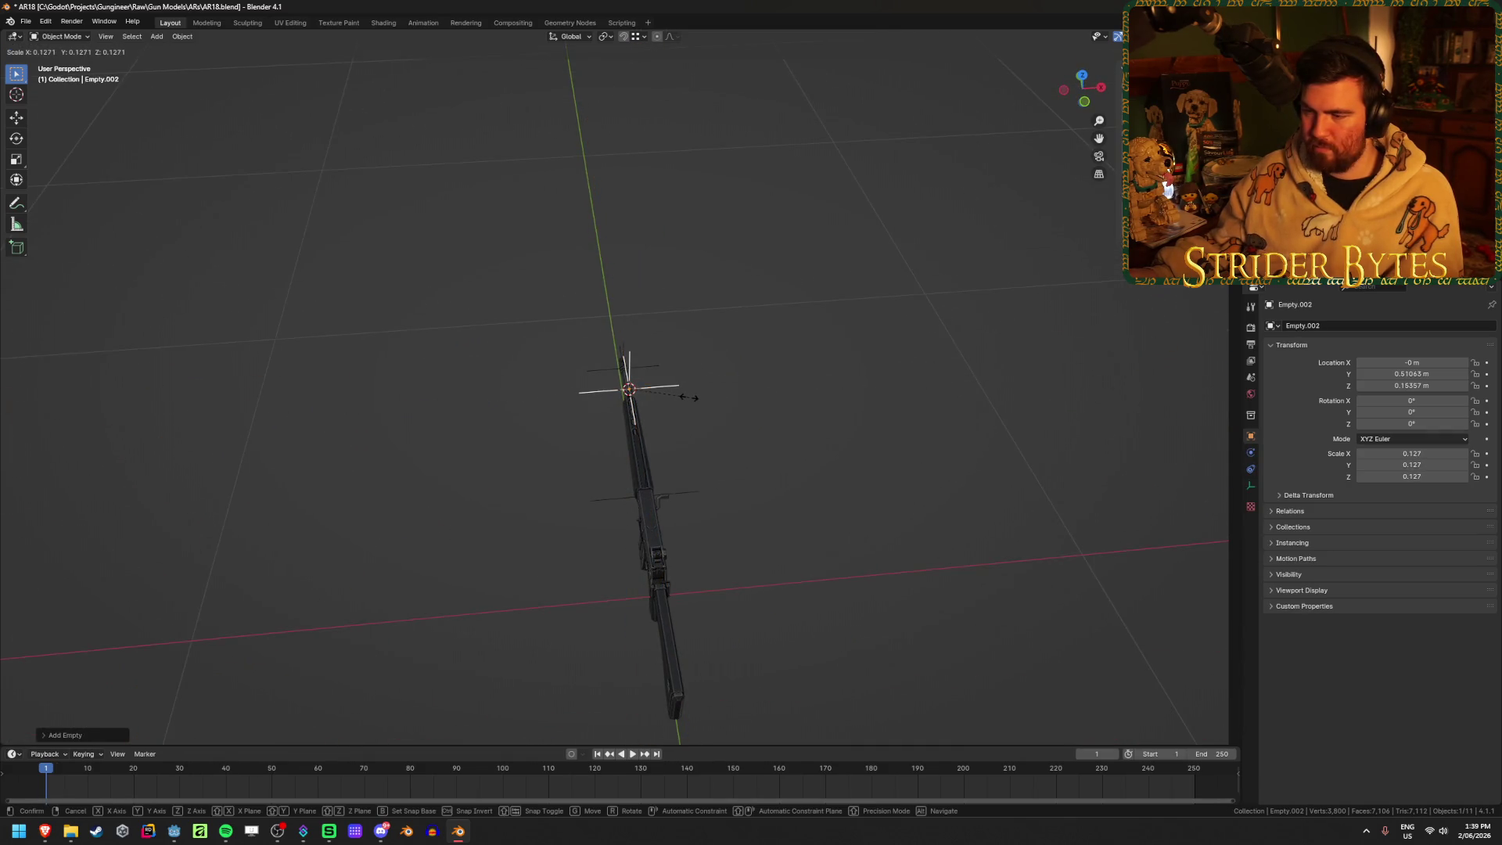
left_click(689, 397)
mouse_move(815, 466)
middle_mouse_down()
mouse_move(792, 443)
mouse_move(754, 509)
mouse_move(620, 444)
mouse_move(658, 444)
mouse_move(597, 501)
mouse_move(600, 462)
middle_mouse_up()
key("ctrl+a")
left_click(792, 446)
Enter edit mode on the receiver (Cylinder.009) with X-ray see-through turned on
scroll(658, 445, "up", 5)
scroll(658, 445, "down", 4)
scroll(600, 463, "up", 4)
left_click(504, 320)
key("Tab")
mouse_move(504, 319)
middle_mouse_down()
mouse_move(542, 191)
mouse_move(610, 214)
middle_mouse_up()
key("alt+z")
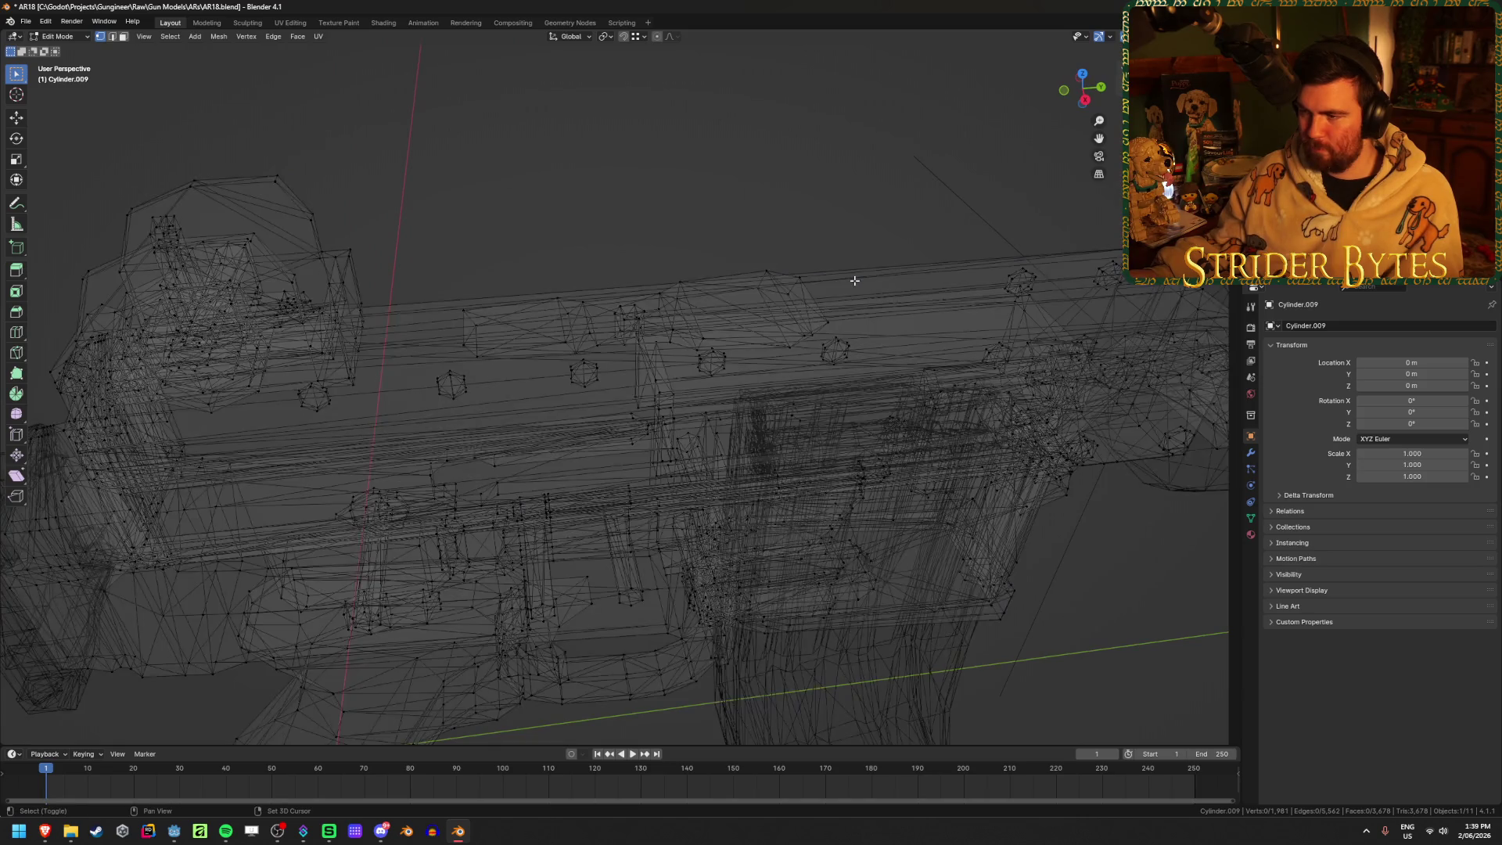
Select the long edge along the receiver top and snap the 3D cursor to it
key("shift+z")
middle_click_drag(852, 275, 600, 169)
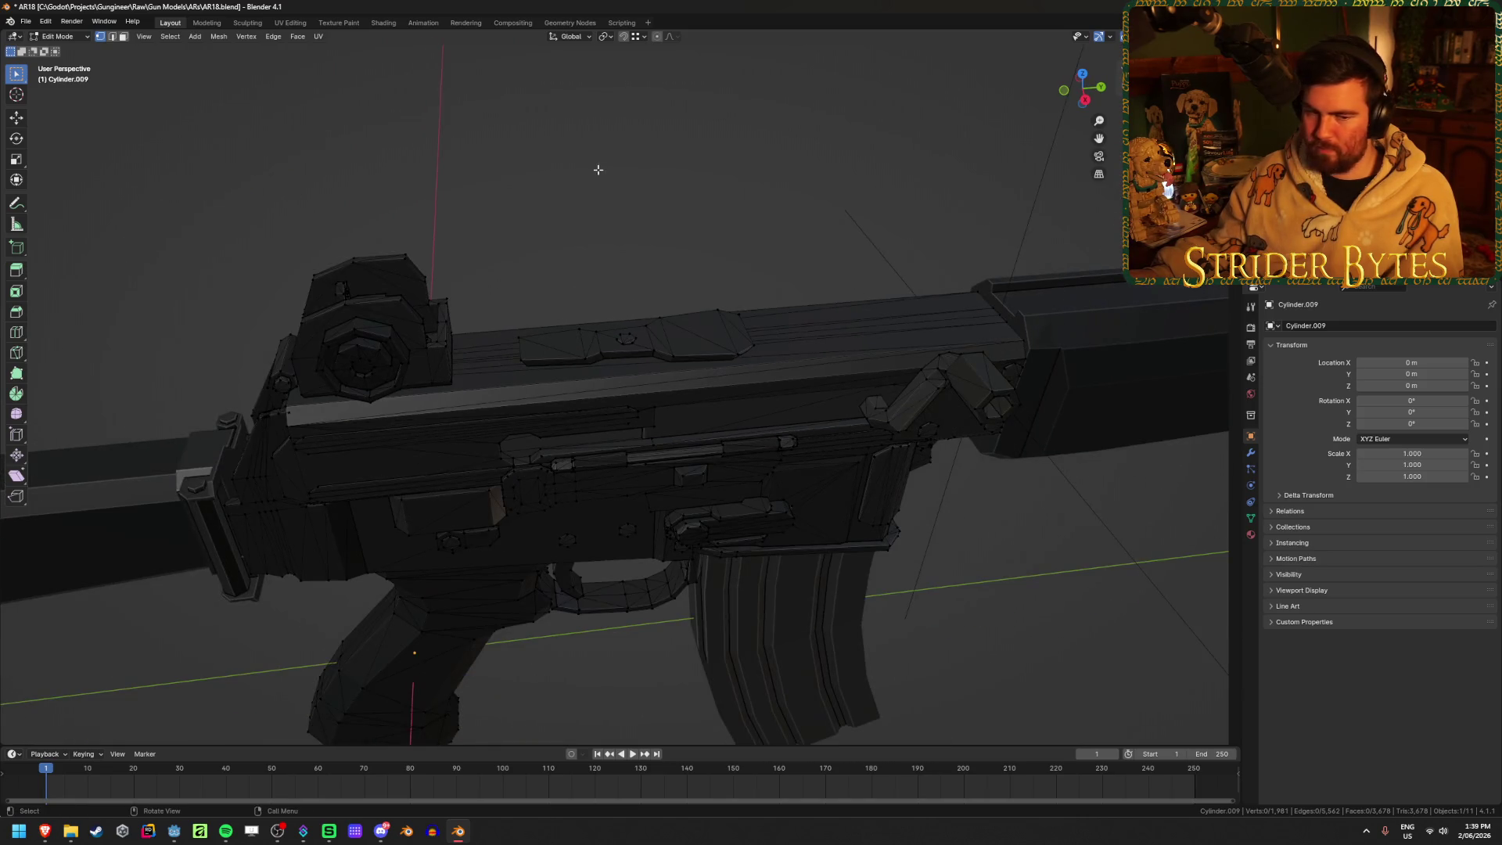
key("3")
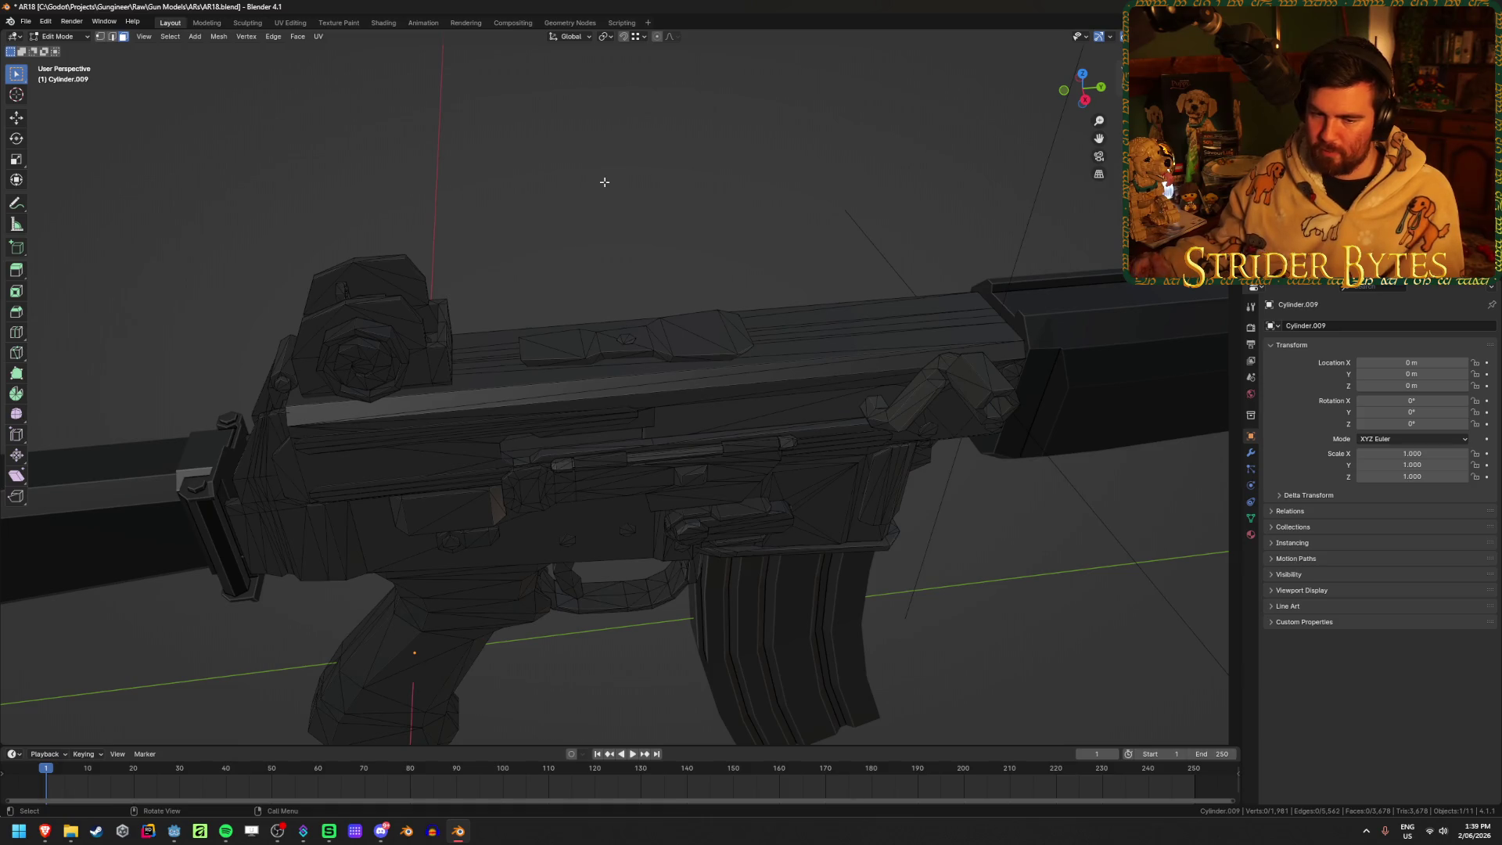
scroll(605, 182, "up", 1)
scroll(605, 182, "up", 1)
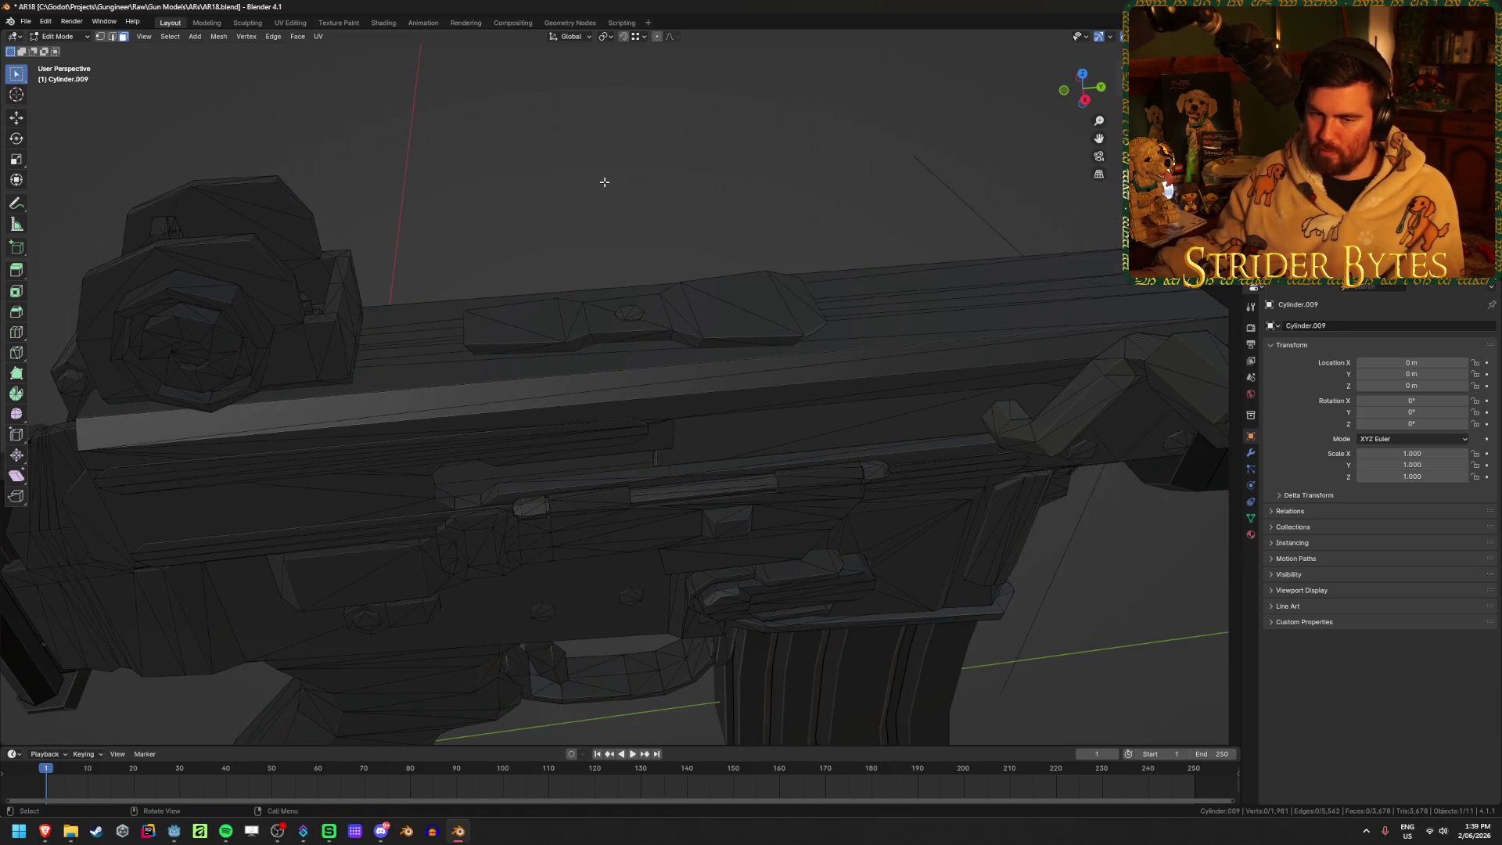
key("2")
left_click(423, 342)
key("Tab")
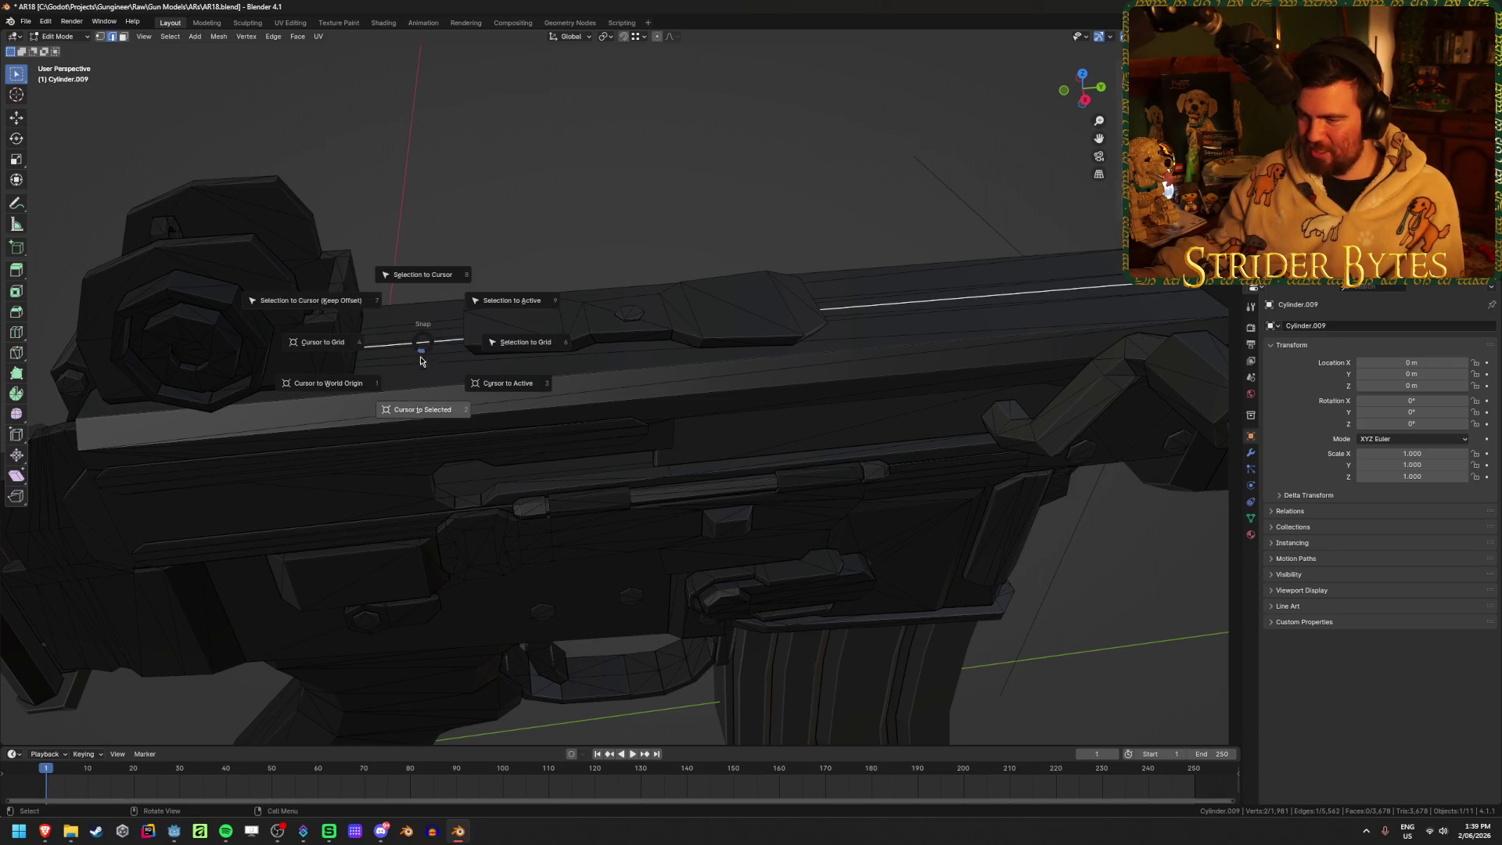
Add a plain-axes empty and move it along Y to just above the receiver
key("shift+a")
mouse_move(433, 400)
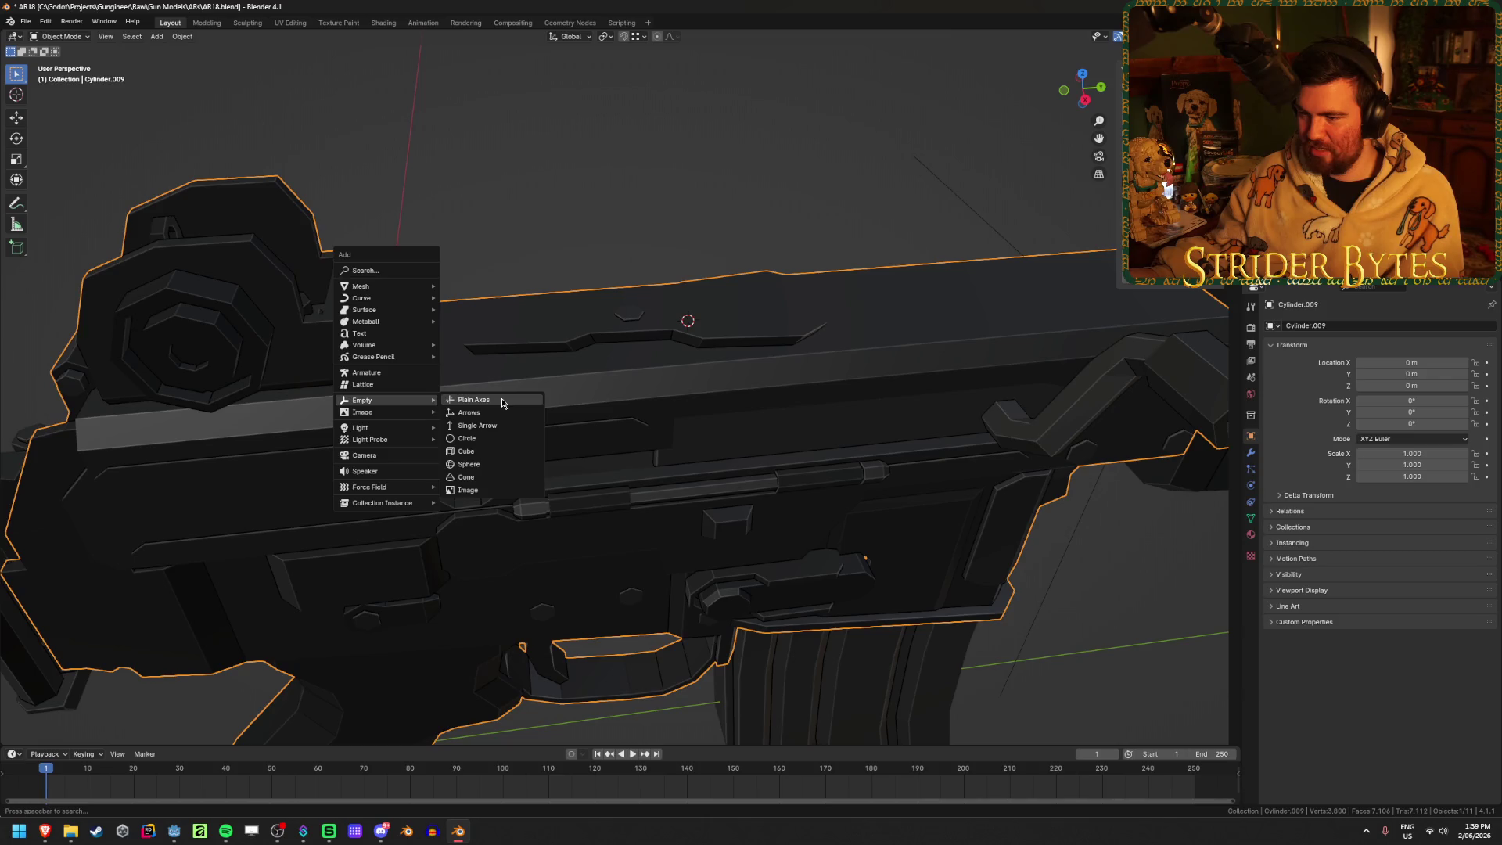
left_click(503, 403)
scroll(743, 354, "down", 3)
key("g")
key("y")
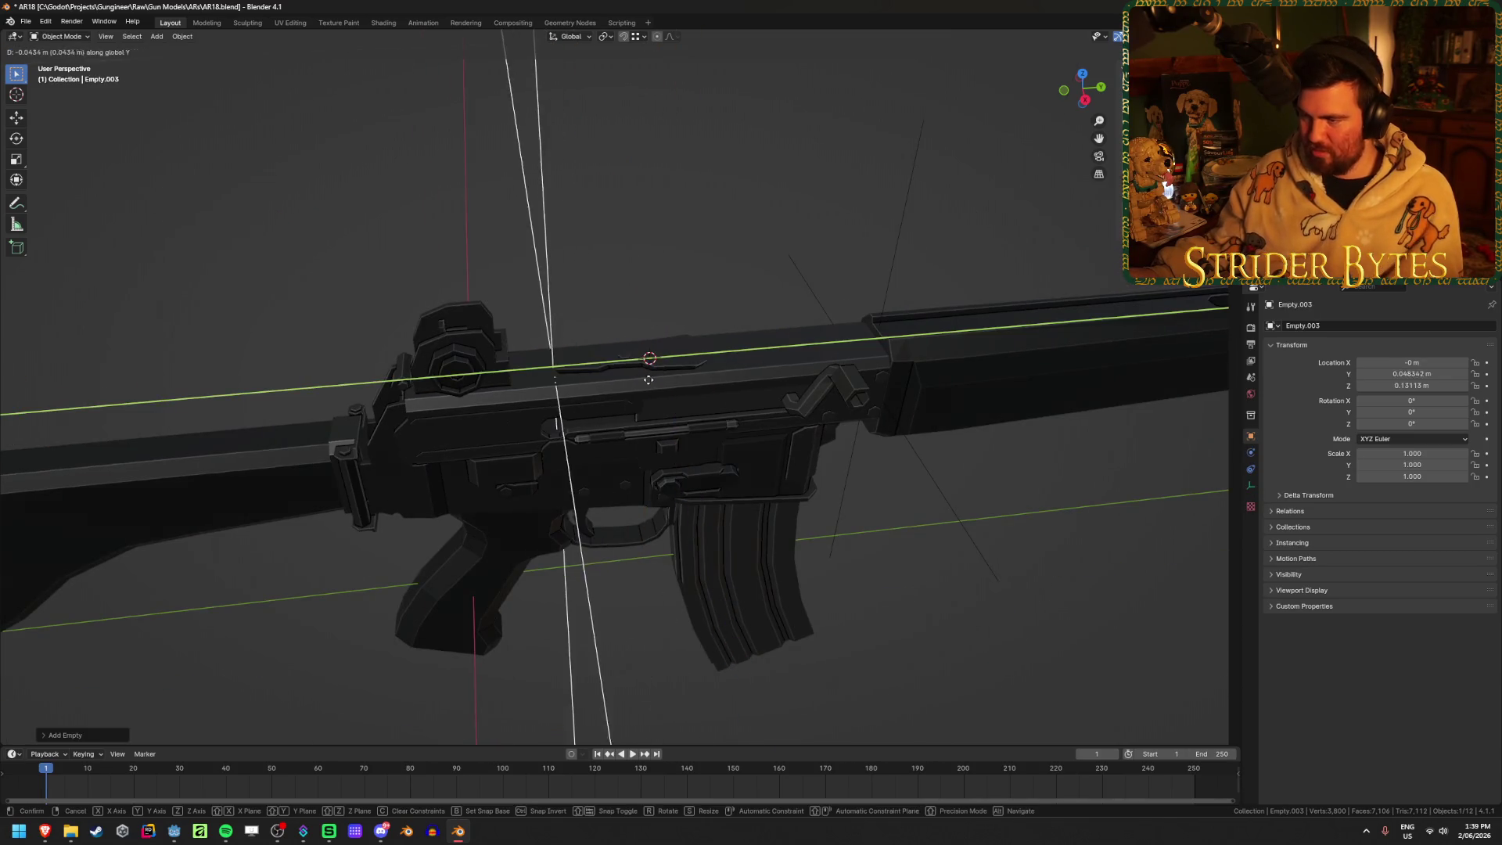
left_click(666, 312)
key("ctrl+s")
Shrink the empty, apply its scale back to 1.000, deselect all, and save AR18.blend
mouse_move(666, 311)
middle_mouse_down()
mouse_move(613, 292)
mouse_move(709, 342)
middle_mouse_up()
scroll(709, 342, "down", 4)
key("s")
left_click(729, 432)
middle_click_drag(729, 432, 797, 447)
key("ctrl+a")
left_click(867, 416)
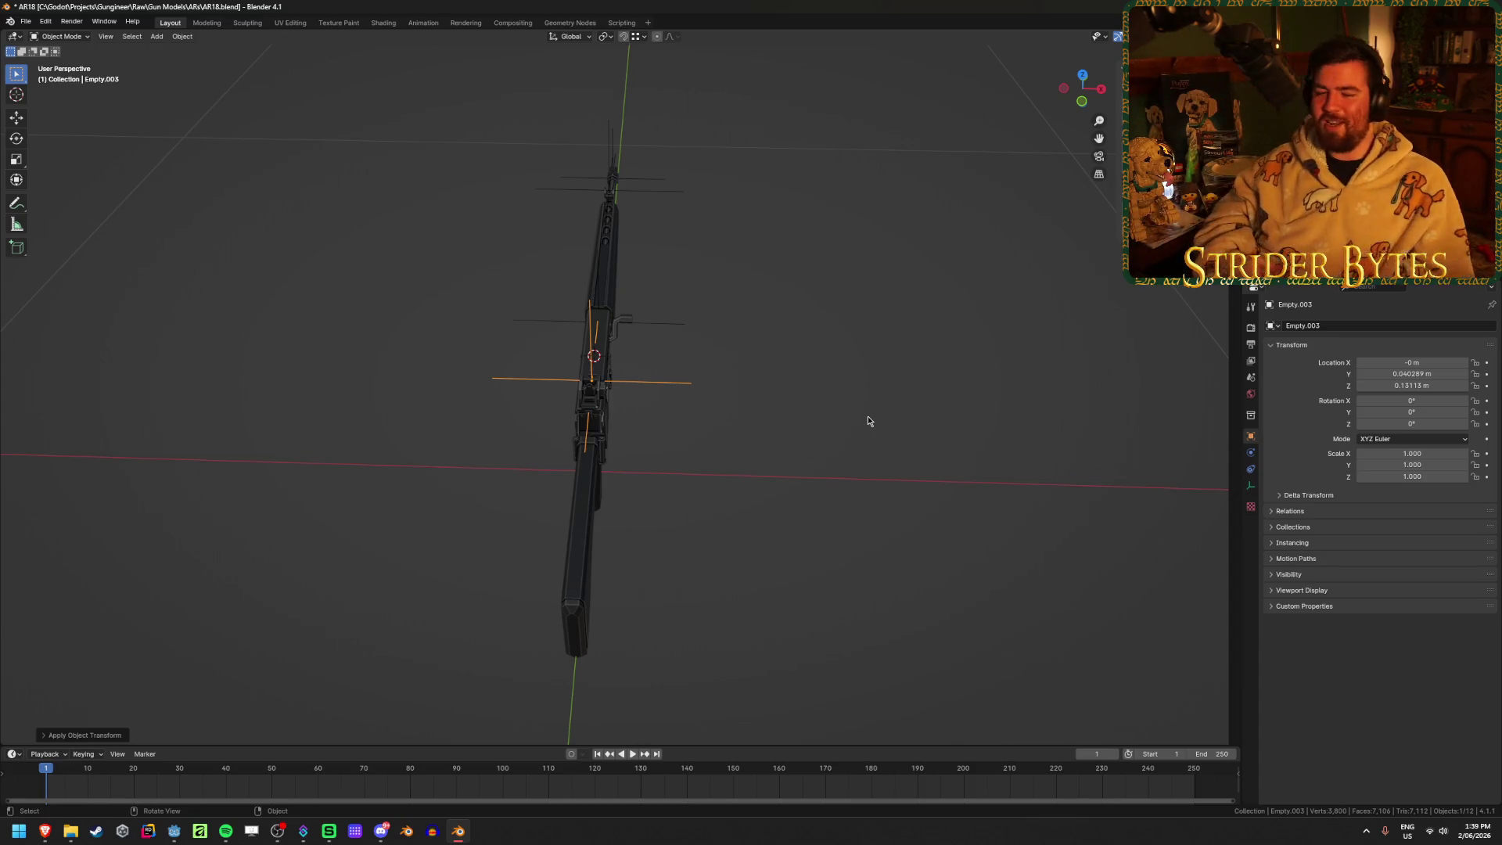
key("alt+a")
key("ctrl+s")
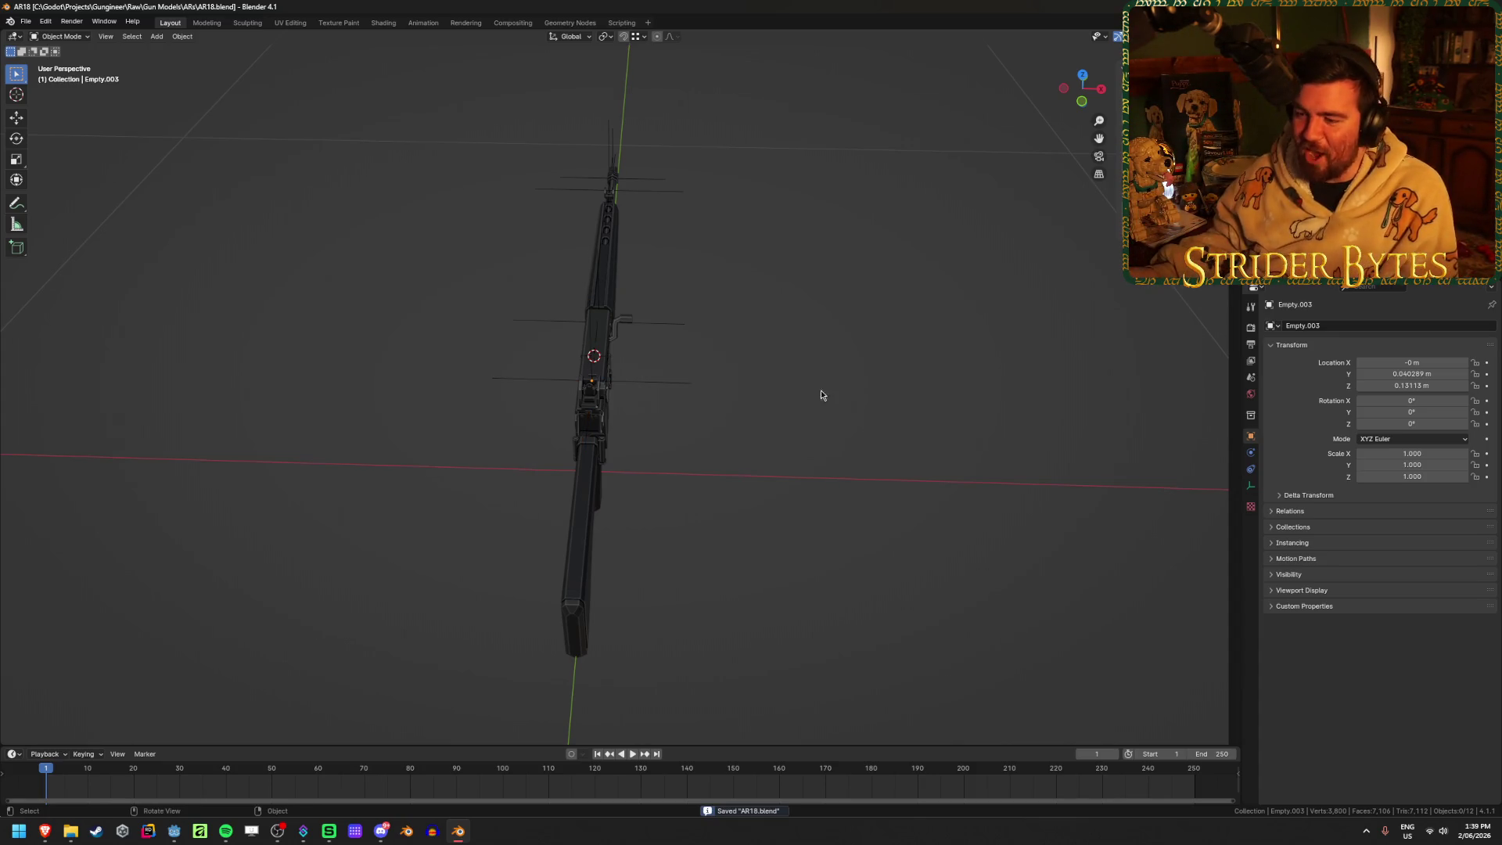
Orbit around the rifle and select the stock
middle_click_drag(867, 421, 749, 344)
scroll(488, 494, "up", 2)
left_click(488, 282)
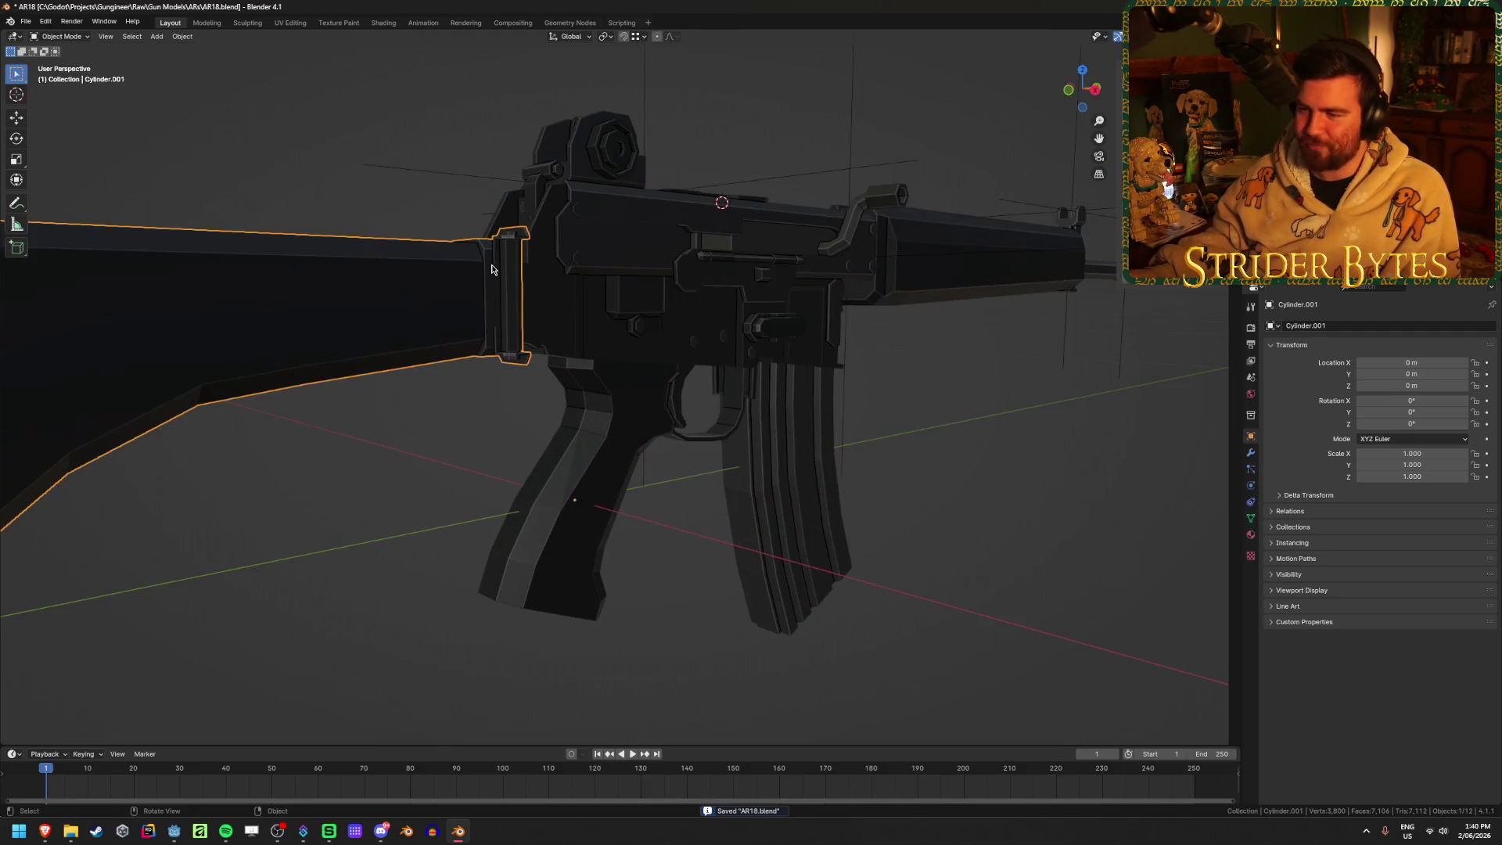
scroll(488, 275, "up", 3)
left_click(493, 294)
mouse_move(493, 293)
middle_mouse_down()
mouse_move(504, 290)
mouse_move(479, 301)
mouse_move(471, 399)
mouse_move(406, 439)
mouse_move(379, 415)
mouse_move(374, 394)
mouse_move(609, 423)
middle_mouse_up()
left_click(469, 425)
scroll(457, 429, "up", 3)
scroll(609, 424, "down", 2)
left_click(751, 439)
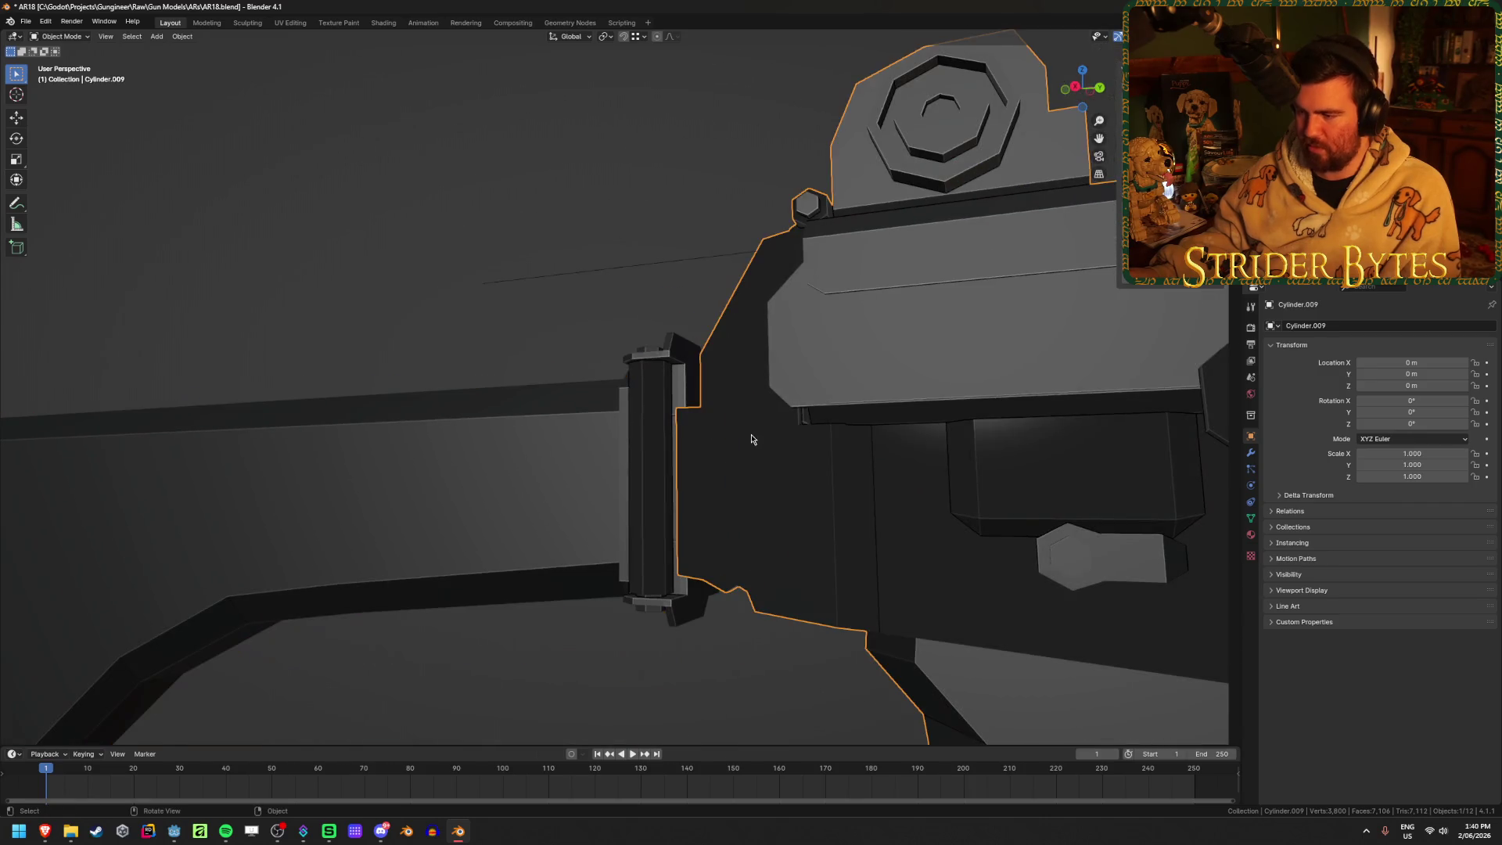
middle_click_drag(751, 439, 708, 436)
left_click(436, 429)
In Edit Mode, select both triangles of the stock's front mounting face
key("Tab")
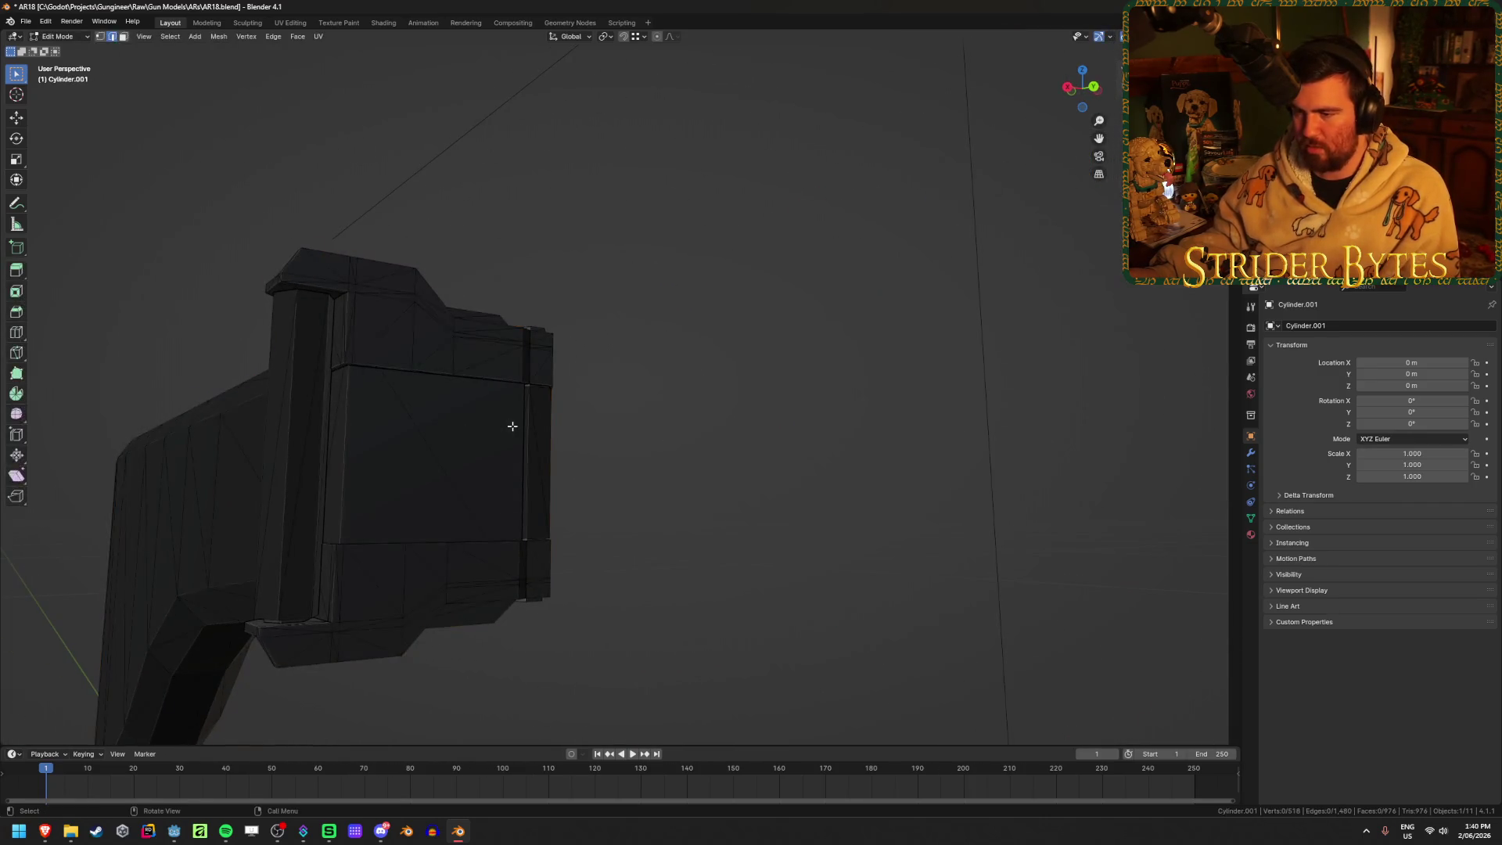
key("1")
left_click(359, 373)
mouse_move(359, 372)
middle_mouse_down()
mouse_move(371, 432)
mouse_move(658, 422)
mouse_move(621, 416)
middle_mouse_up()
key("3")
left_click(650, 412, "shift")
left_click(649, 412, "shift")
mouse_move(772, 462)
middle_mouse_down()
mouse_move(727, 429)
mouse_move(727, 385)
mouse_move(730, 423)
middle_mouse_up()
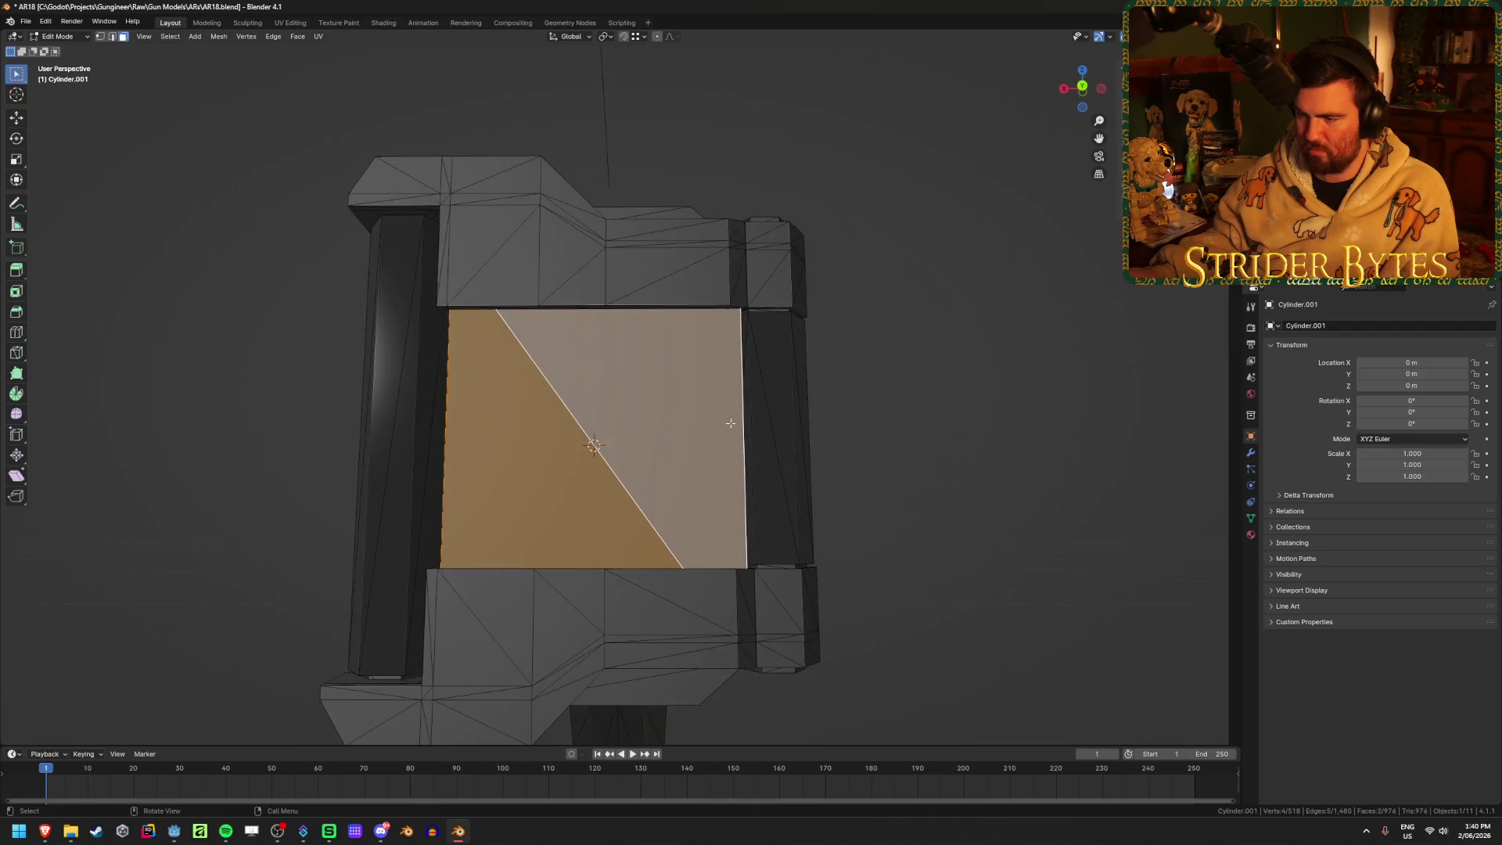
Move the stock's origin to its front mounting face
key("Tab")
right_click(913, 423)
mouse_move(913, 422)
left_click(1006, 461)
mouse_move(1006, 462)
middle_mouse_down()
mouse_move(363, 458)
mouse_move(469, 503)
mouse_move(626, 512)
middle_mouse_up()
Unhide all gun parts, then hide only the stock
key("alt+h")
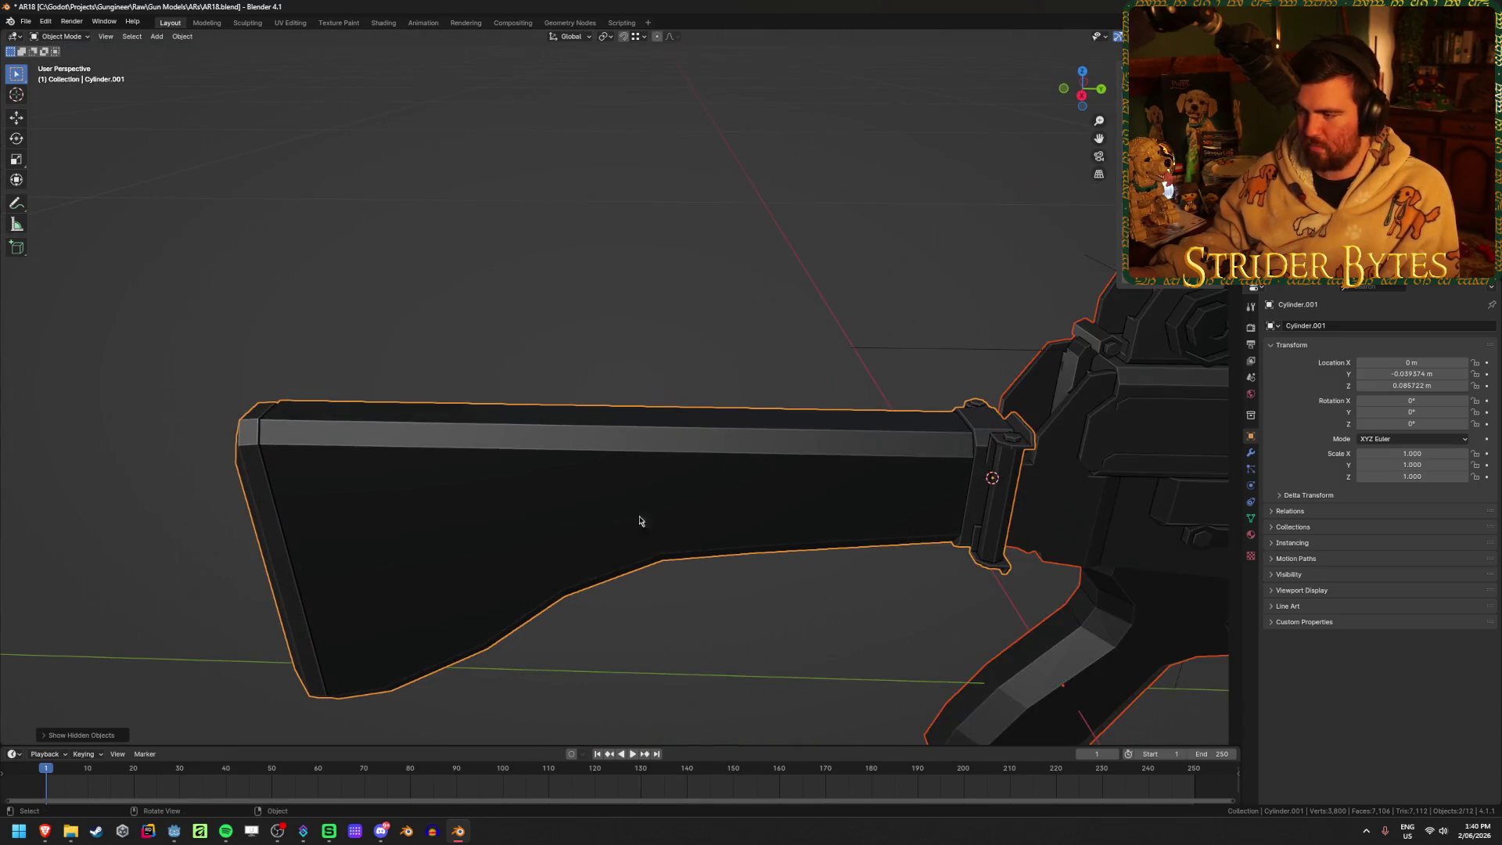
scroll(711, 520, "down", 2)
scroll(587, 467, "up", 5)
left_click(564, 423)
scroll(565, 422, "up", 2)
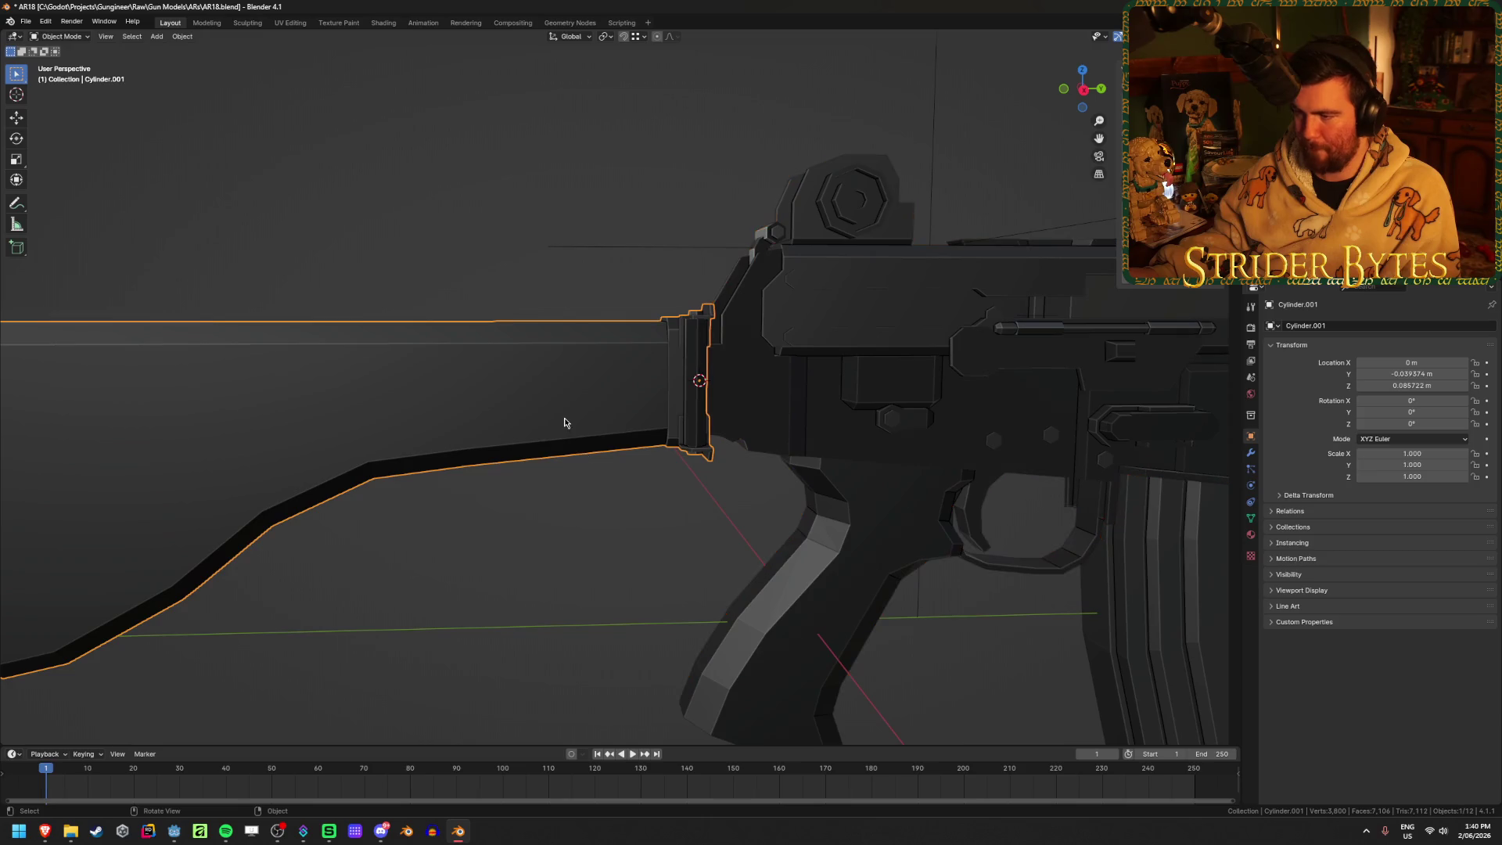
key("h")
mouse_move(566, 420)
middle_mouse_down()
mouse_move(604, 449)
mouse_move(580, 533)
mouse_move(584, 465)
middle_mouse_up()
Add a plain-axes empty at the stock attach point and shrink it
key("shift+a")
mouse_move(546, 453)
left_click(595, 454)
mouse_move(536, 436)
middle_mouse_down()
mouse_move(503, 426)
mouse_move(563, 428)
middle_mouse_up()
key("s")
left_click(711, 412)
Apply the new empty's scale and unhide the stock
key("ctrl+a")
left_click(712, 415)
scroll(749, 439, "up", 3)
middle_click_drag(873, 514, 849, 406)
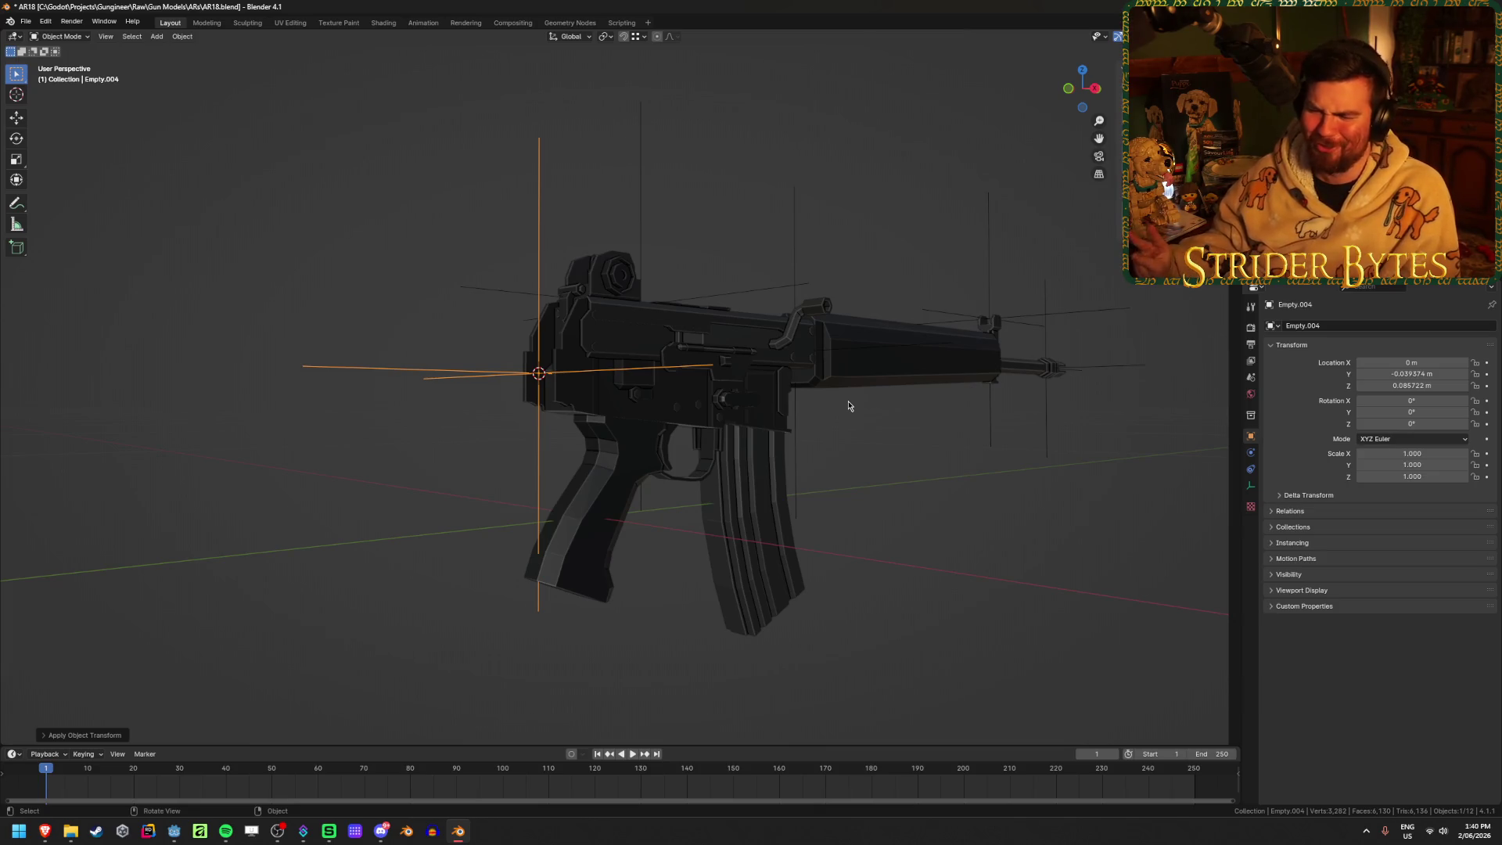
key("alt+h")
Select the magazine and snap the 3D cursor to it
left_click(970, 454)
middle_click_drag(970, 453, 881, 476)
left_click(881, 475)
key("shift+s")
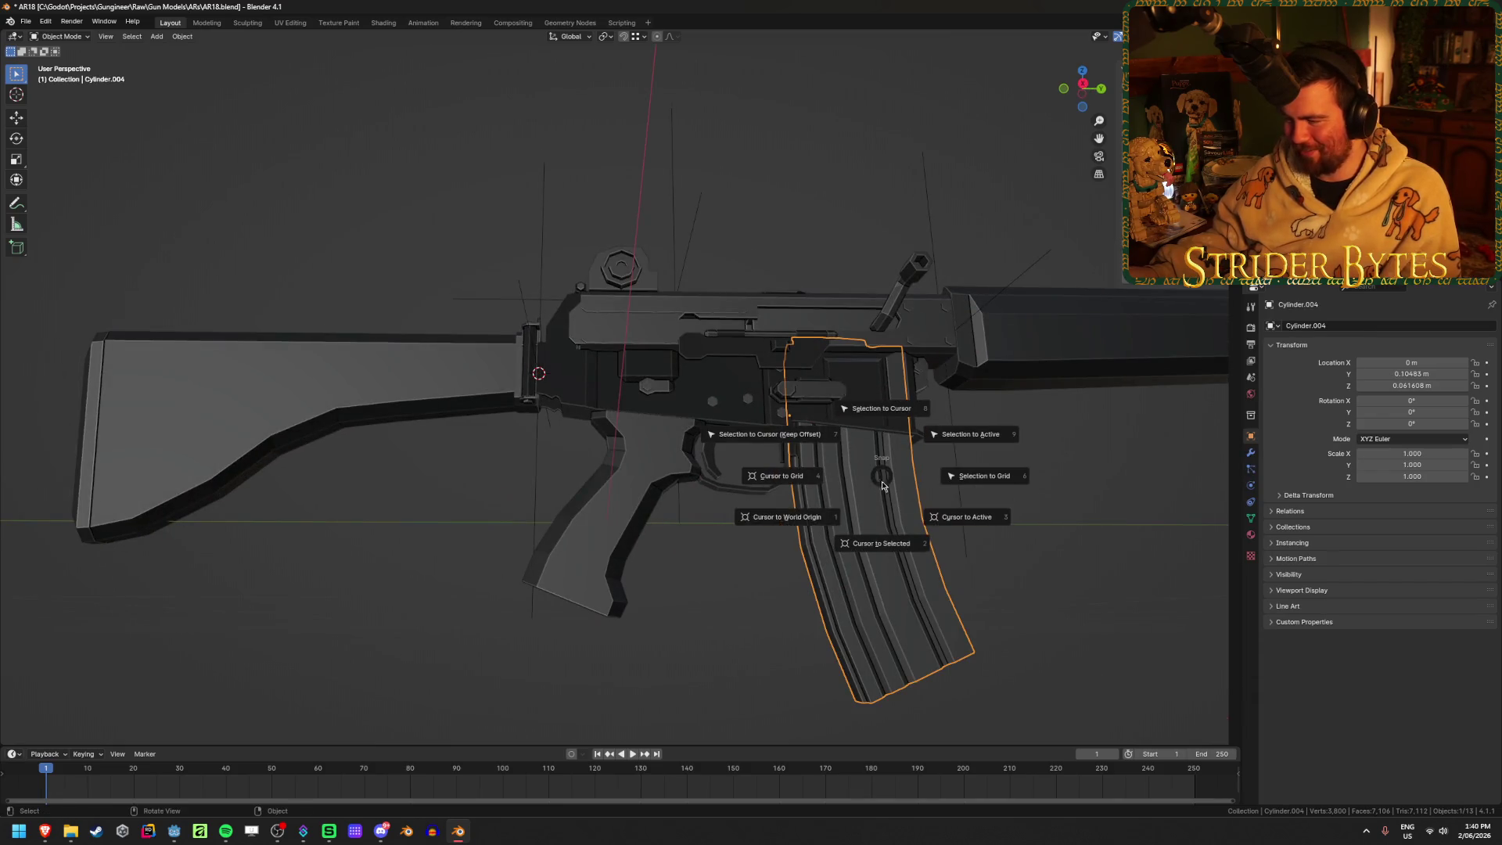
left_click(845, 543)
Add a plain-axes empty at the magazine, shrink it and apply its scale
key("shift+a")
mouse_move(970, 500)
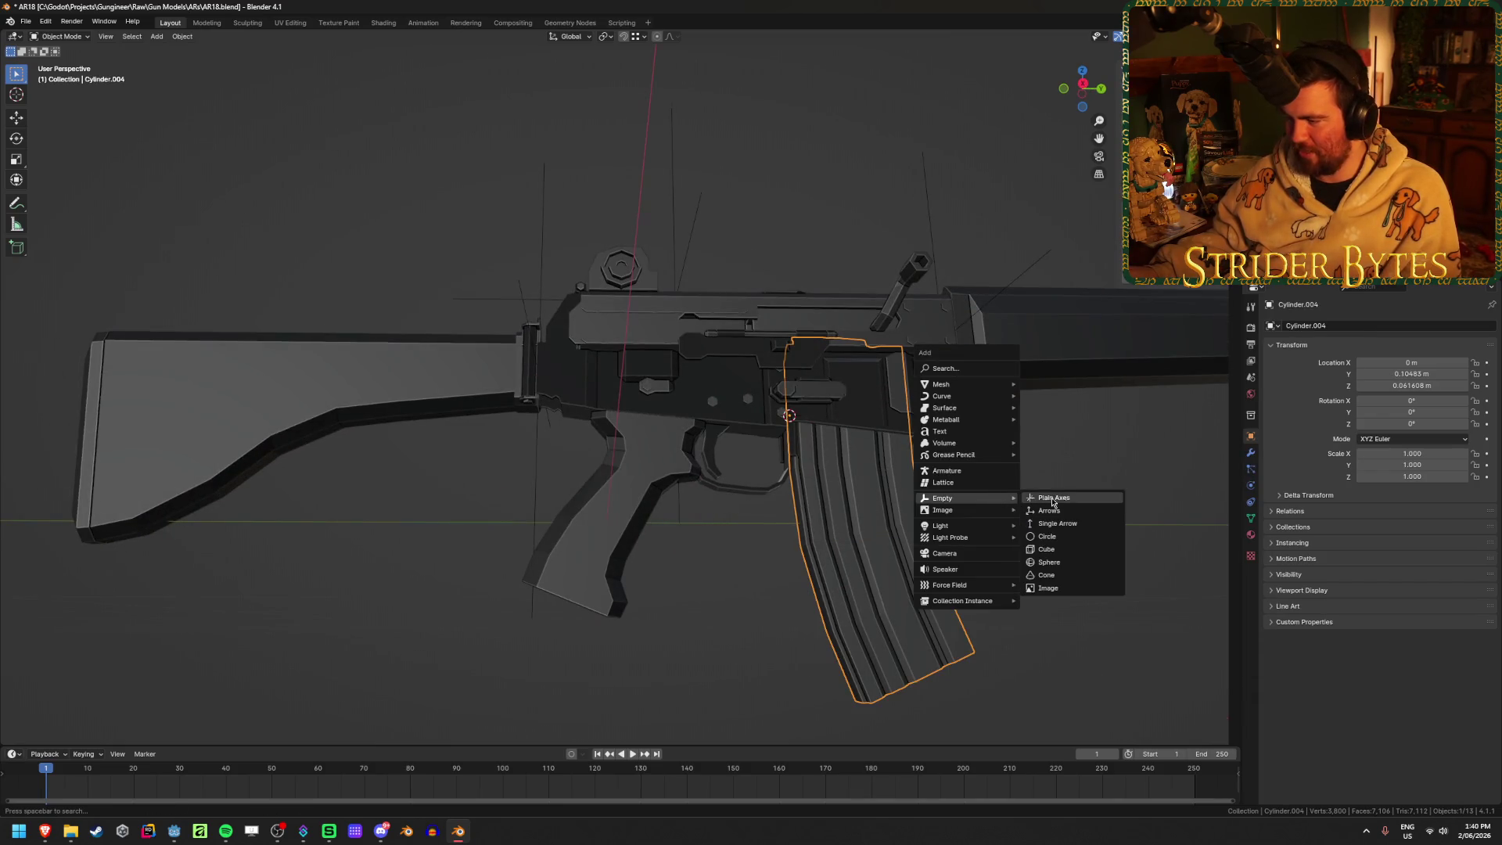
left_click(1052, 500)
mouse_move(750, 482)
middle_mouse_down()
mouse_move(782, 525)
mouse_move(989, 407)
mouse_move(1114, 383)
middle_mouse_up()
key("s")
left_click(740, 414)
key("ctrl+a")
left_click(744, 422)
Select the handguard and bring up the Shift+S snap options
middle_click_drag(744, 421, 736, 409)
key("shift+s")
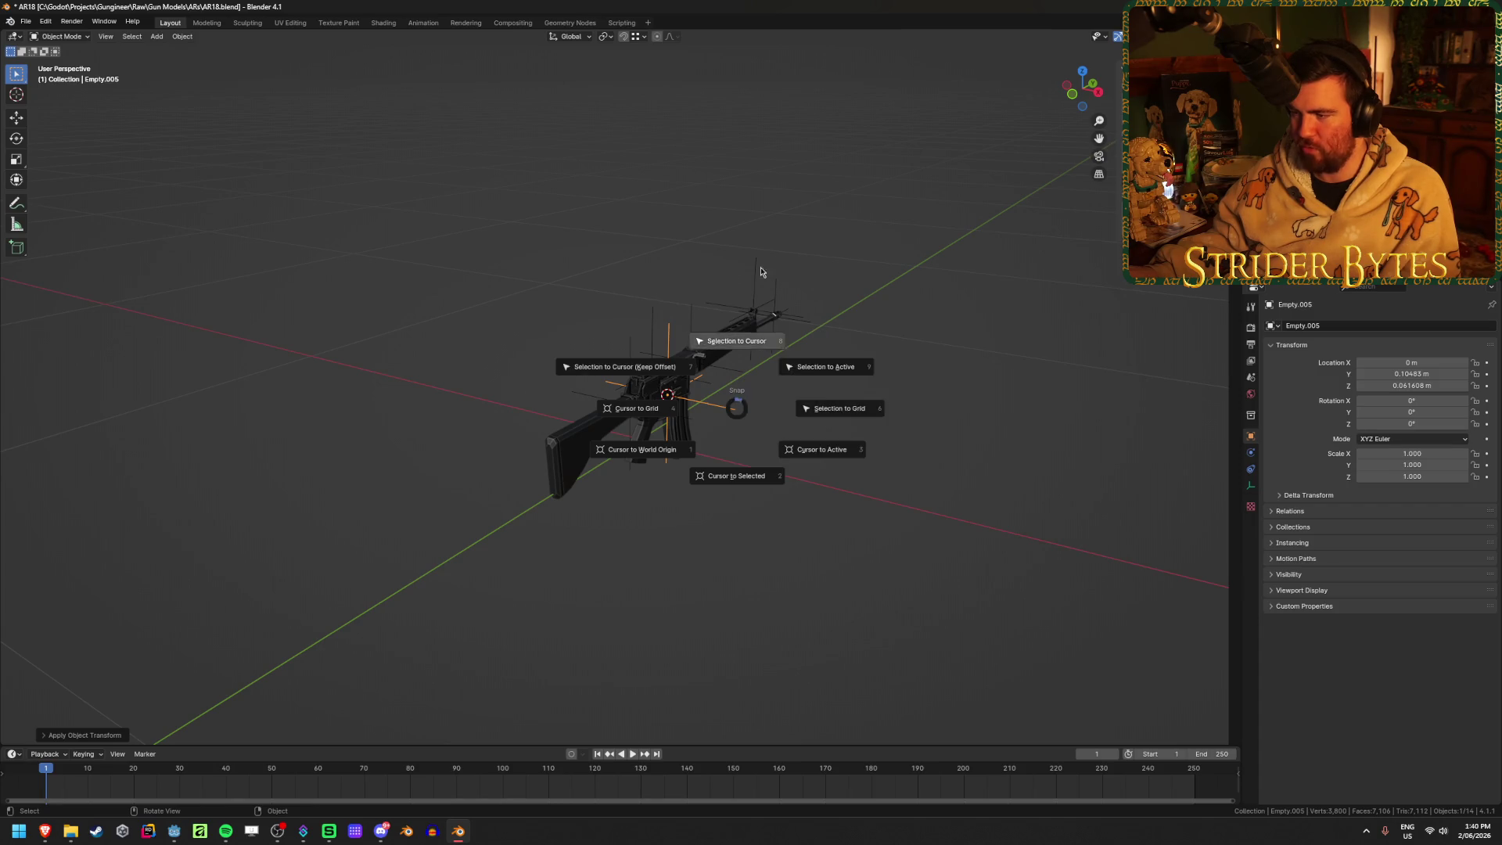
mouse_move(886, 393)
middle_mouse_down()
mouse_move(943, 419)
mouse_move(843, 389)
middle_mouse_up()
left_click(843, 389)
key("shift+s")
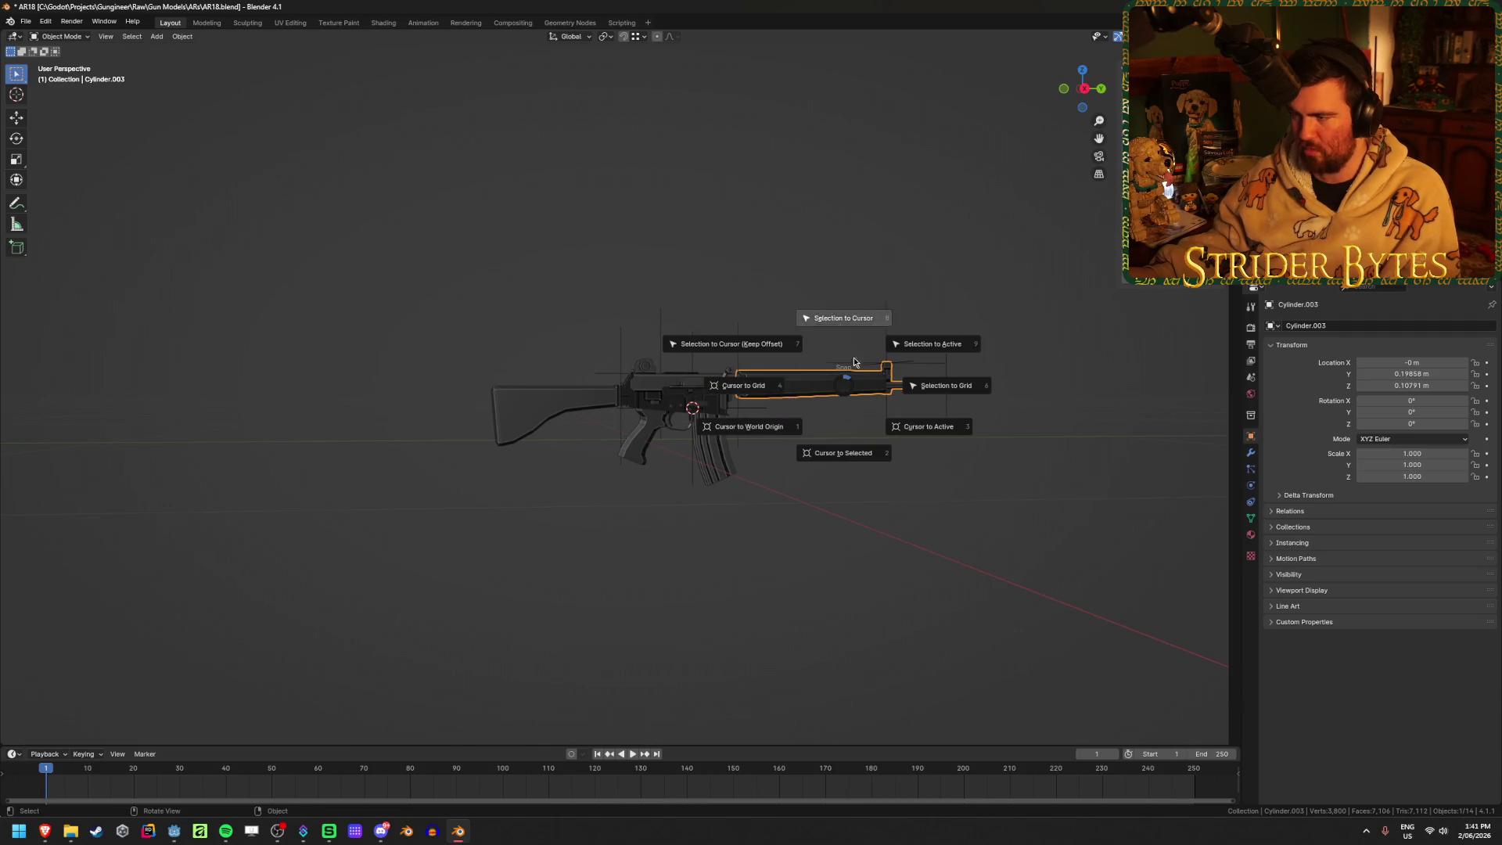
Undo the handguard's accidental move to location 0, 0, 0
left_click(970, 401)
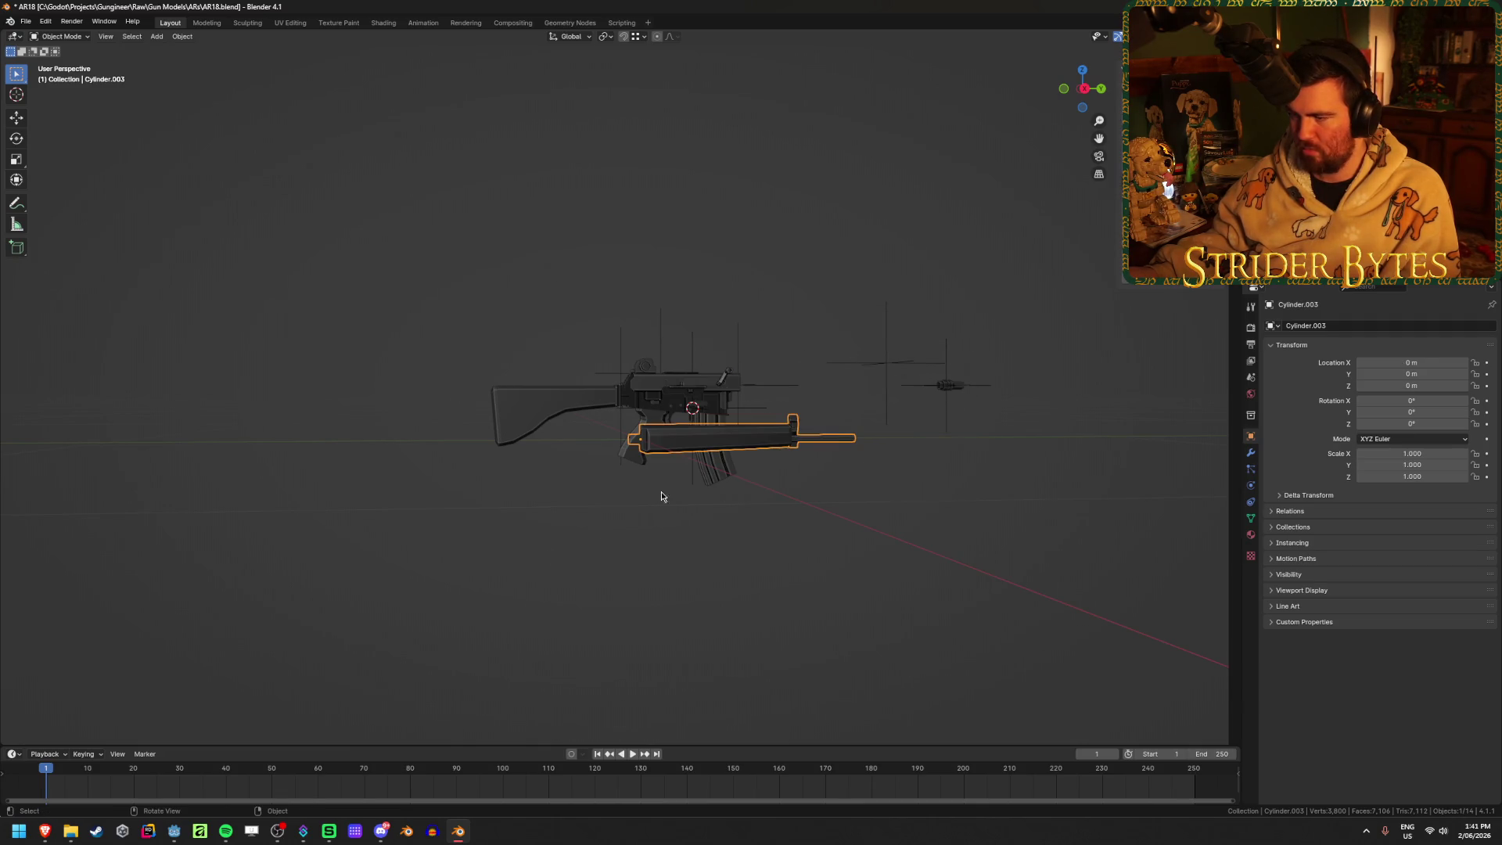
key("ctrl+z")
mouse_move(885, 563)
middle_mouse_down()
mouse_move(704, 491)
mouse_move(750, 538)
mouse_move(753, 500)
middle_mouse_up()
scroll(753, 500, "up", 1)
scroll(753, 500, "down", 1)
scroll(753, 498, "up", 1)
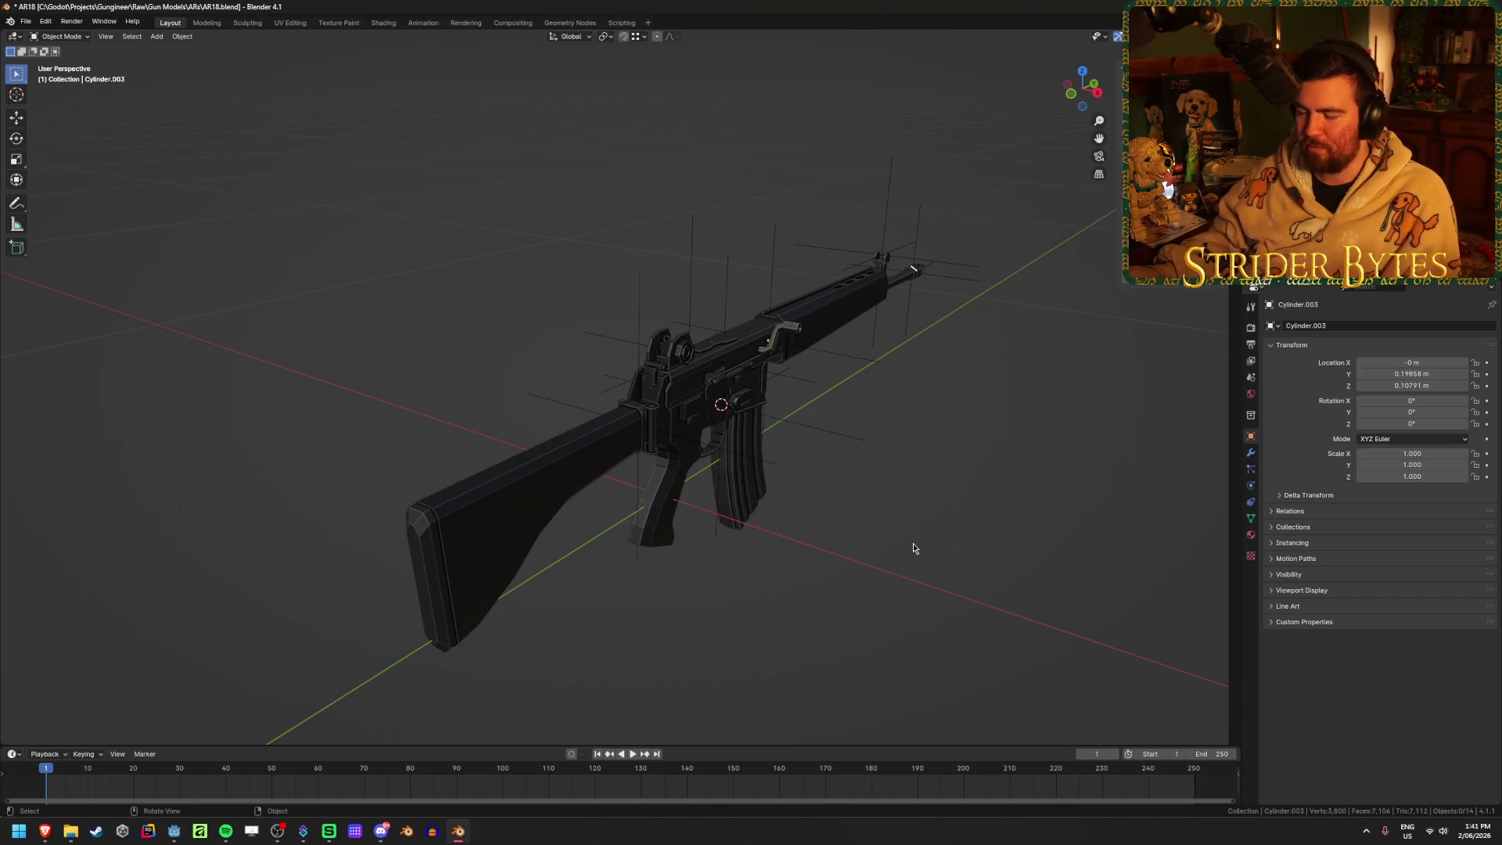
Save AR18.blend, then select the magazine
middle_click_drag(912, 544, 862, 520)
key("ctrl+s")
left_click(821, 399)
left_click(1048, 536)
left_click(790, 500)
Select the receiver and begin renaming it with the AR18_ prefix
mouse_move(996, 553)
middle_mouse_down()
mouse_move(965, 496)
mouse_move(1048, 505)
mouse_move(954, 478)
middle_mouse_up()
left_click(561, 430)
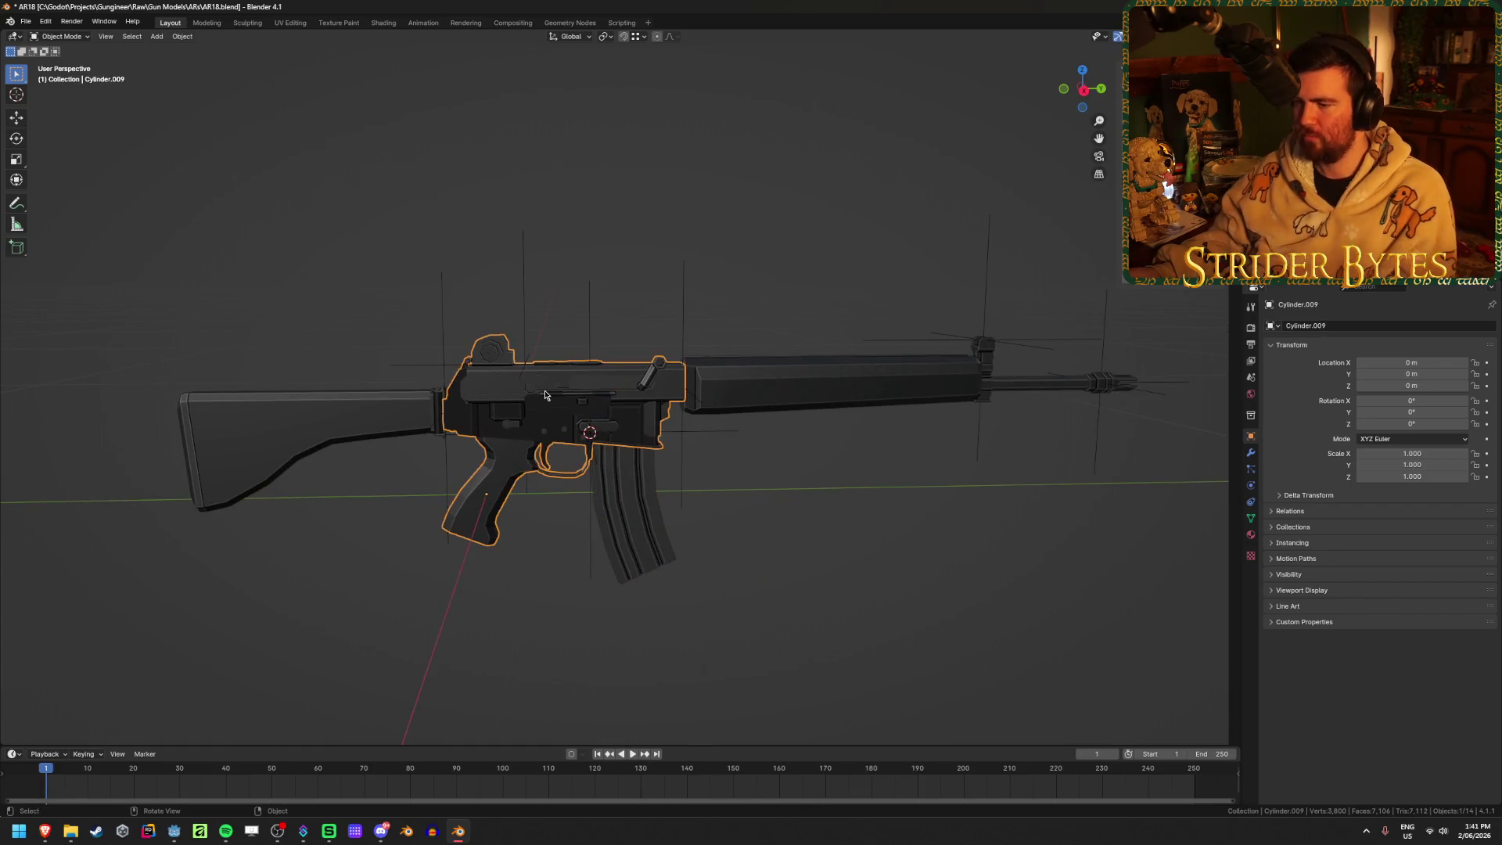
key("F2")
type("8_")
key("ctrl+a")
Rename the receiver to AR18_Receiver and the stock to AR18_Stock
left_click(544, 390)
type("Re")
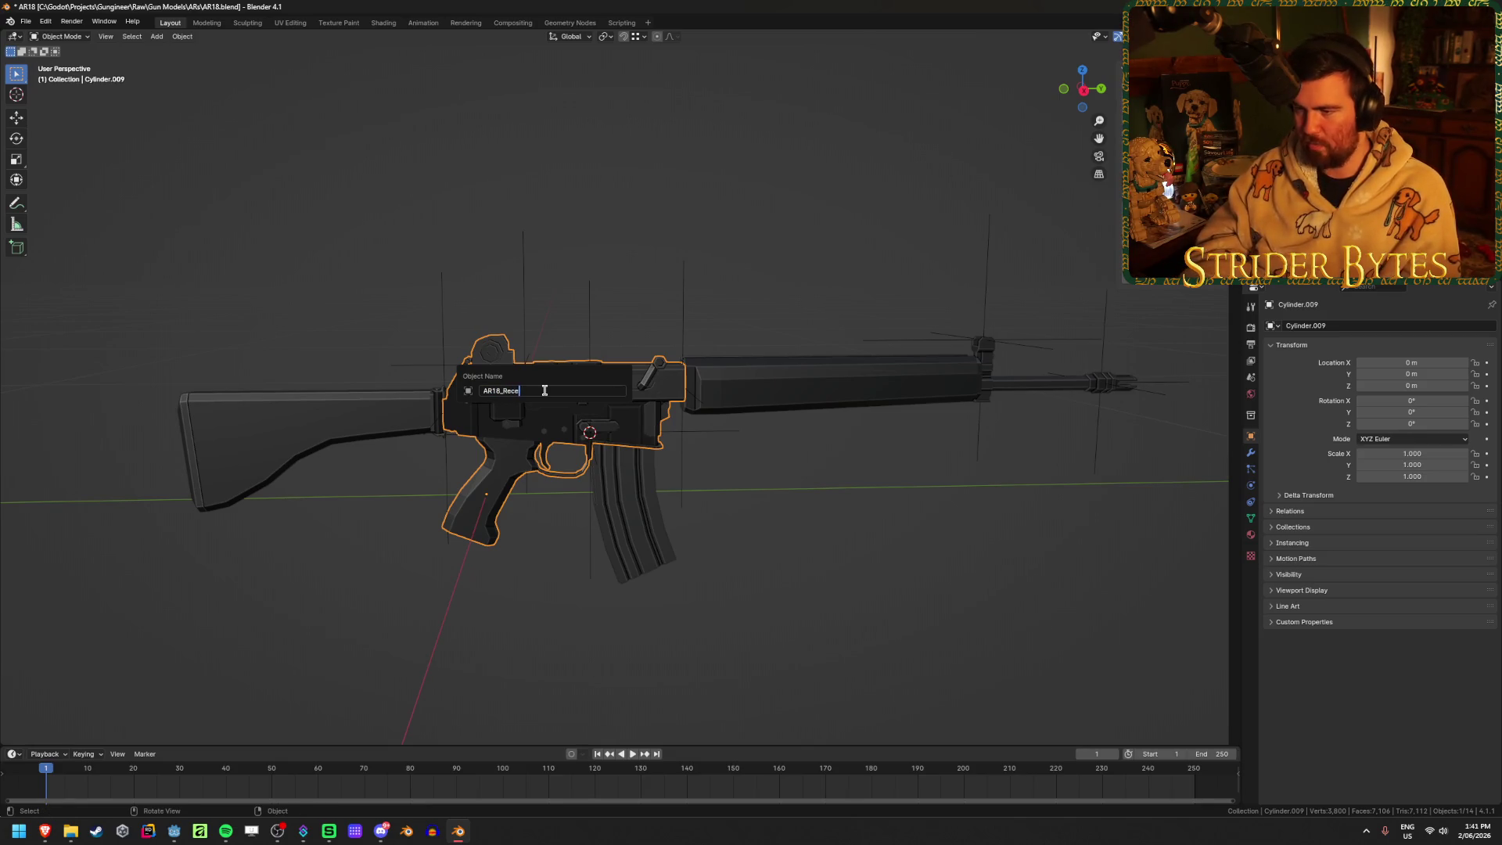
type("r")
key("Return")
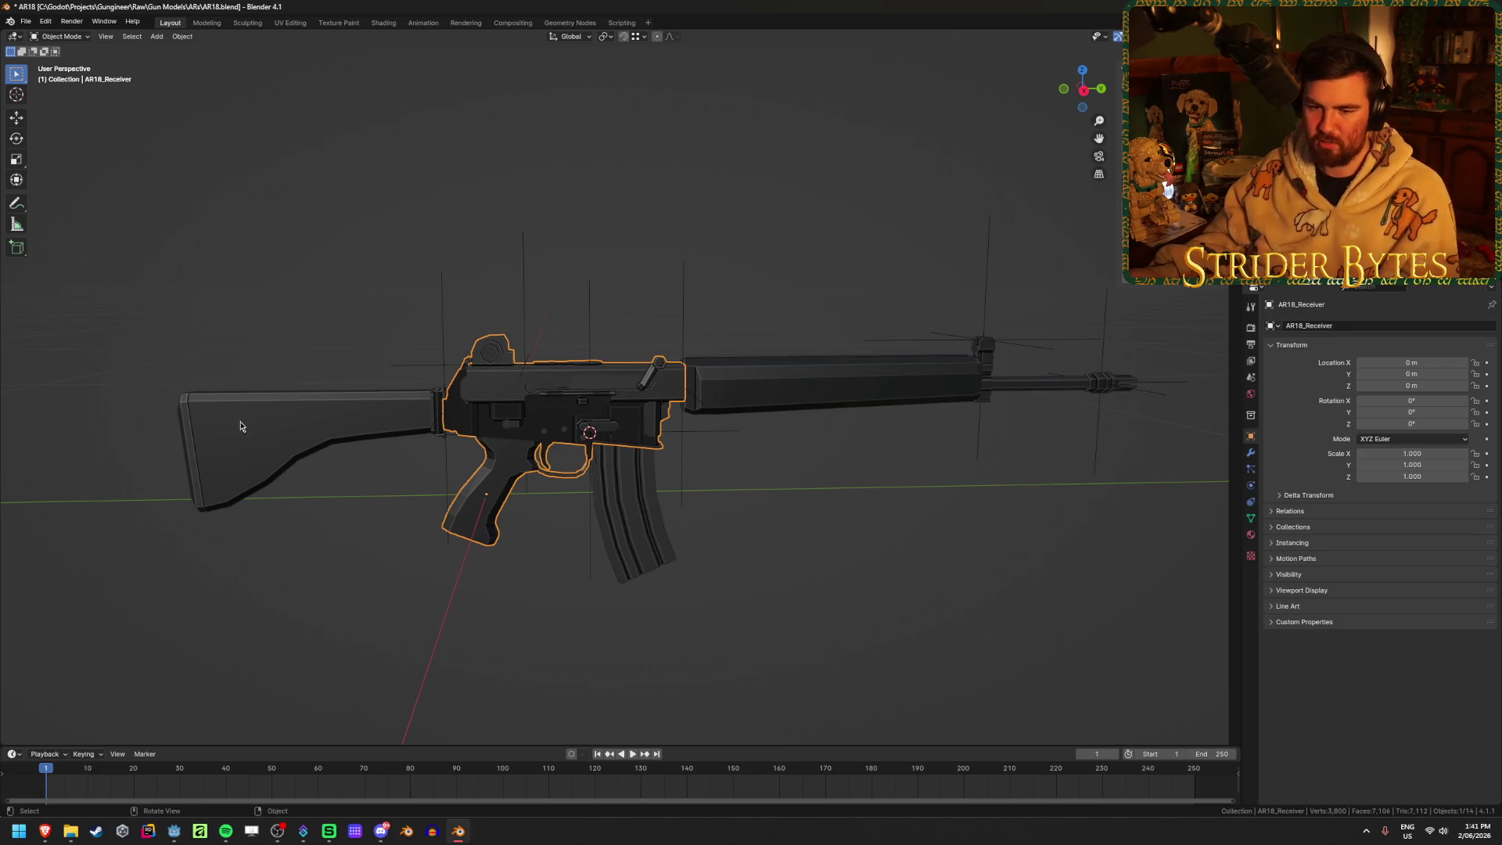
left_click(251, 422)
key("F2")
type("AR18_")
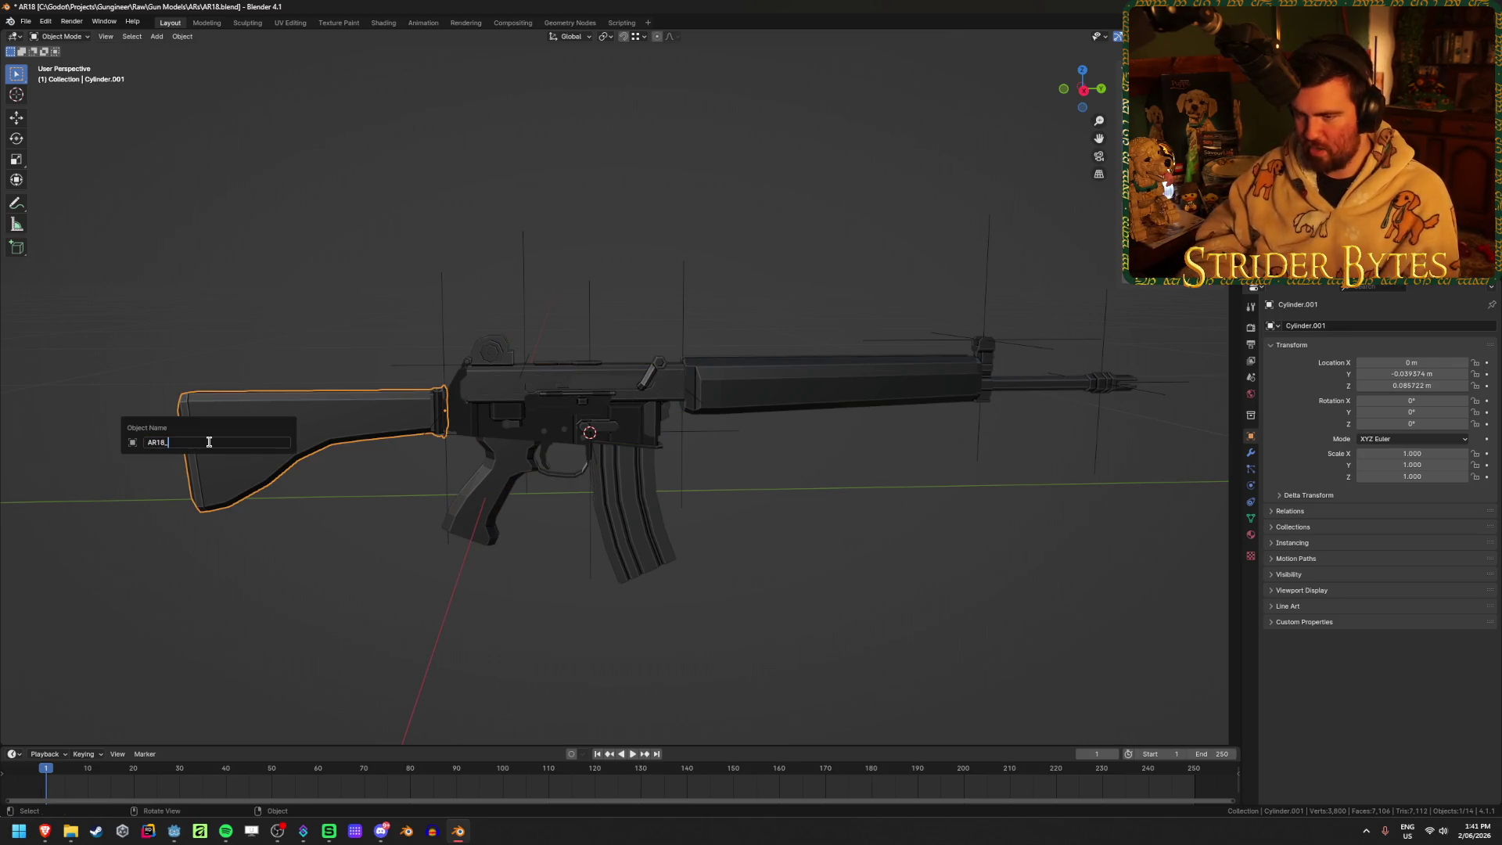
type("Stock")
key("Return")
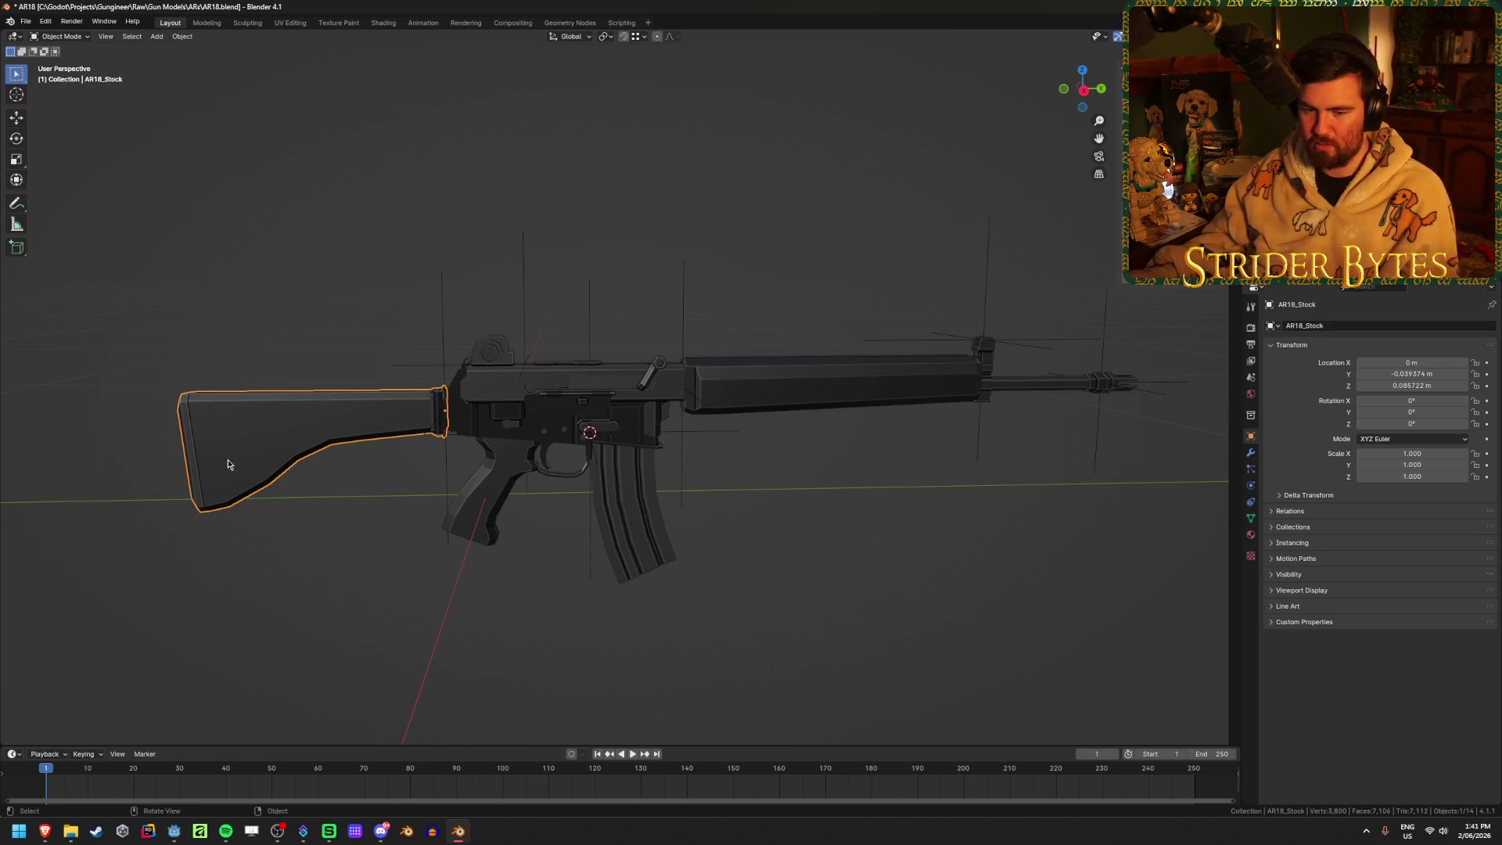
Rename the magazine to AR18_Magazine and the barrel part to AR18_Barrel
left_click(648, 563)
key("F2")
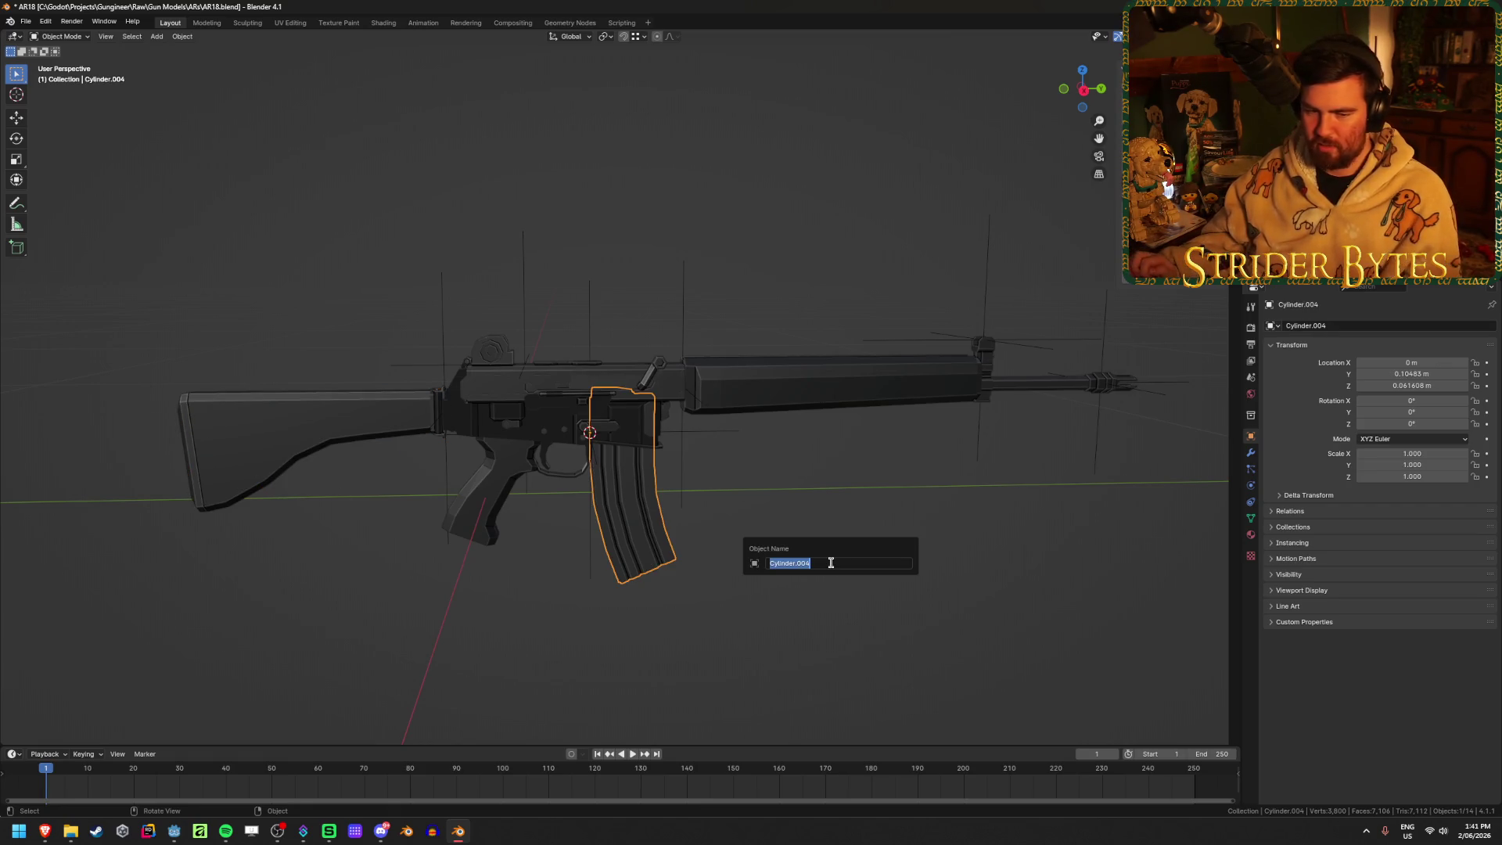
type("AR18_")
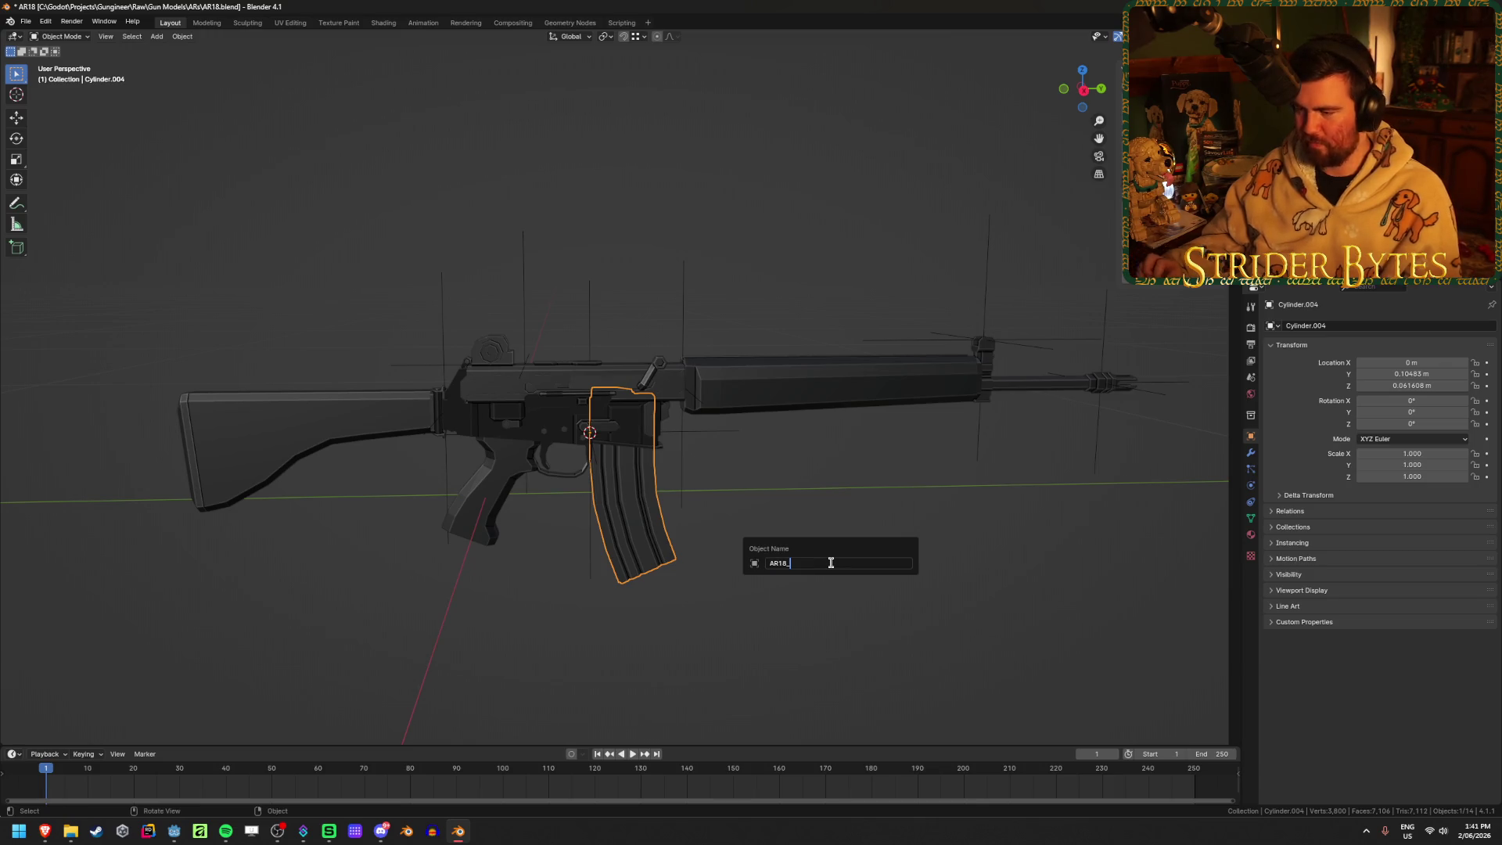
type("Magazine")
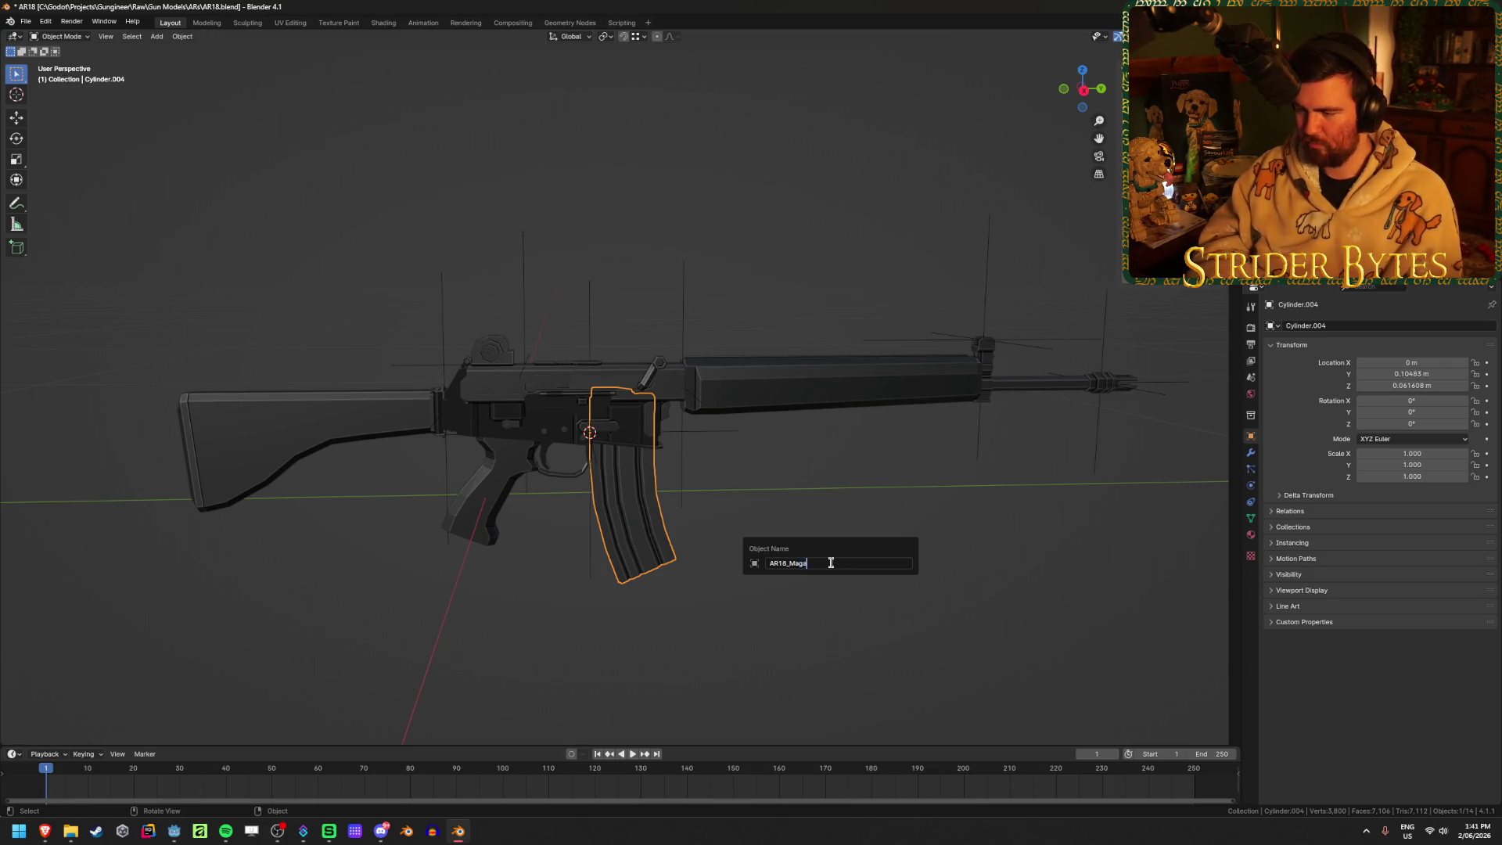
key("Return")
left_click(857, 395)
key("F2")
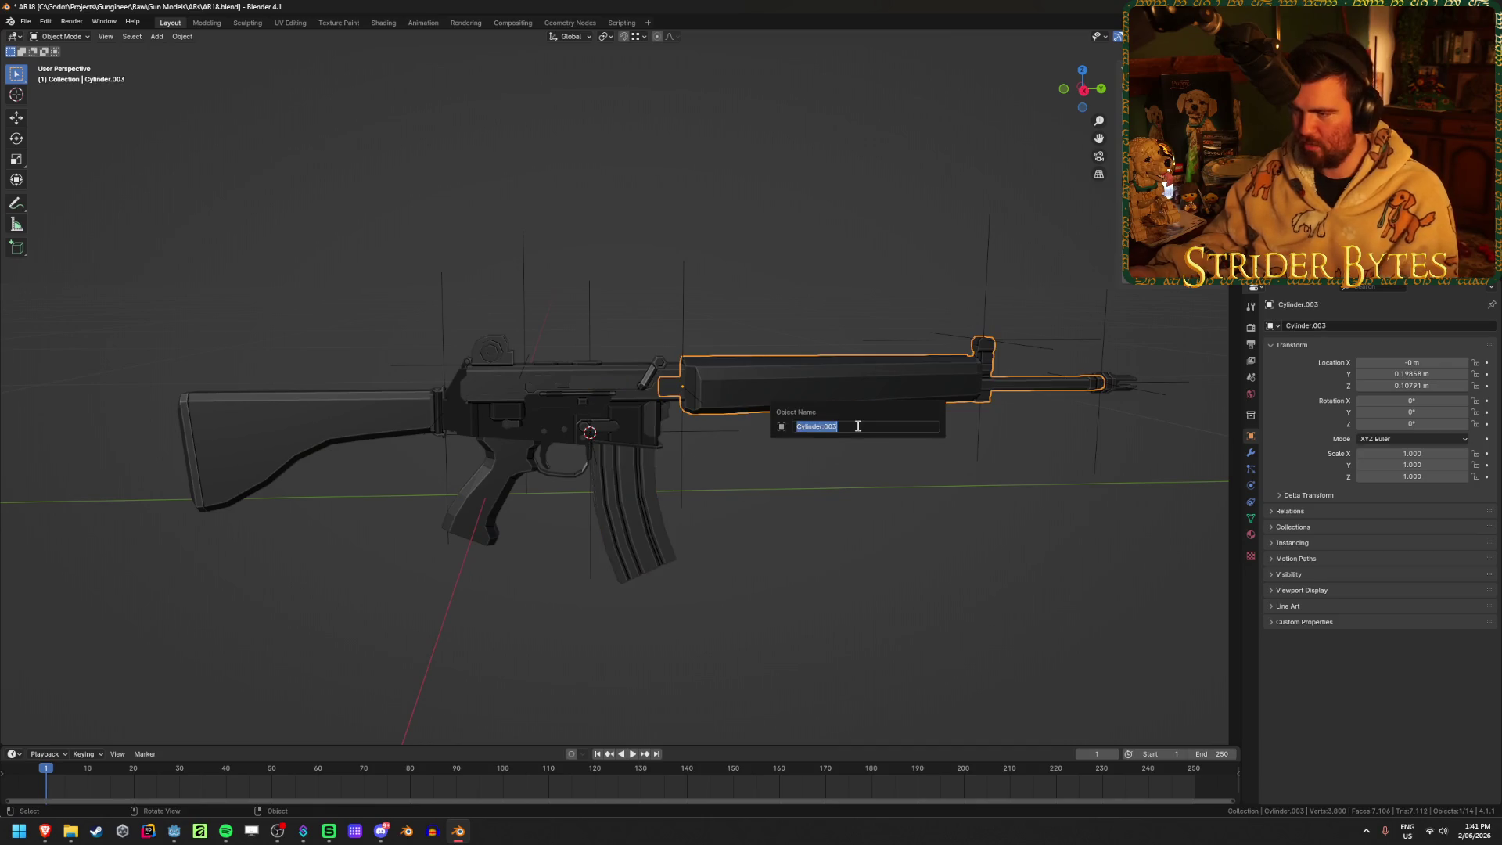
type("AR18_Barrel")
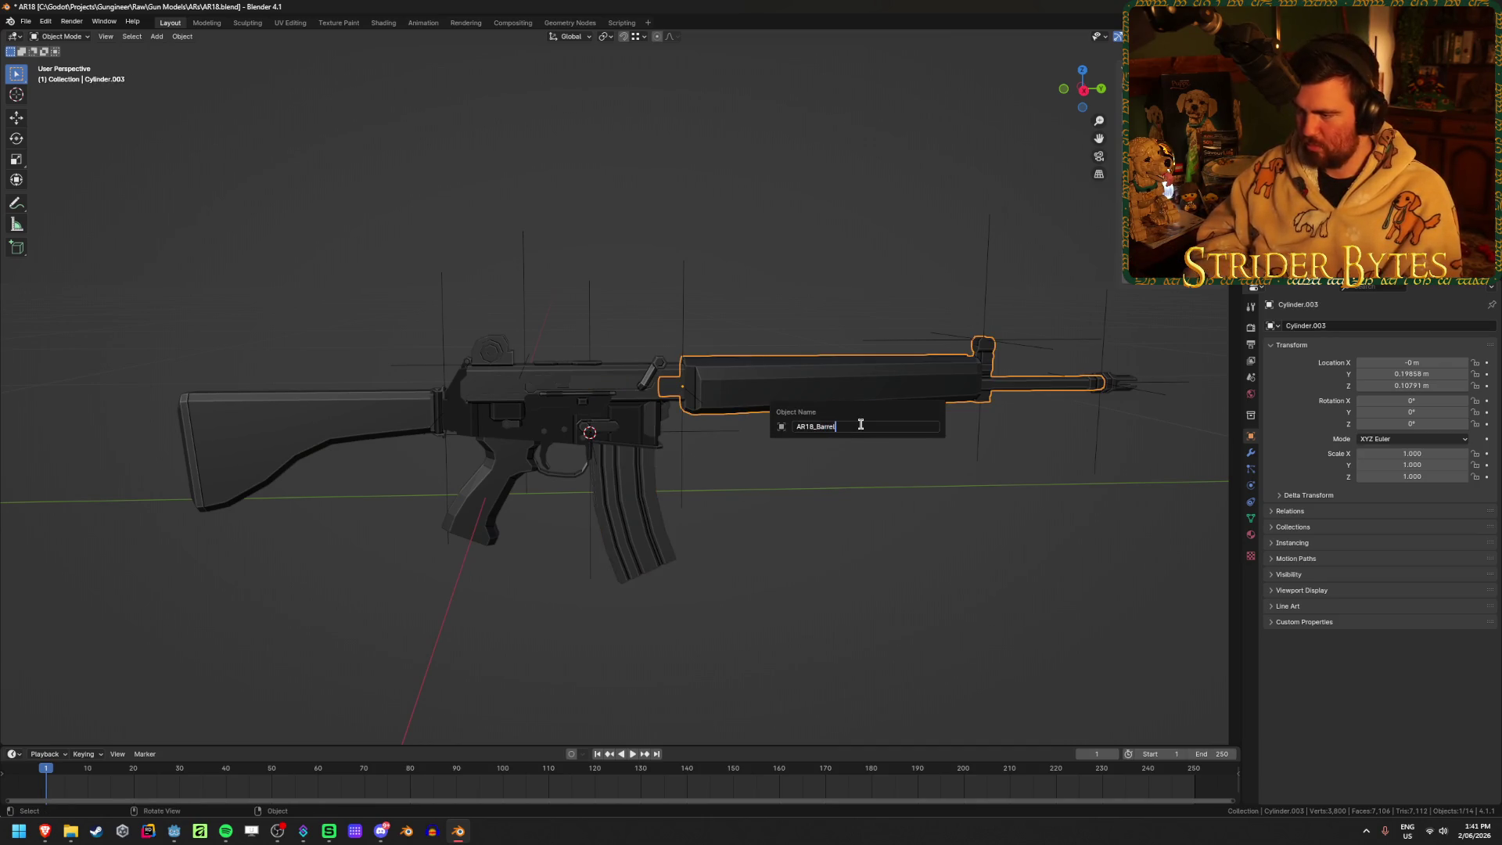
key("Return")
Rename the muzzle device to AR18_Muzzle, then select parts on the receiver
left_click(1122, 378)
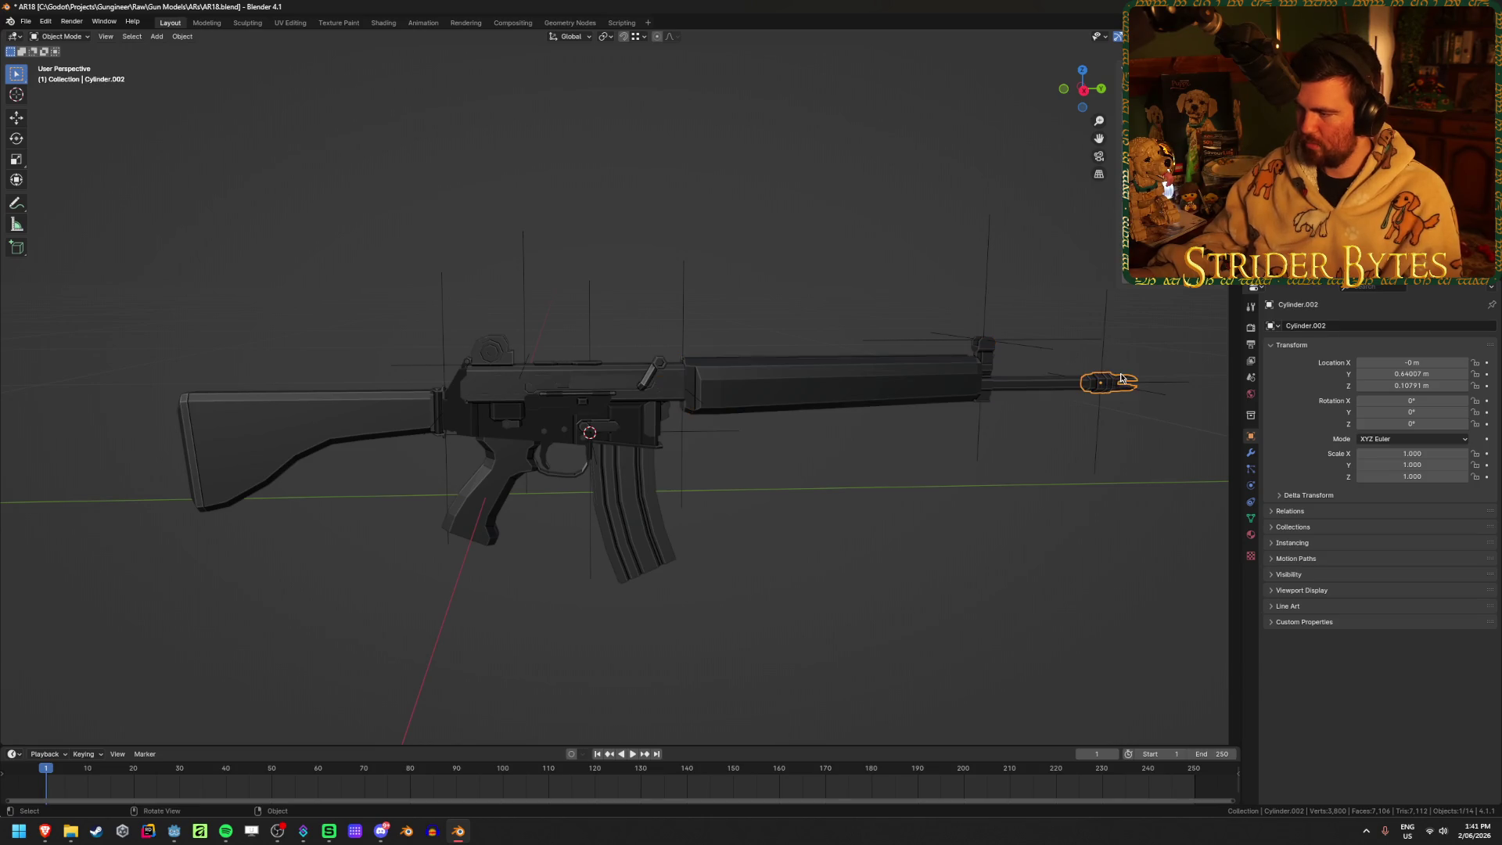
key("F2")
type("AR18_")
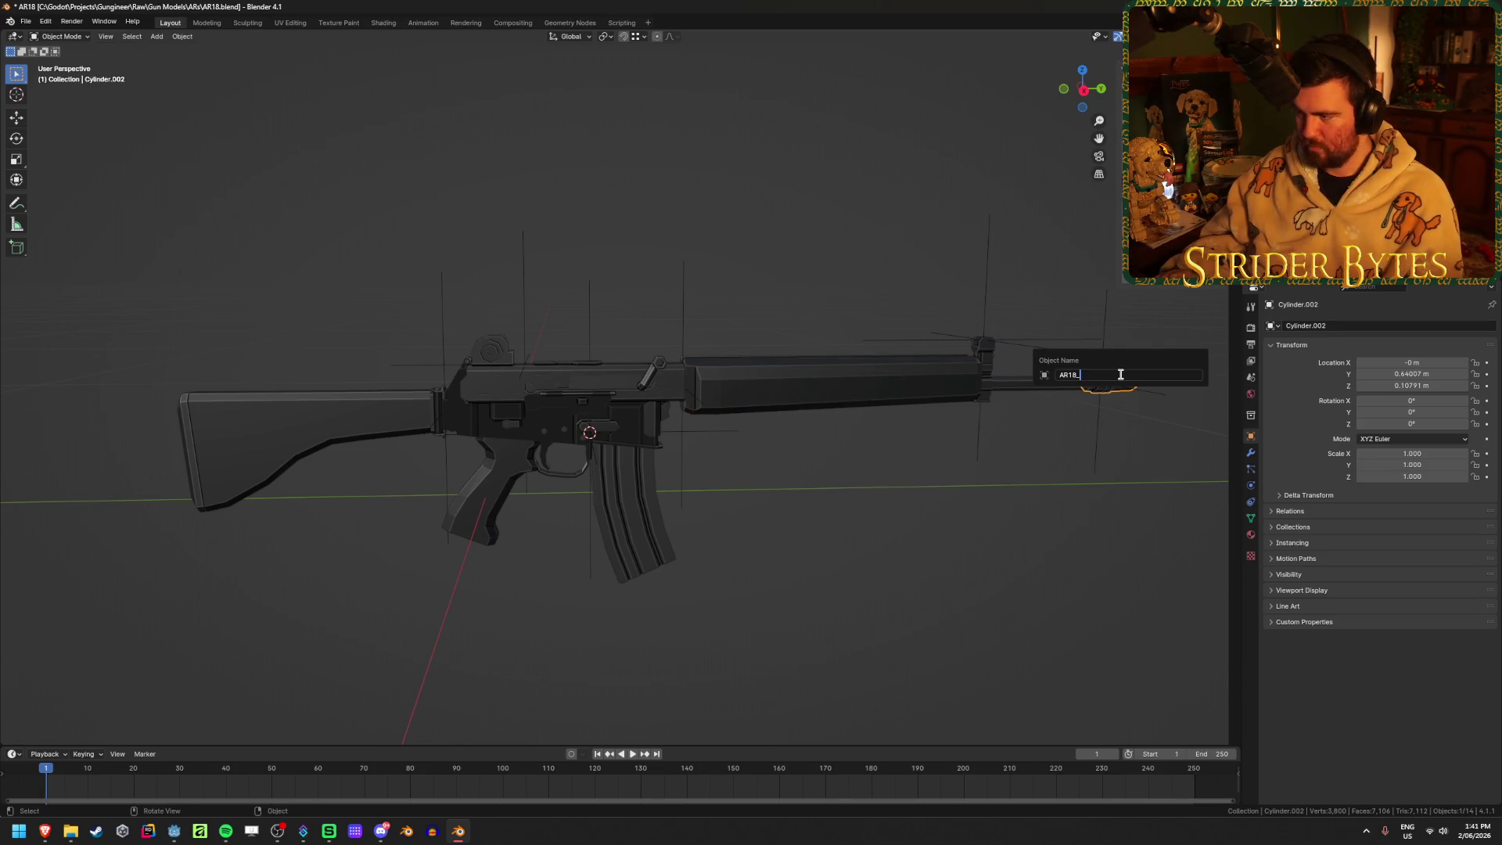
type("Muzzle")
key("Return")
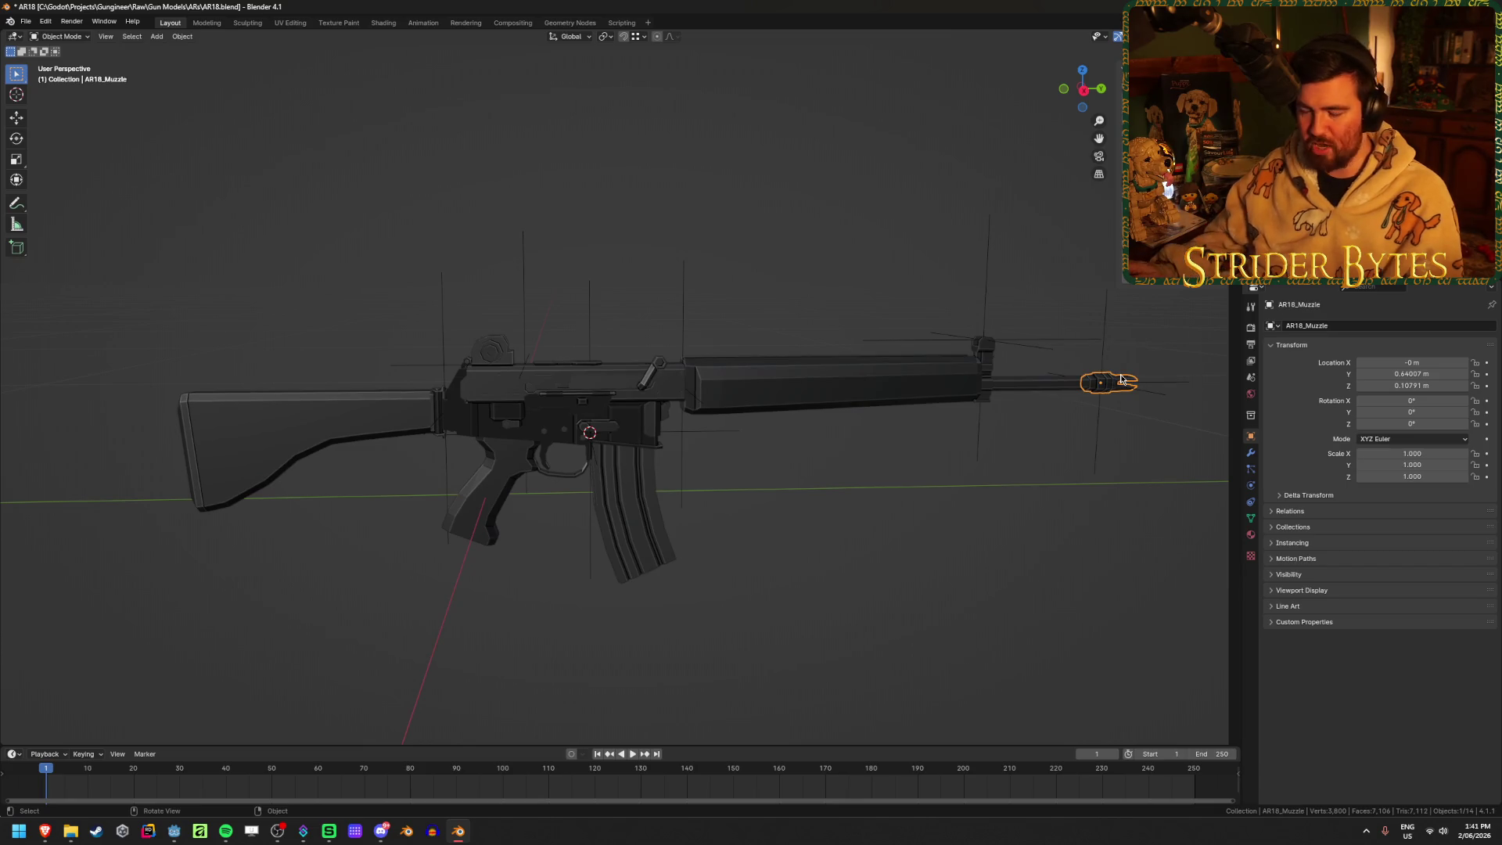
left_click(907, 573)
left_click(588, 379)
left_click(660, 514)
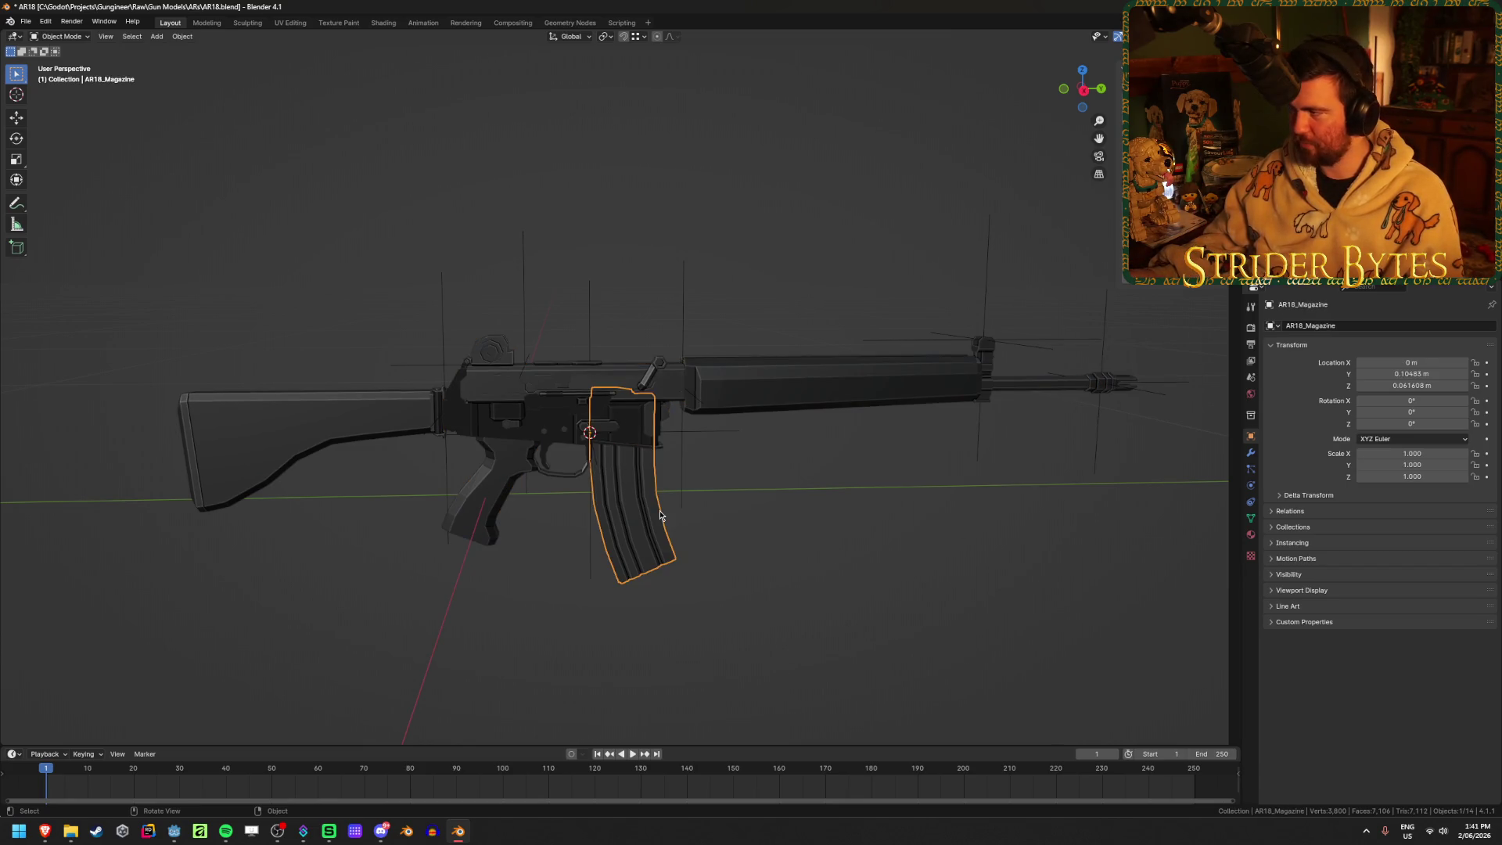
left_click(547, 370)
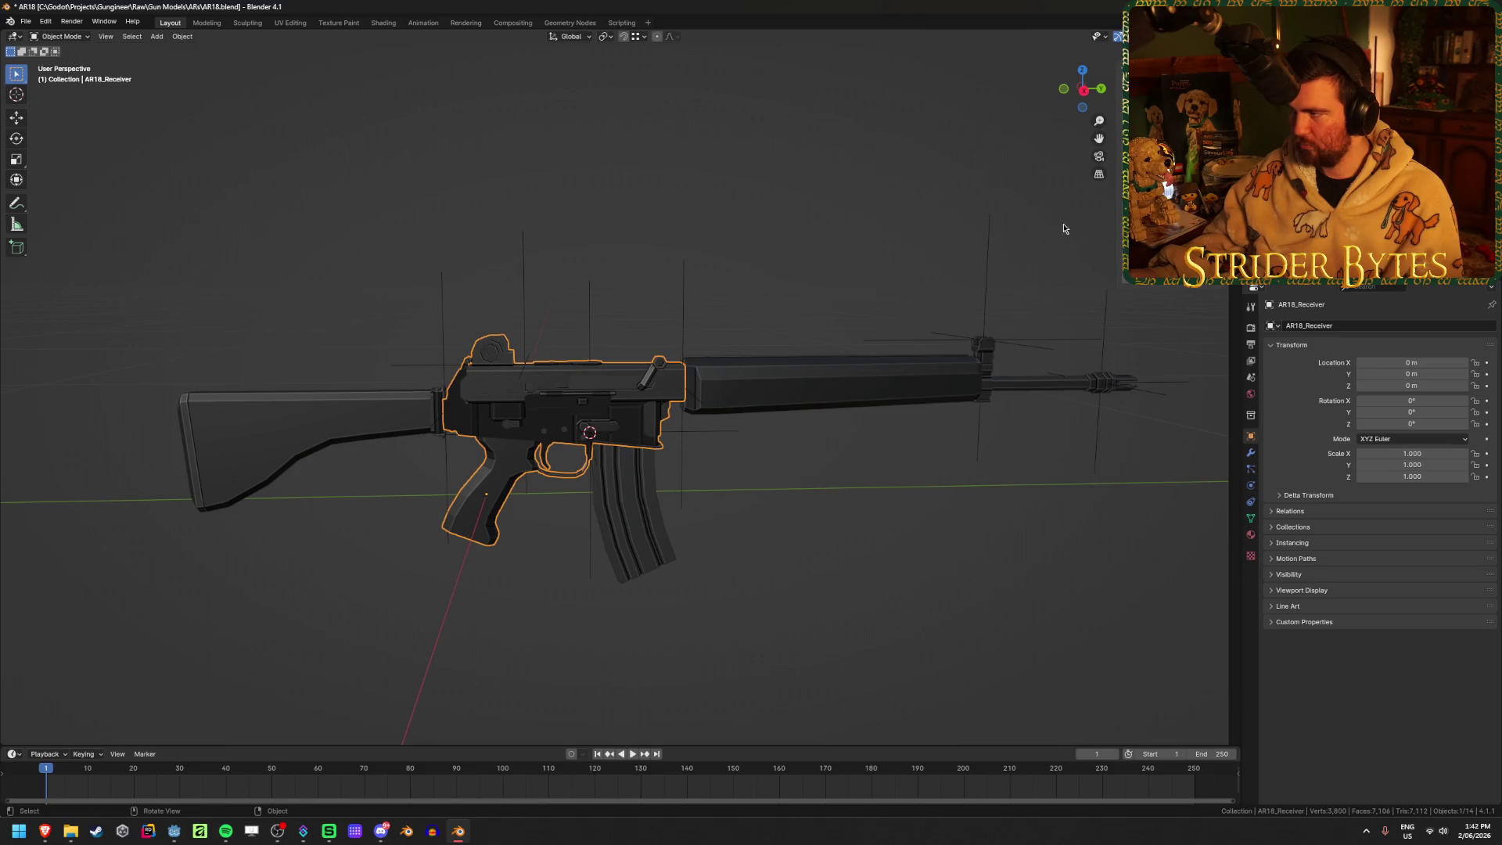
left_click(622, 402)
Hide the receiver and magazine to expose the cartridges
left_click(583, 383)
scroll(577, 423, "up", 4)
key("h")
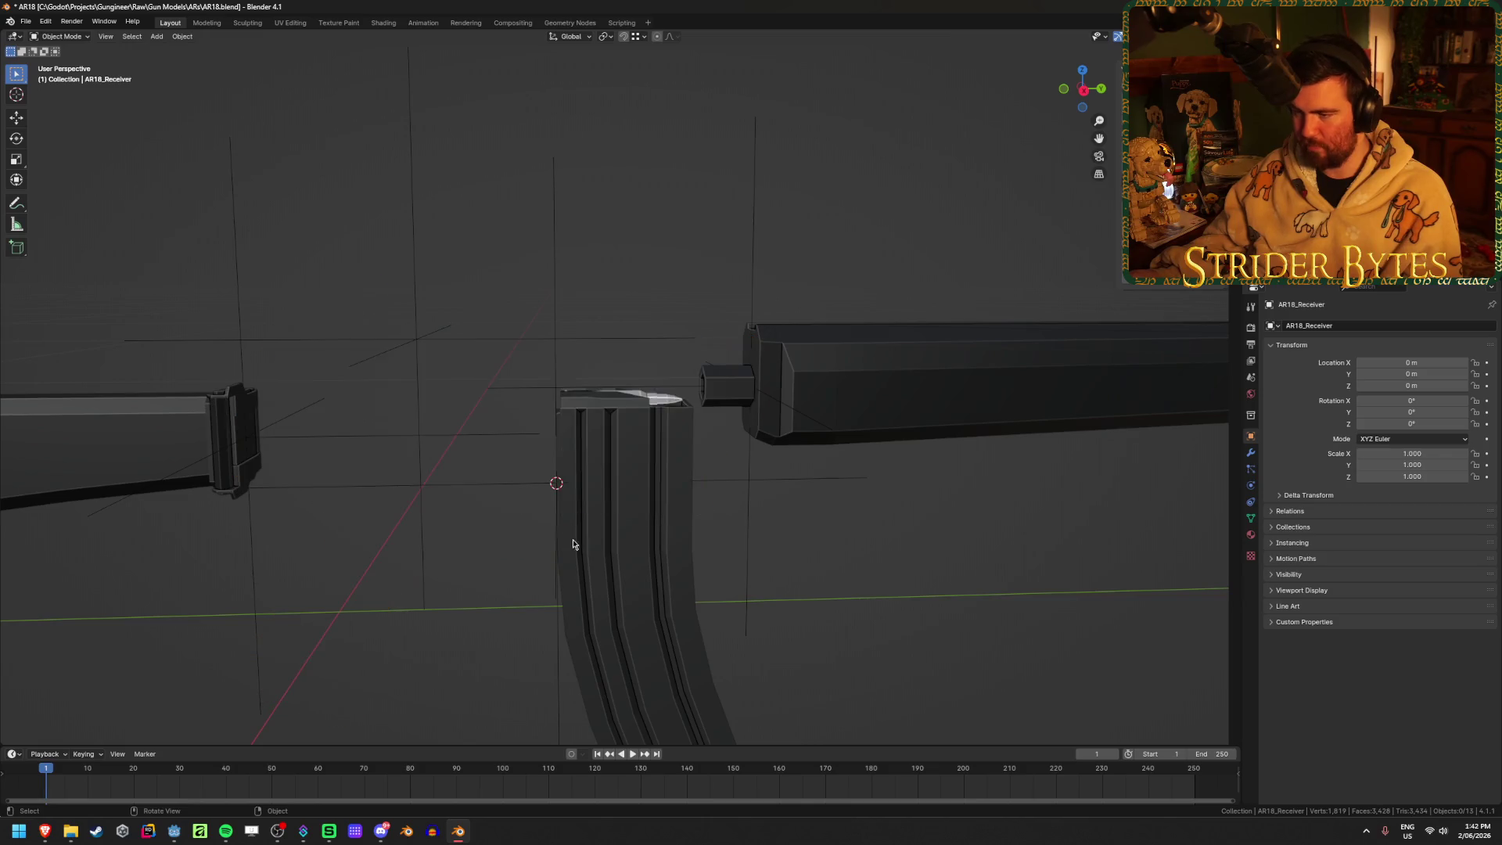
left_click(570, 531)
key("h")
mouse_move(599, 452)
middle_mouse_down()
mouse_move(701, 438)
mouse_move(629, 445)
middle_mouse_up()
Rename the upper and lower cartridges to Bullet1 and Bullet2
left_click(629, 445)
key("F2")
type("Bullet")
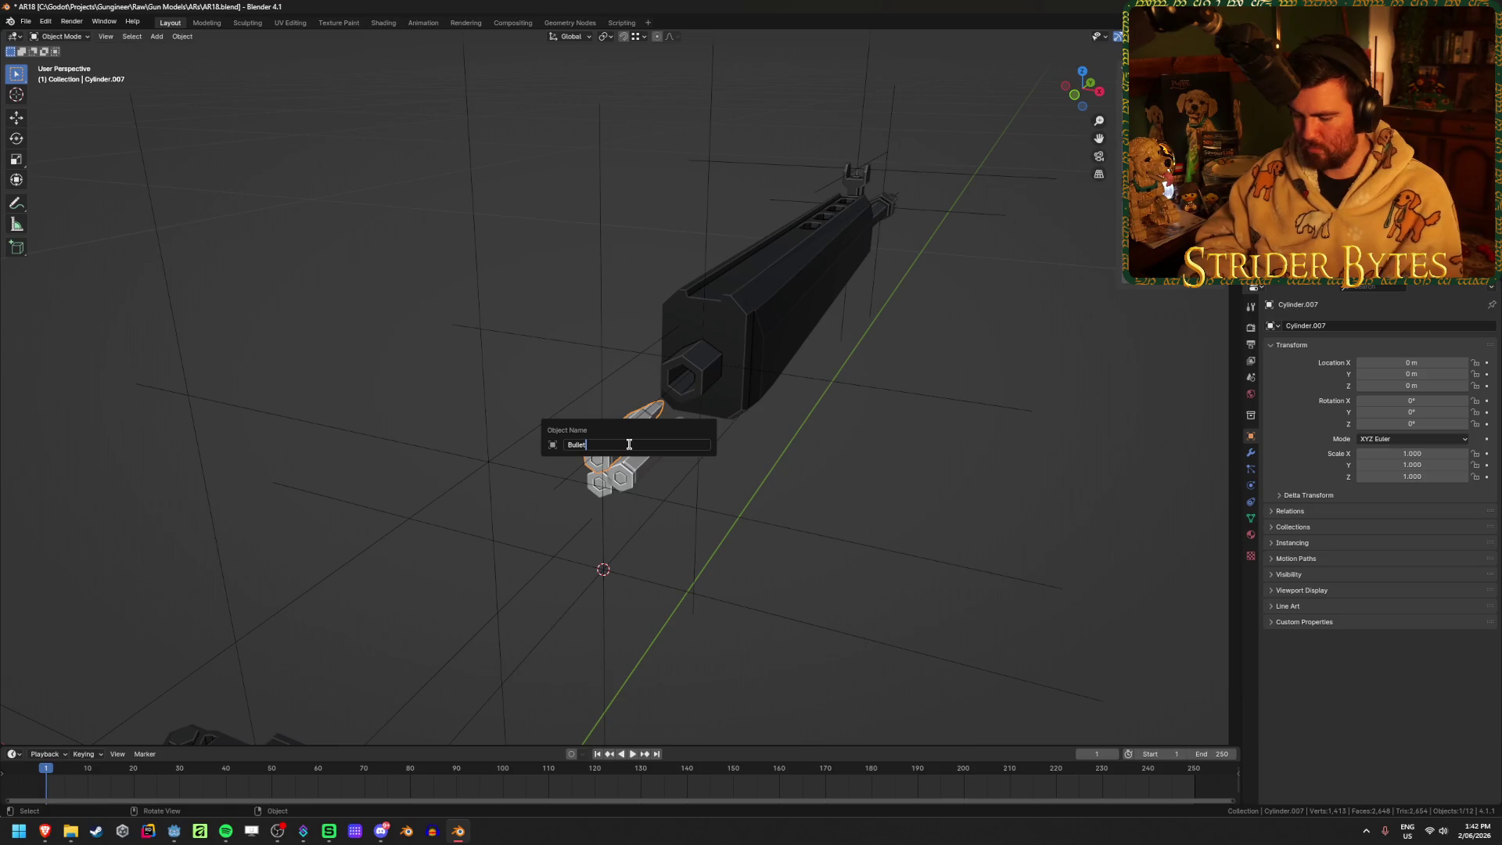
type("1")
key("Return")
left_click(641, 453)
key("F2")
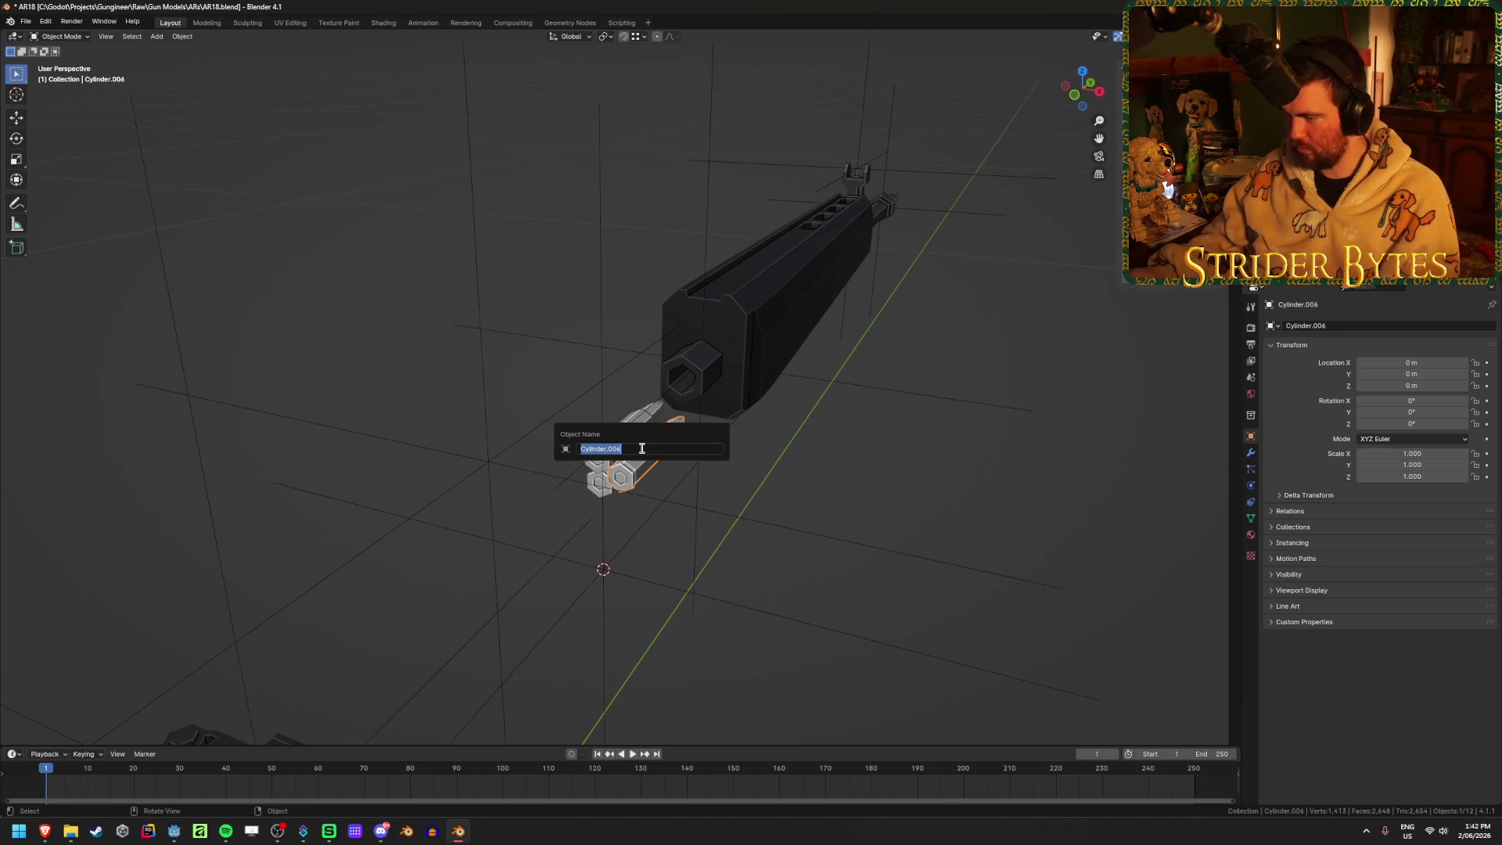
type("Bullet")
key("Return")
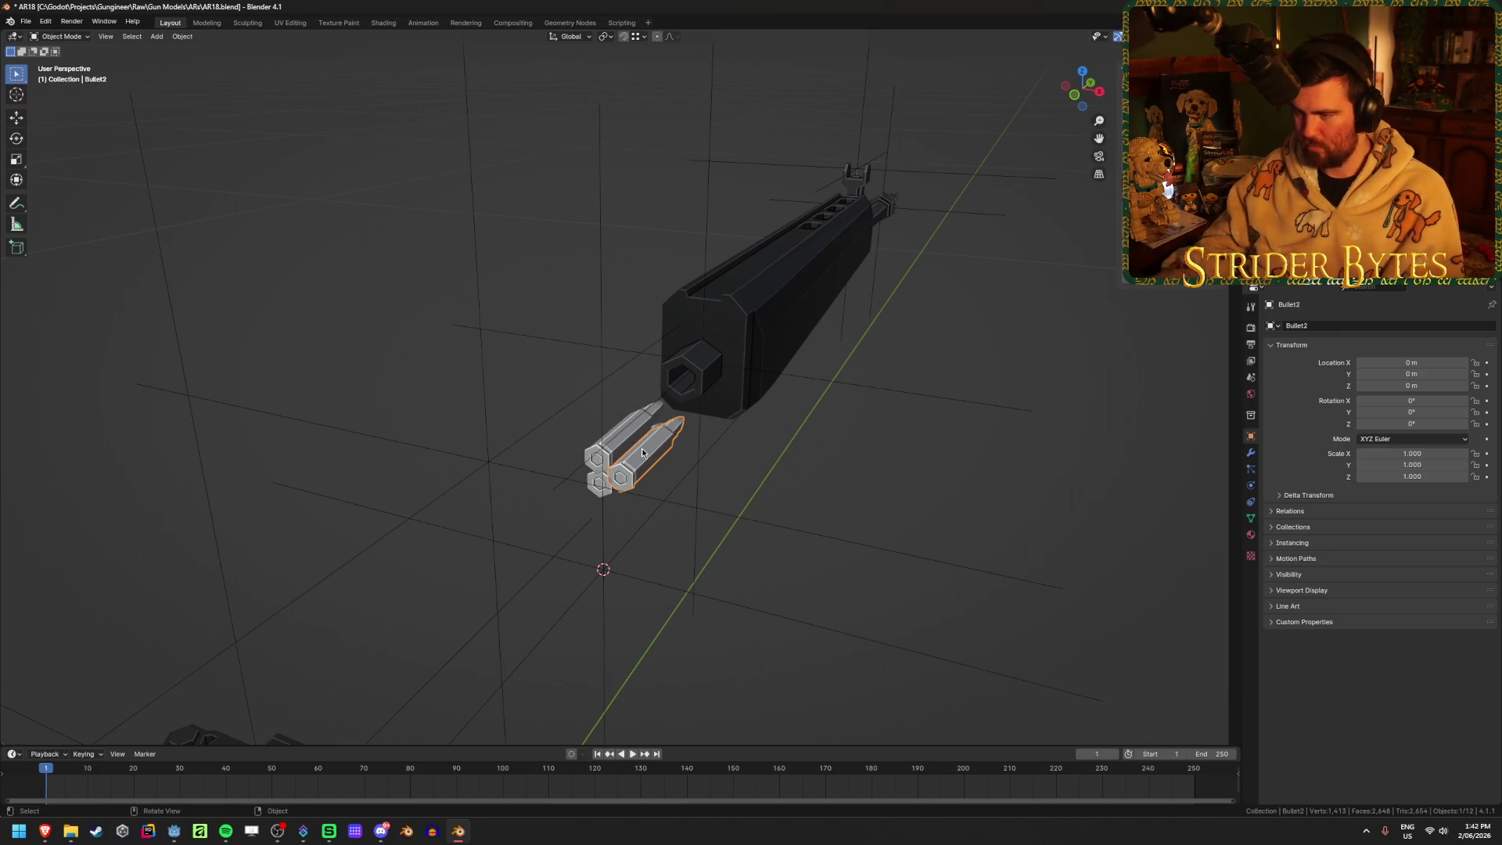
Rename the third cartridge to Bullet3, unhide all parts and deselect everything
left_click(598, 482)
key("F2")
type("Bullet3")
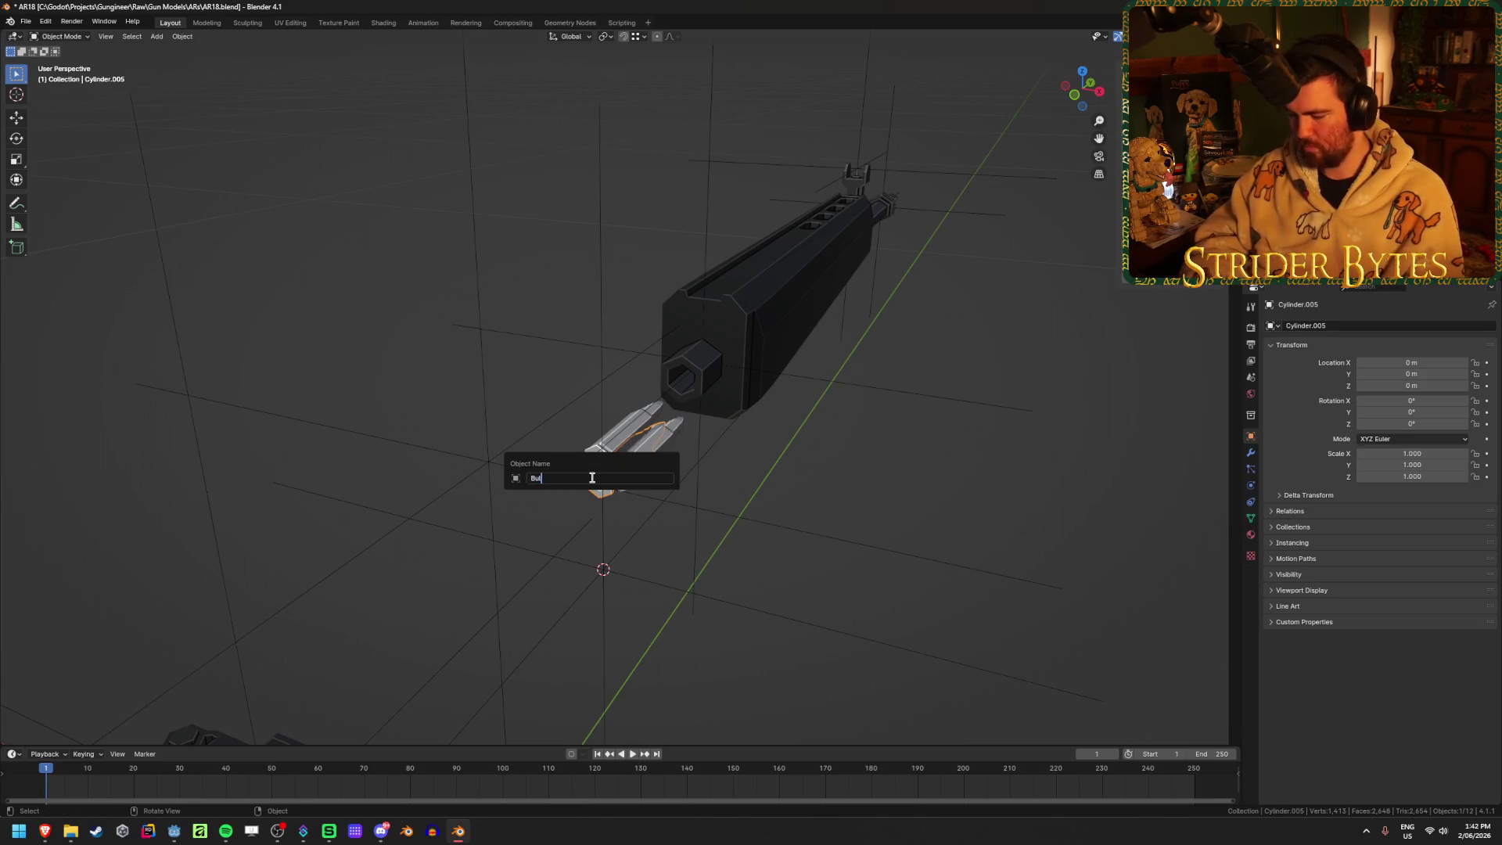
key("Return")
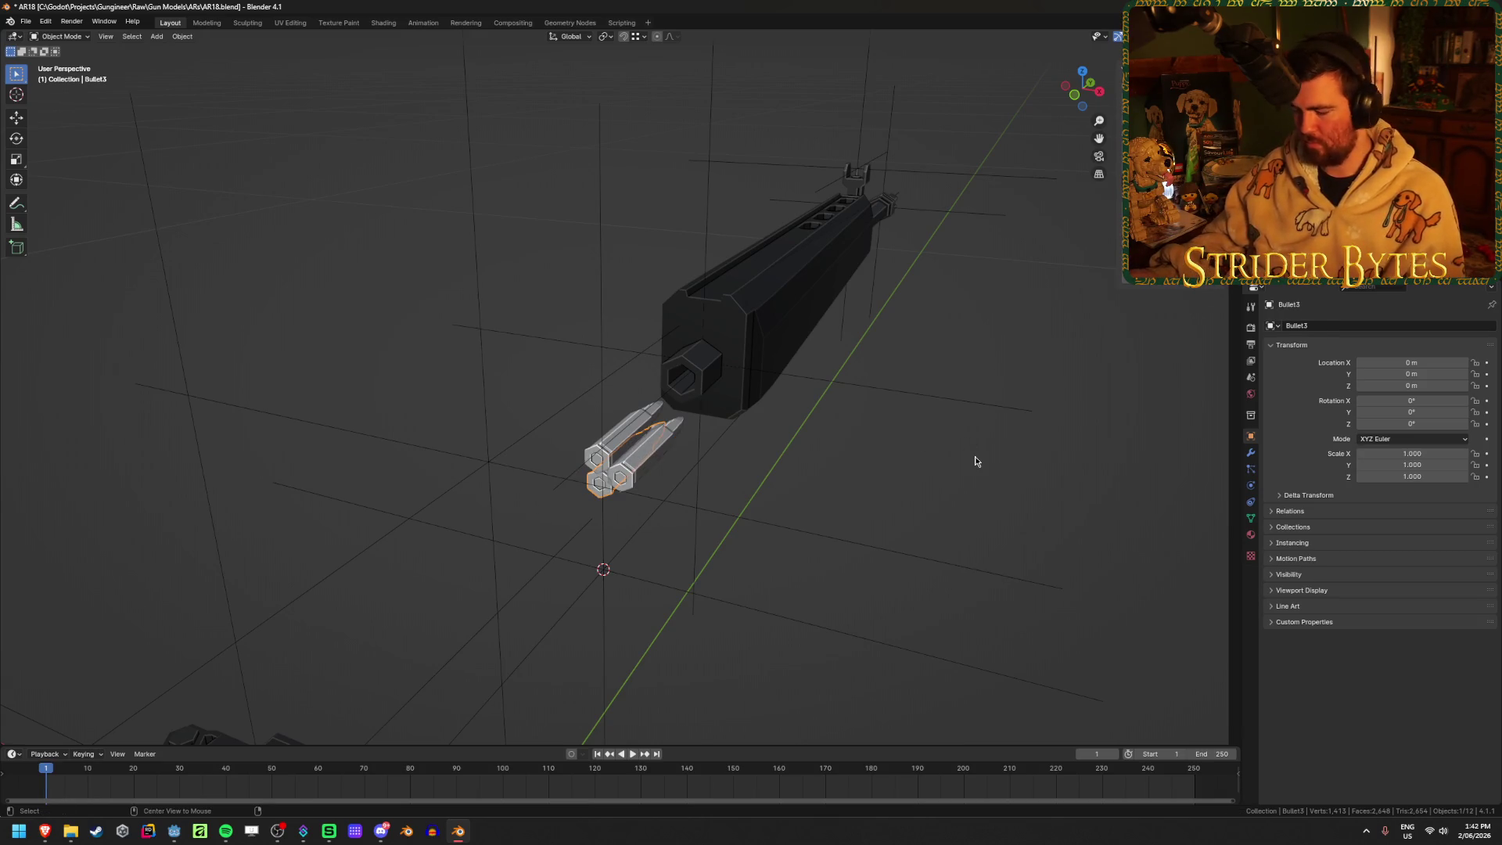
key("alt+h")
key("alt+a")
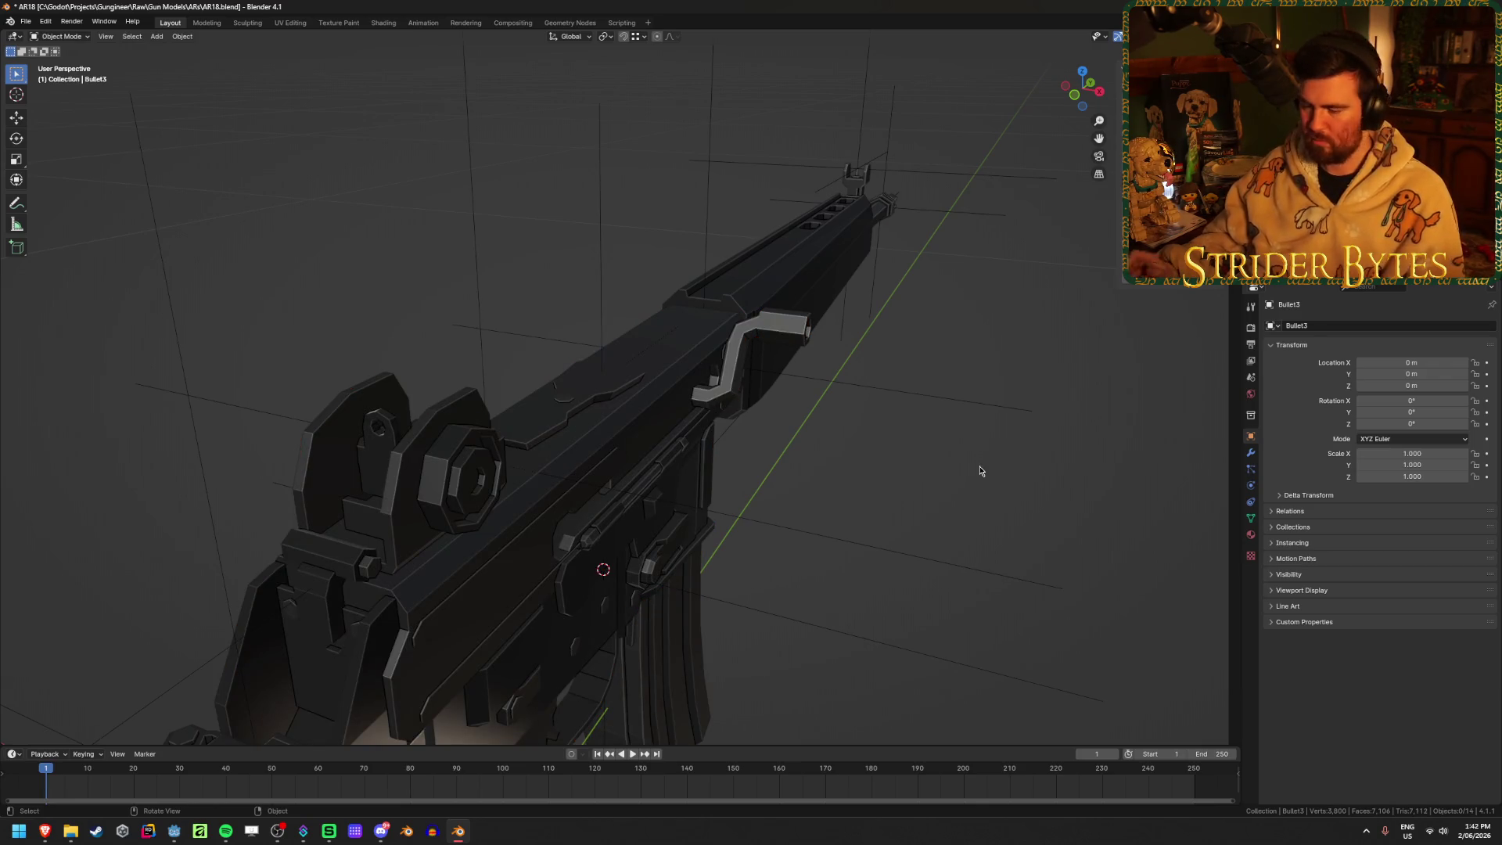
Orbit to a side view and rename the stock empty to StockAttach
scroll(981, 471, "down", 3)
middle_click_drag(983, 462, 845, 412)
middle_click_drag(791, 345, 391, 286)
key("F2")
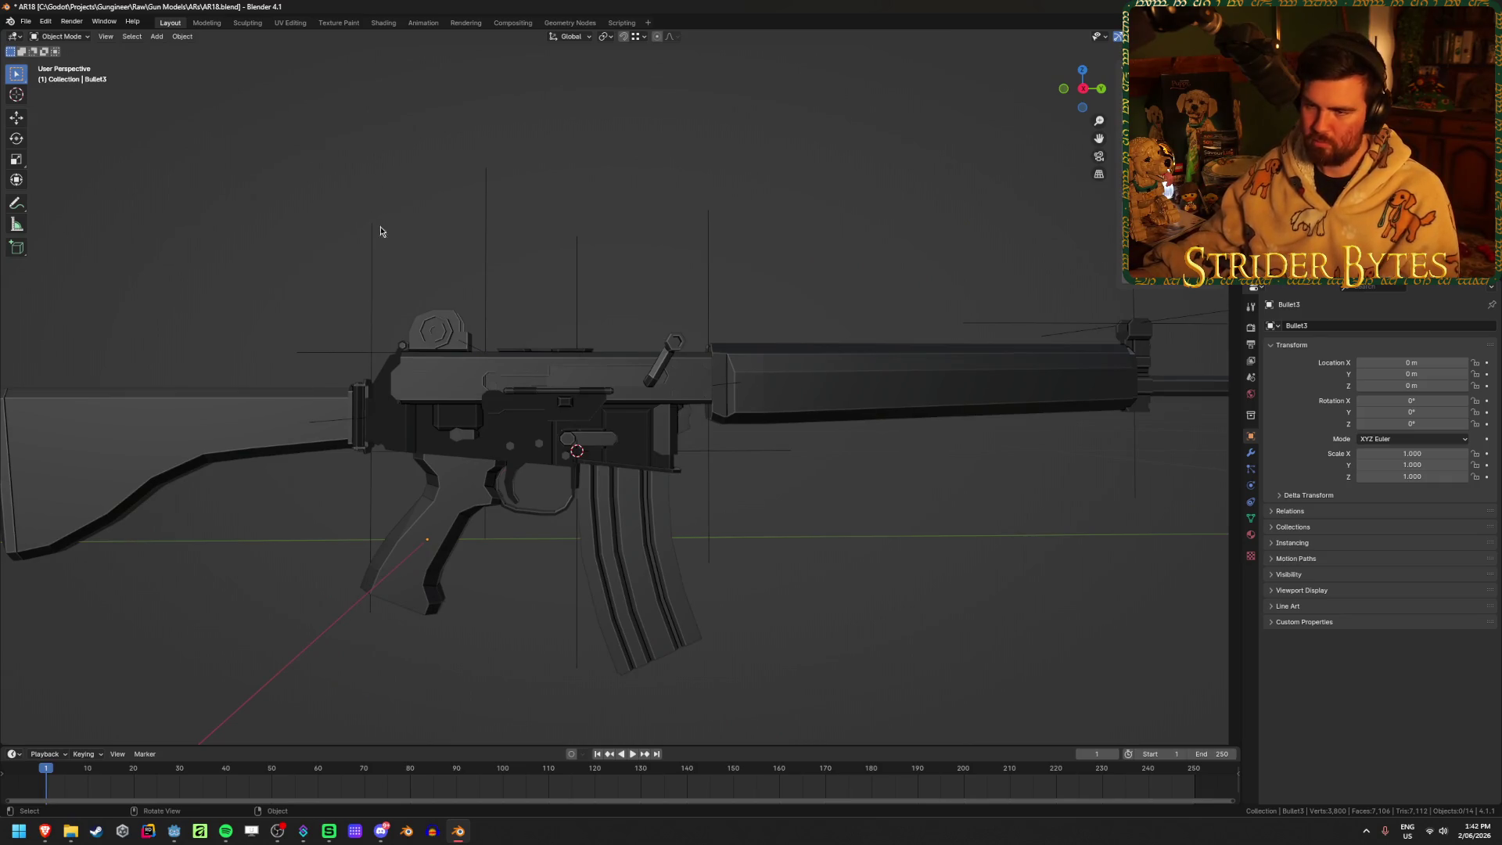
left_click(372, 235)
key("F2")
type("sAttach")
key("Return")
Rename the rear-sight empty SightAttach and the magazine-well empty MagazineAttach
left_click(485, 262)
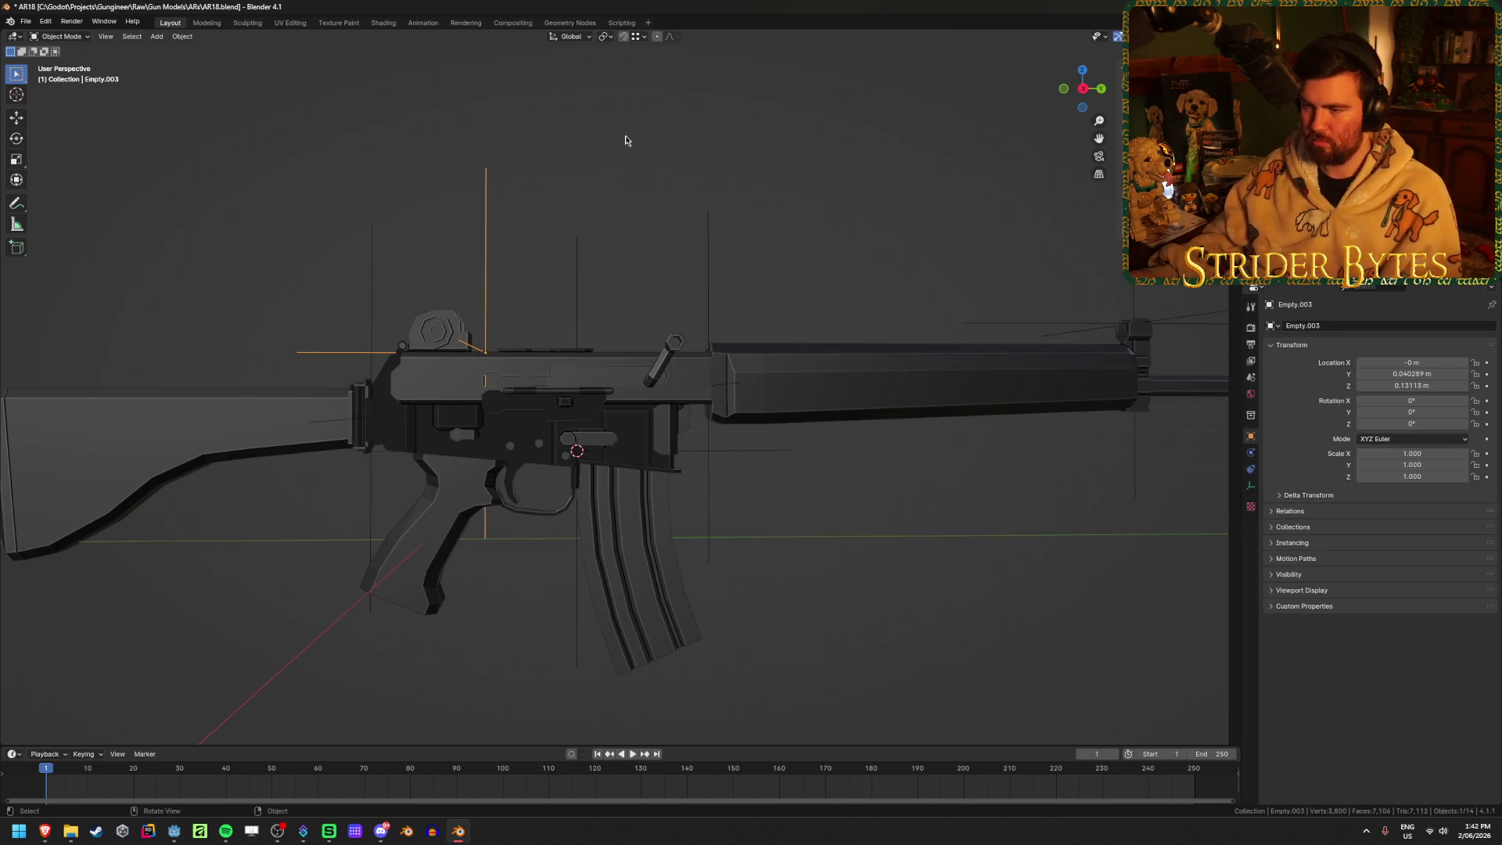
key("F2")
type("sAtta")
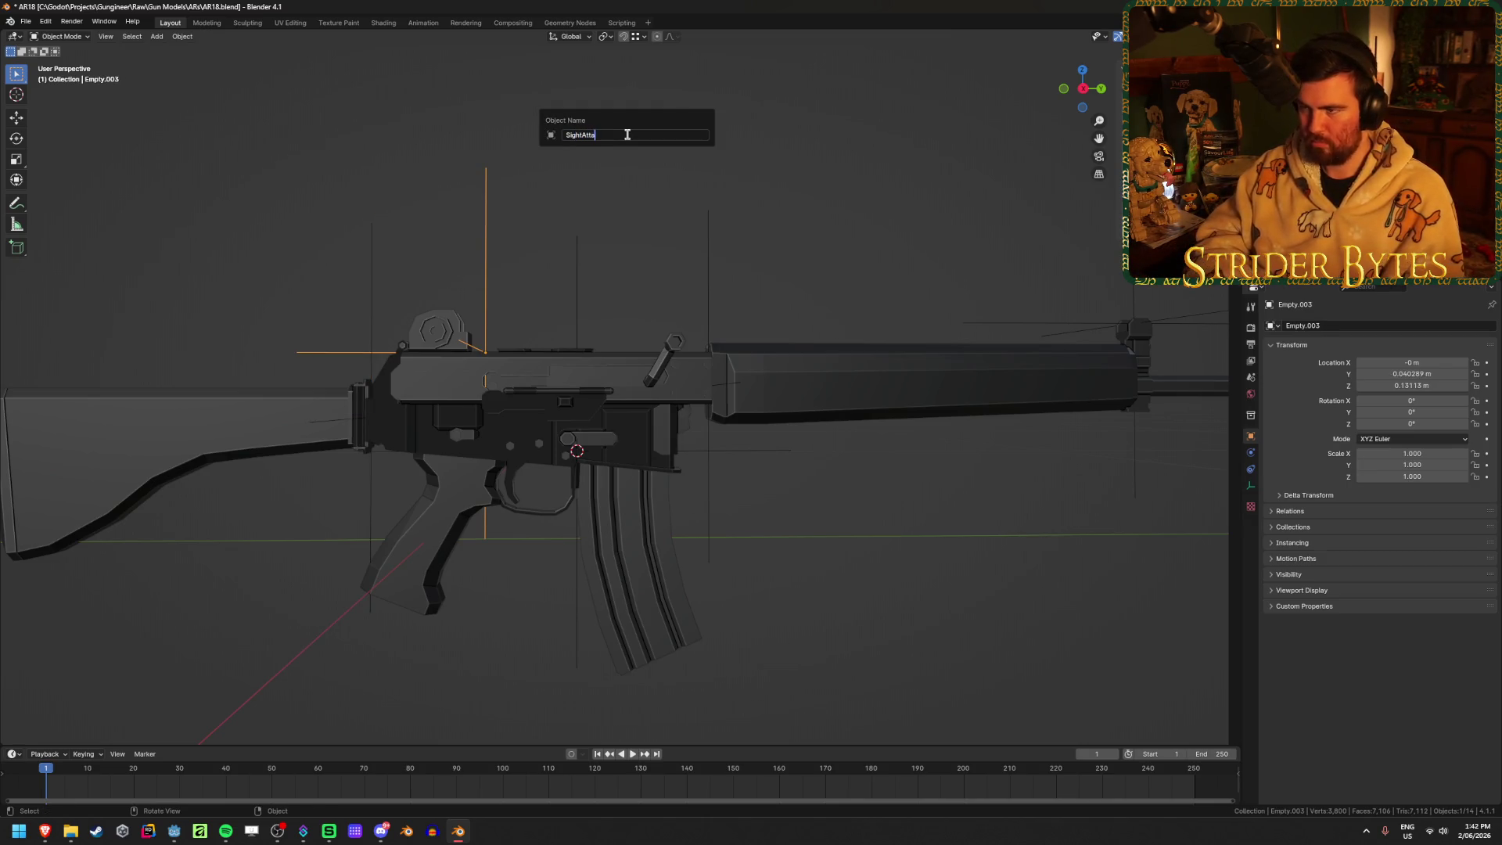
type("h")
key("Return")
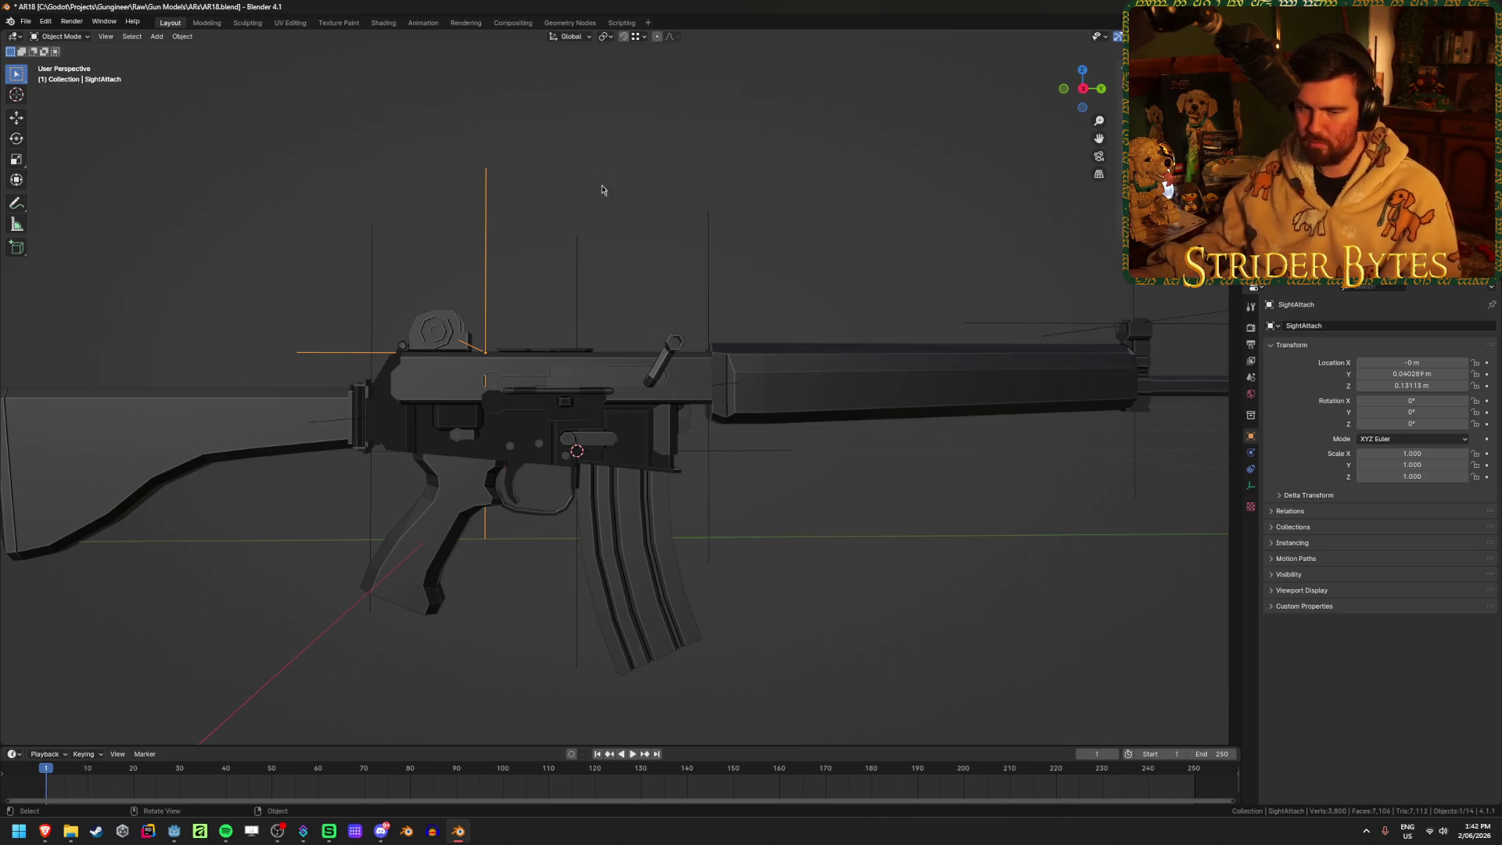
left_click(581, 292)
key("F2")
type("Magaz")
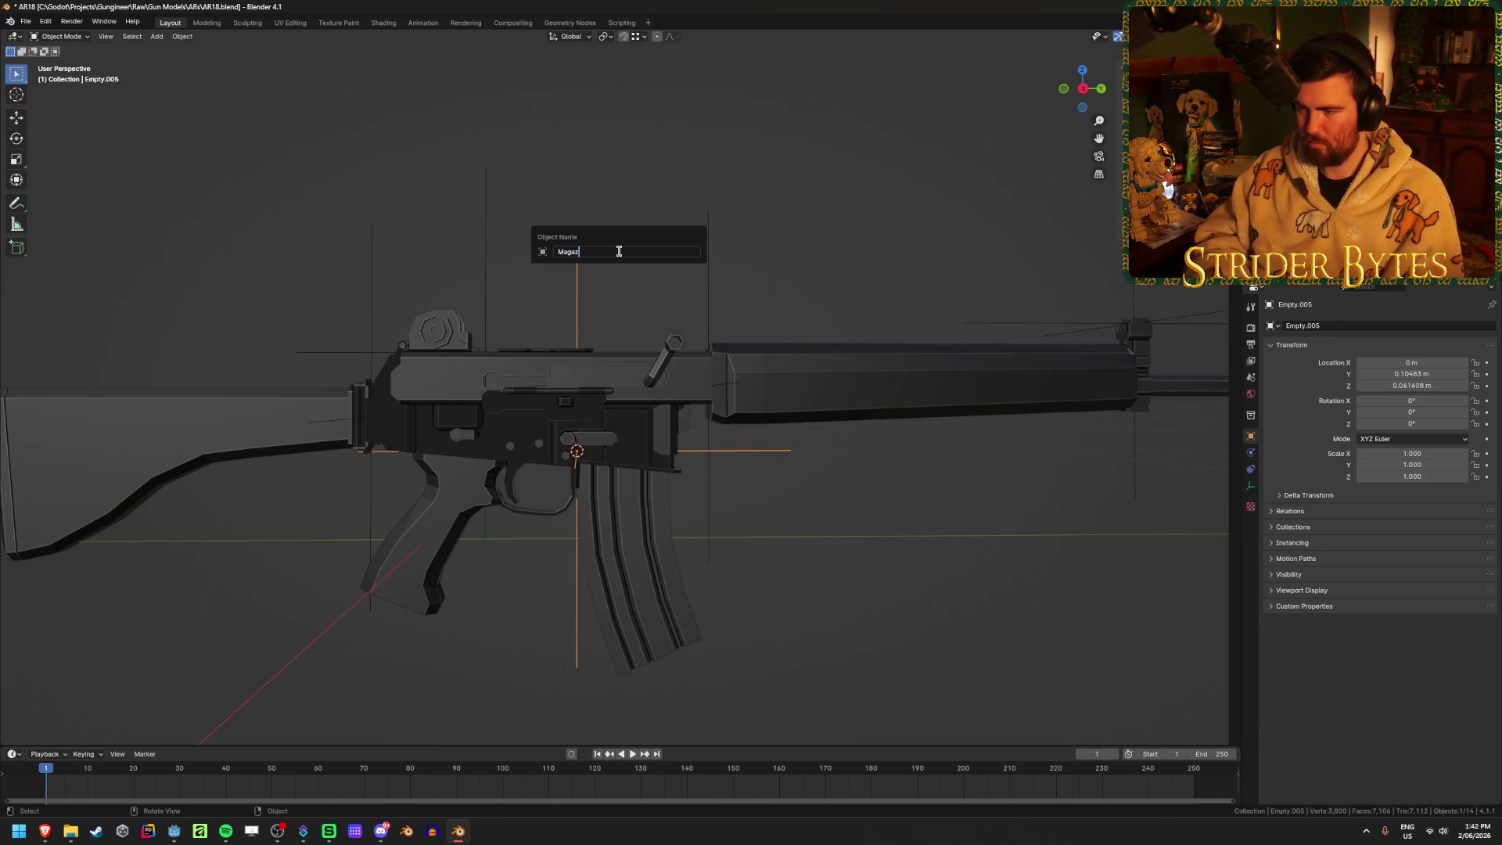
type("ineAttach")
key("Return")
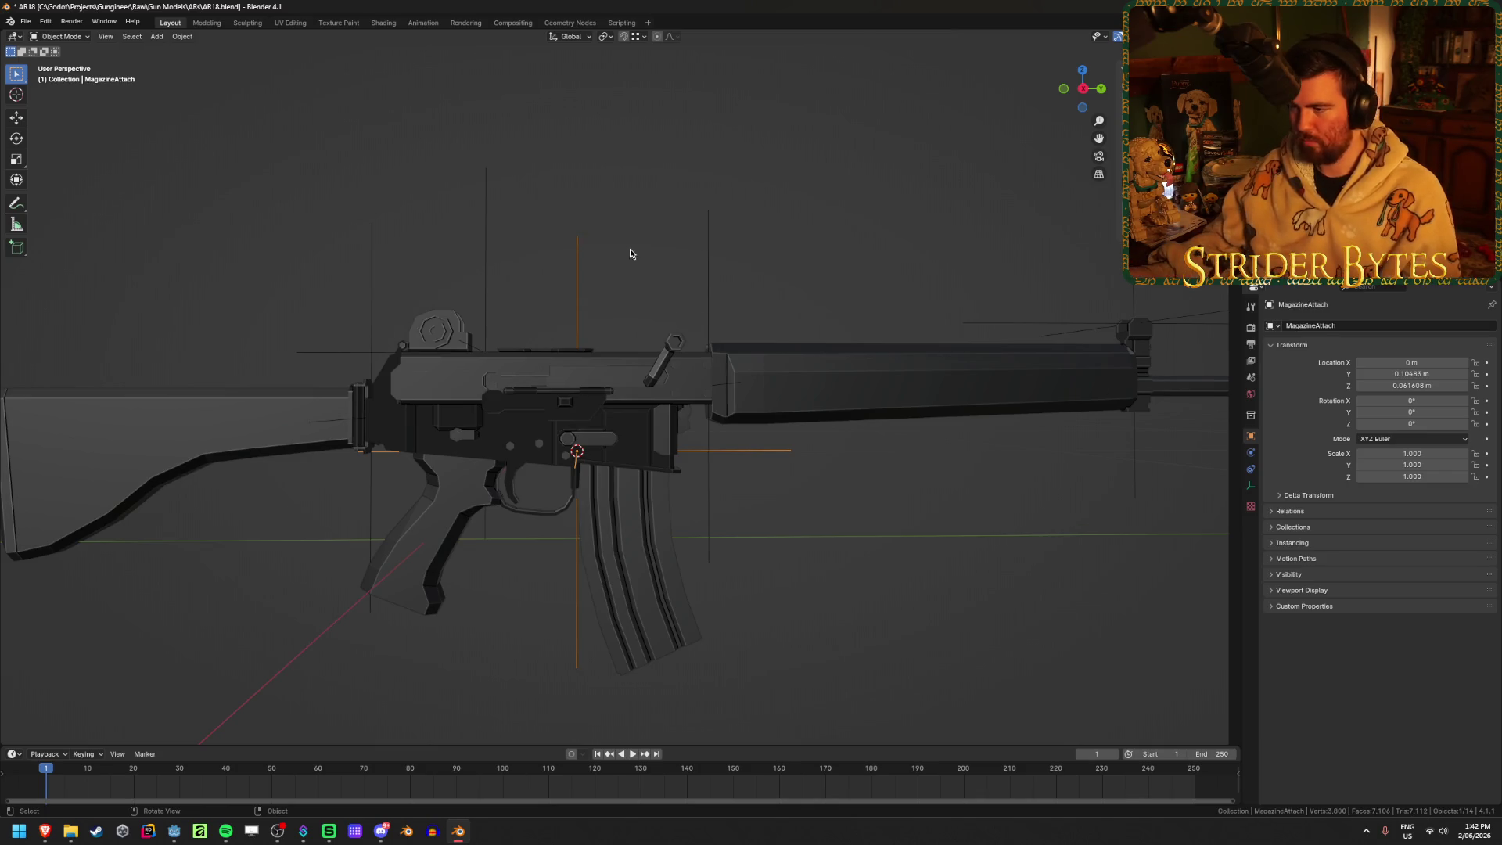
Rename the empty where the barrel meets the receiver to BarrelAttach
left_click(710, 262)
key("F2")
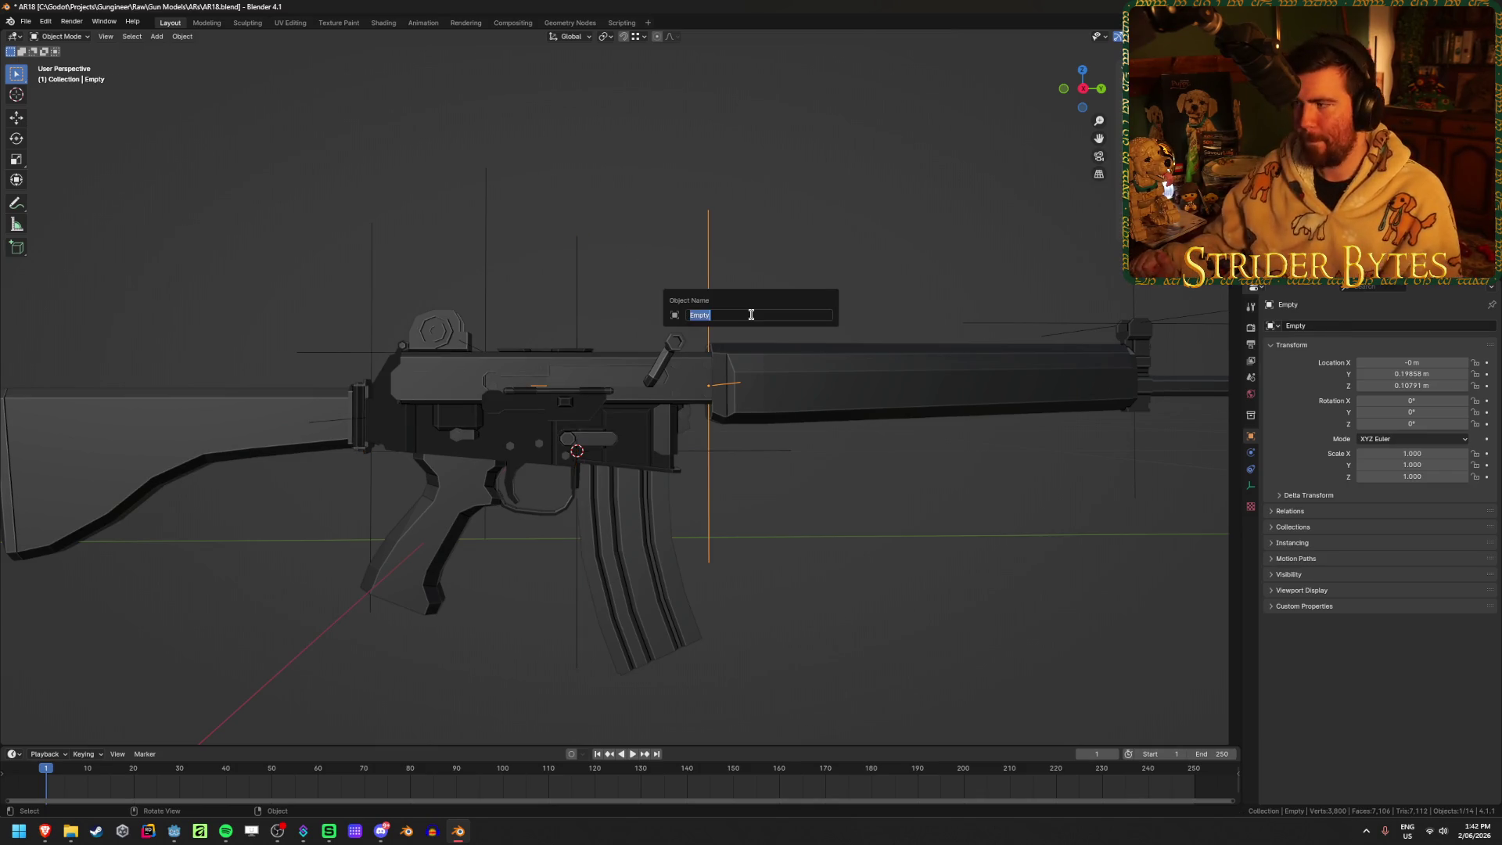
type("BarrelAttach")
key("Return")
Save AR18.blend and rename the front-sight empty to AimPoint
middle_click_drag(739, 324, 523, 338, "shift")
key("ctrl+s")
left_click(814, 306)
key("F2")
type("Aim")
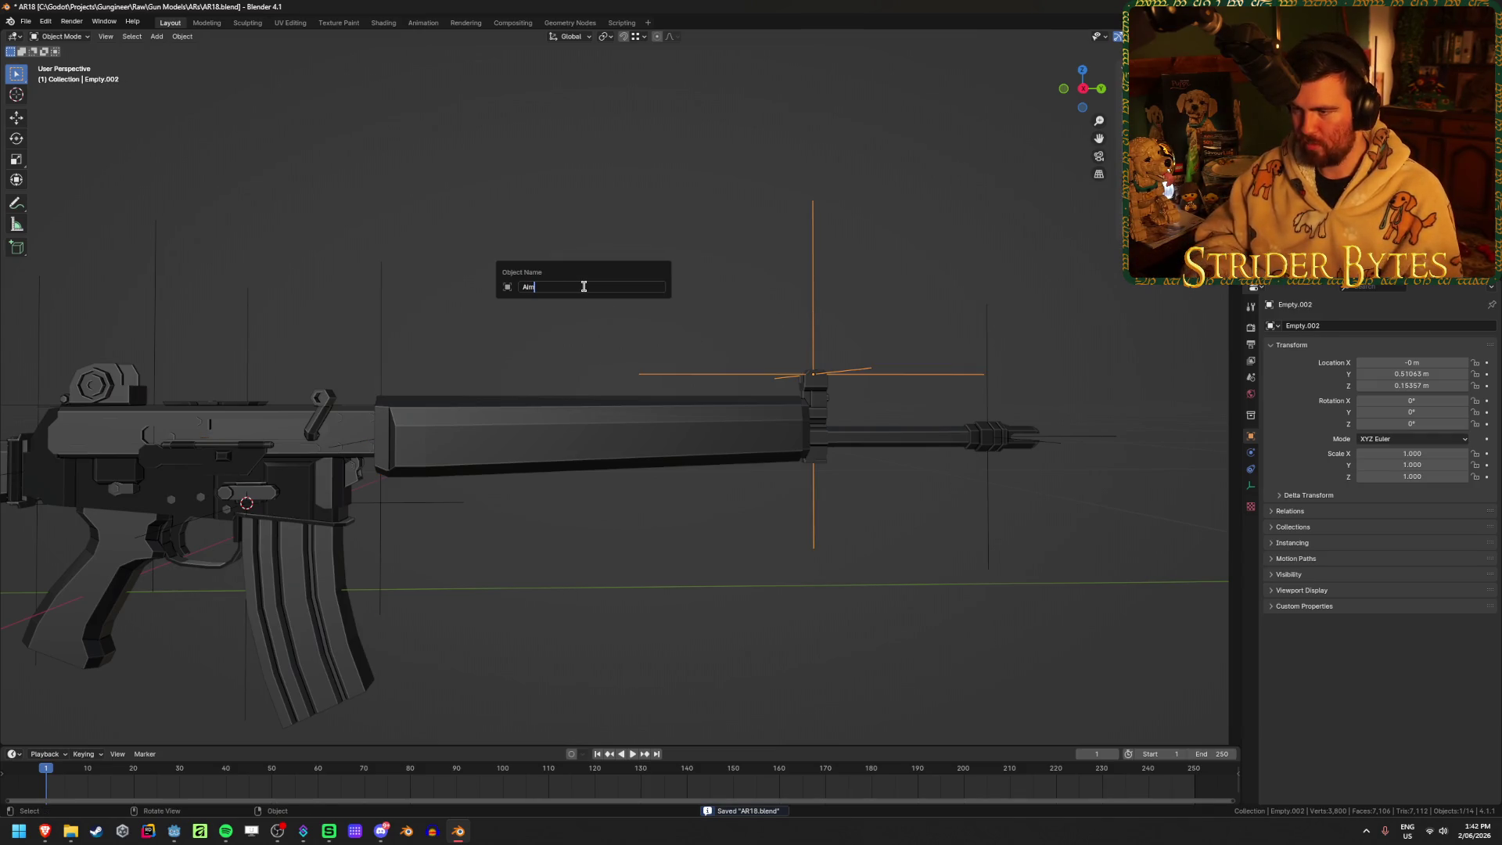
type("Point")
key("Return")
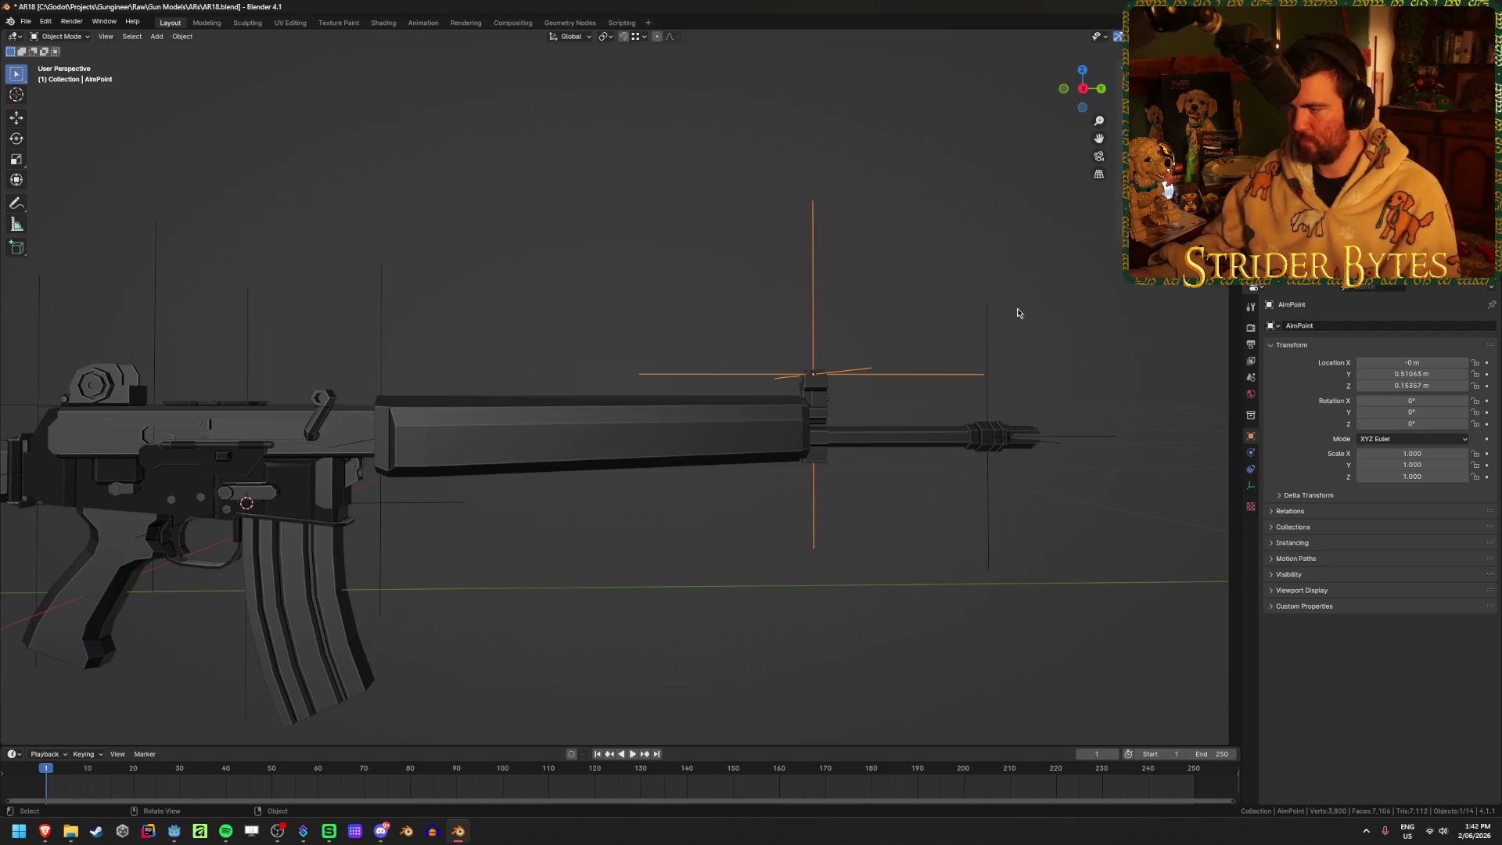
Rename the muzzle empty to MuzzleAttach and save AR18.blend again
left_click(986, 335)
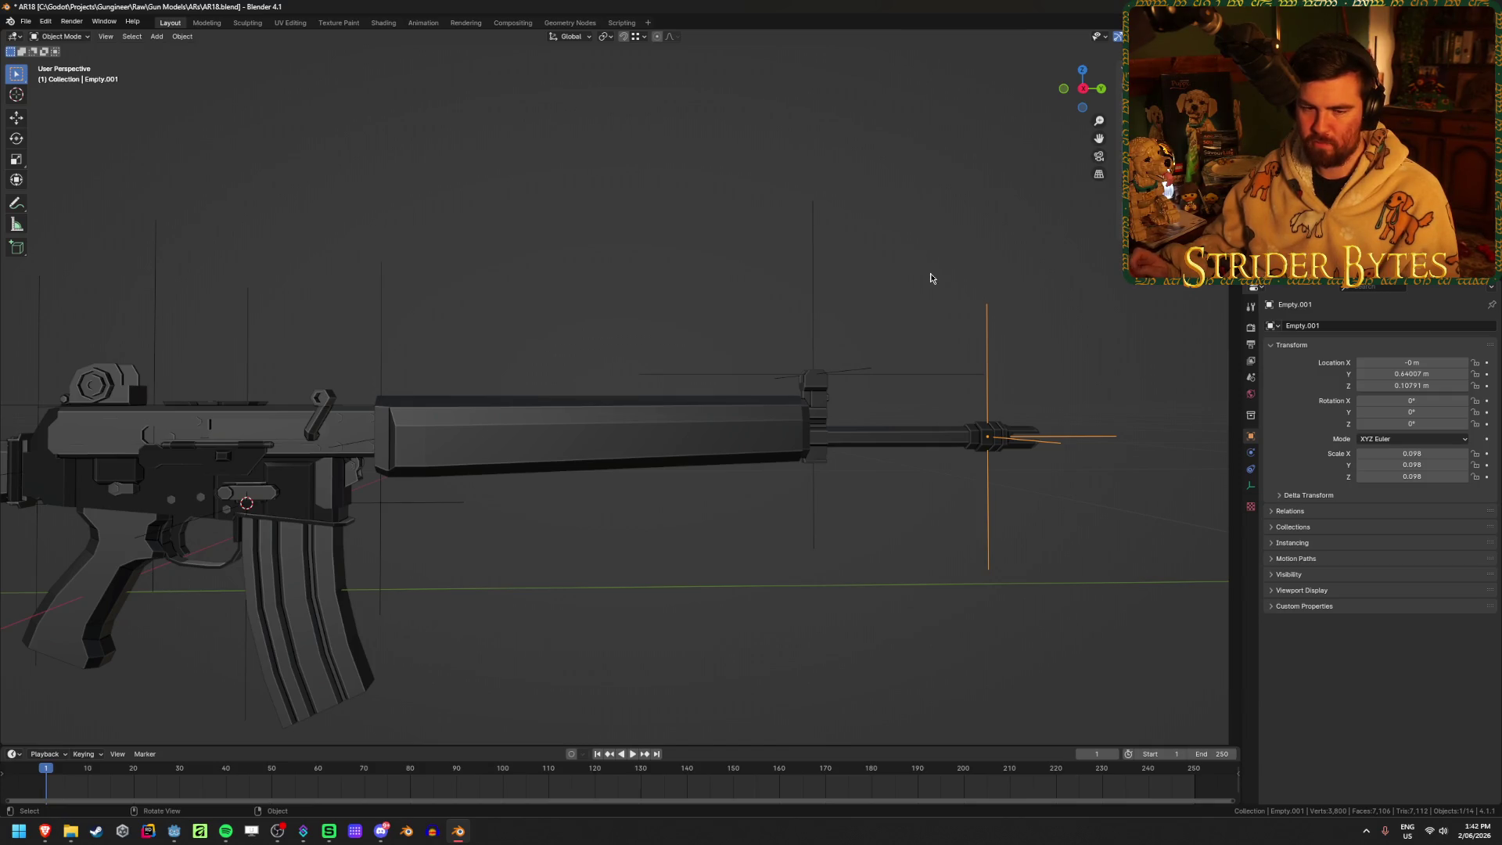
key("F2")
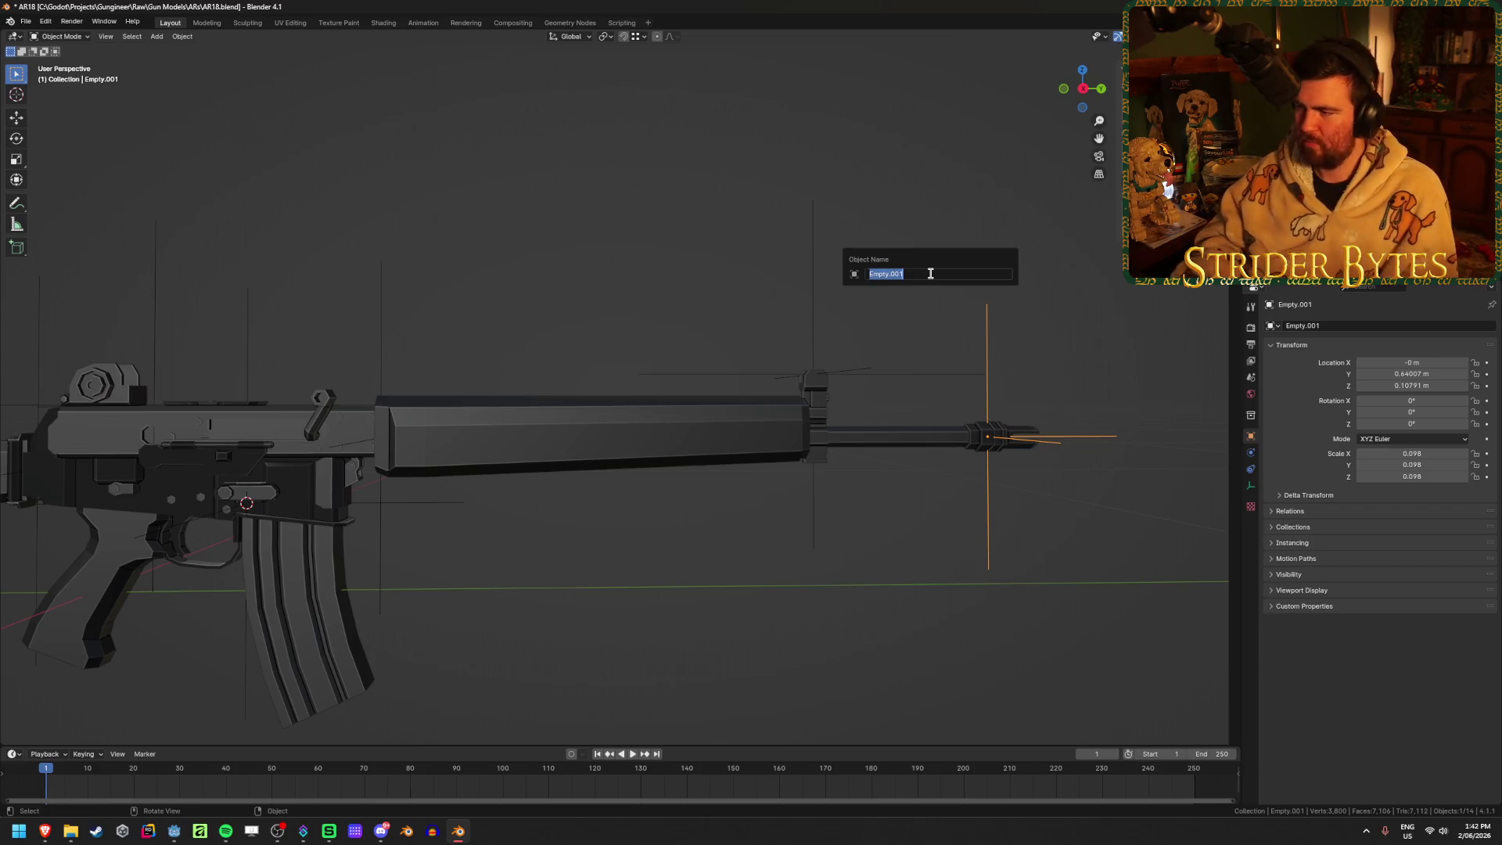
type("MuzzleA")
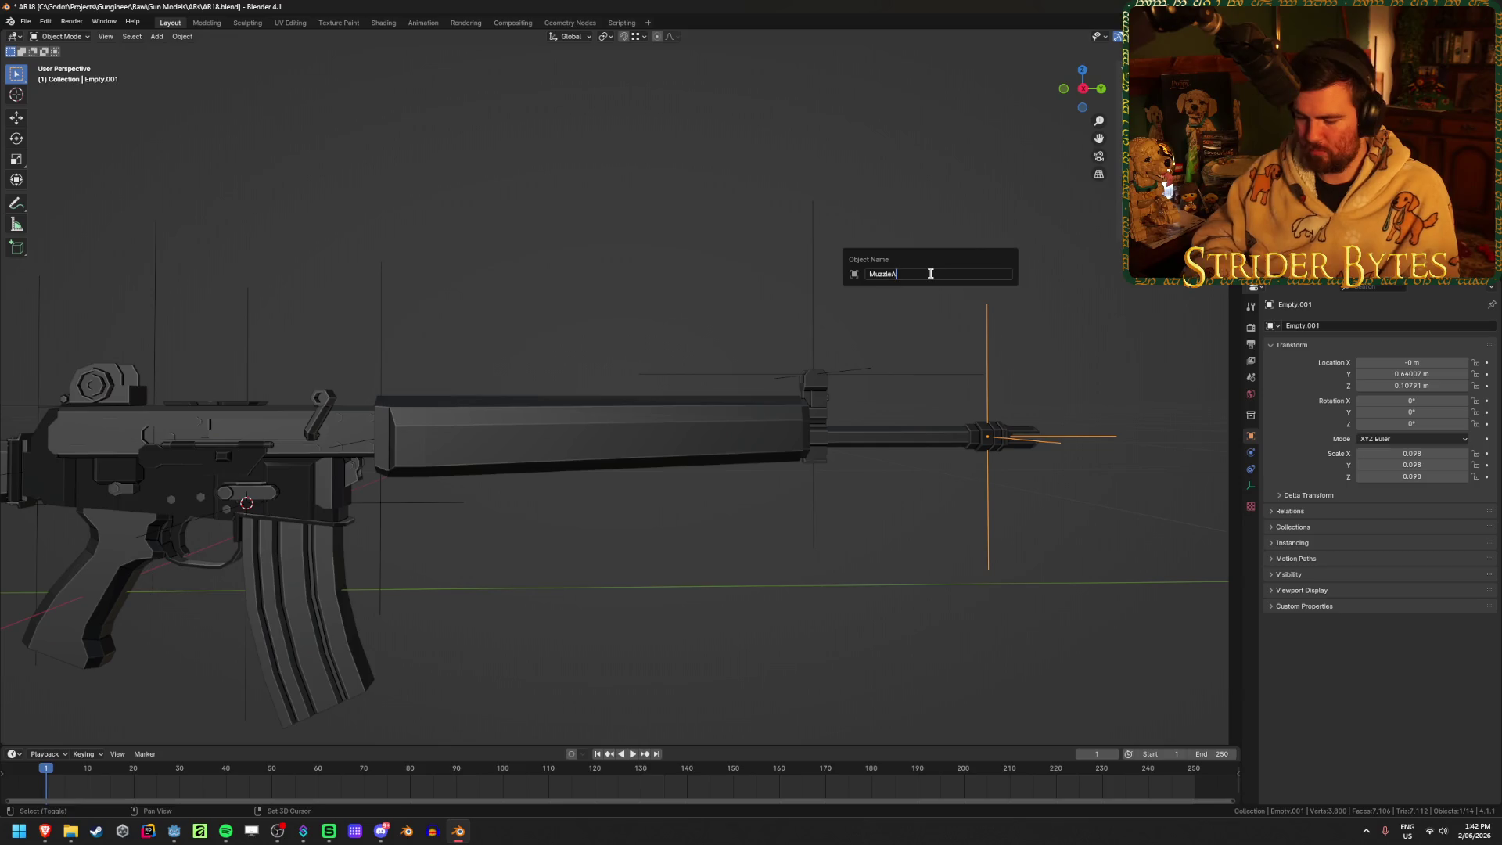
type("ttach")
key("Return")
key("ctrl+s")
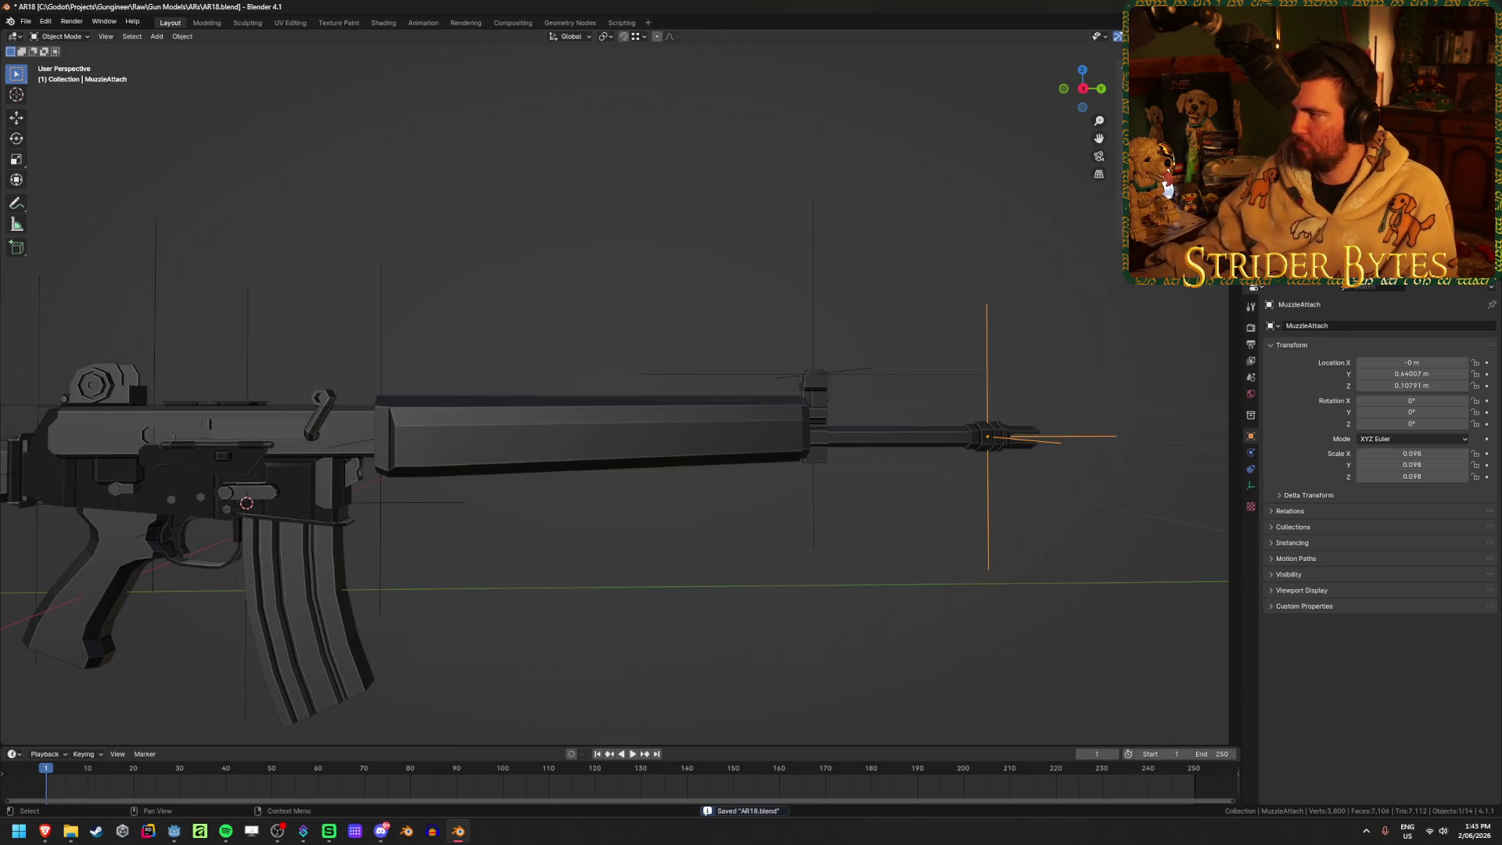
scroll(317, 356, "down", 4)
mouse_move(189, 415)
middle_mouse_down()
mouse_move(164, 430)
mouse_move(303, 368)
middle_mouse_up()
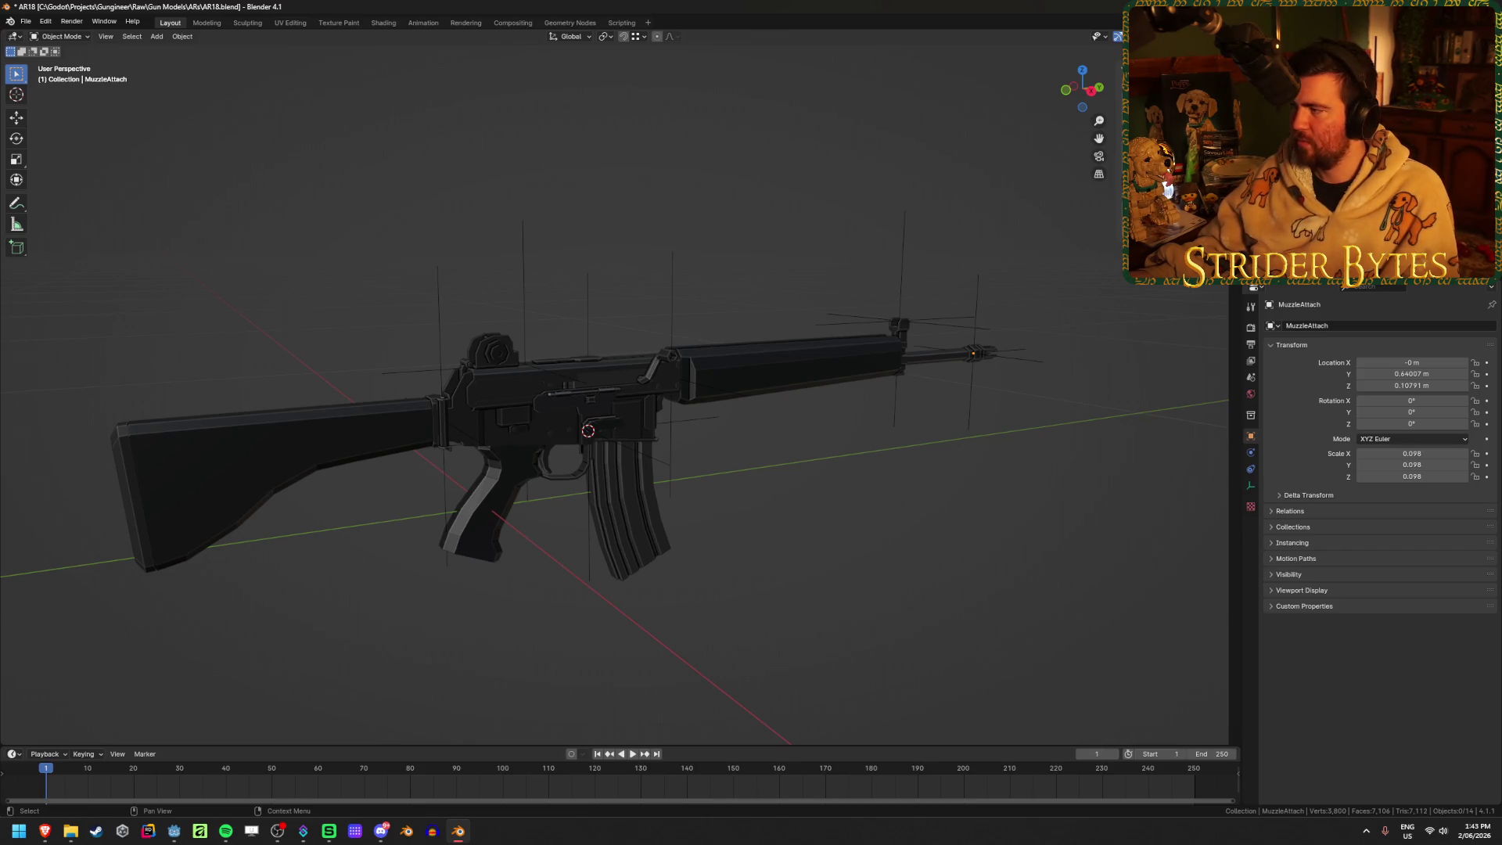
Select and deselect the stock, then make Collection 2, Collection 3 and Magazine active in turn
left_click(1221, 157)
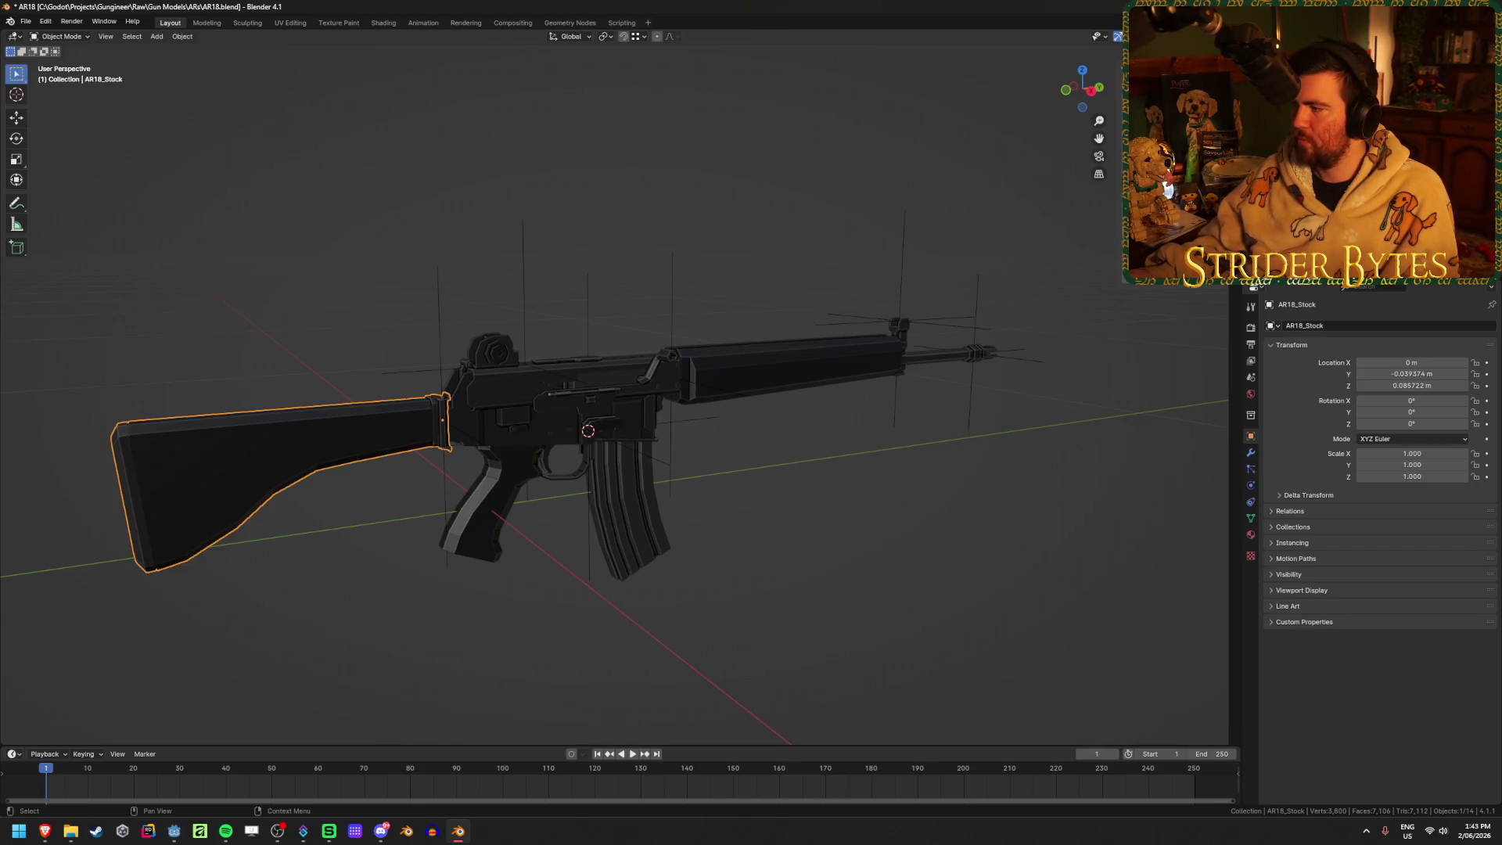
left_click(1205, 140)
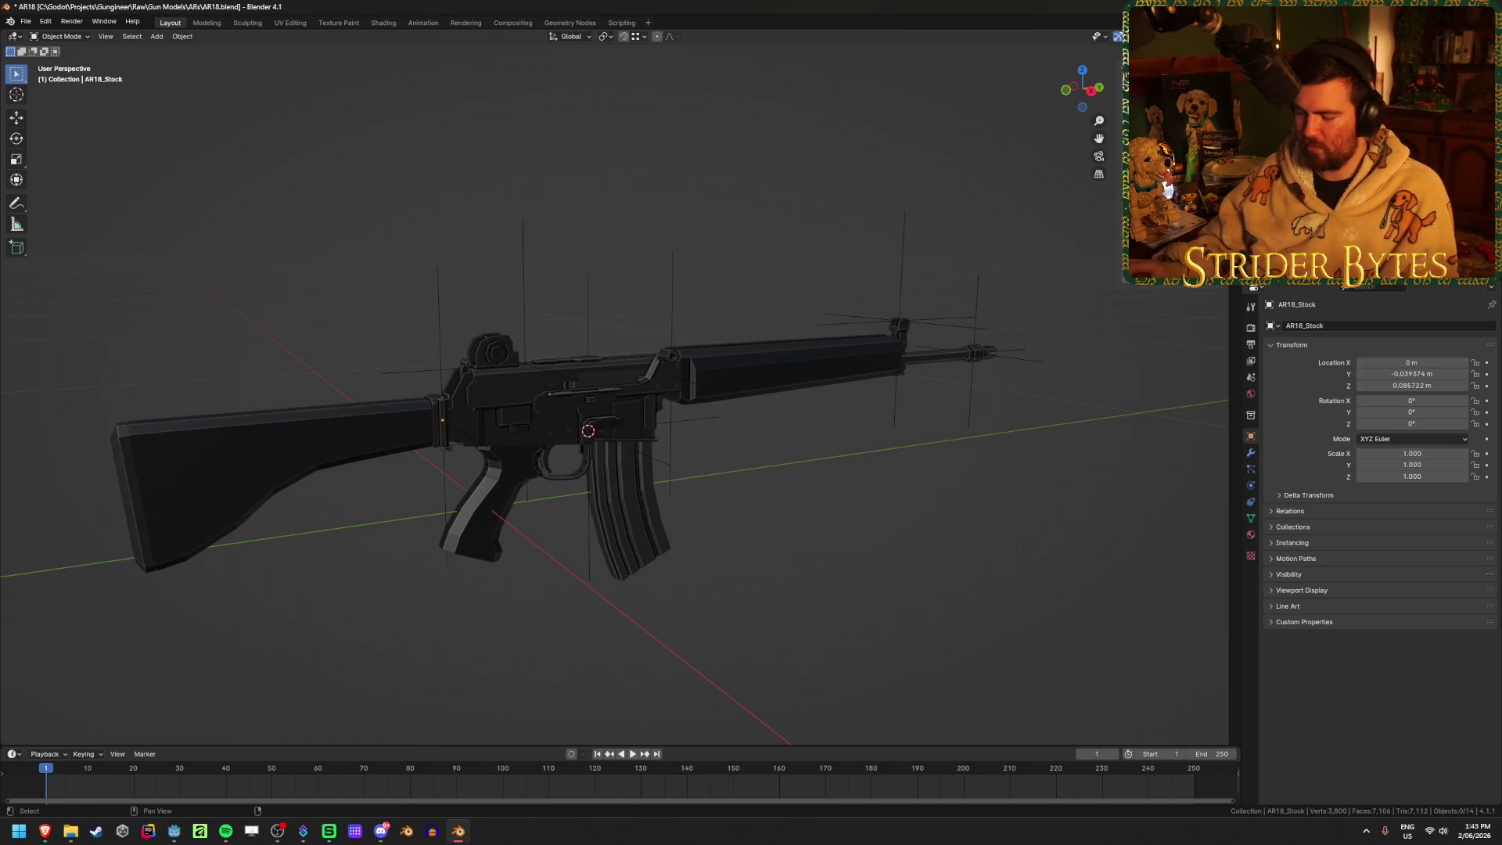
left_click(1205, 149)
left_click(1205, 164)
left_click(1205, 180)
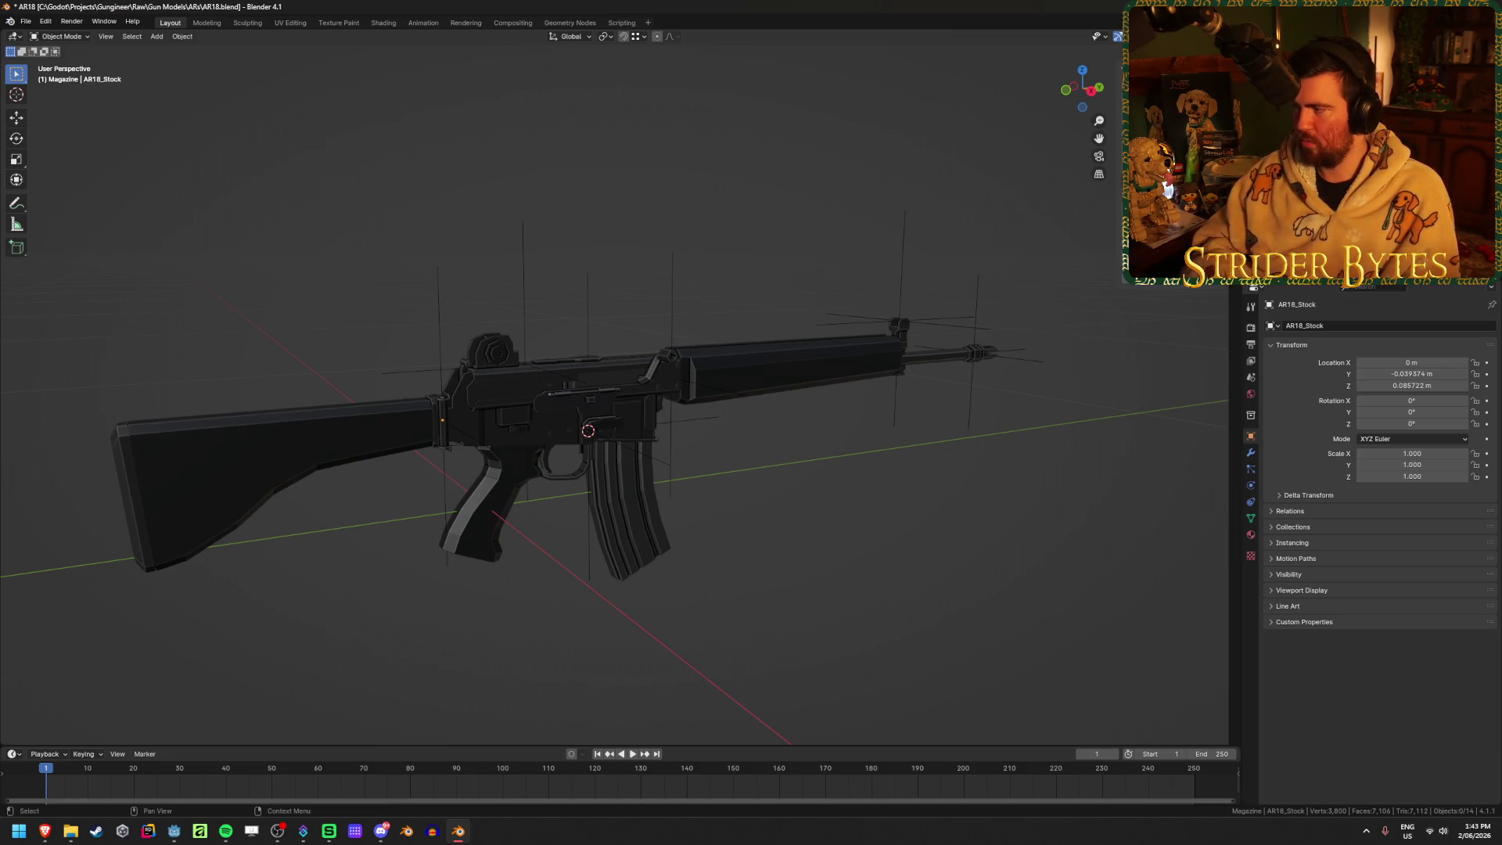
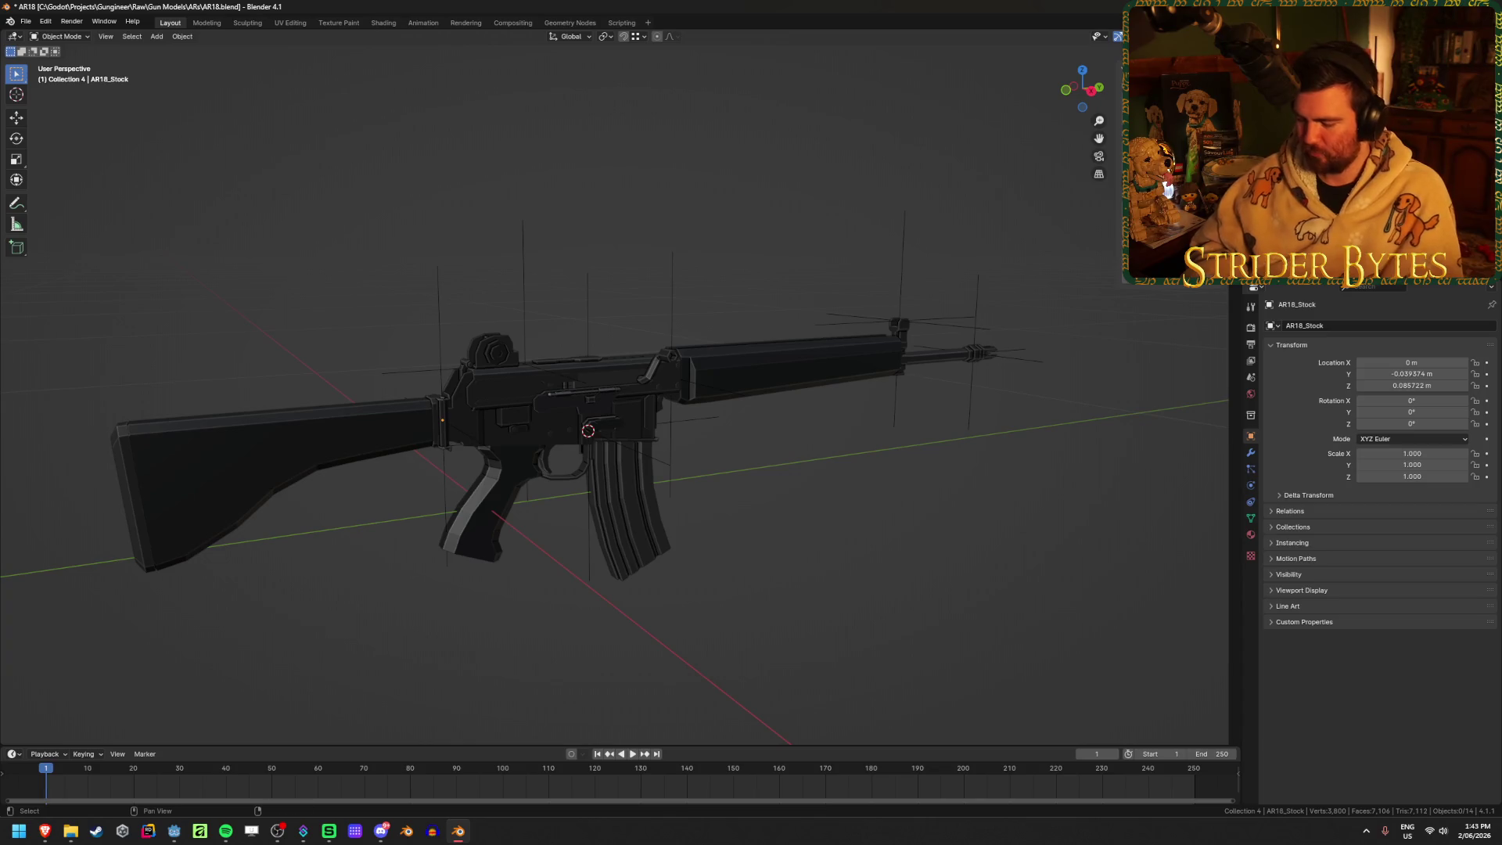
Make Muzzle the active collection, then inspect the handguard, magazine, Bullet1, AimPoint and MuzzleAttach
key("m")
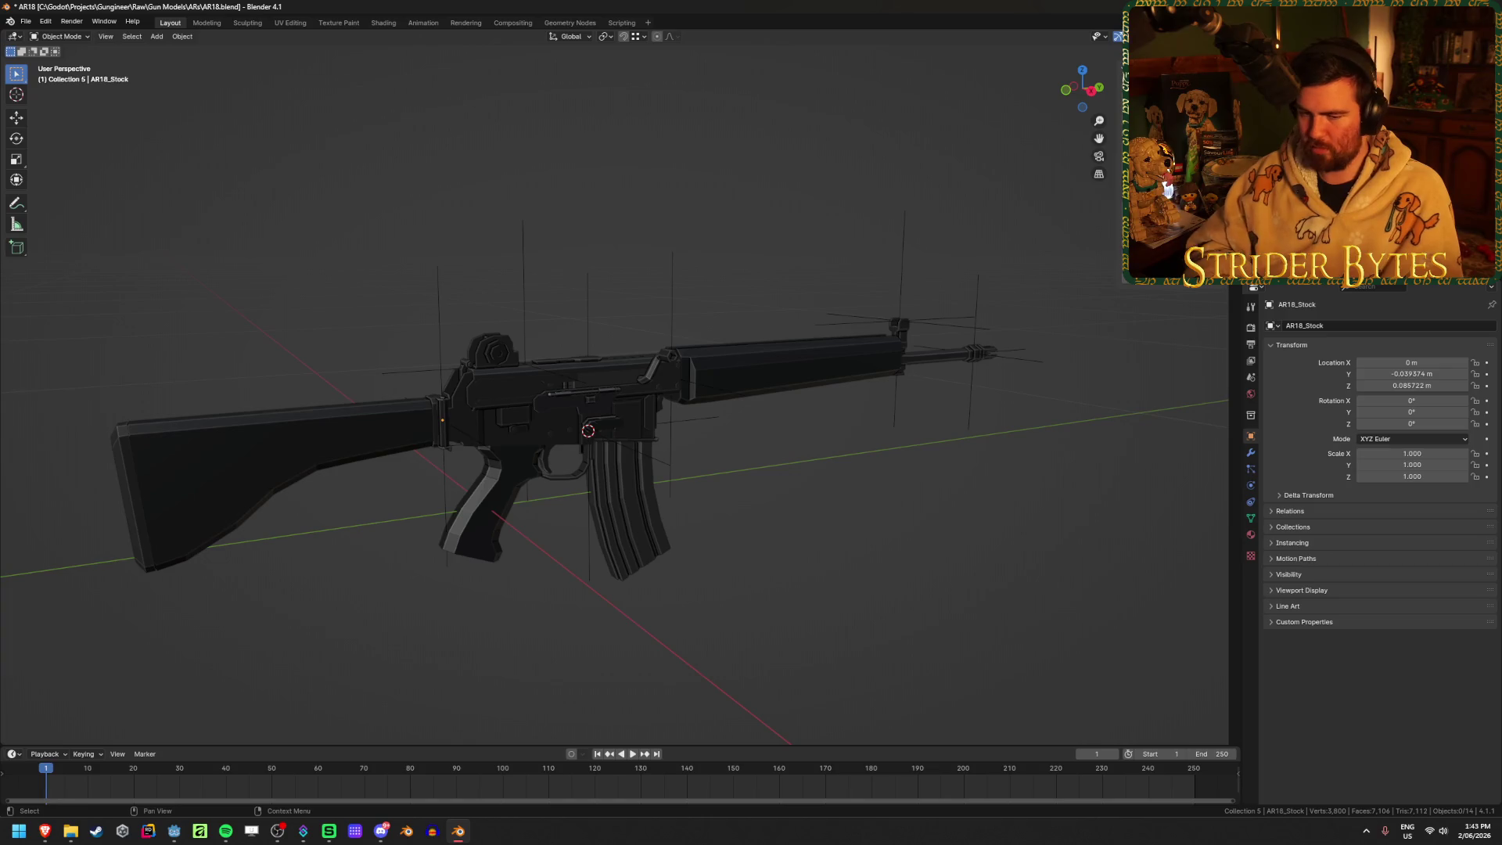
key("Return")
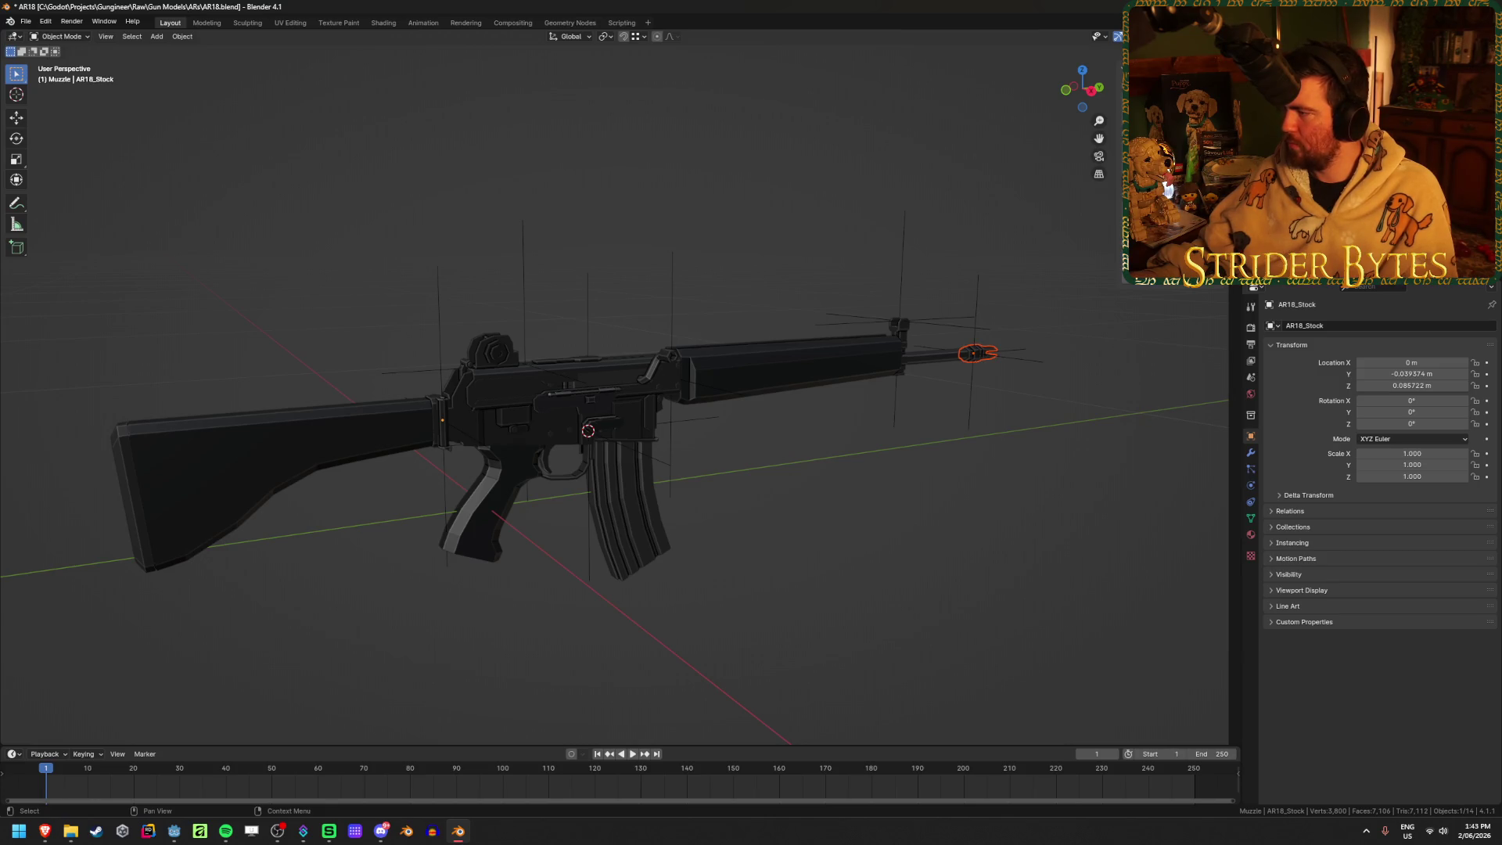
left_click(782, 368)
left_click(626, 501)
left_click(616, 391)
left_click(618, 400, "shift")
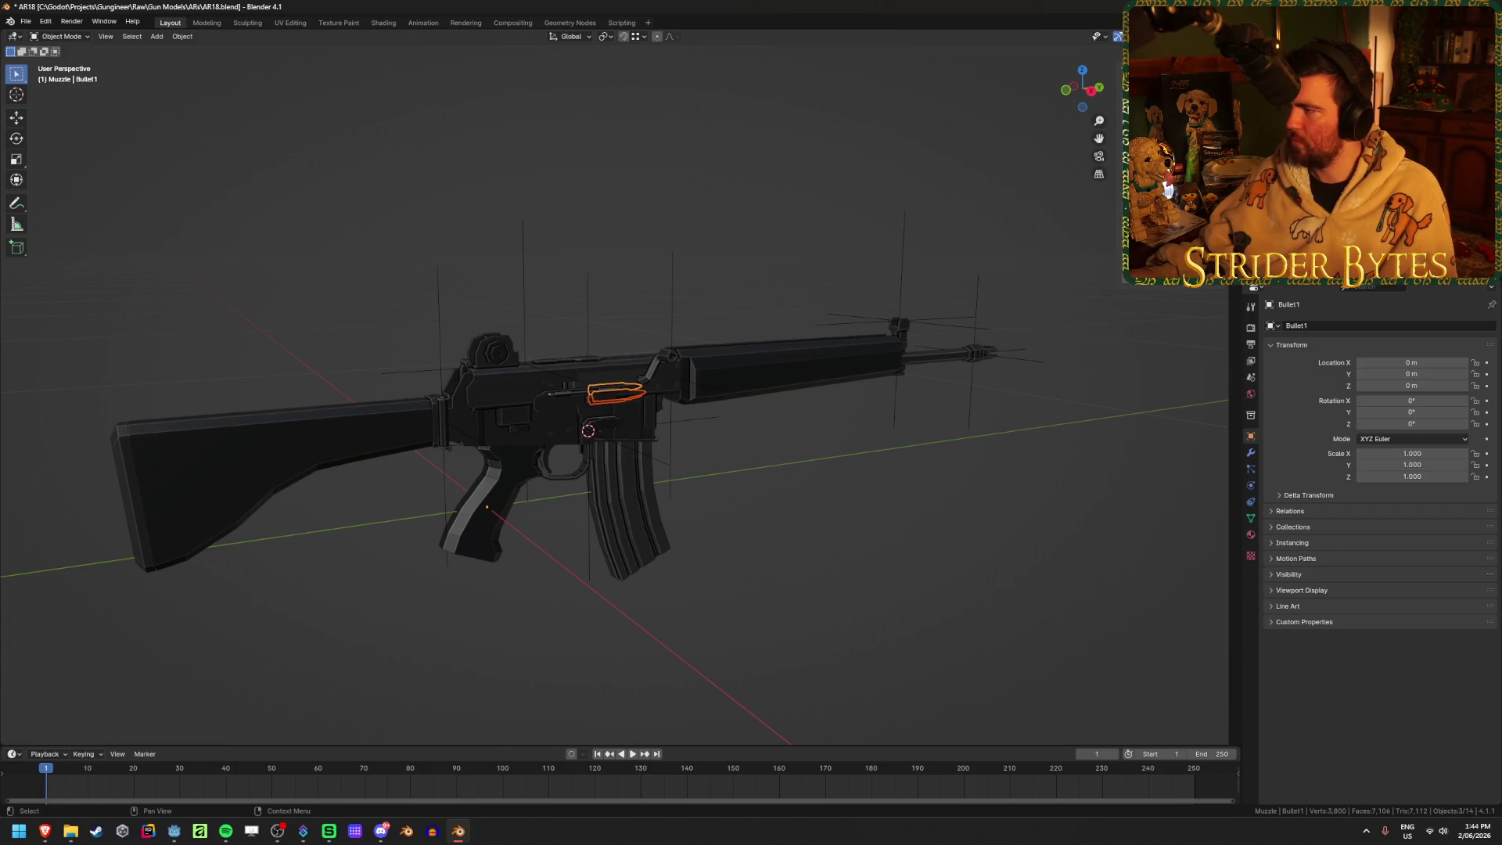
left_click(900, 323)
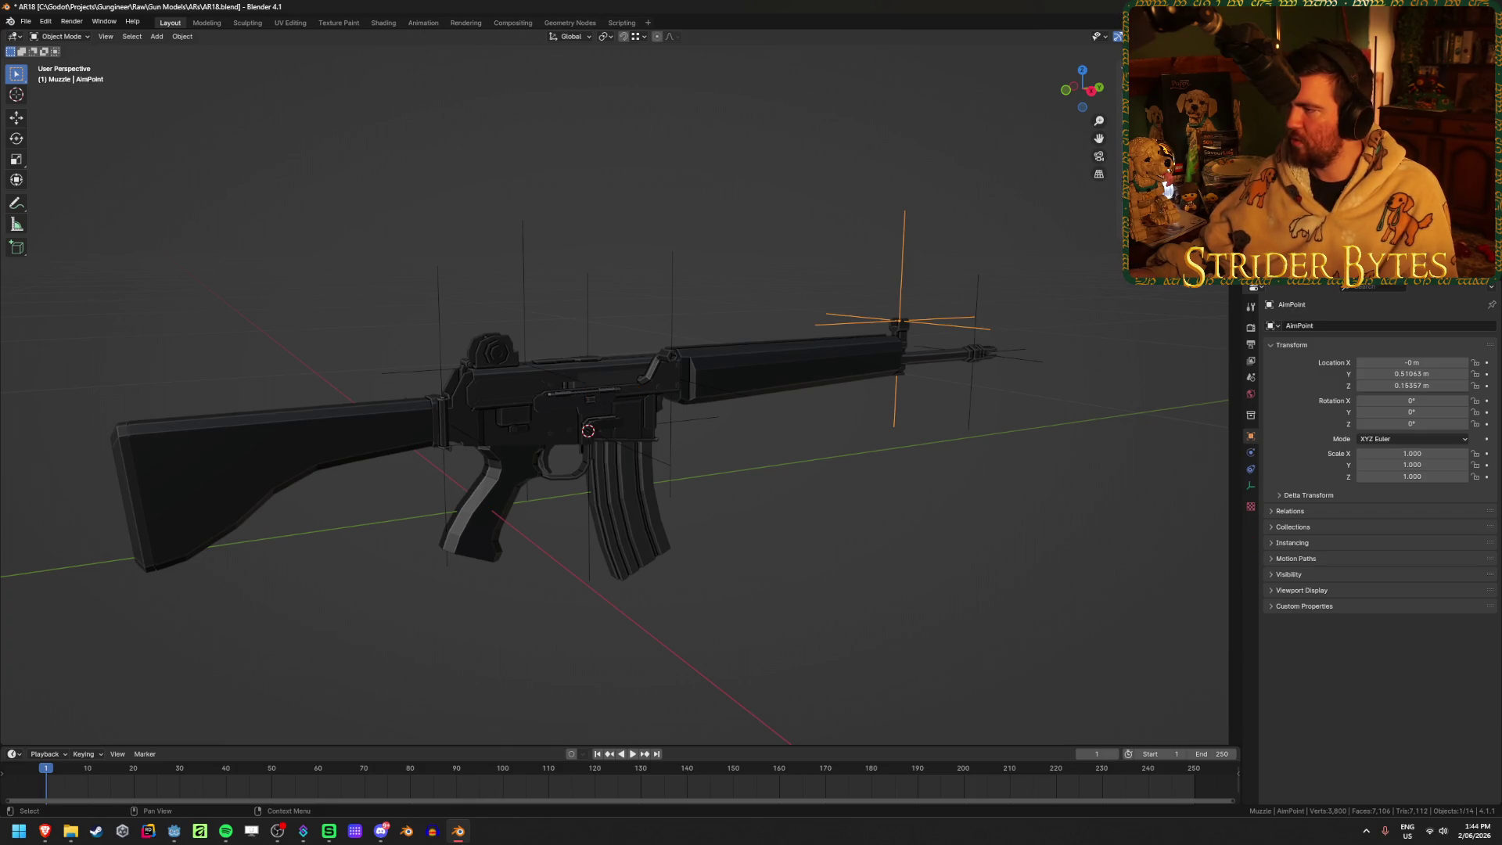
key("alt+a")
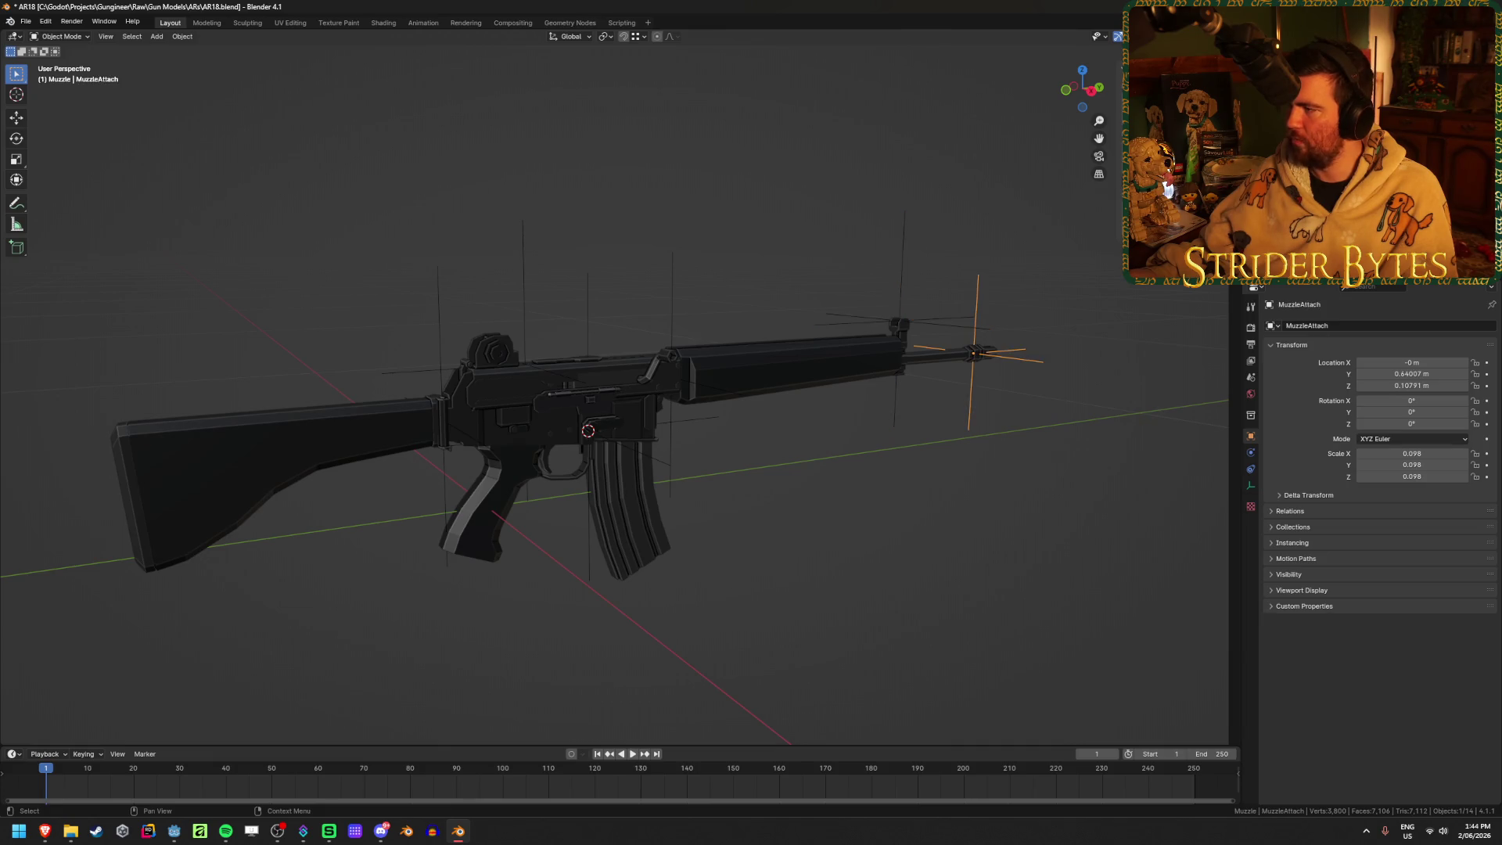
left_click(799, 374)
Snap the 3D cursor to the vertex at the handguard's lower rear corner
middle_click_drag(798, 374, 829, 345)
scroll(849, 321, "up", 6)
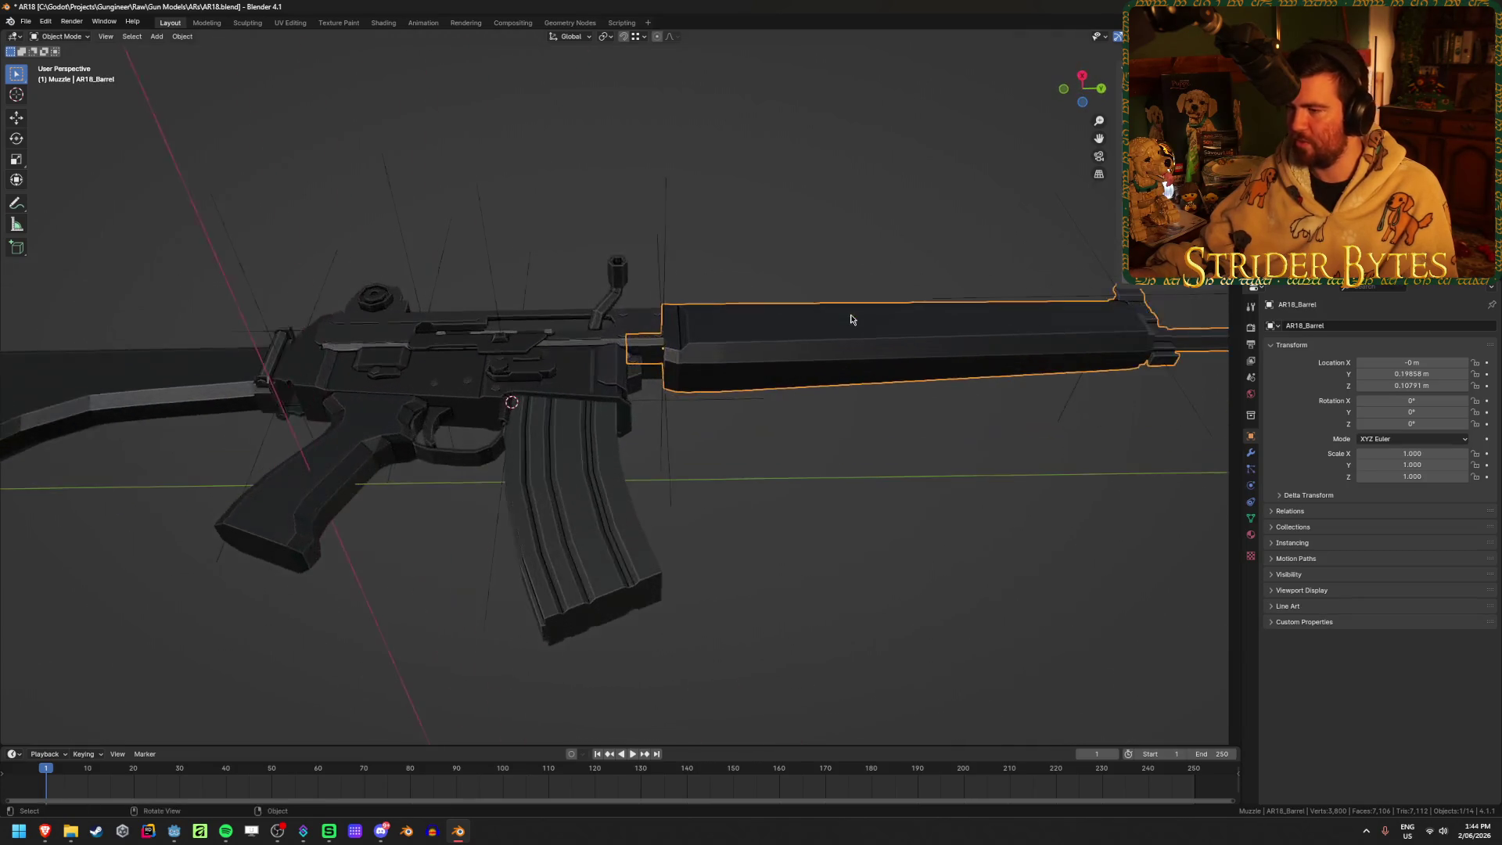
scroll(899, 360, "up", 3)
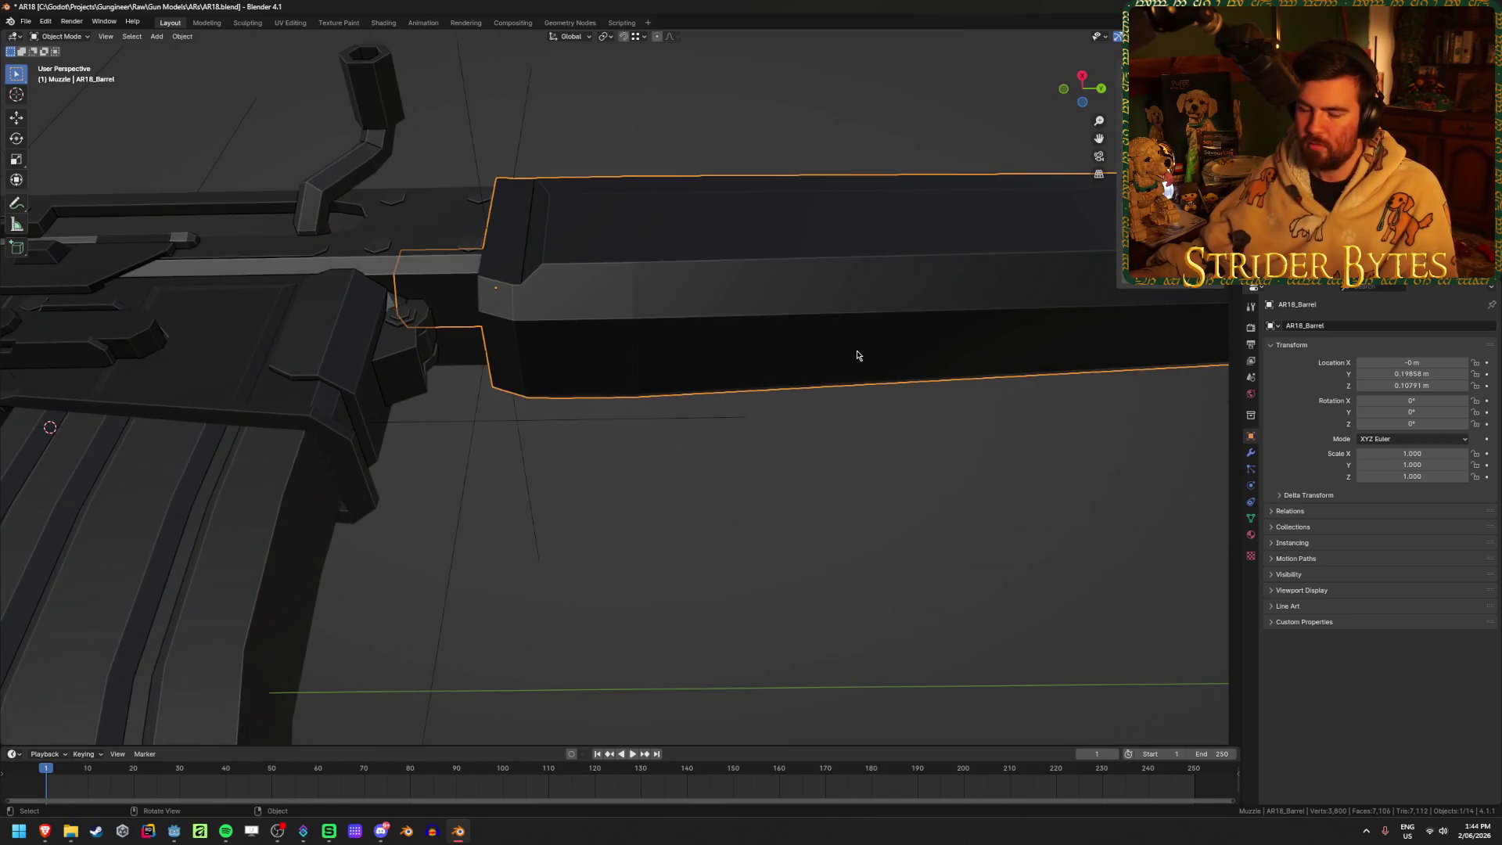
key("Tab")
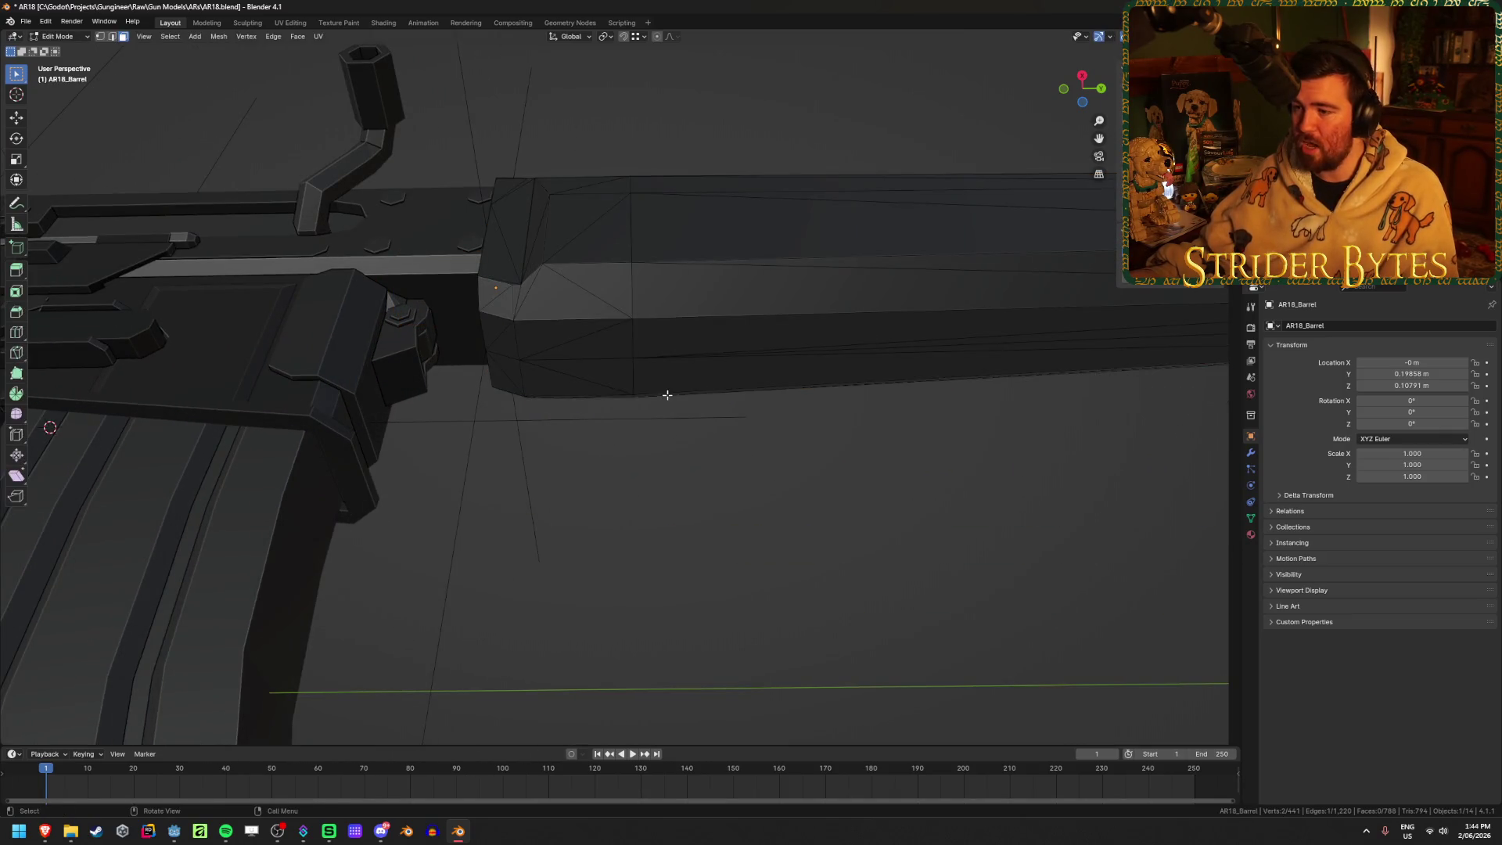
key("alt+a")
left_click(633, 356)
key("shift+s")
left_click(724, 450)
key("Tab")
Add a plain axes empty at the cursor, resize it and apply its scale
scroll(887, 447, "down", 4)
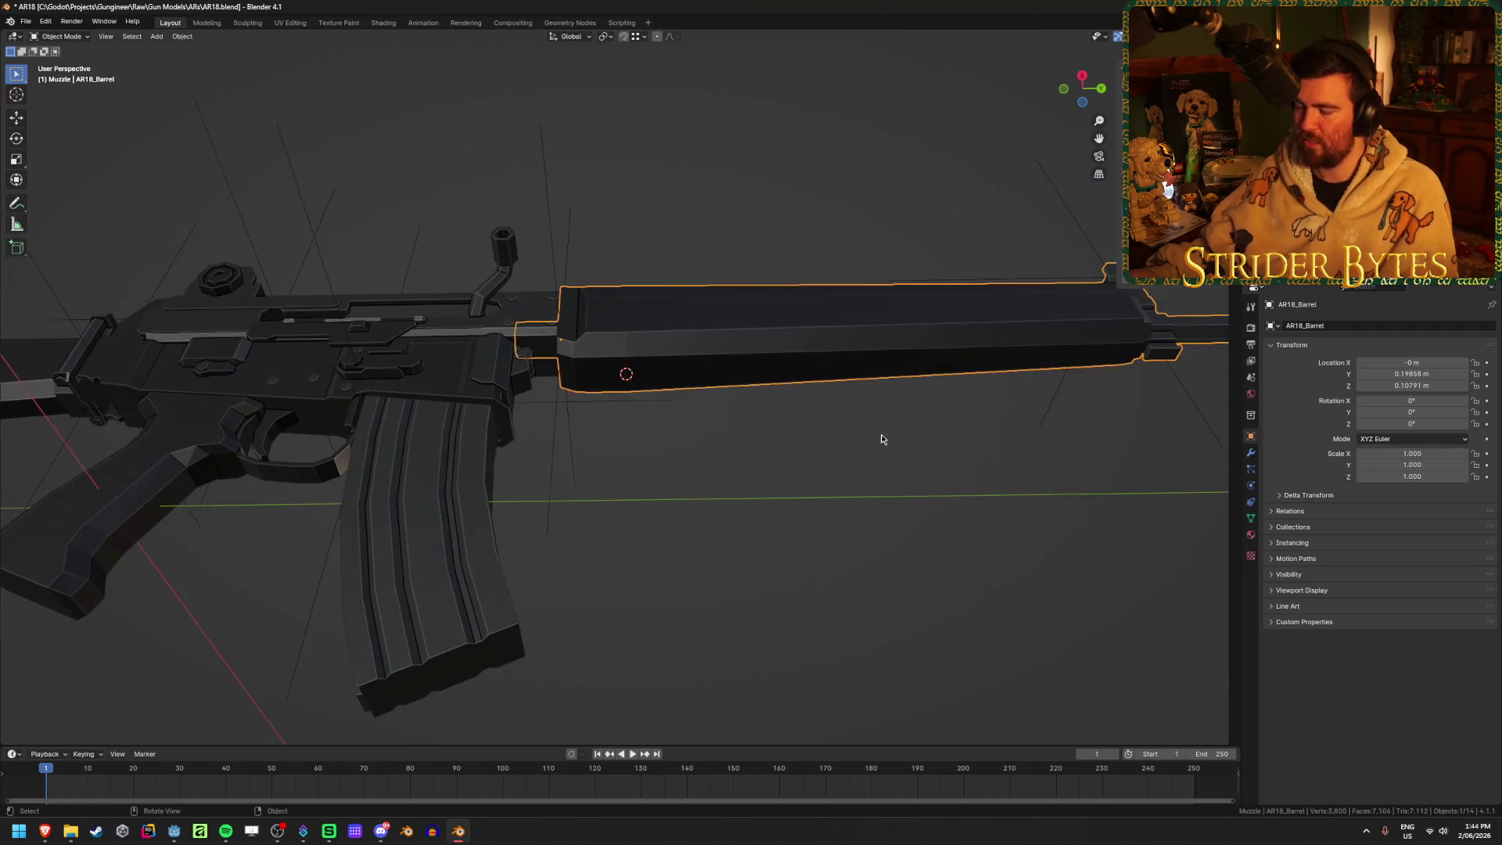
middle_click_drag(920, 400, 915, 470)
right_click(916, 473)
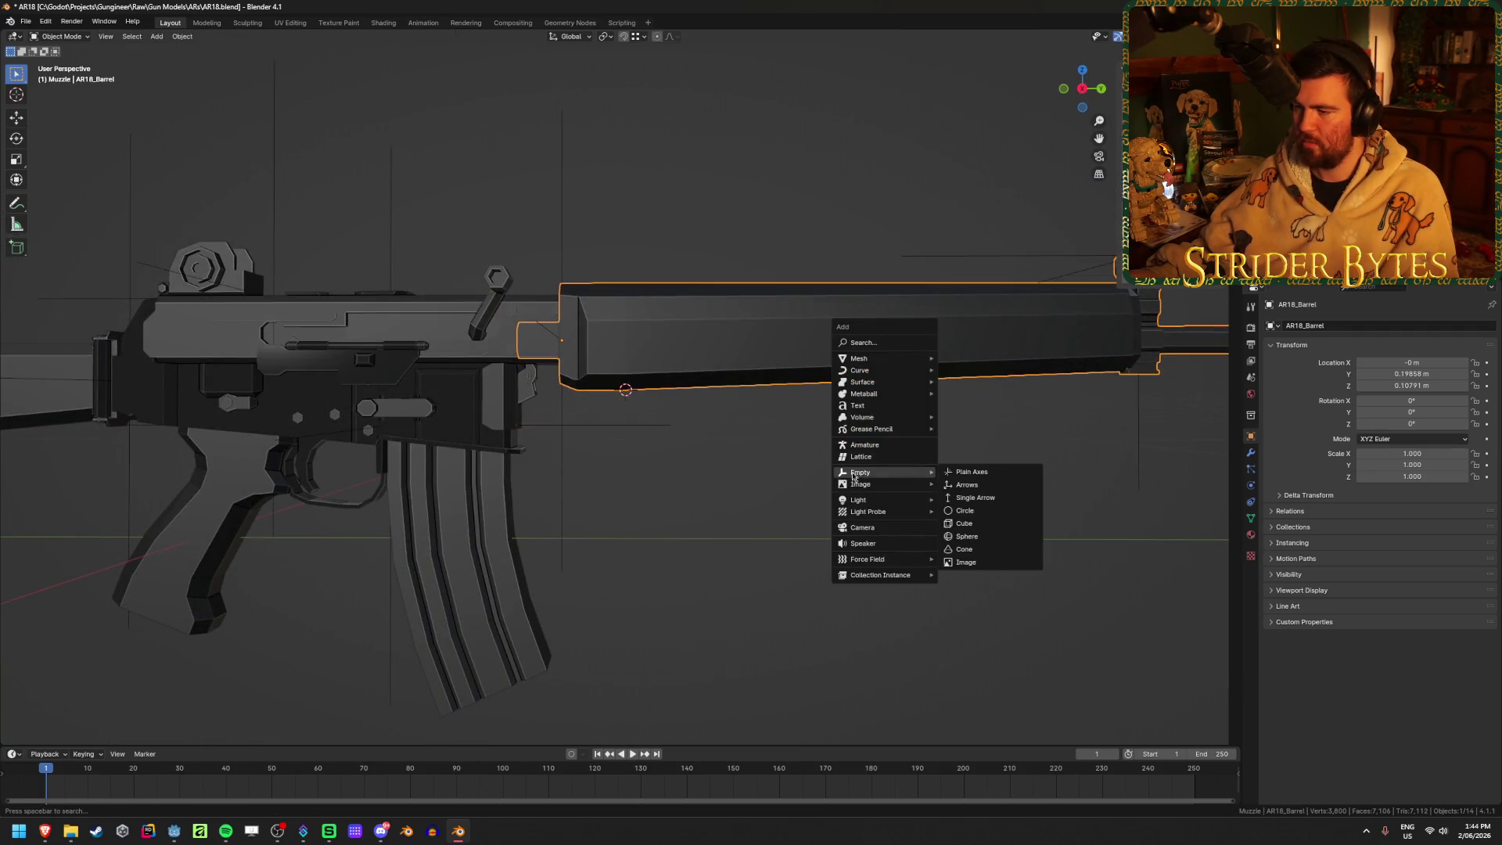
key("shift+s")
key("Escape")
key("shift+a")
left_click(796, 513)
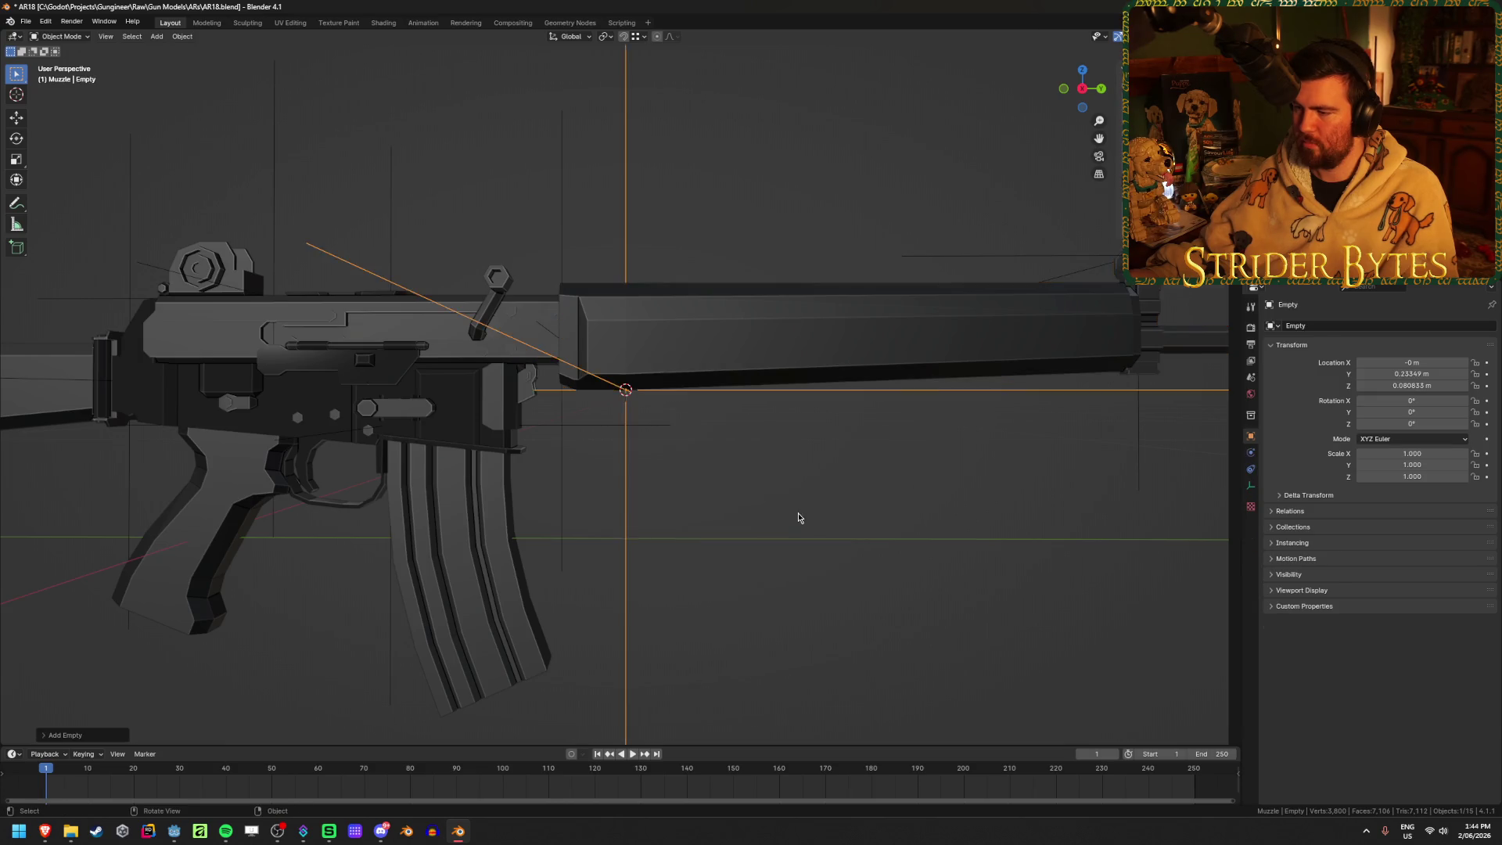
scroll(926, 290, "down", 3)
mouse_move(926, 290)
middle_mouse_down()
mouse_move(811, 385)
mouse_move(752, 399)
middle_mouse_up()
key("s")
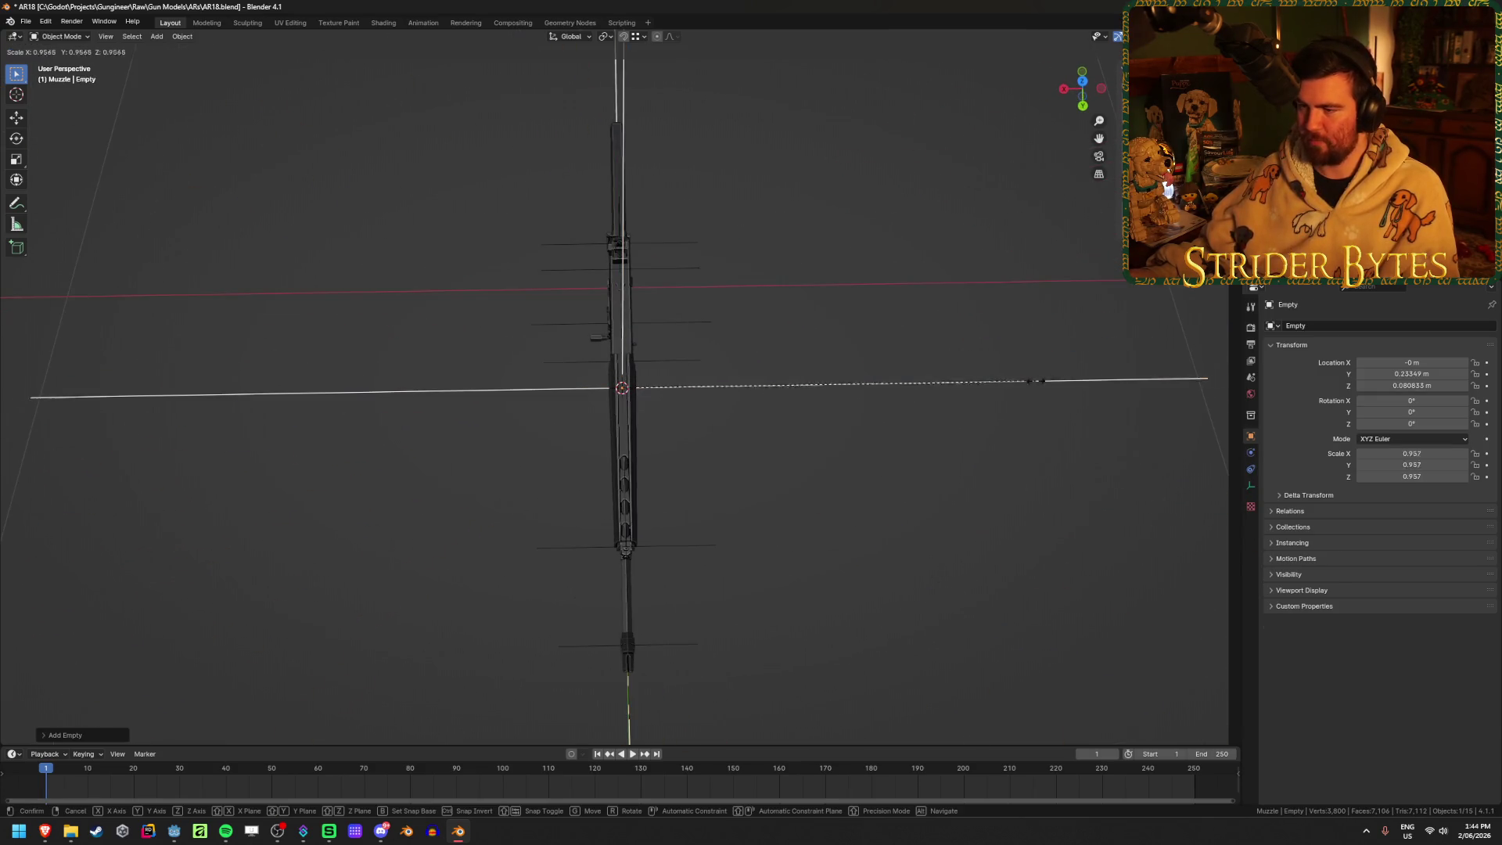
left_click(700, 410)
key("ctrl+a")
left_click(636, 430)
middle_click_drag(636, 429, 703, 443)
scroll(703, 443, "up", 3)
Rename the empty to 'ForegripAttach' and save AR18.blend
key("F2")
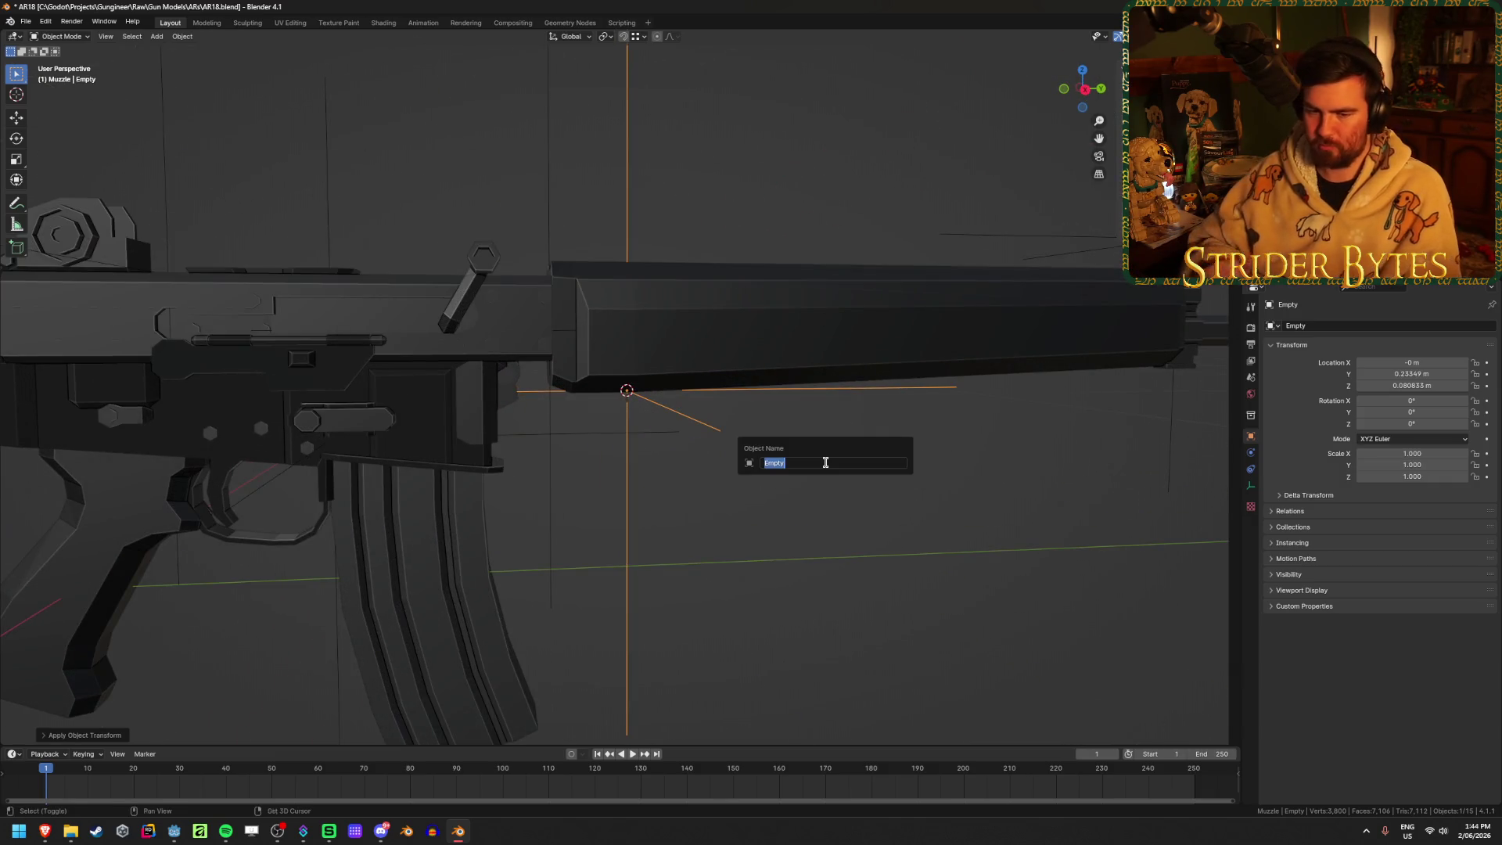
type("Foo")
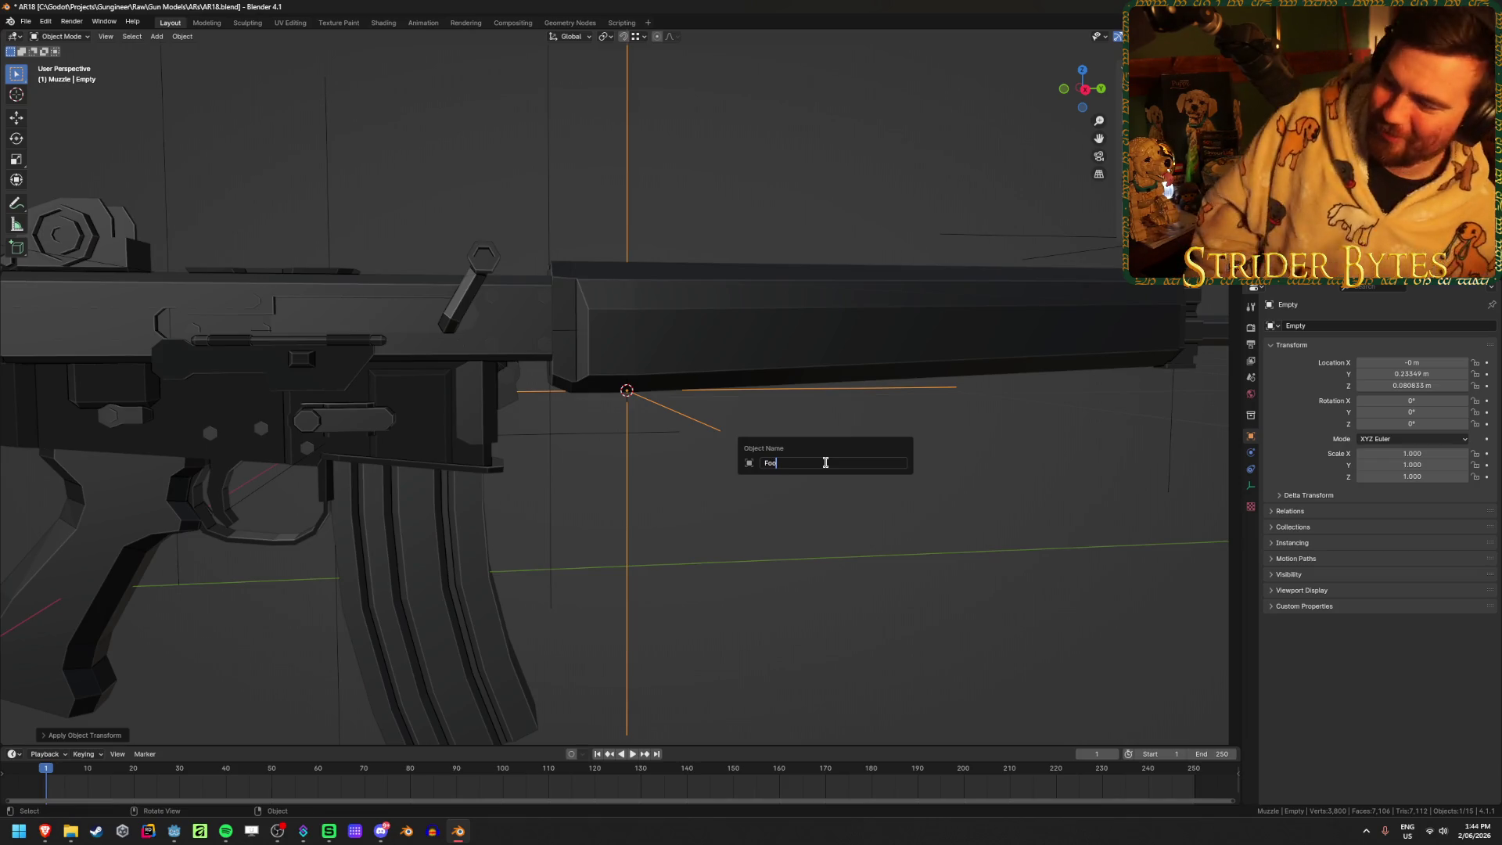
key("BackSpace")
type("regripA")
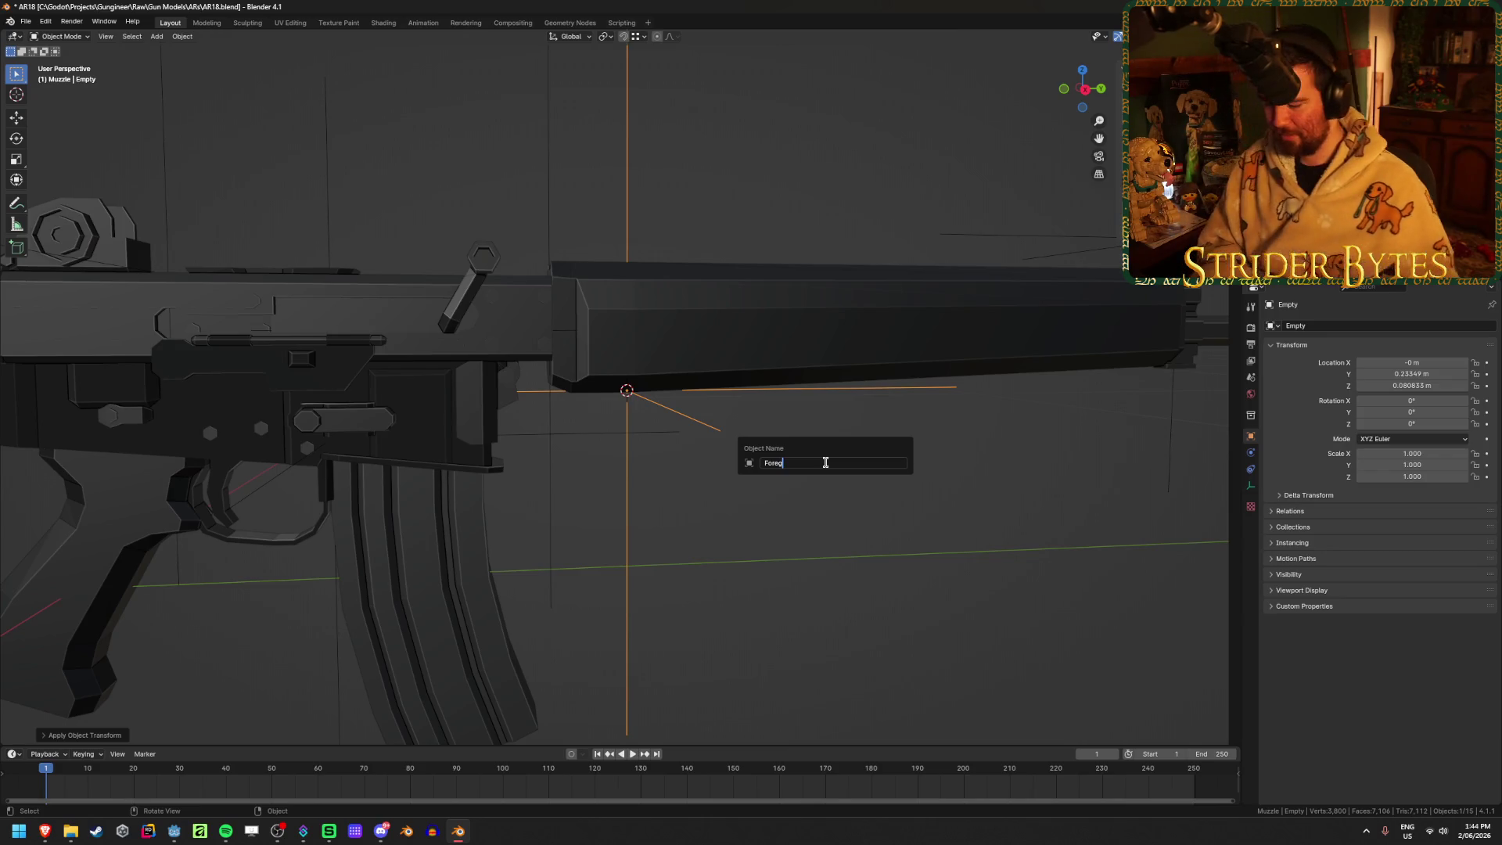
type("ttach")
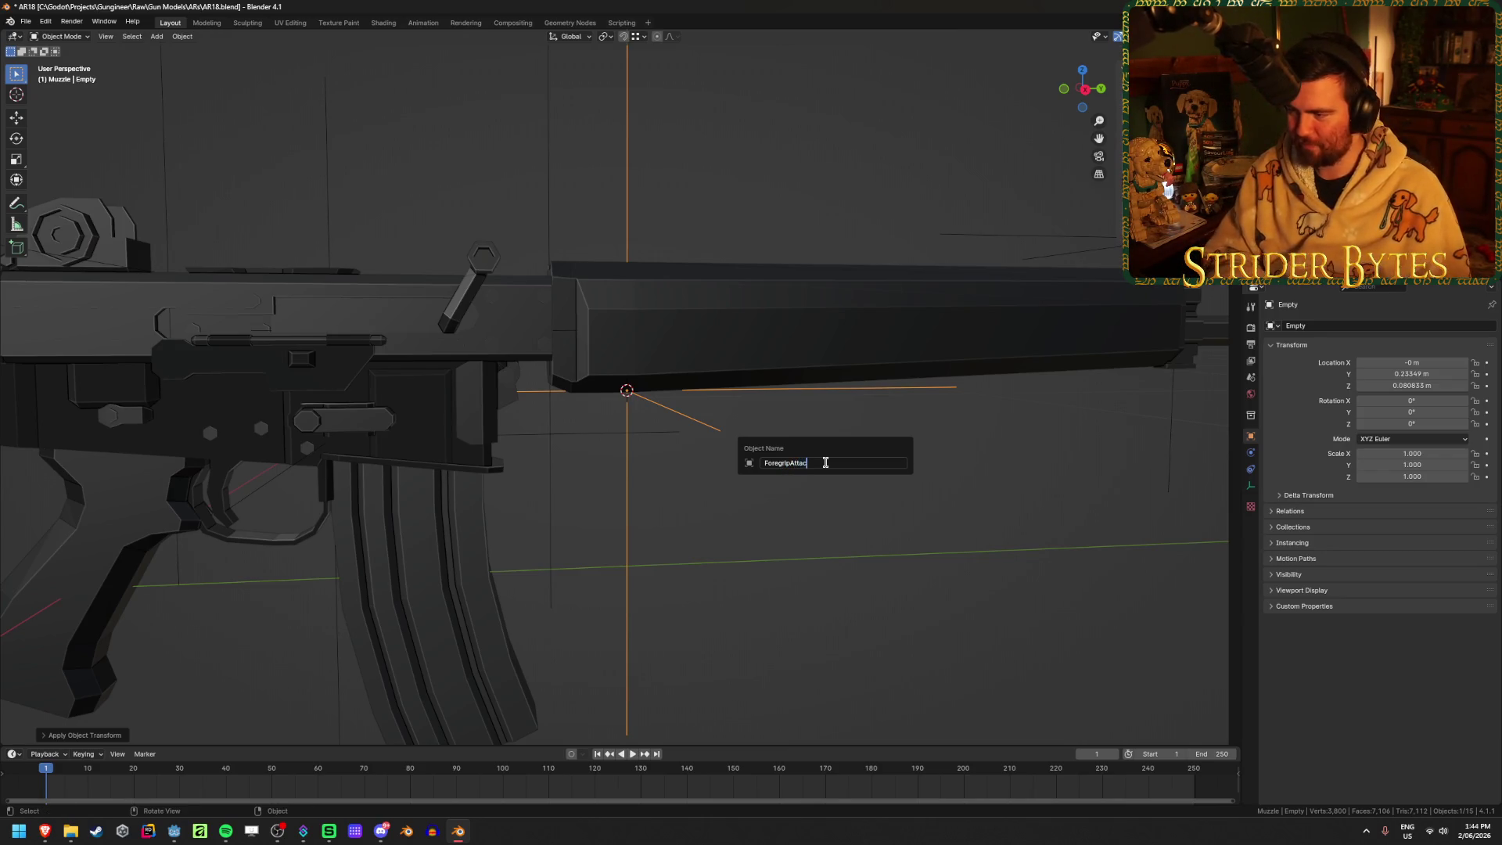
key("Return")
key("ctrl+s")
scroll(825, 467, "down", 5)
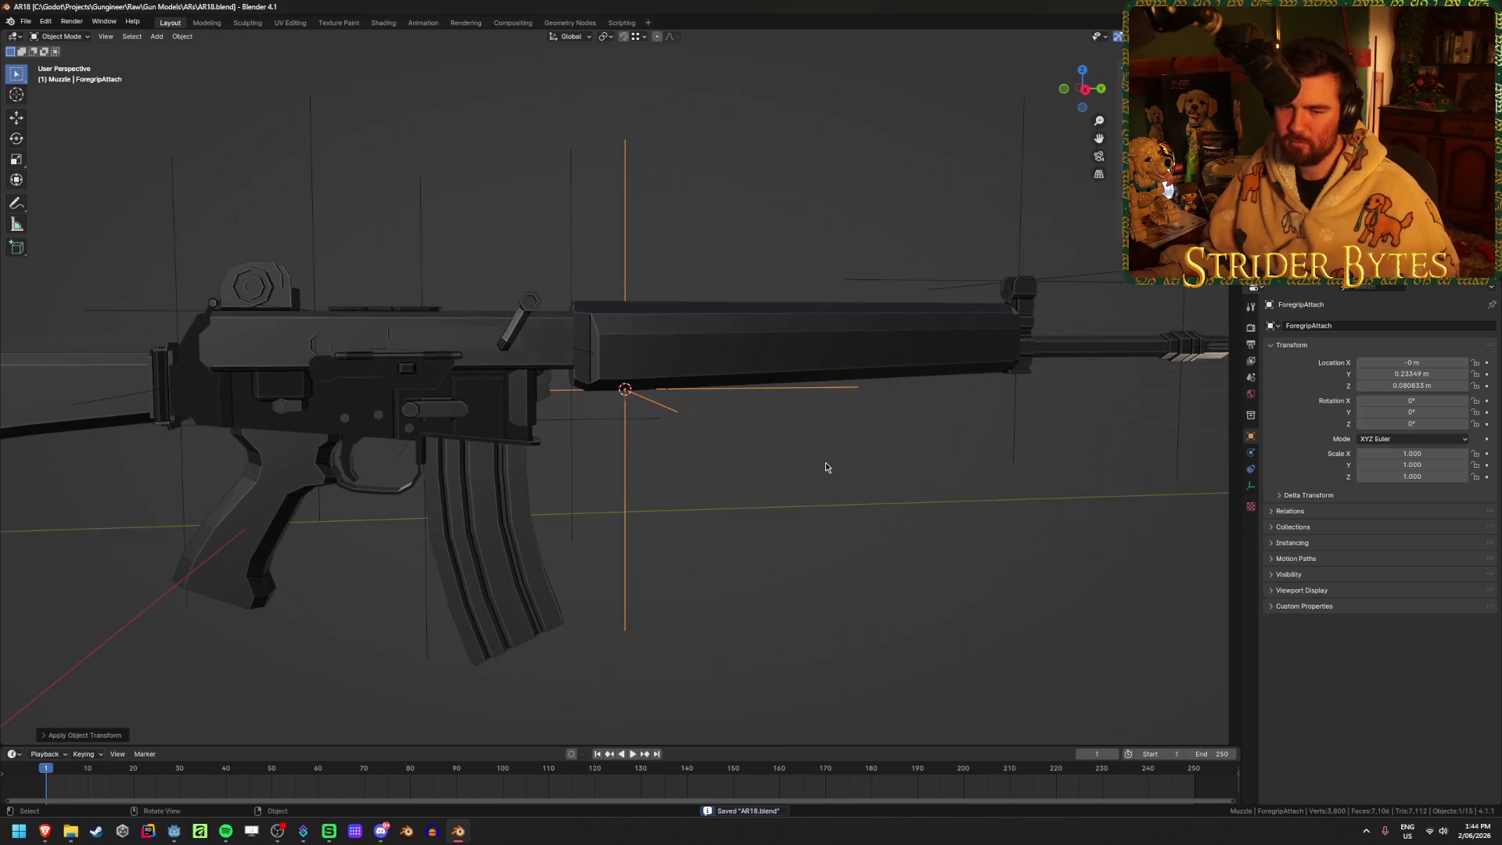
left_click(838, 467)
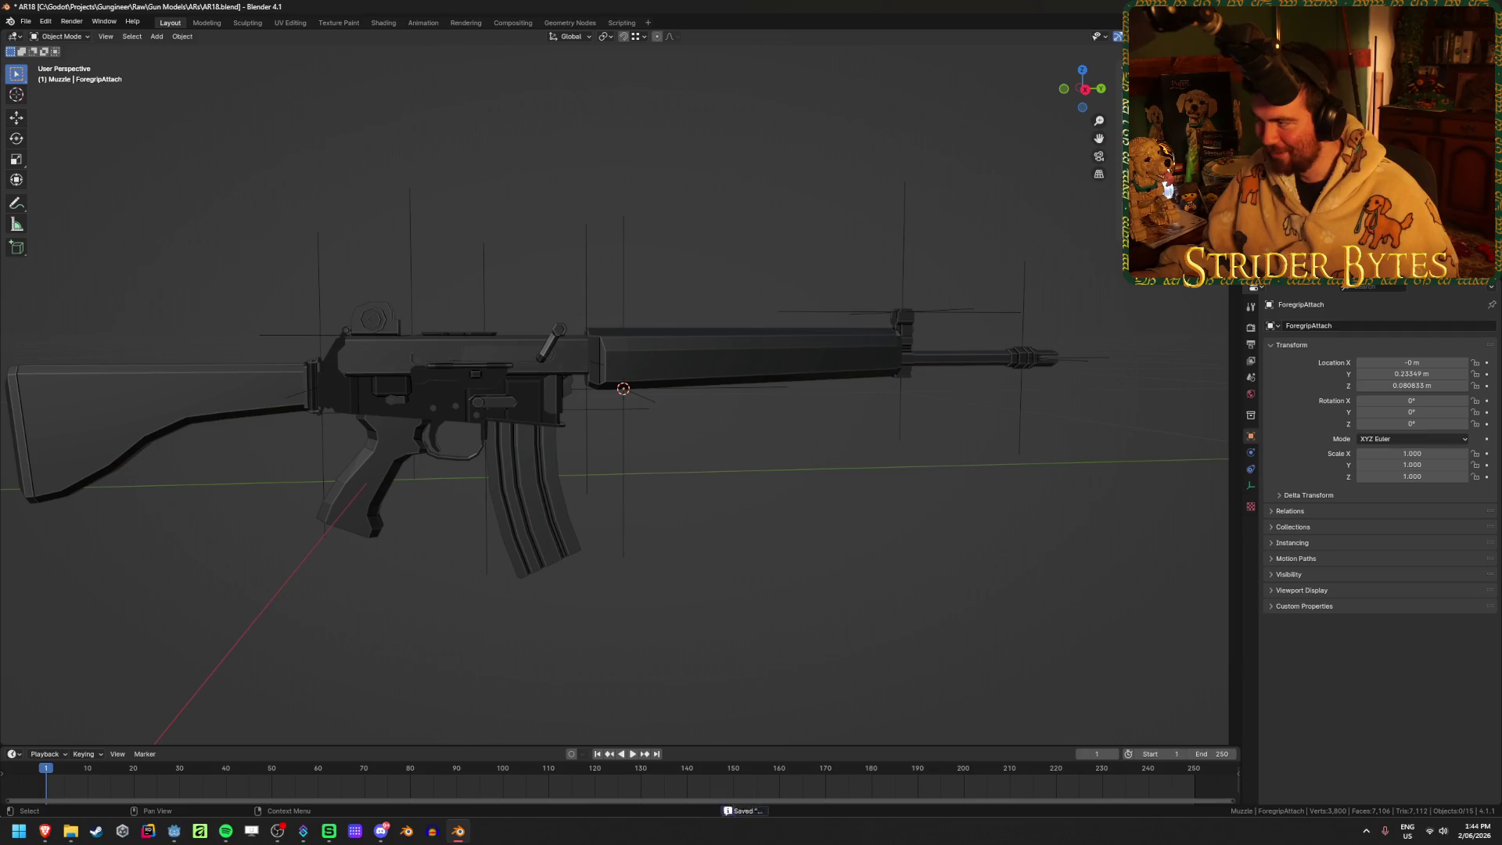
Select the StockAttach and other attachment empties with AR18_Receiver as the active object
left_click(623, 389, "shift")
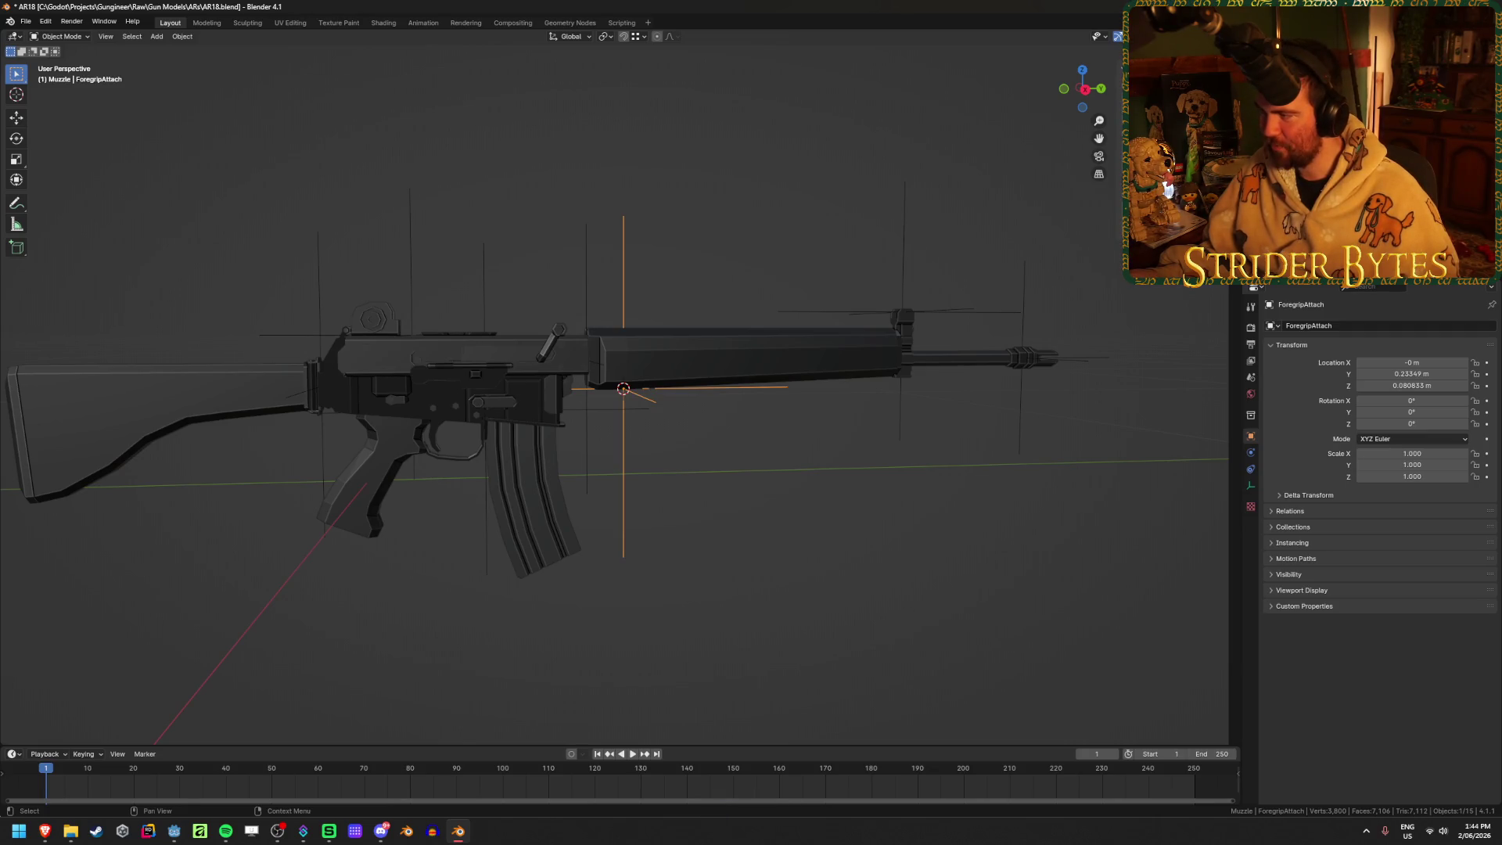
left_click(586, 439)
left_click(486, 508)
left_click(410, 266)
left_click(321, 386)
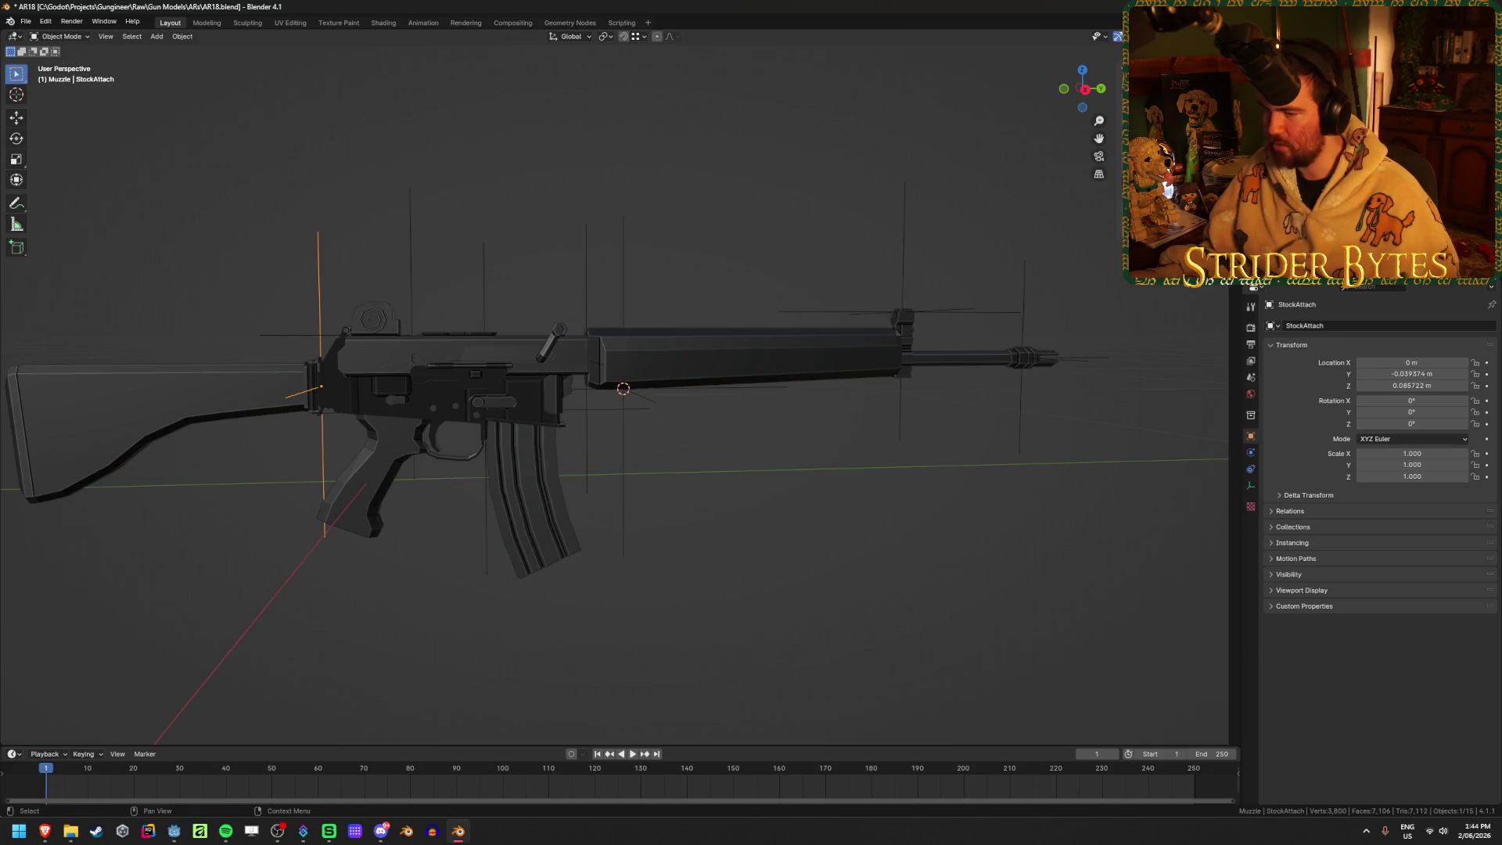
left_click(410, 266, "shift")
left_click(486, 509, "shift")
left_click(587, 438, "shift")
left_click(469, 349, "shift")
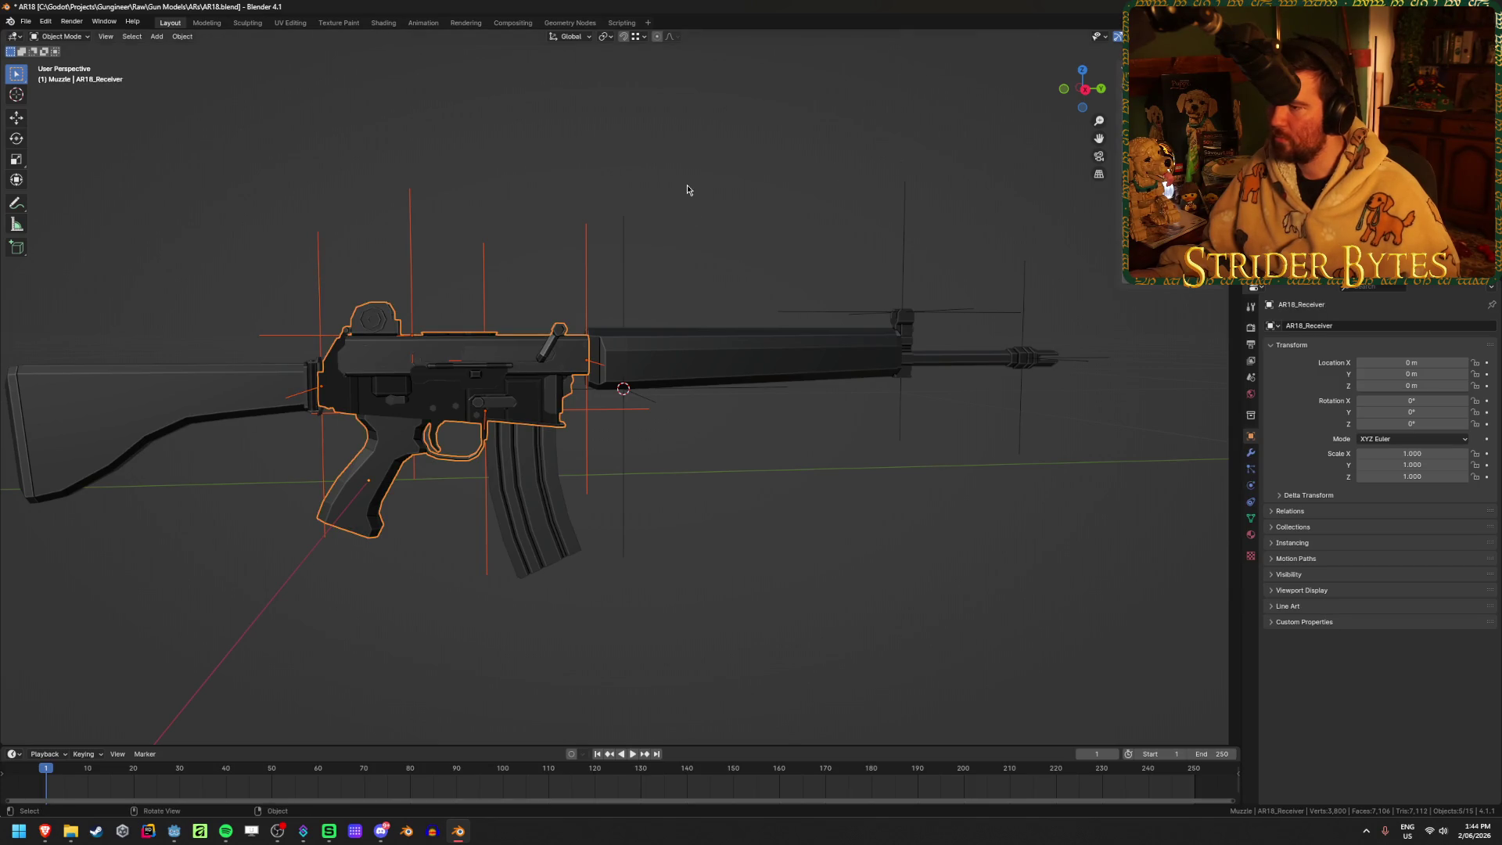
Reselect the parts and parent the selected empties to the magazine with Object parenting
key("alt+a")
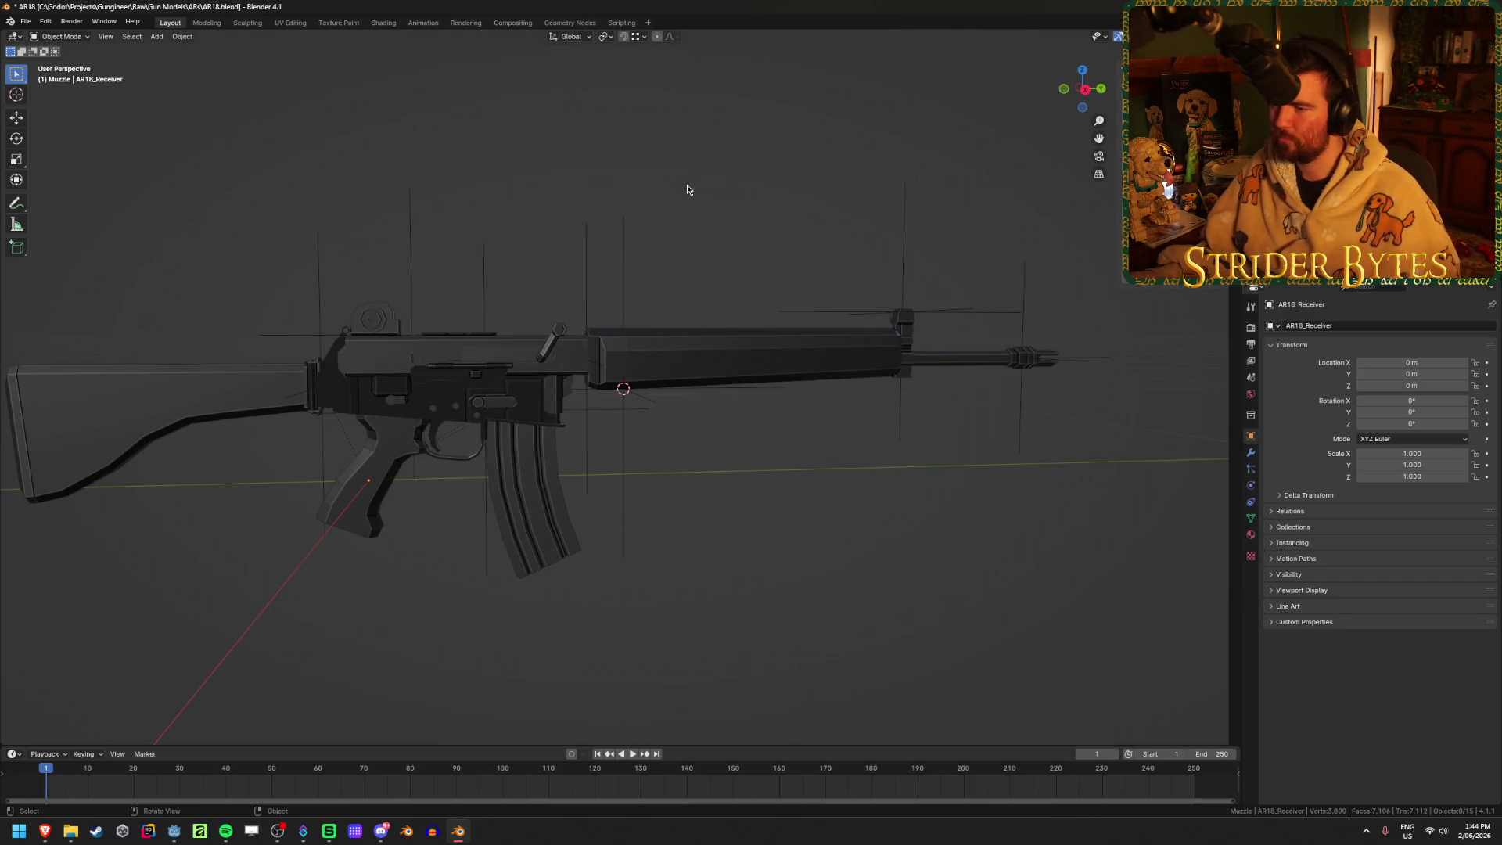
middle_click_drag(687, 189, 498, 284)
left_click(469, 352)
key("alt+a")
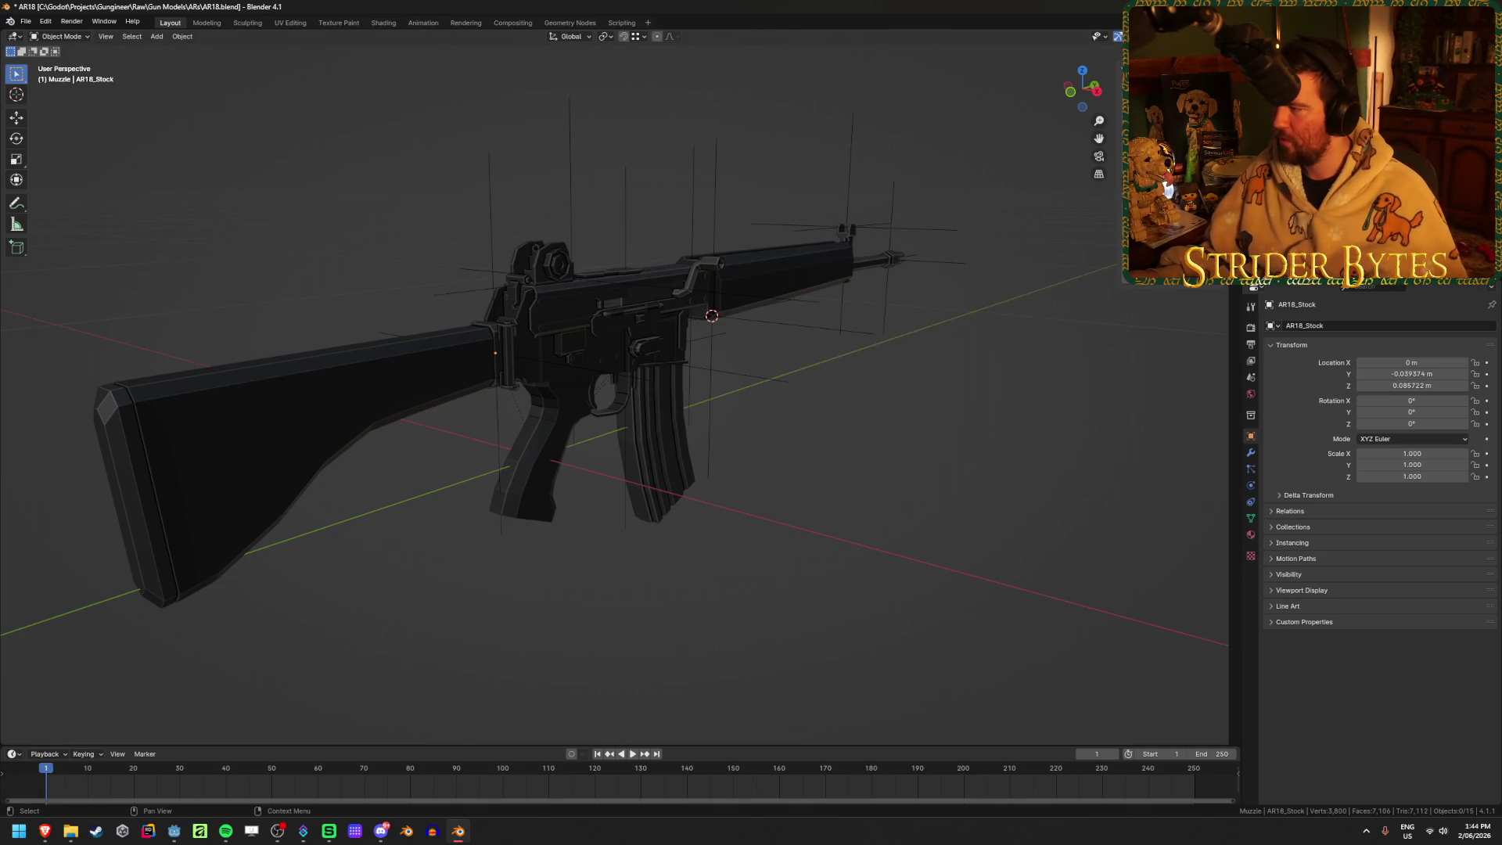
key("ctrl+p")
left_click(890, 359)
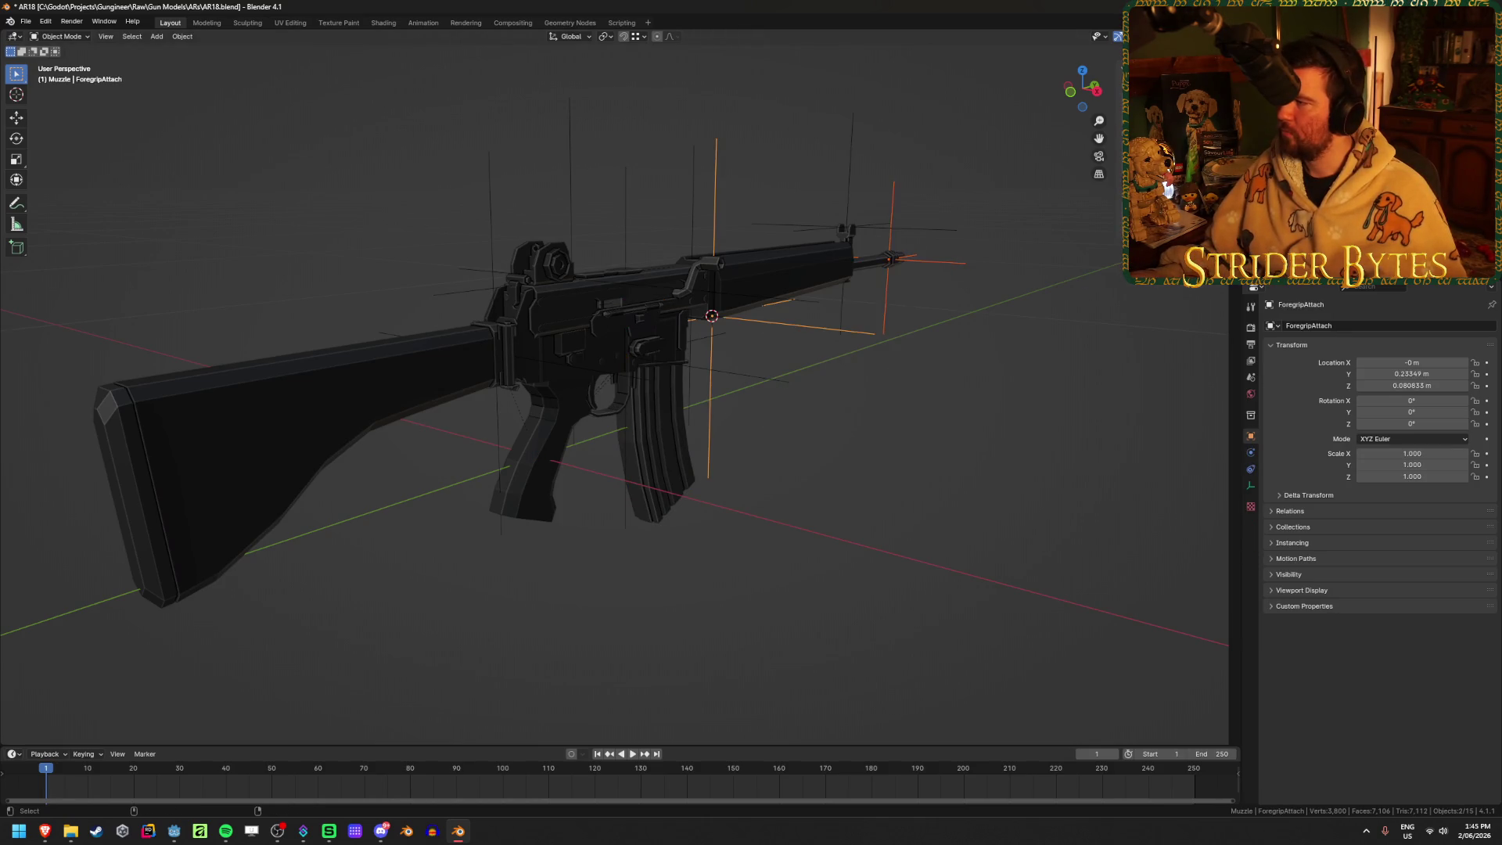
Parent ForegripAttach to AR18_Barrel and save AR18.blend
left_click(790, 270, "shift")
key("ctrl+p")
left_click(994, 384)
key("ctrl+s")
left_click(993, 387)
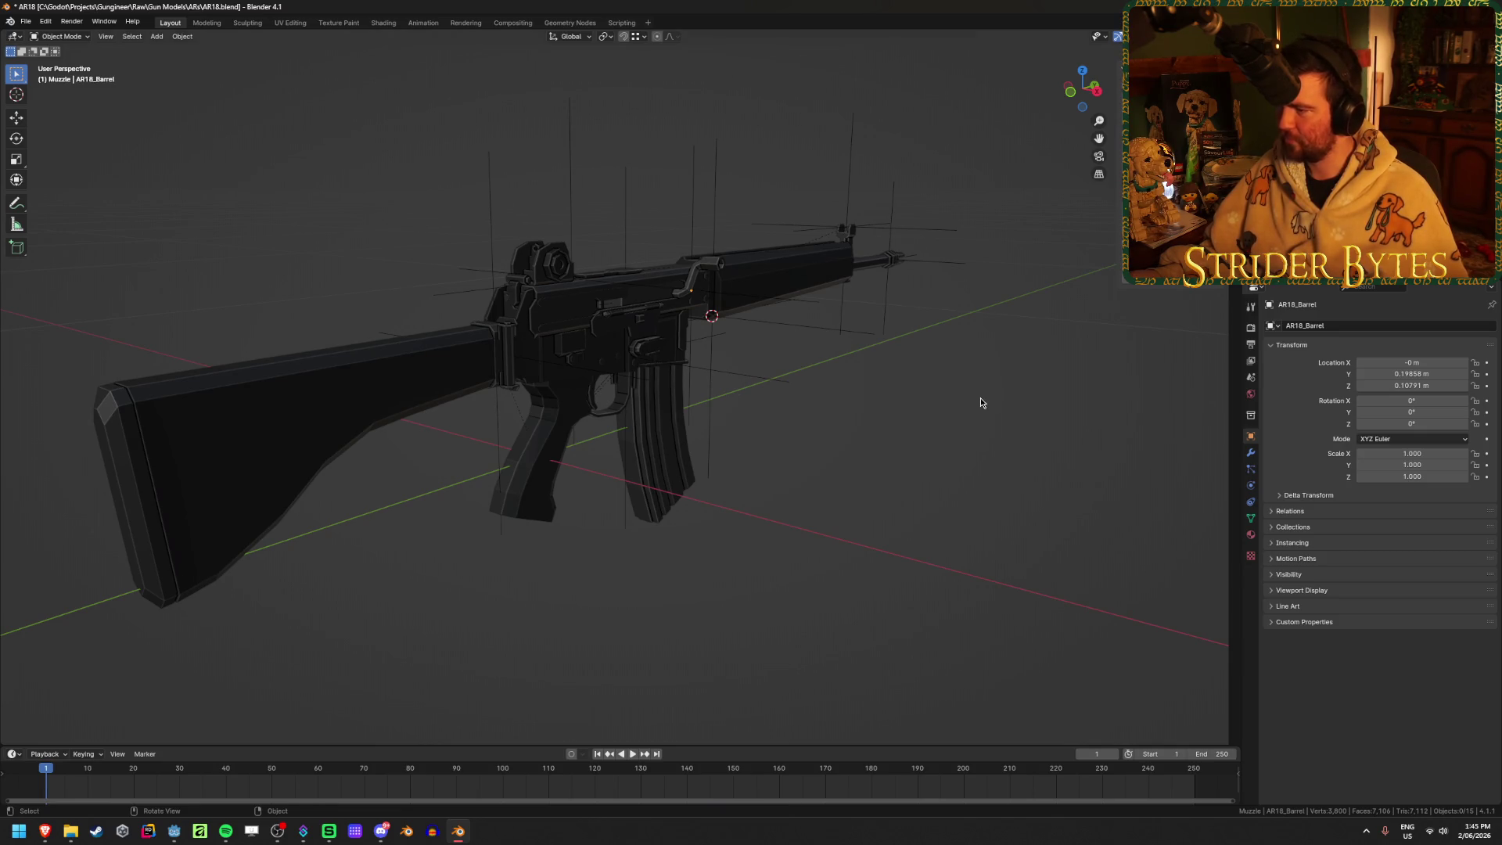
key("ctrl+shift+e")
Export Receiver_AR18.glb into Meshes/GunParts/ARs using the GunPart export preset
left_click(591, 221)
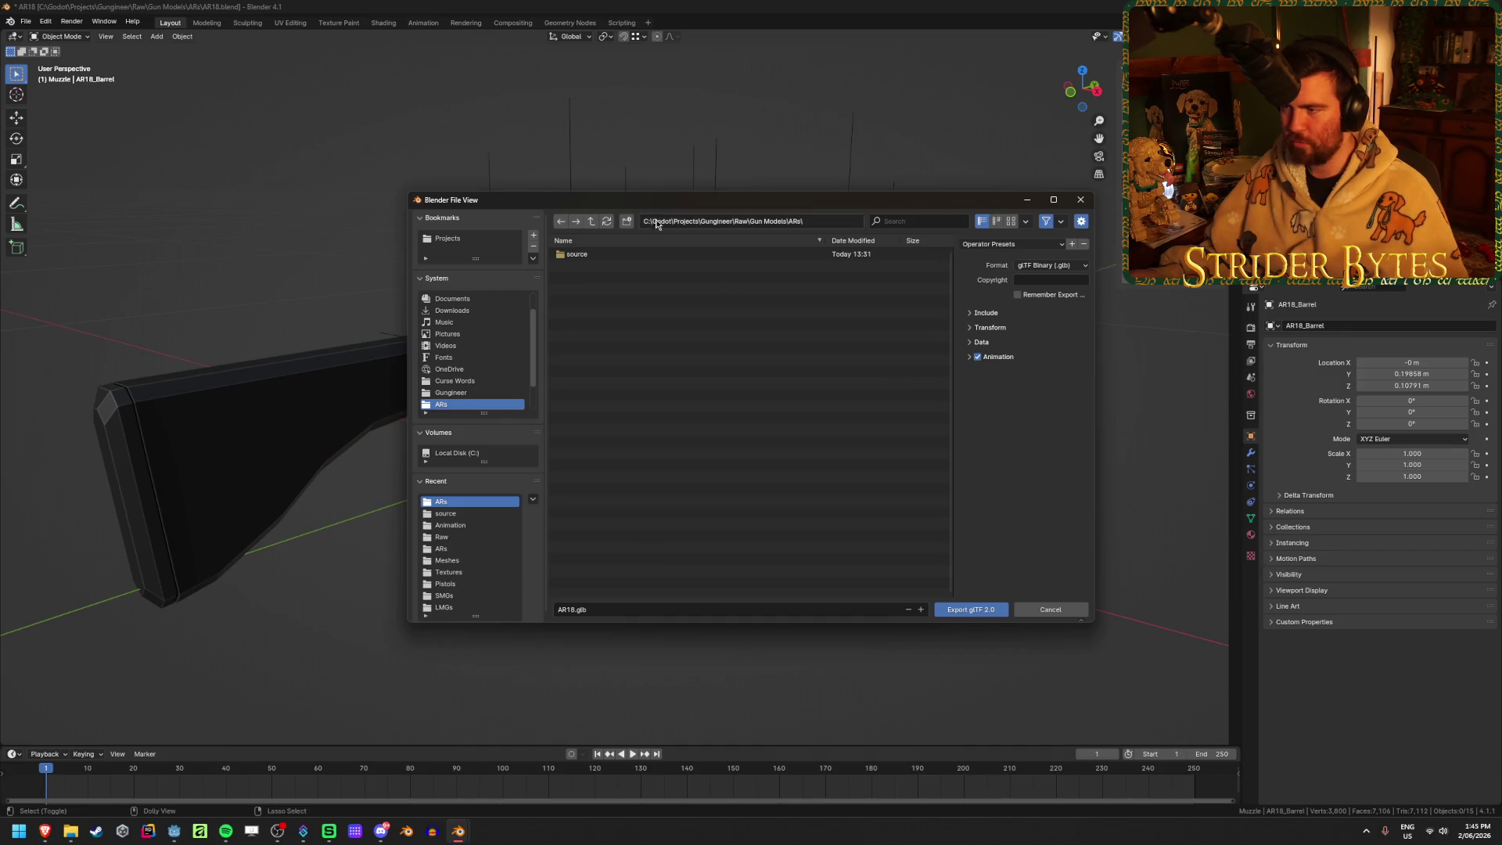
left_click(590, 222)
left_click(591, 222)
double_click(579, 348)
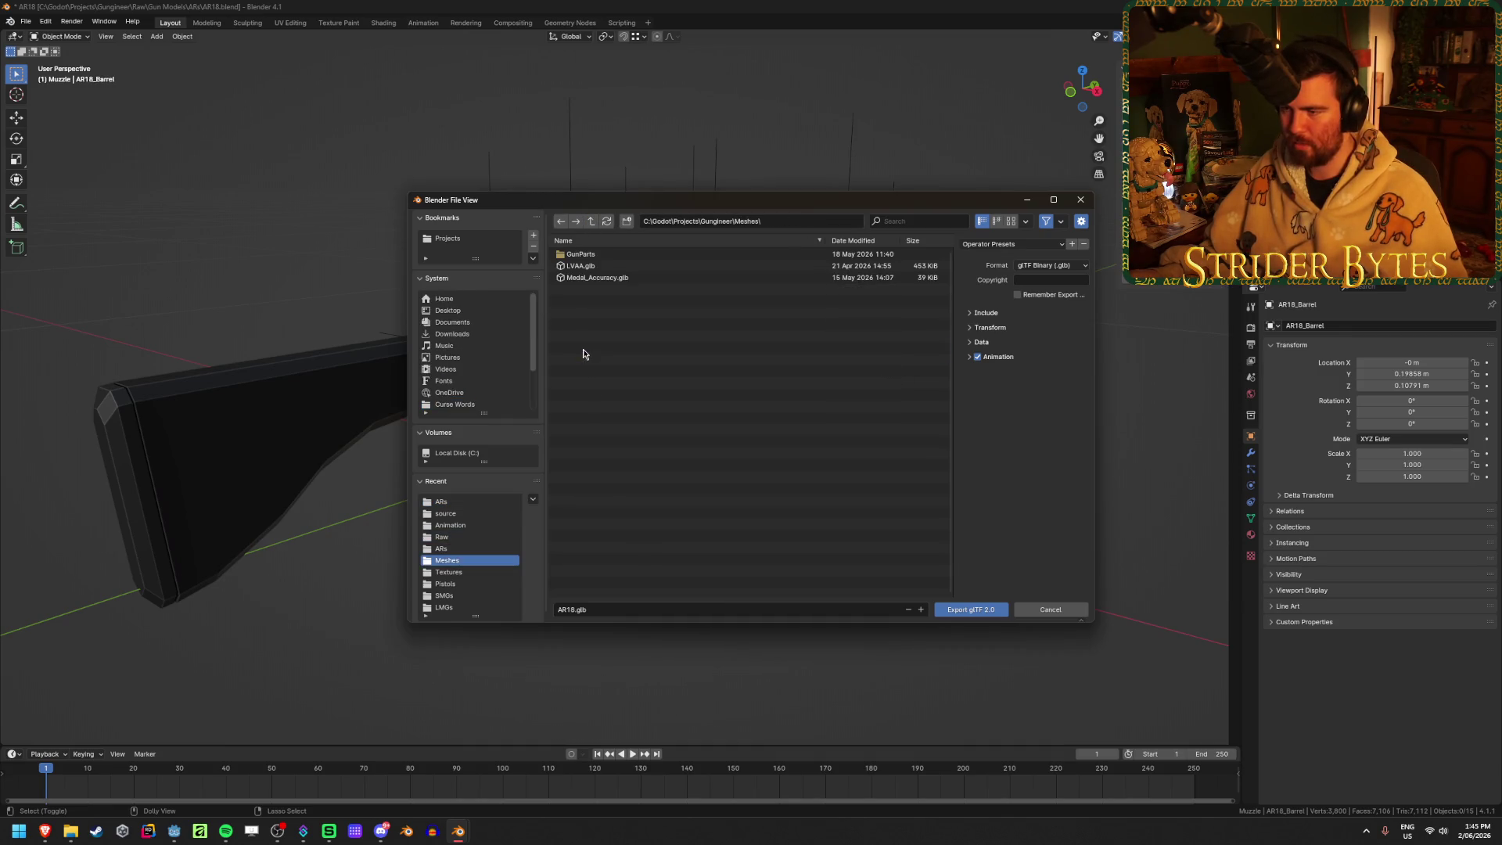
double_click(583, 255)
double_click(591, 253)
left_click(588, 611)
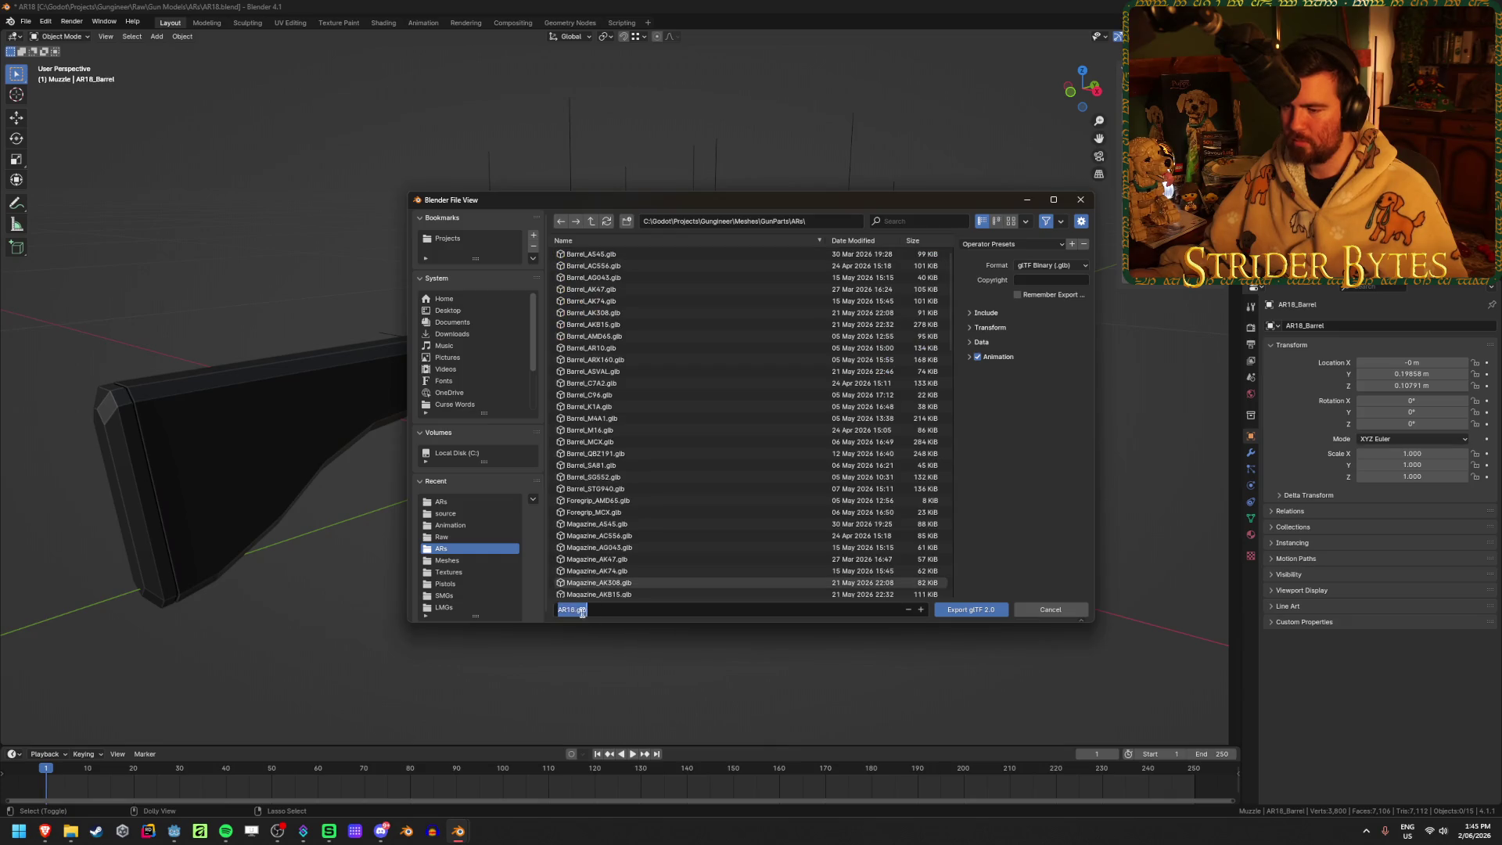
left_click(561, 611)
type("Receiver")
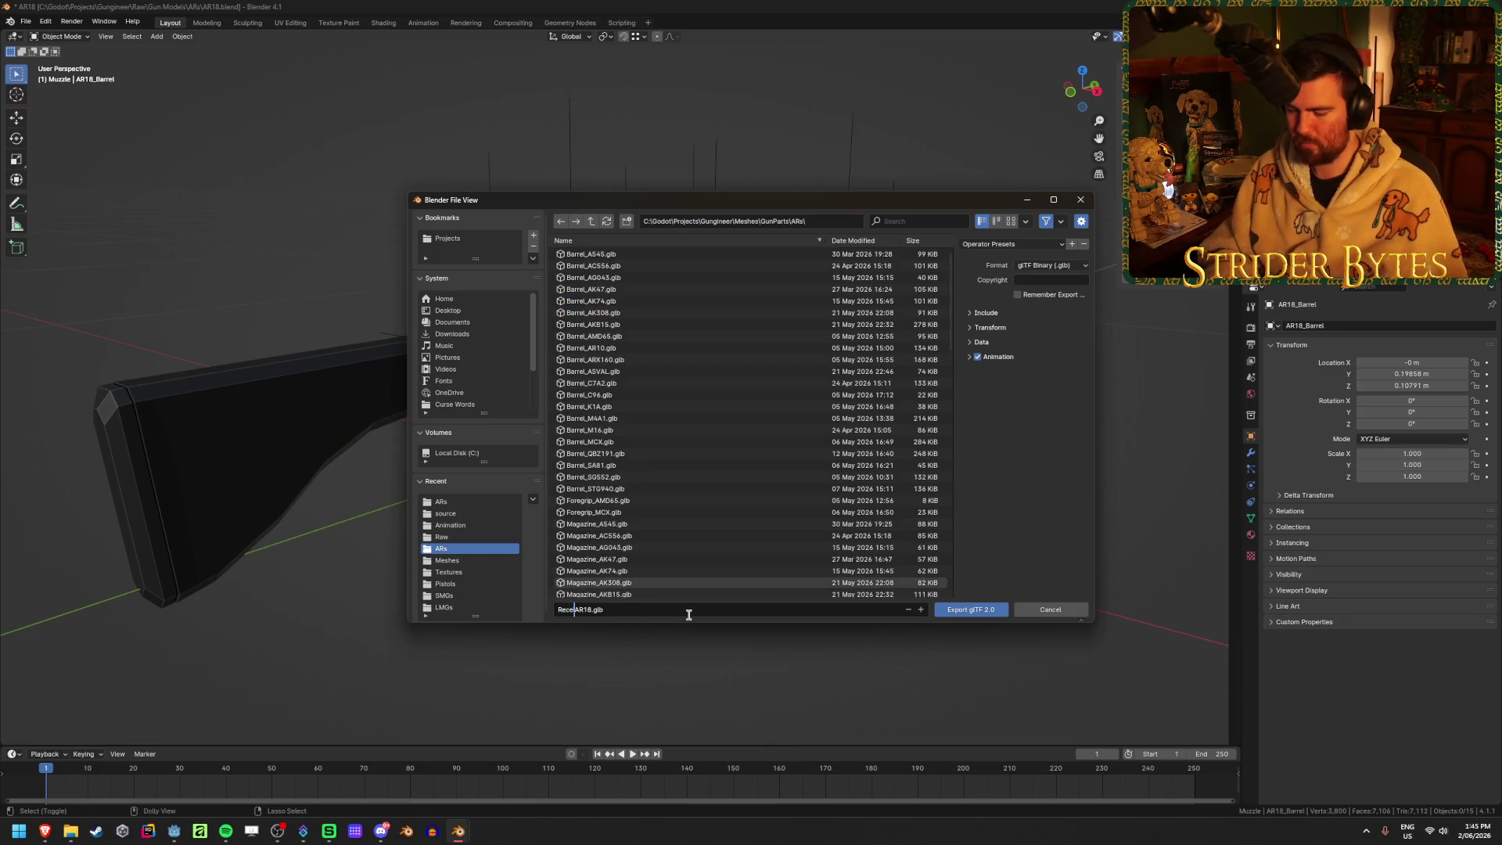
type("_")
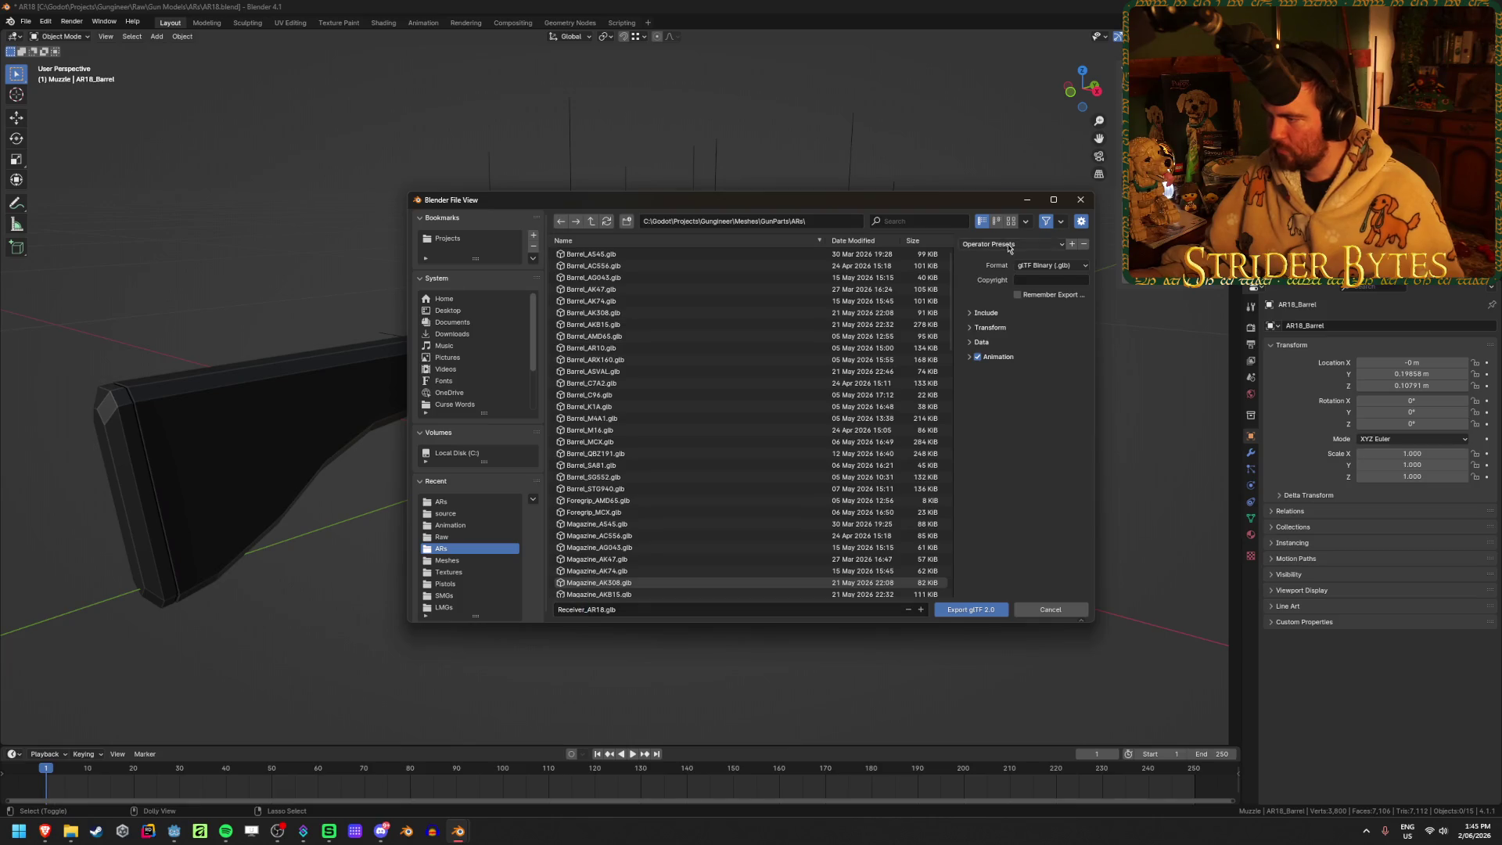
left_click(1005, 244)
left_click(1004, 273)
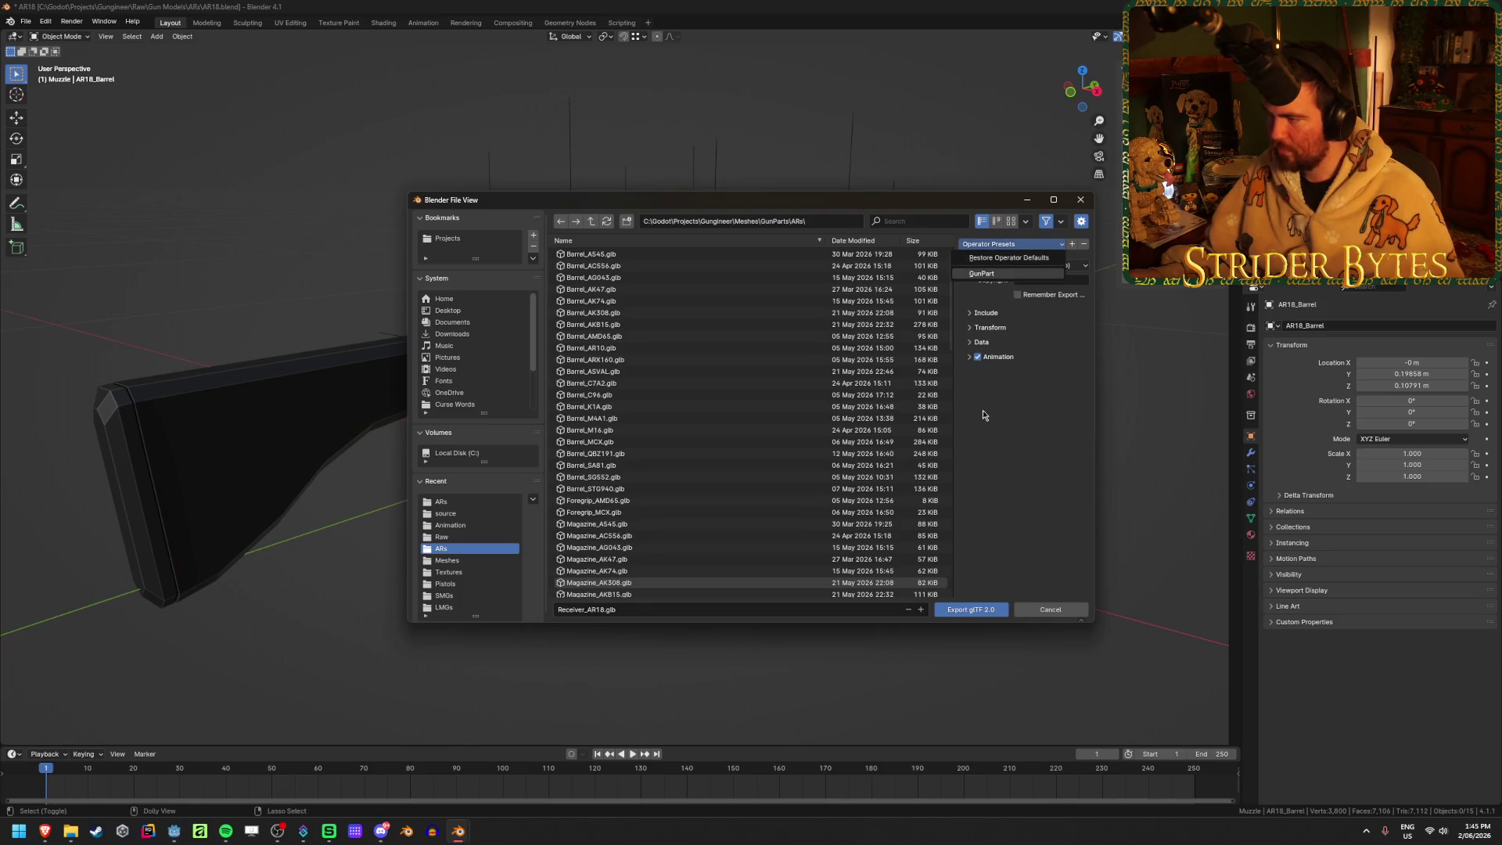
left_click(993, 615)
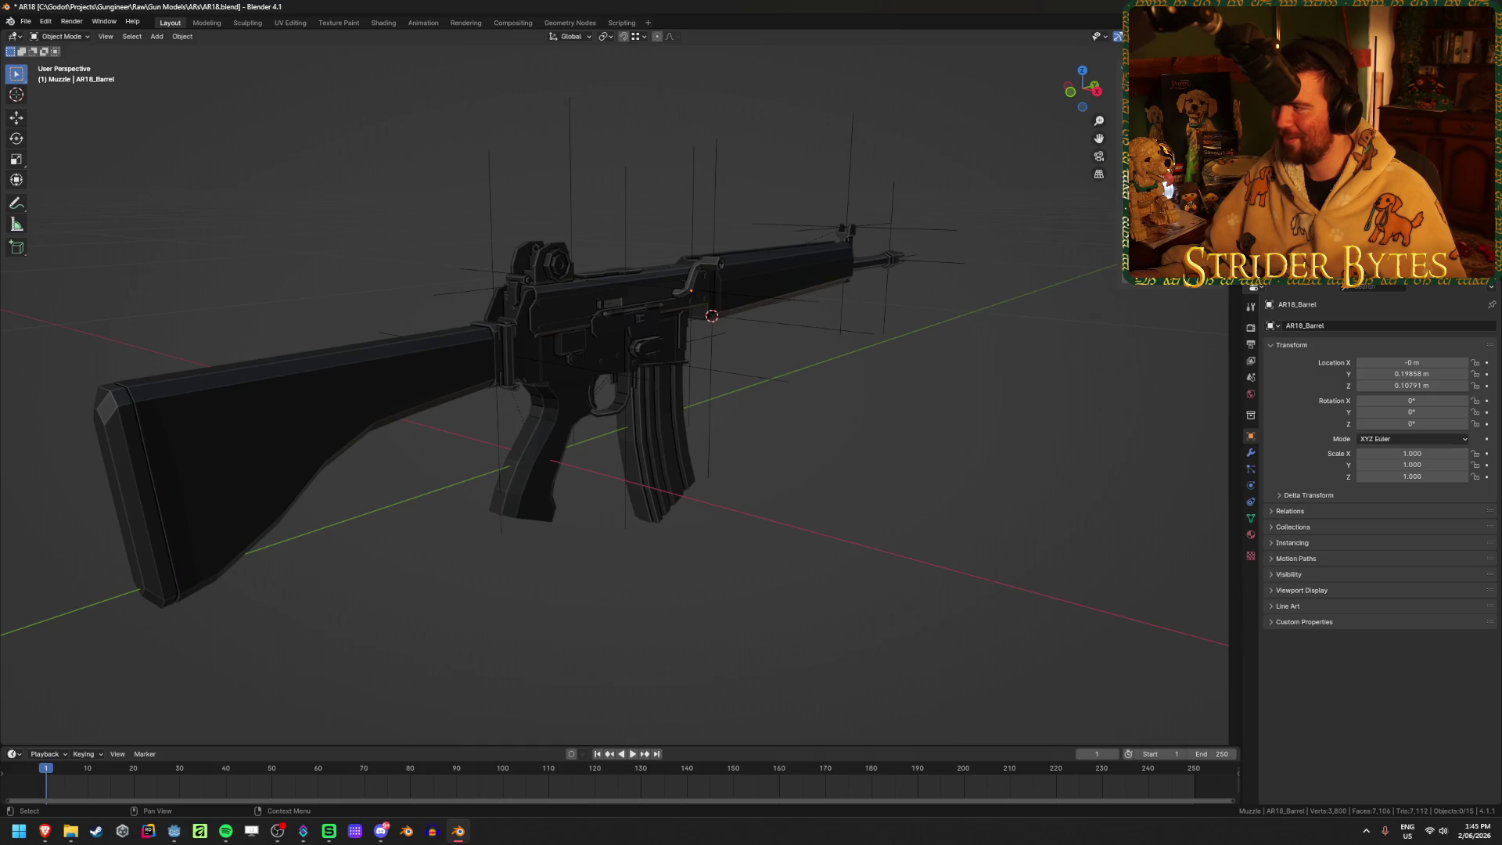
Re-export the model as Barrel_AR18.glb in the same folder
key("ctrl+shift+e")
left_click(591, 609)
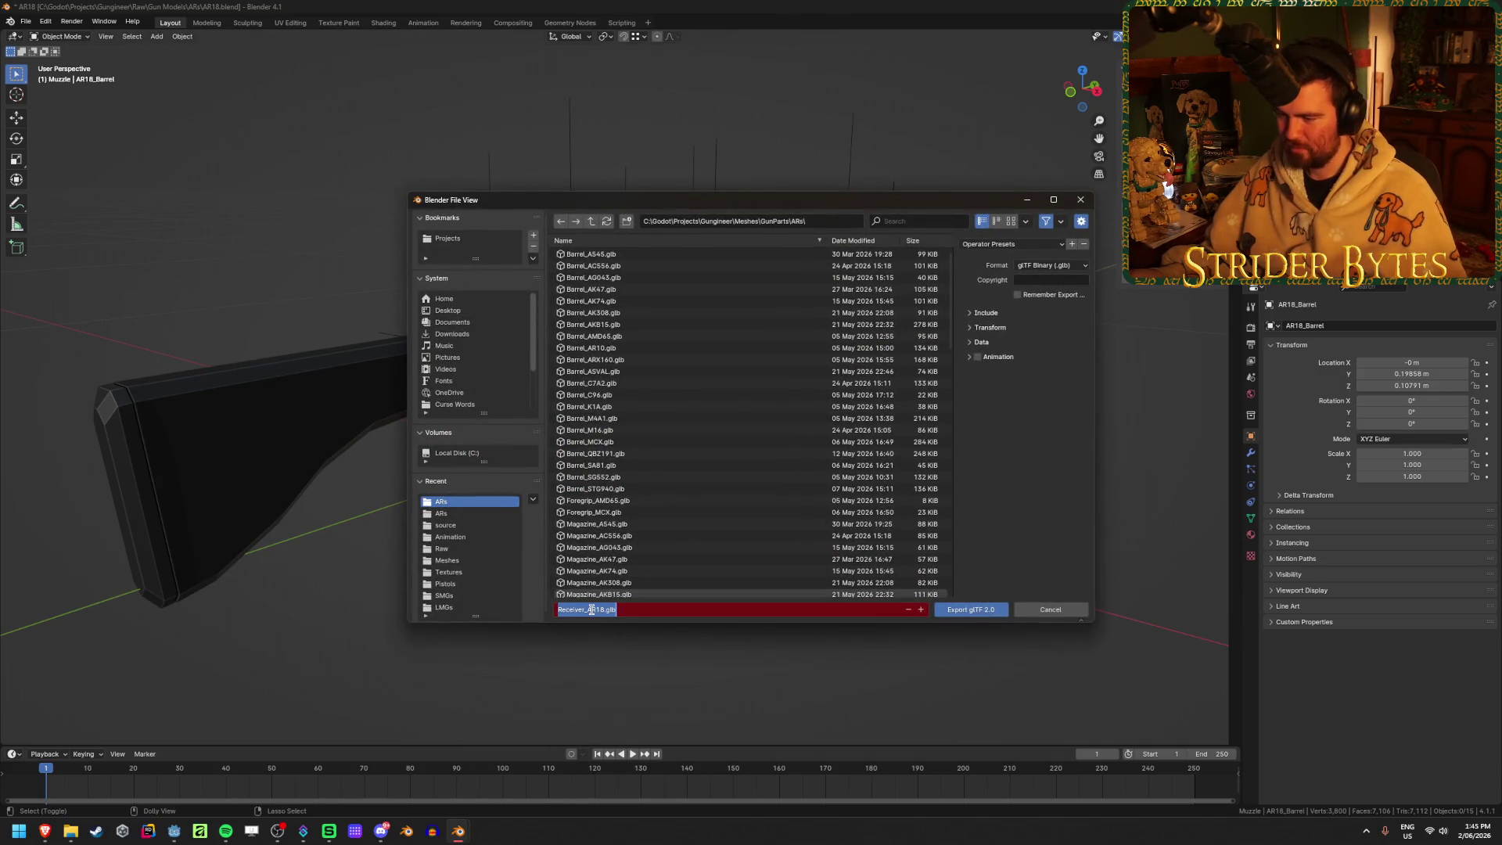
type("Barr")
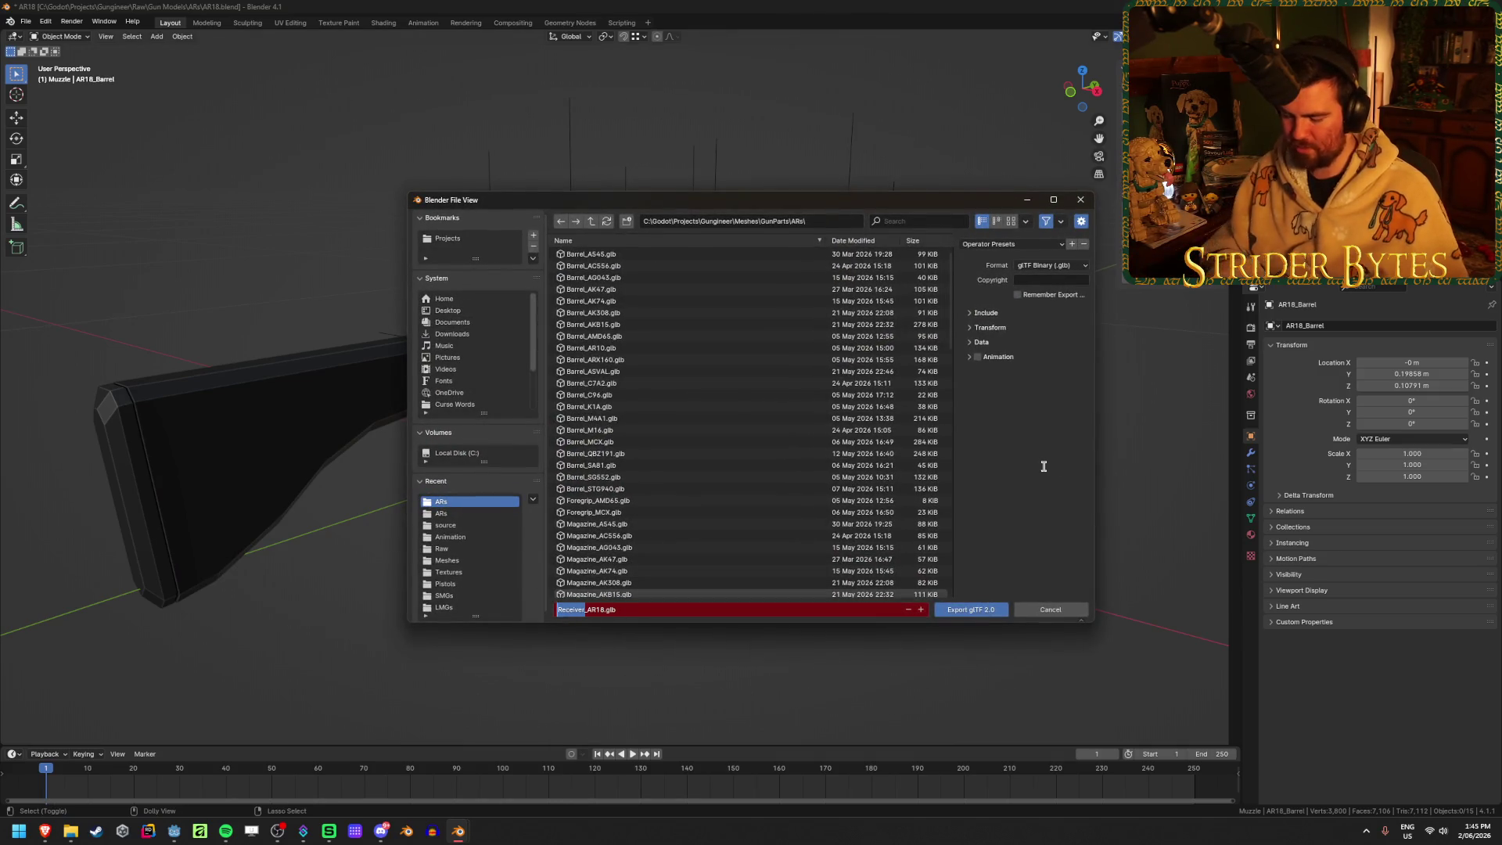
type("el")
key("Return")
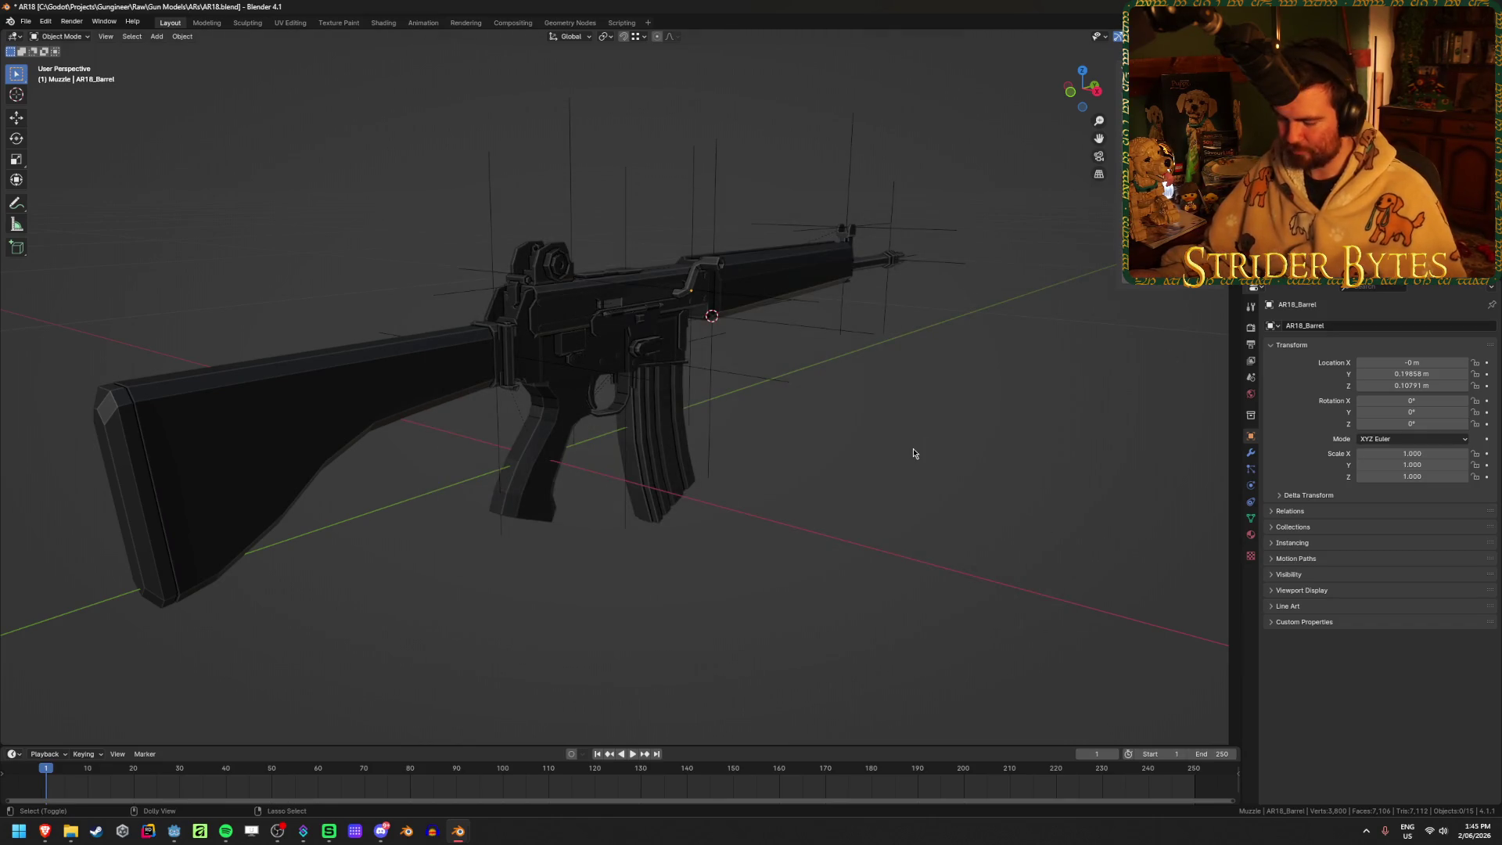
Export the next gun part as its own AR18 .glb file under a new part name
key("ctrl+shift+e")
left_click(571, 610)
double_click(576, 610)
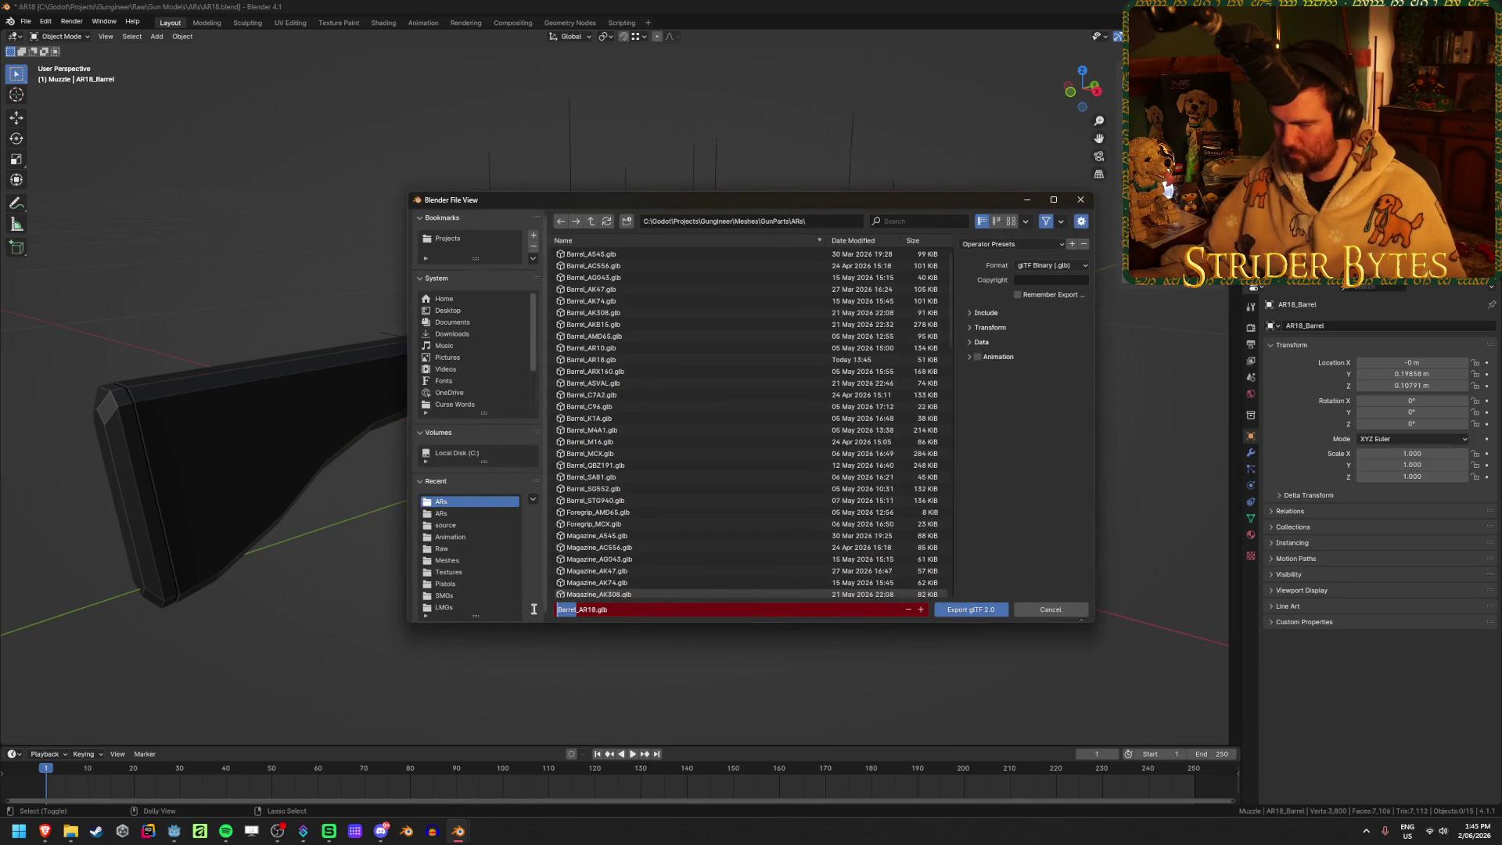
type("Muzzle")
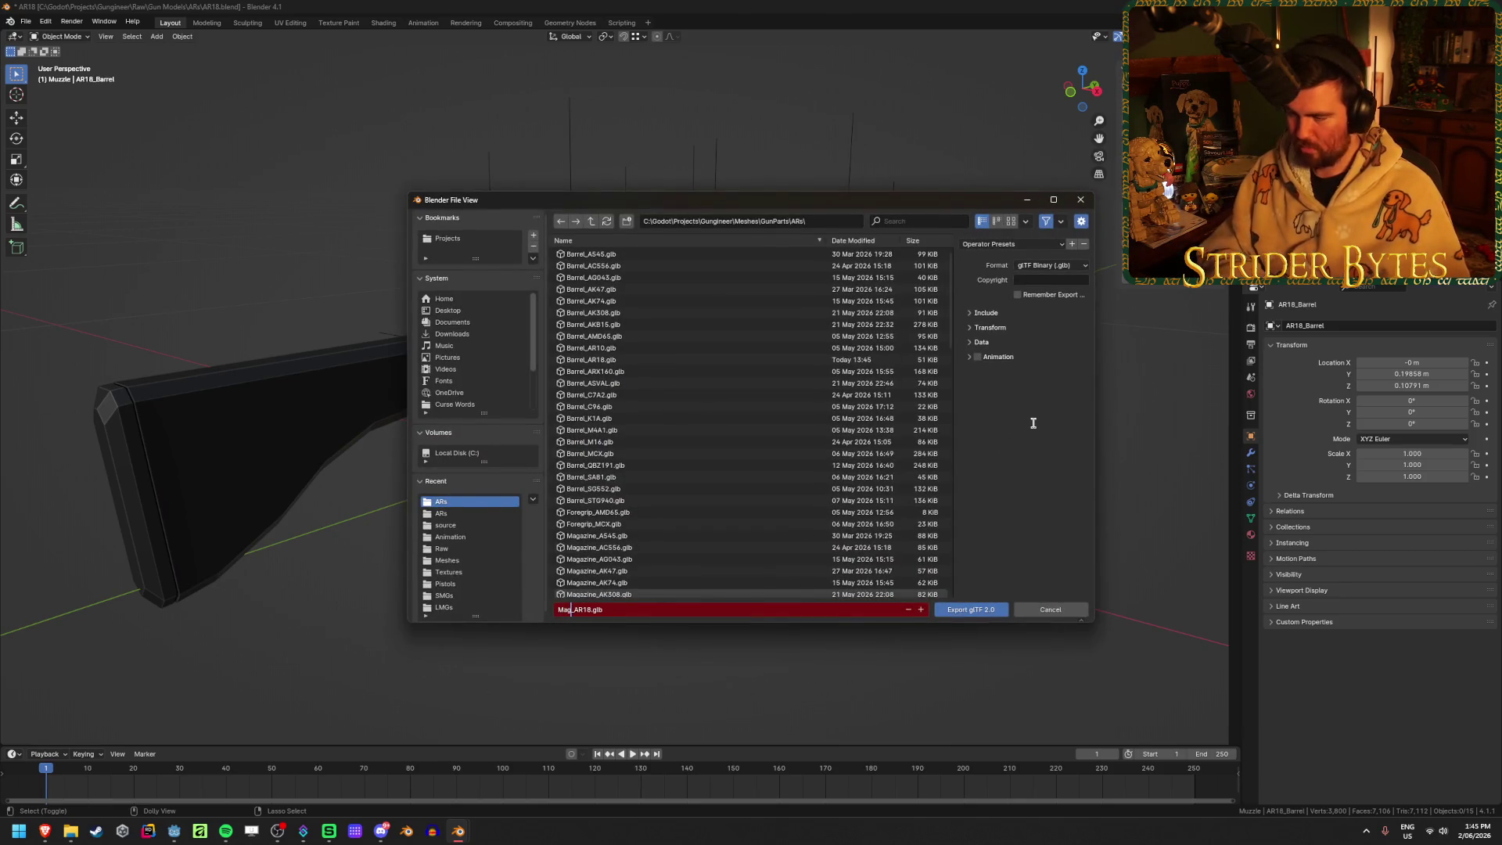
key("Return")
key("shift")
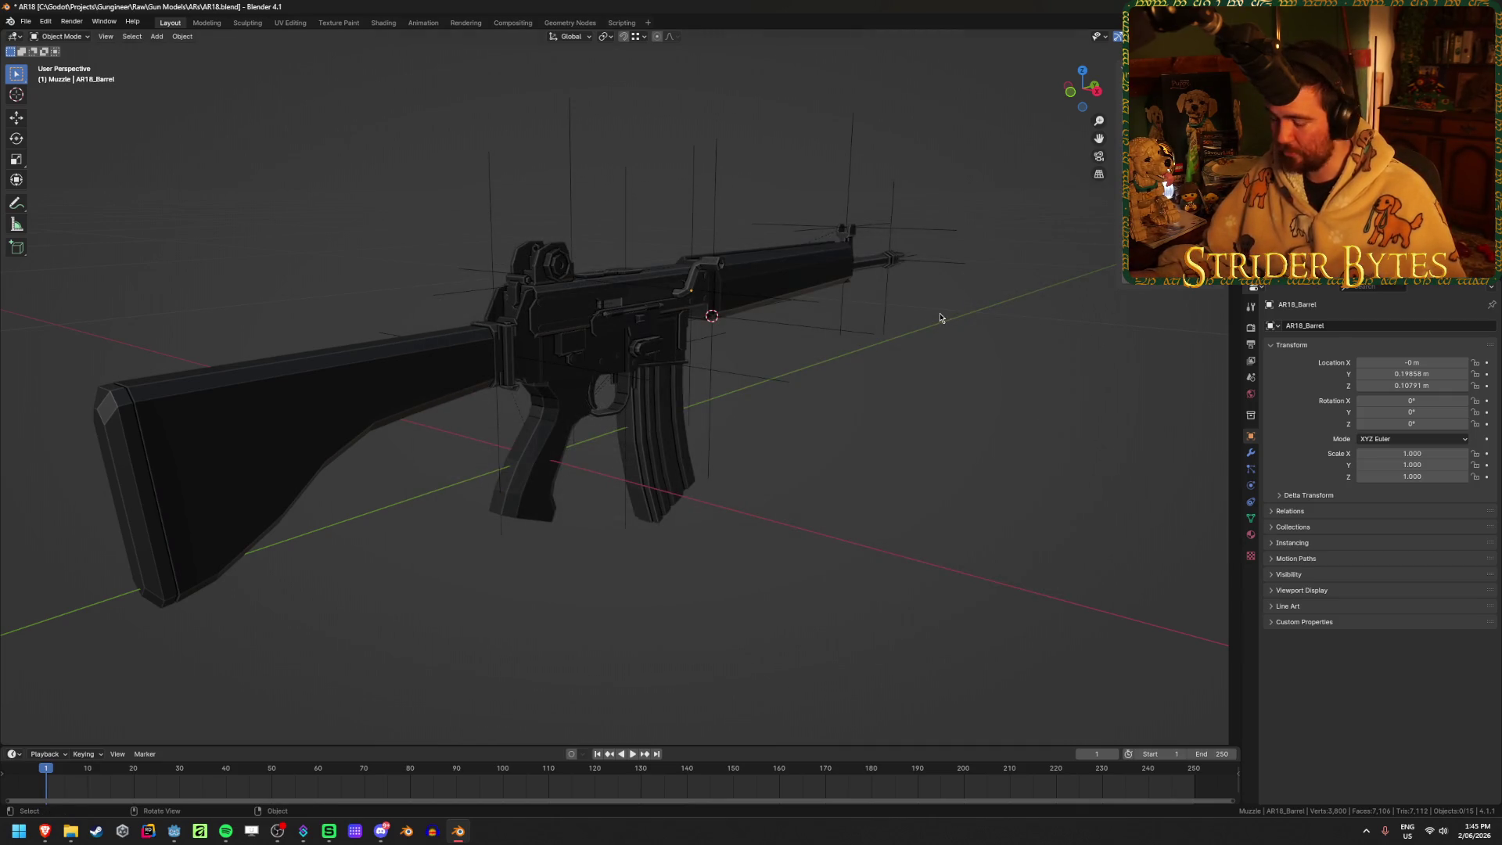
Export the stock as Stock_AR18.glb
key("shift+r")
left_click(586, 610)
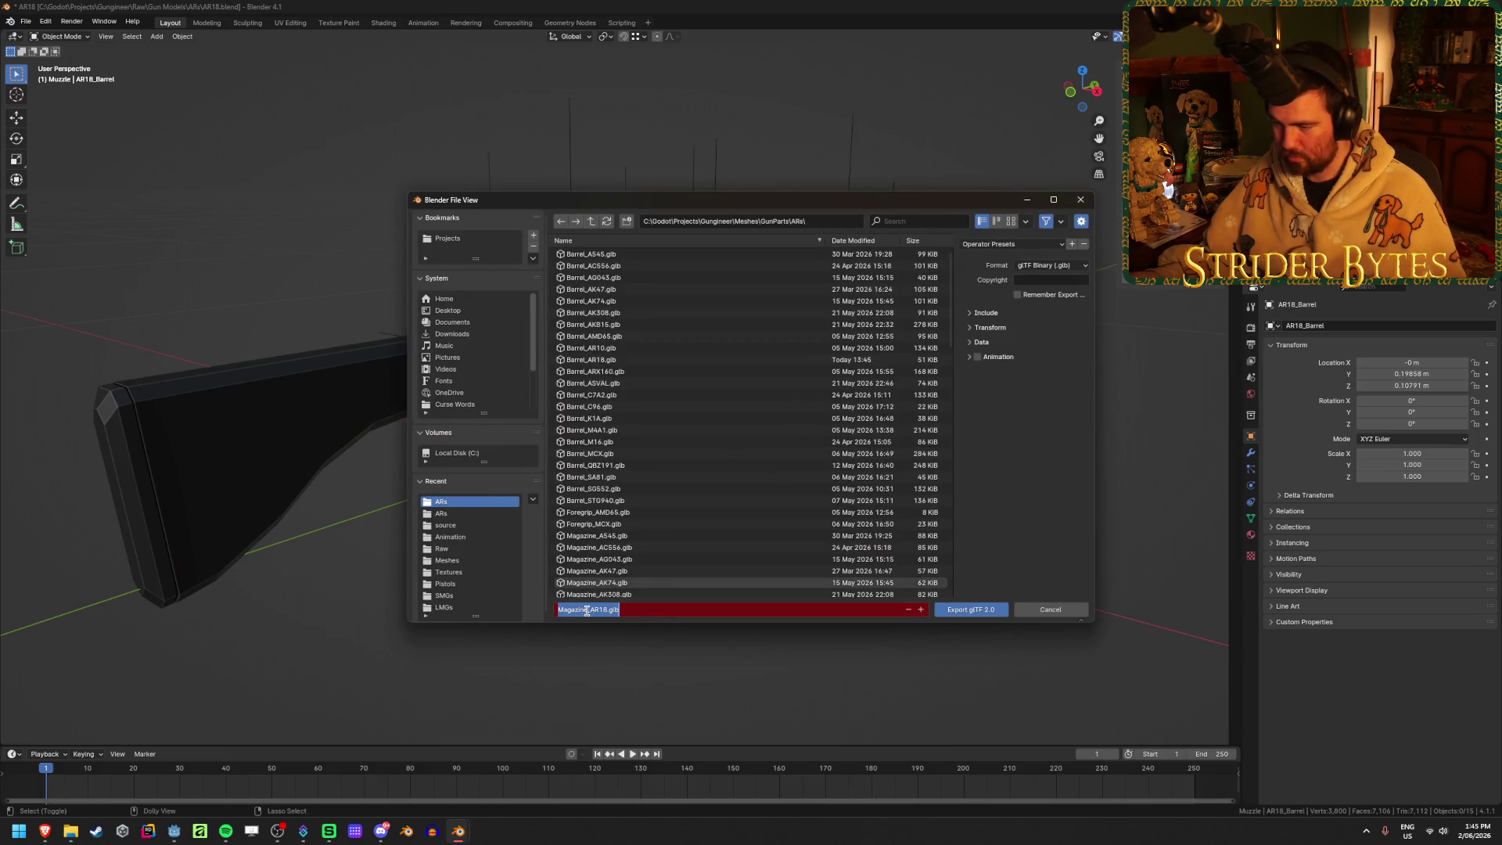
double_click(587, 610)
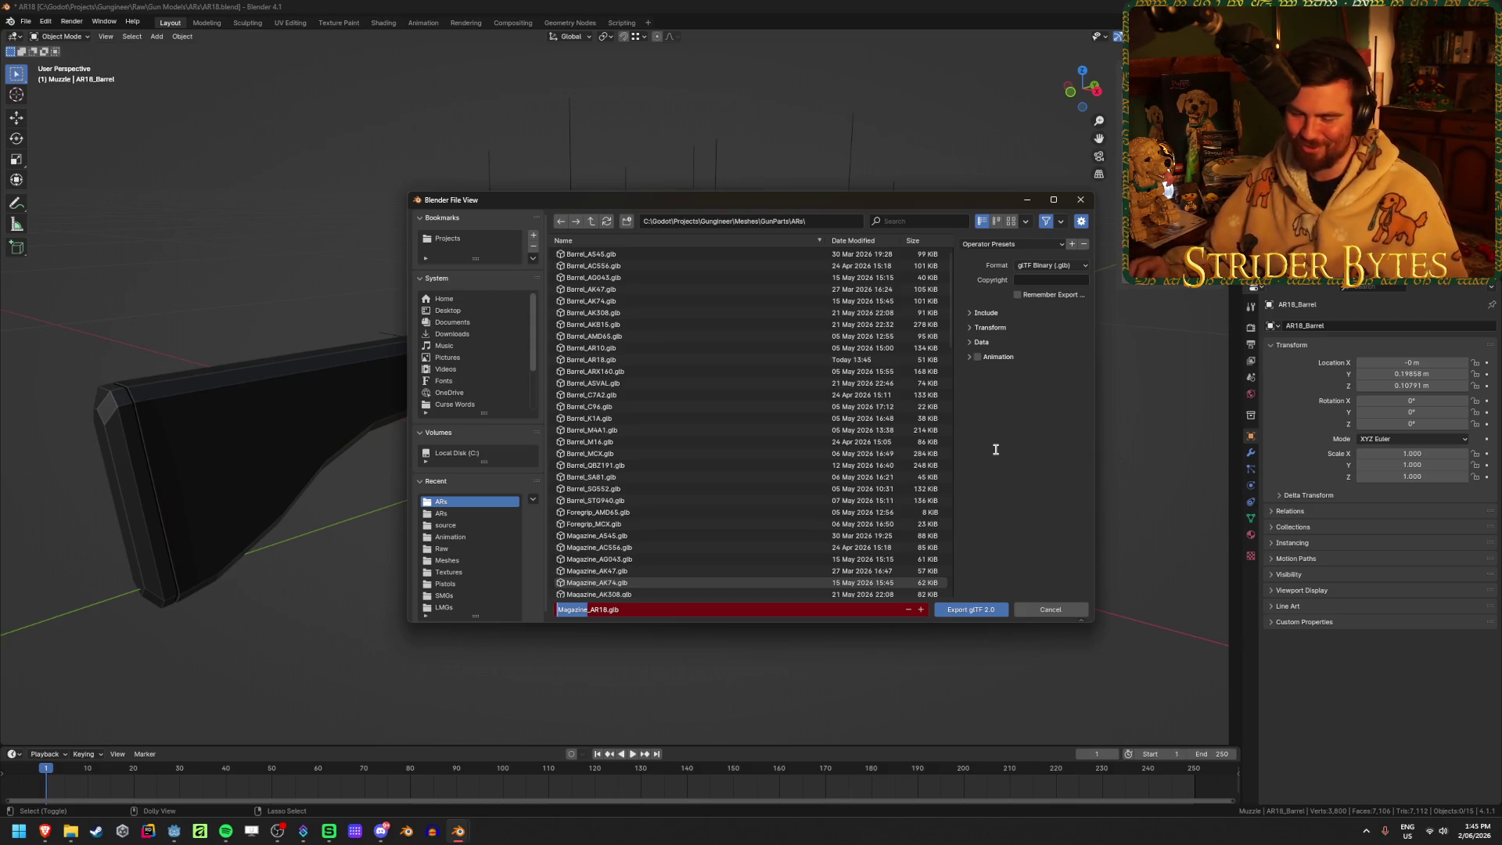
type("Stock")
key("Return")
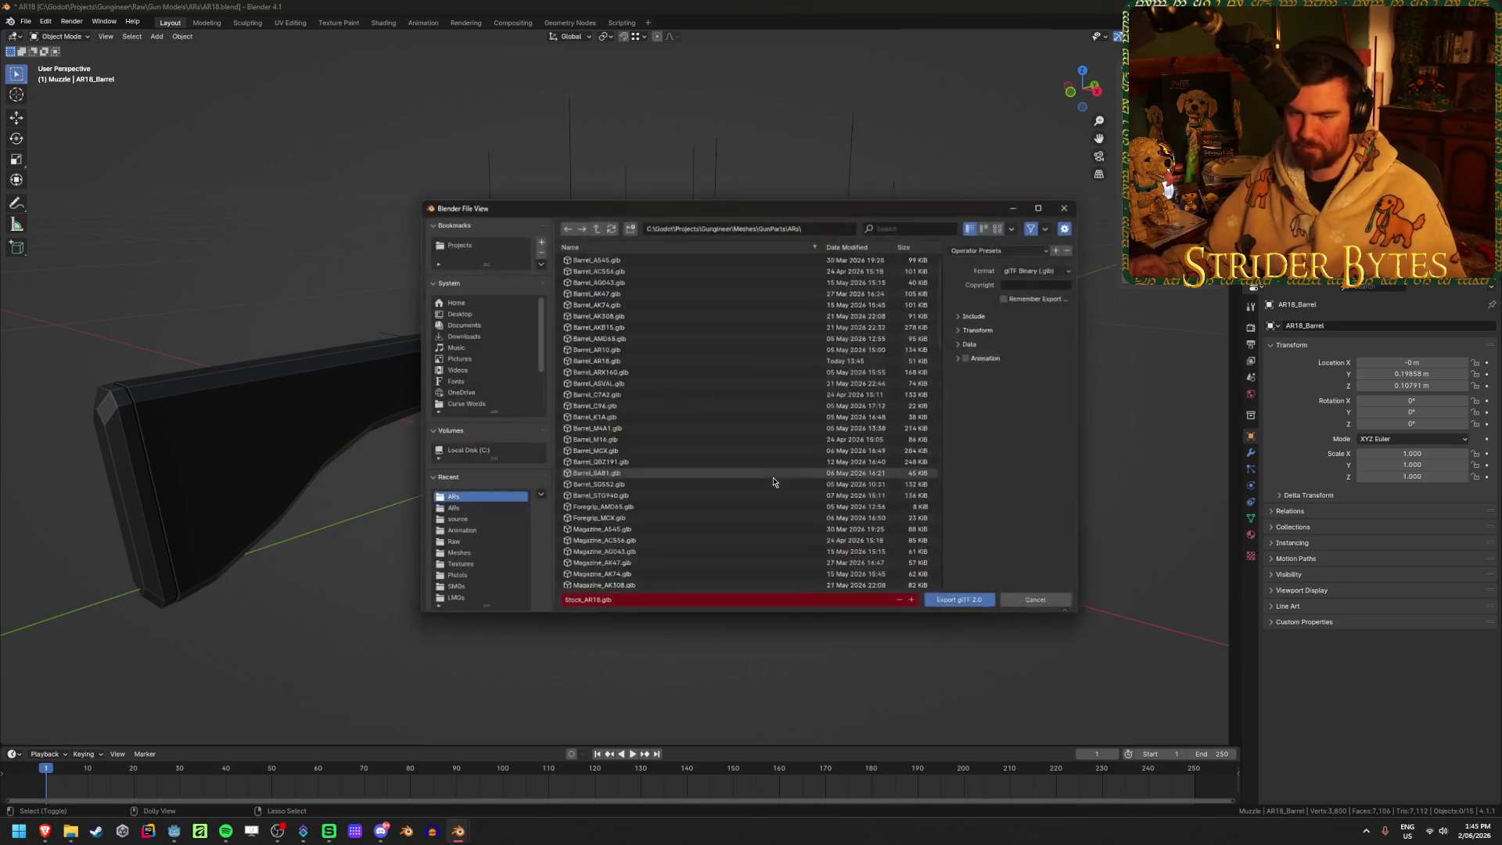
Export Muzzle_AR18.glb, save AR18.blend and quit Blender
key("ctrl+e")
left_click(573, 610)
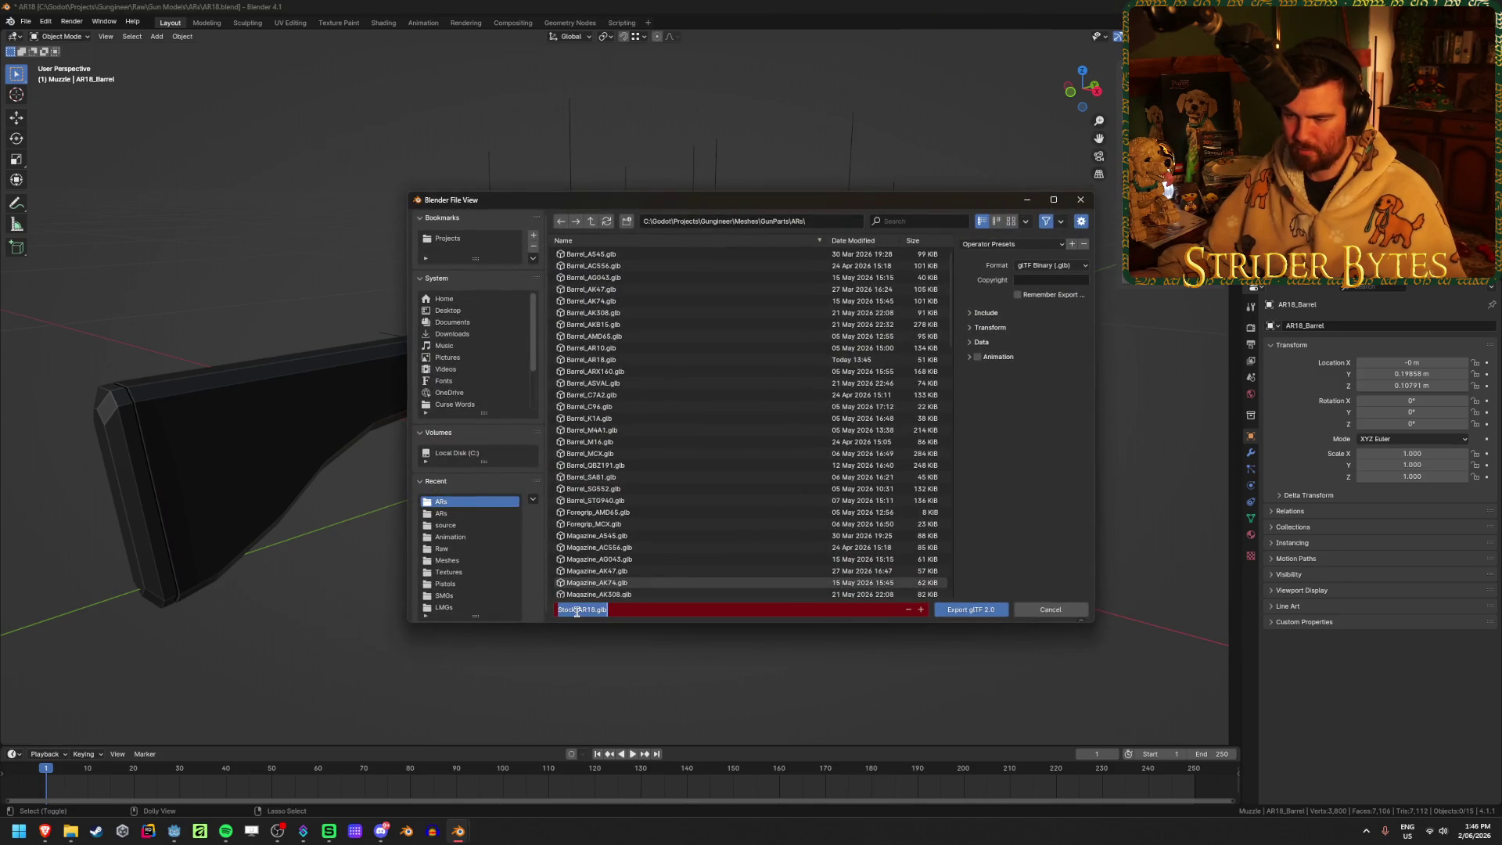
double_click(575, 610)
type("Muzz")
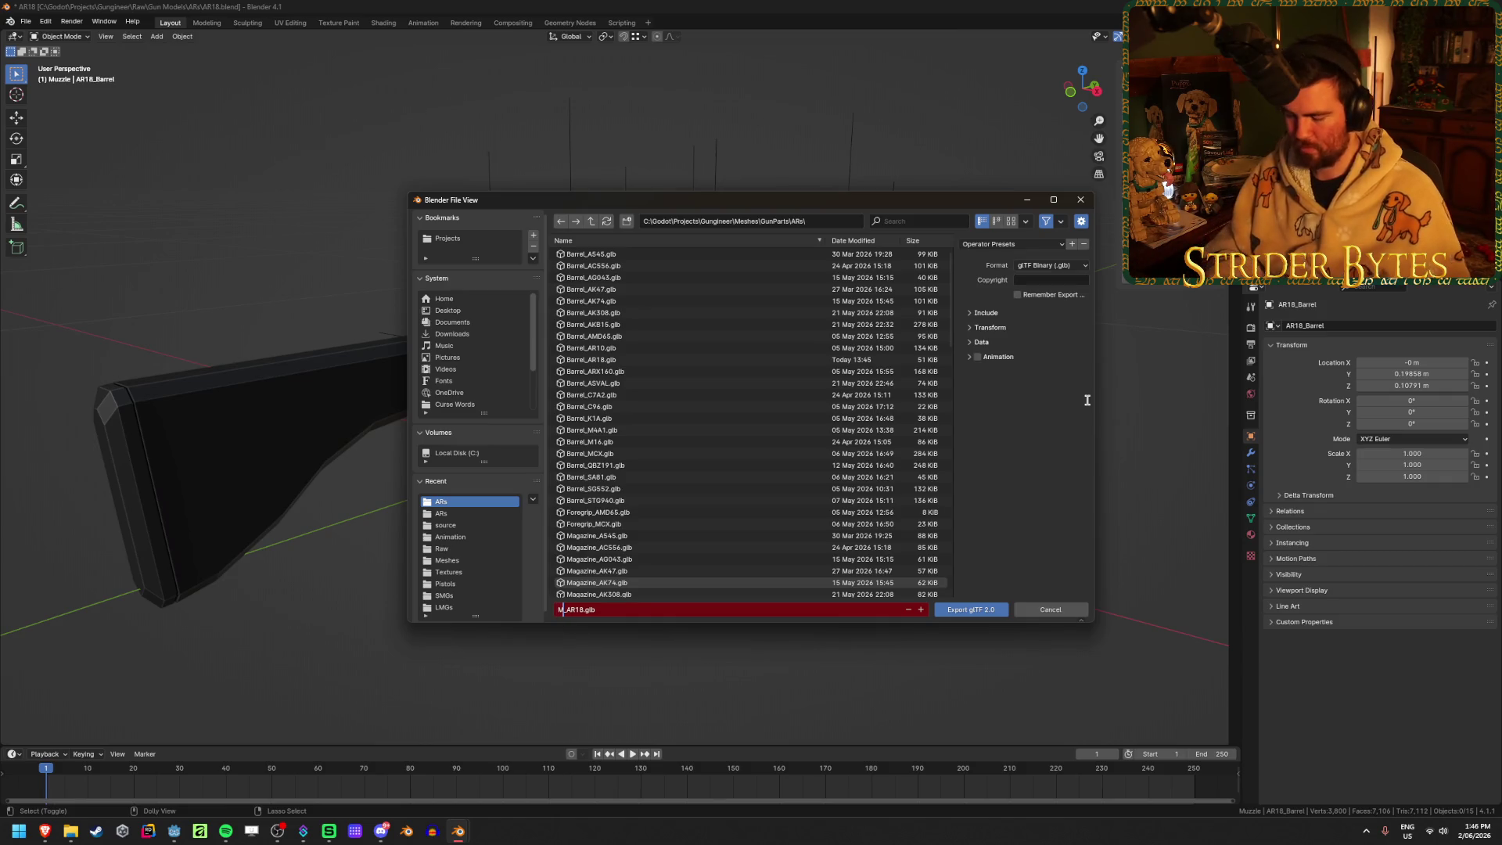
type("le")
key("Return")
key("ctrl+s")
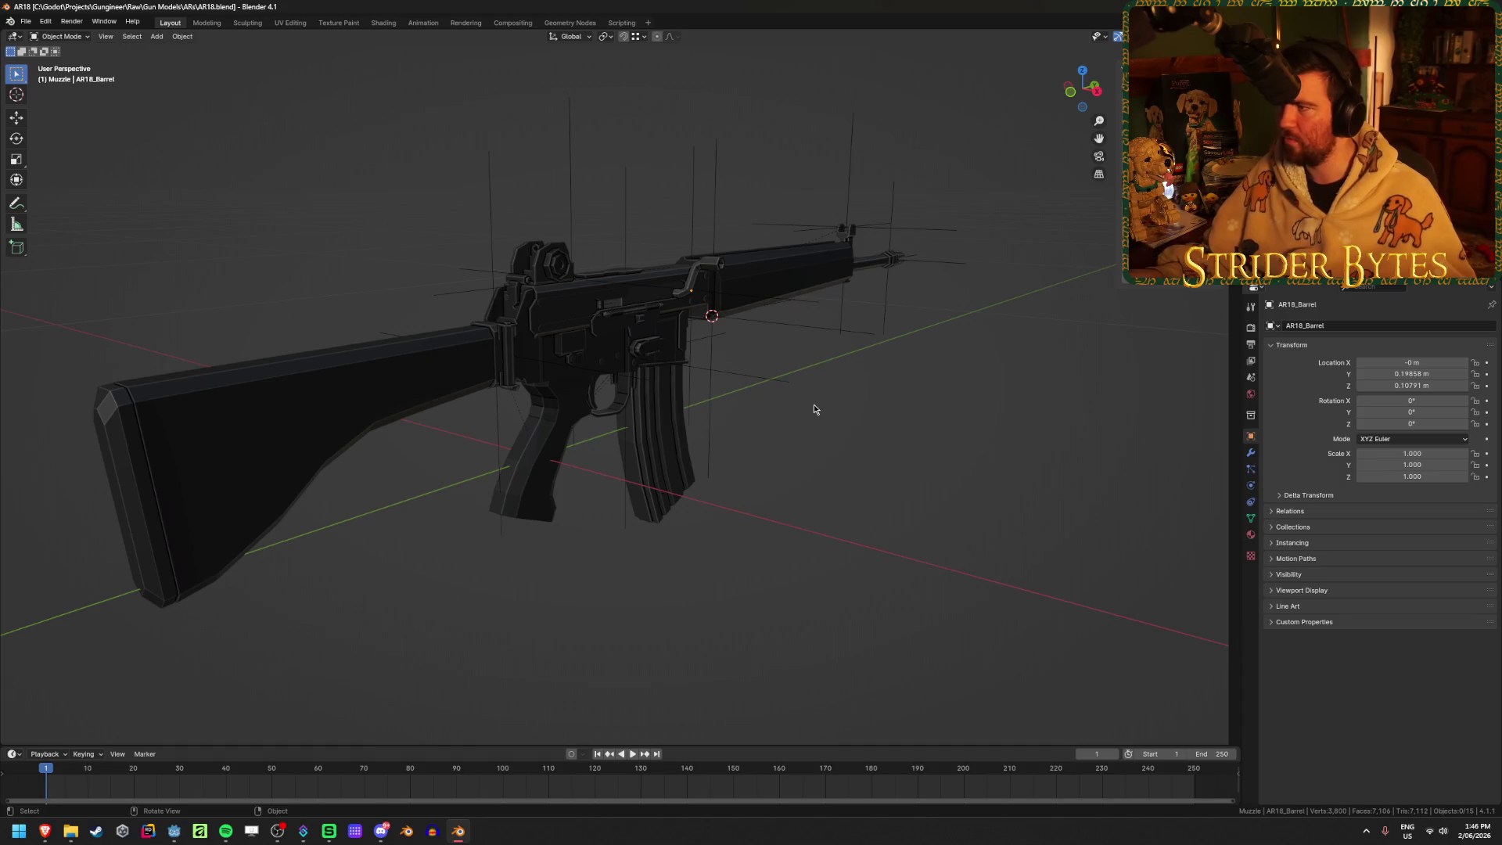
key("ctrl+q")
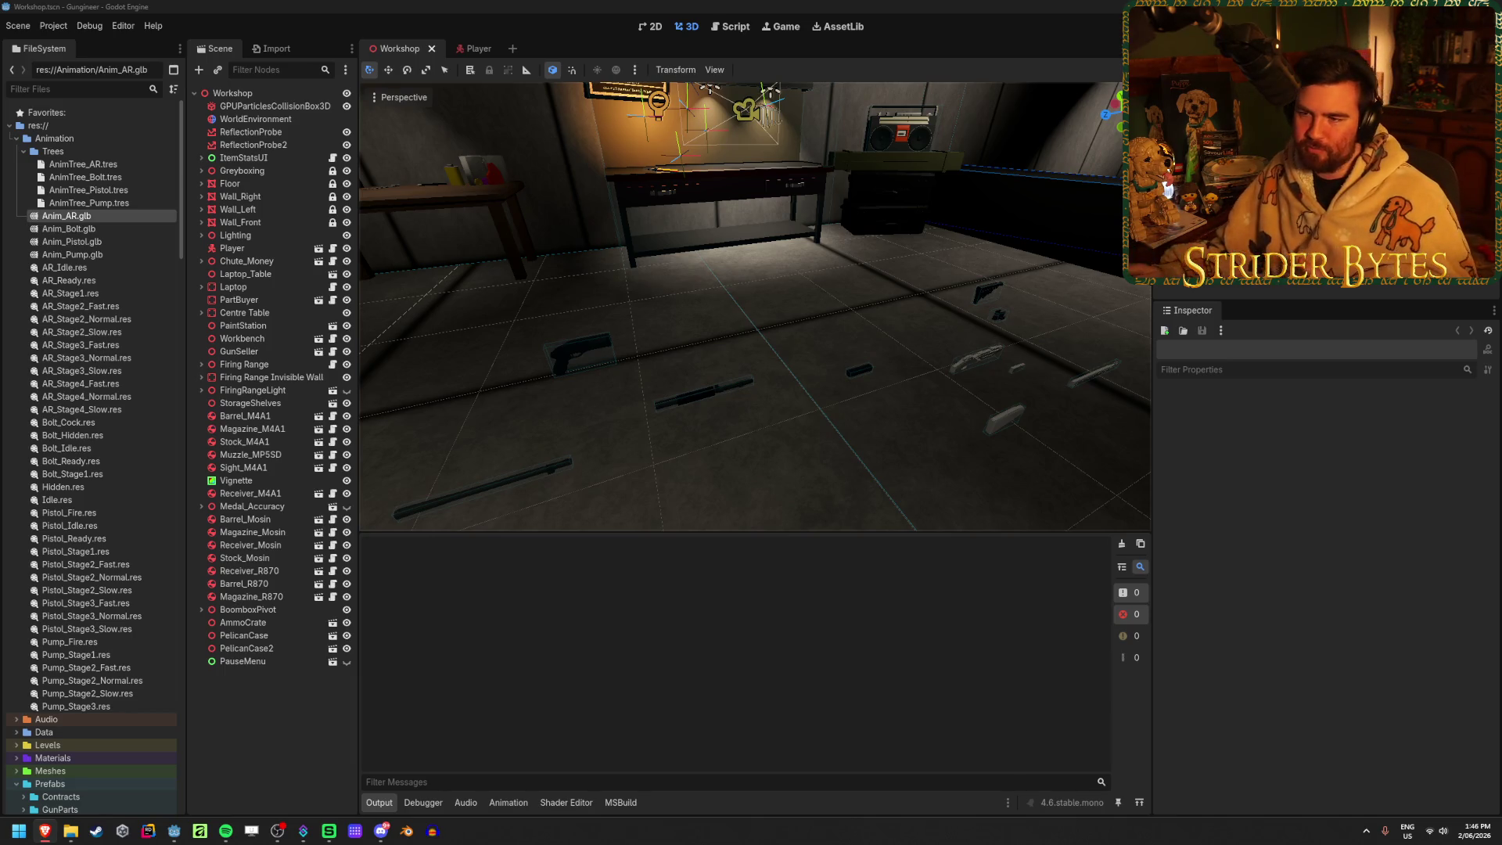
Let Godot reimport the exported gun parts, then clear the errors from the output log
left_click(551, 595)
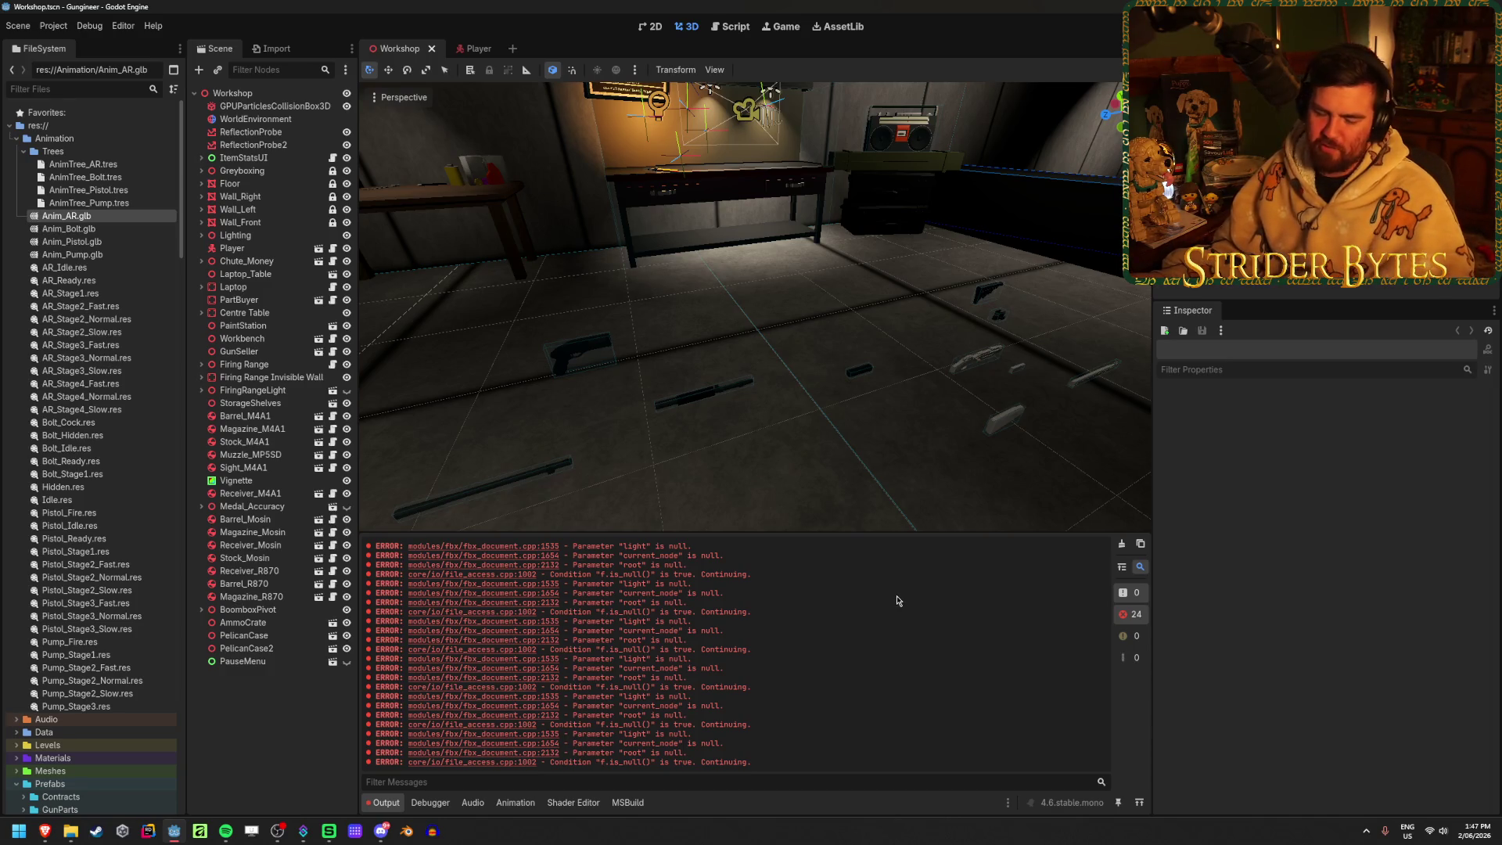
left_click(1138, 546)
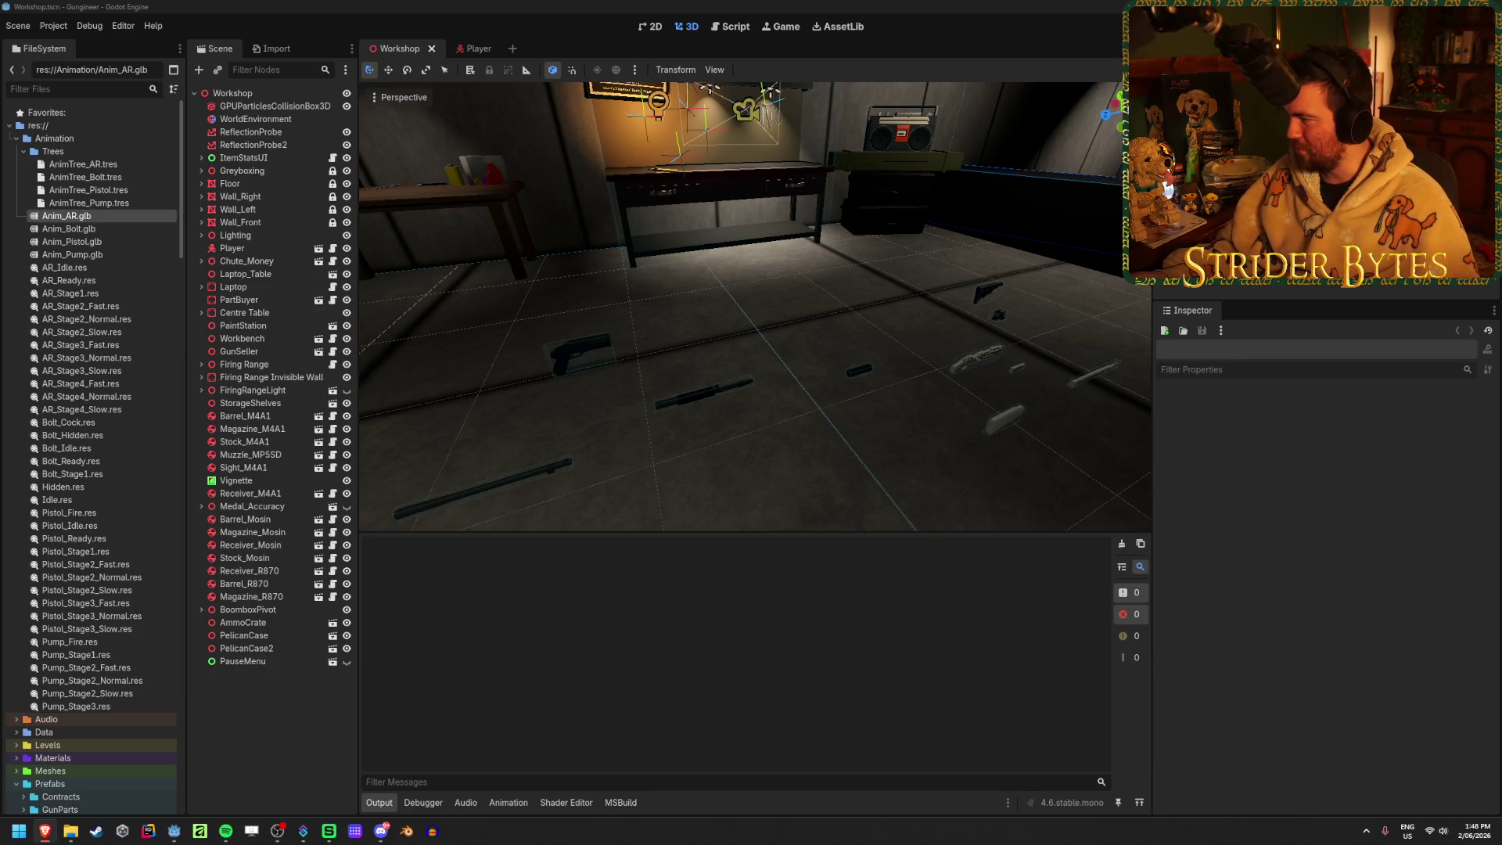
Return focus to Godot so it reimports the gun parts again
left_click(290, 5)
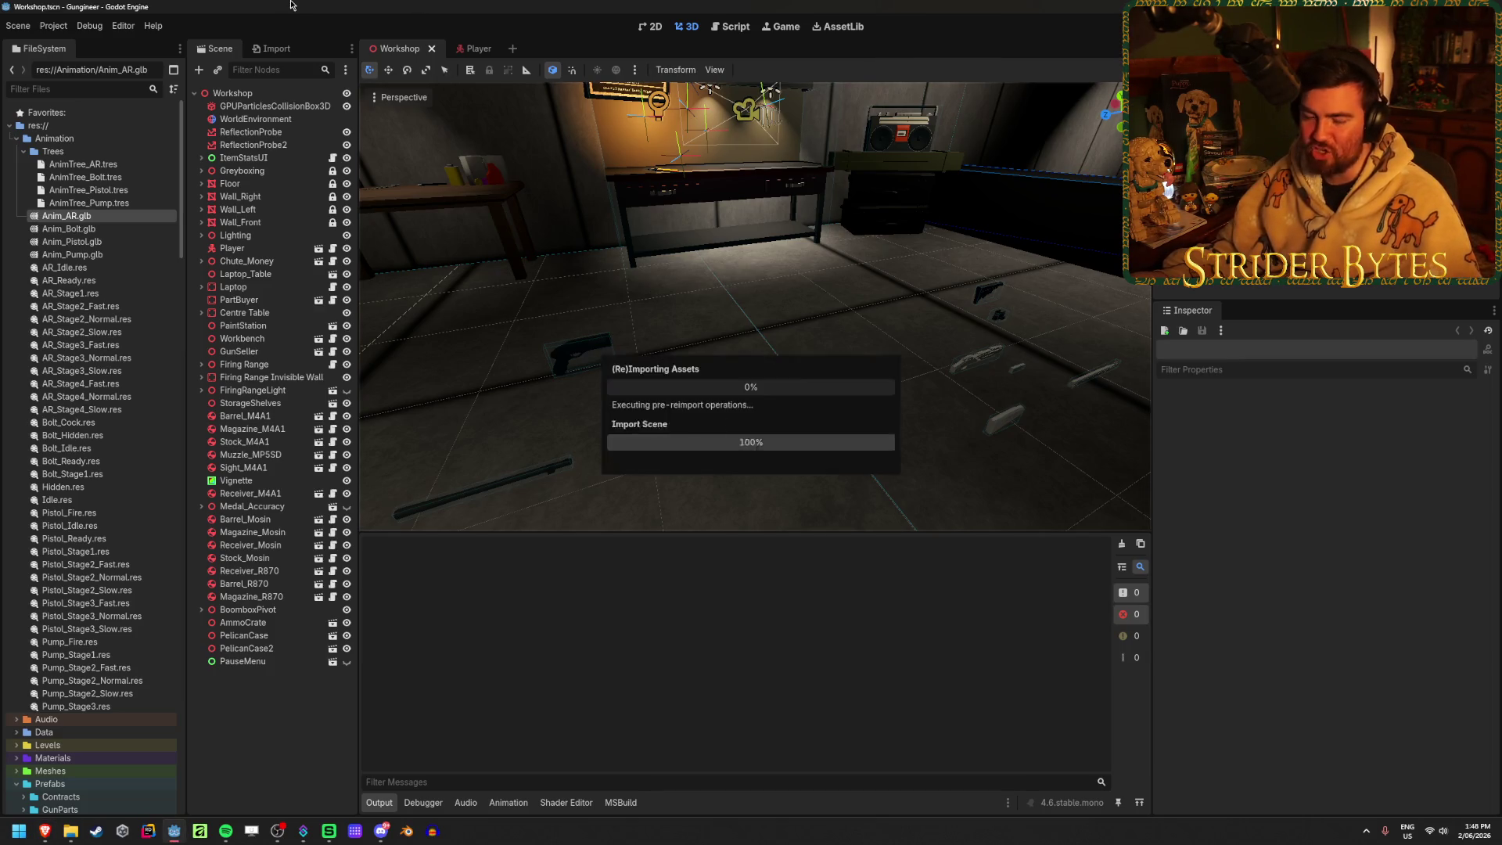
Clear the FBX errors, save the Workshop scene and launch a new Blender window
left_click(1122, 544)
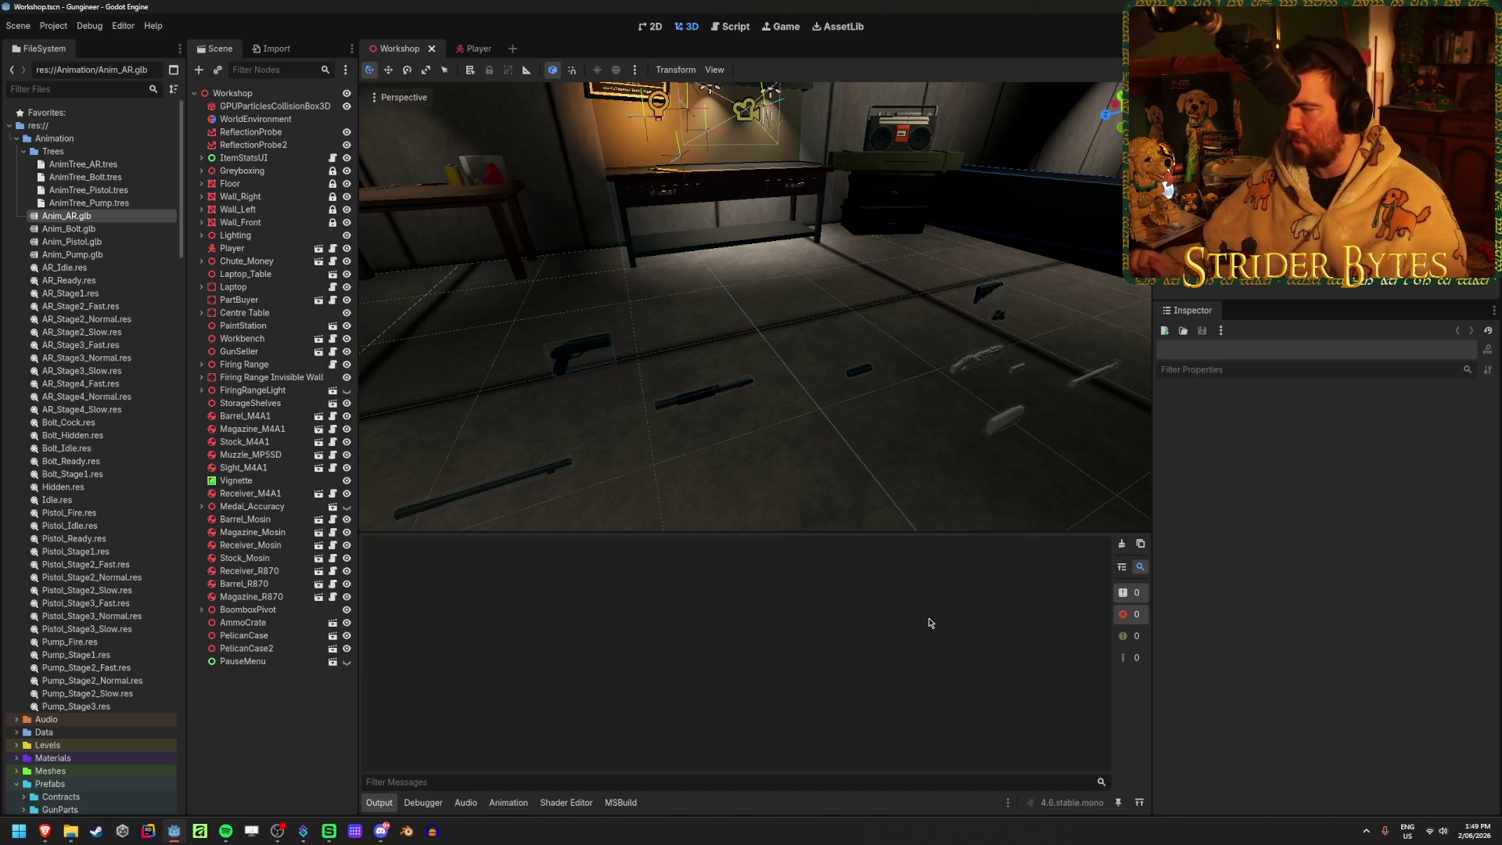
key("ctrl+s")
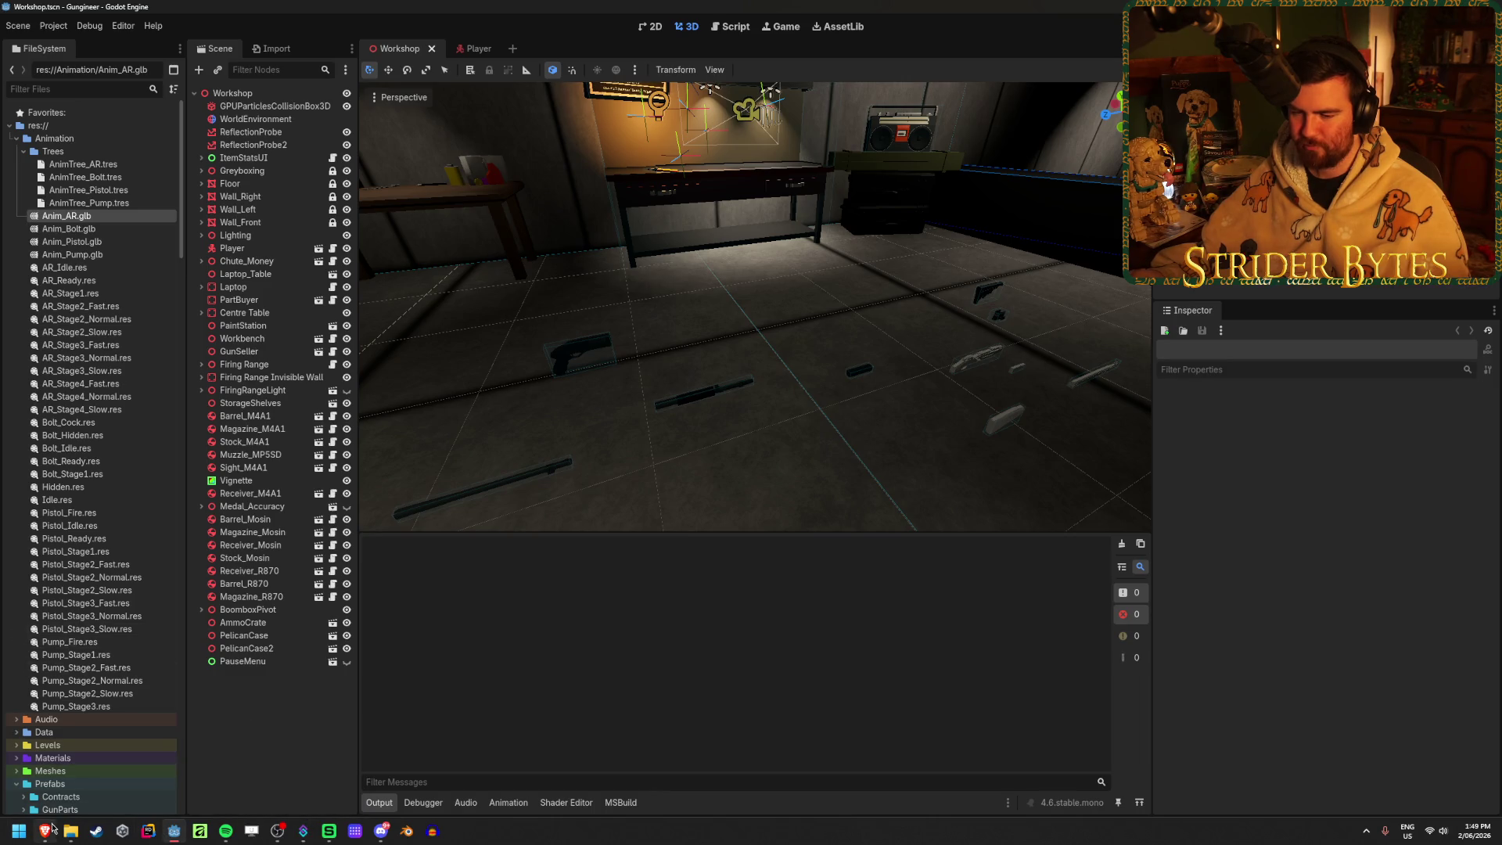
mouse_move(41, 838)
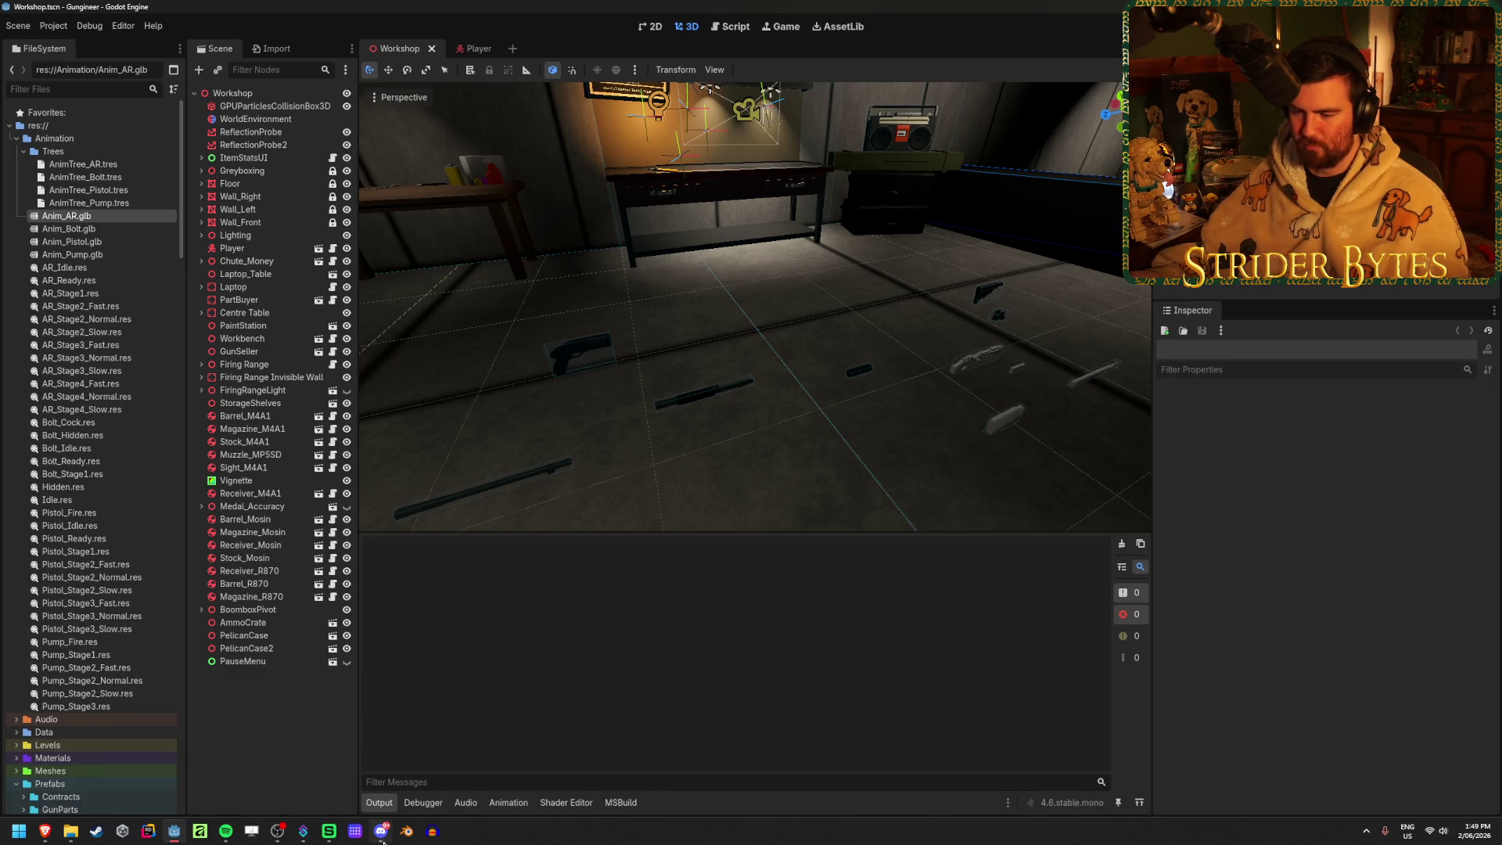
mouse_move(382, 837)
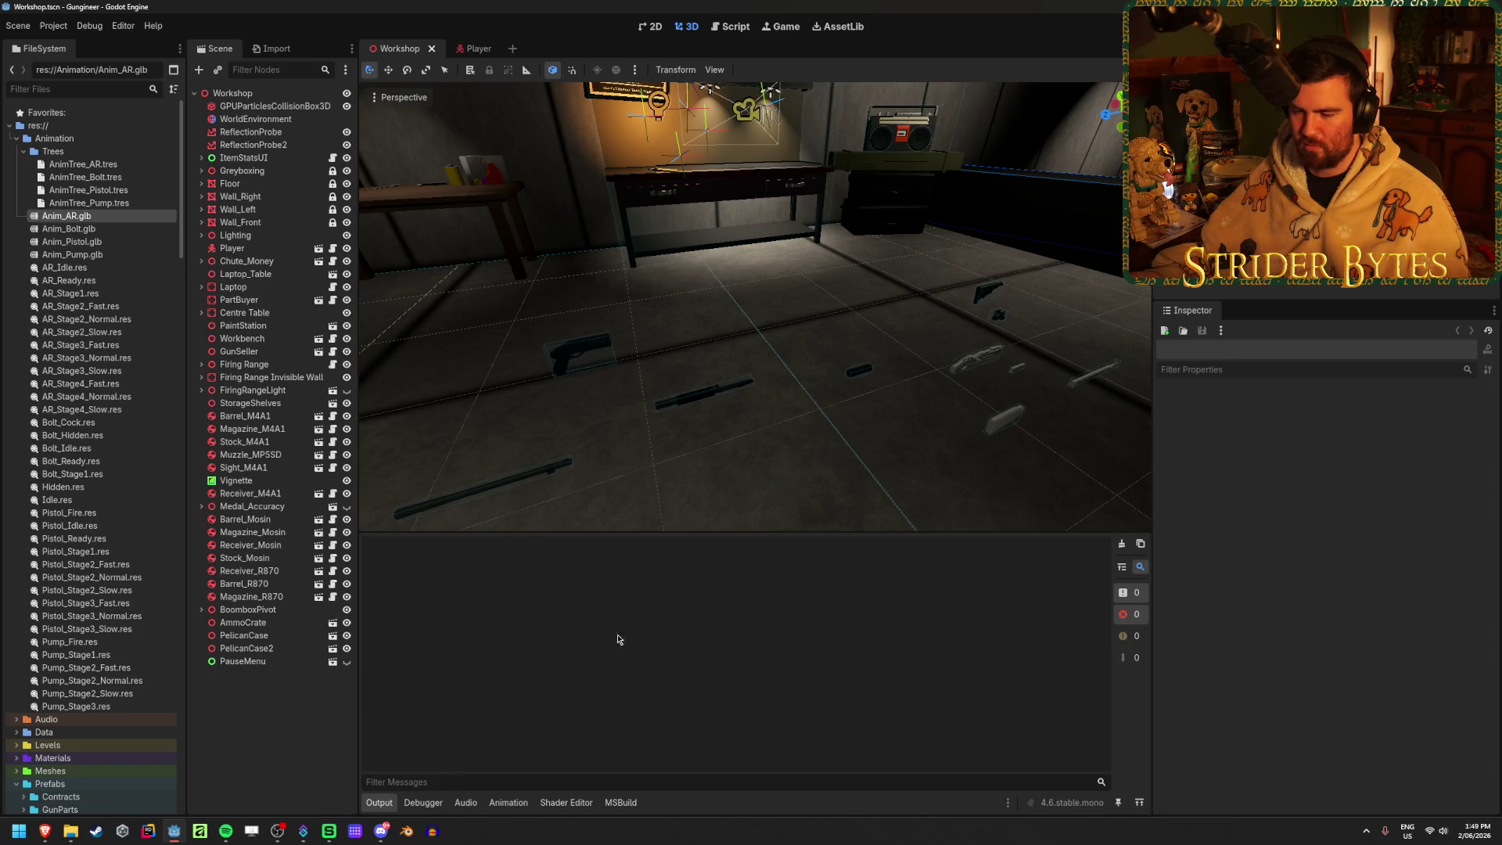
left_click(406, 831)
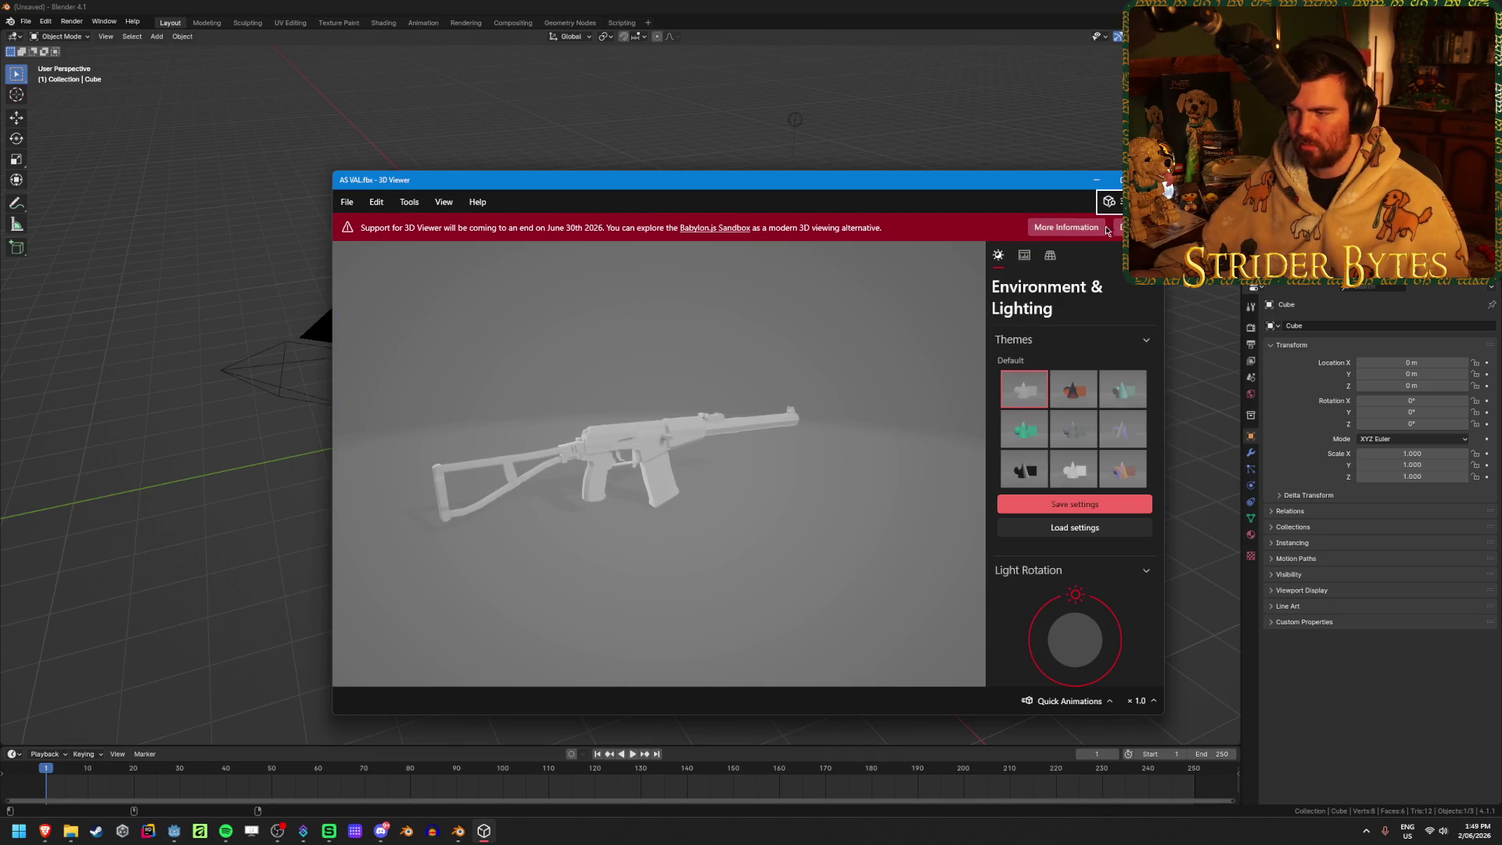
Preview the AS VAL and other rifle models in 3D Viewer, ending with the APC-308
left_click(1148, 179)
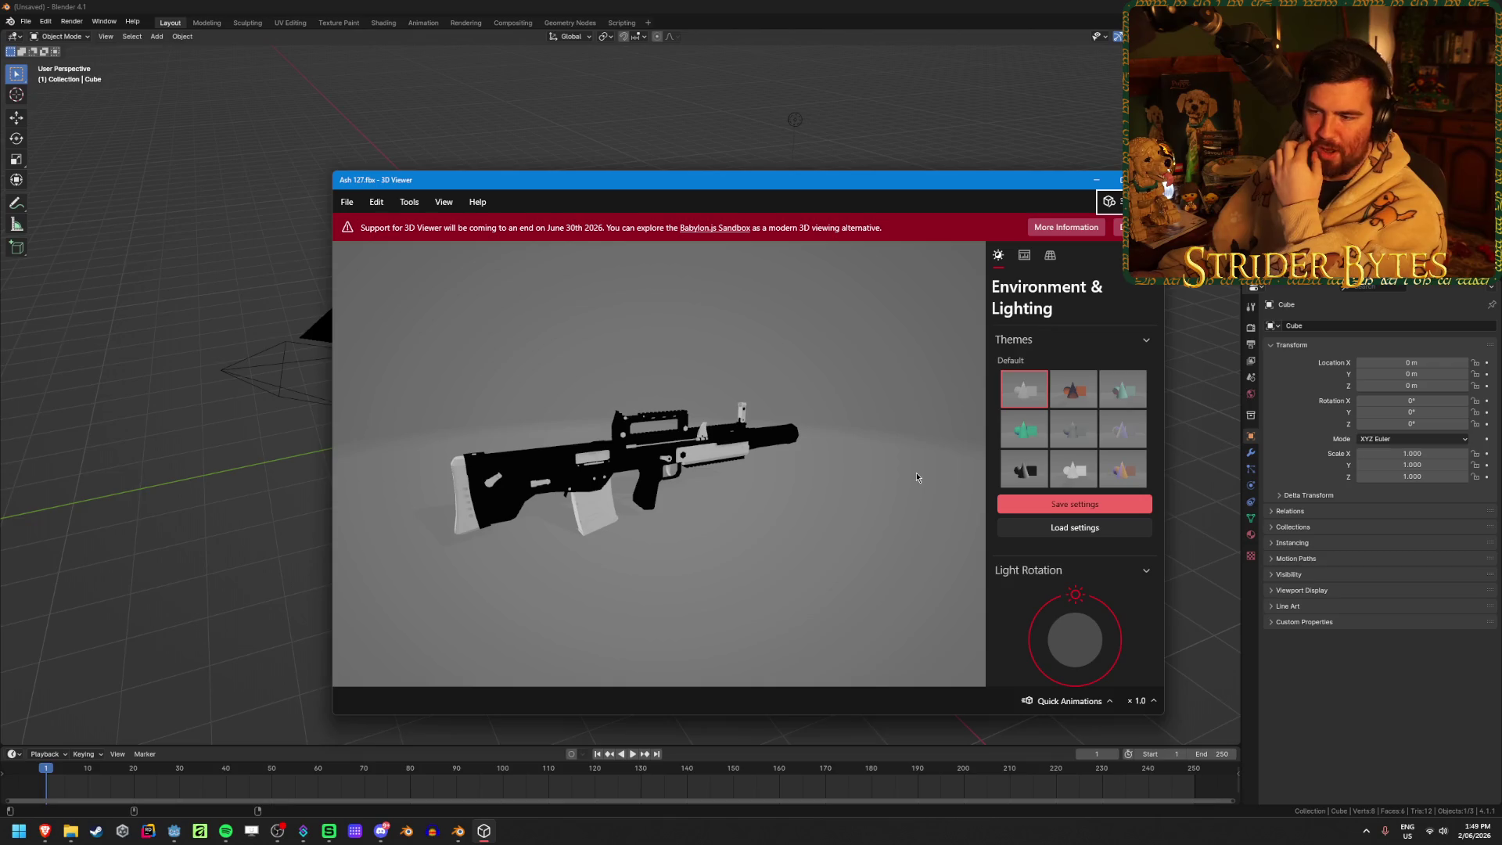
left_click_drag(759, 516, 689, 469)
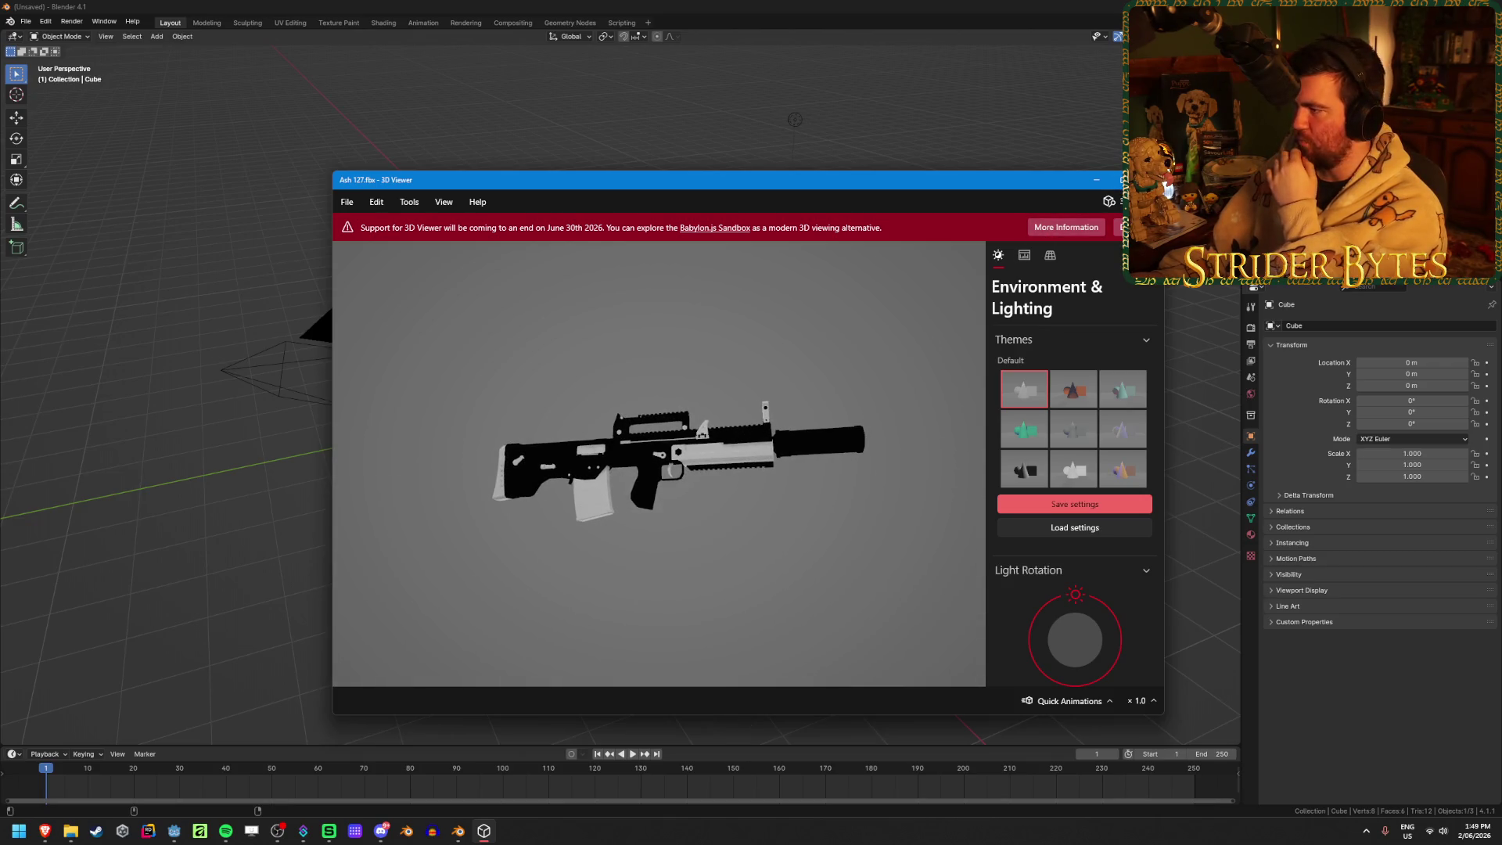
key("alt+F4")
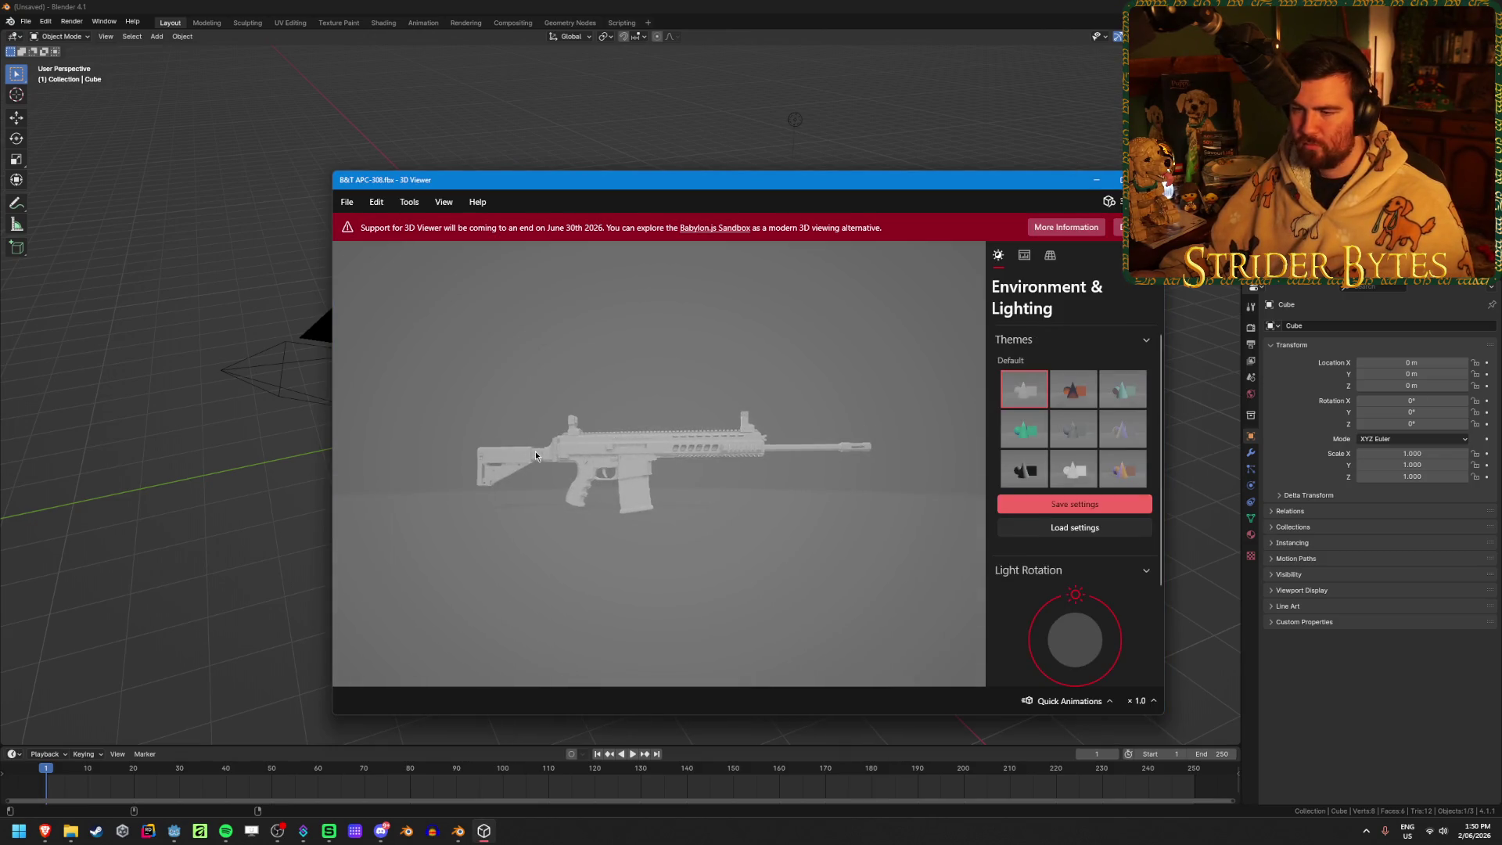
mouse_move(562, 495)
left_mouse_down()
mouse_move(567, 452)
mouse_move(500, 518)
mouse_move(629, 521)
left_mouse_up()
key("alt+F4")
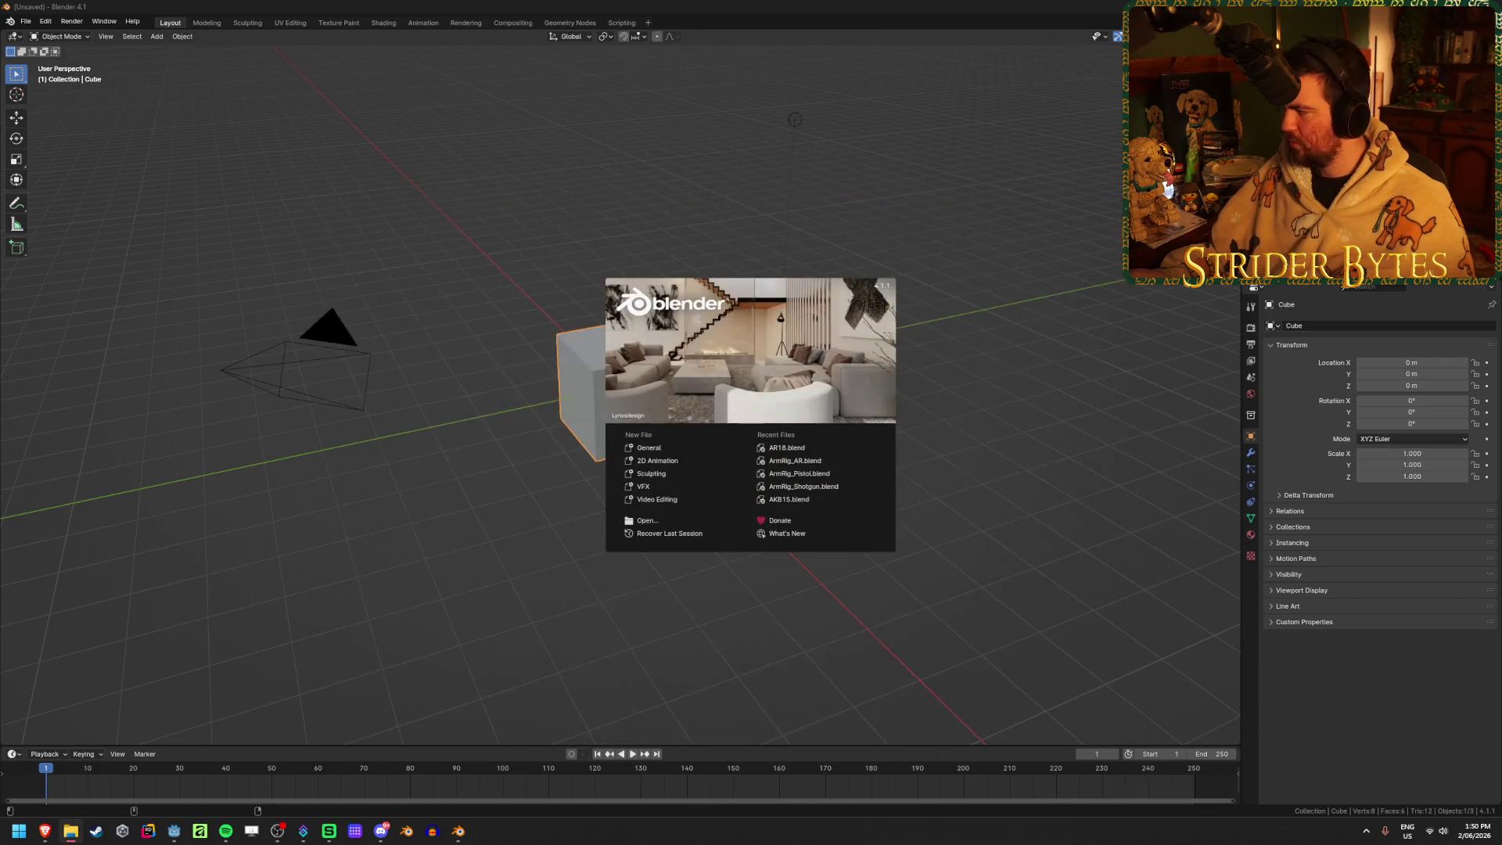
Delete the default cube, camera and light, then open A91.fbx in 3D Viewer
left_click(1187, 372)
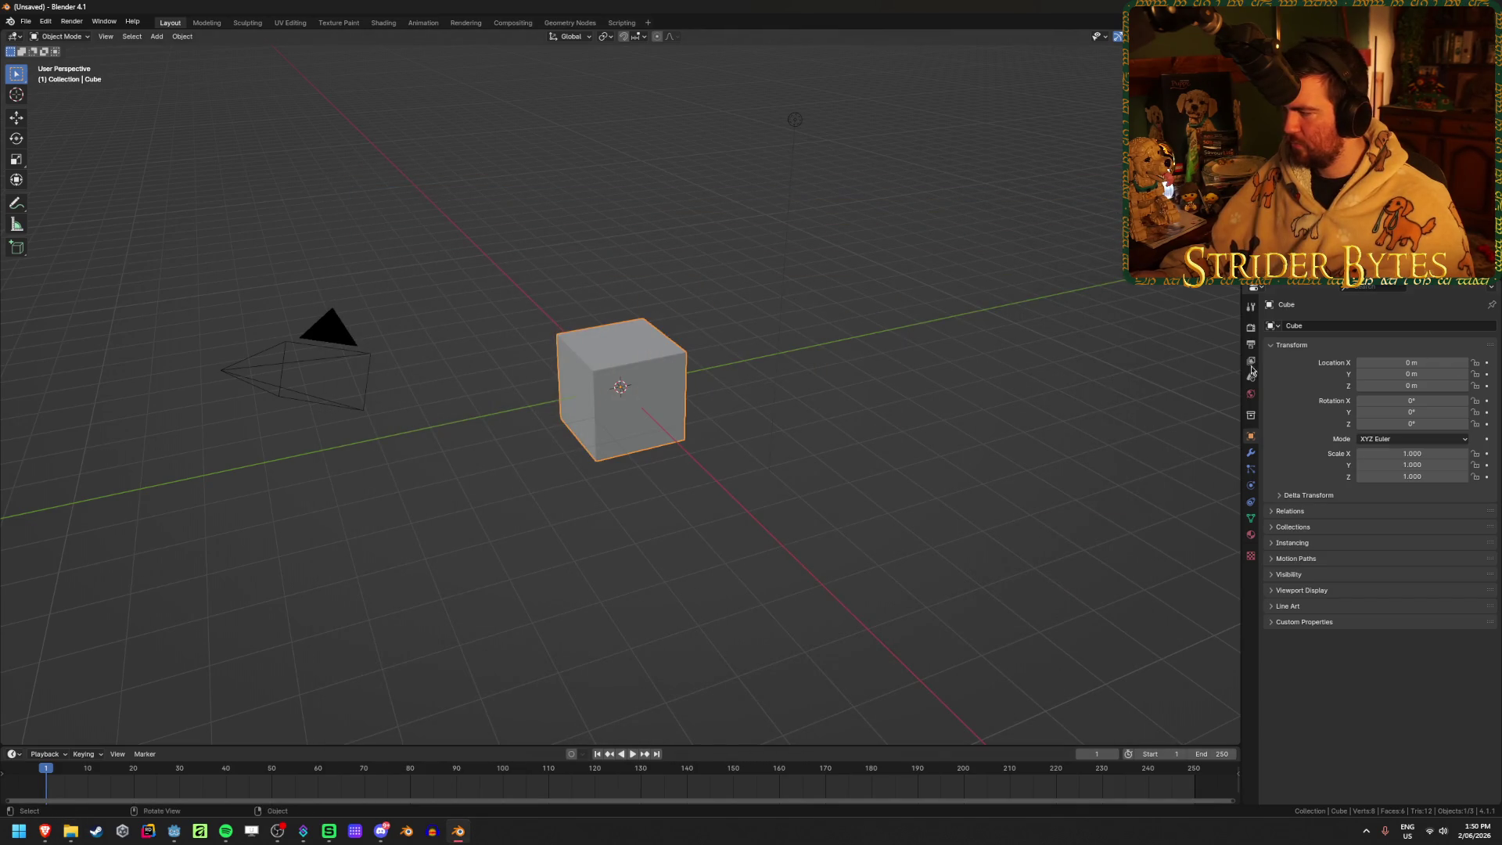
key("a")
key("Delete")
key("super+e")
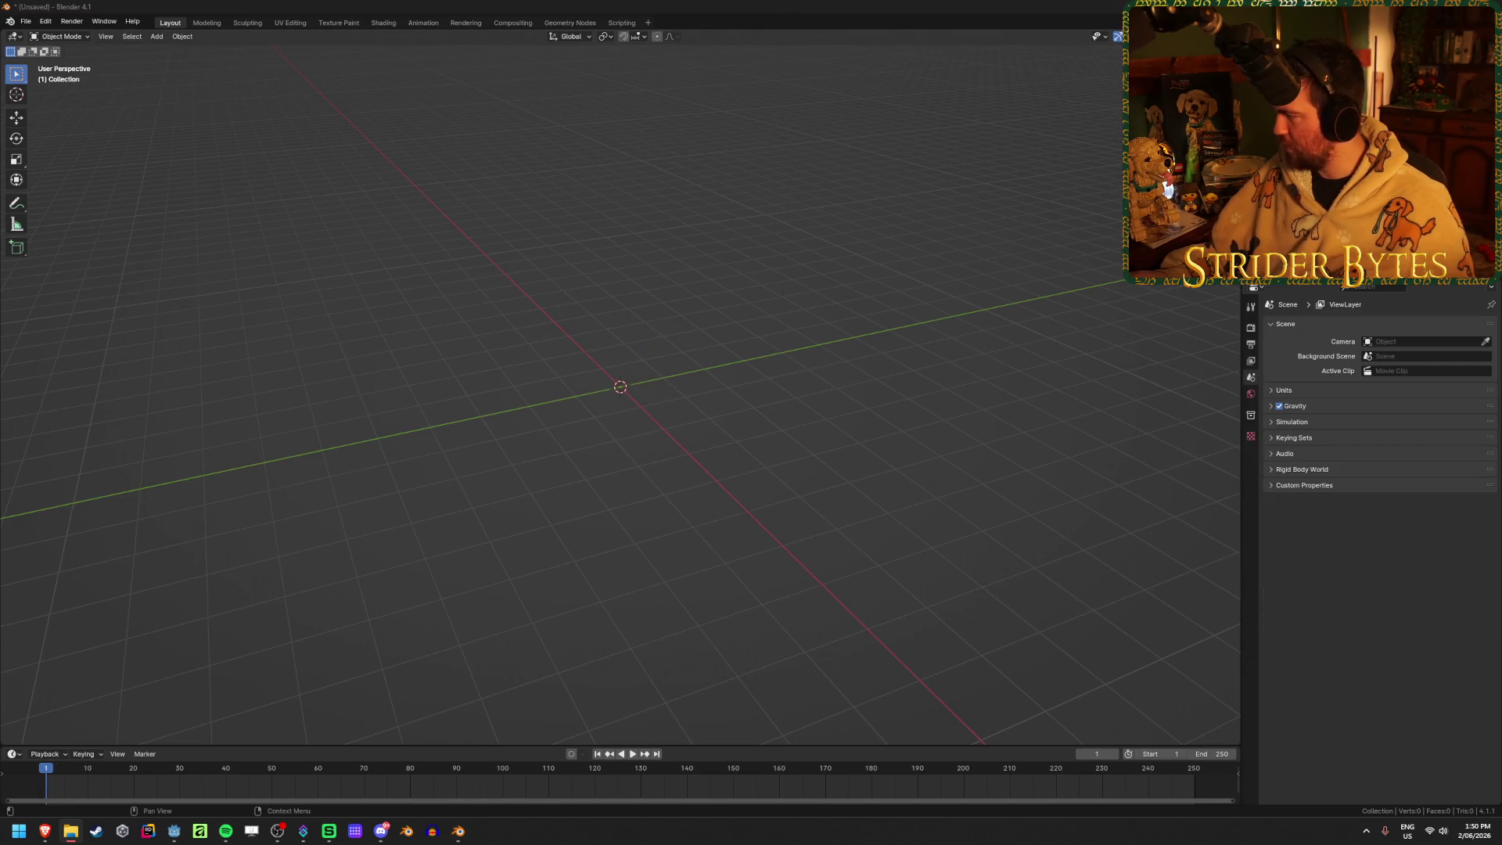
key("Return")
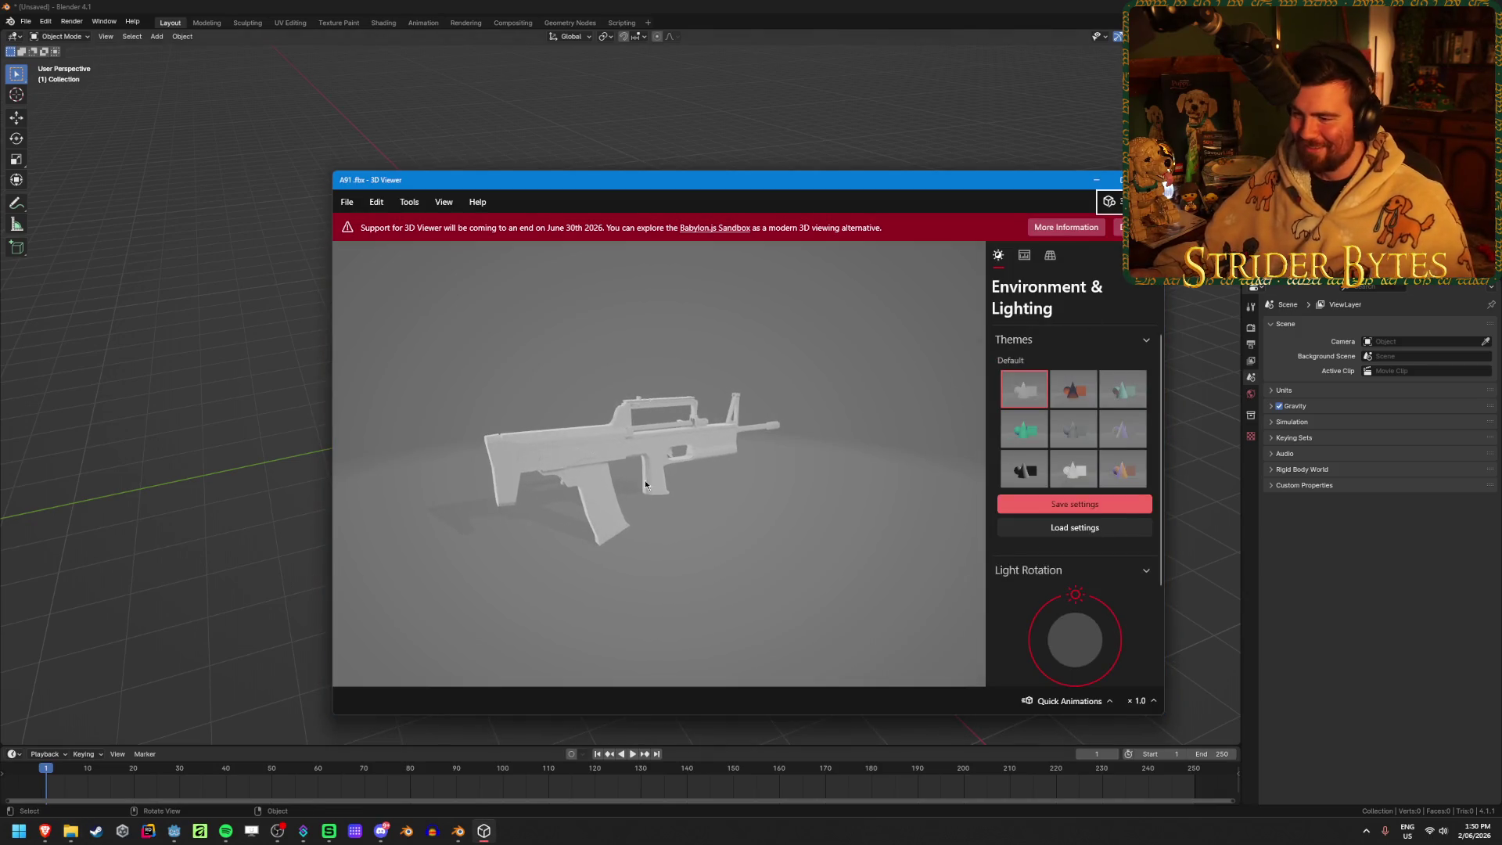
Orbit and zoom the rifle models in 3D Viewer, then close both viewer windows
scroll(599, 501, "up", 5)
left_click_drag(599, 502, 583, 507)
scroll(583, 505, "down", 2)
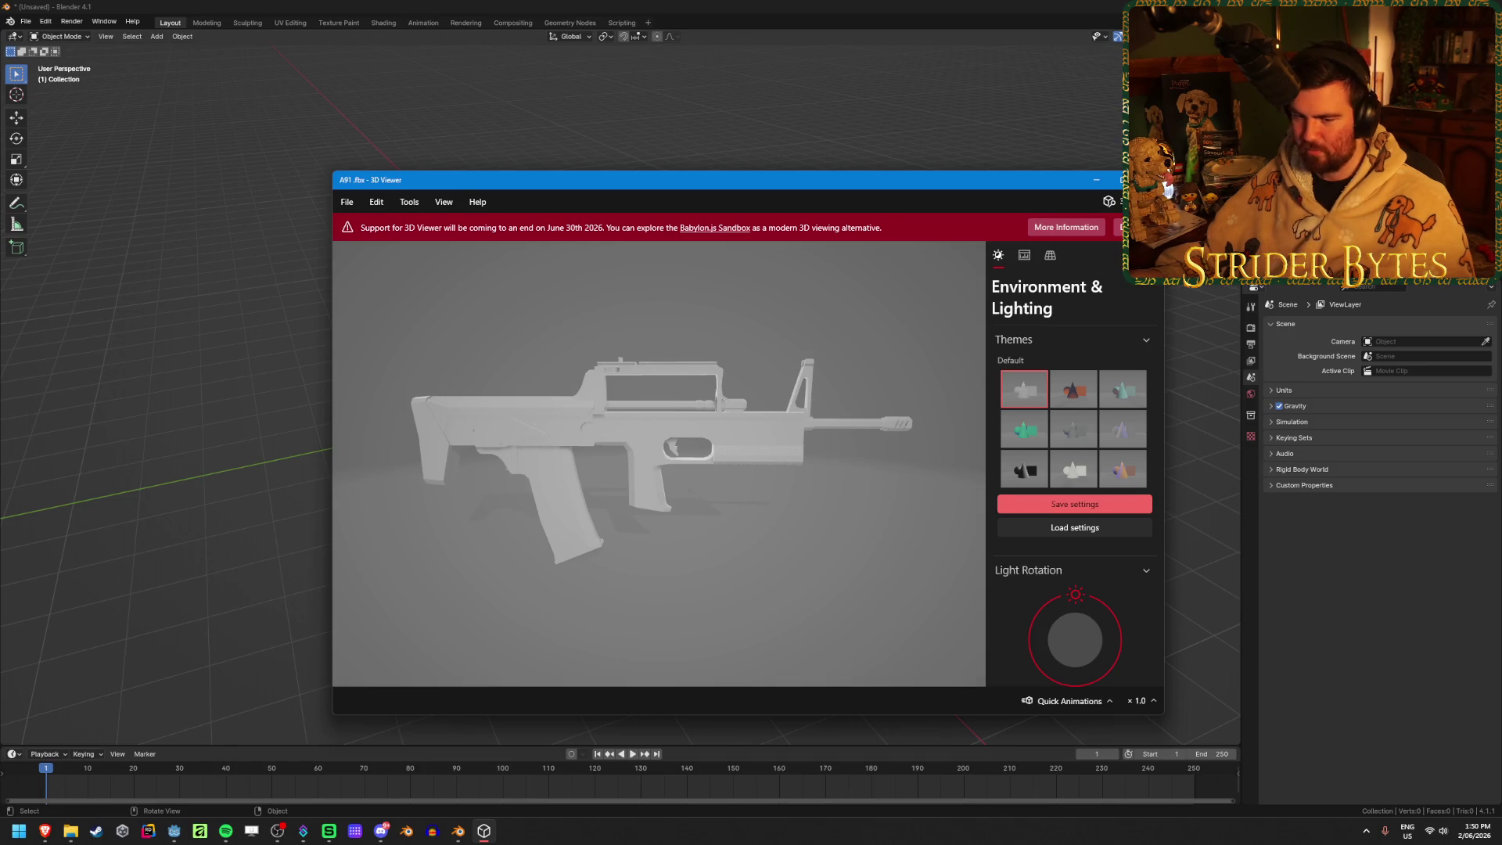
mouse_move(626, 532)
left_mouse_down()
mouse_move(608, 494)
mouse_move(637, 349)
mouse_move(636, 407)
mouse_move(588, 562)
mouse_move(659, 516)
mouse_move(793, 501)
mouse_move(748, 530)
mouse_move(595, 546)
mouse_move(624, 513)
mouse_move(607, 576)
mouse_move(611, 451)
mouse_move(593, 567)
mouse_move(585, 480)
mouse_move(590, 579)
left_mouse_up()
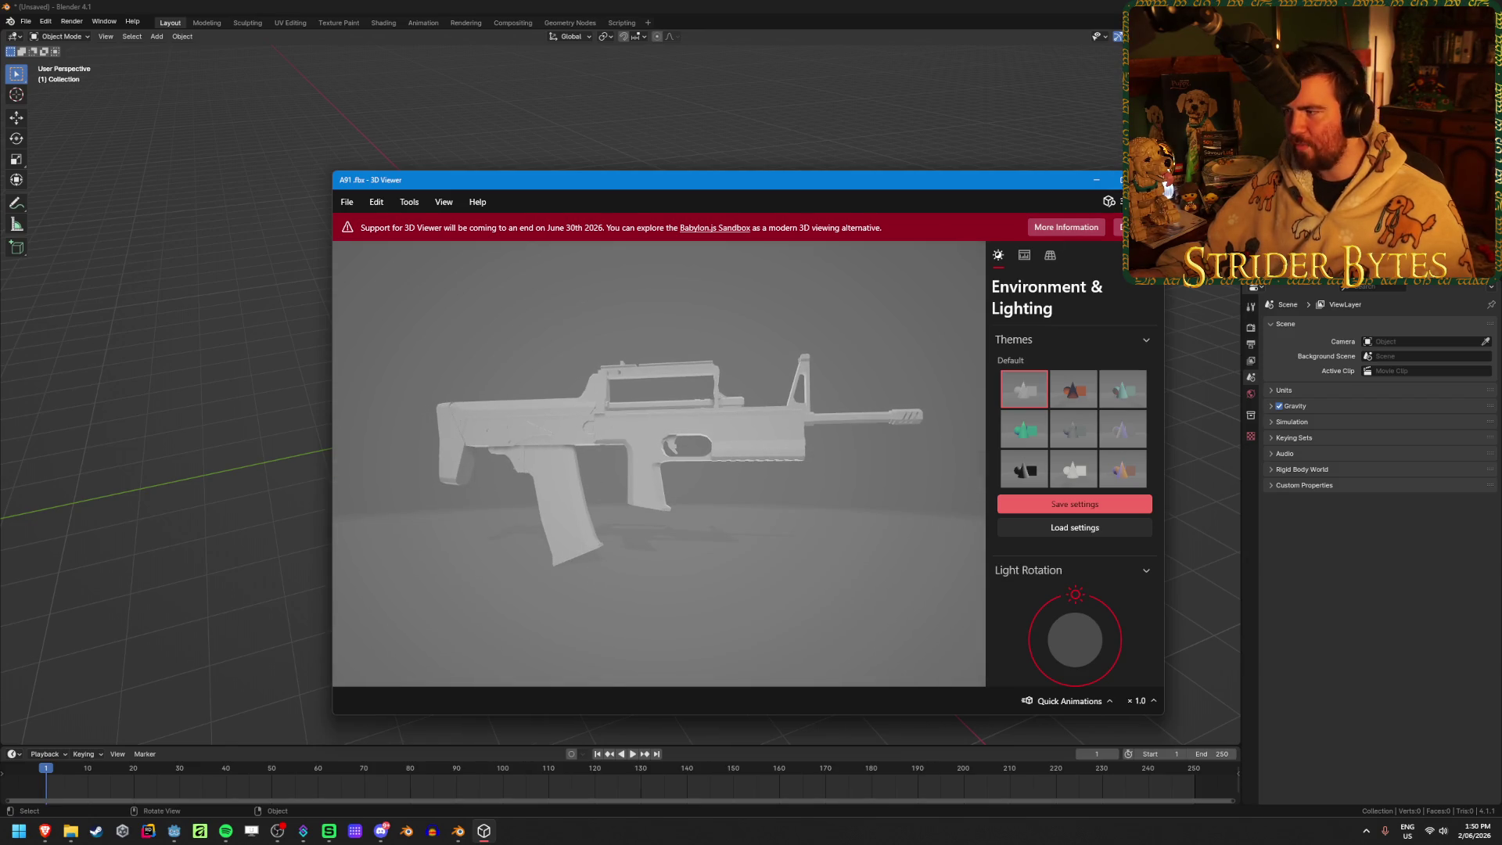
key("alt+F4")
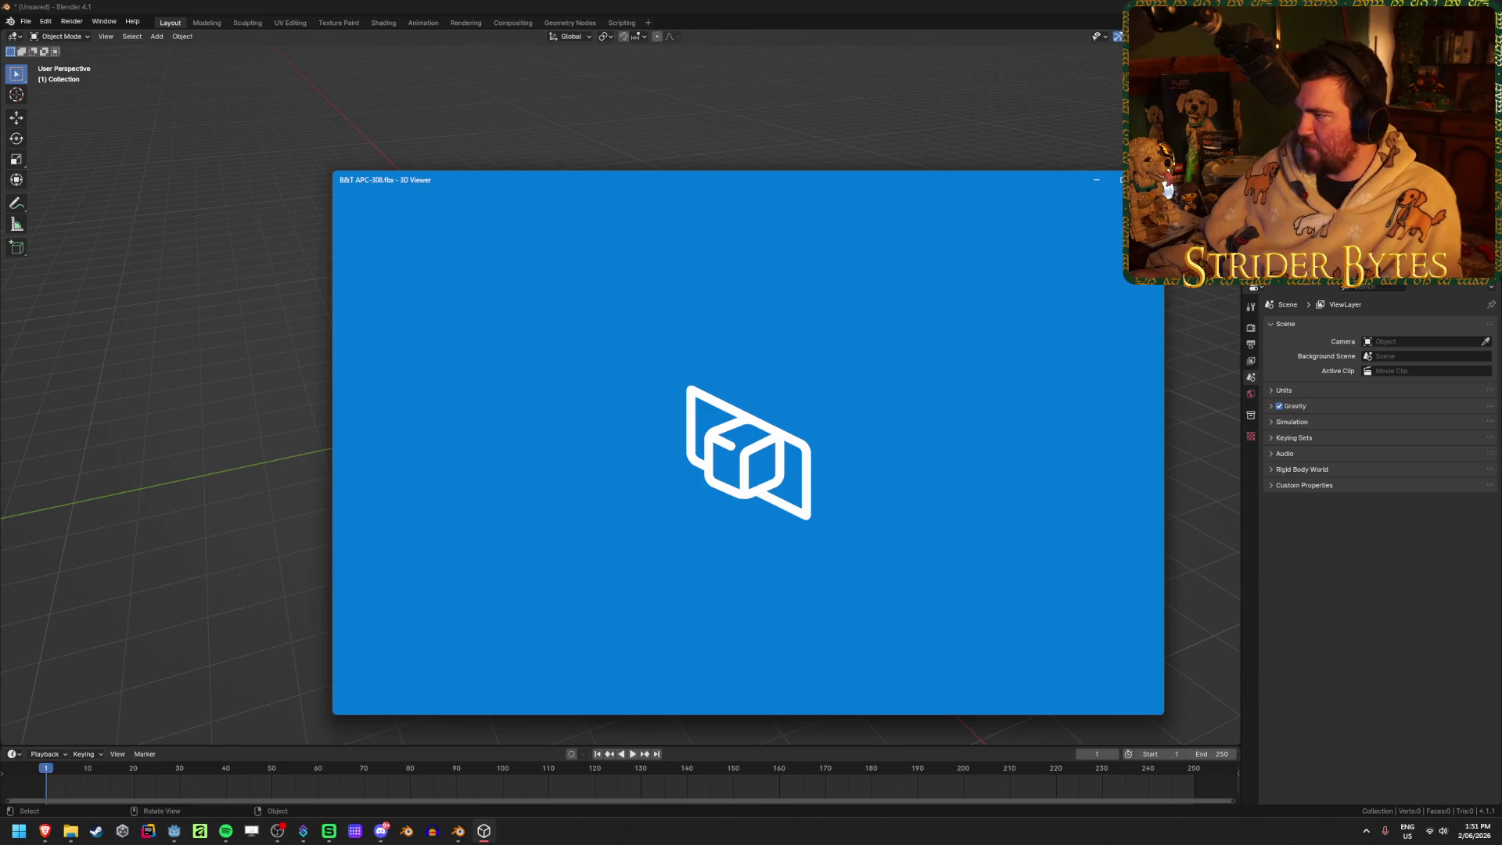
key("alt+F4")
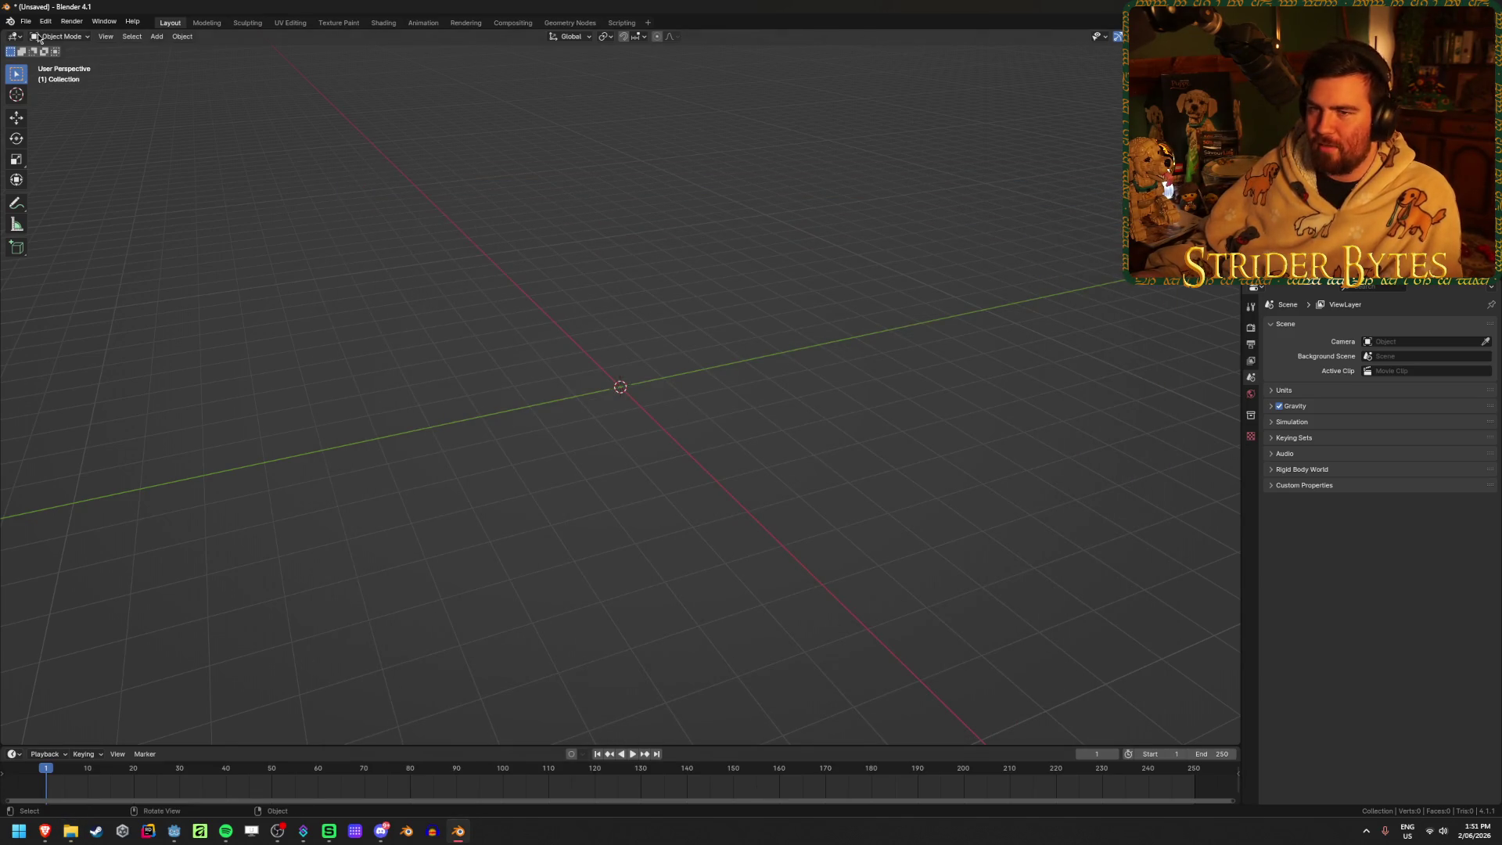
Import B&T APC-308.fbx as FBX from the Gun Models\ARs\source folder
left_click(27, 21)
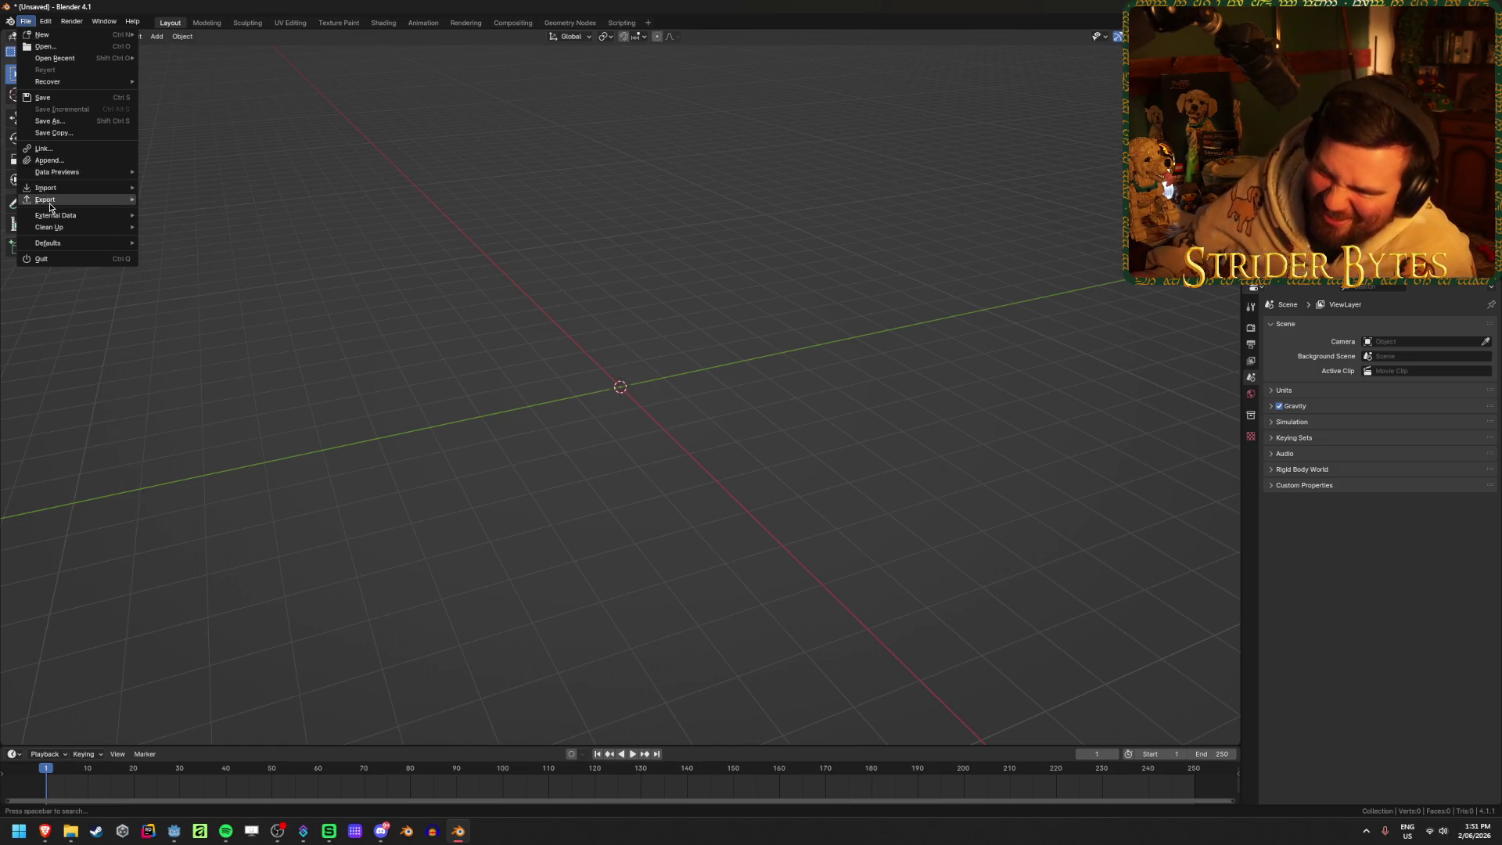
mouse_move(55, 201)
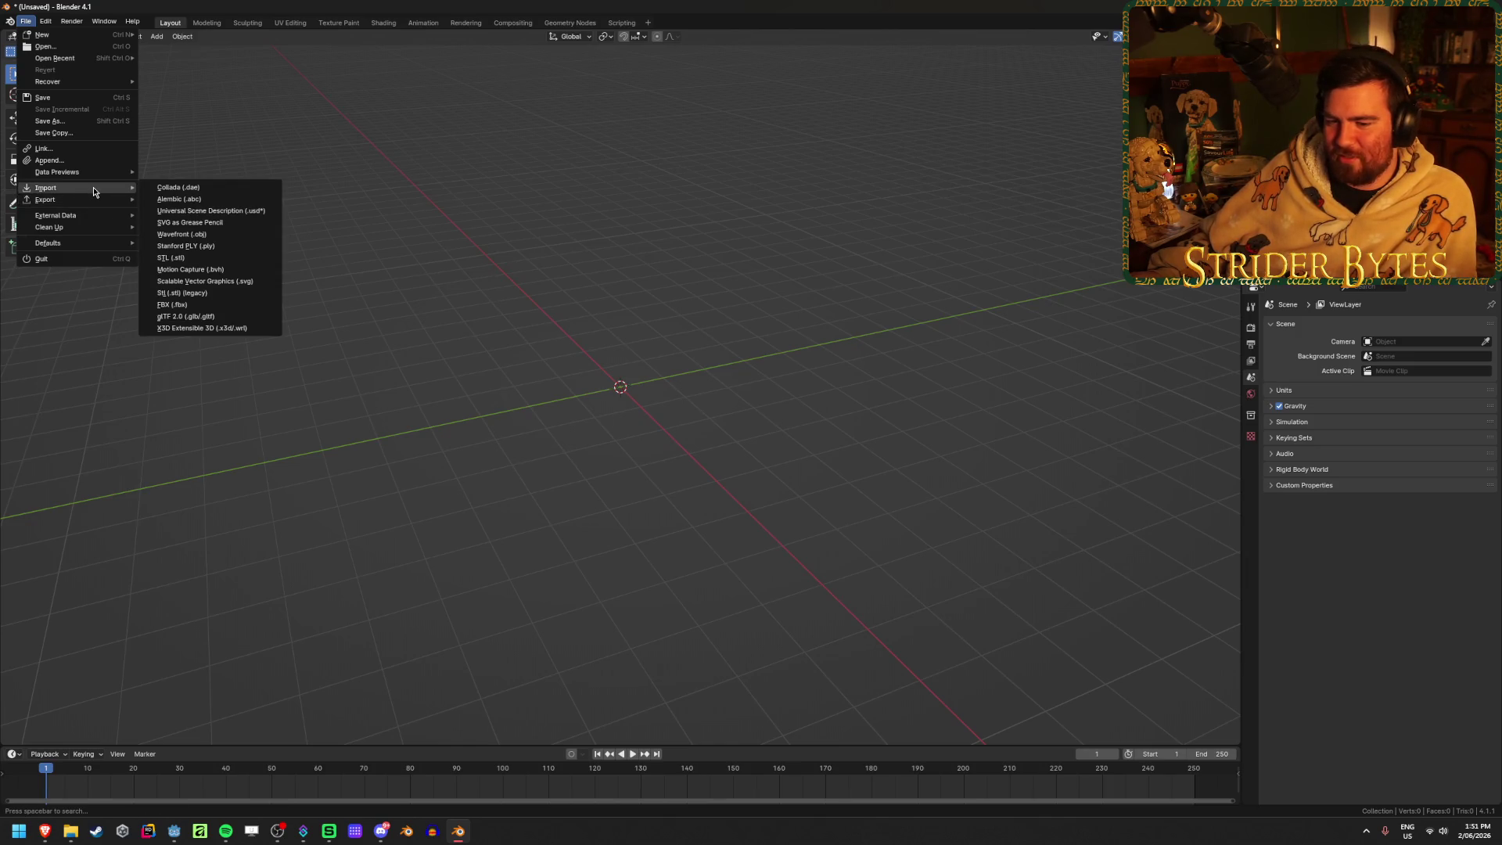
left_click(174, 304)
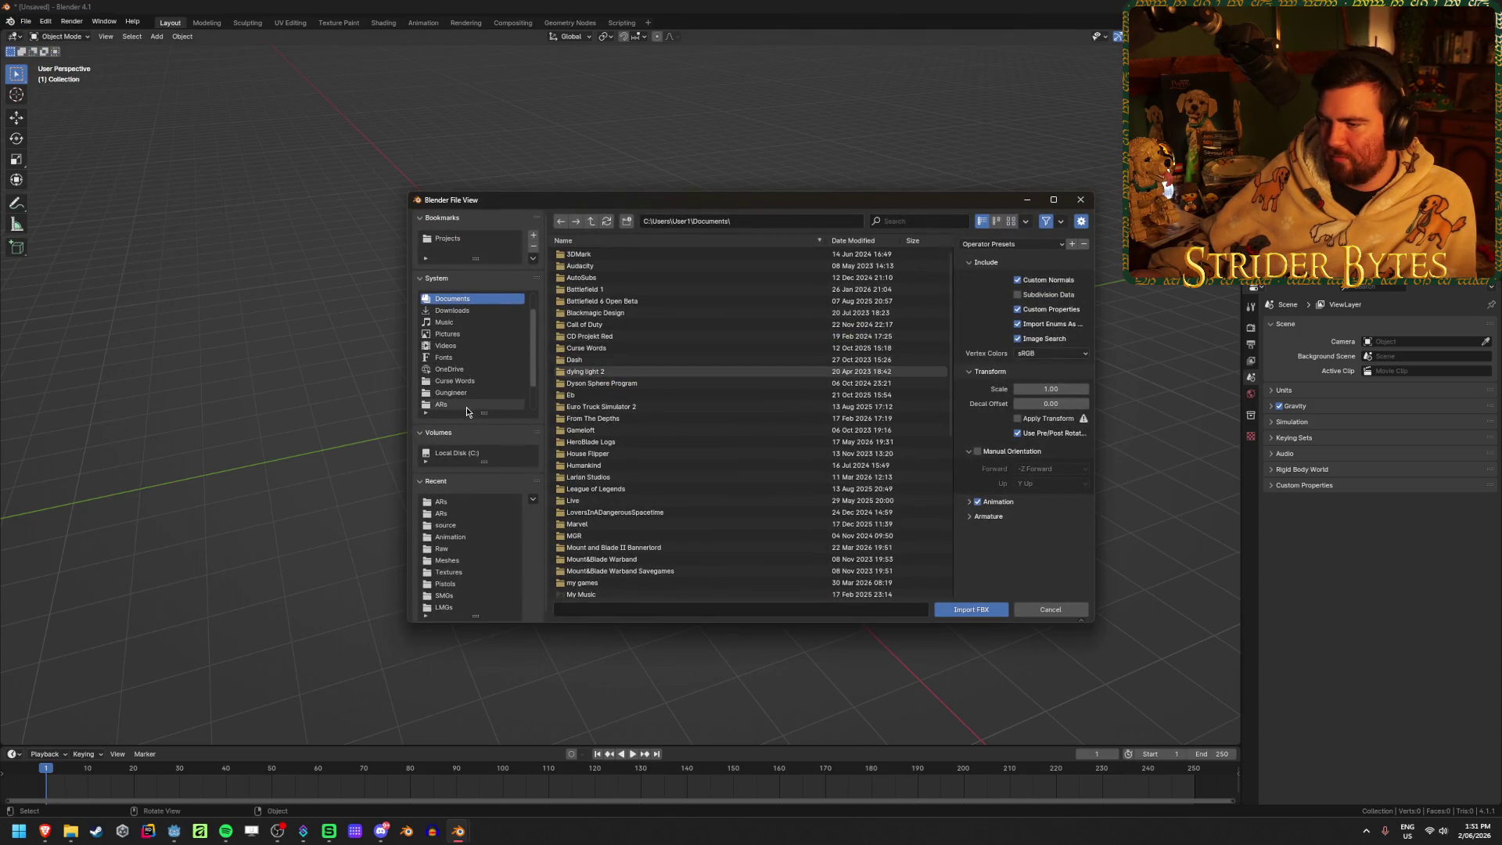
left_click(466, 407)
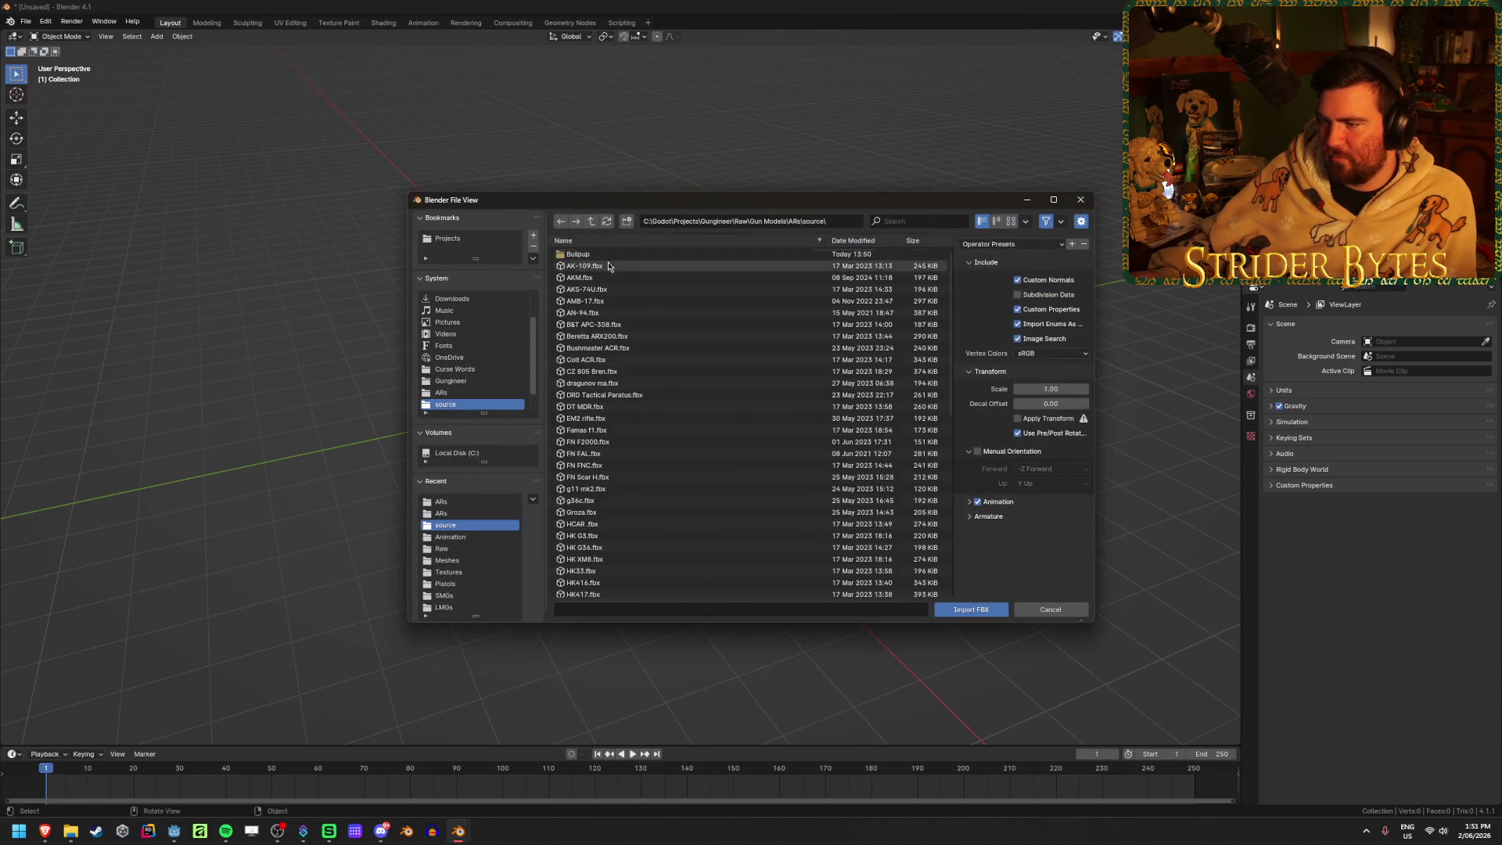
left_click(603, 324)
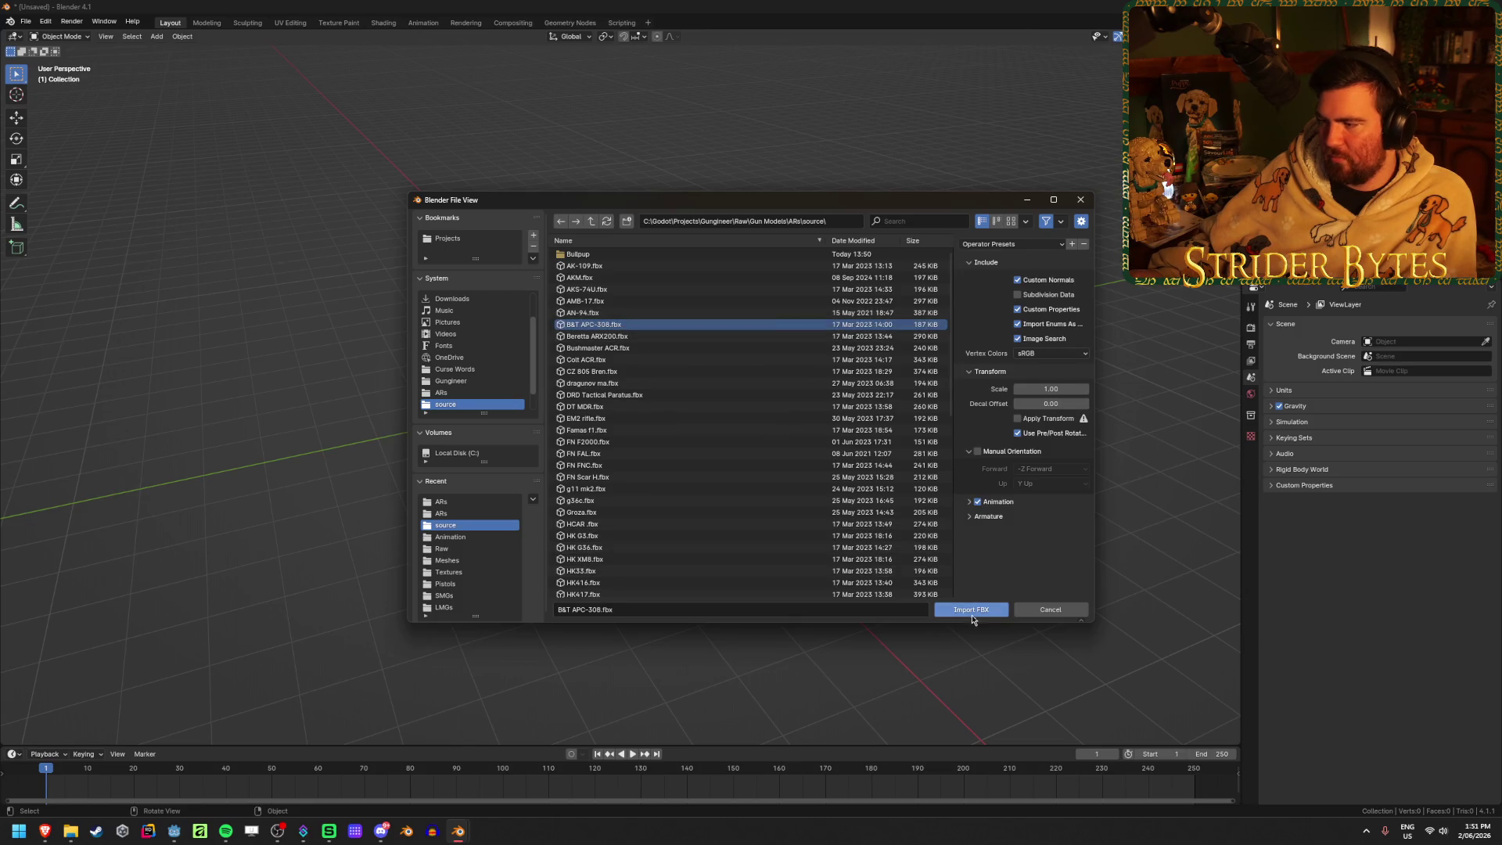
left_click(971, 610)
Orbit around the imported rifle and make it the active object
mouse_move(503, 459)
middle_mouse_down()
mouse_move(612, 427)
mouse_move(806, 451)
middle_mouse_up()
scroll(612, 427, "up", 5)
scroll(806, 451, "down", 5)
left_click(574, 347)
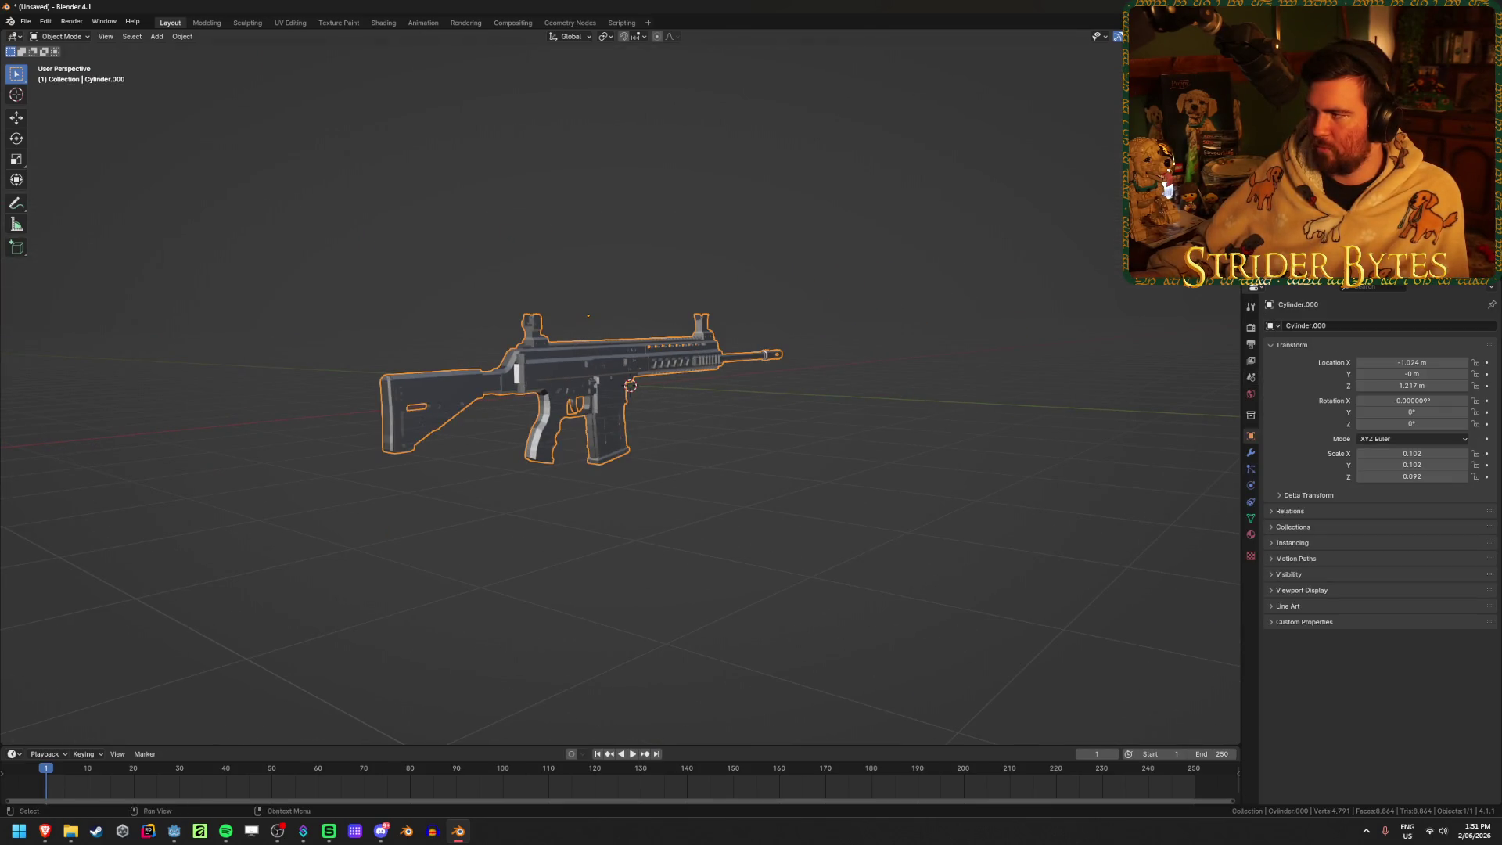
View the rifle in front orthographic and enable Cavity in Viewport Shading
scroll(572, 396, "up", 5)
key("KP_3")
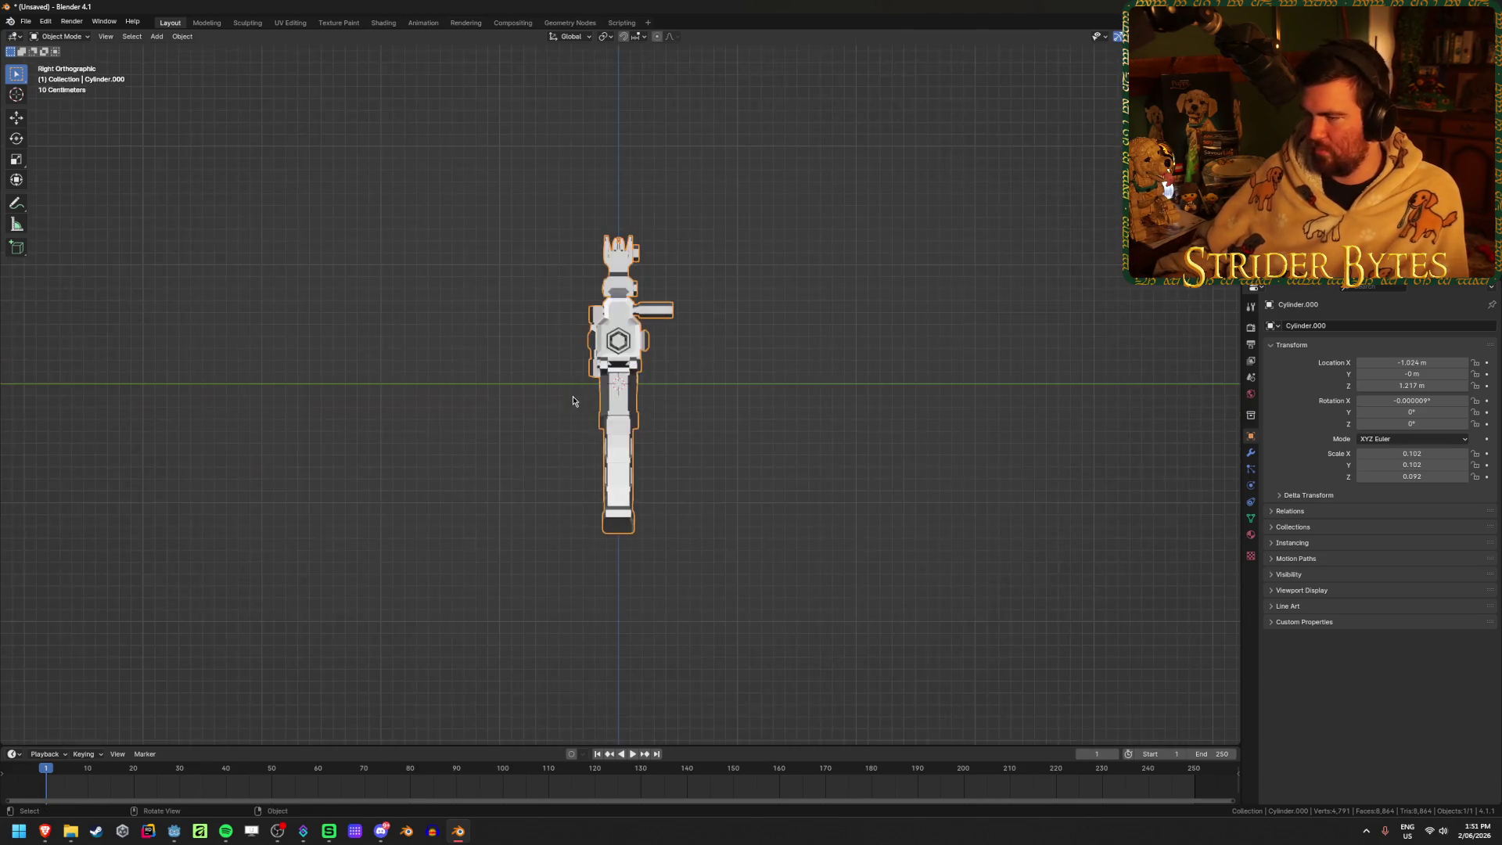
scroll(573, 396, "down", 3)
middle_click_drag(617, 358, 764, 368)
key("KP_1")
scroll(766, 373, "up", 5)
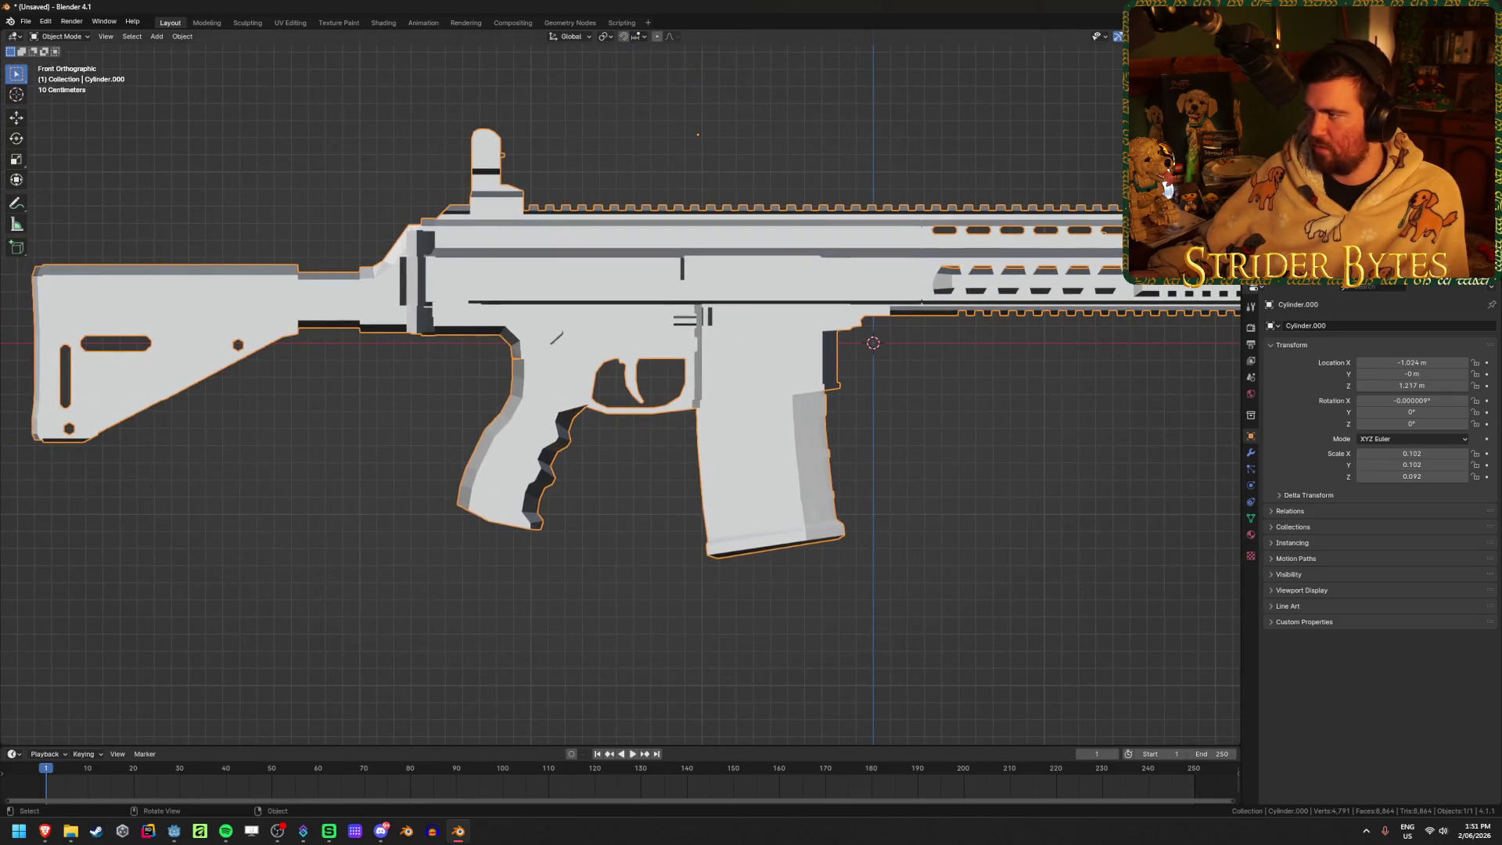
left_click(1232, 36)
left_click(1163, 335)
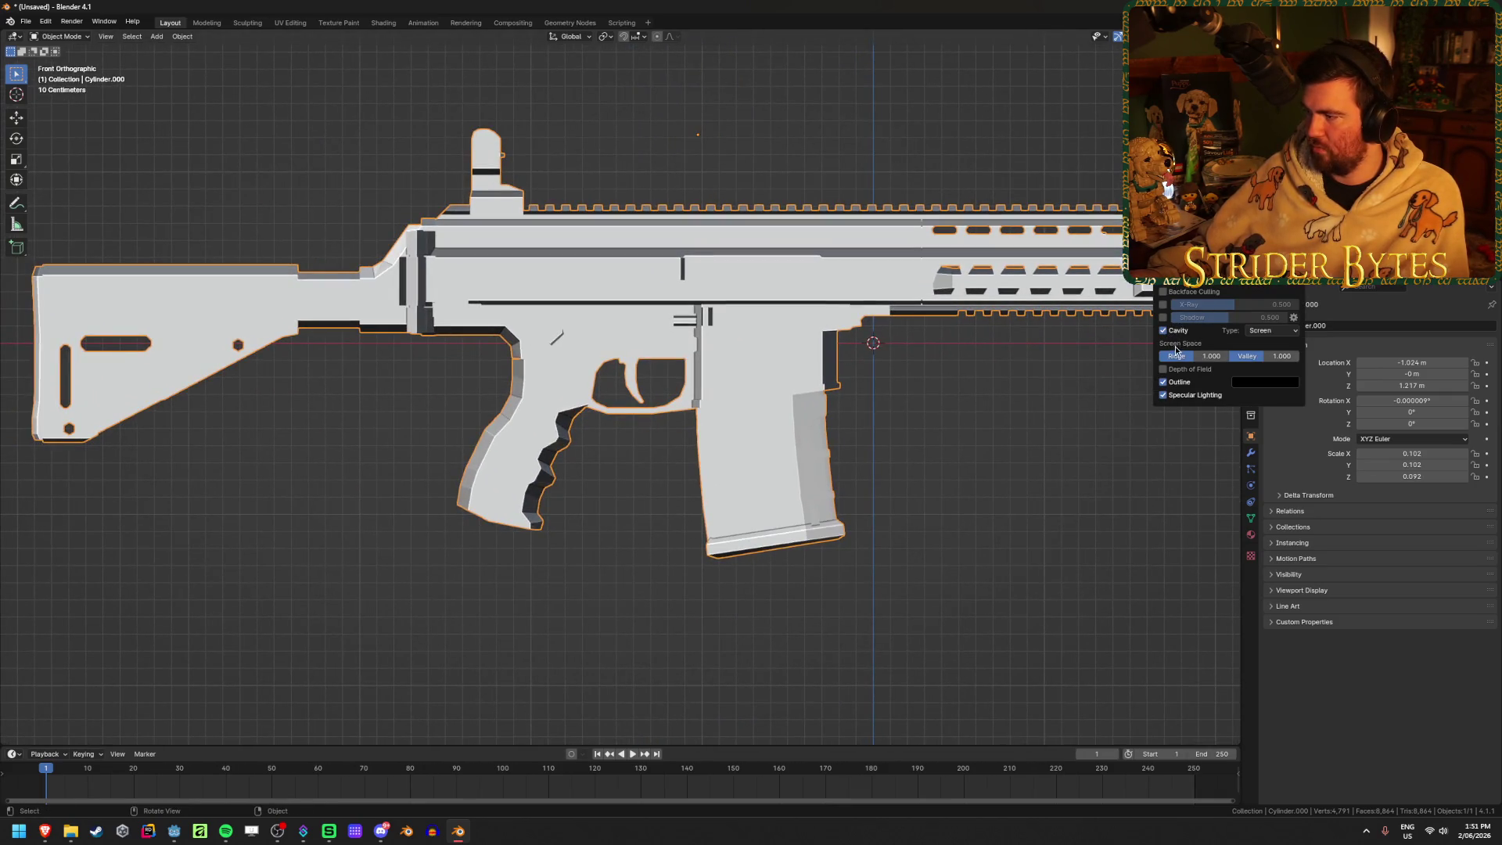
Return to the front view and enter Edit Mode on the rifle mesh
mouse_move(543, 430)
middle_mouse_down()
mouse_move(549, 543)
mouse_move(646, 454)
mouse_move(549, 495)
middle_mouse_up()
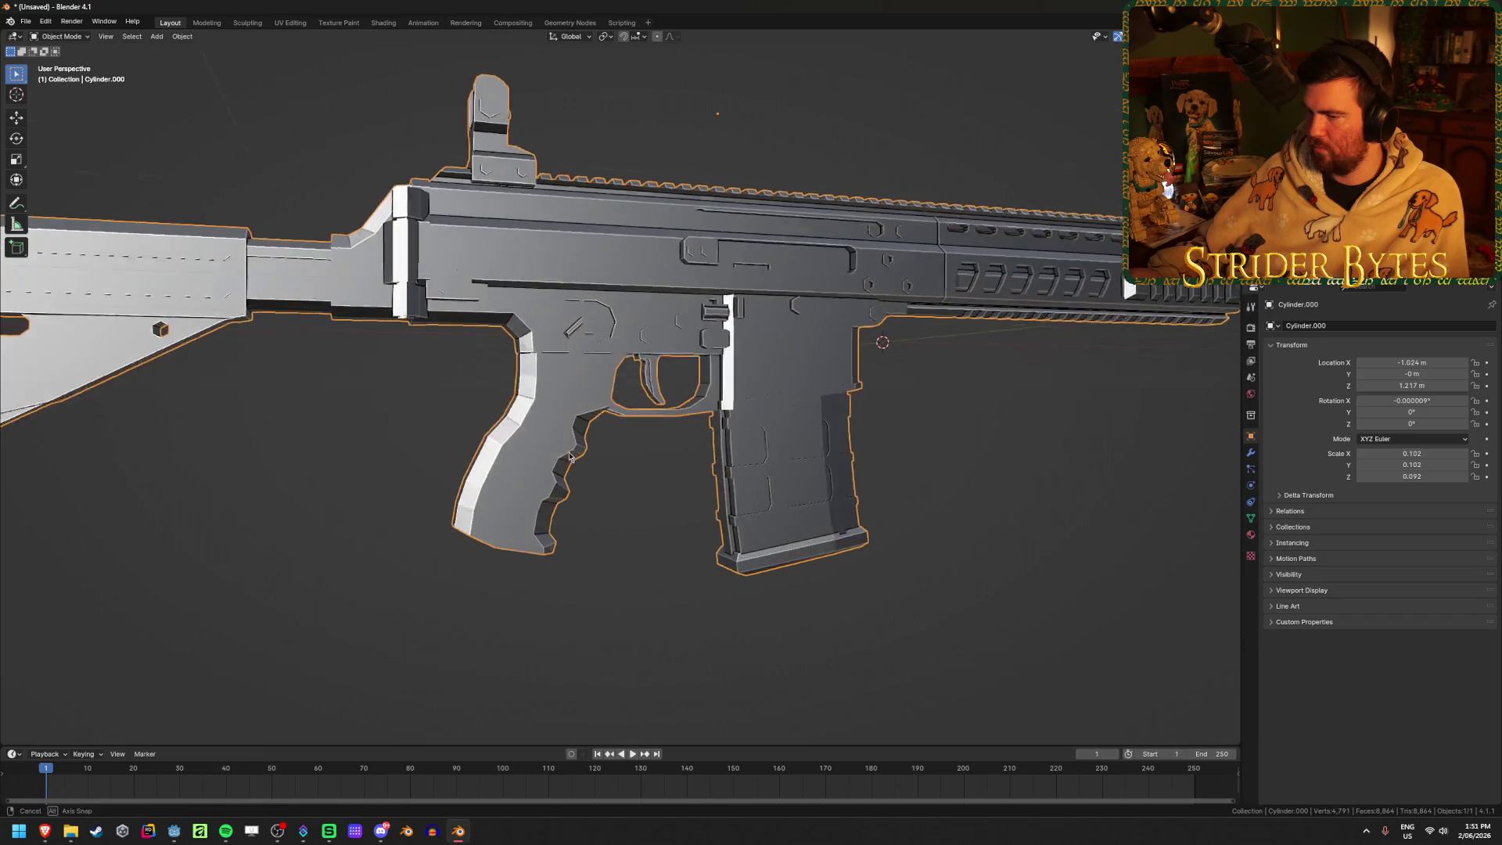
key("KP_1")
scroll(560, 481, "down", 1)
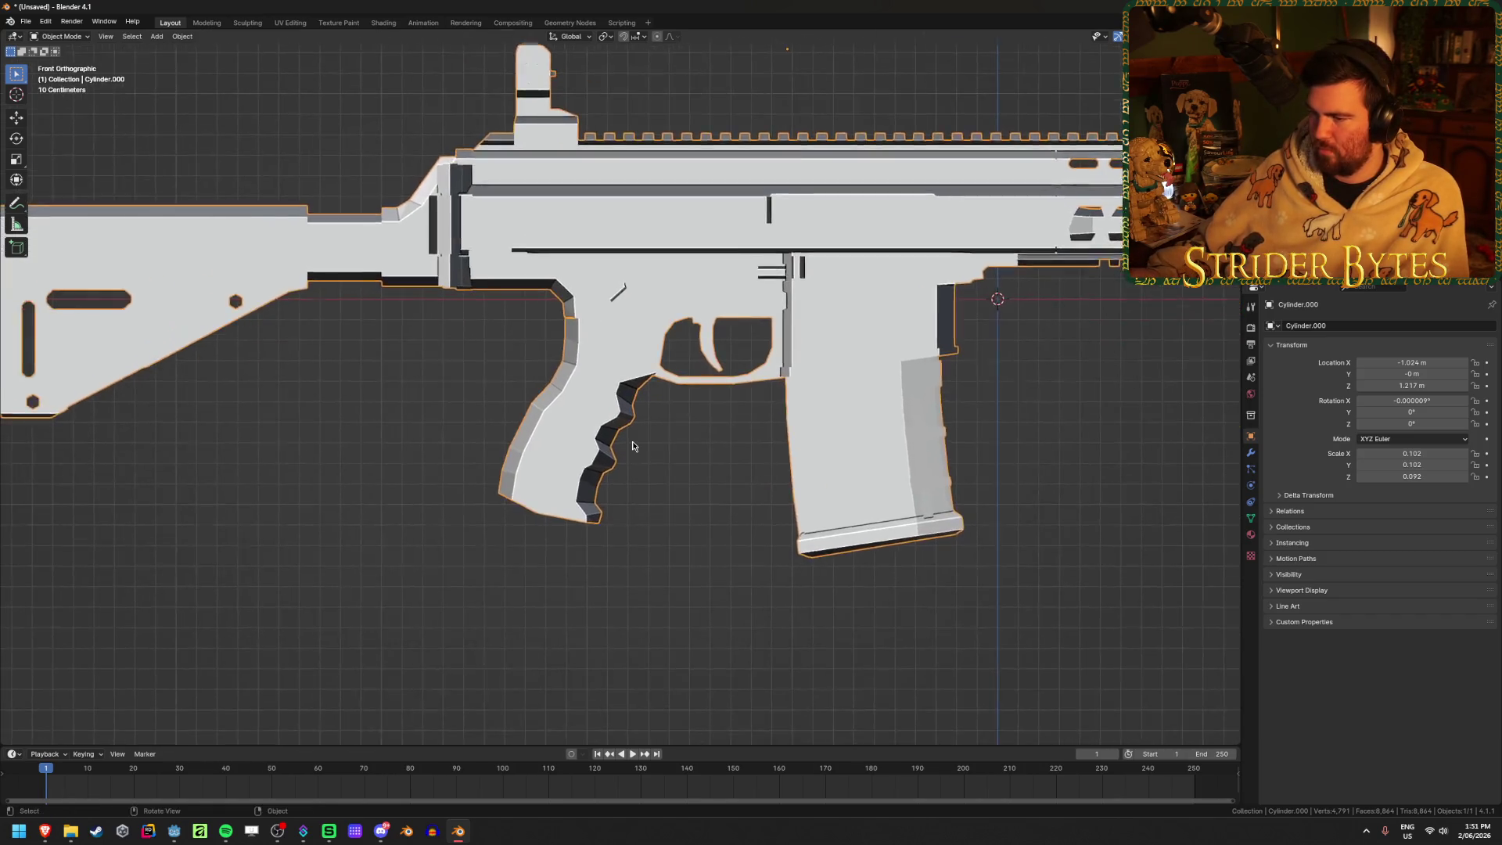
key("Tab")
scroll(719, 494, "up", 5)
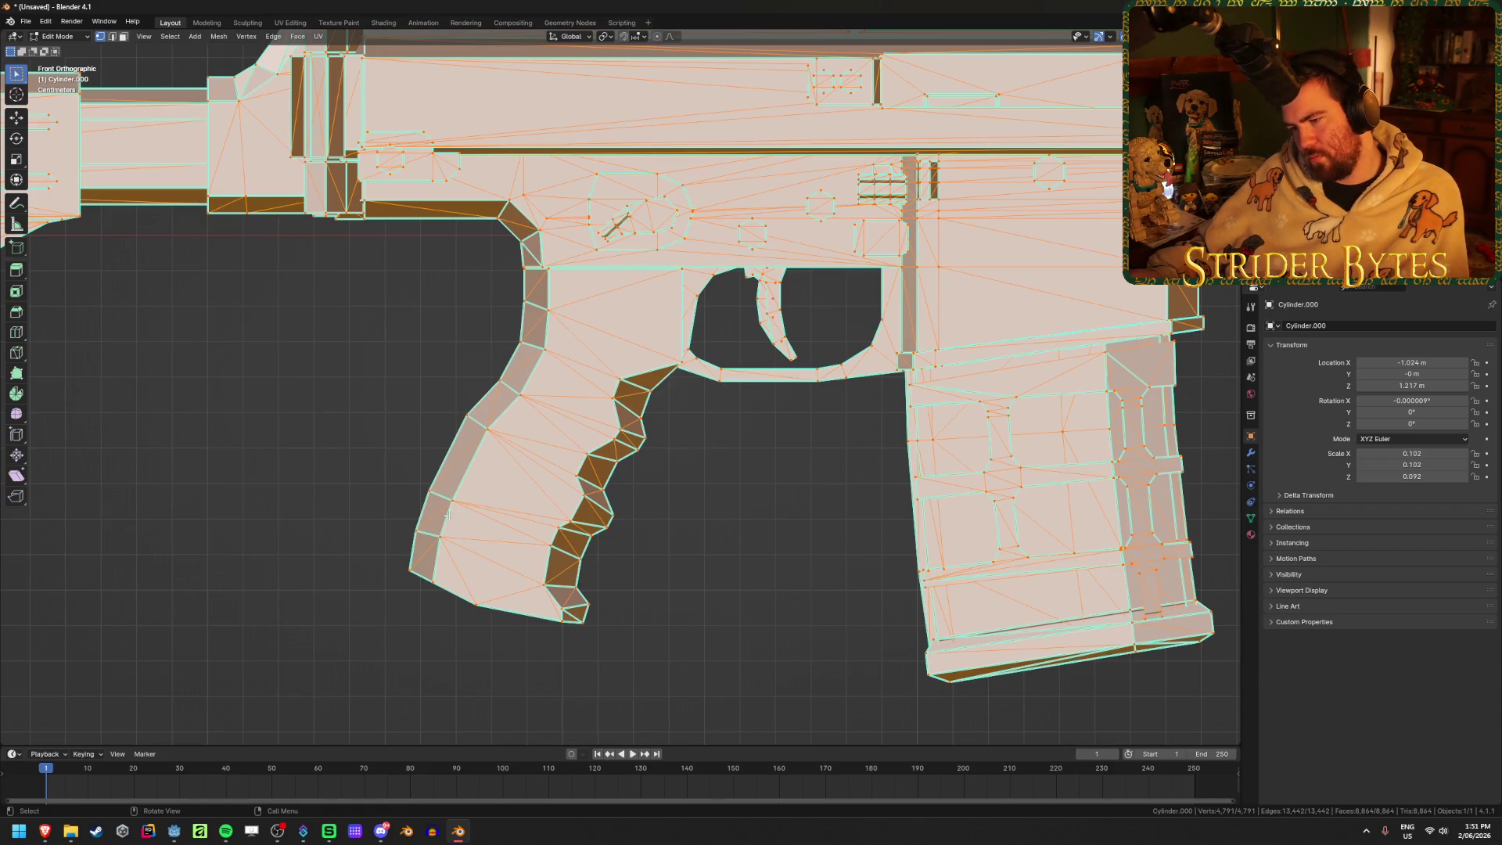
Switch to edge select, select all edges and apply an Edge menu operation
left_click(474, 519)
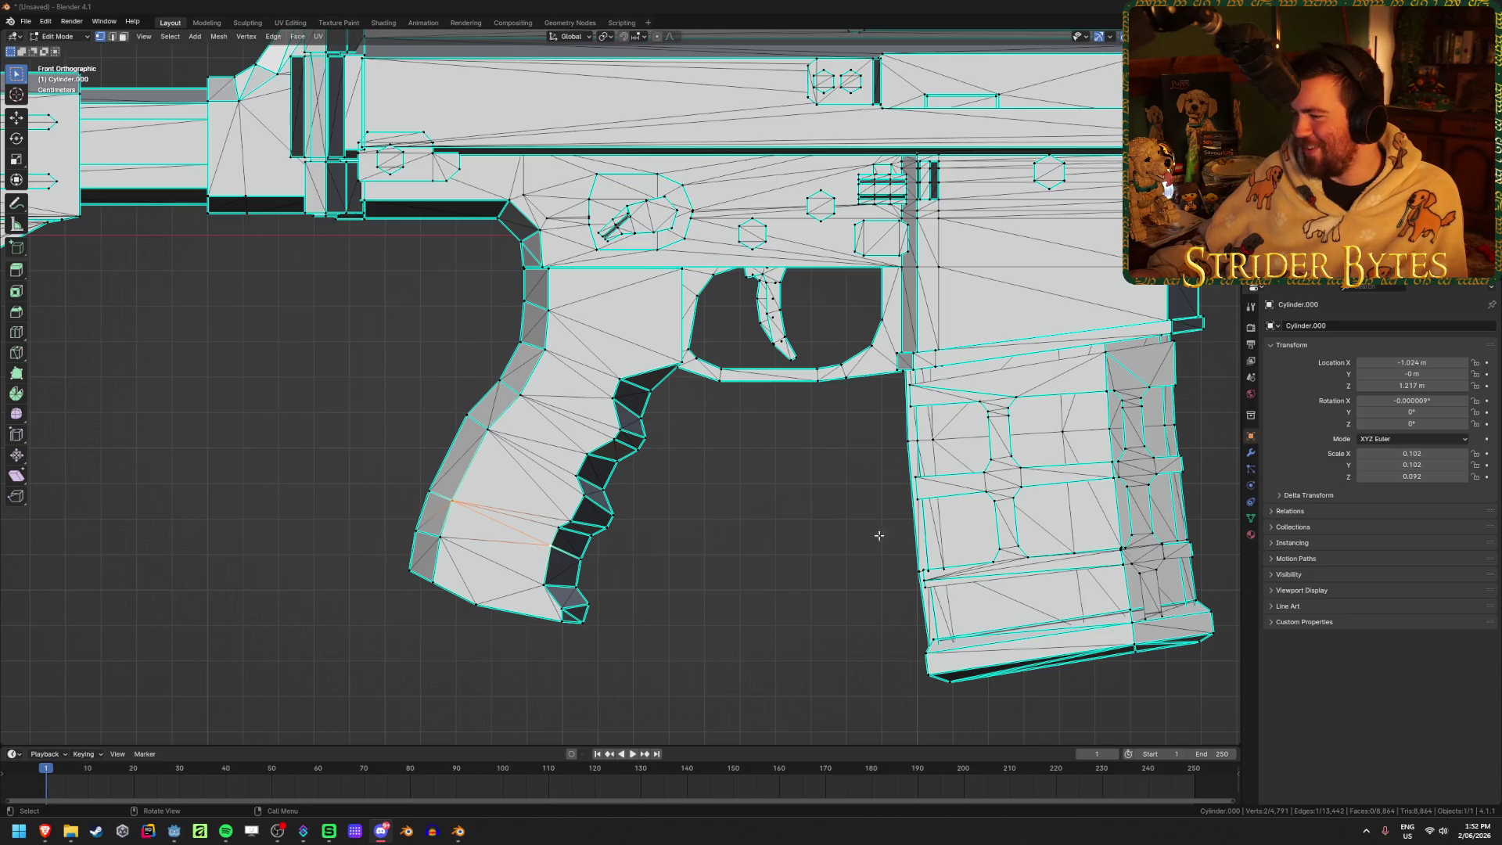
scroll(808, 497, "down", 6)
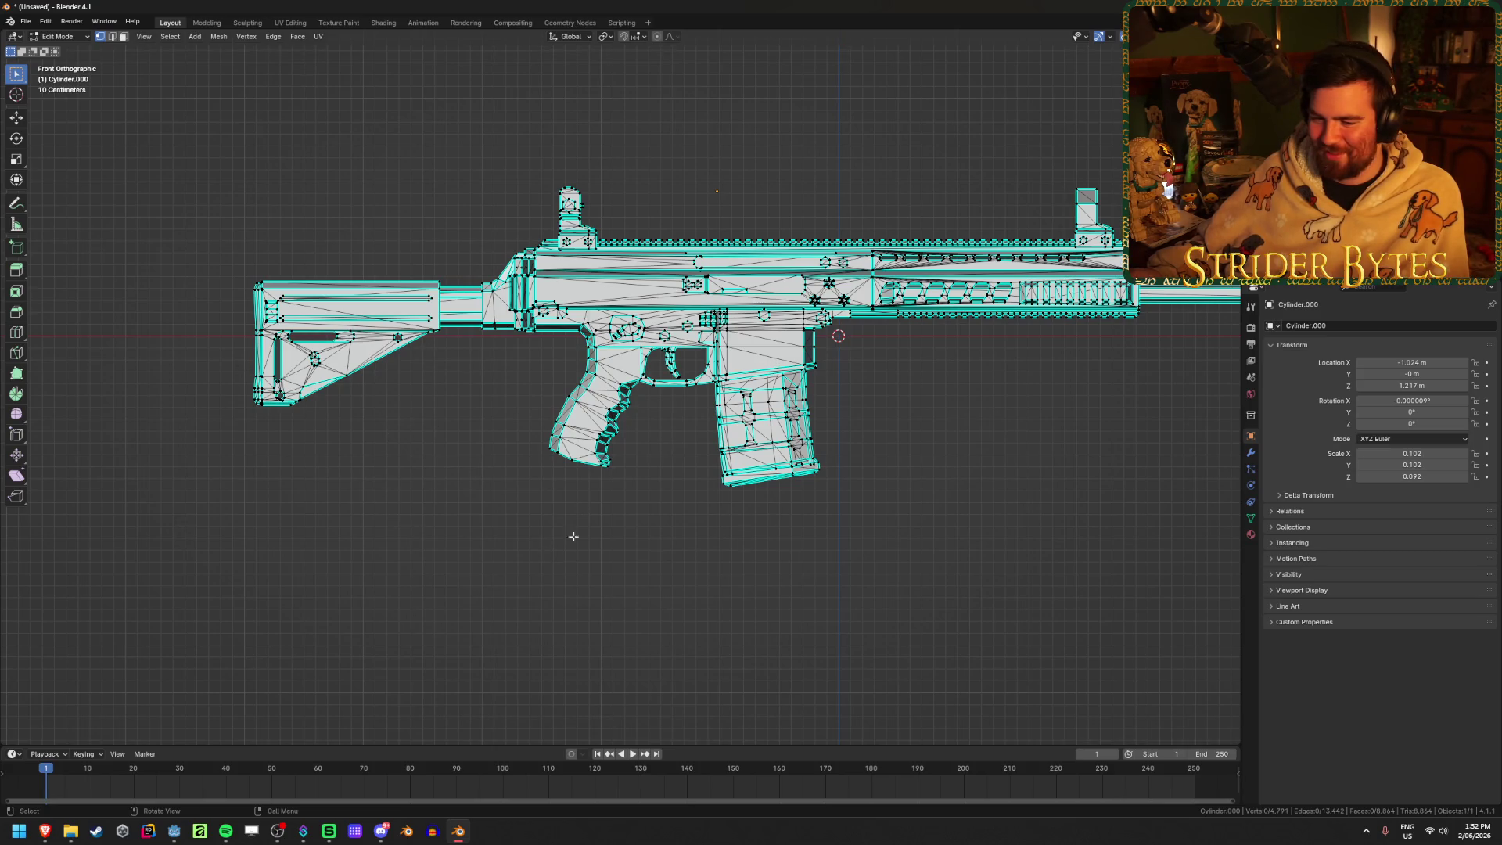
scroll(789, 518, "up", 3)
scroll(644, 436, "down", 2)
key("2")
middle_click_drag(644, 437, 689, 410)
key("a")
key("ctrl+e")
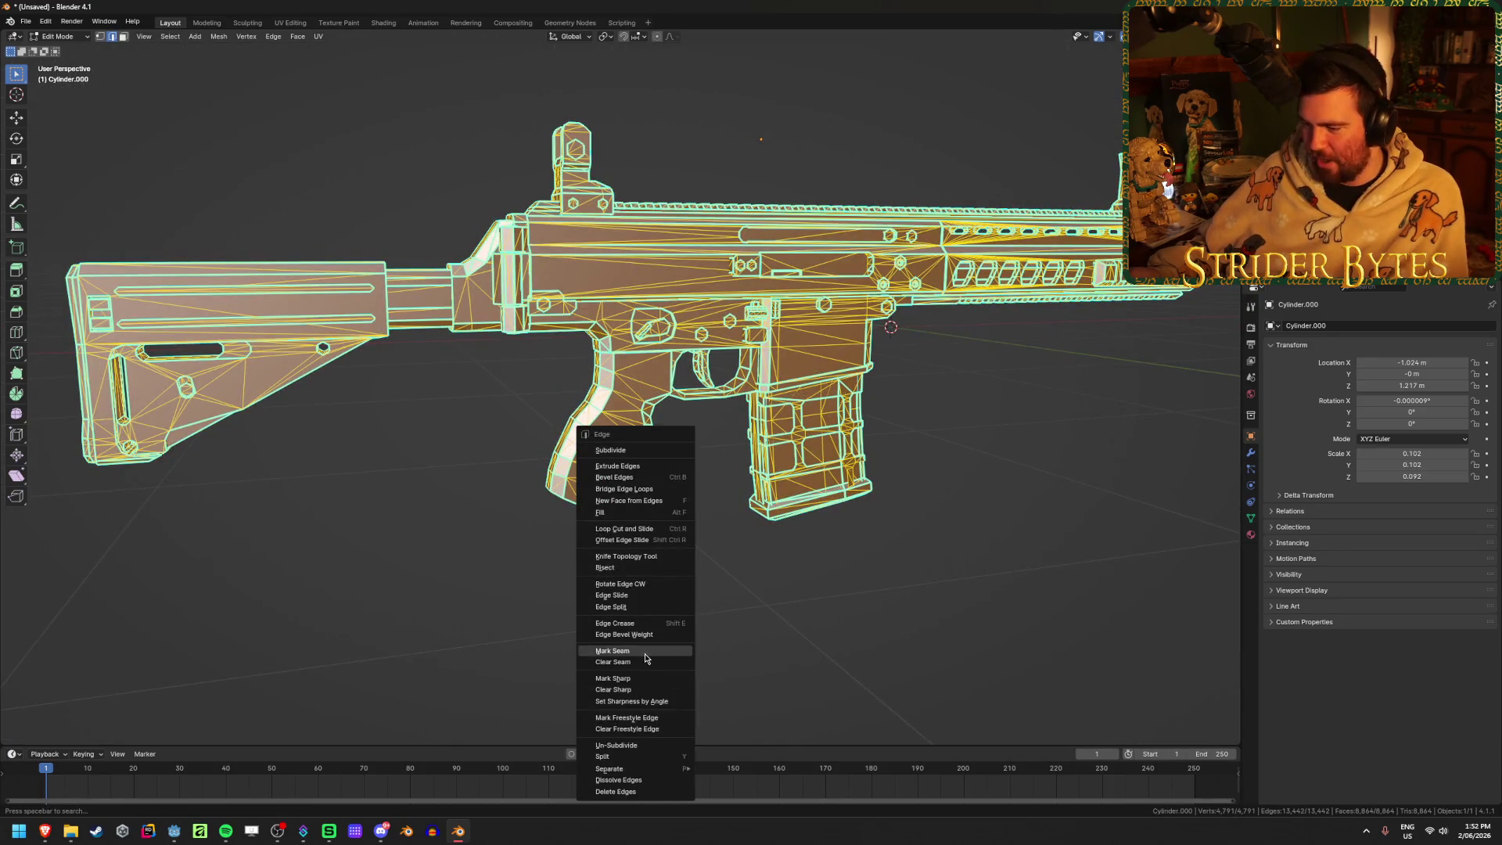
left_click(645, 689)
In Object Mode, apply Shade Flat to the rifle, then reselect it in front view
key("Tab")
right_click(734, 570)
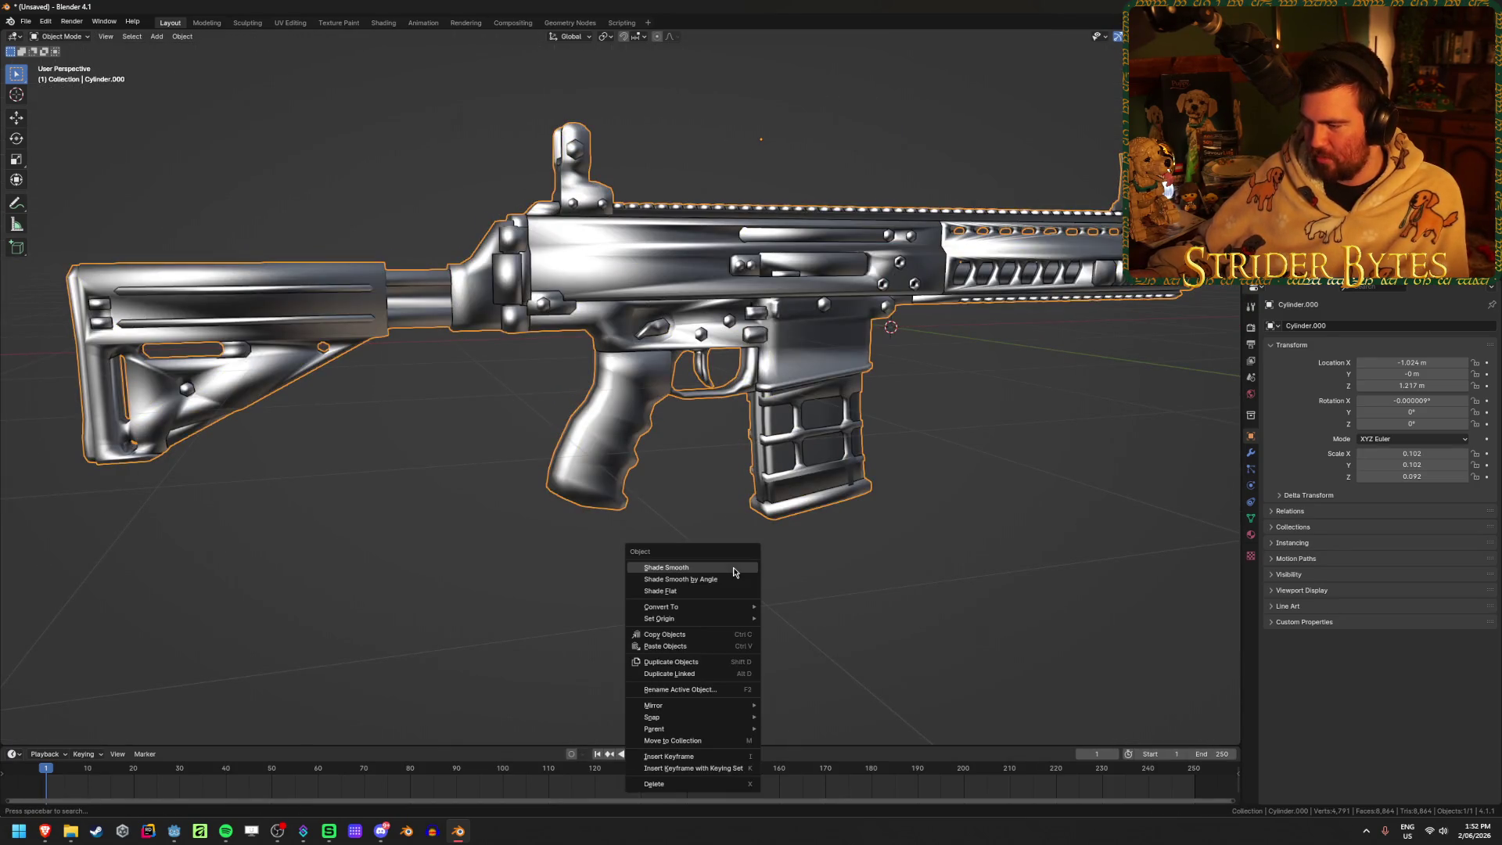
left_click(661, 591)
left_click(744, 577)
middle_click_drag(744, 577, 700, 536)
key("KP_3")
key("KP_1")
scroll(671, 530, "up", 4)
left_click(532, 456)
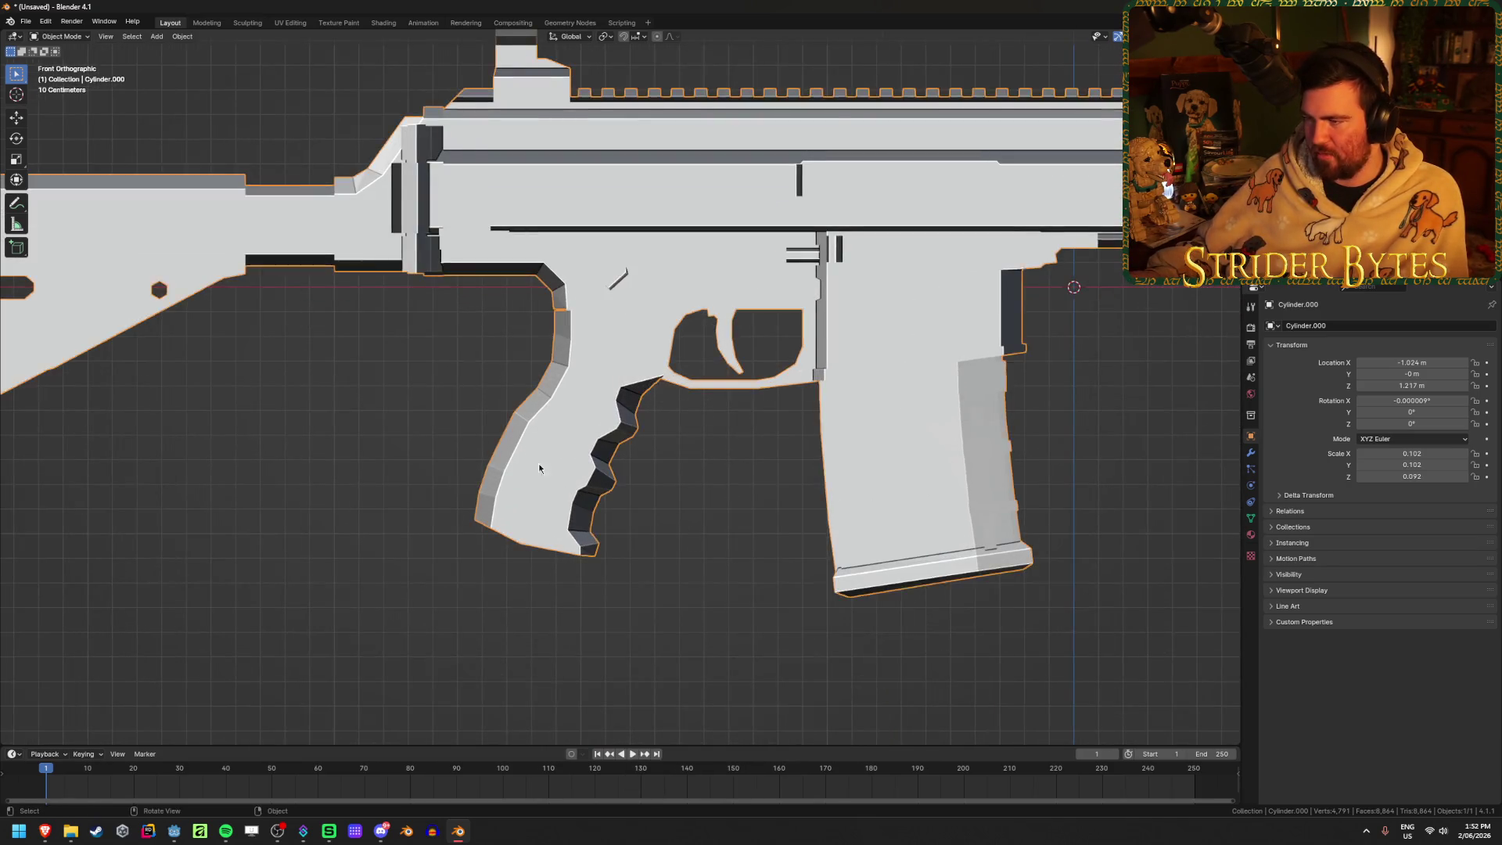
Select three grip vertices in Edit Mode and snap the 3D cursor to them
key("Tab")
key("alt+z")
scroll(671, 592, "up", 2)
scroll(709, 522, "up", 1)
left_click(380, 563)
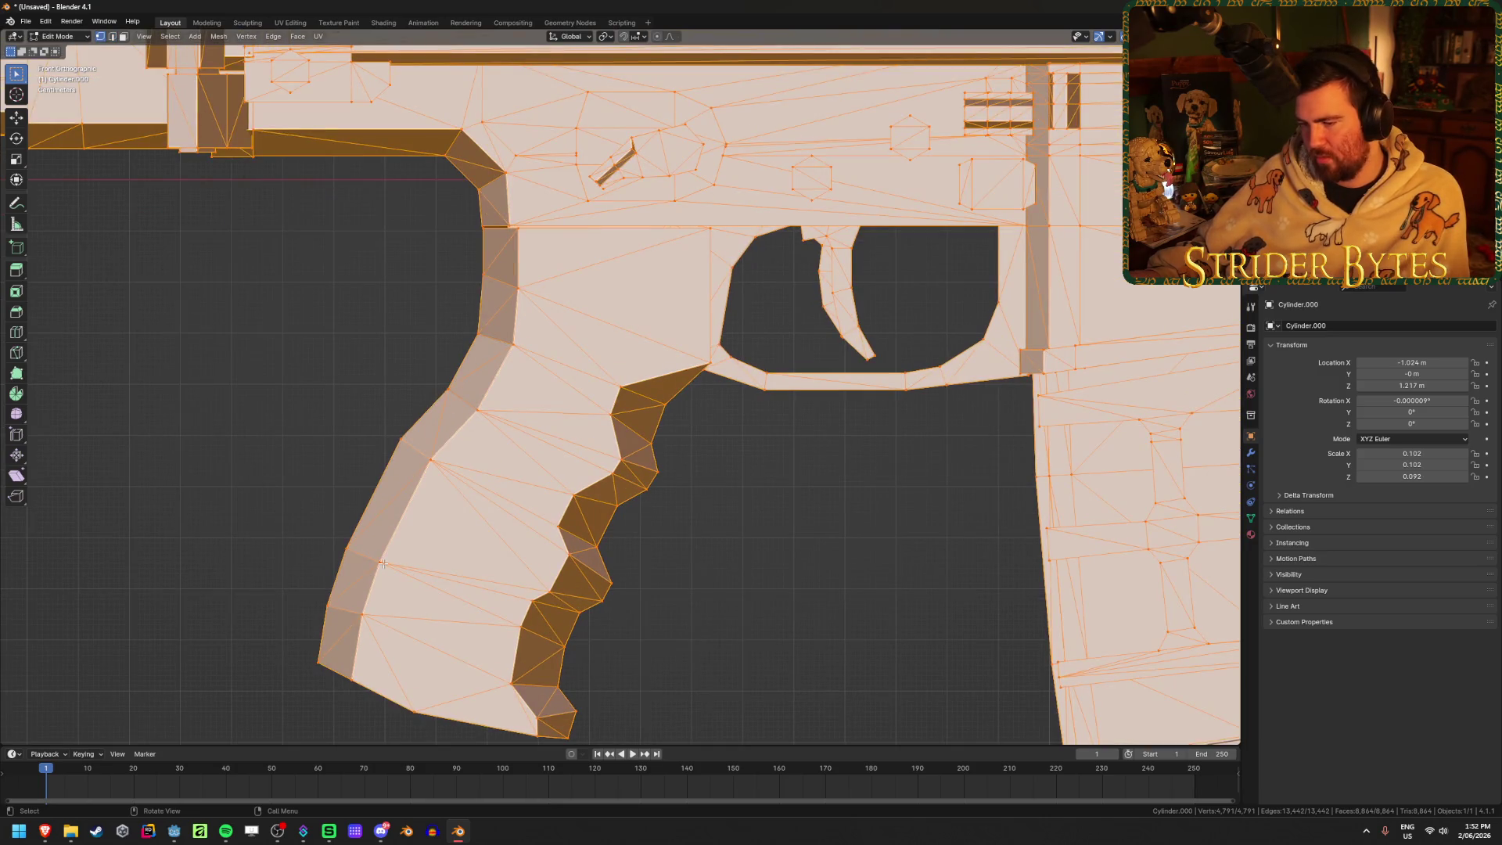
key("alt+z")
left_click(478, 410, "shift")
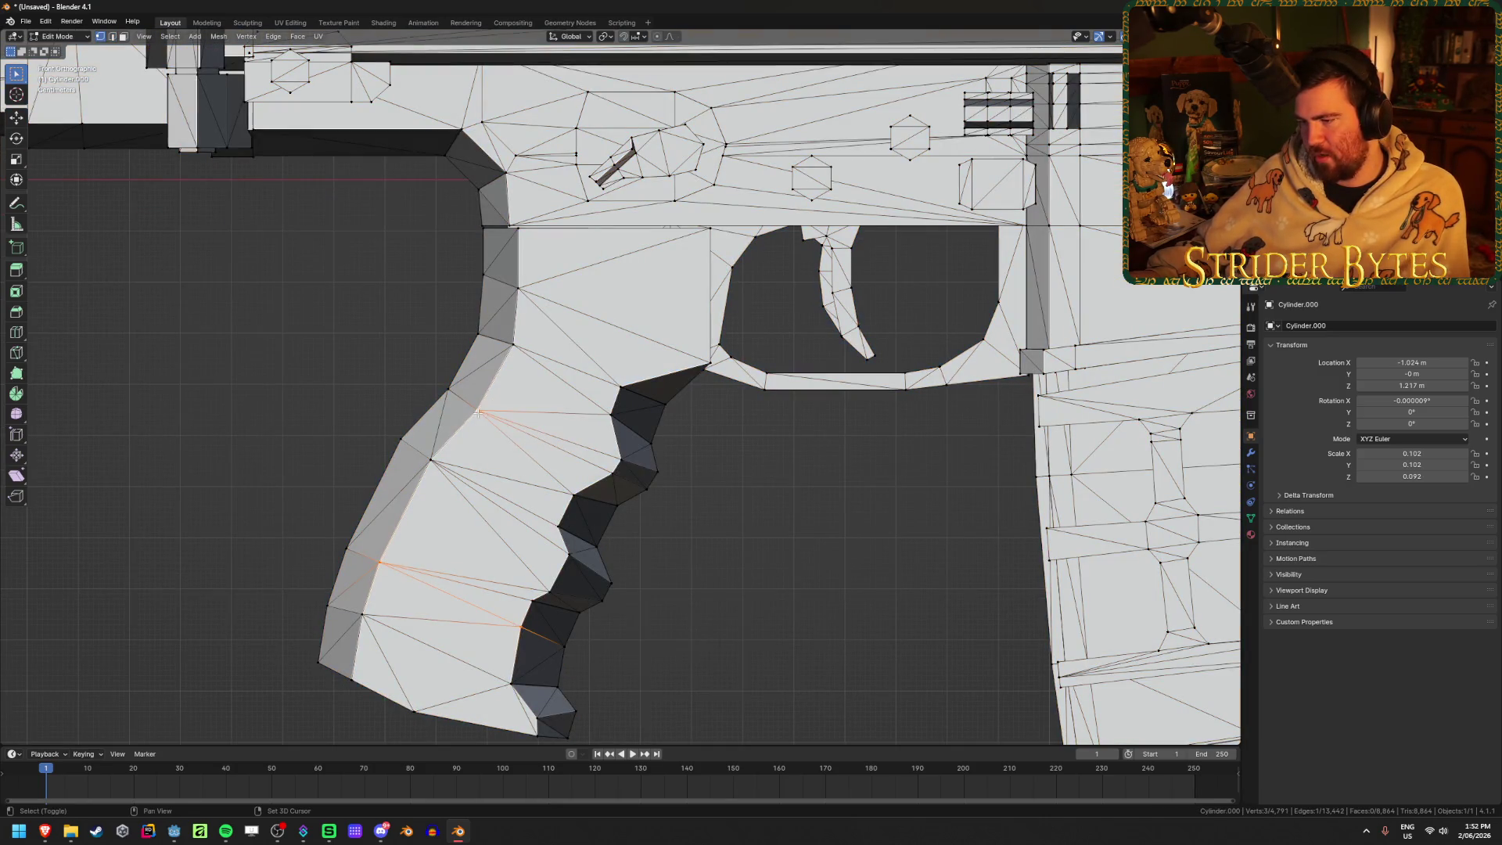
left_click(609, 476, "shift")
key("shift+s")
left_click(619, 533)
Return to Object Mode and show the rifle in front view as wireframe
key("Tab")
scroll(619, 533, "down", 5)
mouse_move(602, 546)
middle_mouse_down()
mouse_move(722, 548)
mouse_move(692, 554)
middle_mouse_up()
key("KP_3")
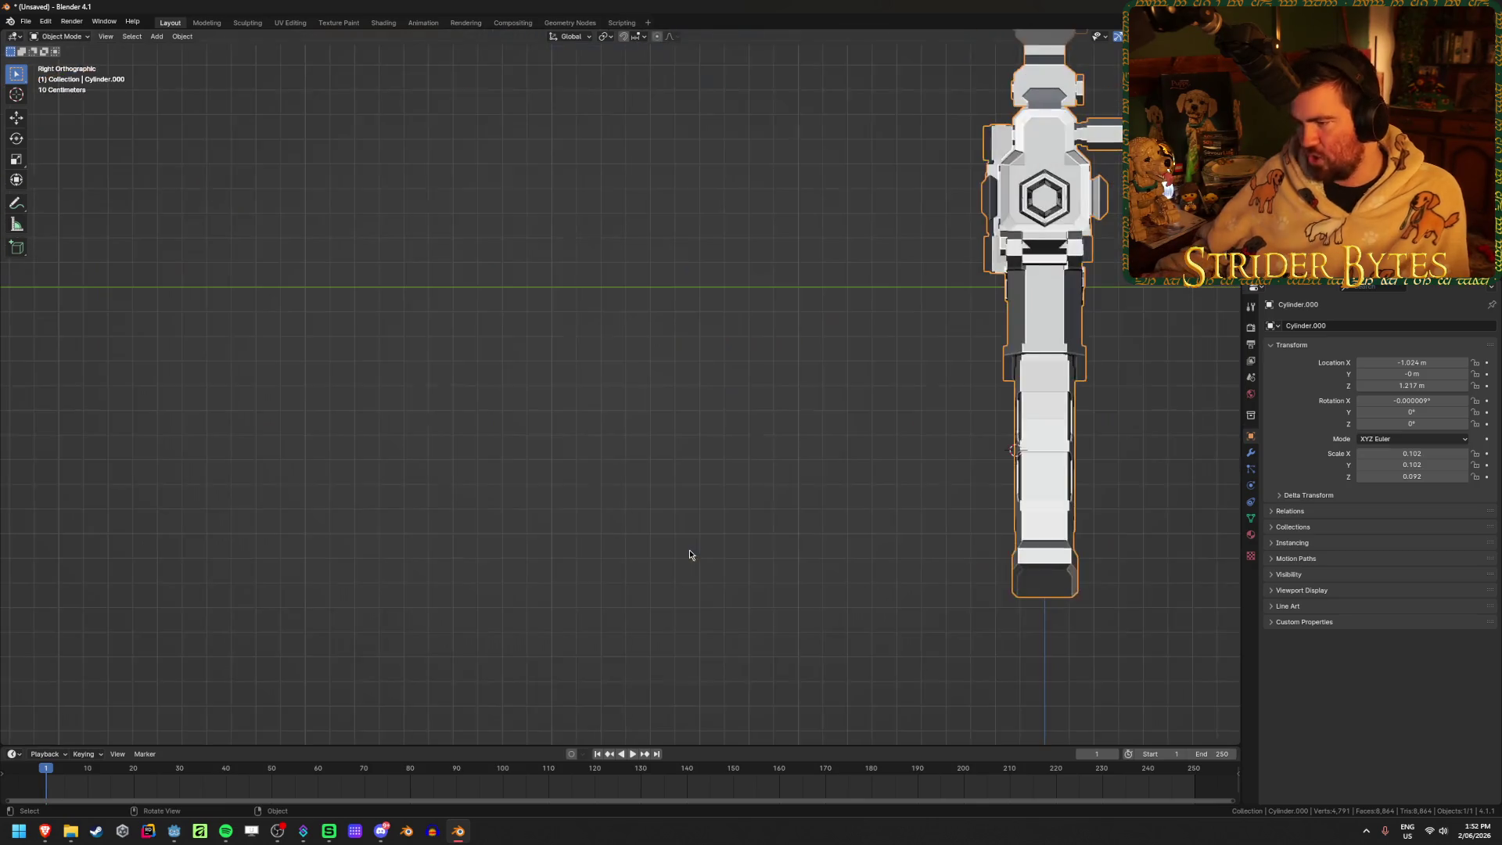
key("KP_1")
key("shift+z")
scroll(659, 575, "up", 3)
Brush-select more grip vertices, then return to Object Mode with solid shading
key("Tab")
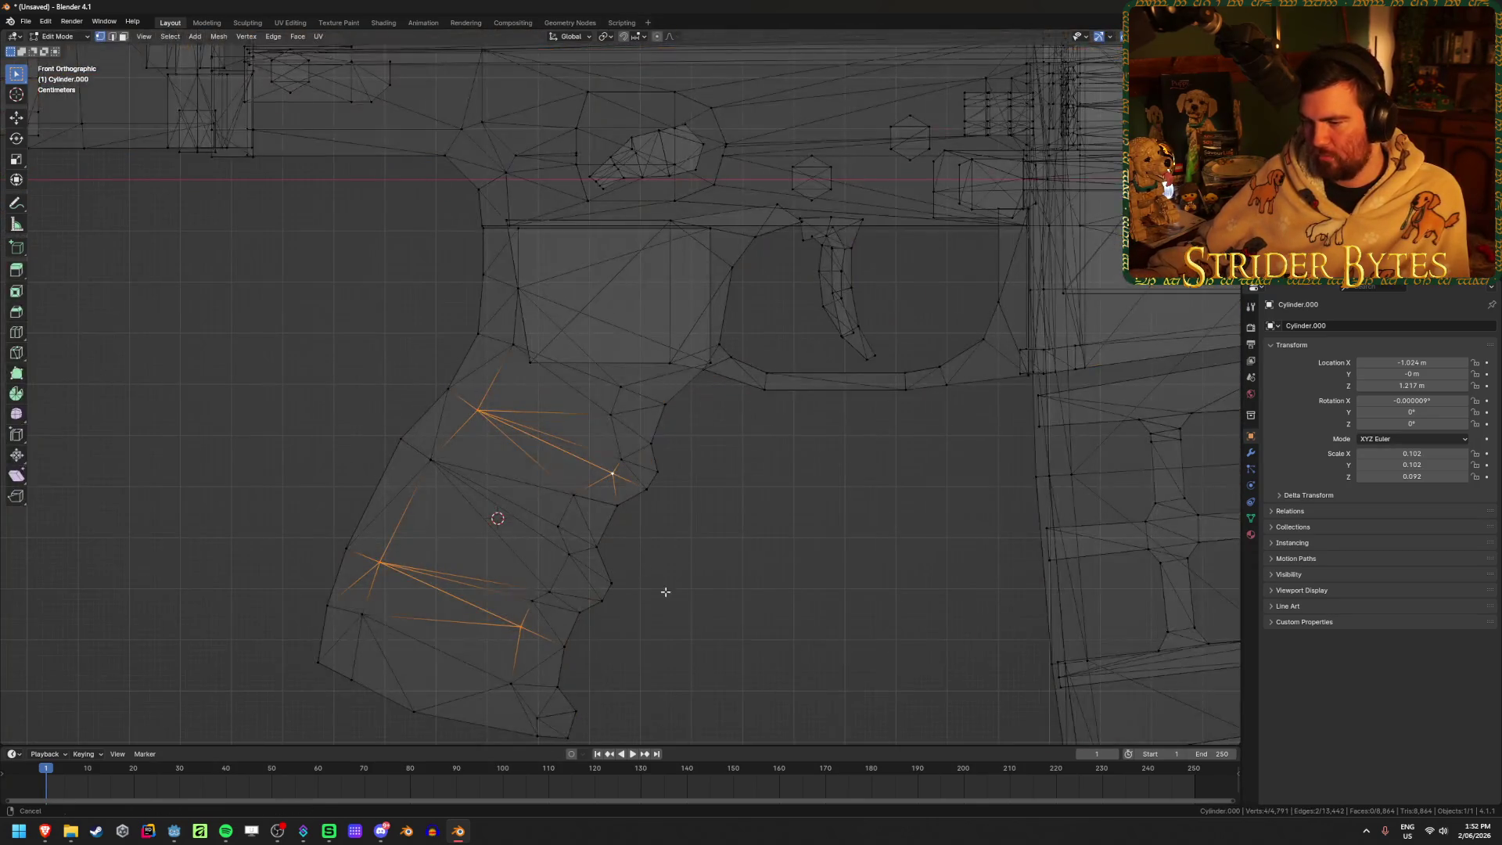
middle_click_drag(658, 575, 708, 506, "shift")
key("c")
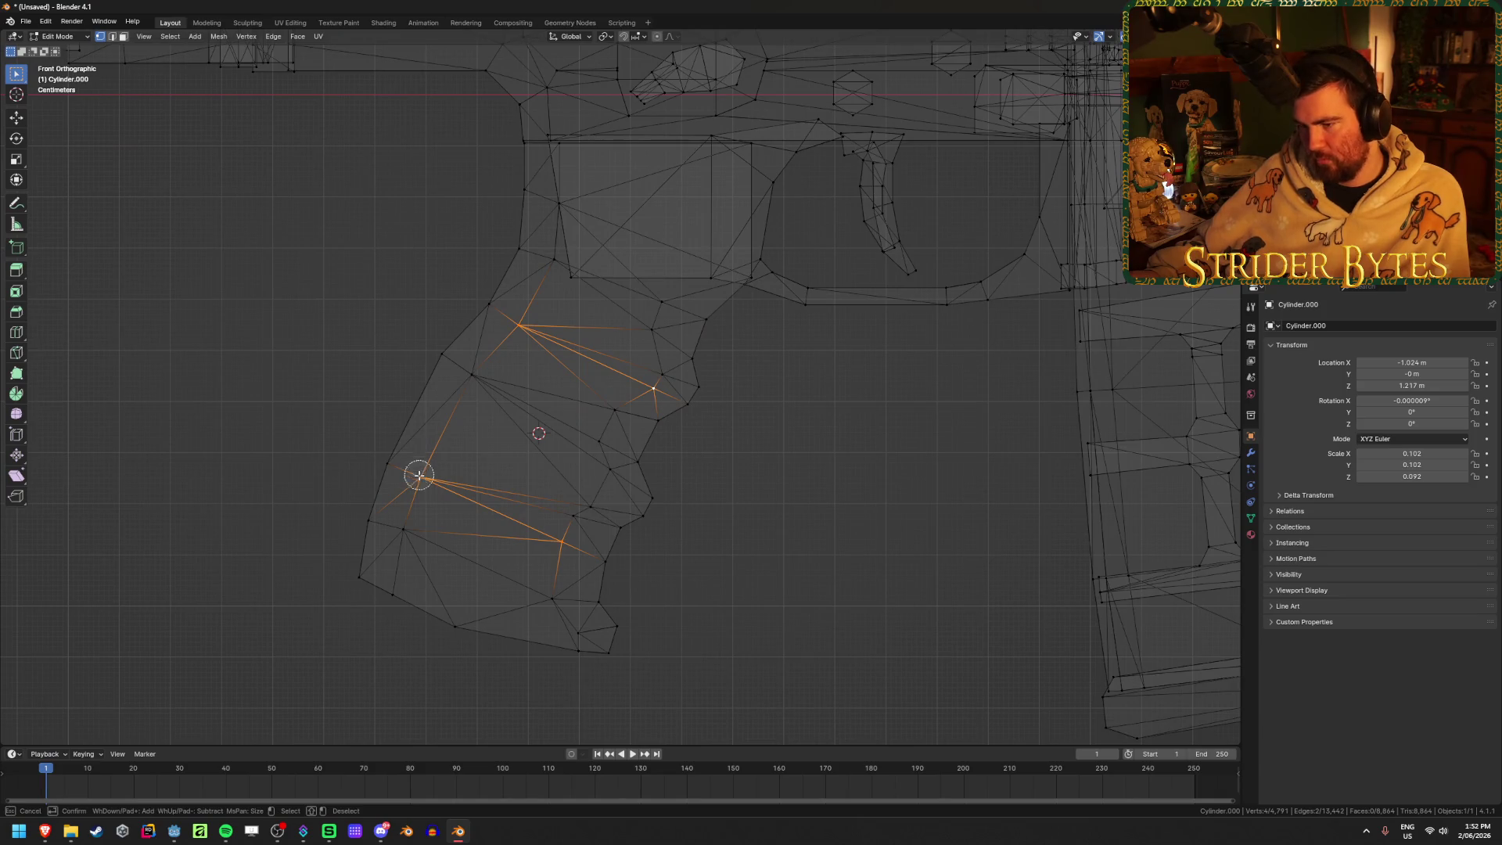
left_click(653, 385)
left_click(517, 327)
key("Escape")
key("shift+s")
key("Escape")
mouse_move(574, 460)
middle_mouse_down()
mouse_move(626, 462)
mouse_move(603, 464)
middle_mouse_up()
key("Tab")
key("shift+z")
right_click(603, 463)
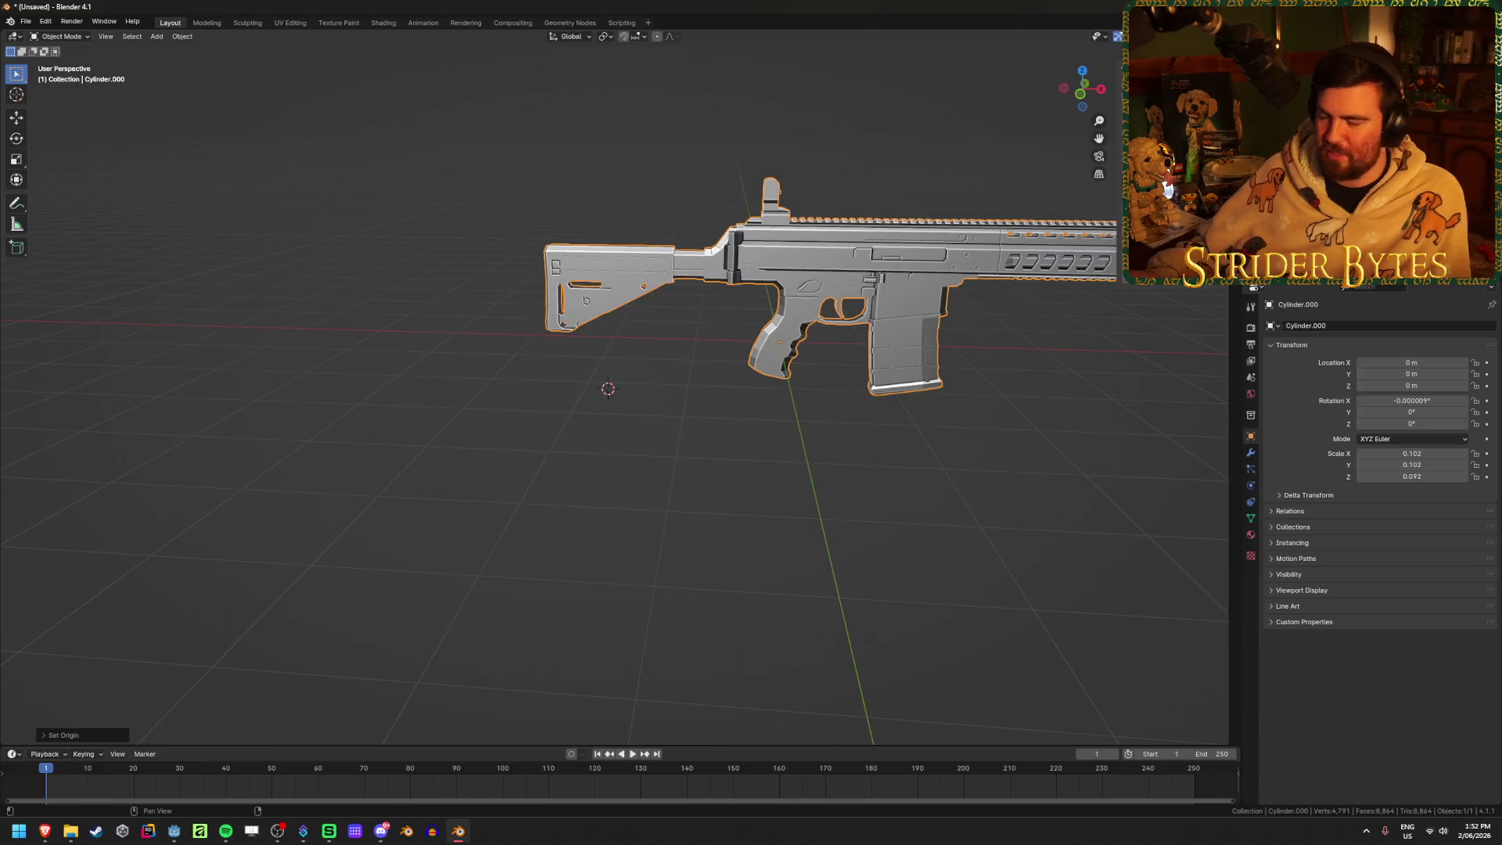
Set the rifle's origin to the grip cursor point and rotate it 90° around Z
left_click(689, 498)
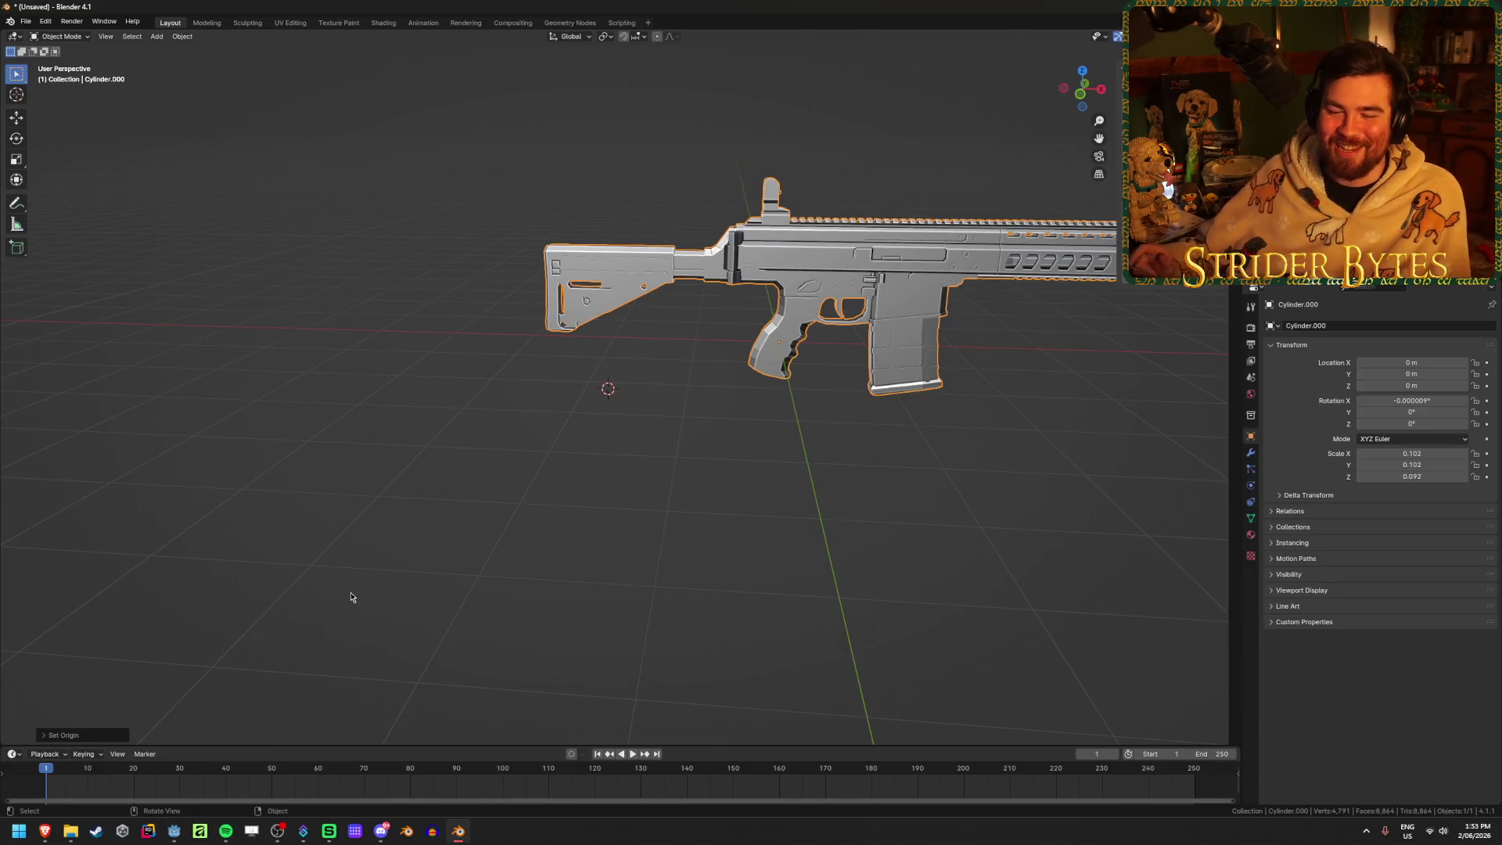
mouse_move(351, 597)
middle_mouse_down()
mouse_move(721, 430)
mouse_move(622, 513)
middle_mouse_up()
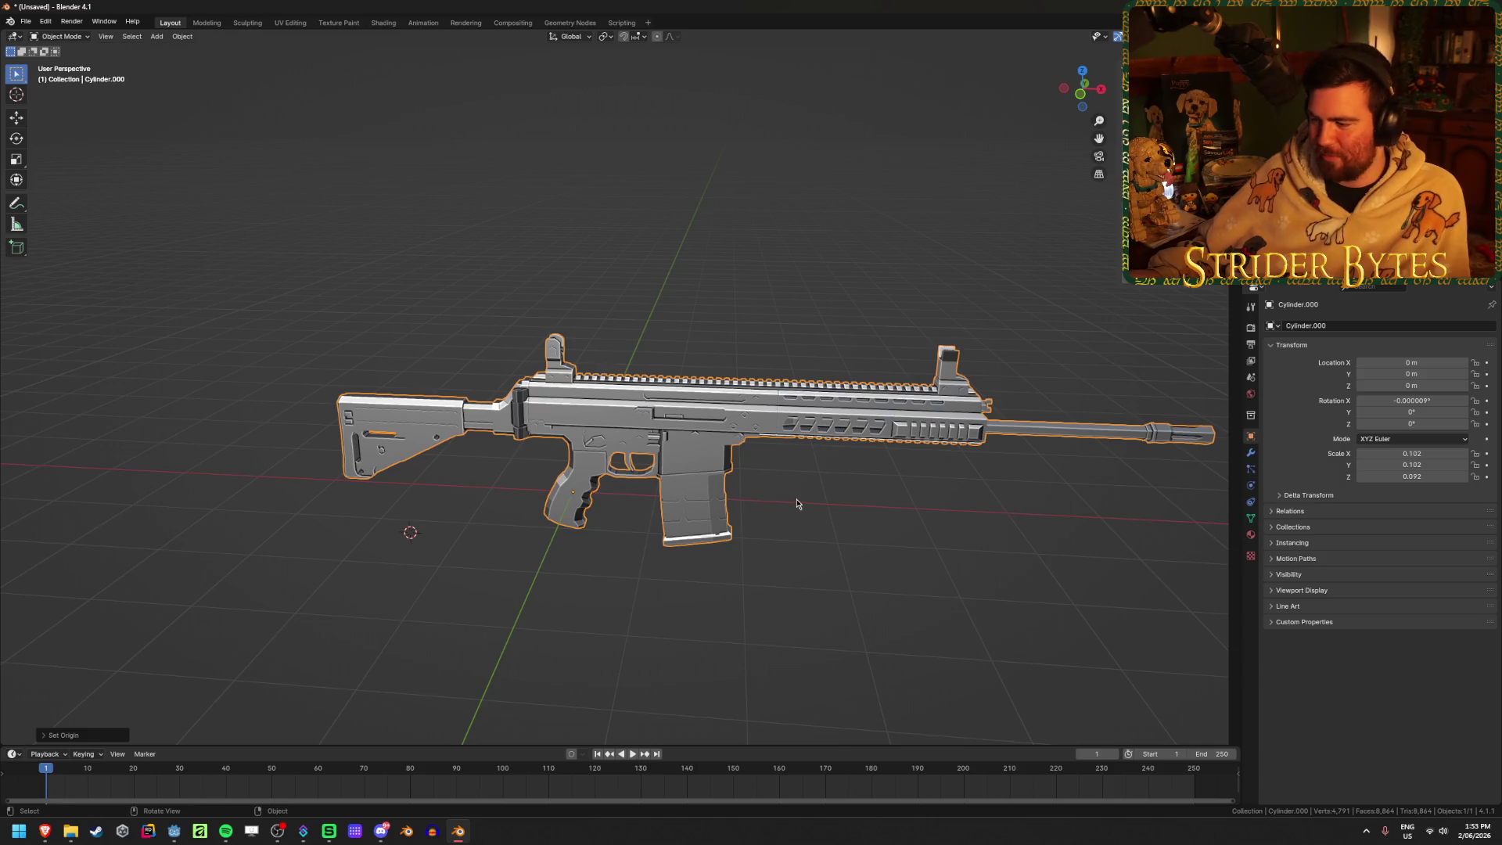
left_click(72, 834)
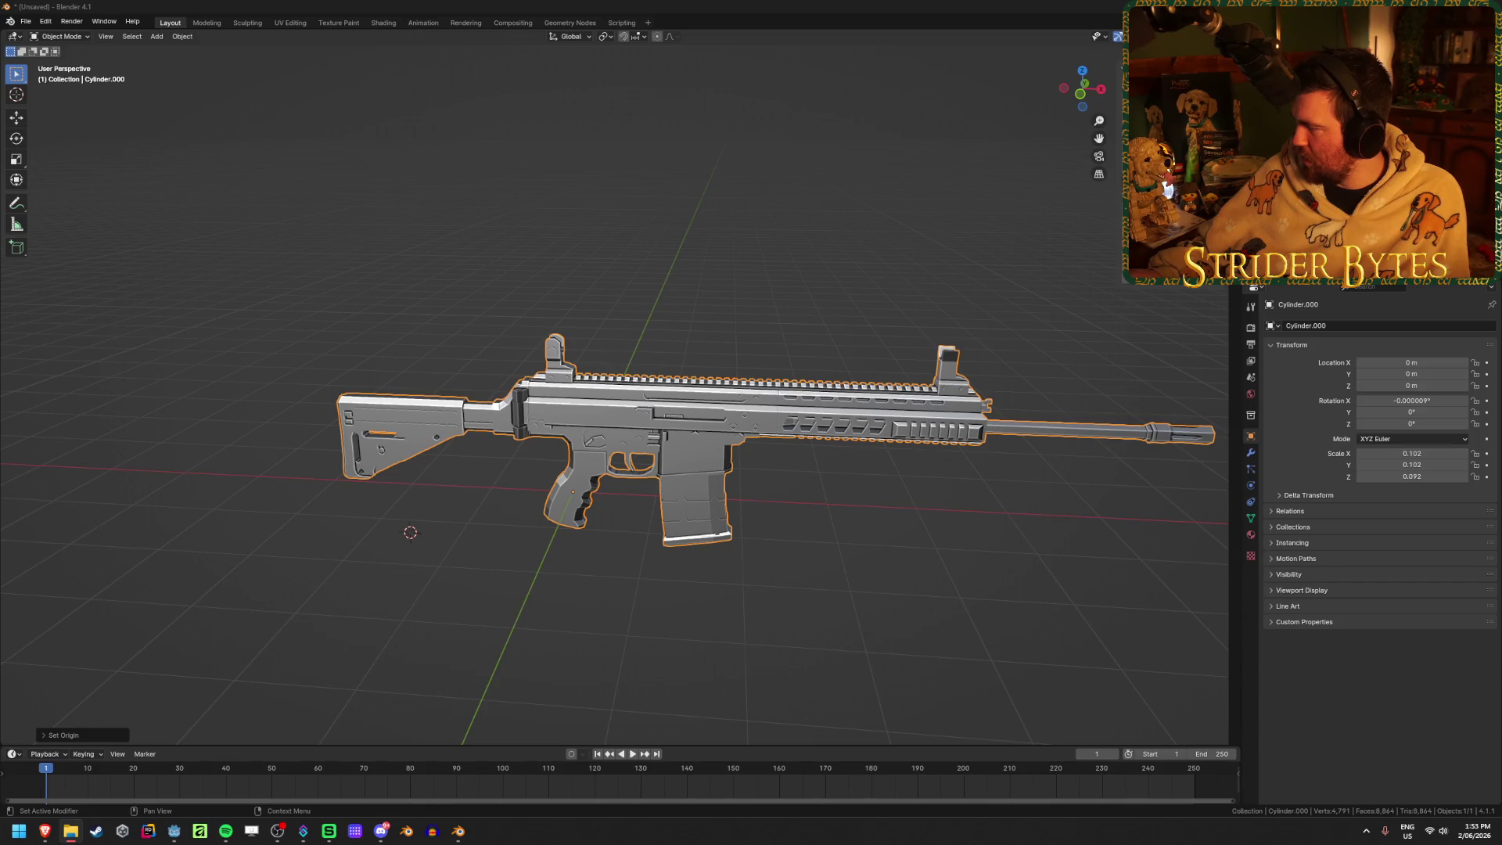
left_click(668, 440)
key("r")
key("z")
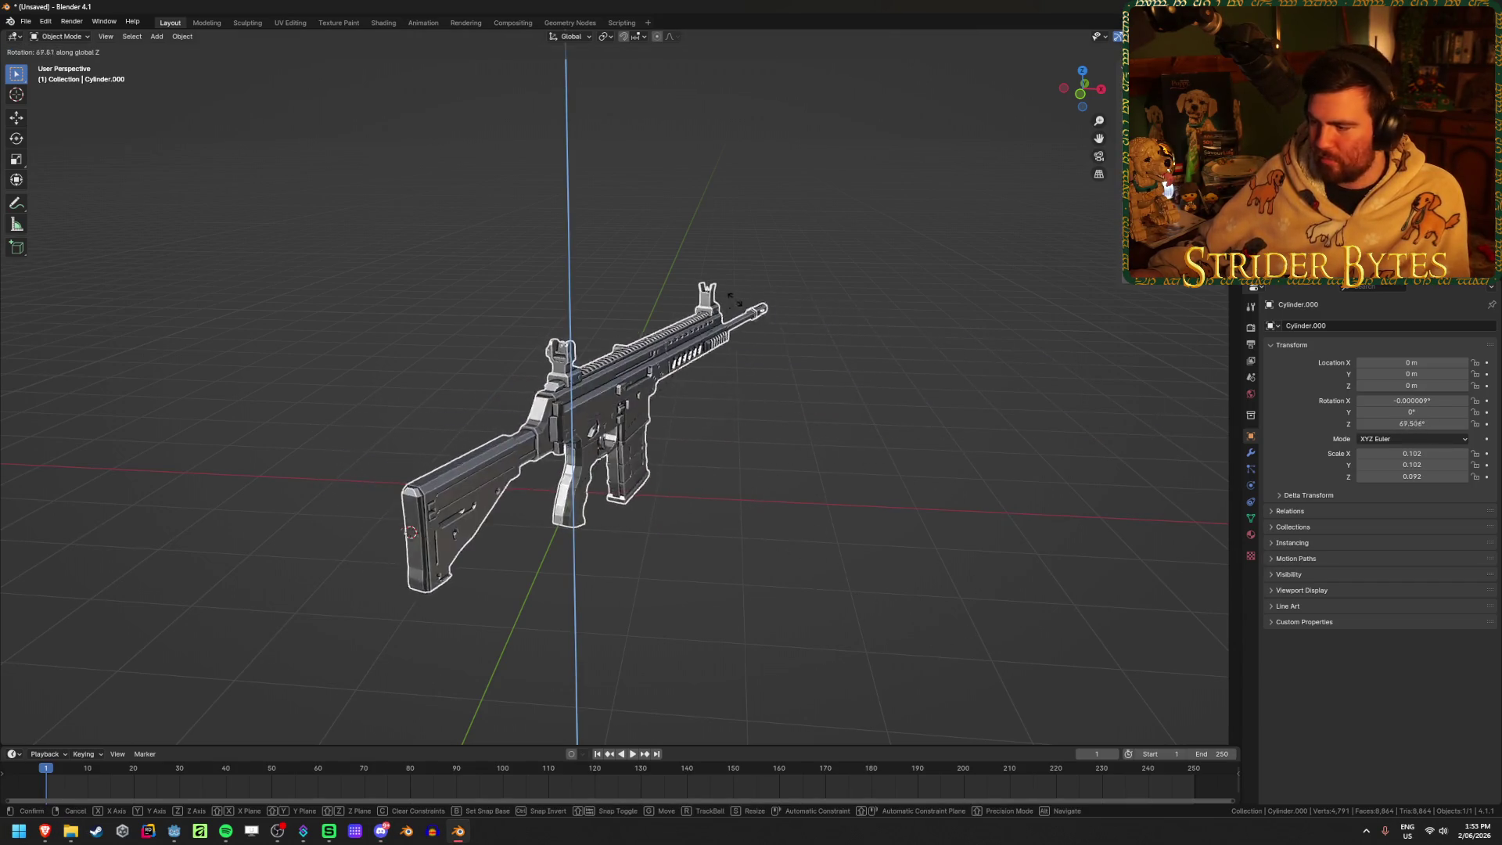
type("90")
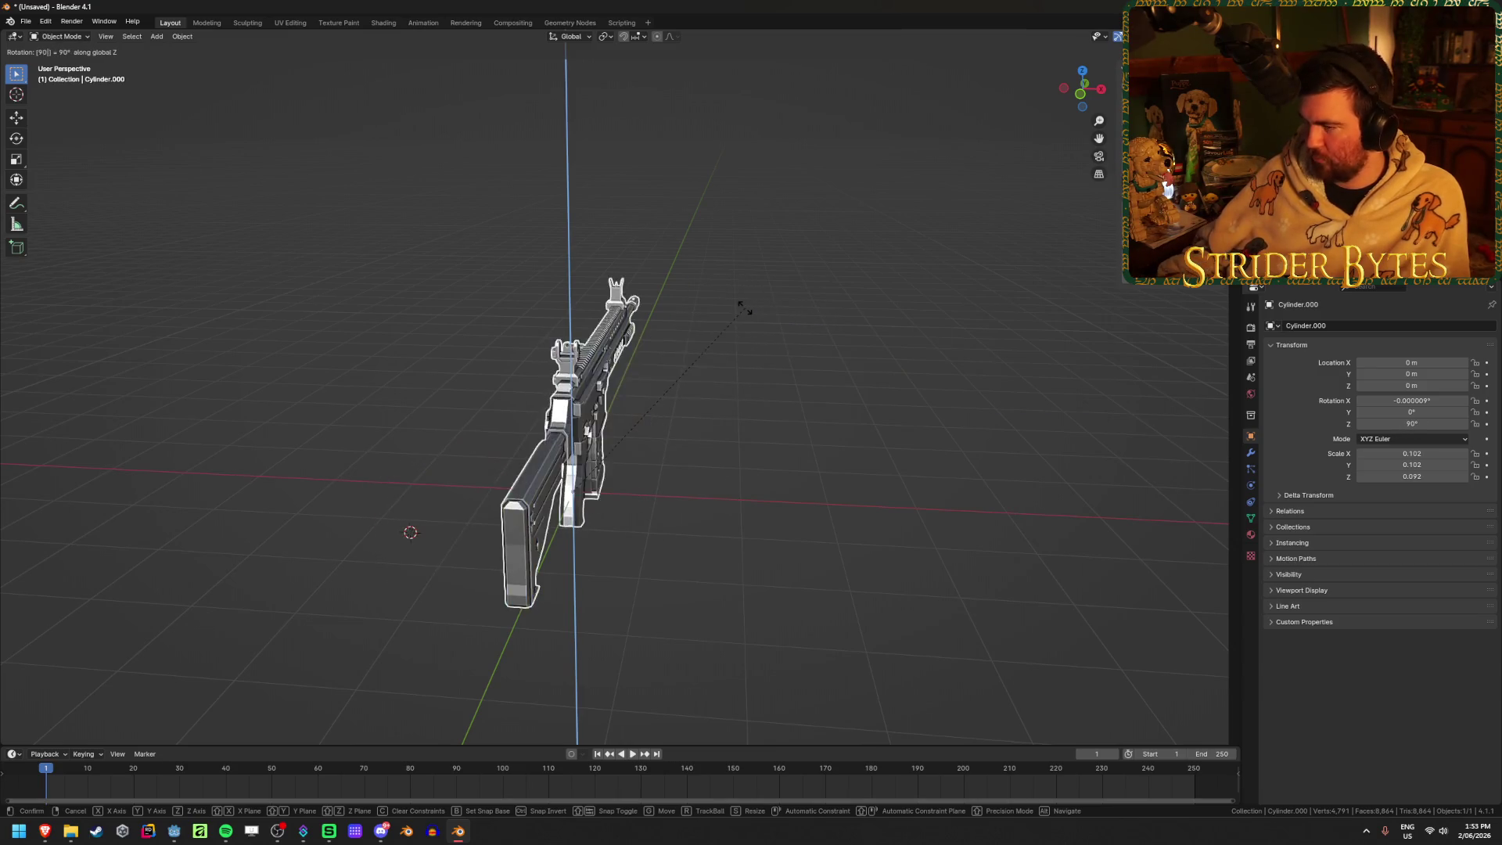
key("Return")
Switch to the side view and snap the 3D cursor back to the world origin
key("KP_3")
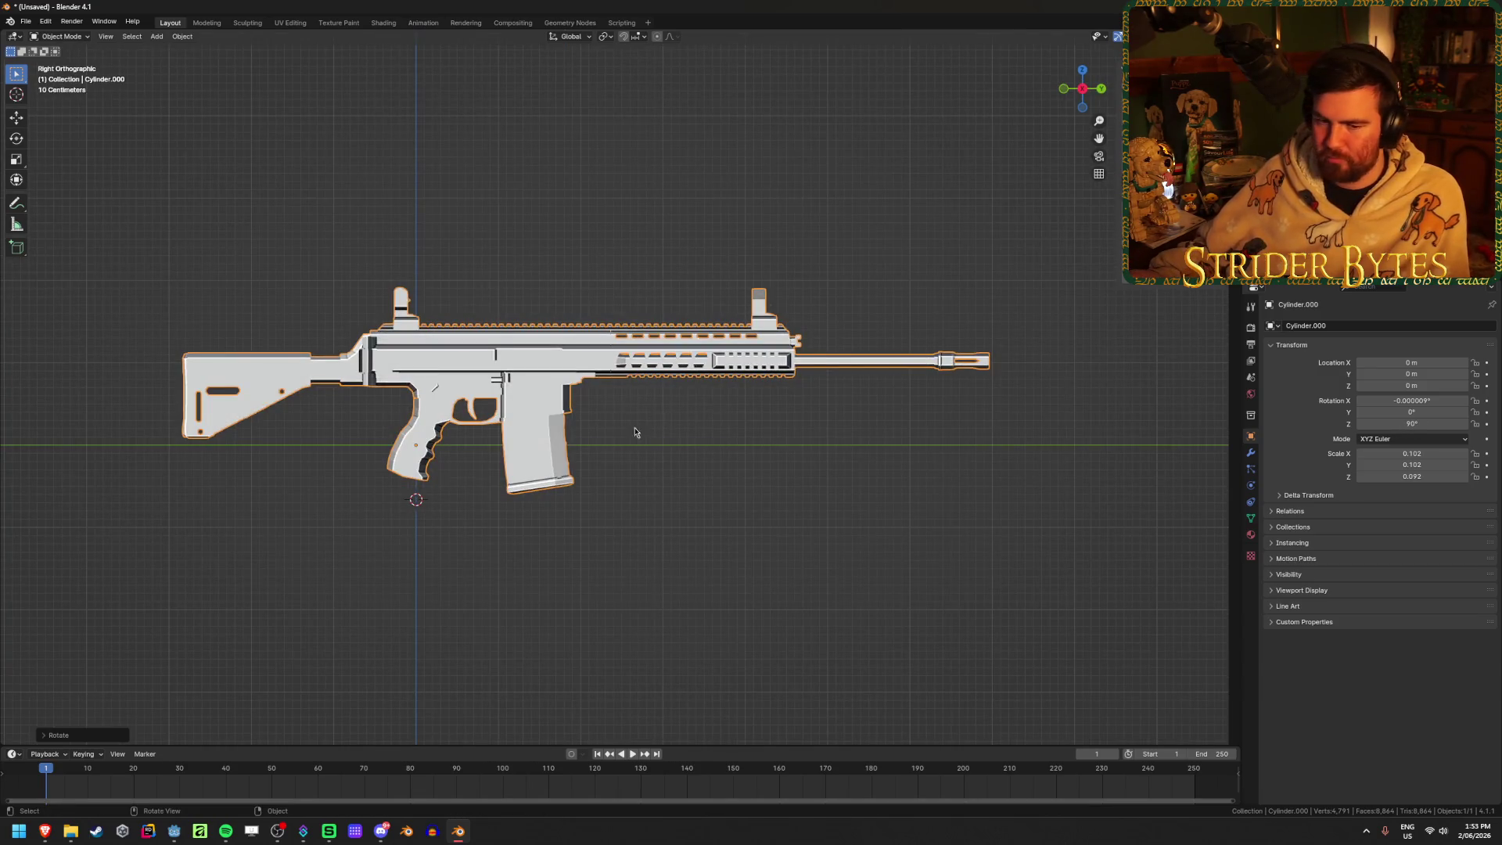
key("shift+s")
left_click(290, 488)
middle_click_drag(488, 418, 569, 404, "shift")
scroll(572, 421, "up", 2)
key("ctrl+s")
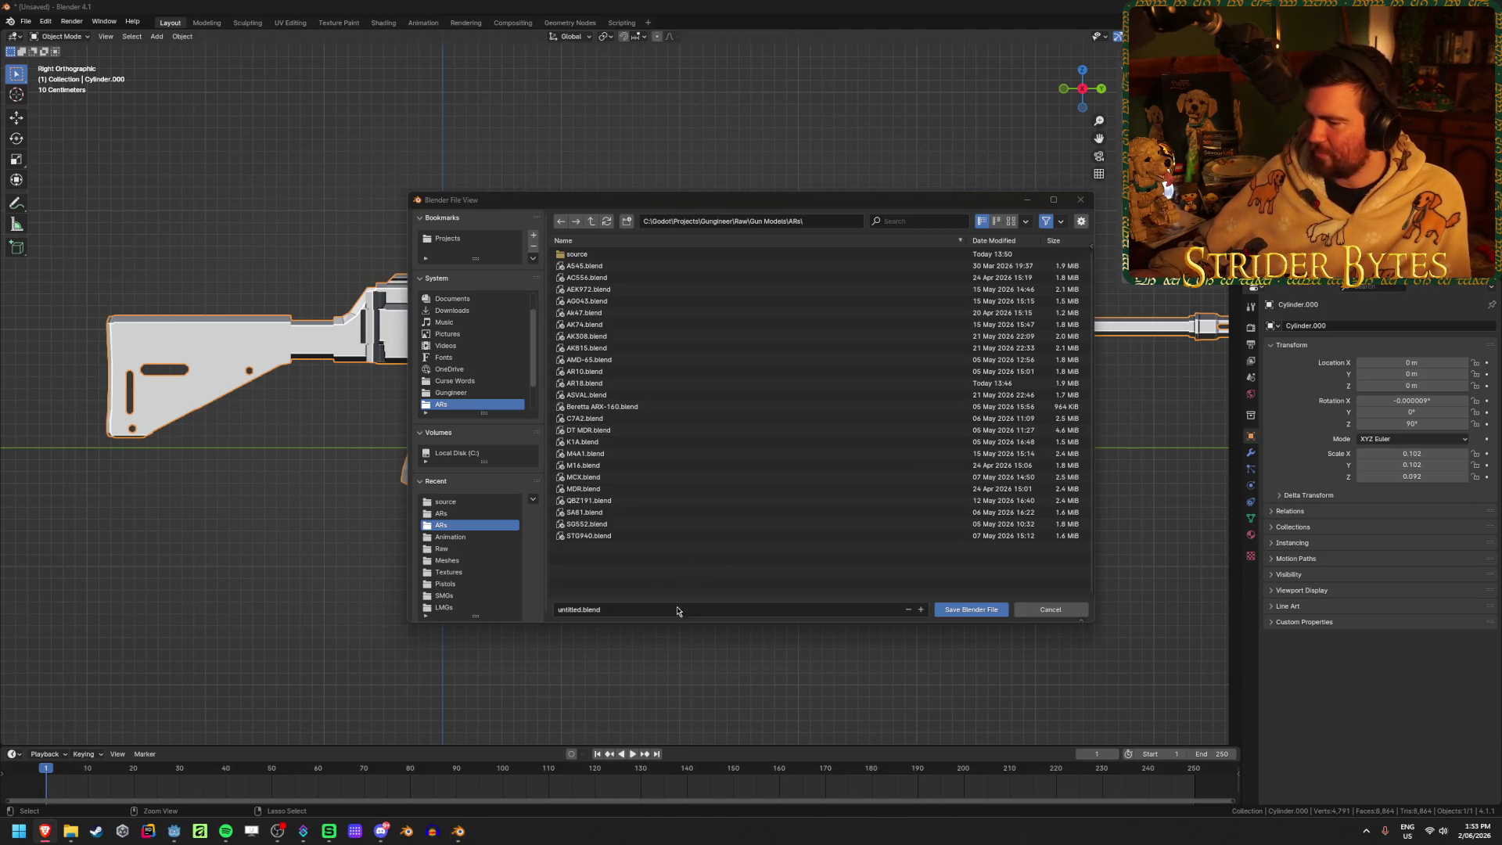
Rename untitled.blend to APC308.blend in the ARs folder and save it
left_click(563, 609)
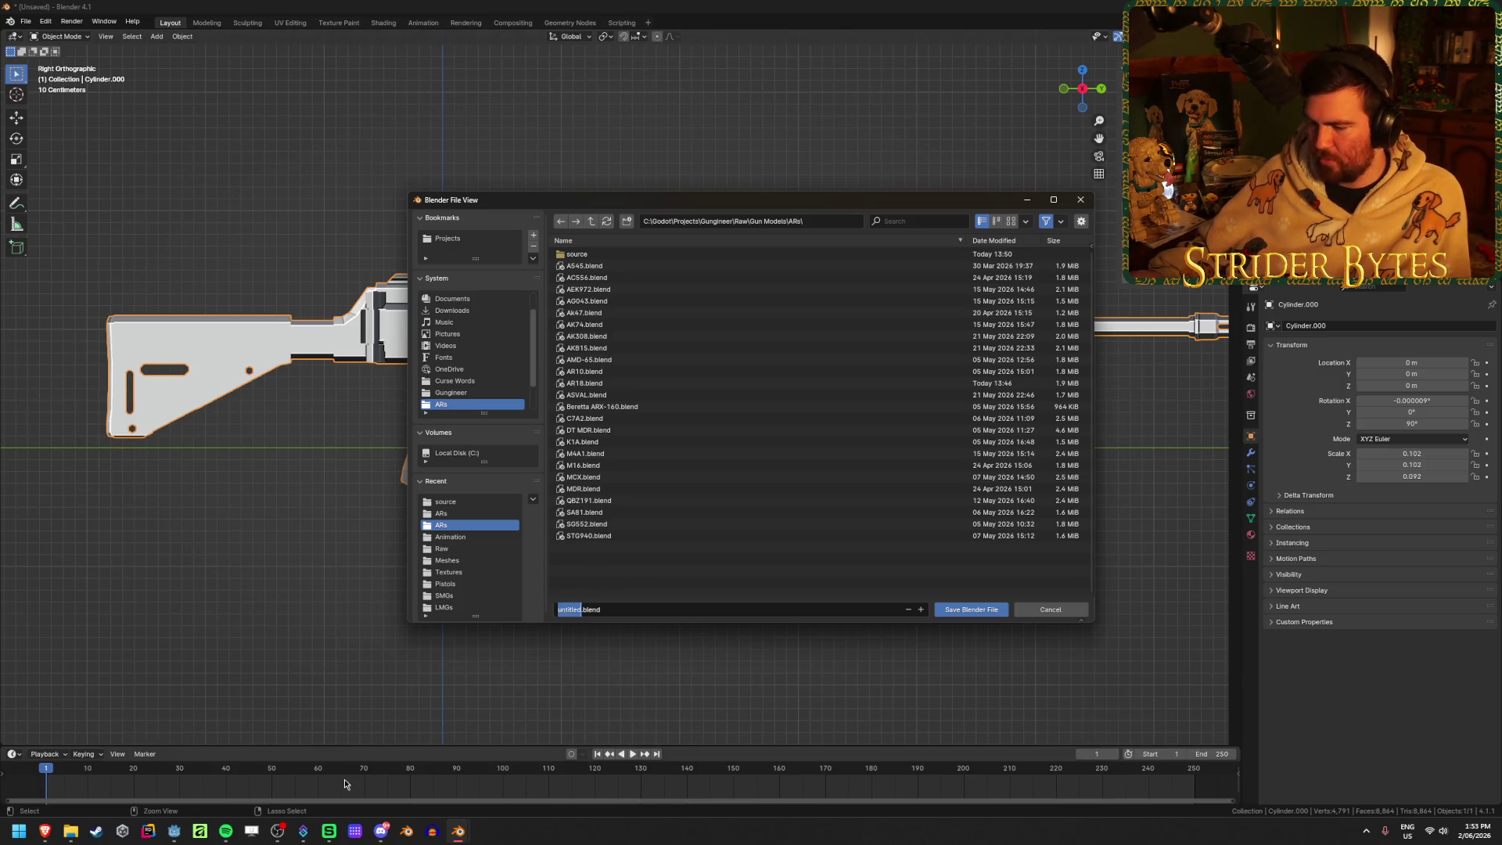
left_click(70, 831)
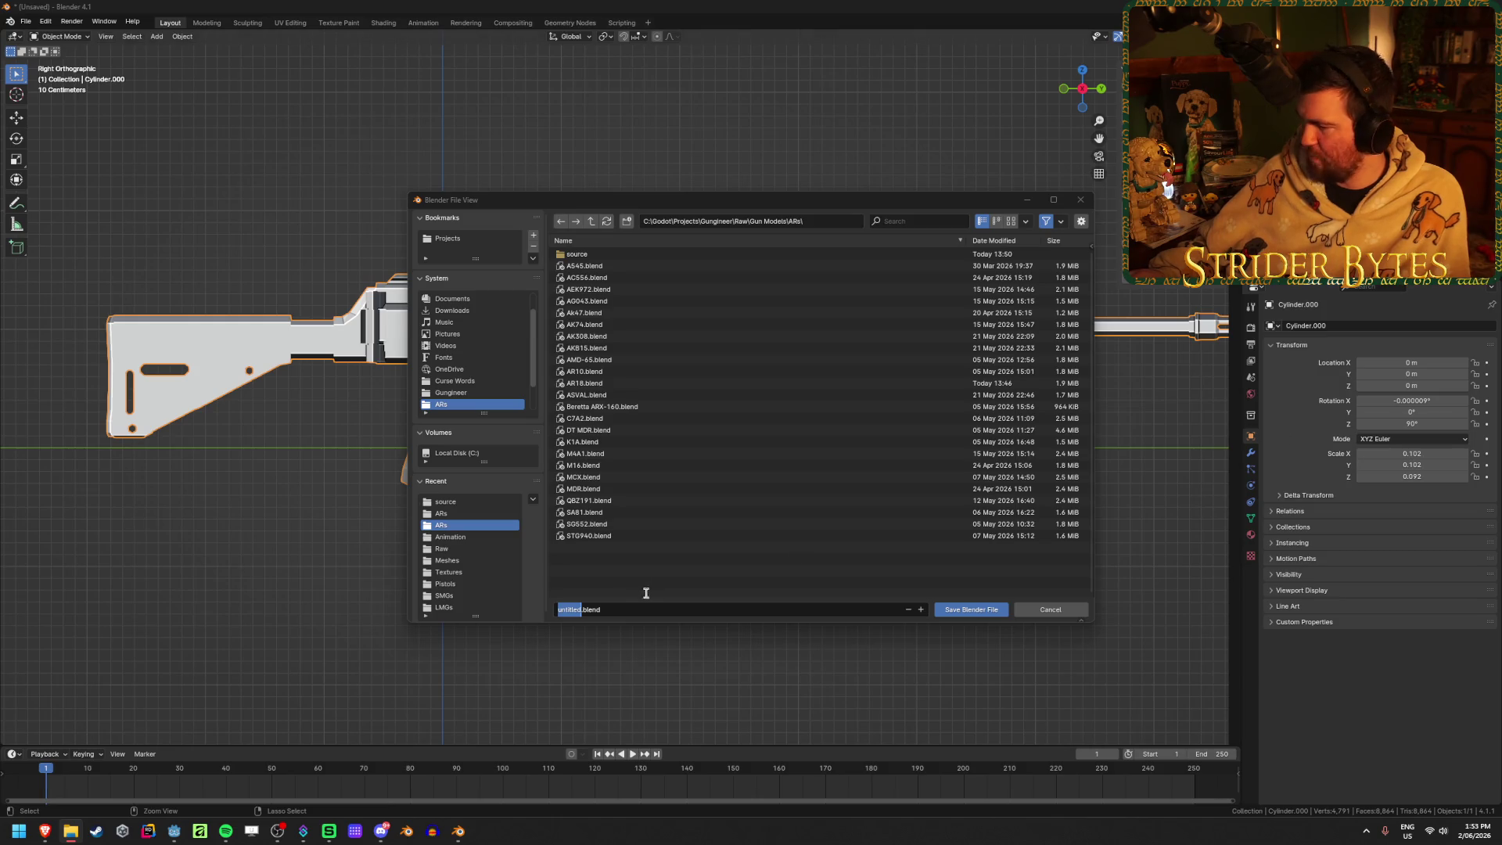
left_click(569, 608)
key("BackSpace")
key("BackSpace")
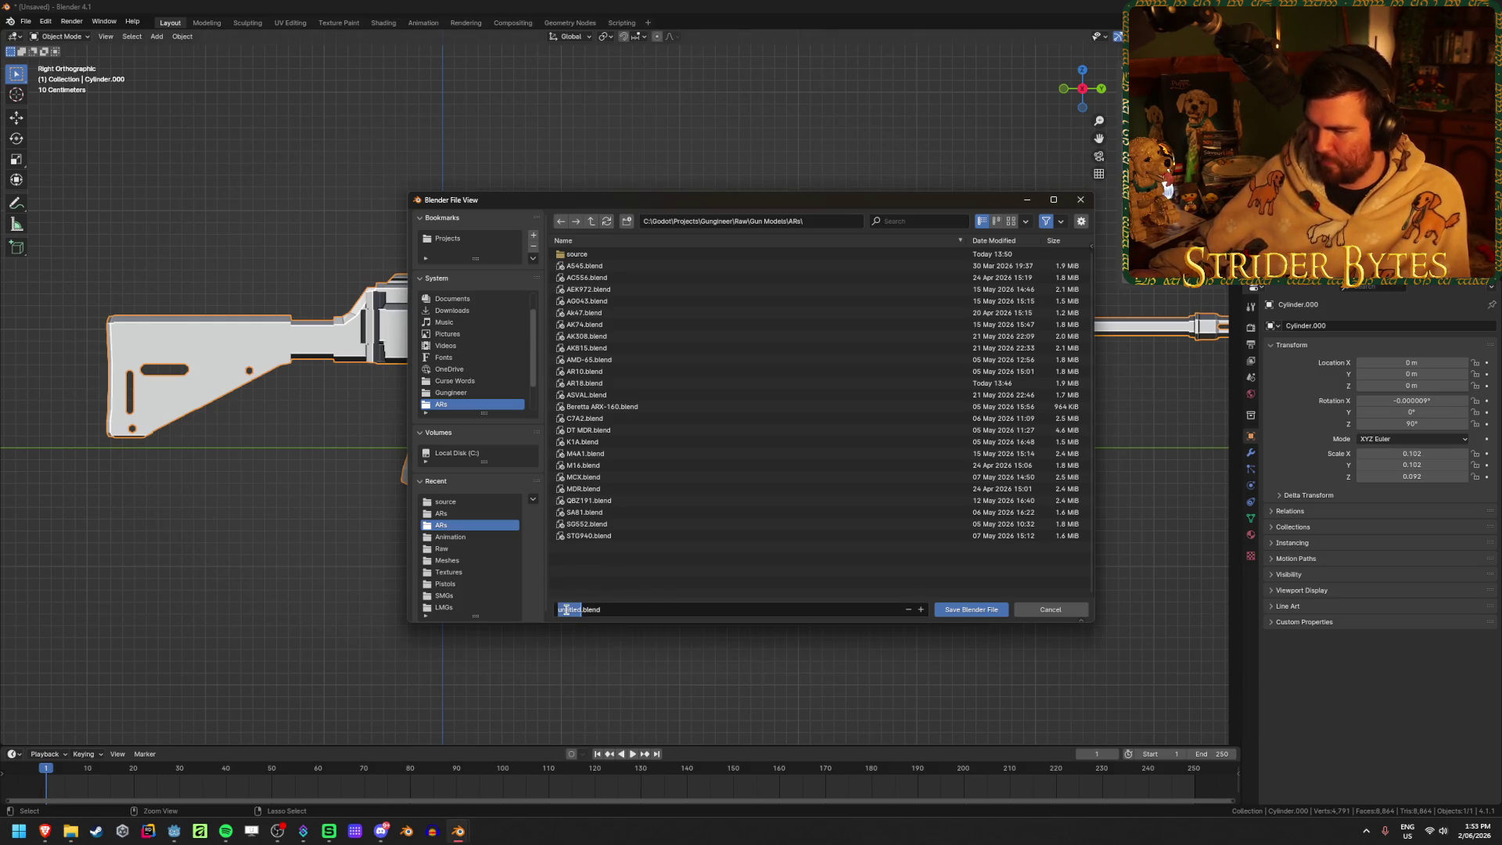
key("Delete")
key("Delete")
key("Delete")
type("APC8")
key("Return")
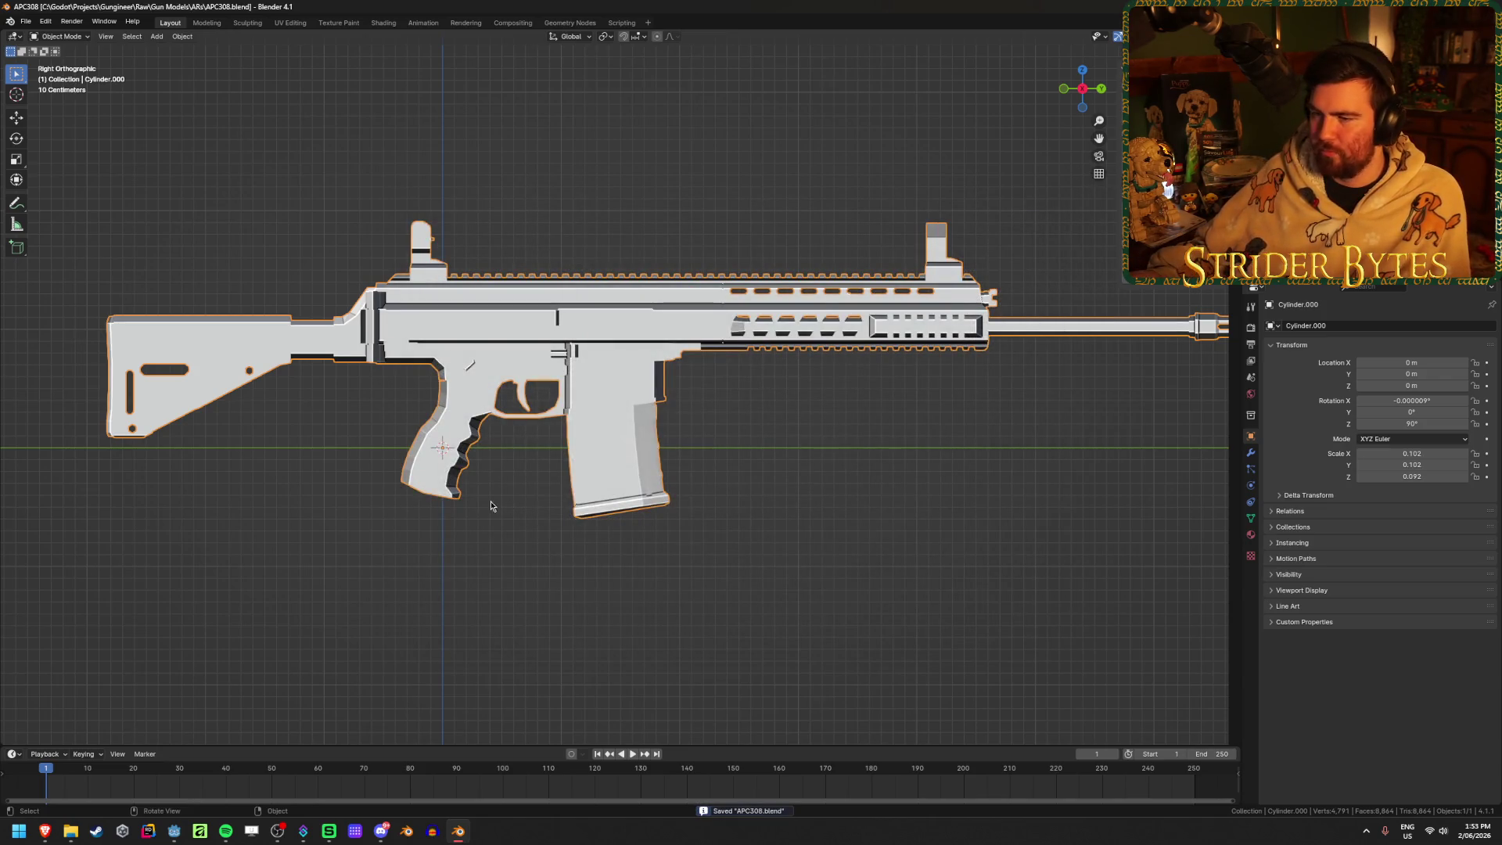
middle_click_drag(498, 506, 747, 468, "shift")
key("alt+Tab")
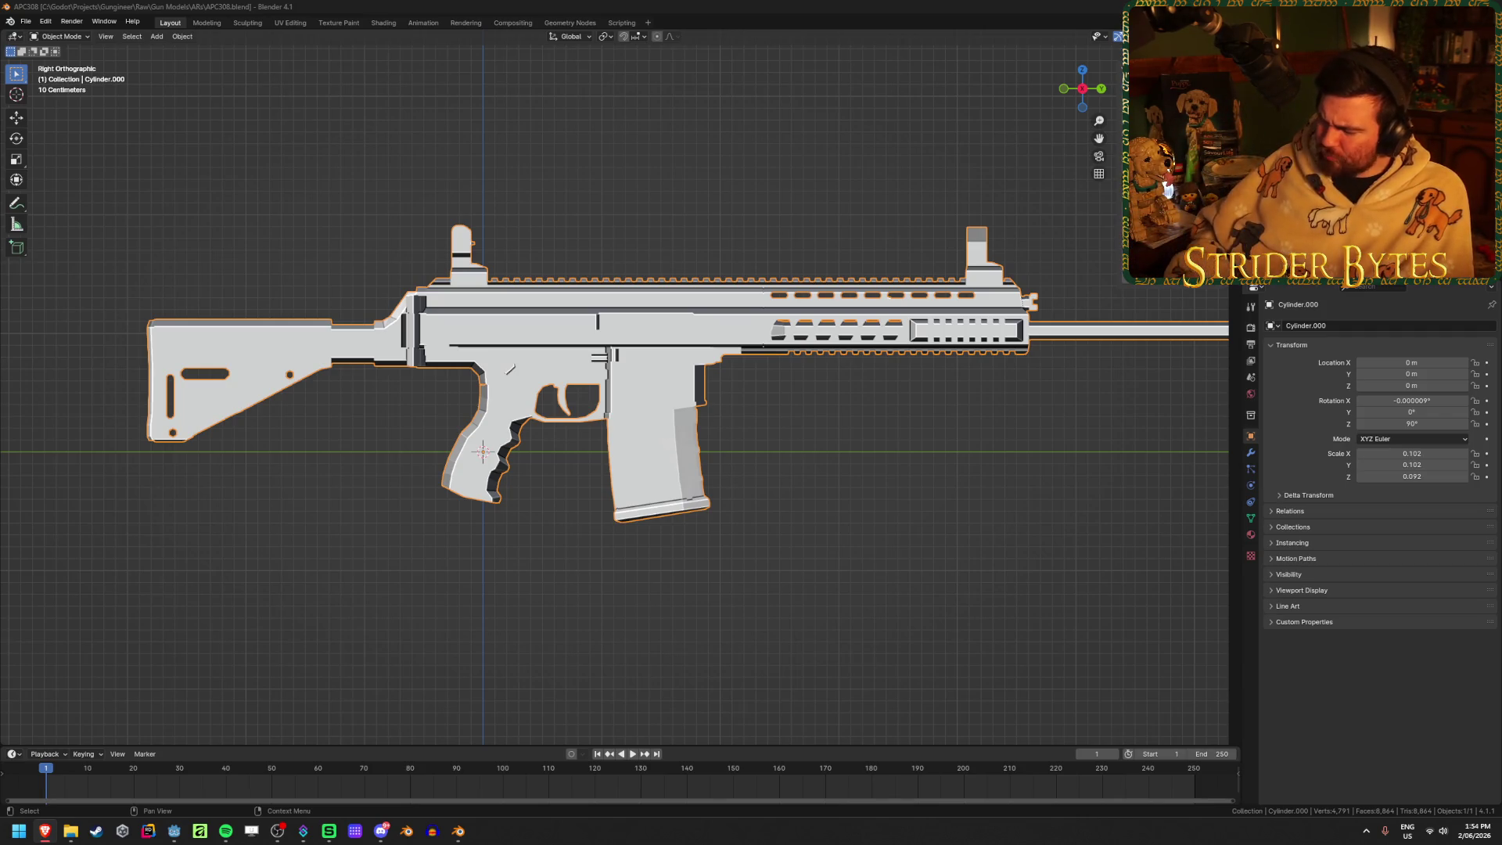
key("XF86Calculator")
type("2")
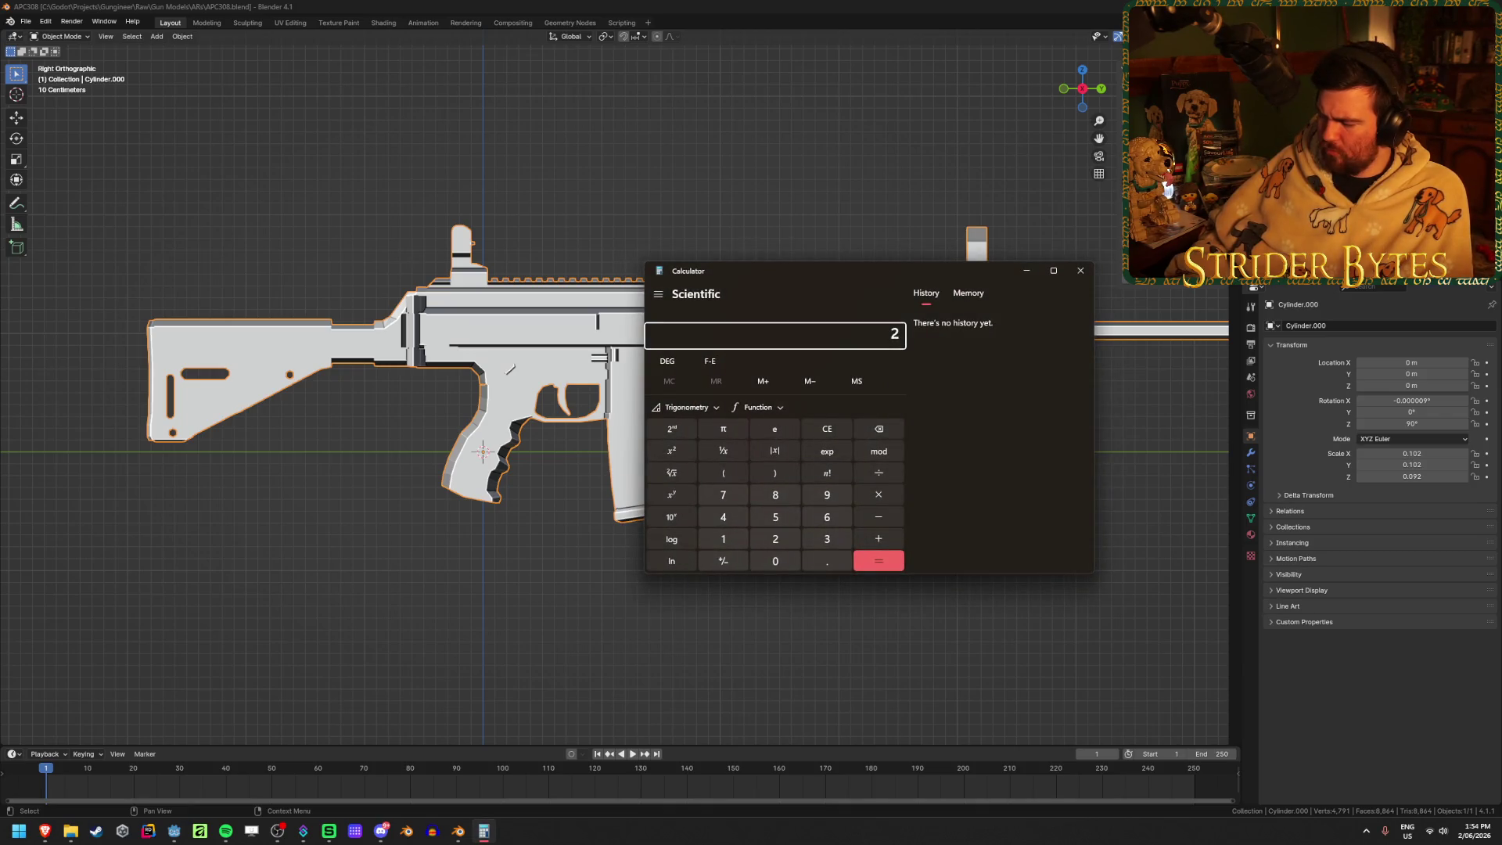
key("Return")
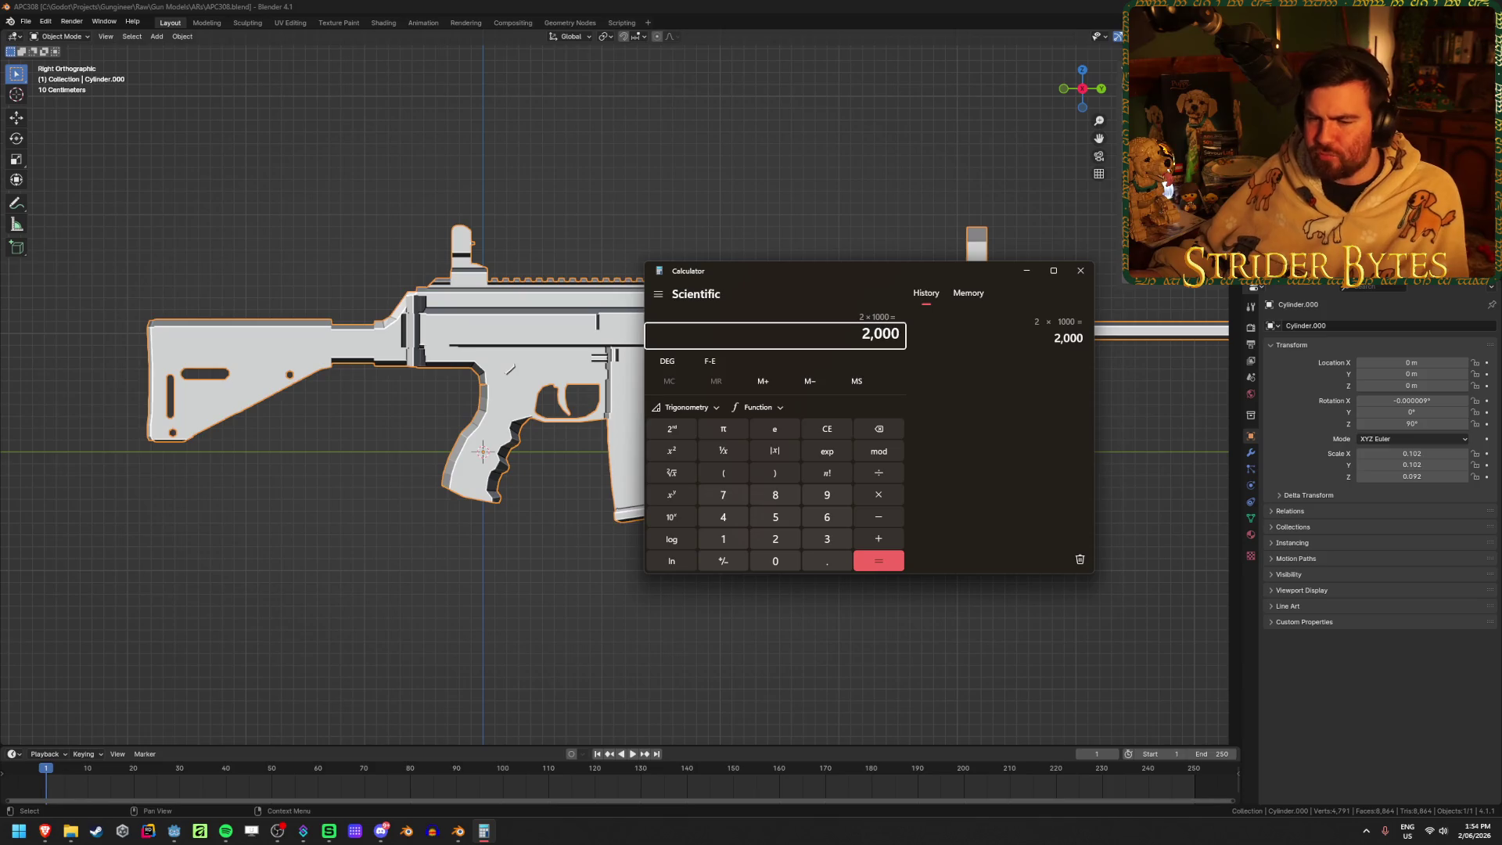
left_click(1080, 271)
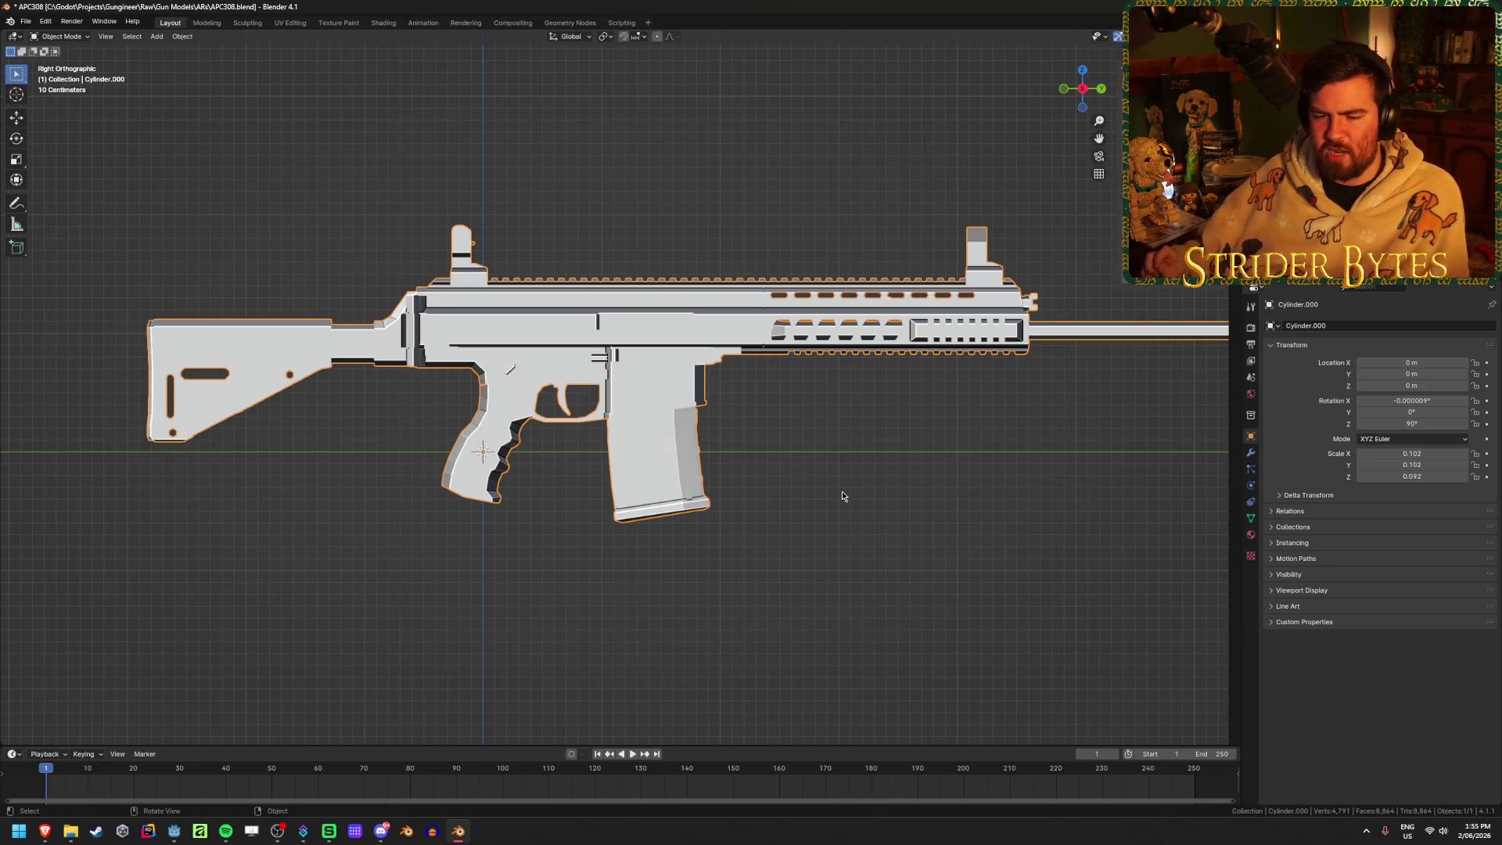
left_click(793, 519)
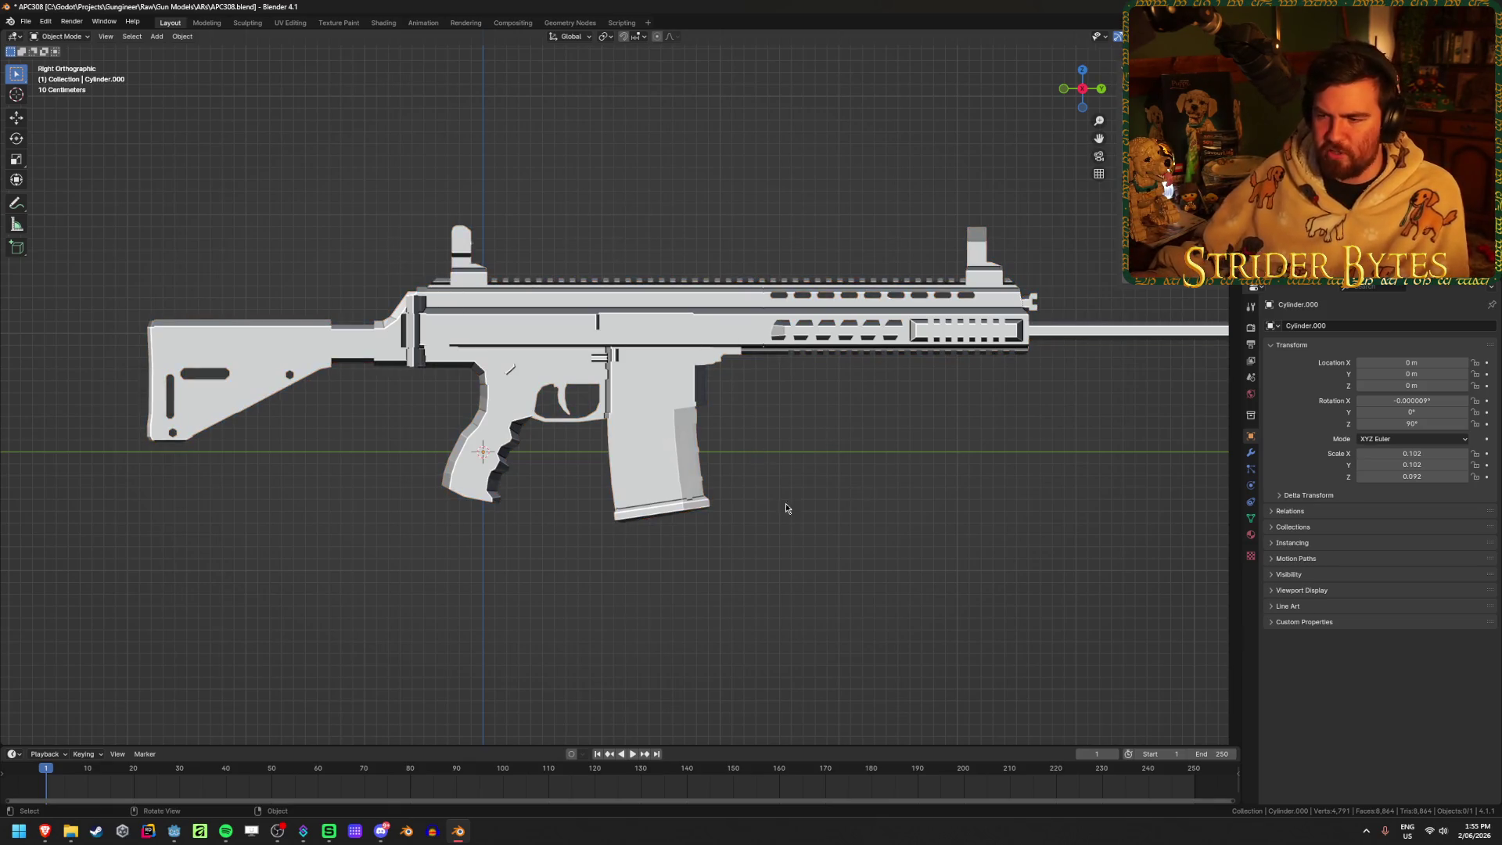
Reselect the rifle, save, and apply its rotation in side view so it reads 0°
middle_click_drag(337, 354, 965, 458)
left_click(647, 337)
left_click(749, 409)
key("a")
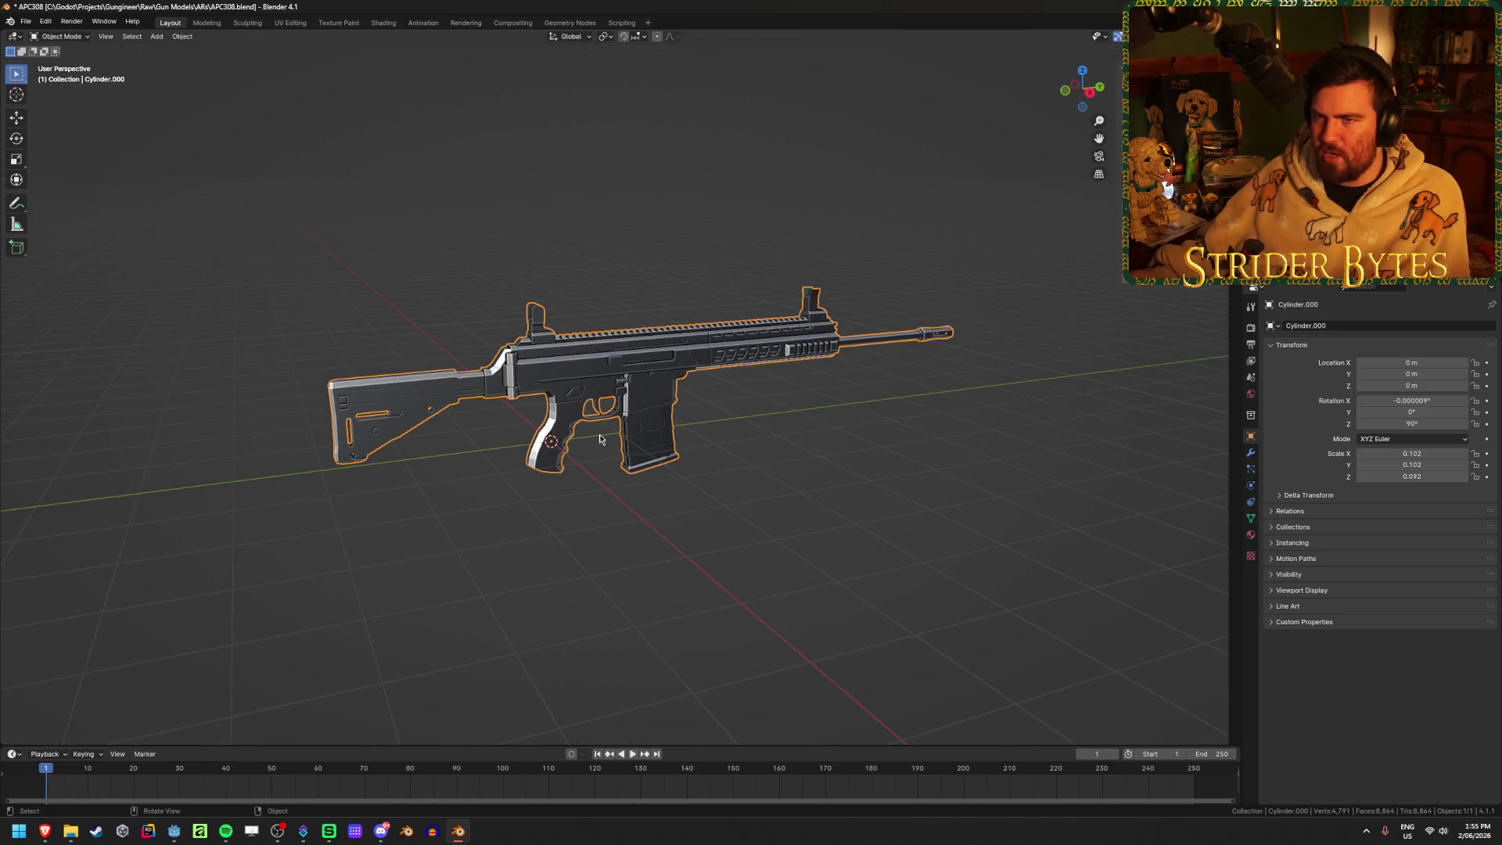
key("ctrl+s")
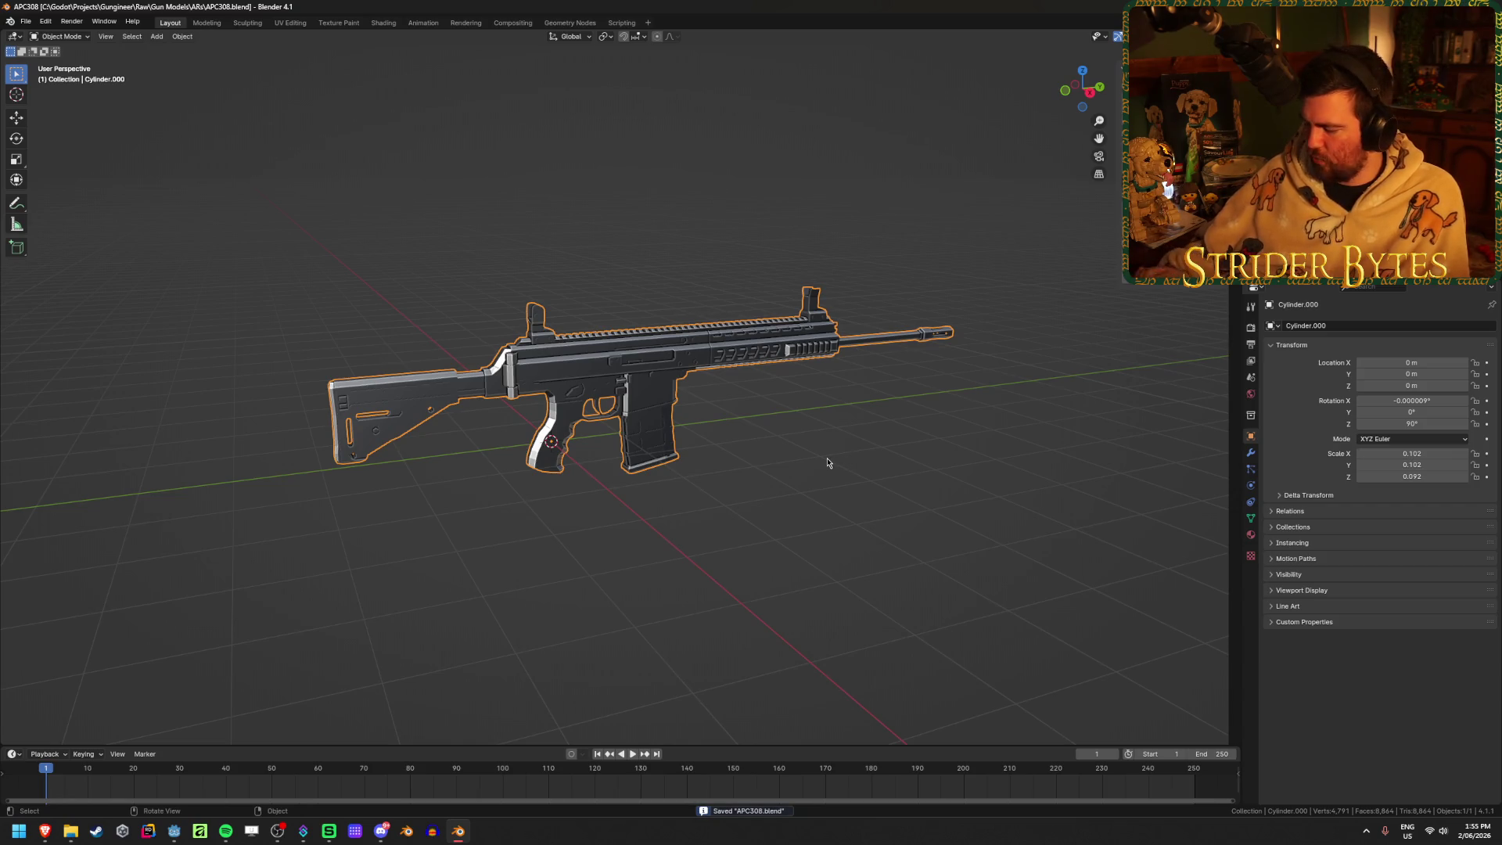
key("KP_3")
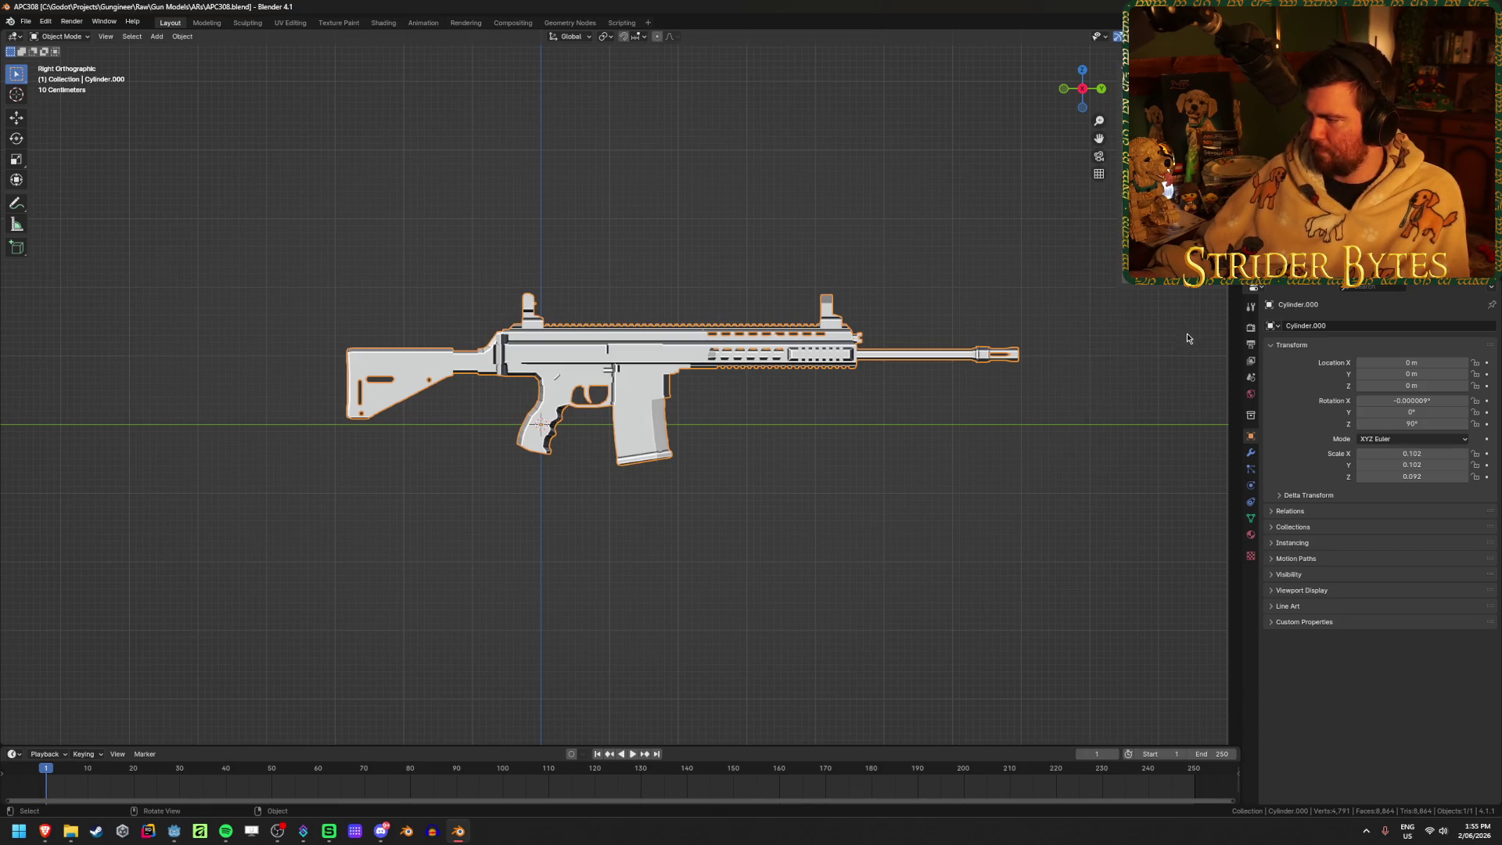
key("ctrl+a")
left_click(1115, 372)
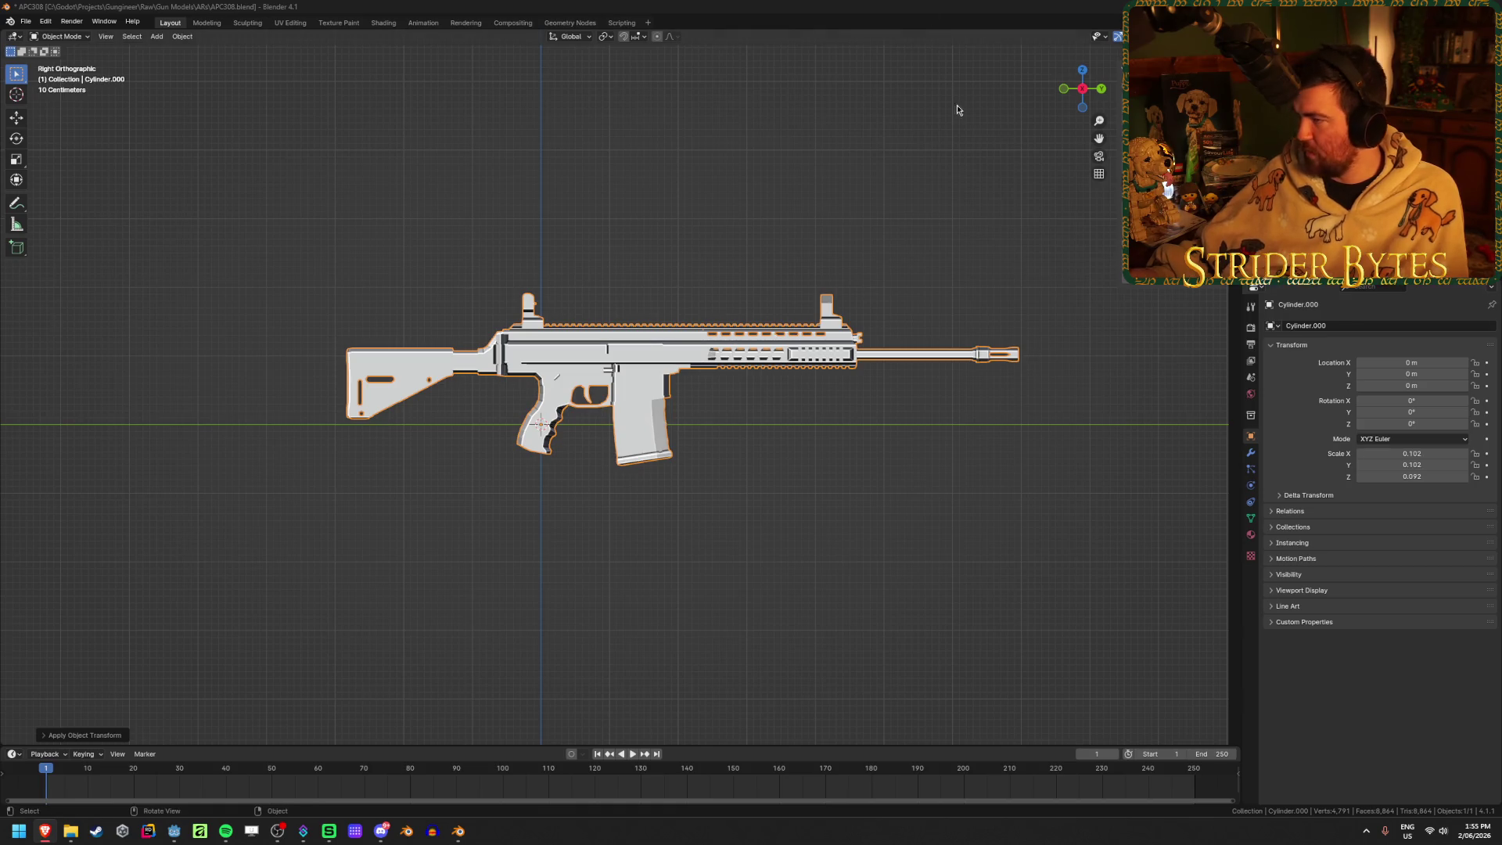
key("s")
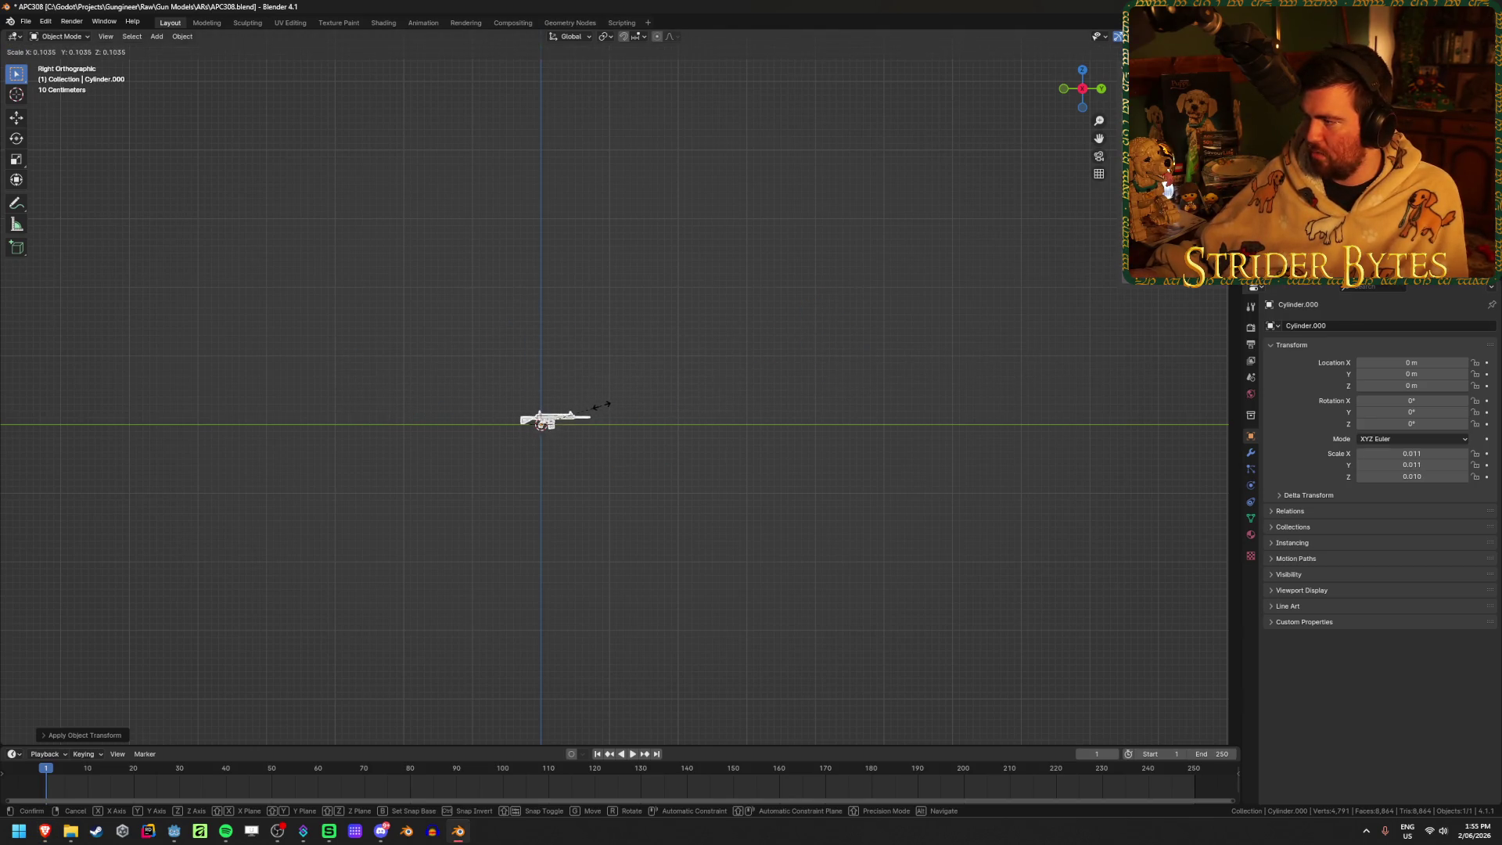
Confirm the rifle at about 0.010 scale, apply Scale so it reads 1.000, and save
left_click(599, 406)
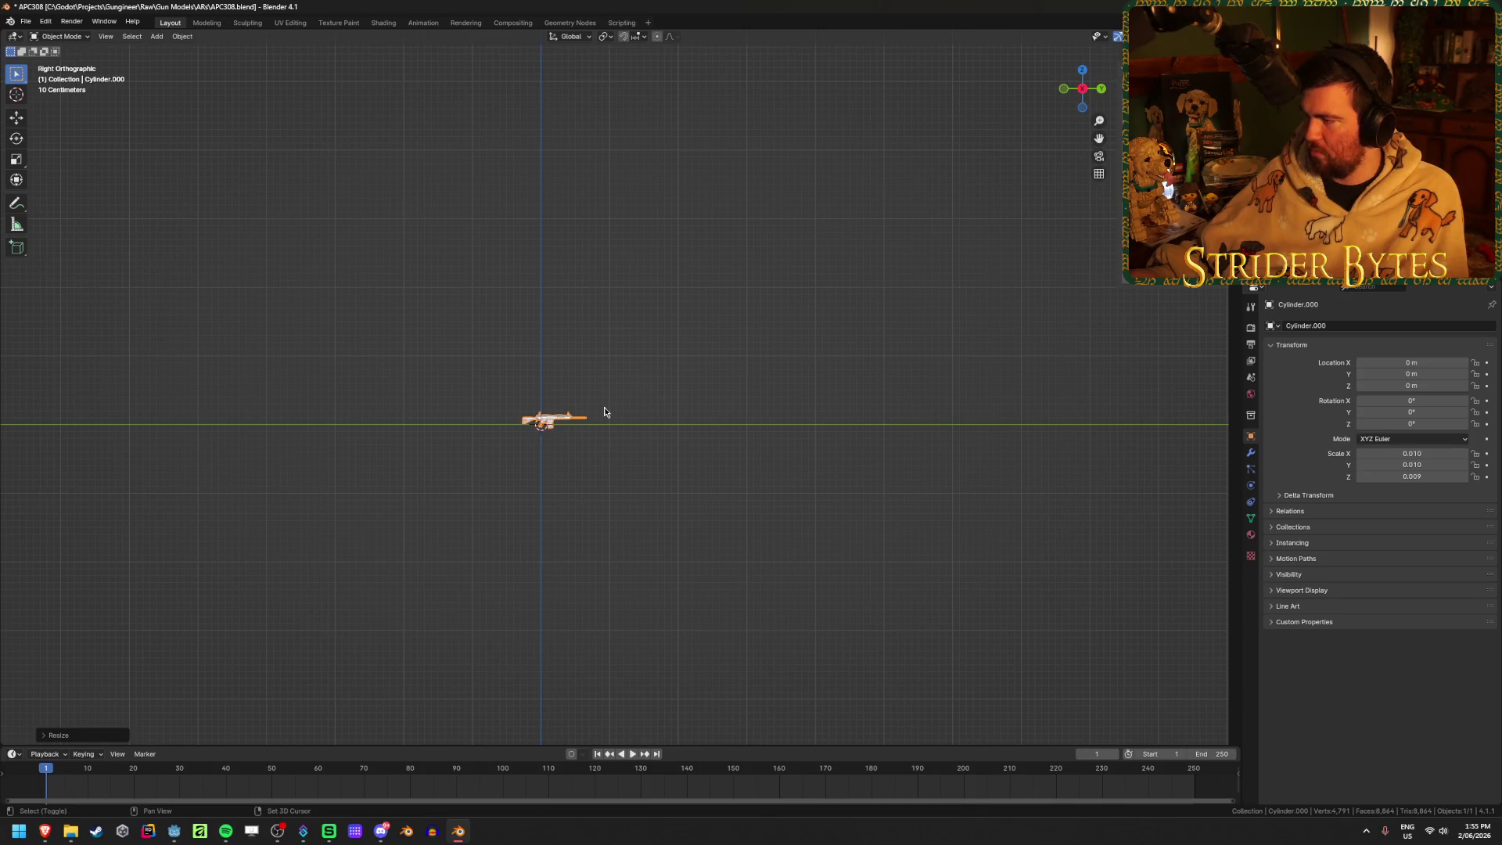
key("KP_Decimal")
key("ctrl+a")
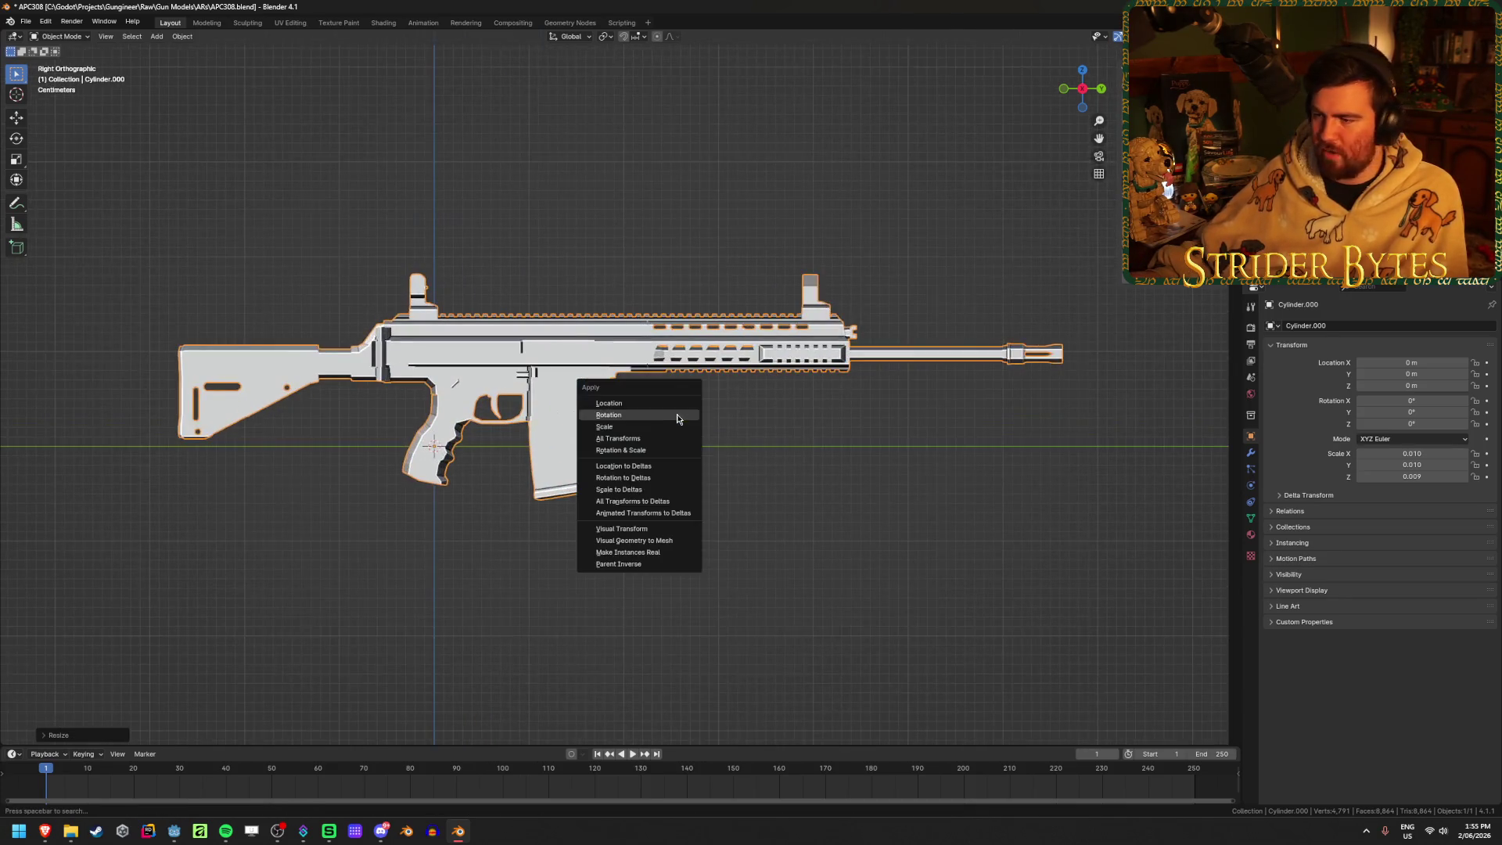
left_click(671, 427)
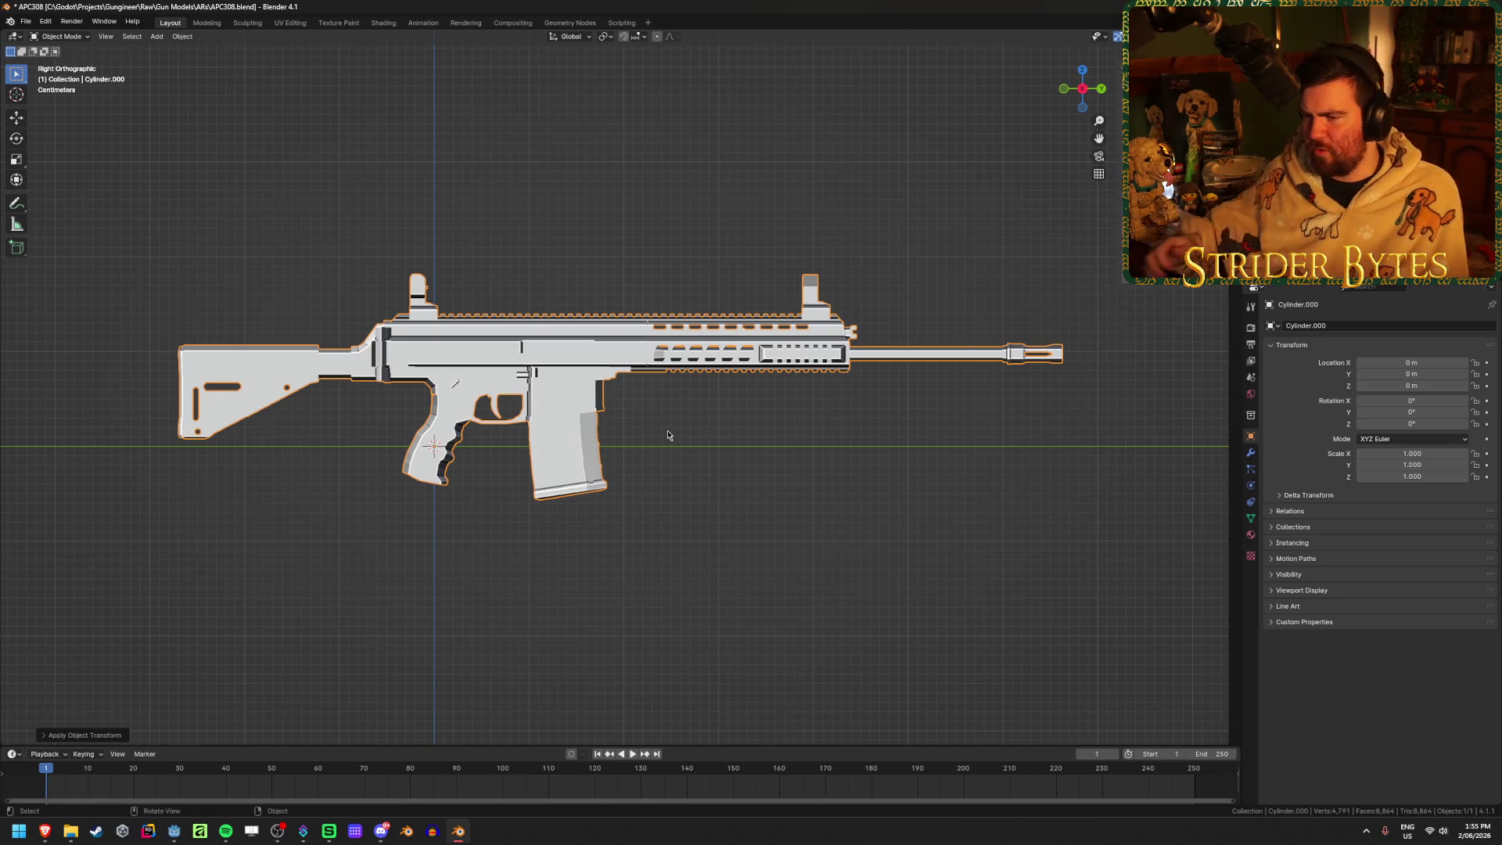
left_click(678, 450)
key("ctrl+s")
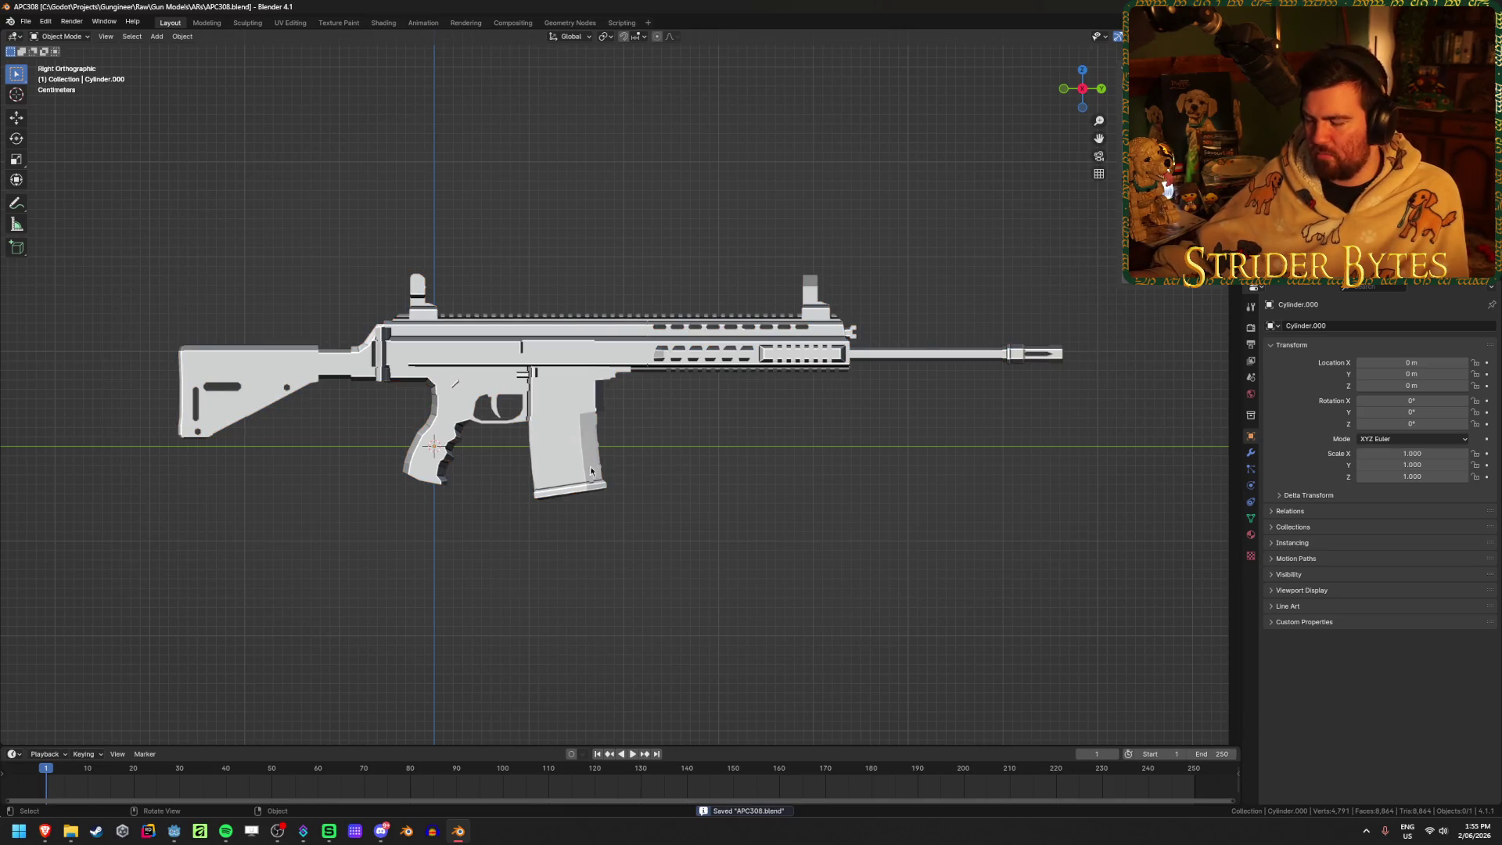
Orbit to inspect the rescaled rifle, then return to side view and reselect it
middle_click_drag(637, 461, 480, 509)
scroll(557, 346, "down", 4)
left_click(557, 346)
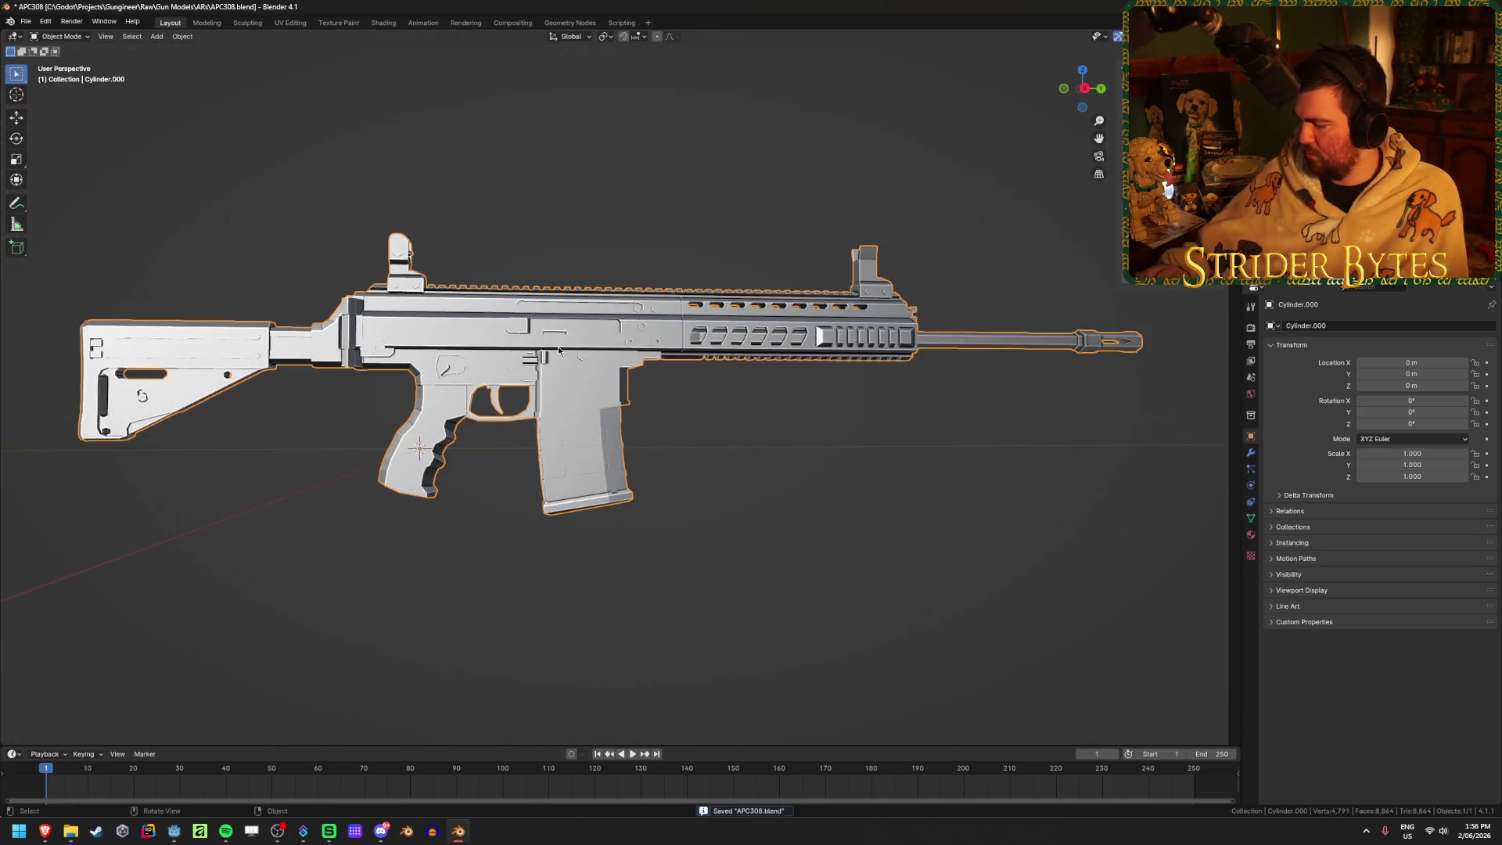
mouse_move(557, 345)
middle_mouse_down()
mouse_move(626, 404)
mouse_move(721, 365)
mouse_move(905, 392)
mouse_move(912, 463)
mouse_move(755, 375)
mouse_move(589, 402)
middle_mouse_up()
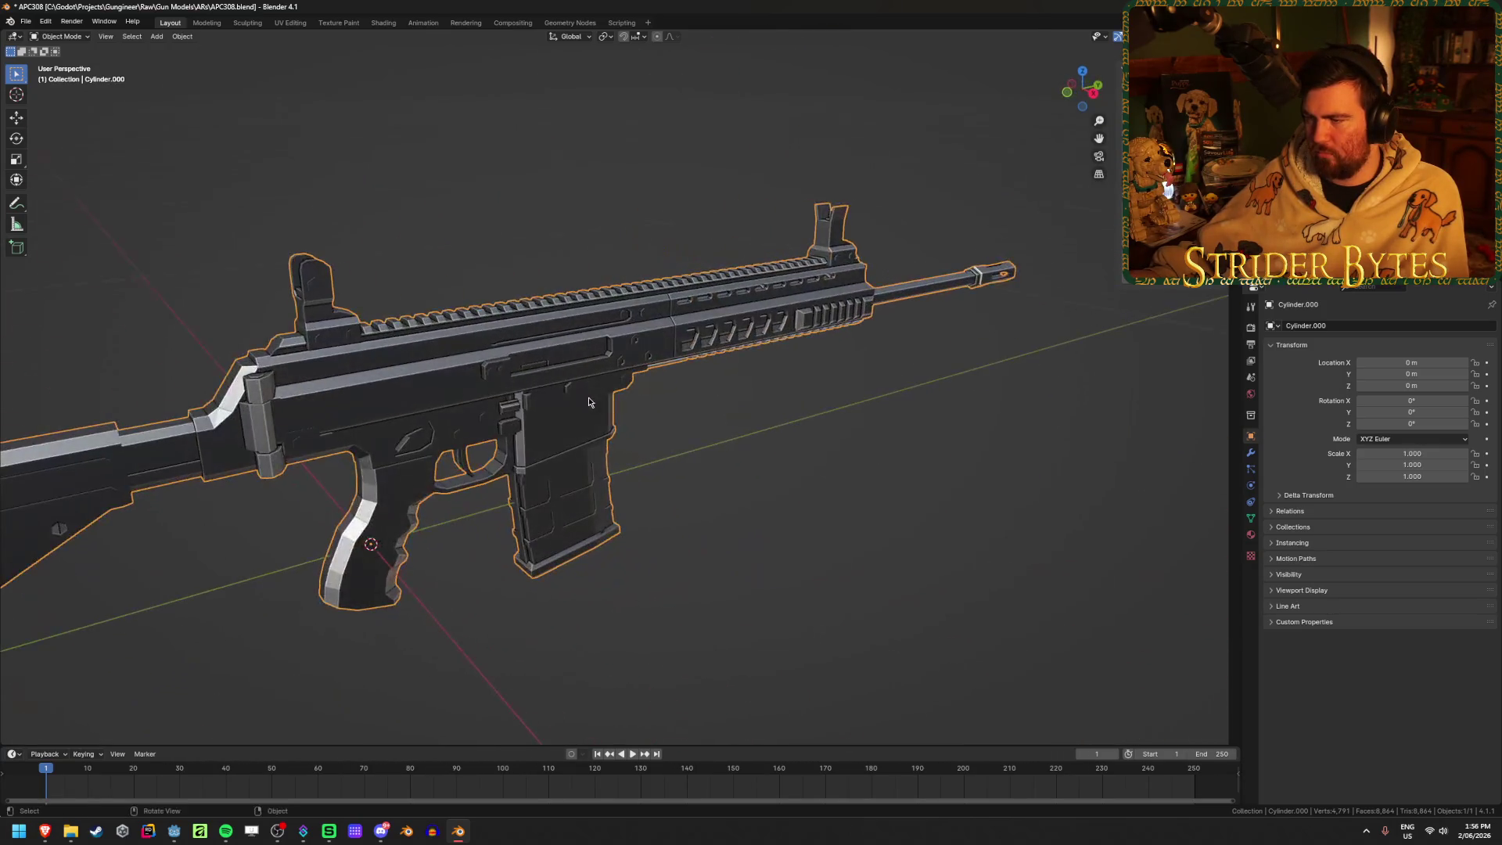
mouse_move(711, 420)
middle_mouse_down()
mouse_move(637, 410)
mouse_move(659, 399)
mouse_move(434, 491)
middle_mouse_up()
key("KP_3")
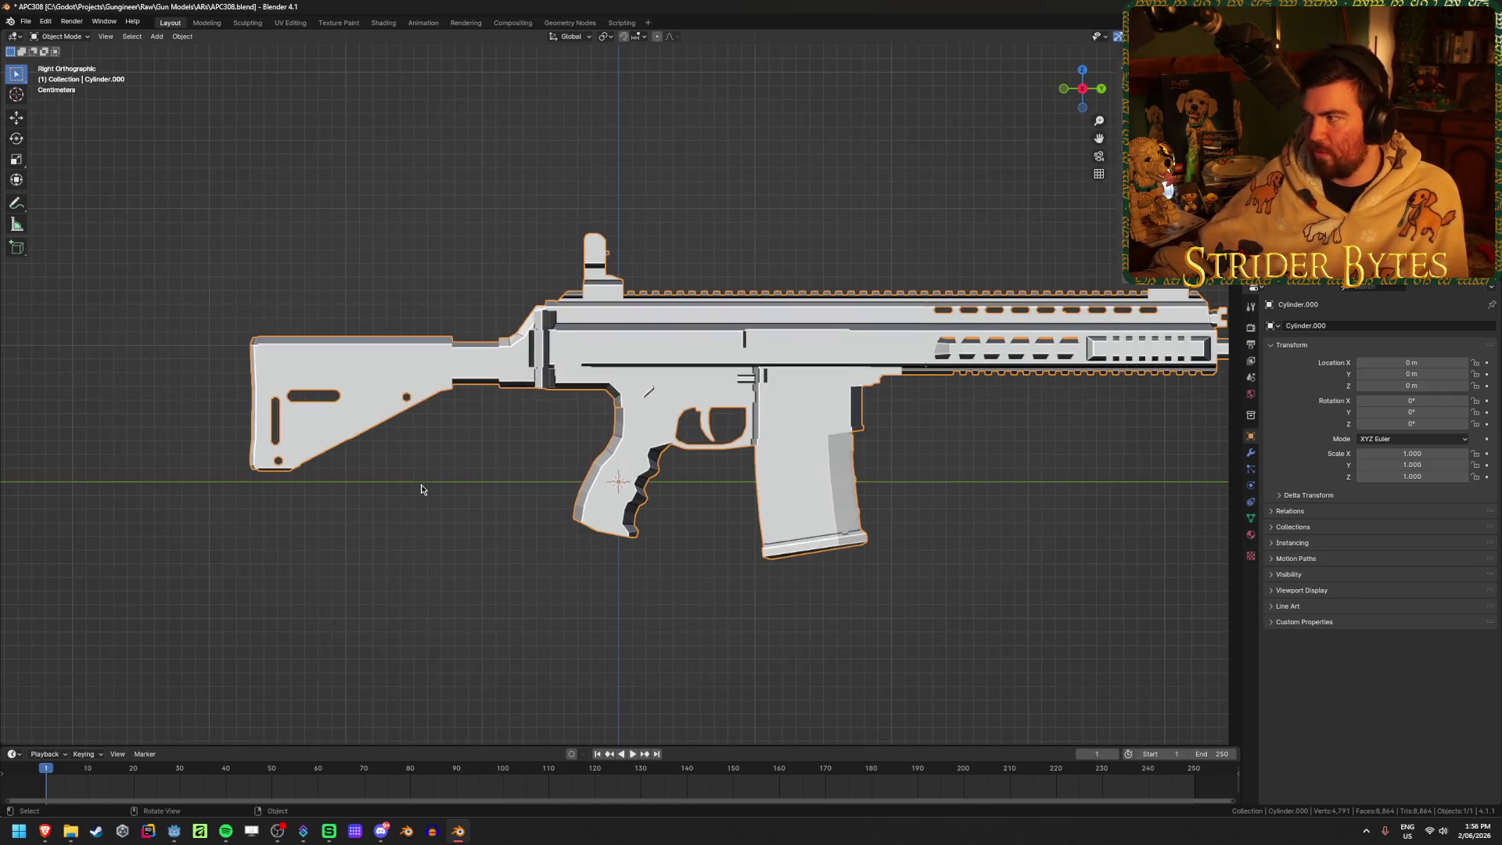
left_click(429, 259)
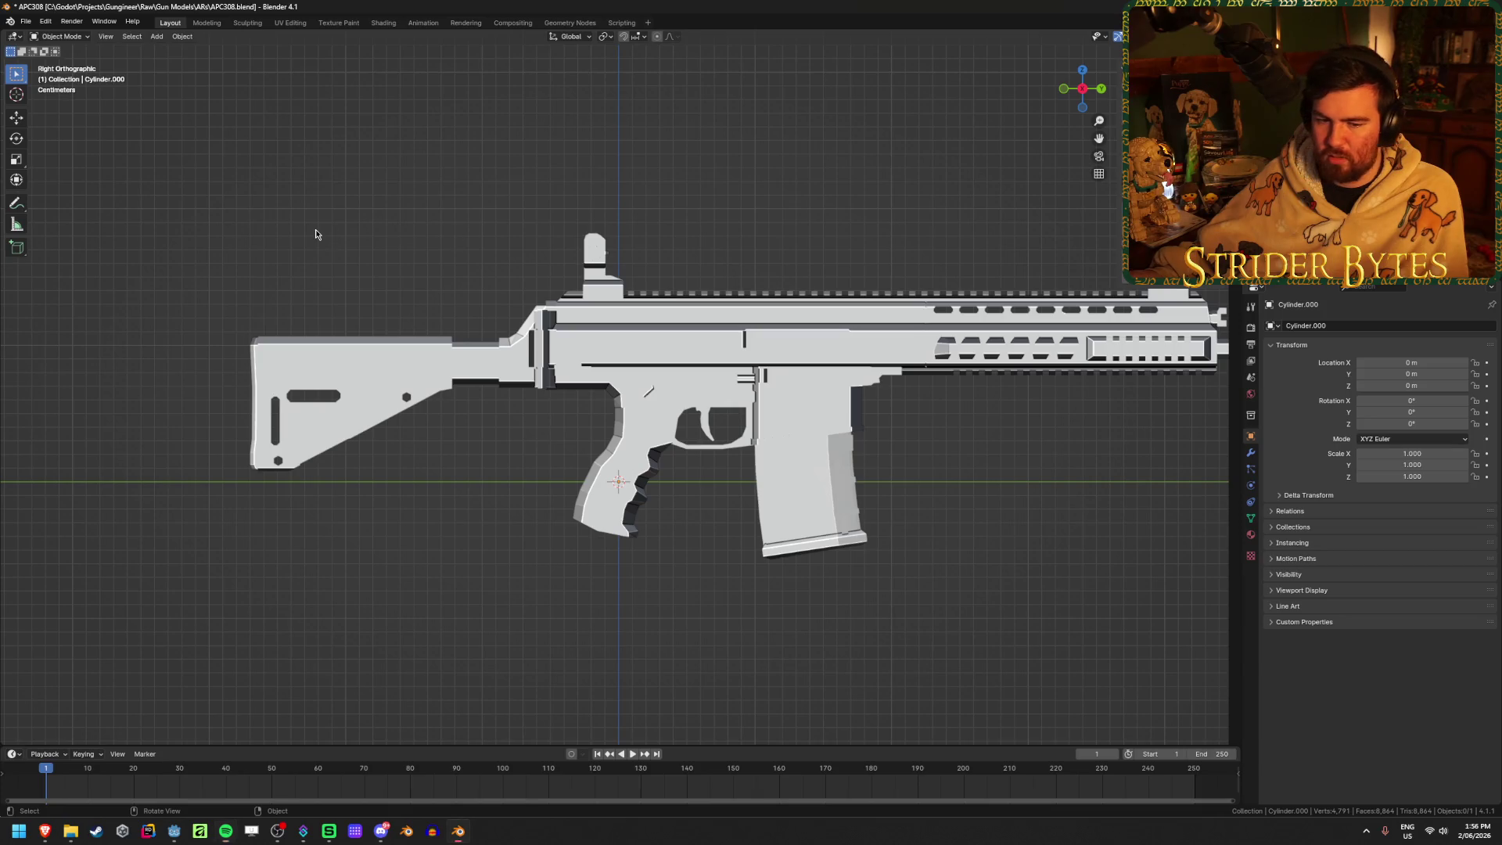
left_click(405, 339)
In Edit Mode with face select and X-ray off, select the linked stock geometry
key("Tab")
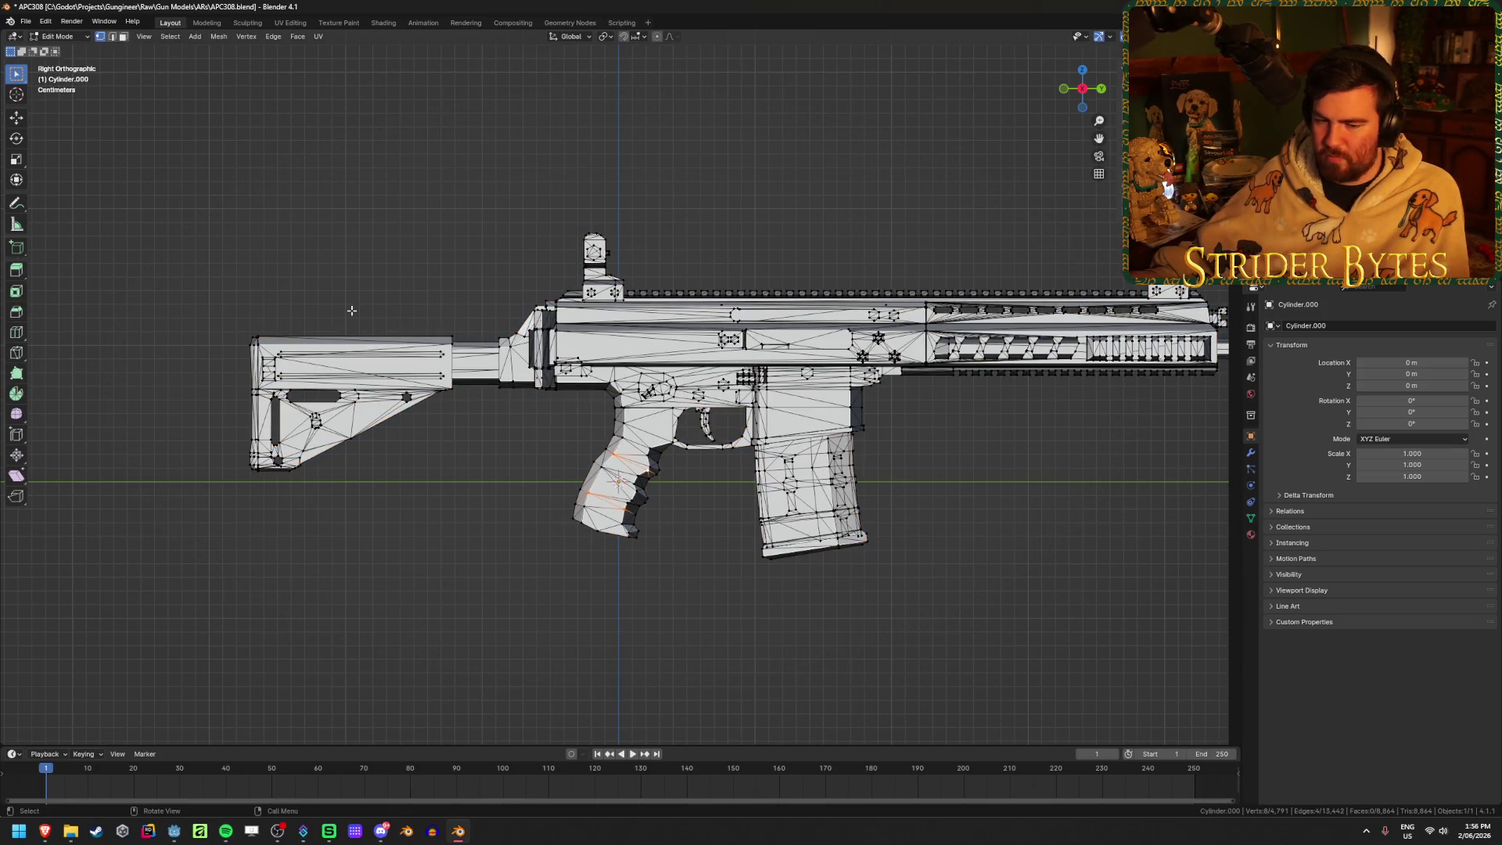
scroll(351, 311, "up", 2)
key("3")
key("alt+z")
key("alt+z")
key("alt+z")
middle_click_drag(309, 259, 251, 272)
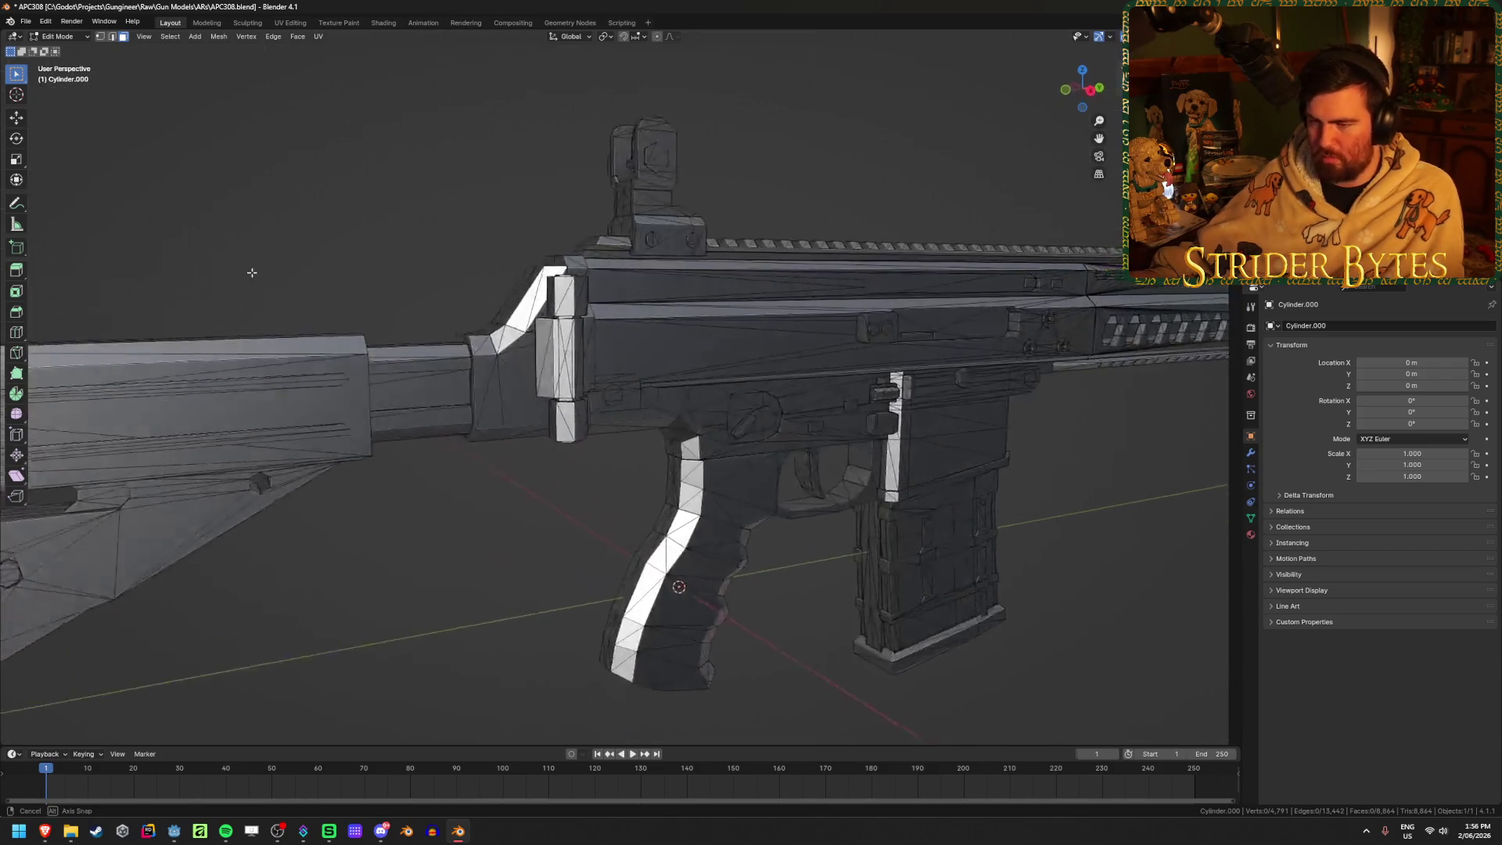
scroll(251, 272, "down", 4)
key("l")
key("l")
key("l")
key("l")
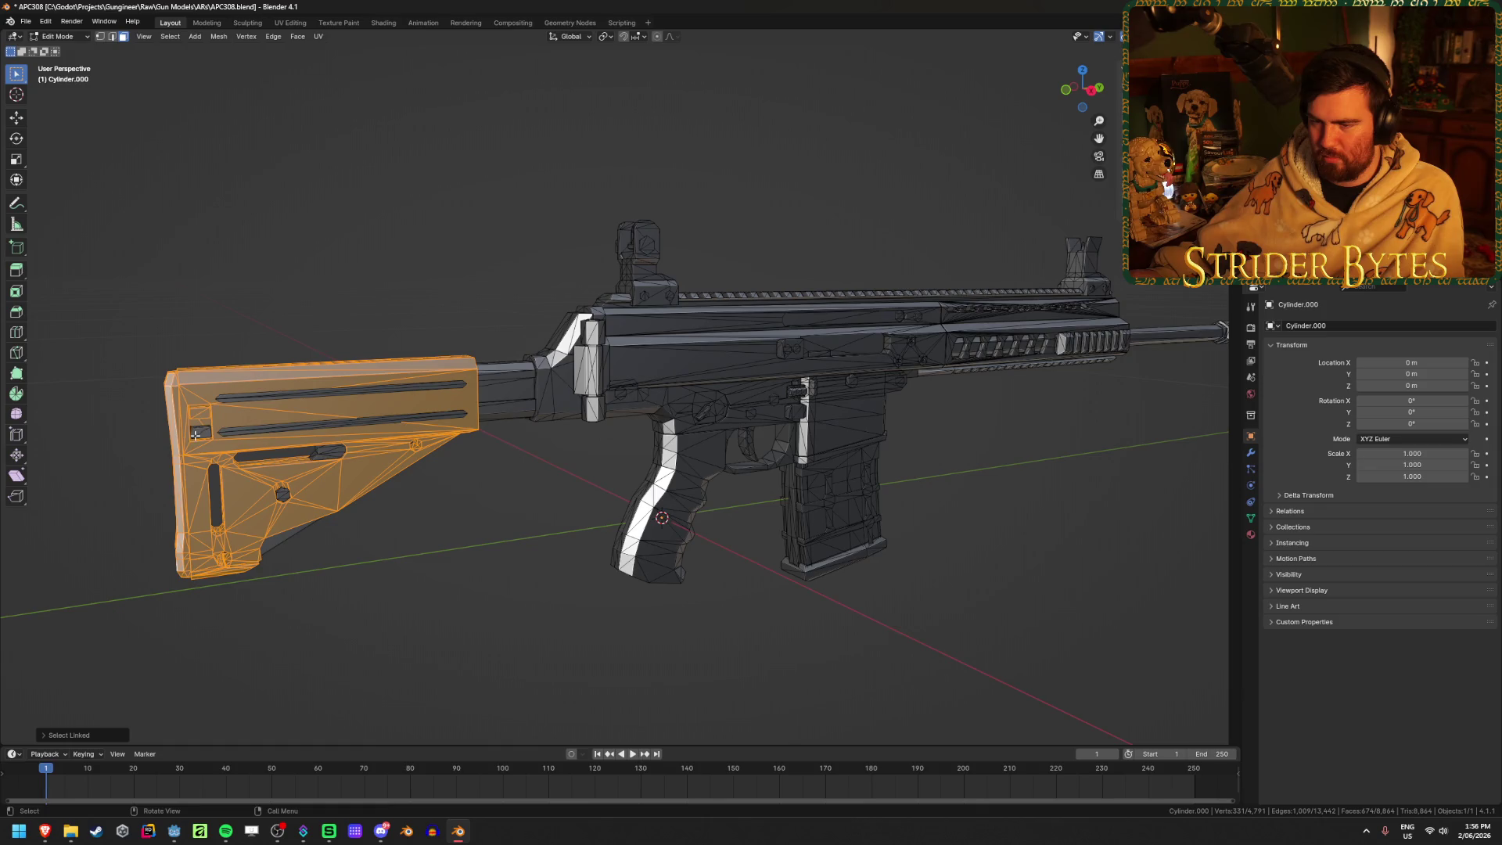
key("l")
key("l")
mouse_move(306, 470)
middle_mouse_down()
mouse_move(377, 471)
mouse_move(543, 520)
mouse_move(361, 469)
middle_mouse_up()
Add the remaining stock and buffer-tube pieces to the selection, checking it by hiding and unhiding
key("l")
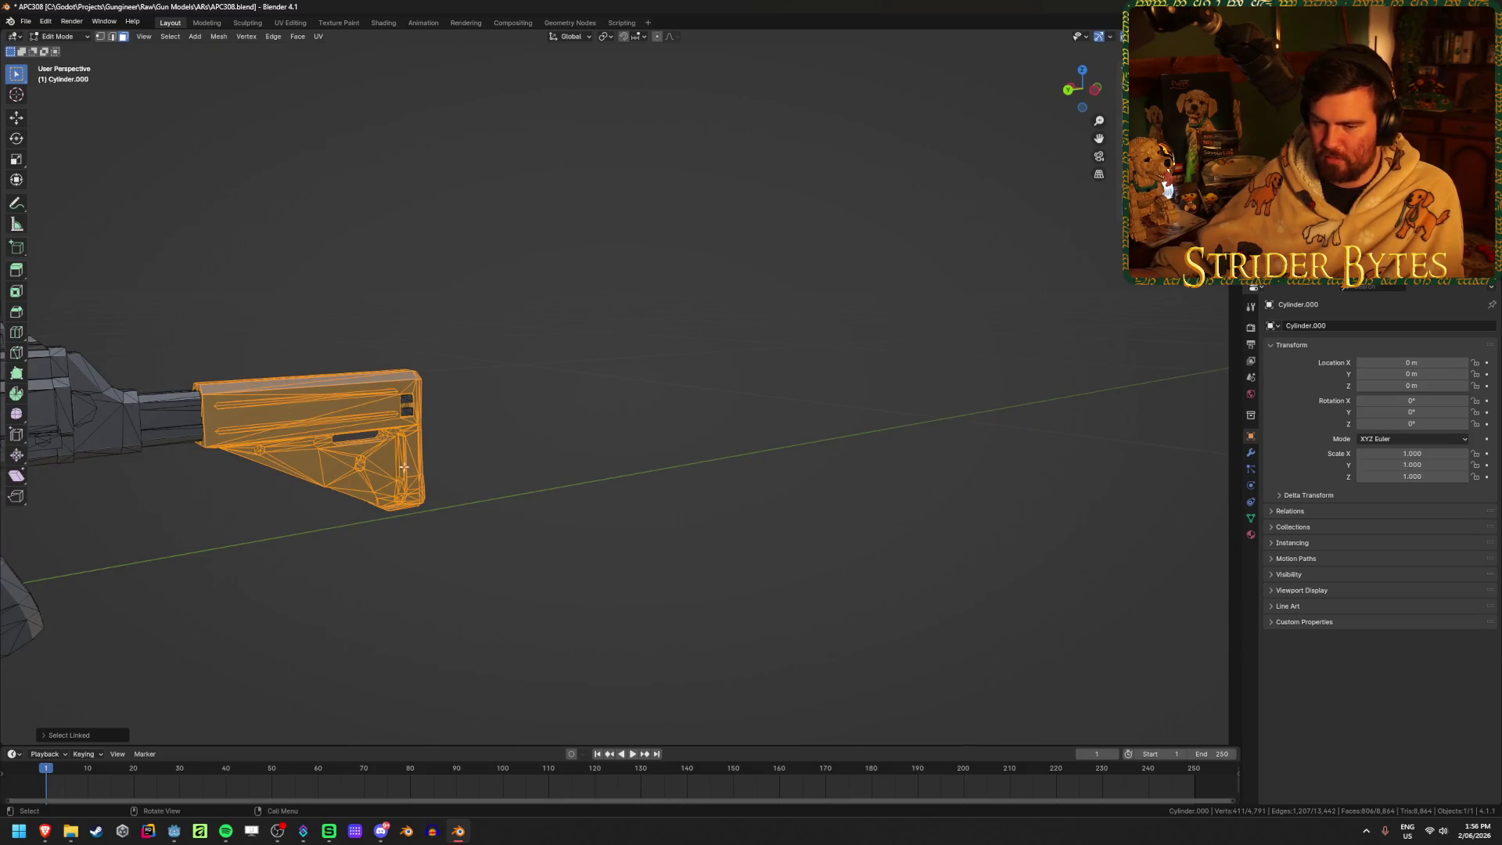
mouse_move(407, 399)
middle_mouse_down()
mouse_move(513, 426)
mouse_move(493, 368)
mouse_move(436, 396)
mouse_move(416, 426)
mouse_move(430, 409)
mouse_move(355, 427)
mouse_move(214, 406)
middle_mouse_up()
scroll(454, 407, "up", 5)
key("l")
mouse_move(454, 406)
middle_mouse_down()
mouse_move(390, 425)
mouse_move(419, 436)
mouse_move(363, 397)
mouse_move(394, 434)
middle_mouse_up()
key("h")
scroll(389, 426, "down", 4)
scroll(363, 397, "up", 6)
key("alt+h")
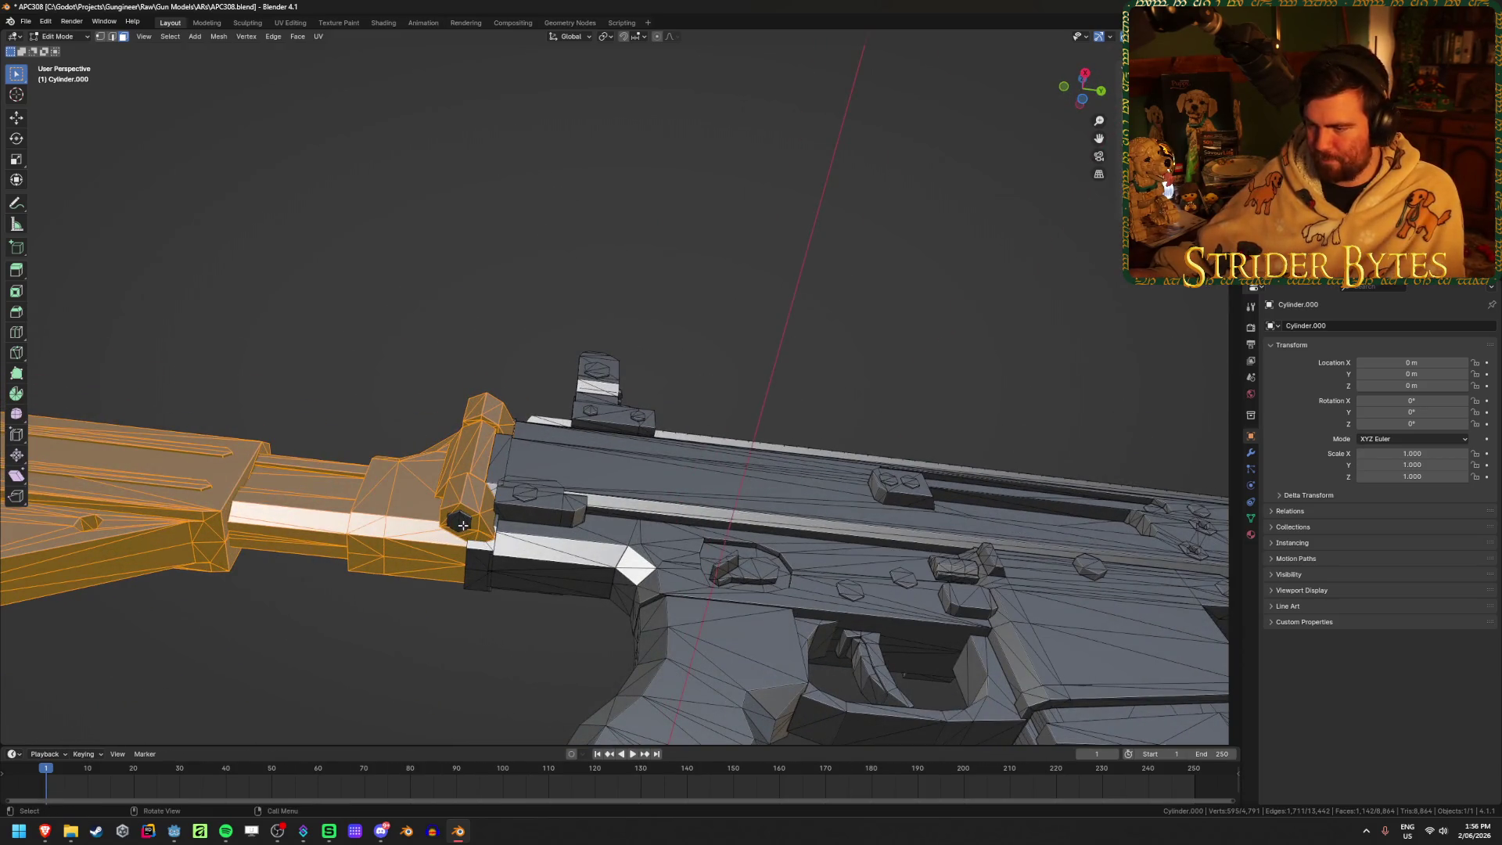
key("ctrl+l")
Separate the selected stock into its own object and return to Object Mode
key("p")
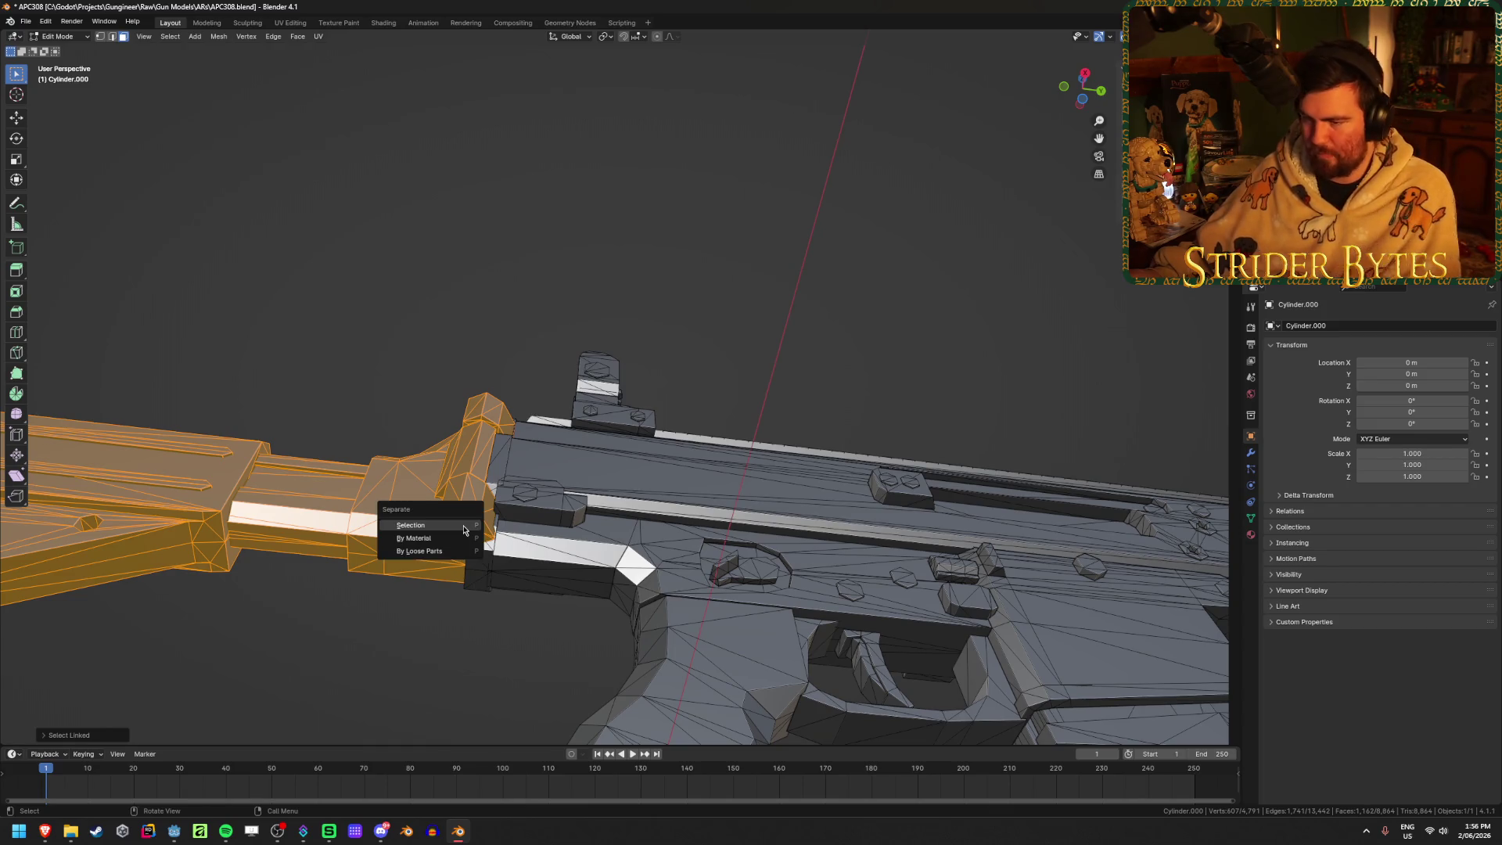
left_click(466, 529)
key("Tab")
middle_click_drag(657, 482, 589, 514)
With the rifle body hidden, set the stock's origin to the 3D cursor at its end plate
key("h")
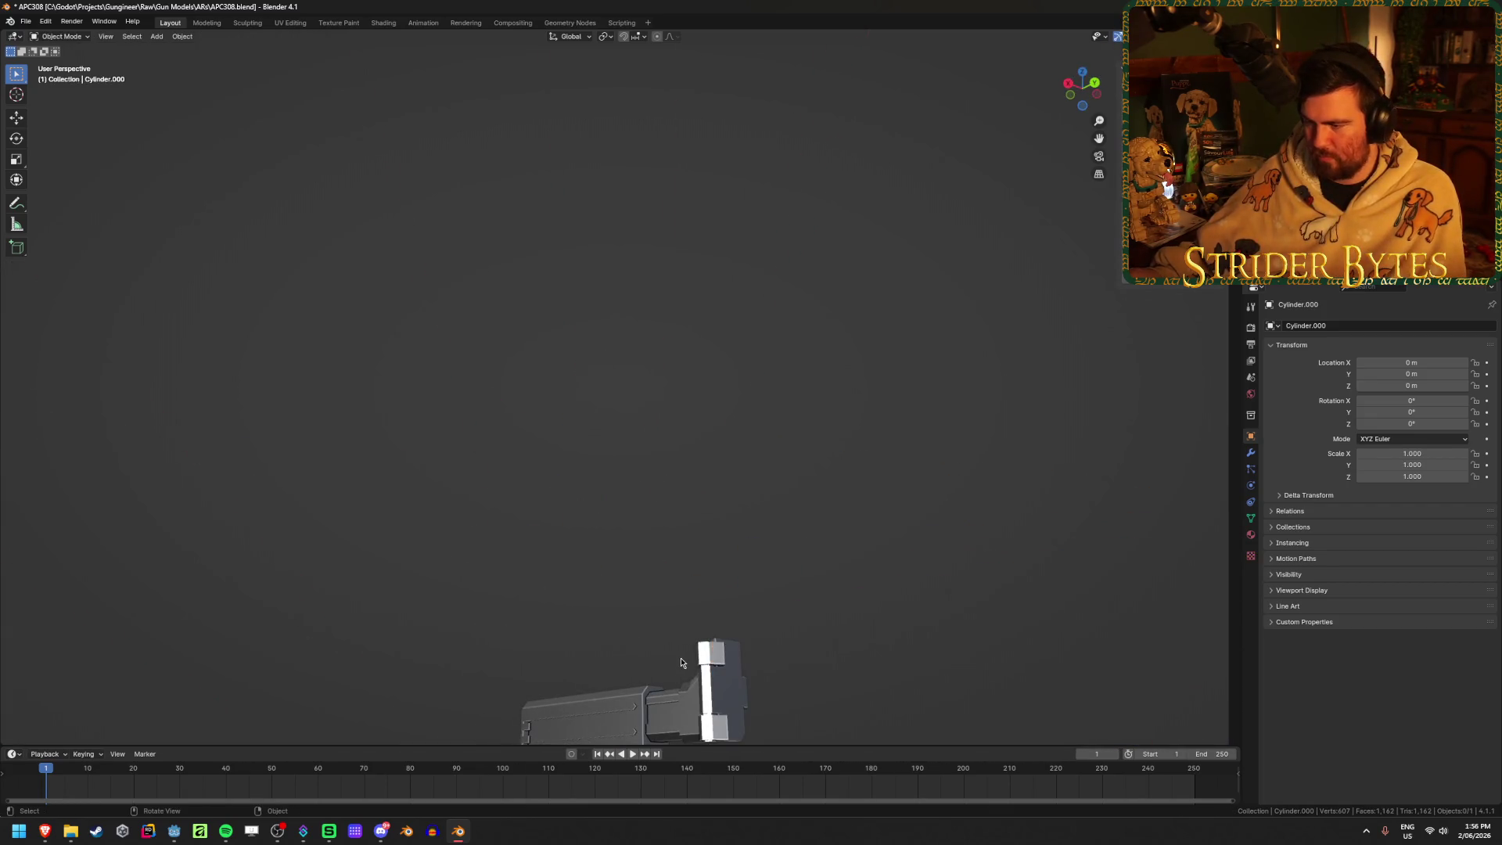
left_click(700, 714)
mouse_move(699, 714)
middle_mouse_down()
mouse_move(825, 318)
mouse_move(806, 336)
mouse_move(599, 318)
middle_mouse_up()
key("Tab")
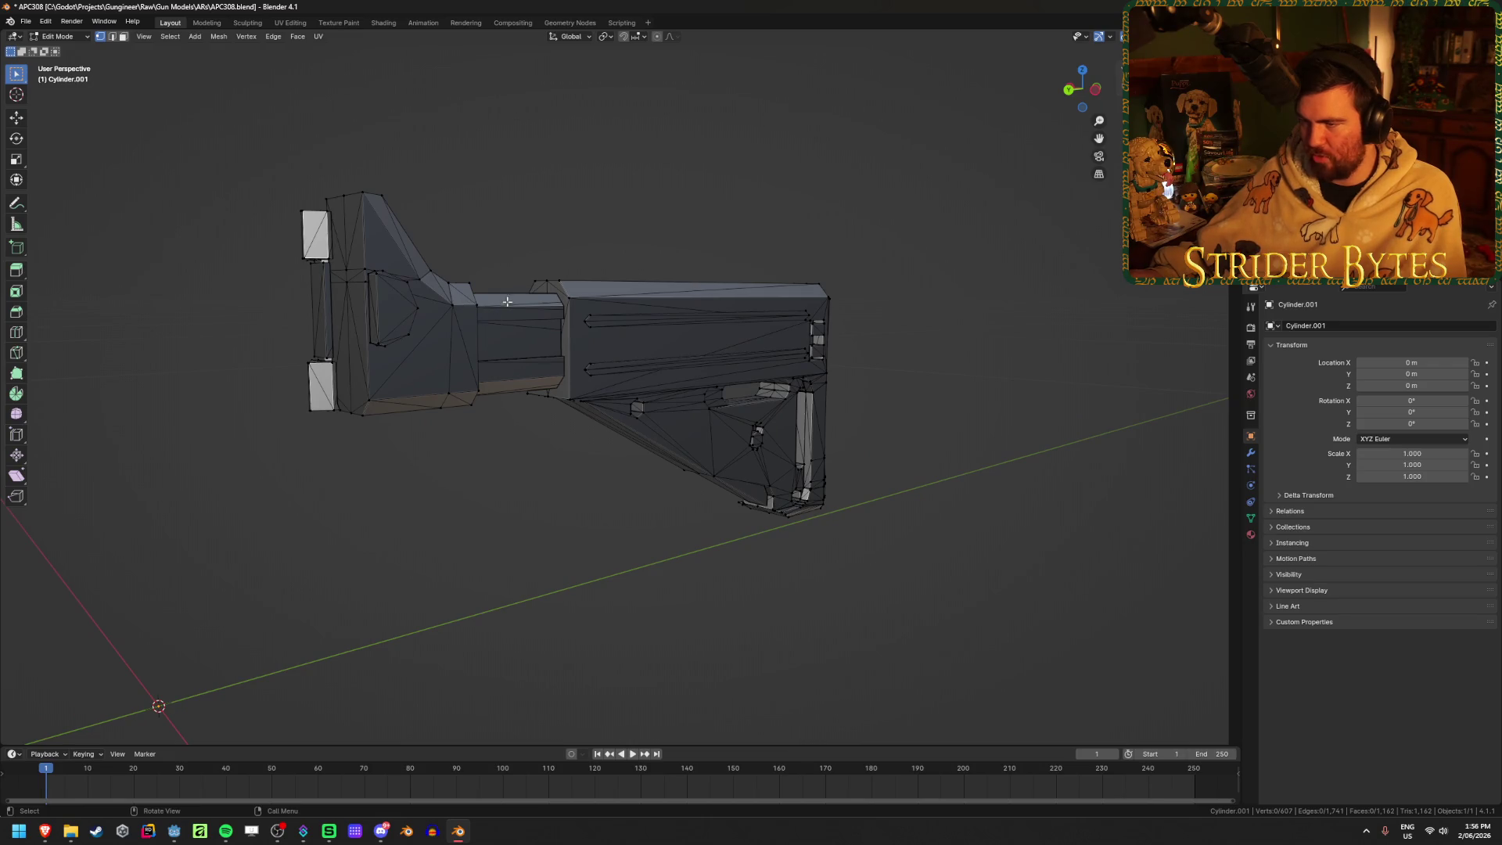
key("Tab")
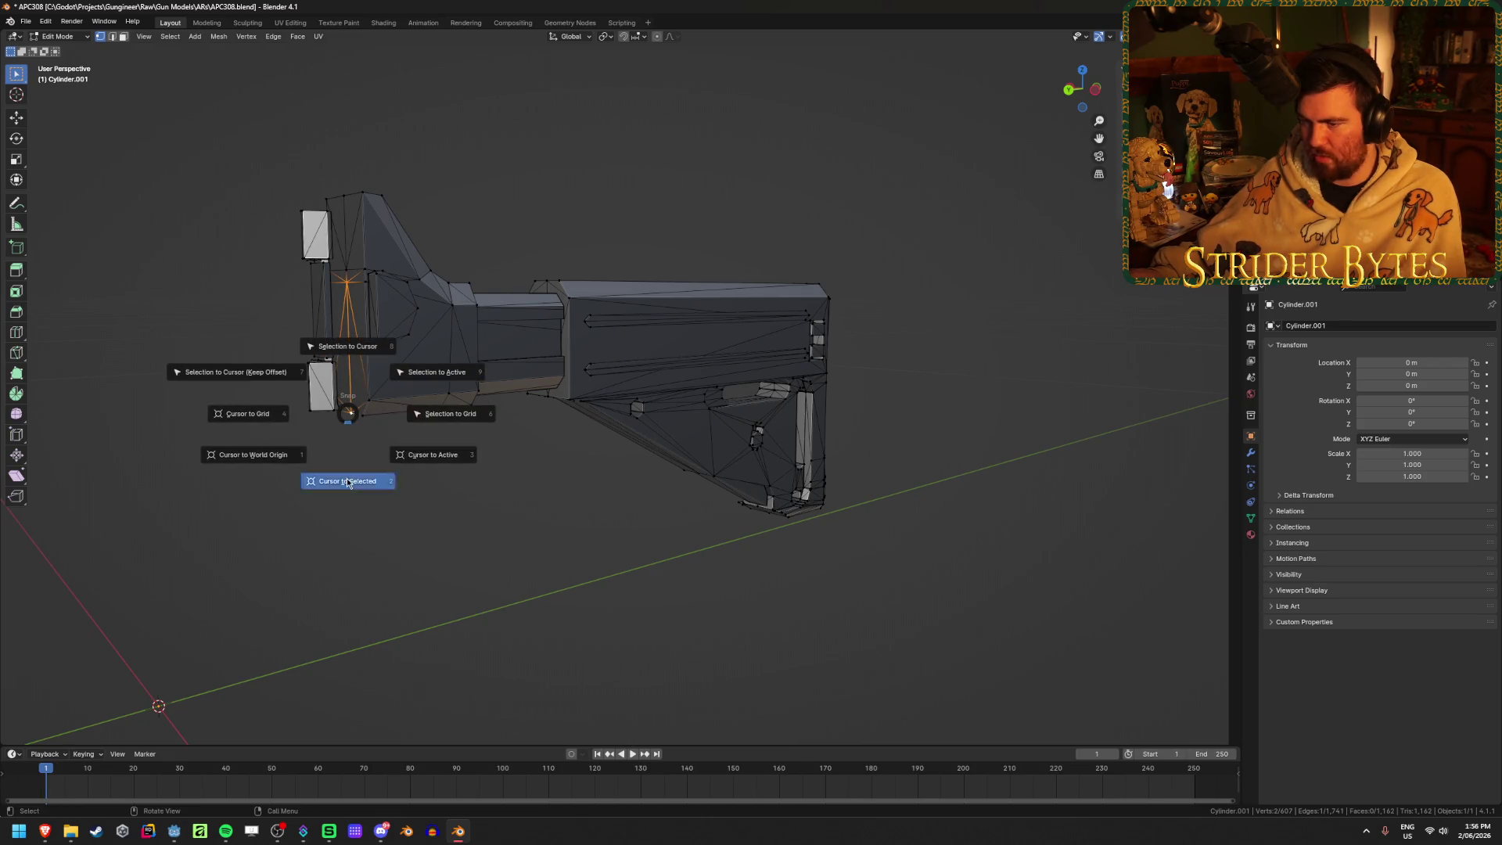
right_click(352, 478)
mouse_move(352, 479)
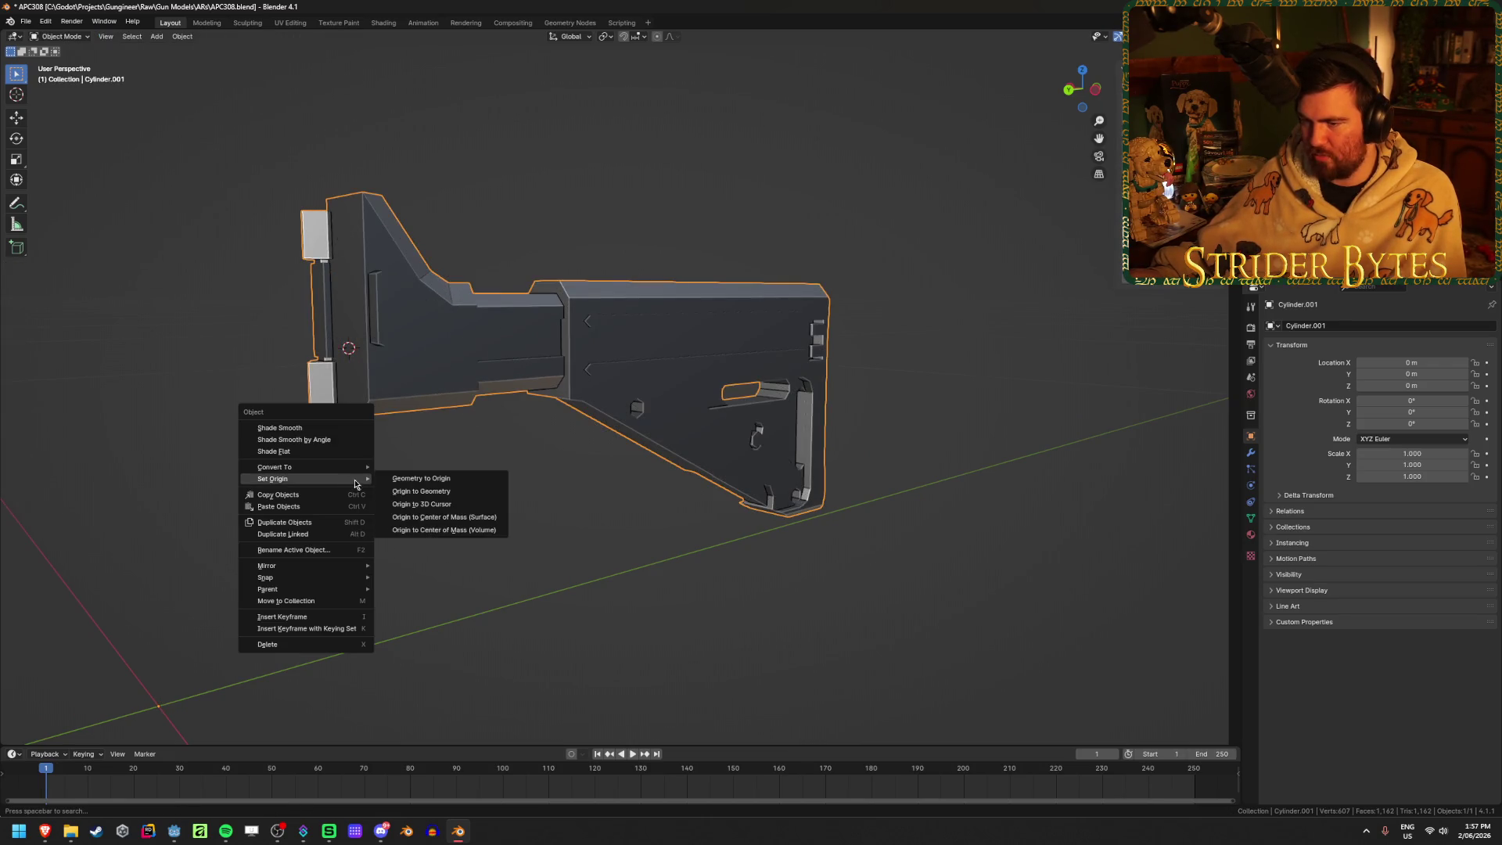
left_click(422, 491)
mouse_move(597, 503)
middle_mouse_down()
mouse_move(252, 509)
mouse_move(603, 497)
mouse_move(631, 479)
middle_mouse_up()
Unhide the rifle body and inspect the buffer tube and receiver junction
key("alt+h")
scroll(631, 479, "down", 4)
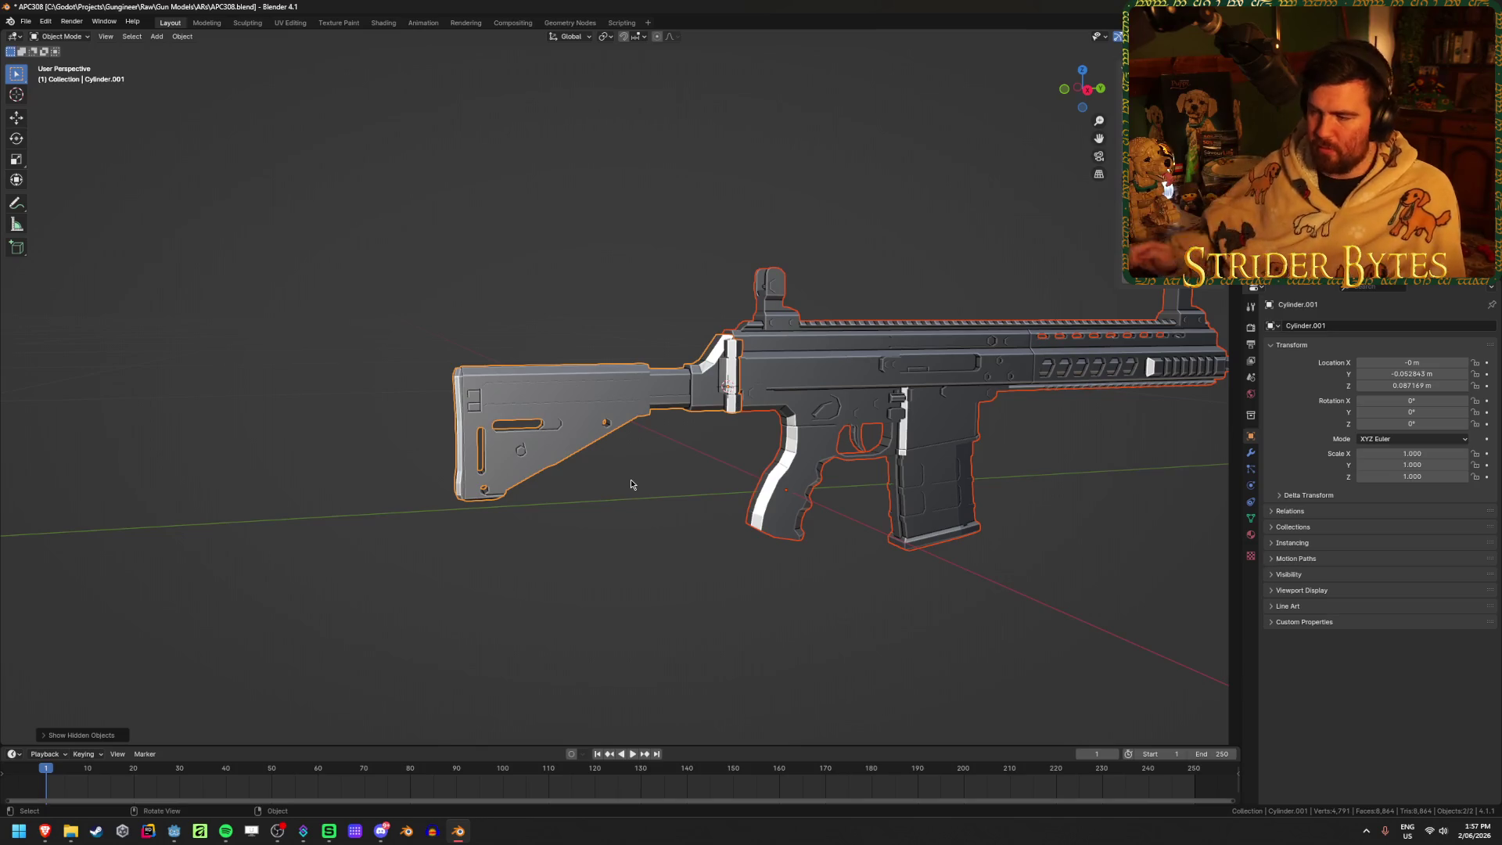
scroll(632, 483, "up", 3)
middle_click_drag(634, 483, 485, 417, "shift")
scroll(485, 417, "up", 4)
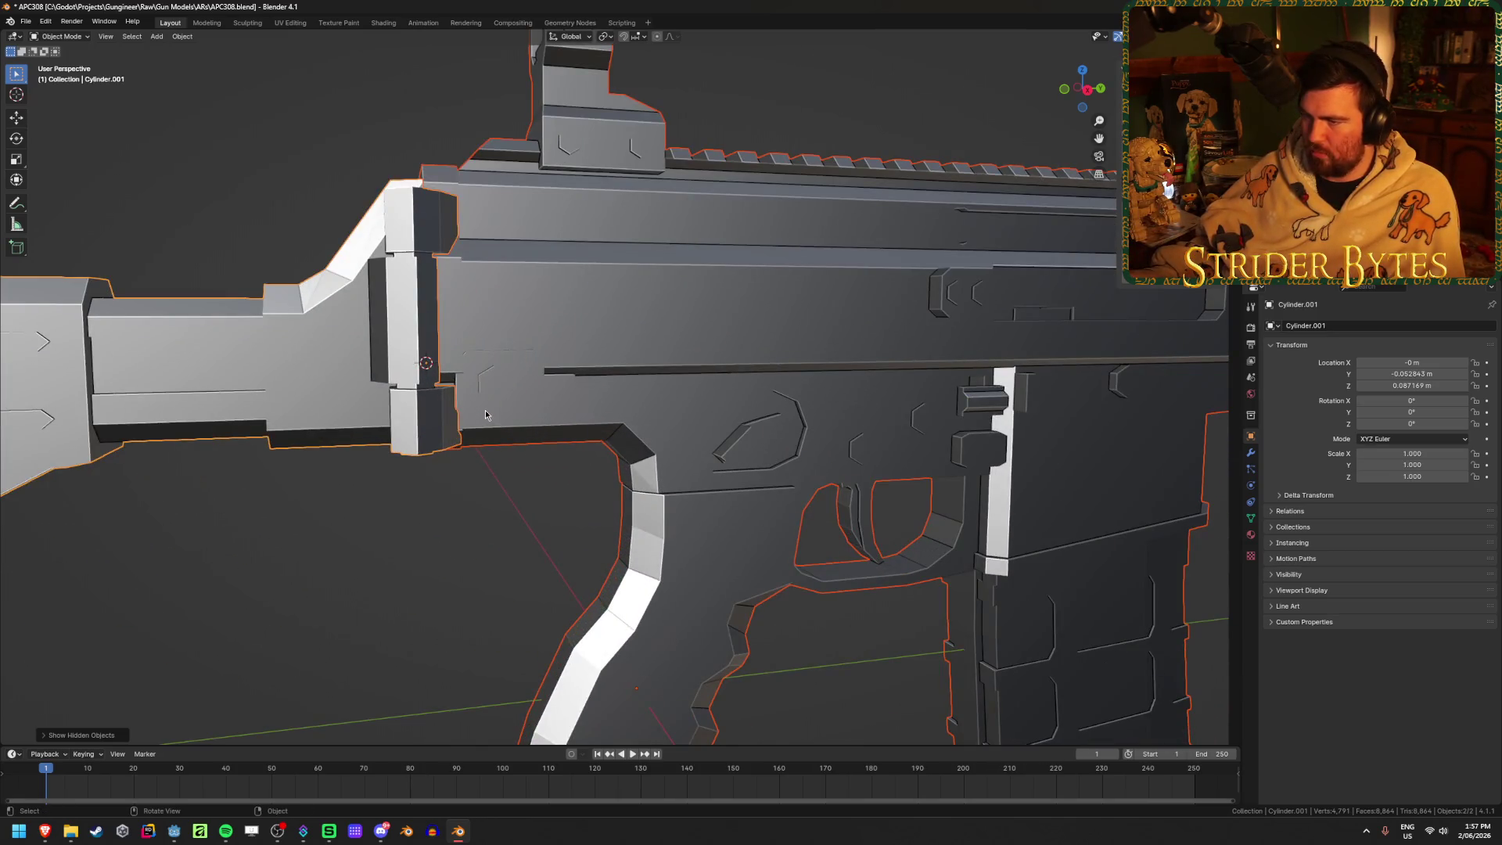
scroll(679, 332, "down", 3)
left_click(679, 331)
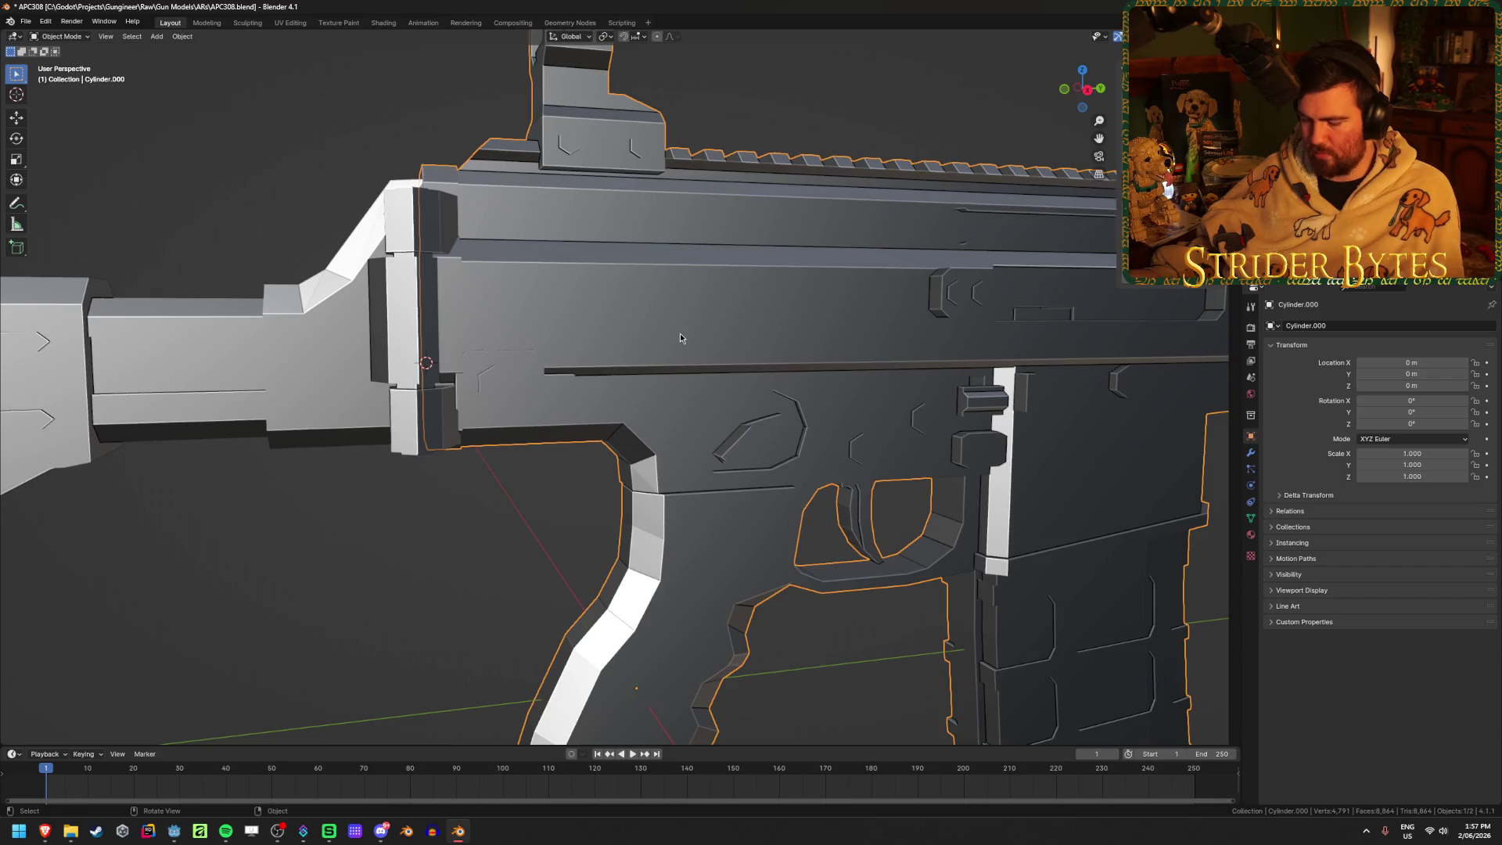
Isolate the stock in local view, reset its origin, then return to the full rifle
key("KP_Divide")
left_click(551, 291)
key("Tab")
middle_click_drag(550, 292, 567, 291)
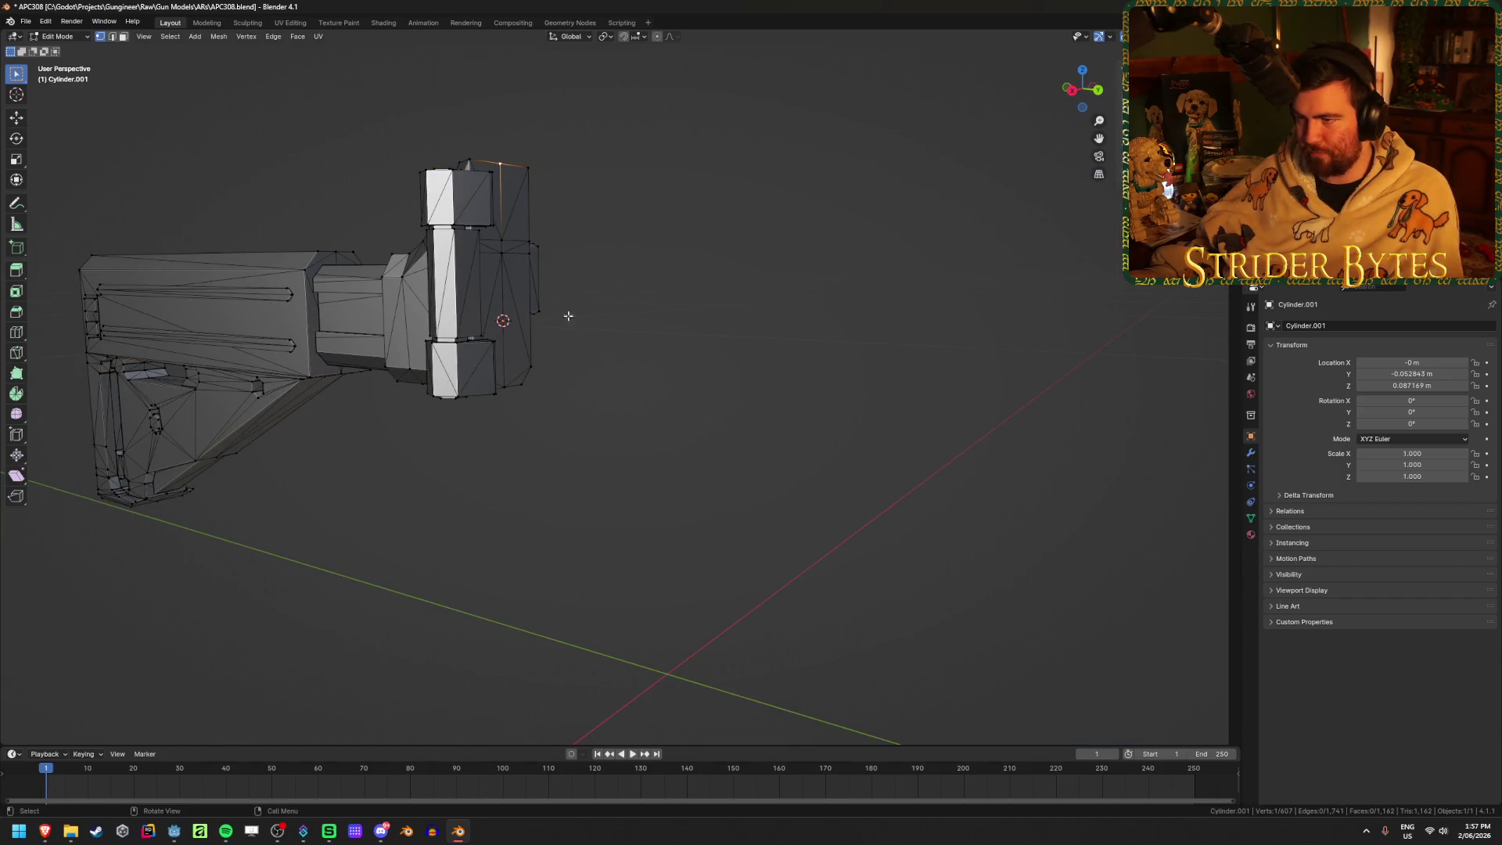
key("Tab")
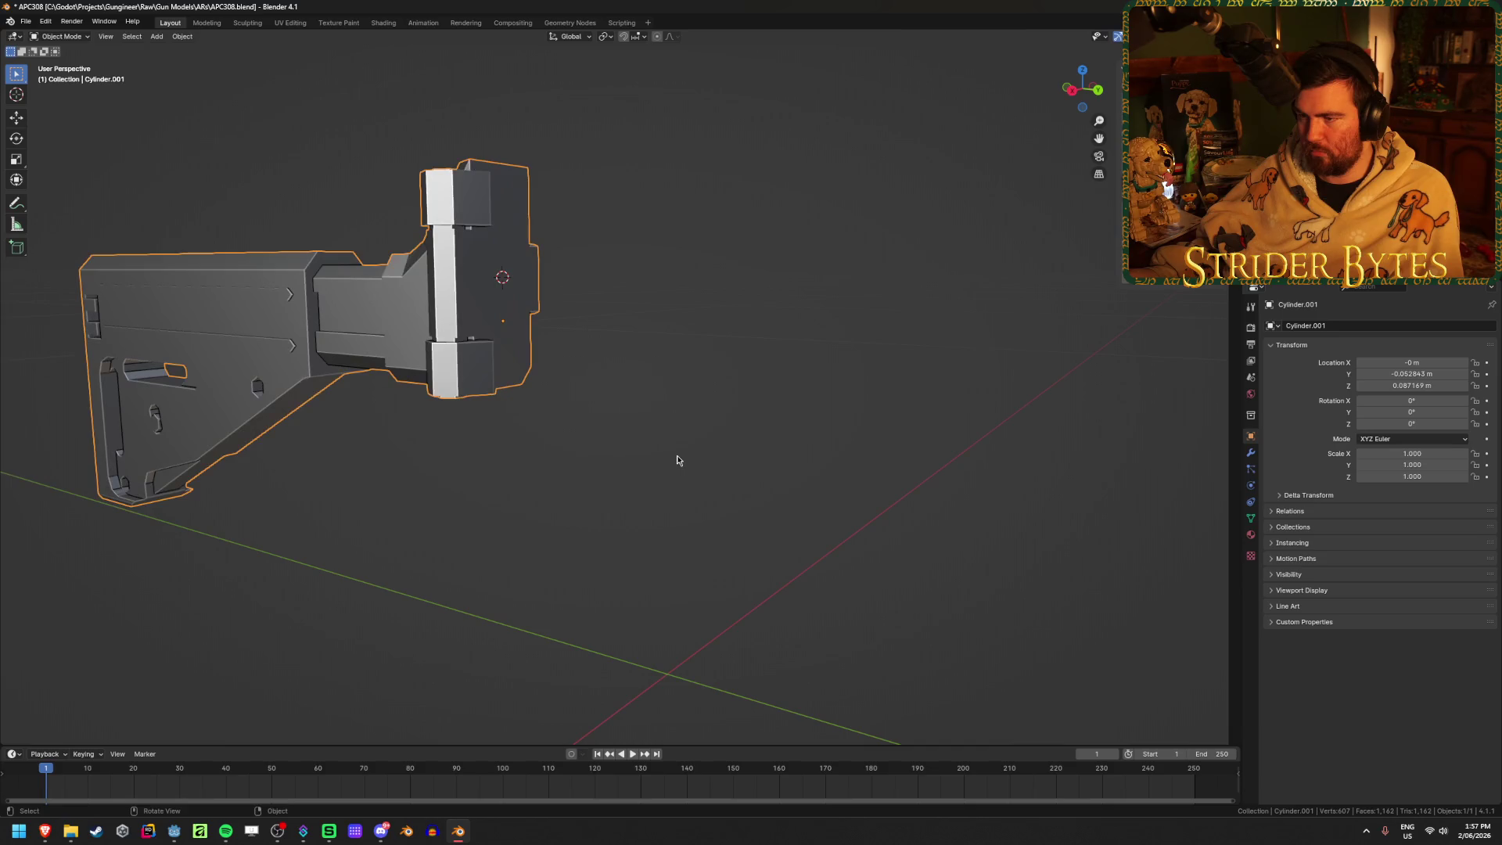
right_click(678, 460)
mouse_move(678, 460)
left_click(751, 468)
key("KP_Divide")
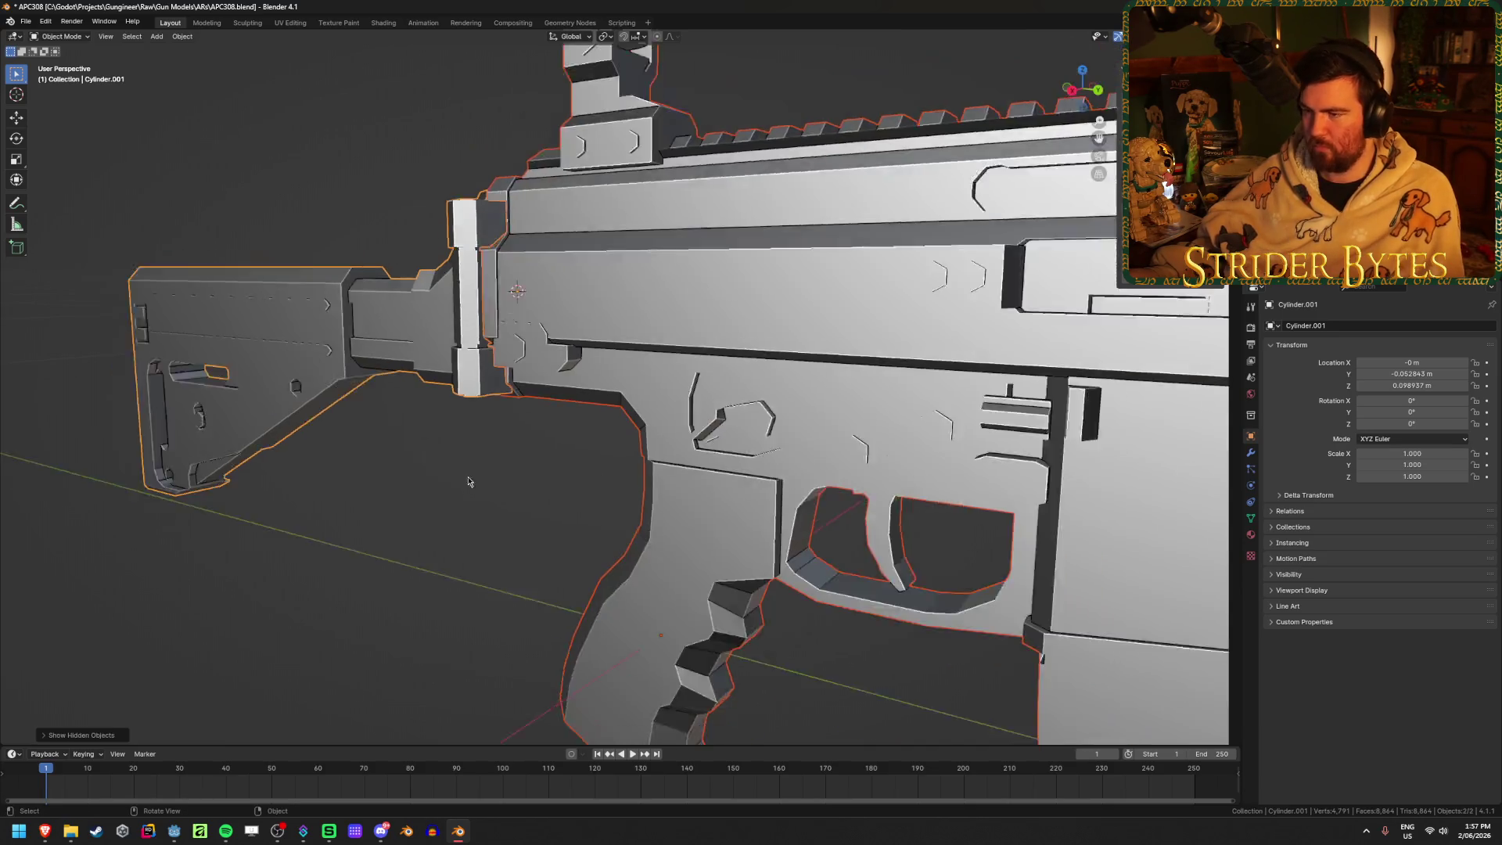
Add a plain-axes empty at the stock pivot and scale it down
scroll(481, 449, "up", 7)
key("shift+a")
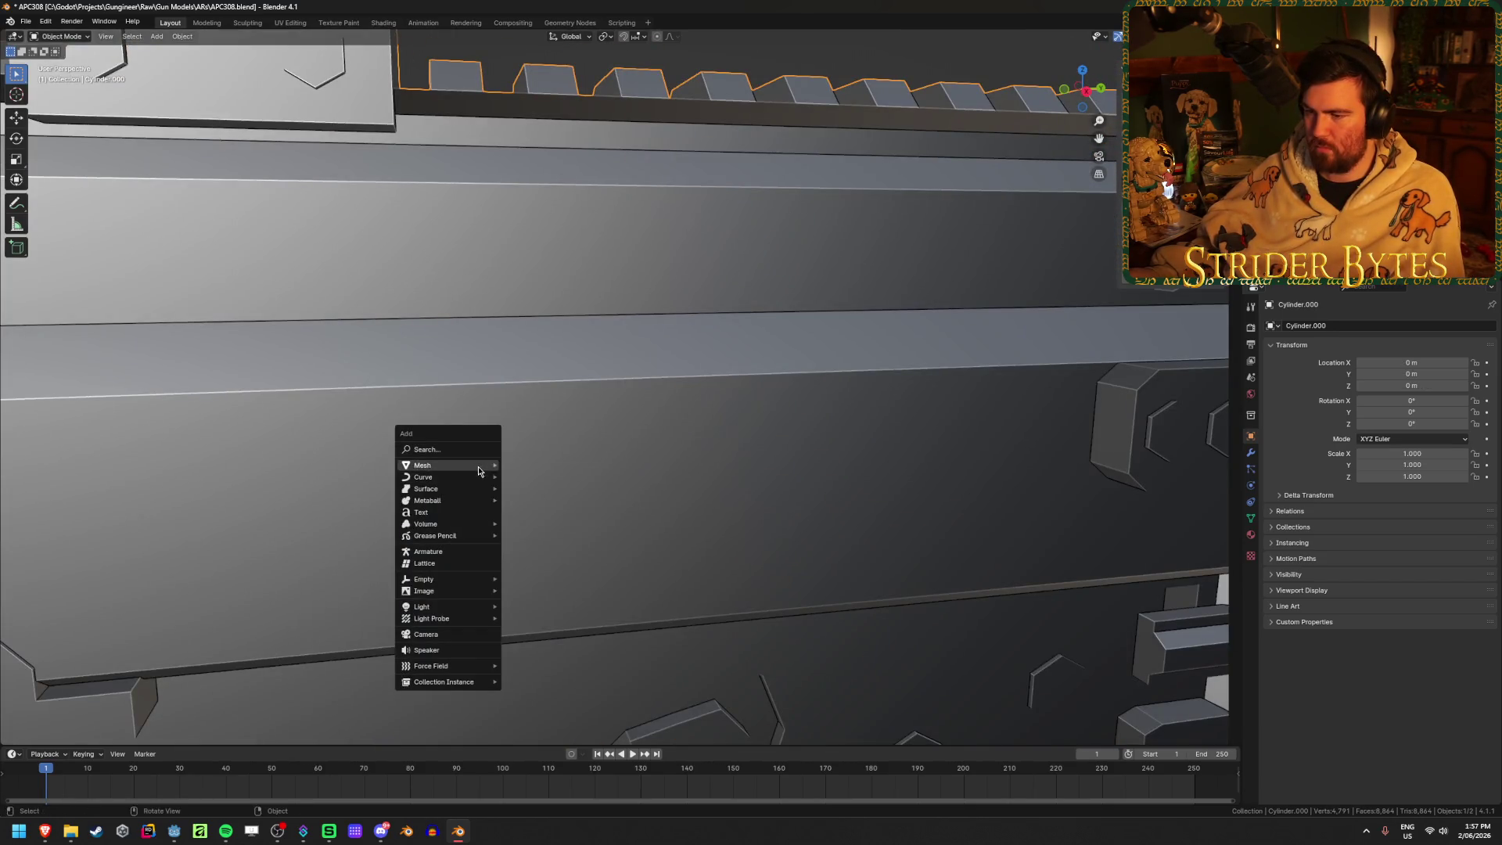
mouse_move(438, 580)
left_click(540, 581)
key("KP_Decimal")
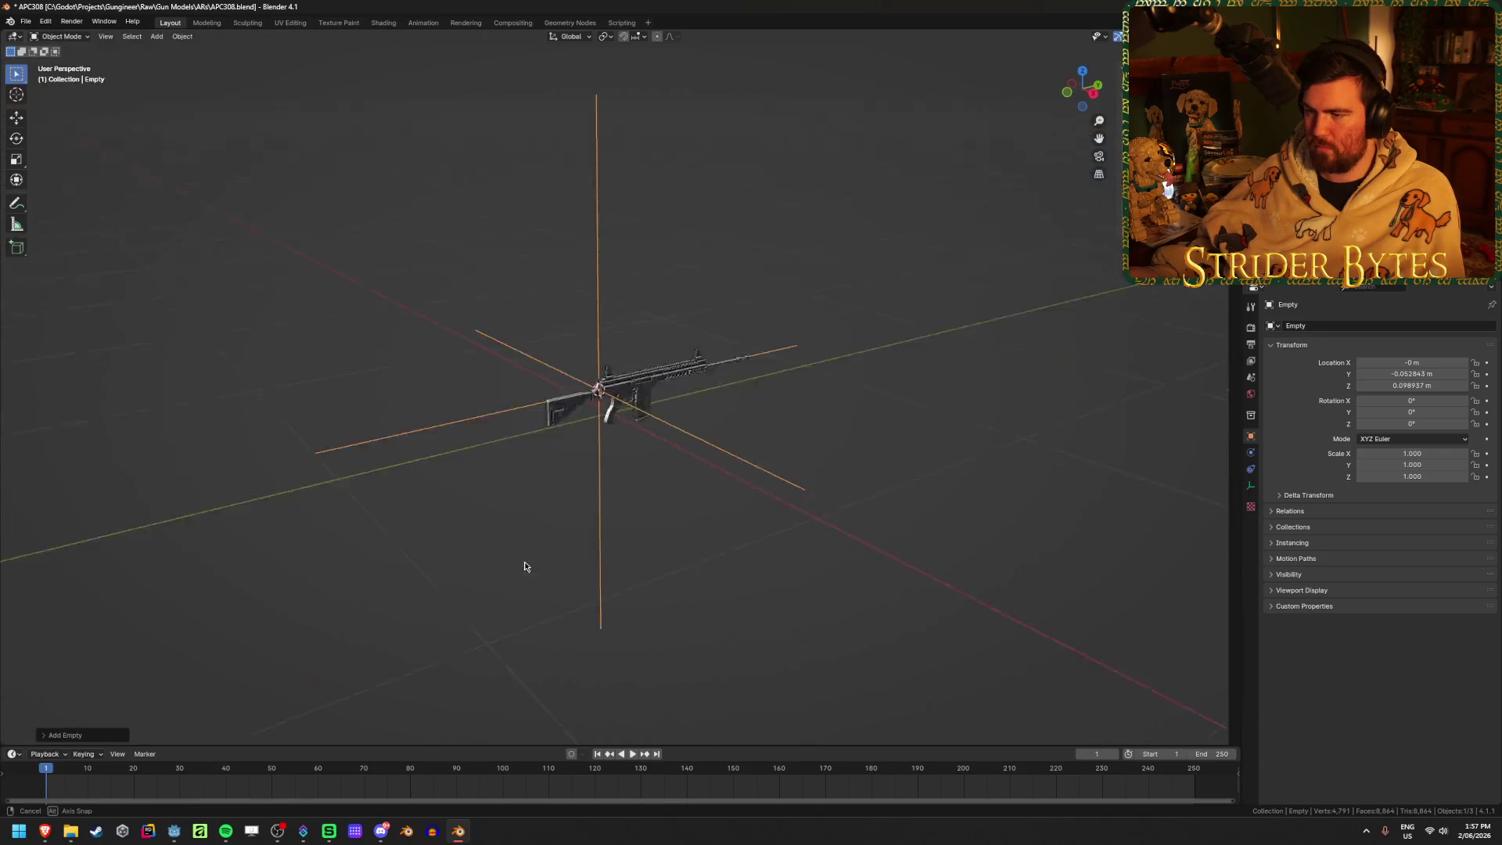
key("s")
left_click(715, 440)
Apply the empty's transform so its scale reads 1.000
key("ctrl+a")
left_click(714, 478)
mouse_move(715, 478)
middle_mouse_down()
mouse_move(772, 453)
mouse_move(841, 510)
middle_mouse_up()
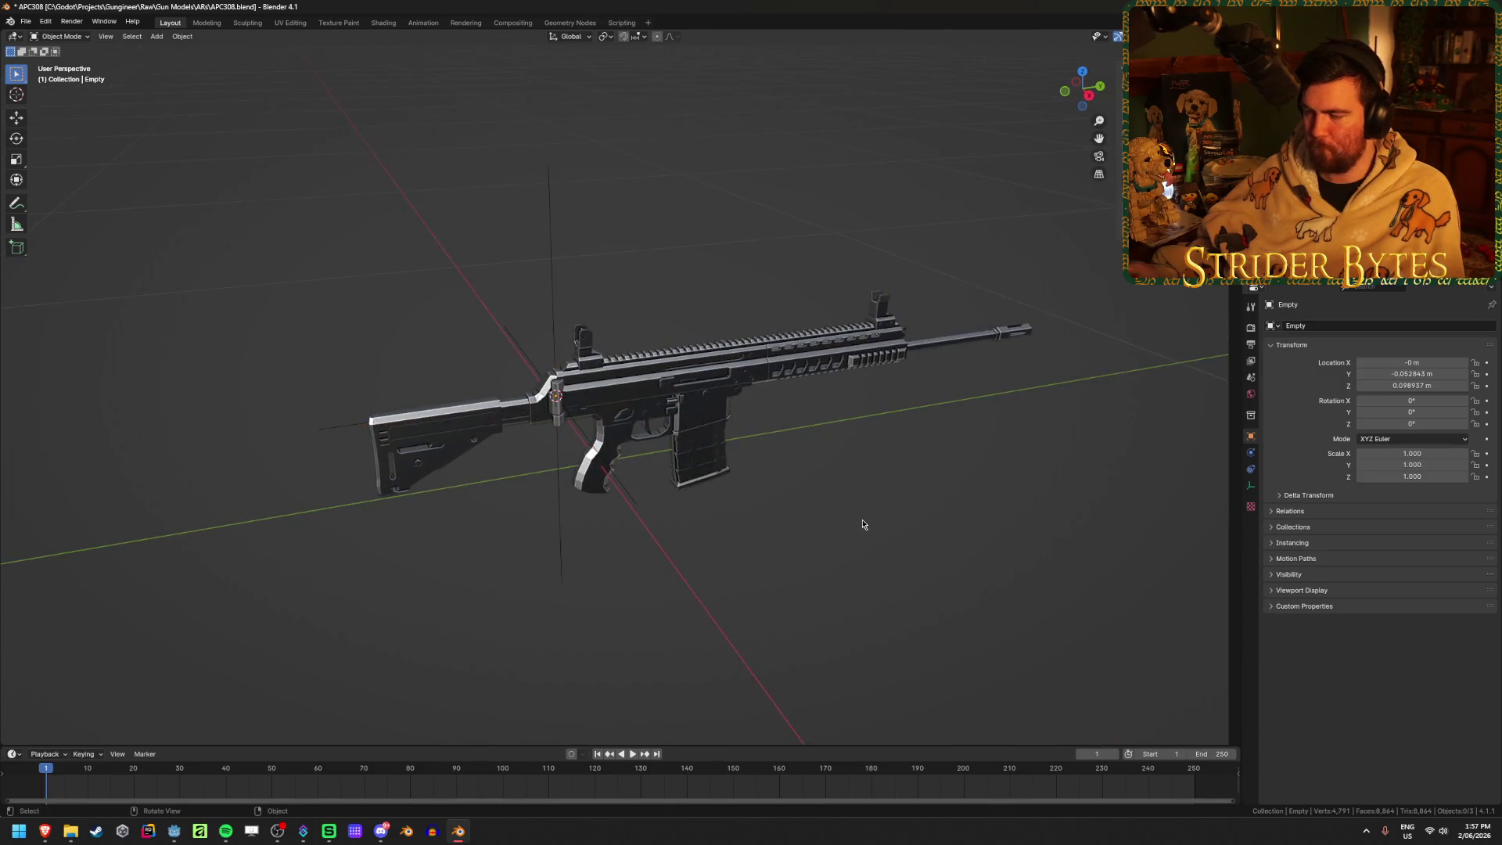
left_click(704, 422)
In the rifle body's Edit Mode, select all linked magazine faces with L
scroll(626, 375, "up", 8)
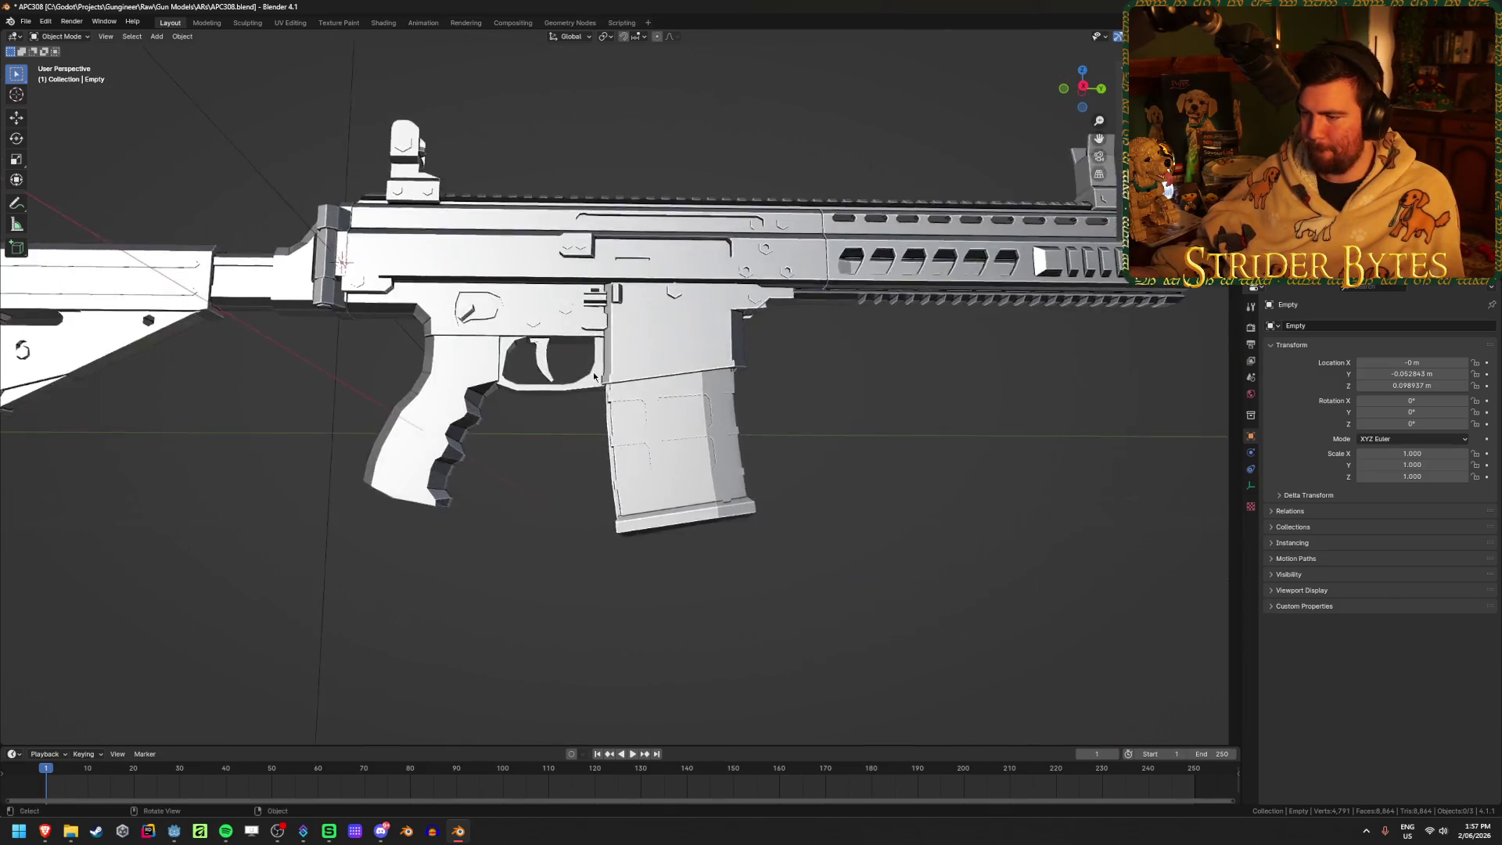
middle_click_drag(655, 382, 708, 388)
key("Tab")
key("Tab")
key("Tab")
key("3")
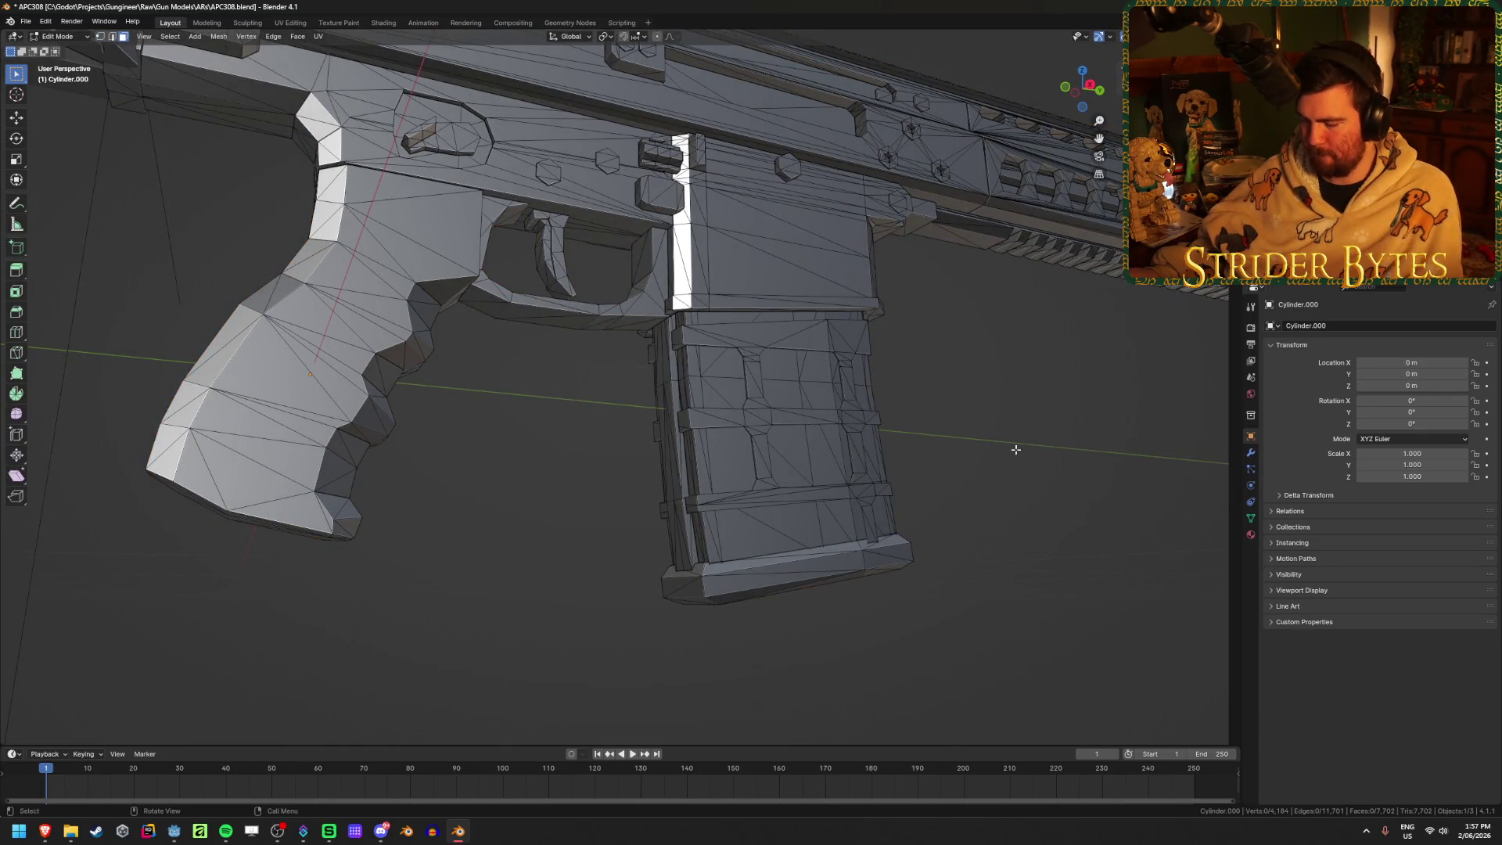
key("l")
key("l")
key("l")
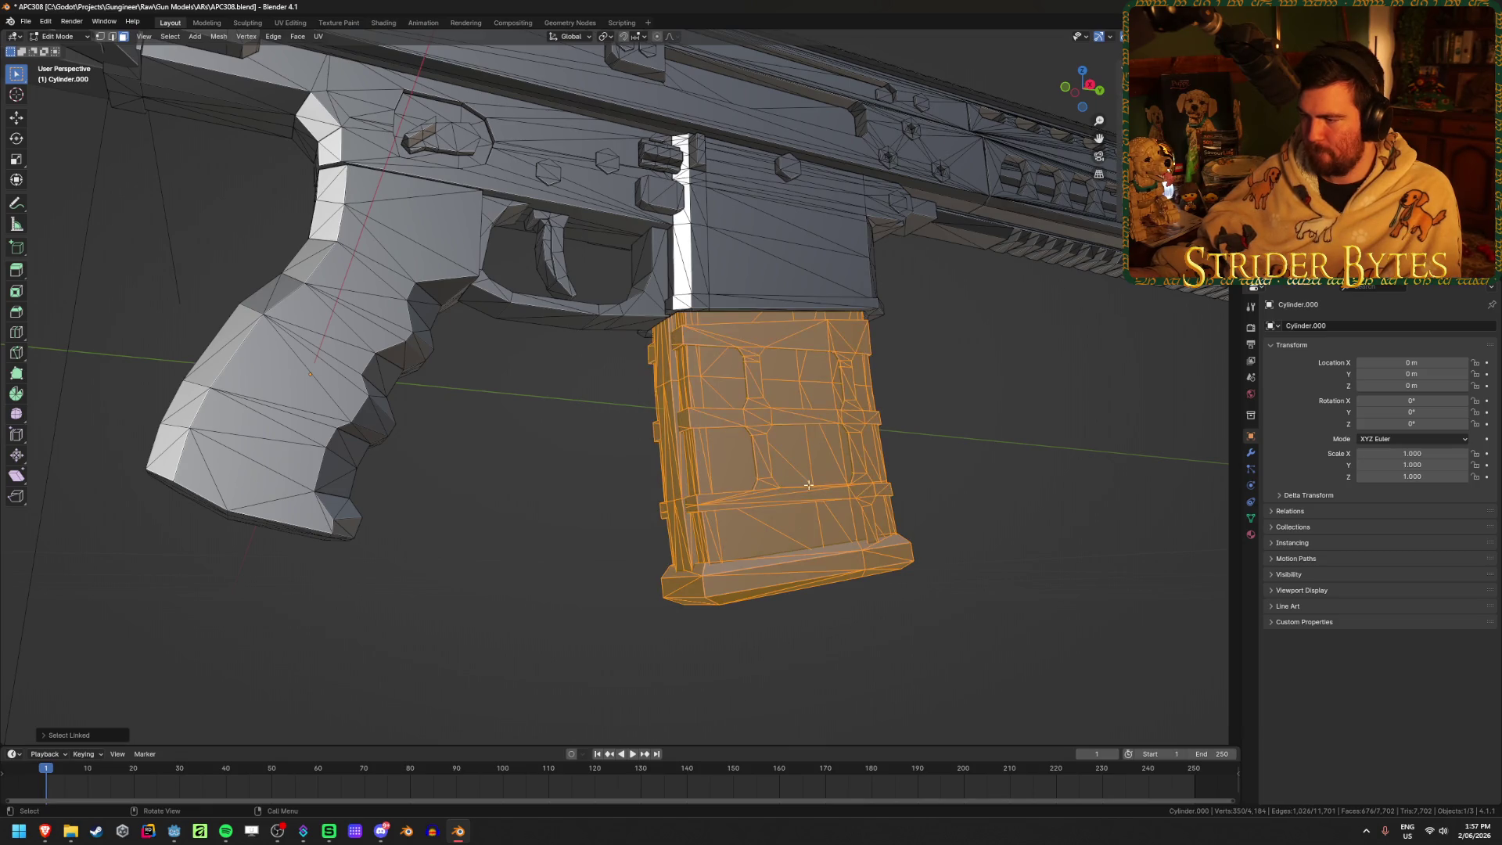
mouse_move(554, 476)
middle_mouse_down()
mouse_move(668, 480)
mouse_move(717, 507)
mouse_move(571, 503)
middle_mouse_up()
scroll(564, 502, "down", 3)
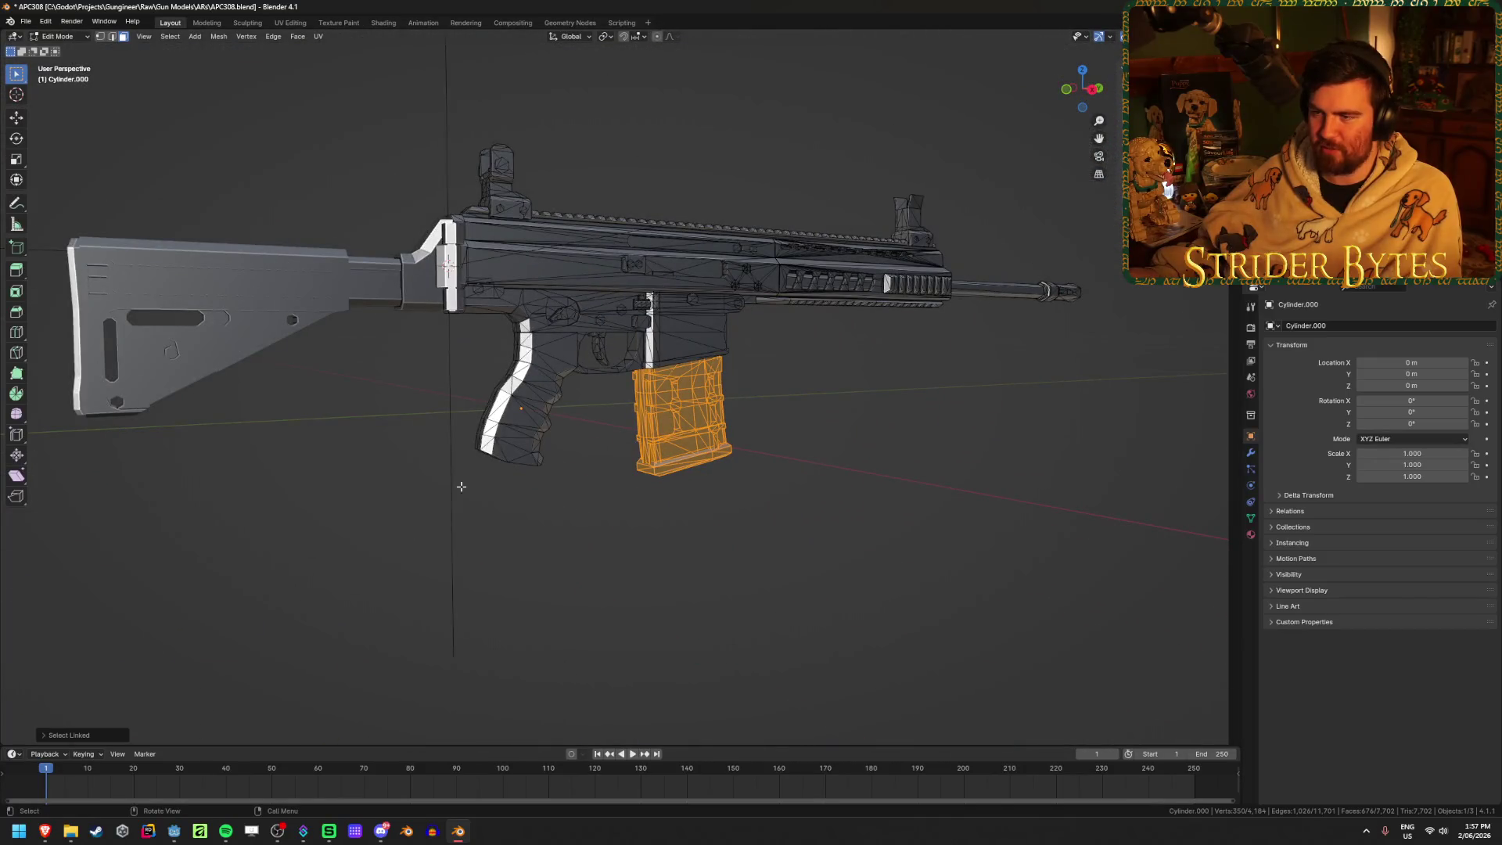
mouse_move(453, 427)
middle_mouse_down()
mouse_move(406, 533)
mouse_move(406, 446)
mouse_move(435, 396)
mouse_move(470, 402)
mouse_move(486, 369)
mouse_move(503, 470)
mouse_move(479, 494)
middle_mouse_up()
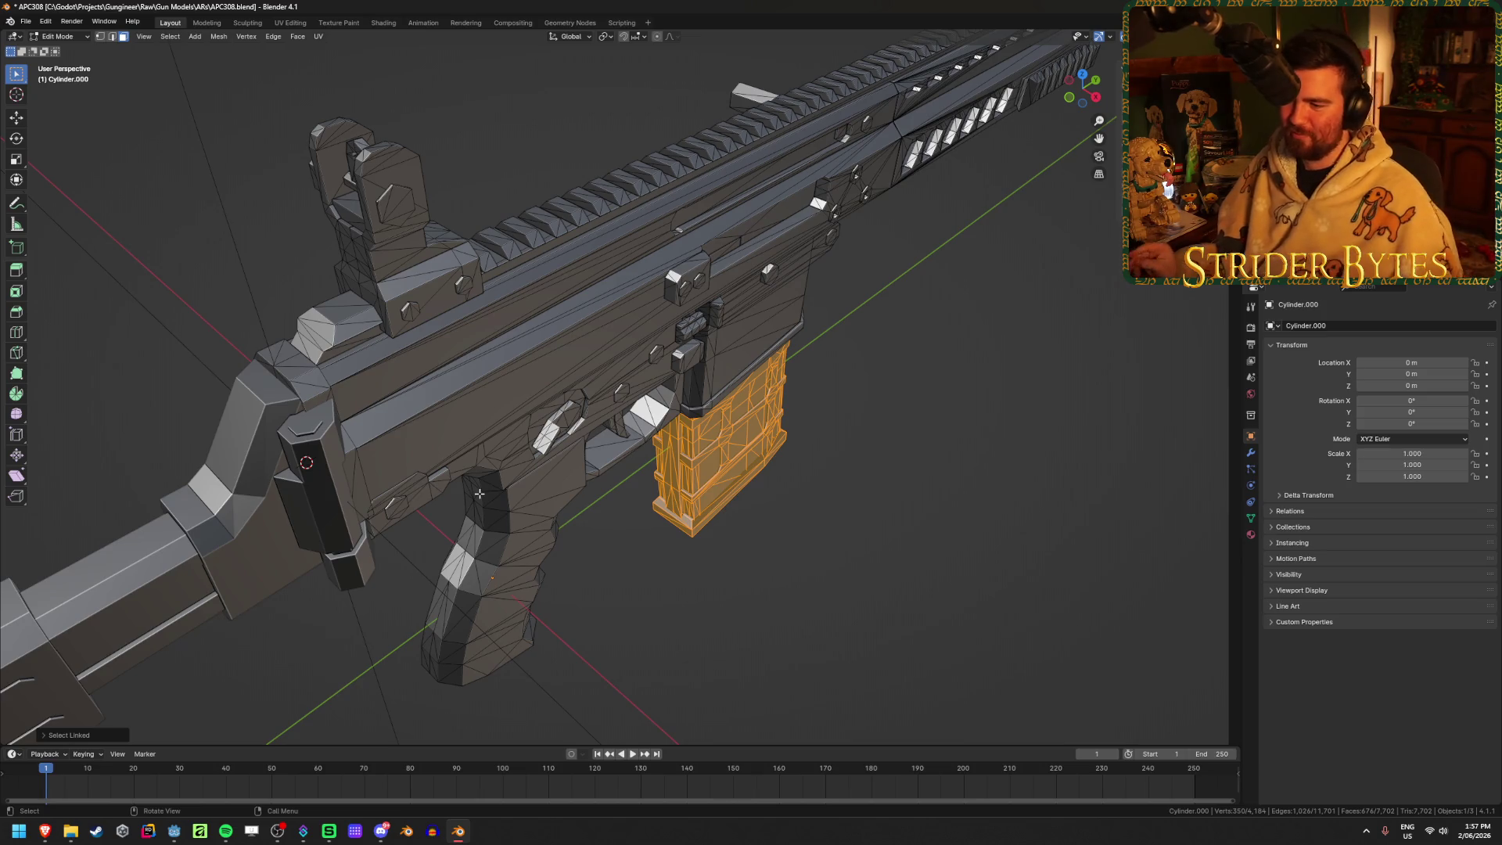
scroll(416, 450, "down", 4)
middle_click_drag(417, 451, 408, 402)
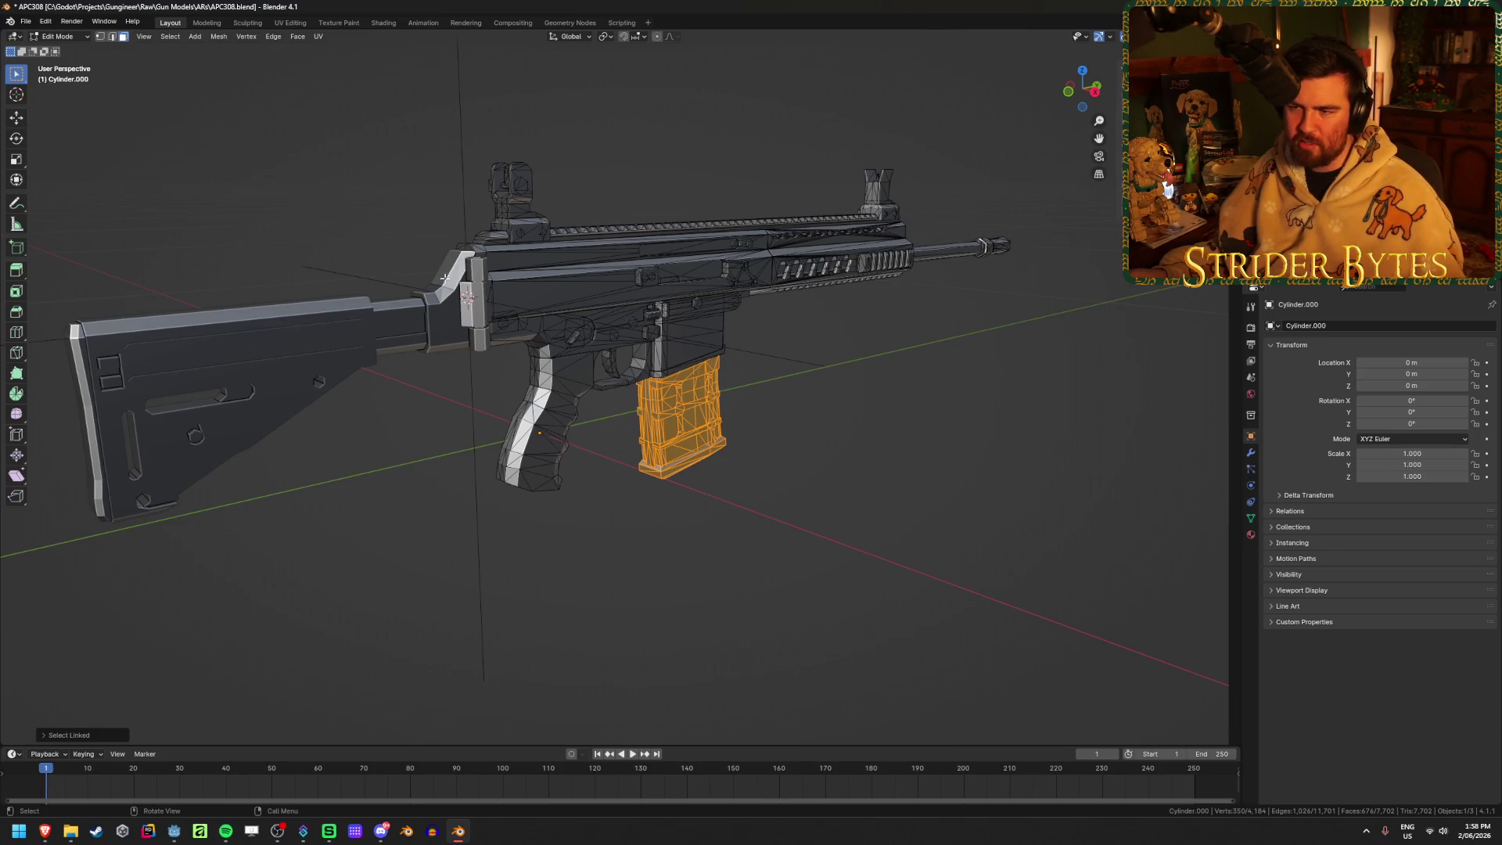
scroll(426, 370, "up", 2)
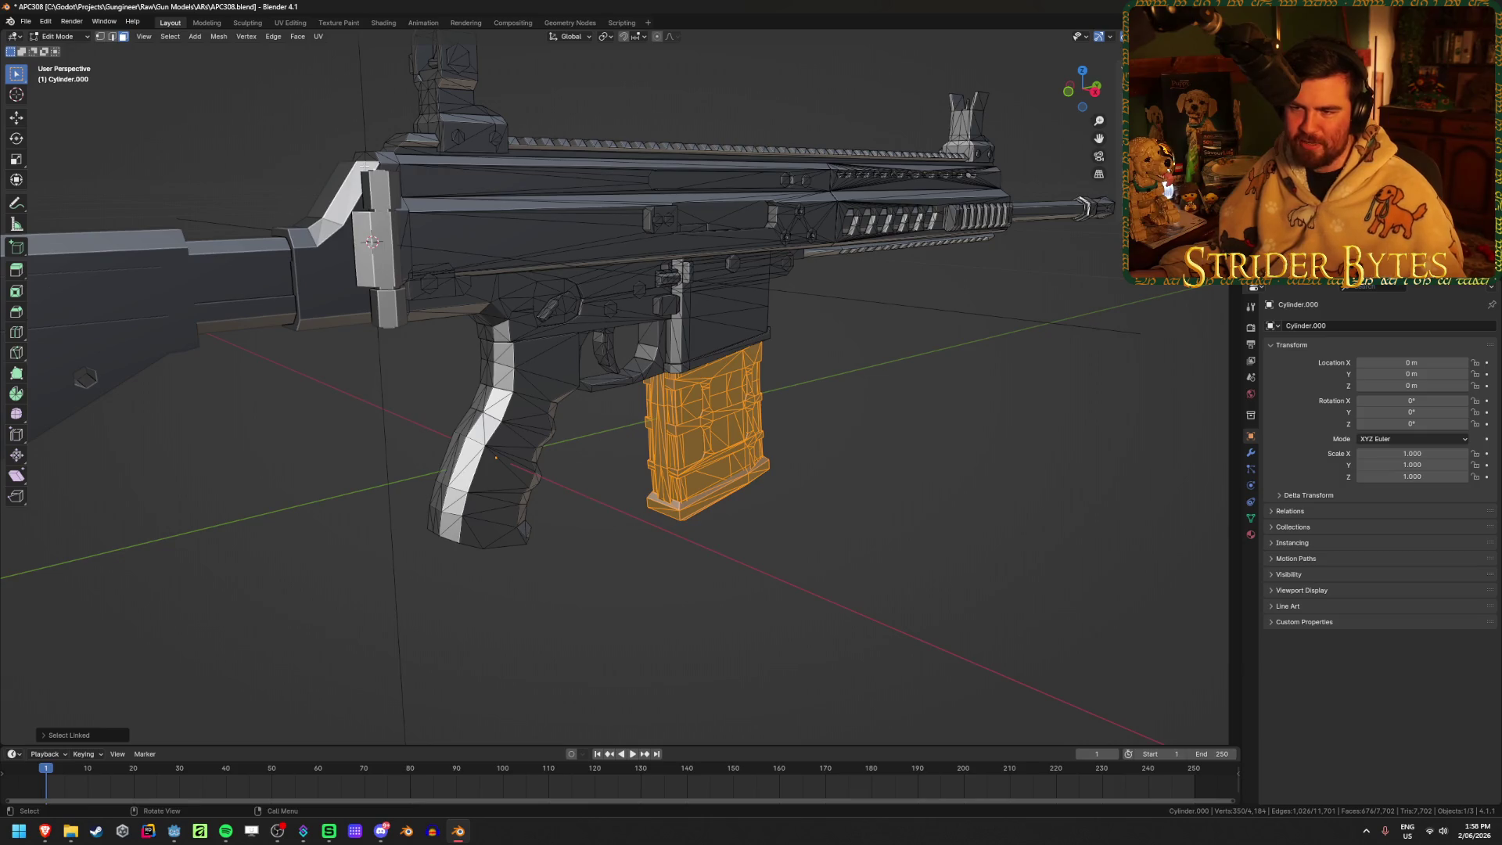
scroll(377, 324, "down", 4)
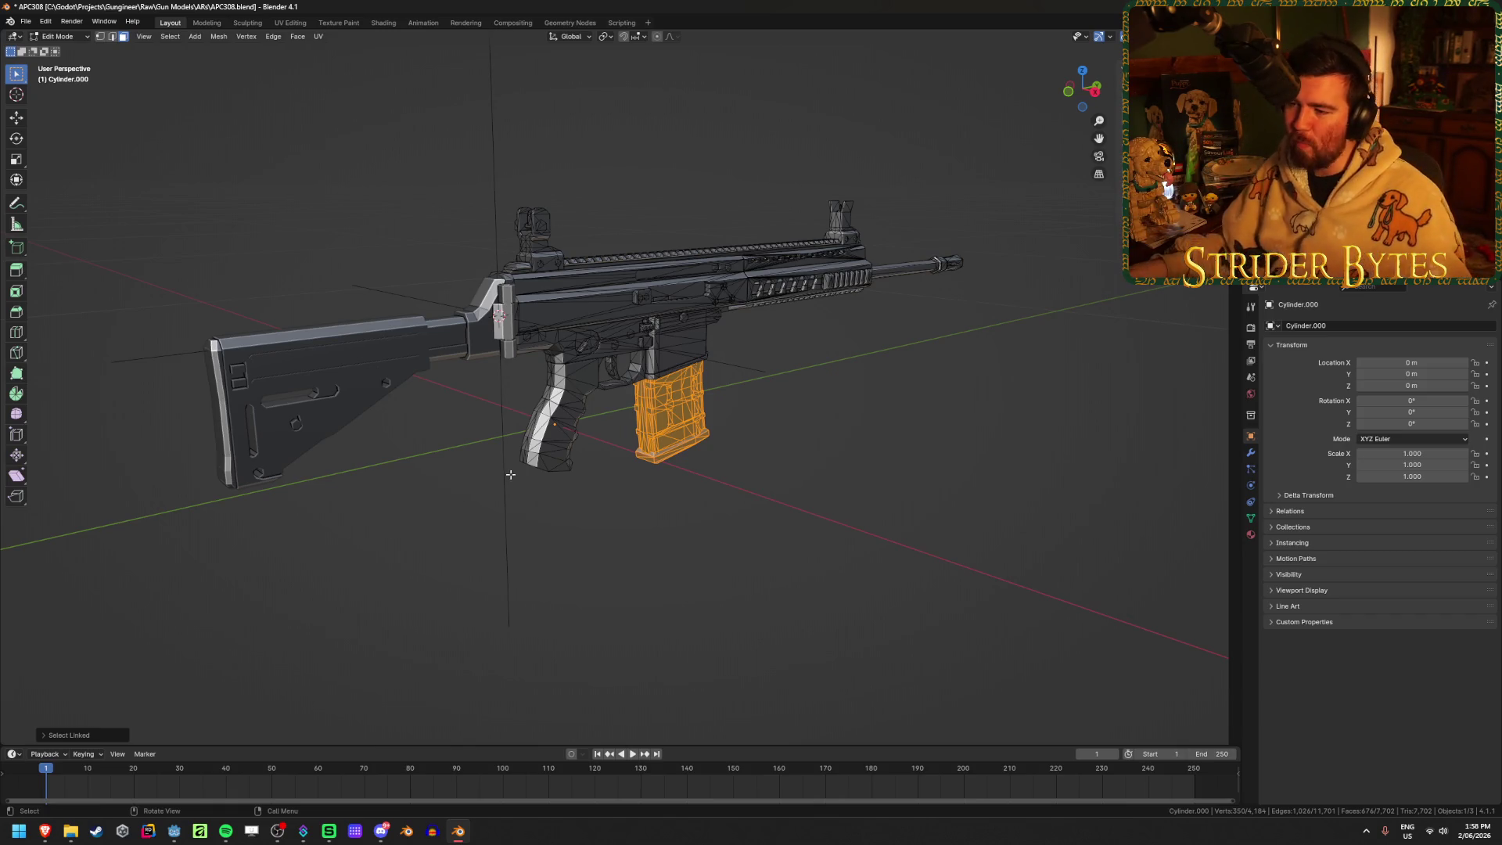
scroll(511, 474, "up", 3)
Separate the selected magazine into its own object from the Right view with X-ray on
key("KP_3")
key("alt+z")
mouse_move(893, 344)
middle_mouse_down()
mouse_move(817, 365)
mouse_move(607, 371)
middle_mouse_up()
key("p")
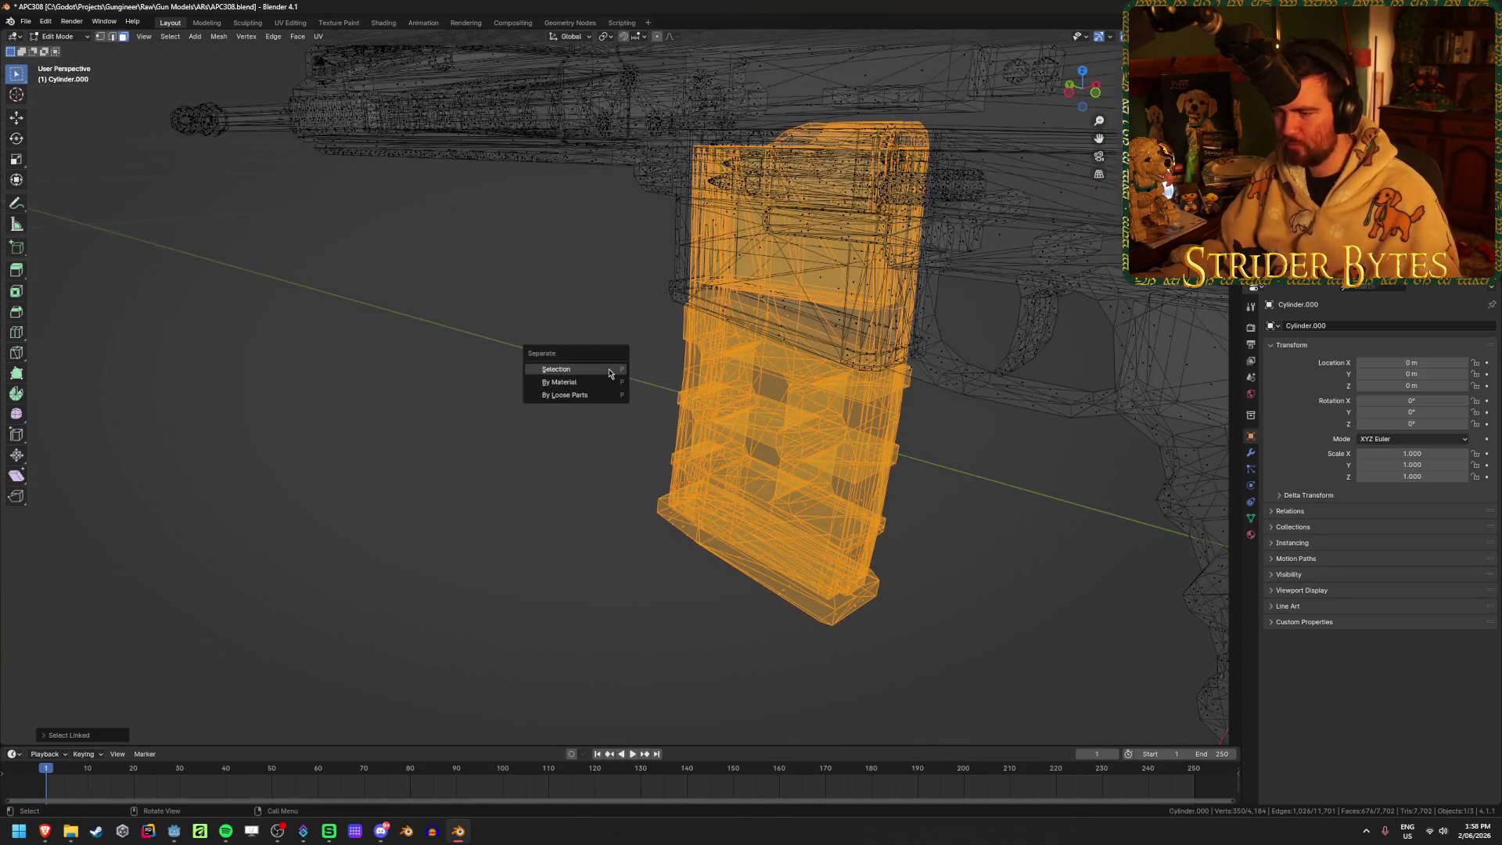
left_click(609, 369)
key("Tab")
Deselect all, turn X-ray off, and re-enter Edit Mode on the rifle body
key("alt+a")
mouse_move(651, 446)
middle_mouse_down()
mouse_move(588, 463)
mouse_move(597, 406)
mouse_move(406, 407)
mouse_move(622, 473)
middle_mouse_up()
key("alt+z")
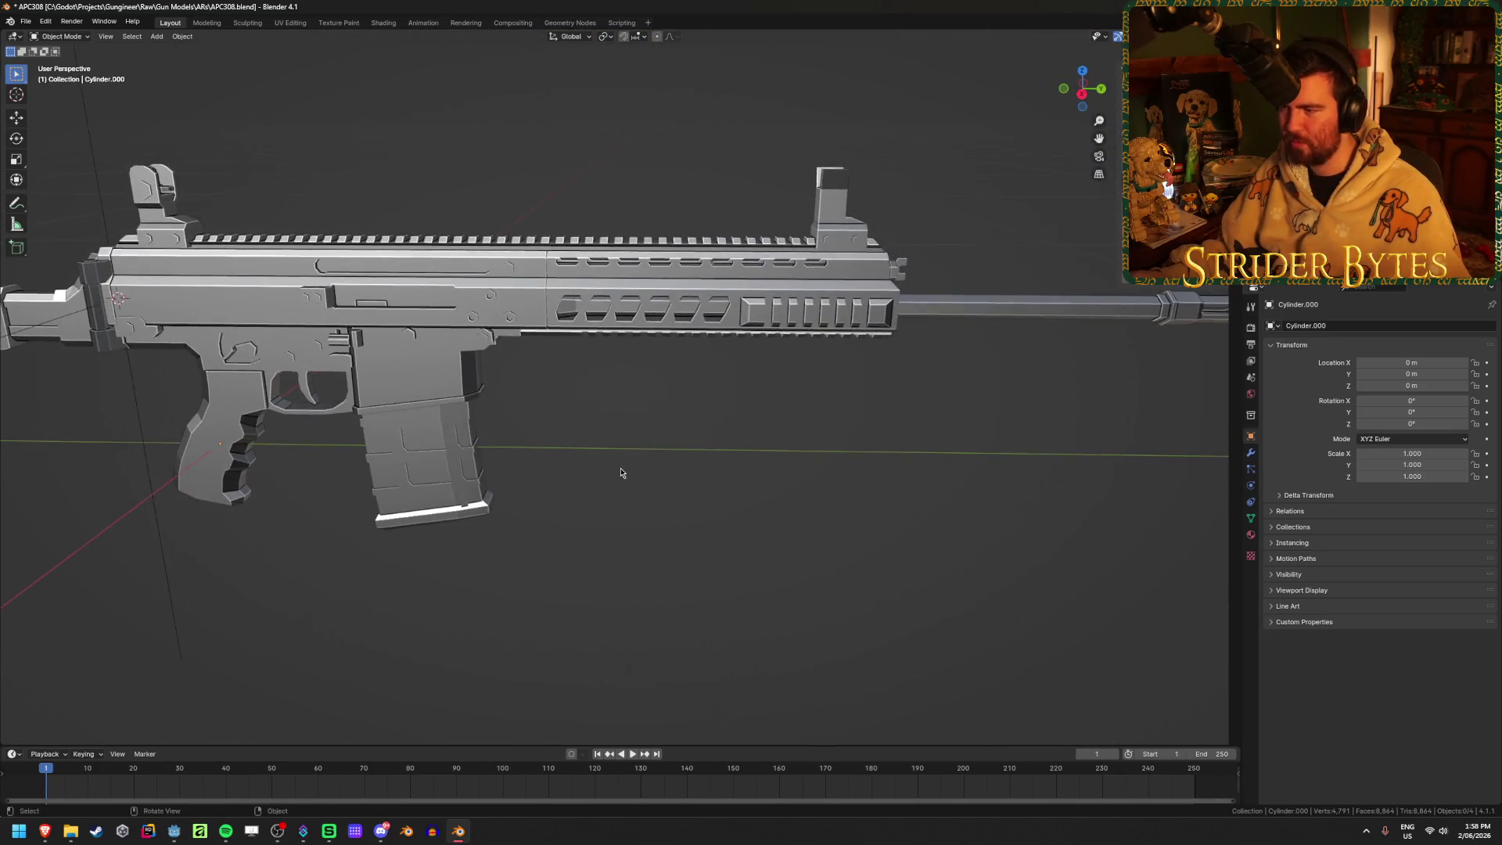
left_click(607, 269)
key("Tab")
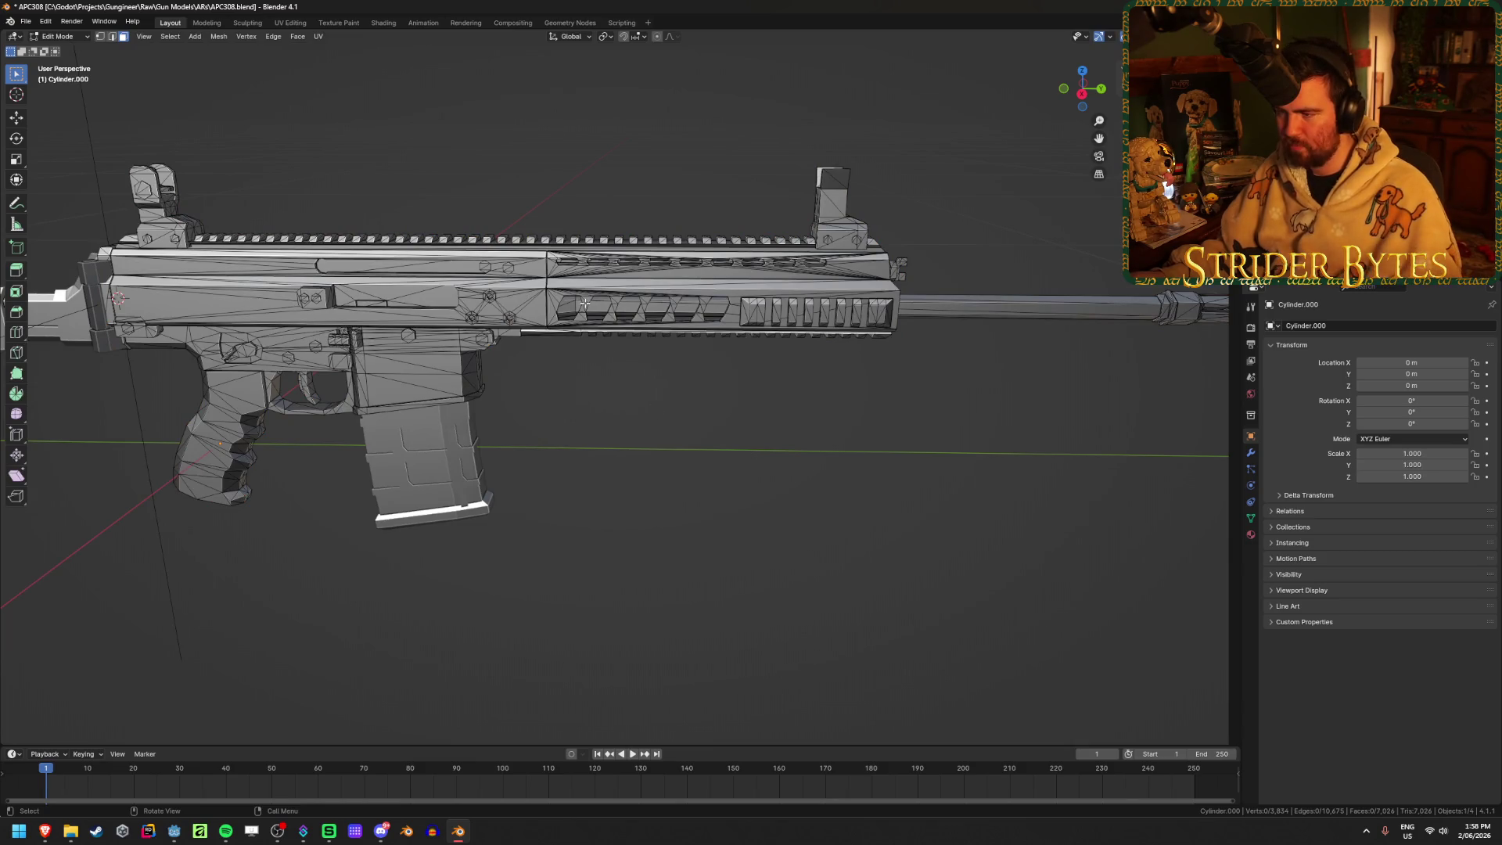
Check the handguard piece with a linked selection, then clear it and view the rifle in Right Ortho
key("l")
key("alt+a")
scroll(608, 284, "up", 5)
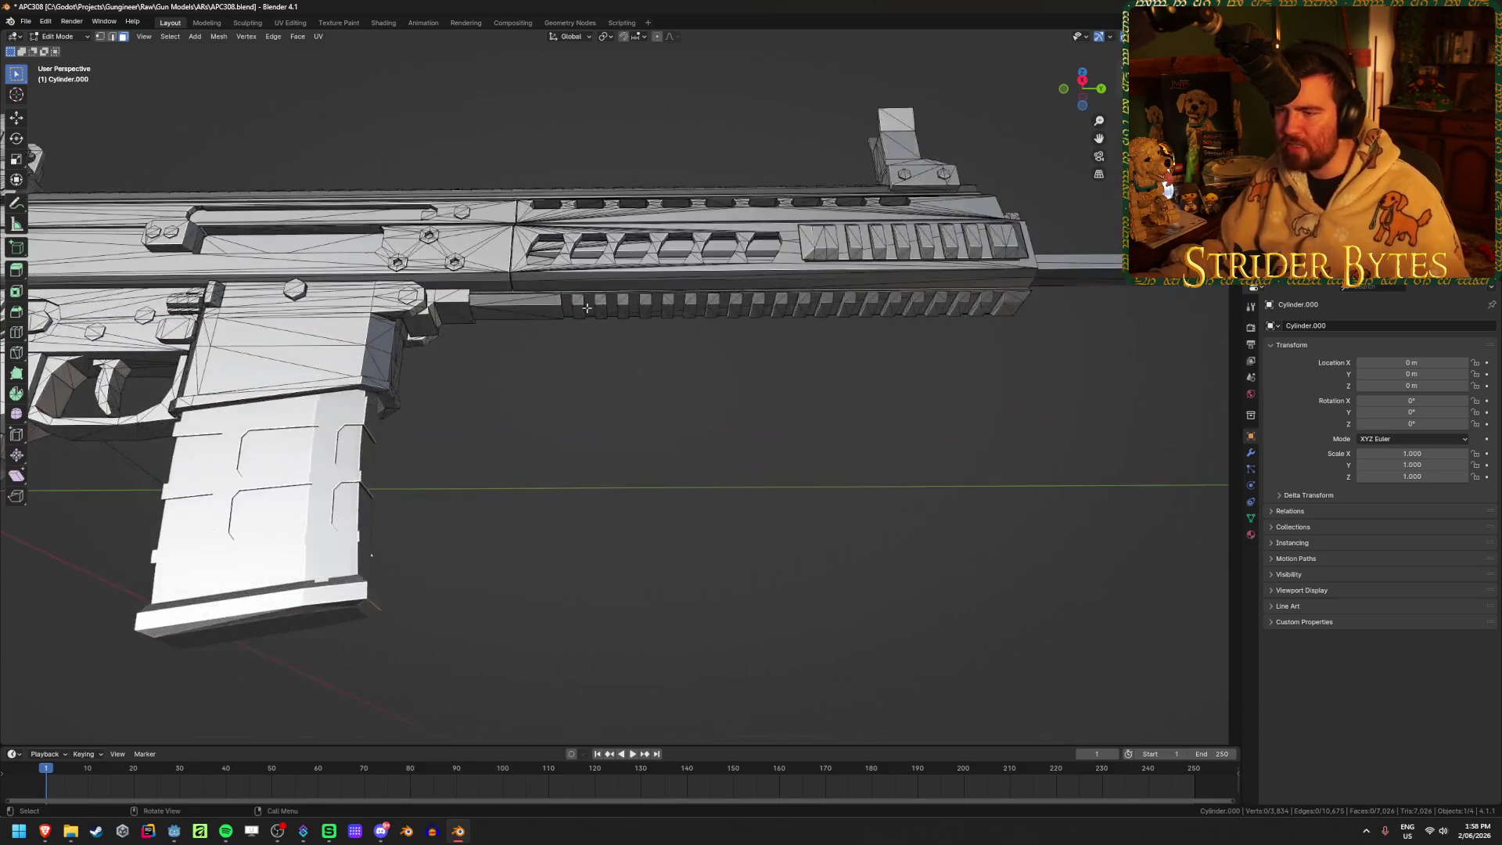
mouse_move(653, 425)
middle_mouse_down()
mouse_move(607, 496)
mouse_move(647, 396)
mouse_move(650, 493)
middle_mouse_up()
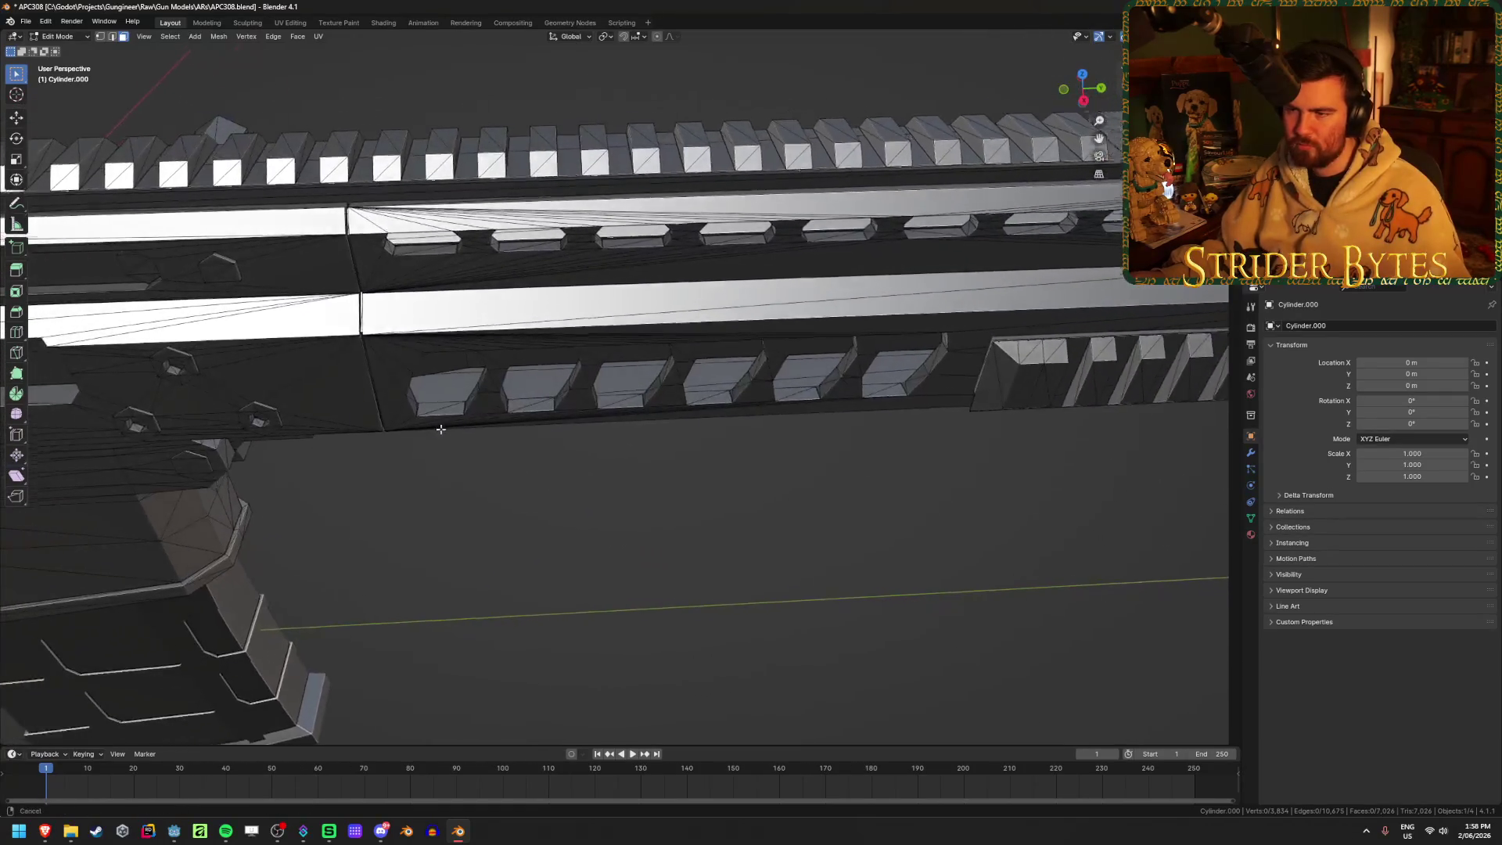
scroll(650, 493, "up", 6)
scroll(781, 441, "down", 10)
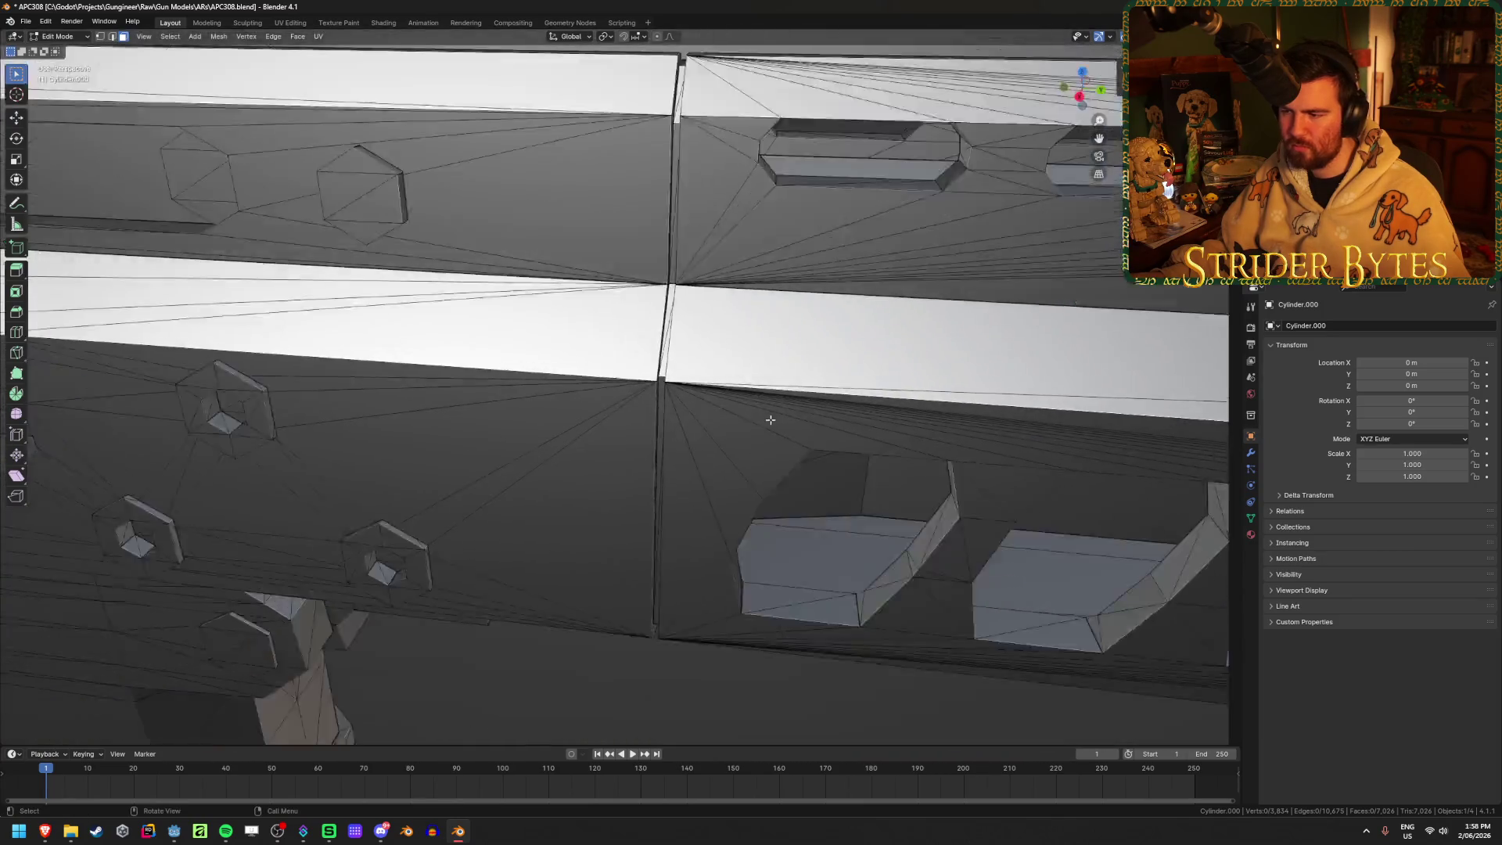
middle_click_drag(950, 544, 696, 498, "shift")
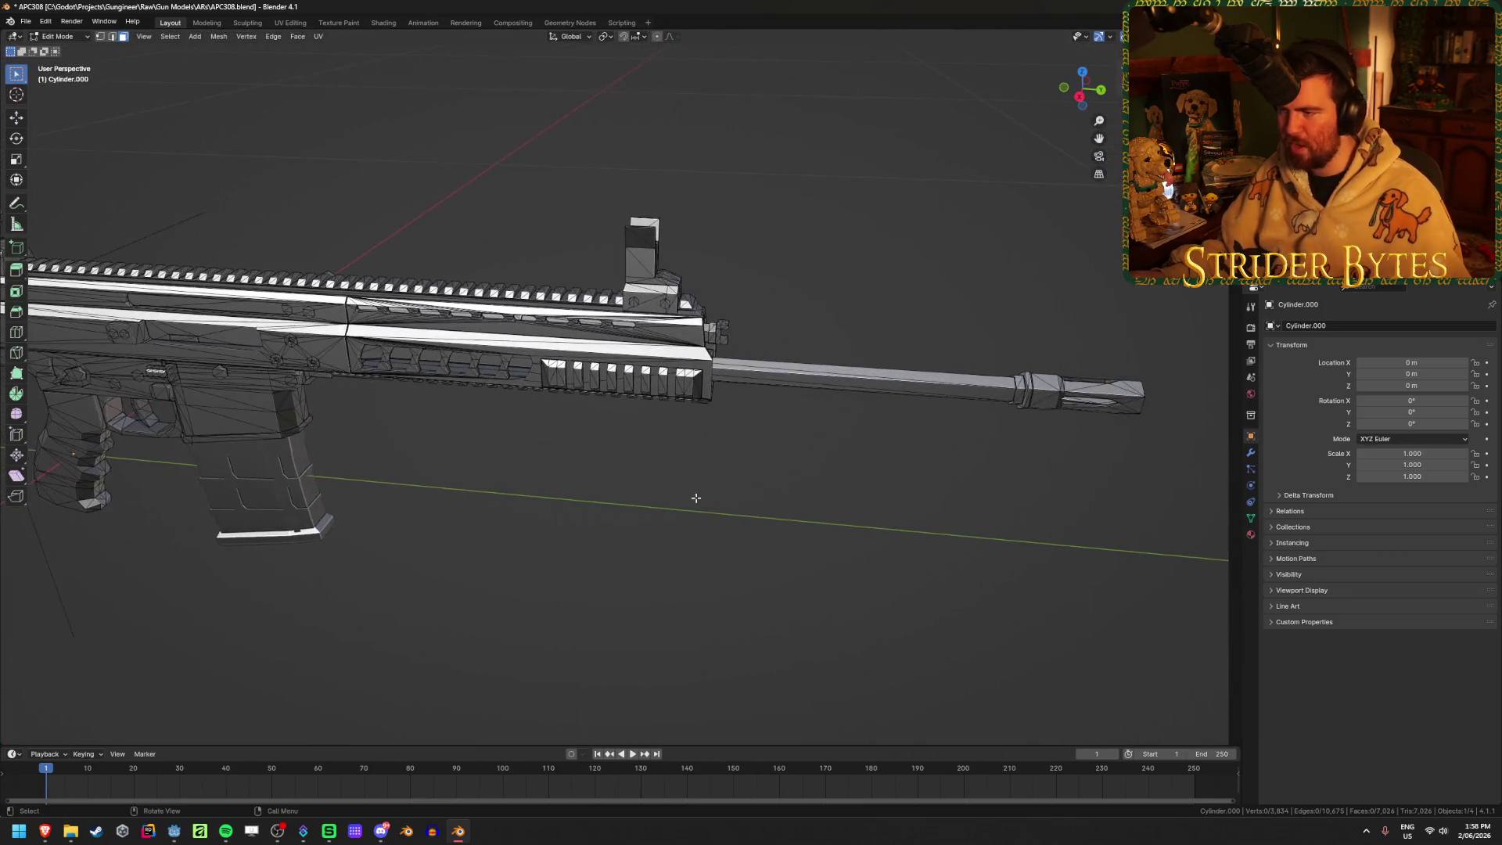
mouse_move(349, 521)
middle_mouse_down()
mouse_move(564, 503)
mouse_move(580, 570)
middle_mouse_up()
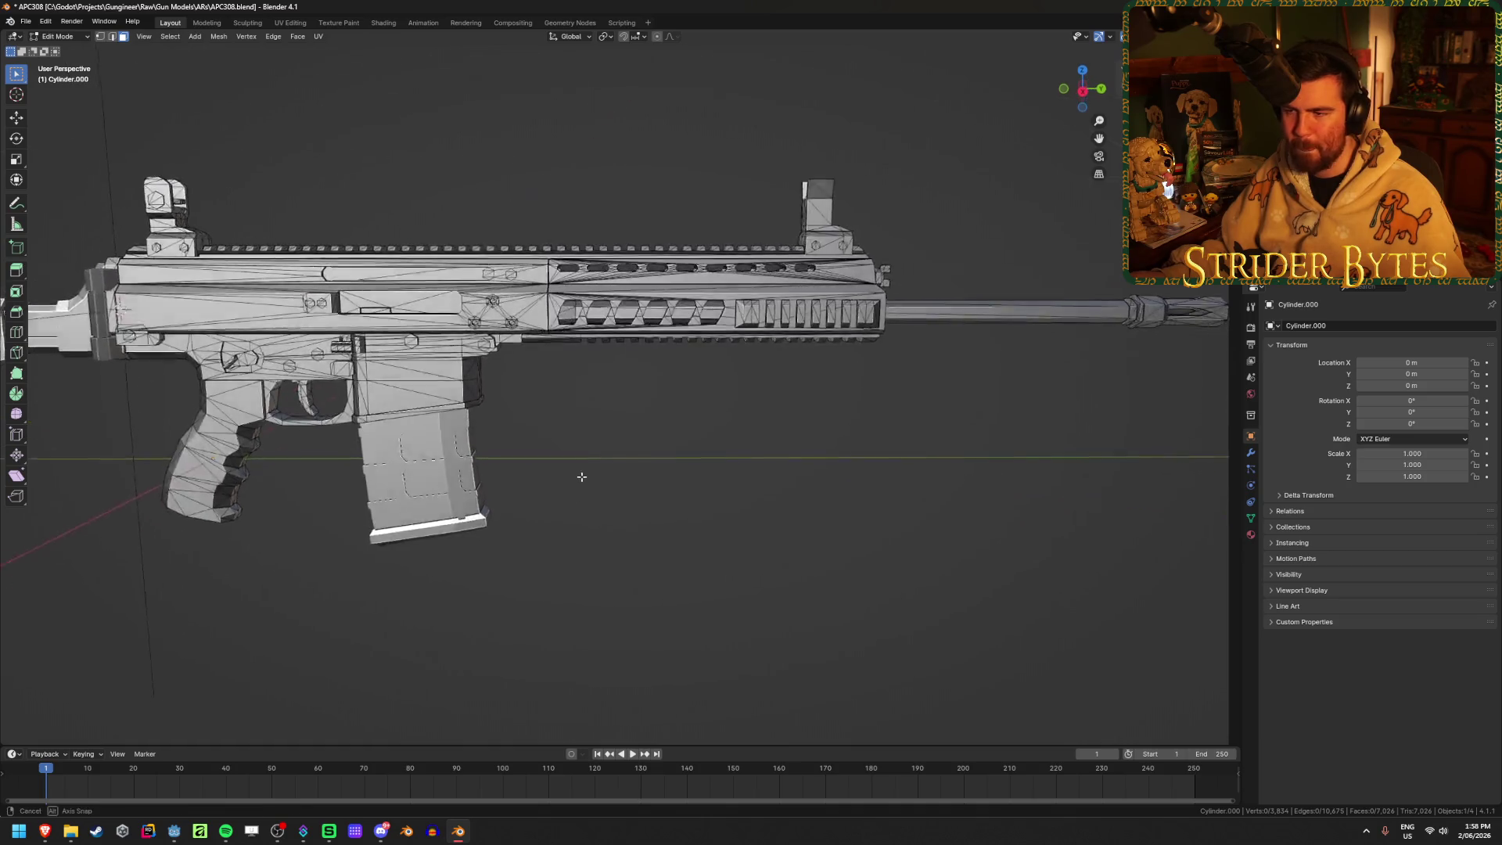
scroll(580, 476, "up", 5)
scroll(581, 477, "down", 1)
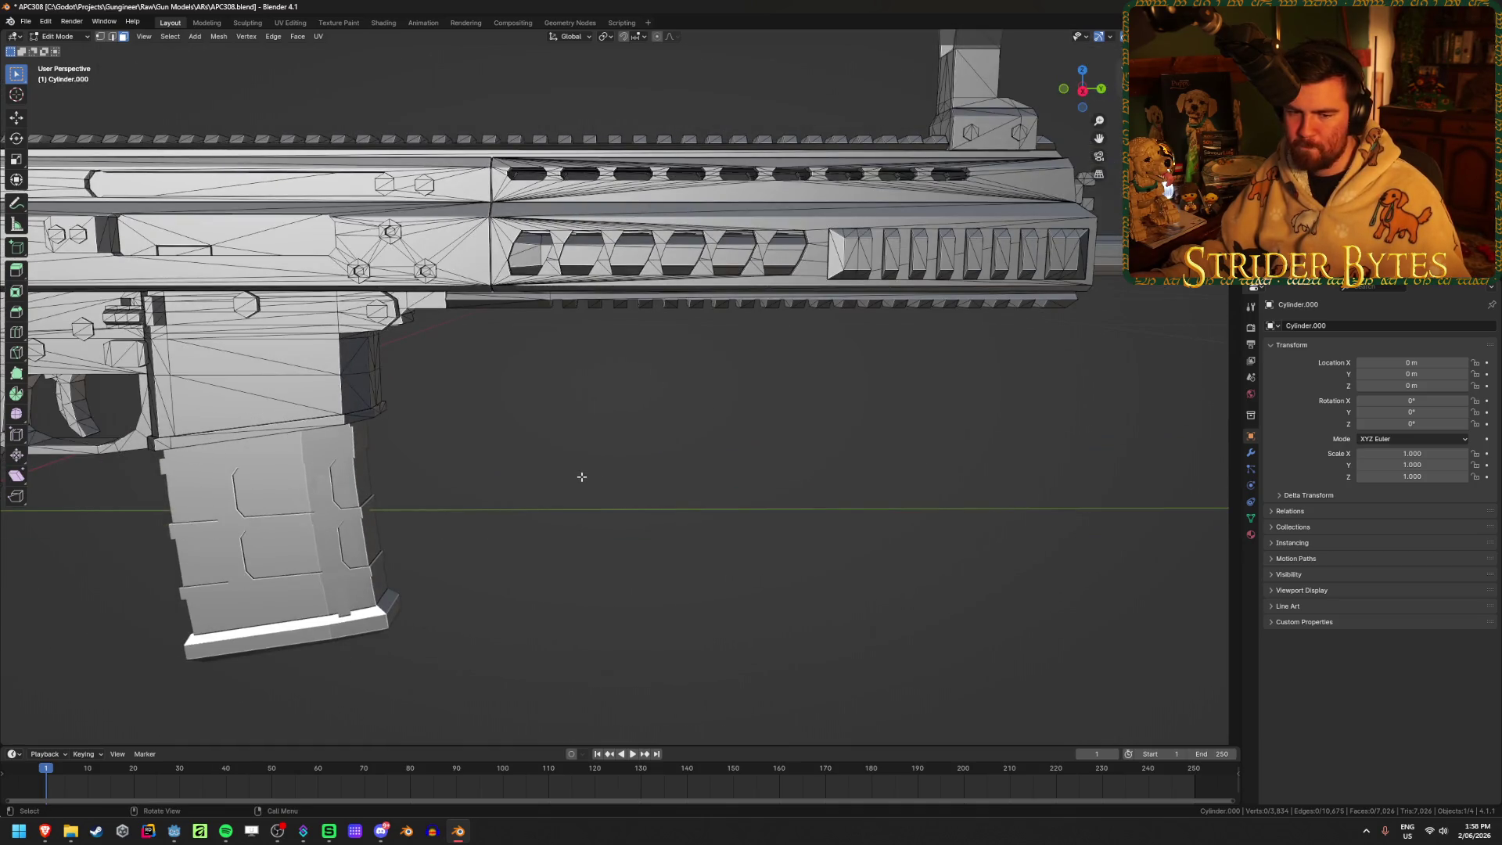
key("KP_3")
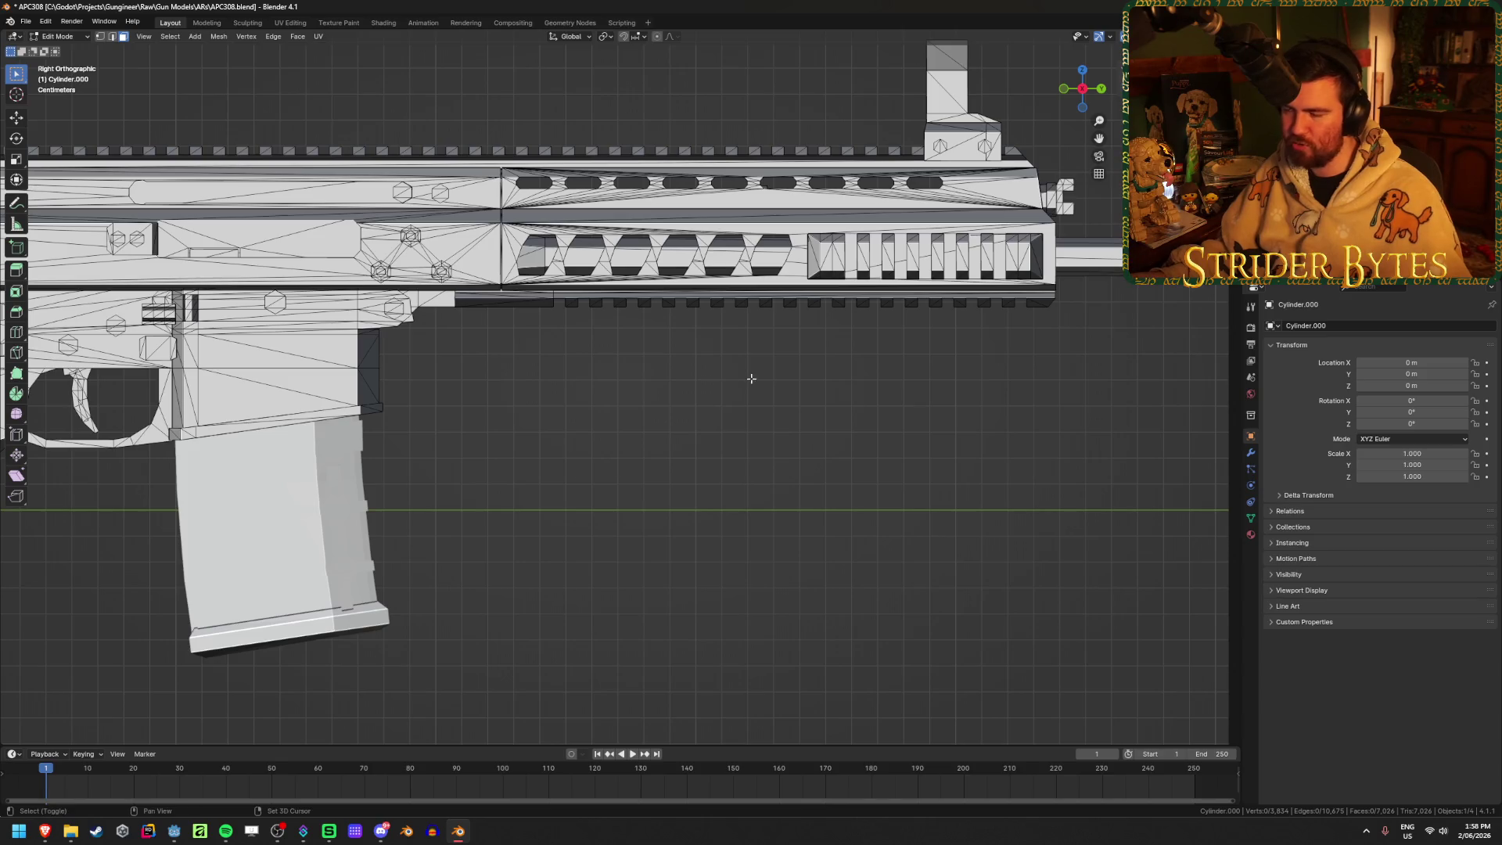
scroll(751, 378, "down", 3)
scroll(725, 465, "up", 4, "ctrl")
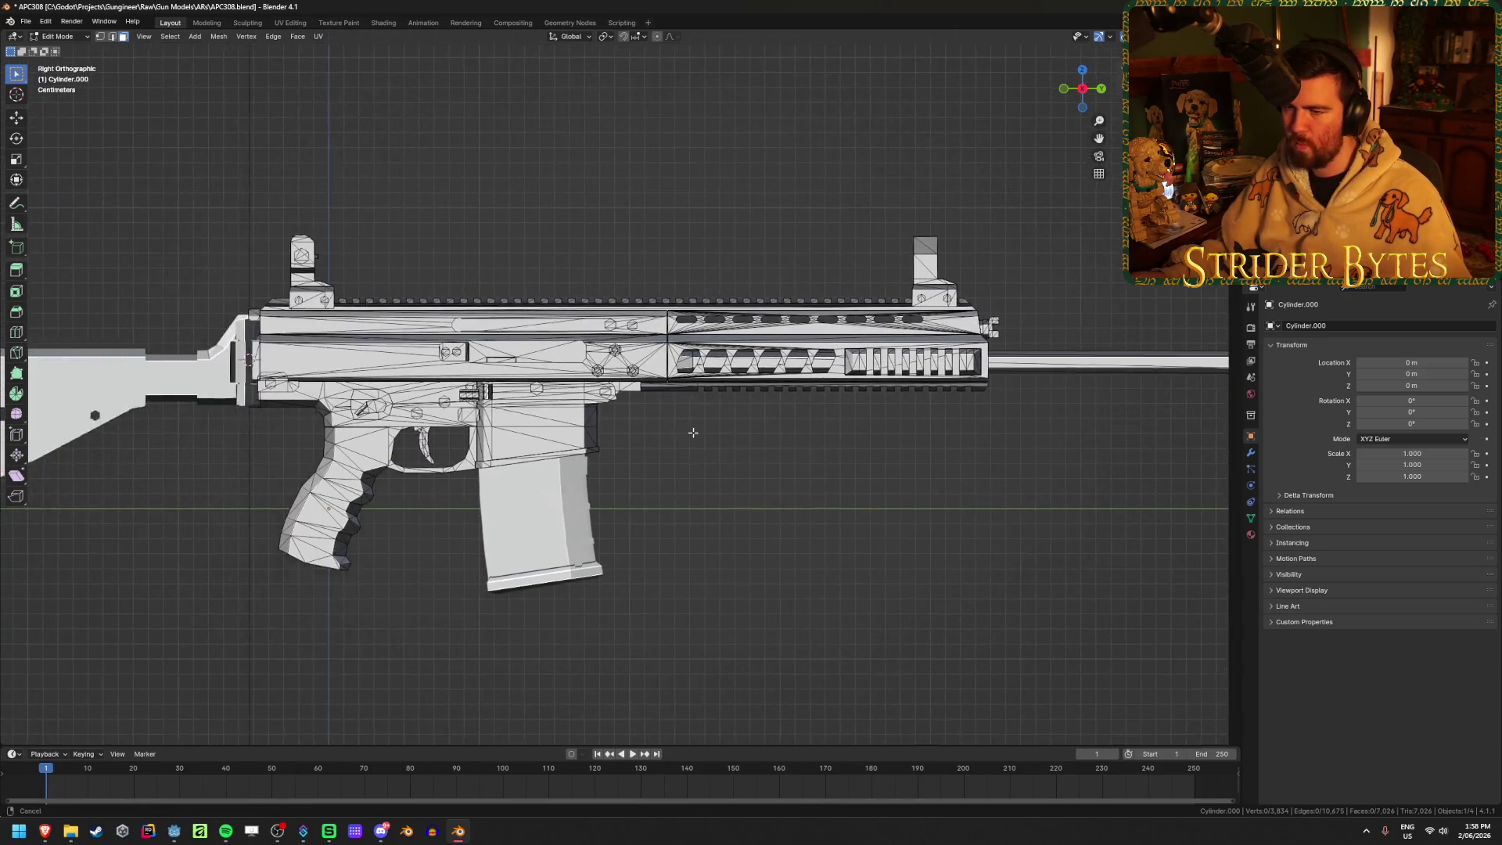
scroll(697, 439, "down", 2, "ctrl")
scroll(693, 451, "up", 5)
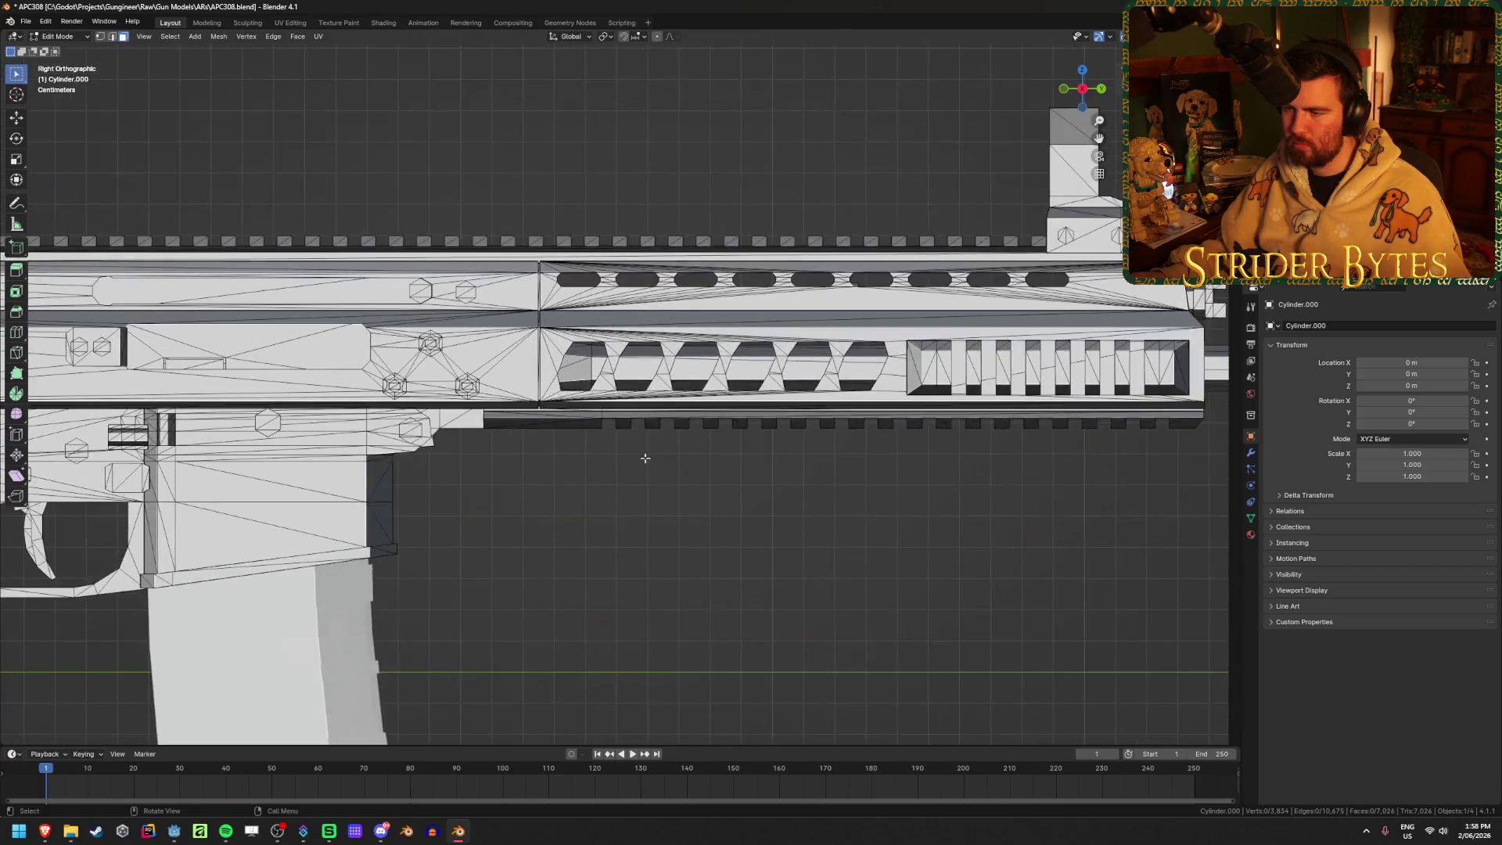
Hide everything but the handguard, then box-select its front section in vertex mode with X-ray
key("l")
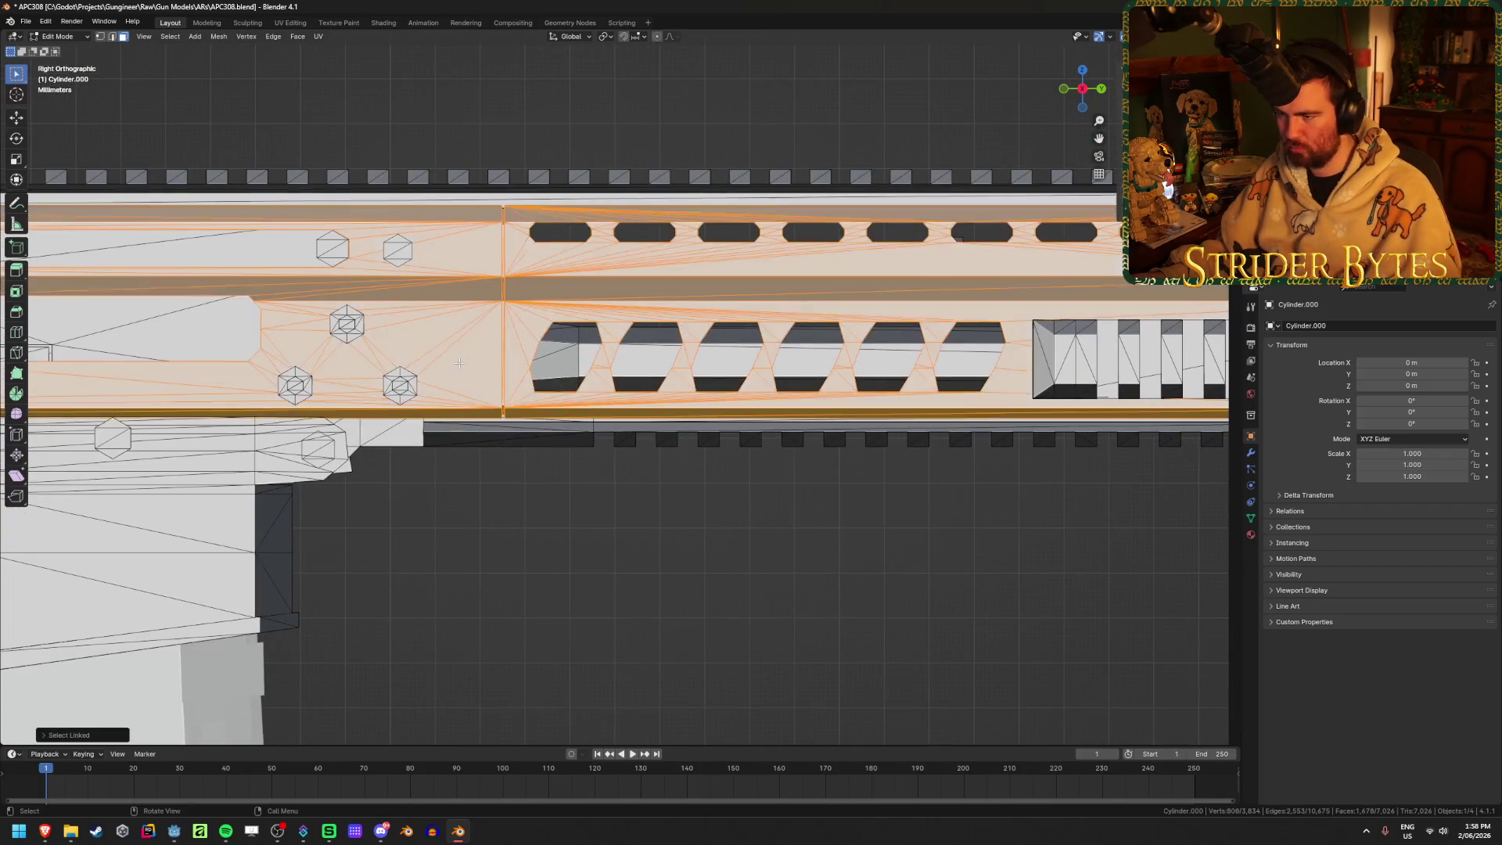
key("shift+h")
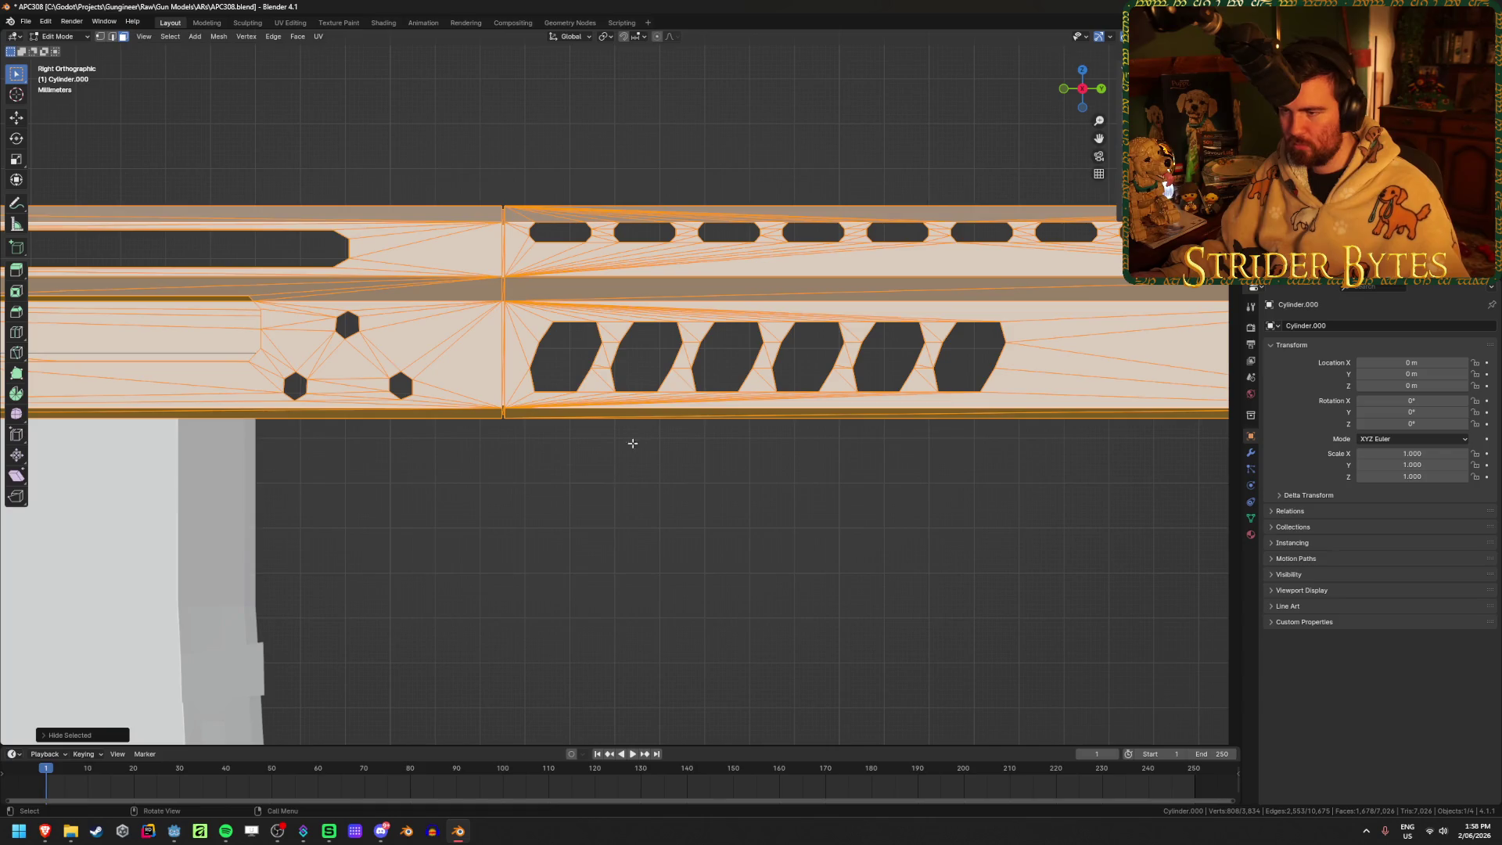
key("1")
left_click(520, 485)
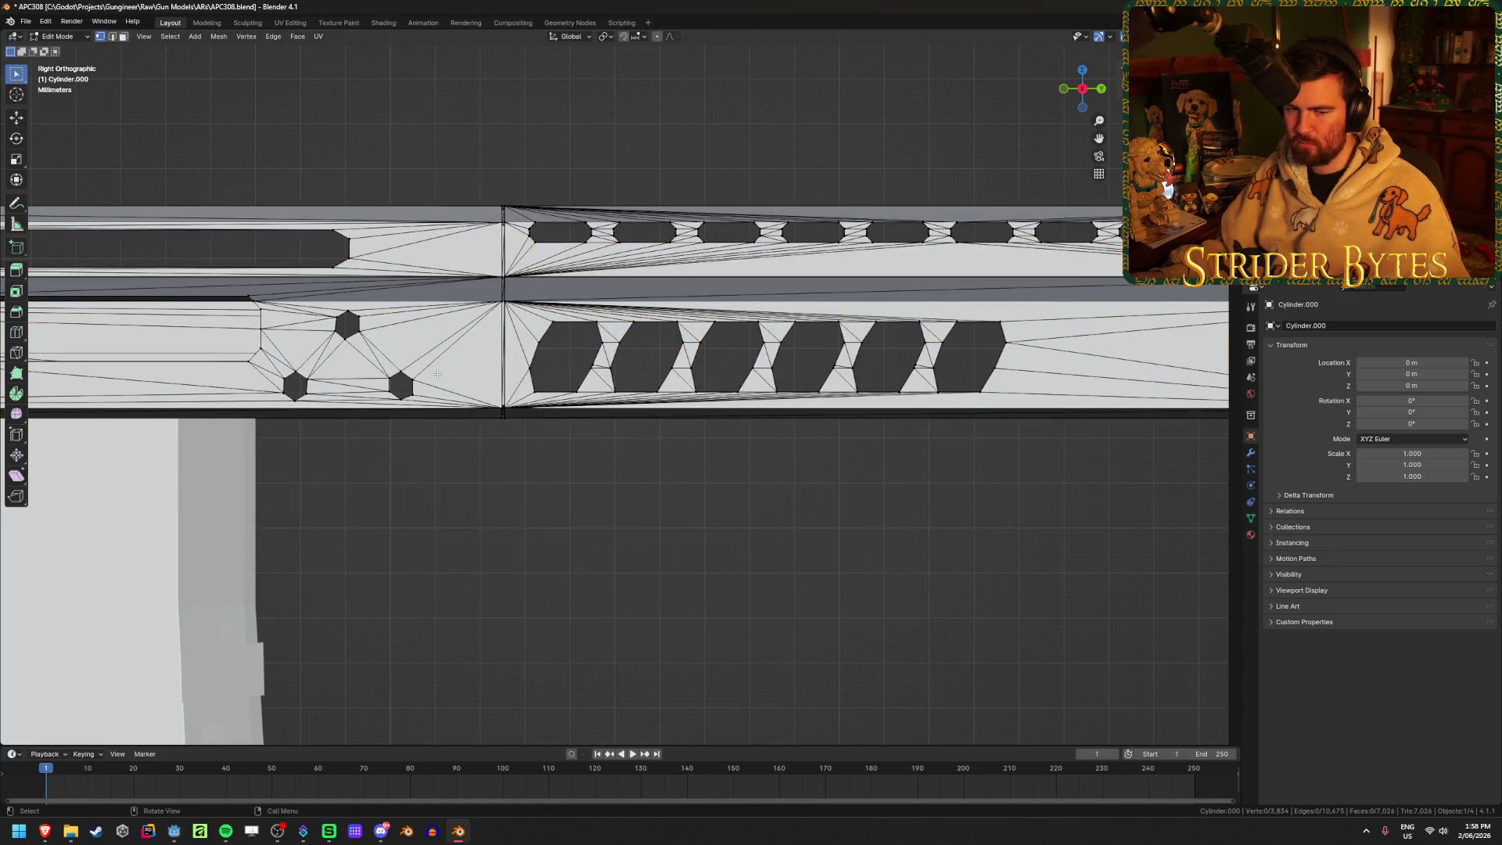
key("alt+z")
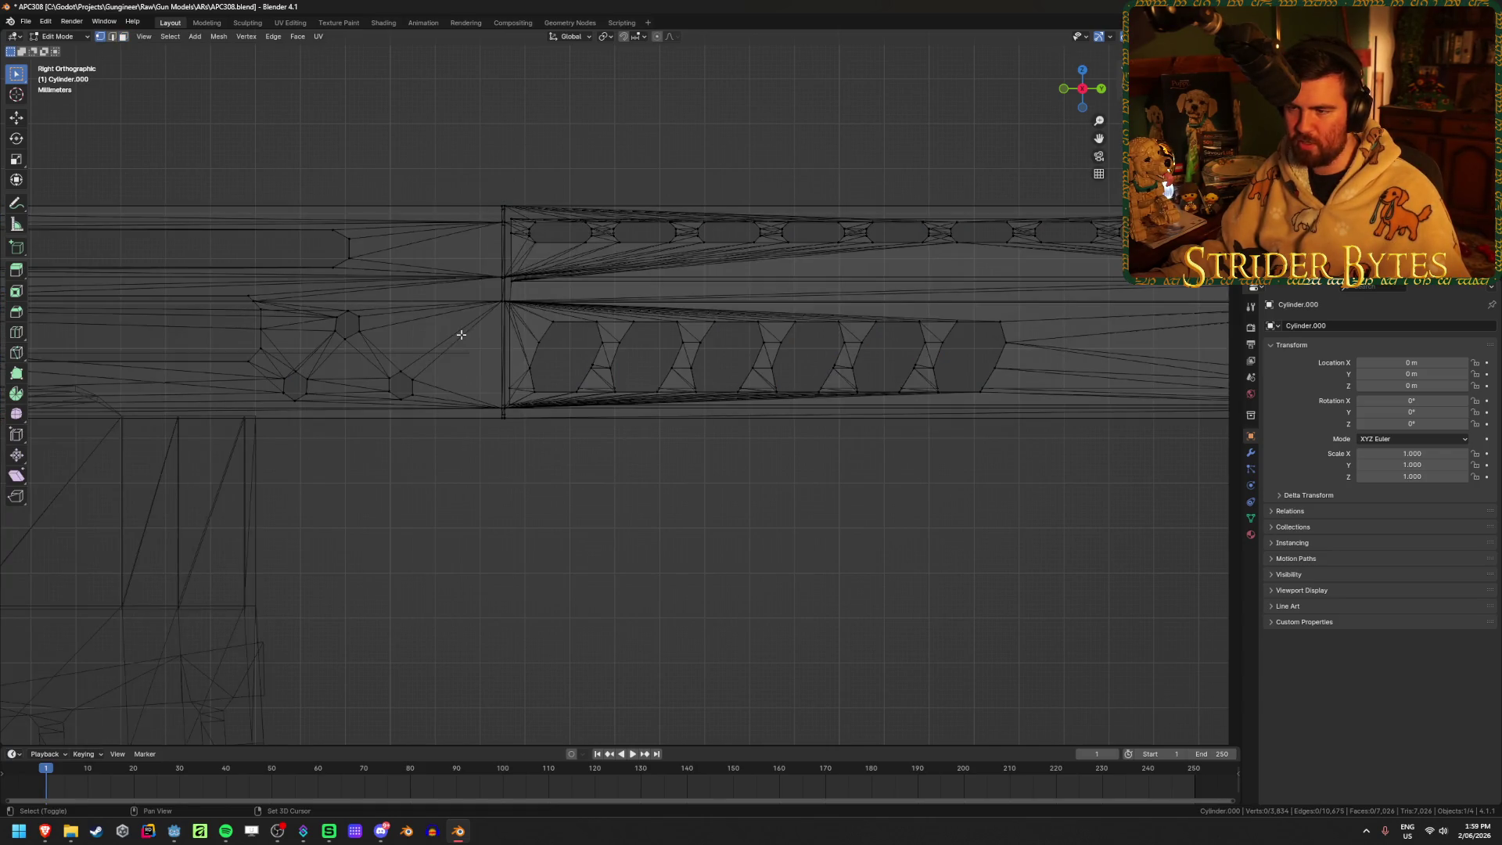
scroll(462, 334, "up", 5)
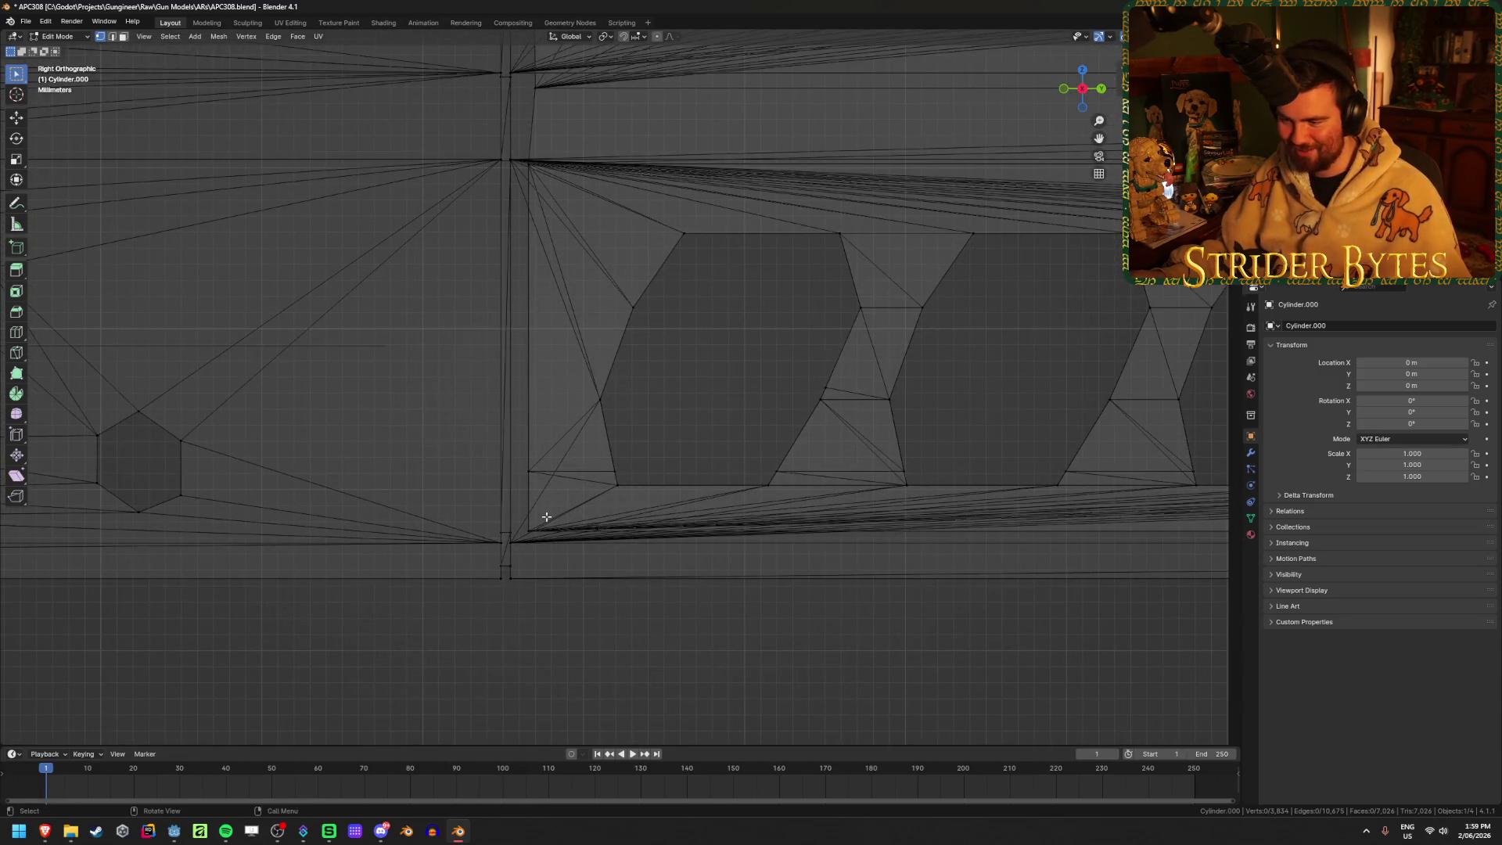
scroll(534, 511, "down", 5)
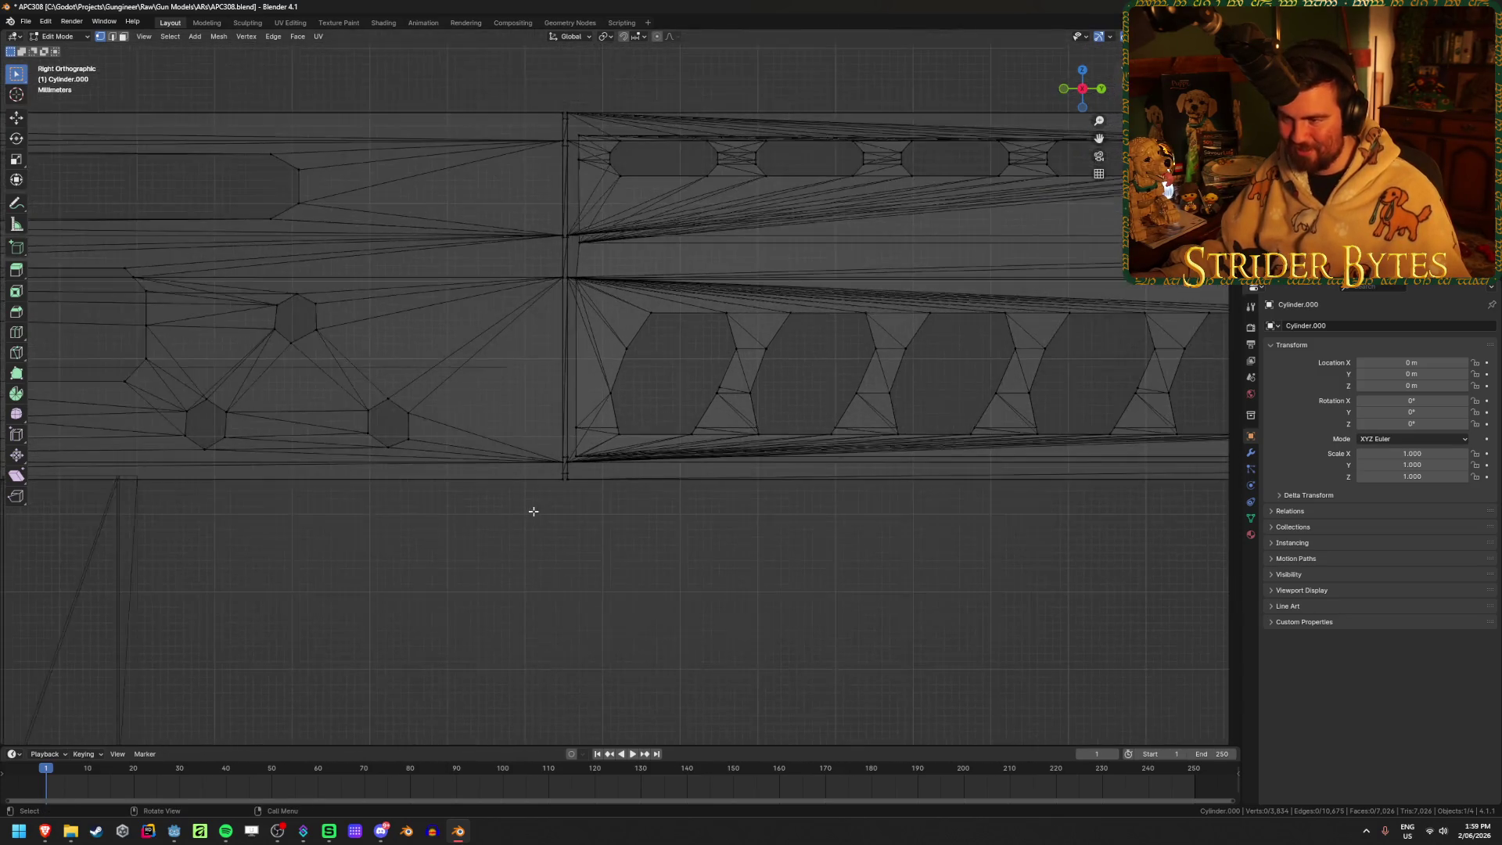
key("b")
left_click_drag(463, 234, 1229, 452)
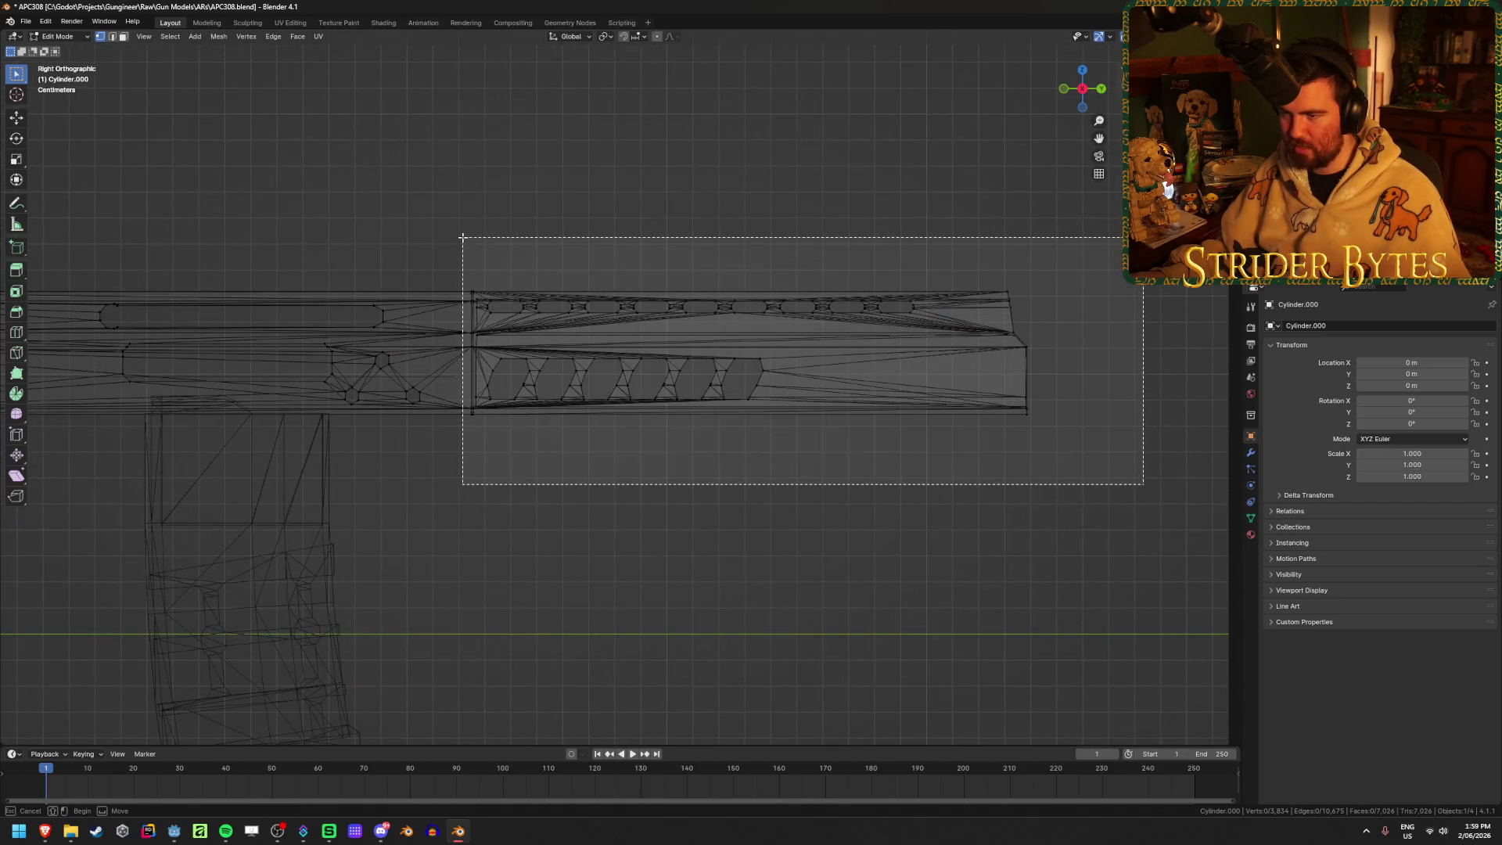
Check the box selection by hiding and unhiding it, shrink it, then clear it
scroll(321, 429, "up", 4)
key("alt+z")
mouse_move(321, 429)
middle_mouse_down()
mouse_move(770, 321)
mouse_move(647, 312)
mouse_move(655, 265)
mouse_move(804, 284)
mouse_move(660, 289)
mouse_move(815, 293)
mouse_move(763, 294)
mouse_move(692, 334)
mouse_move(510, 342)
mouse_move(690, 338)
middle_mouse_up()
key("h")
key("alt+h")
key("ctrl+KP_Subtract")
key("ctrl+KP_Subtract")
key("ctrl+KP_Subtract")
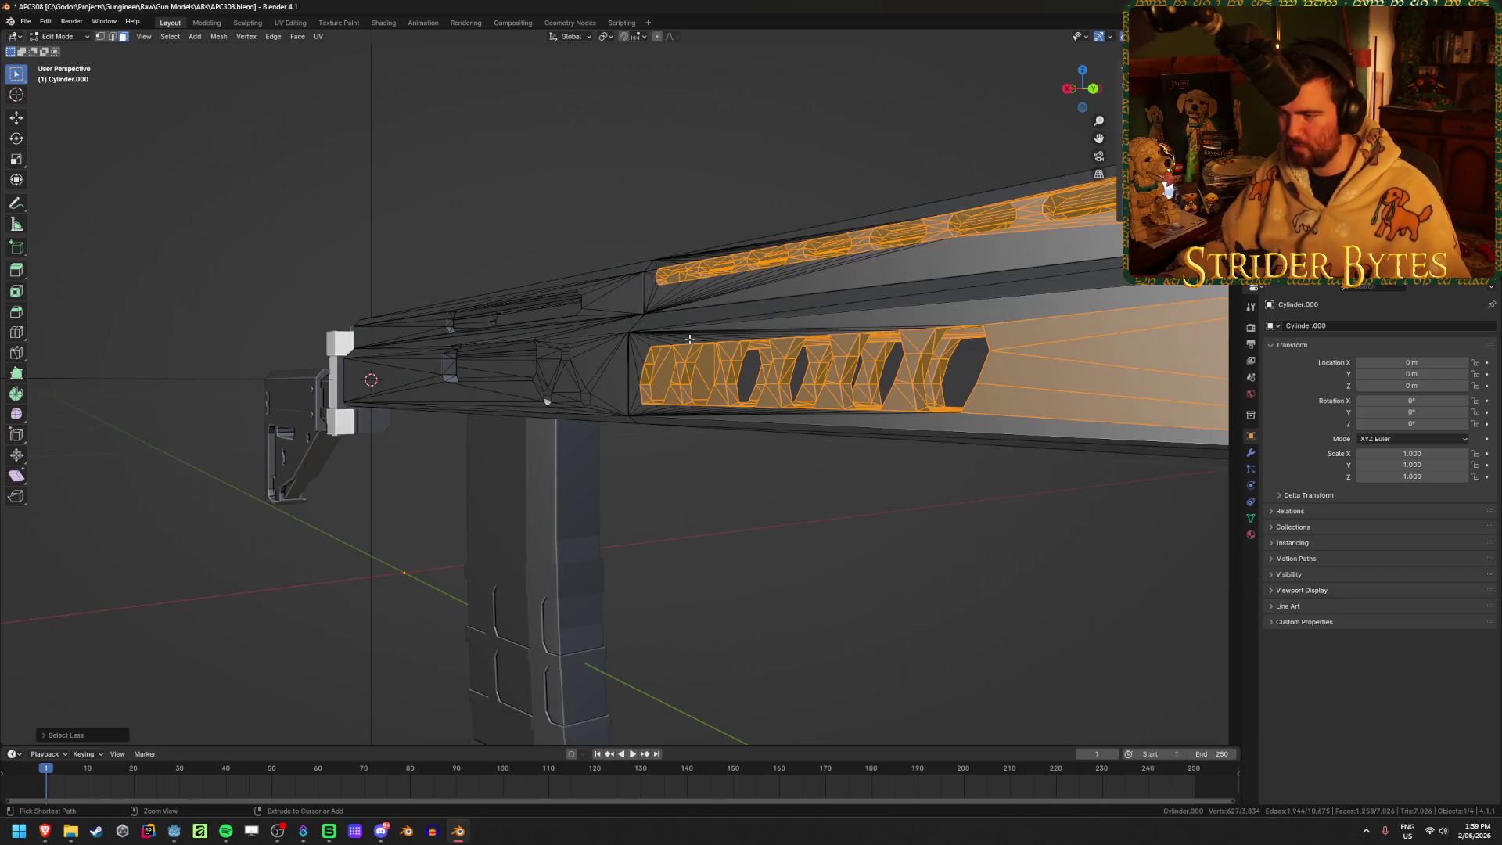
left_click(793, 652)
Box-select the slotted handguard section in wireframe Right view, adding both thin end faces
key("KP_3")
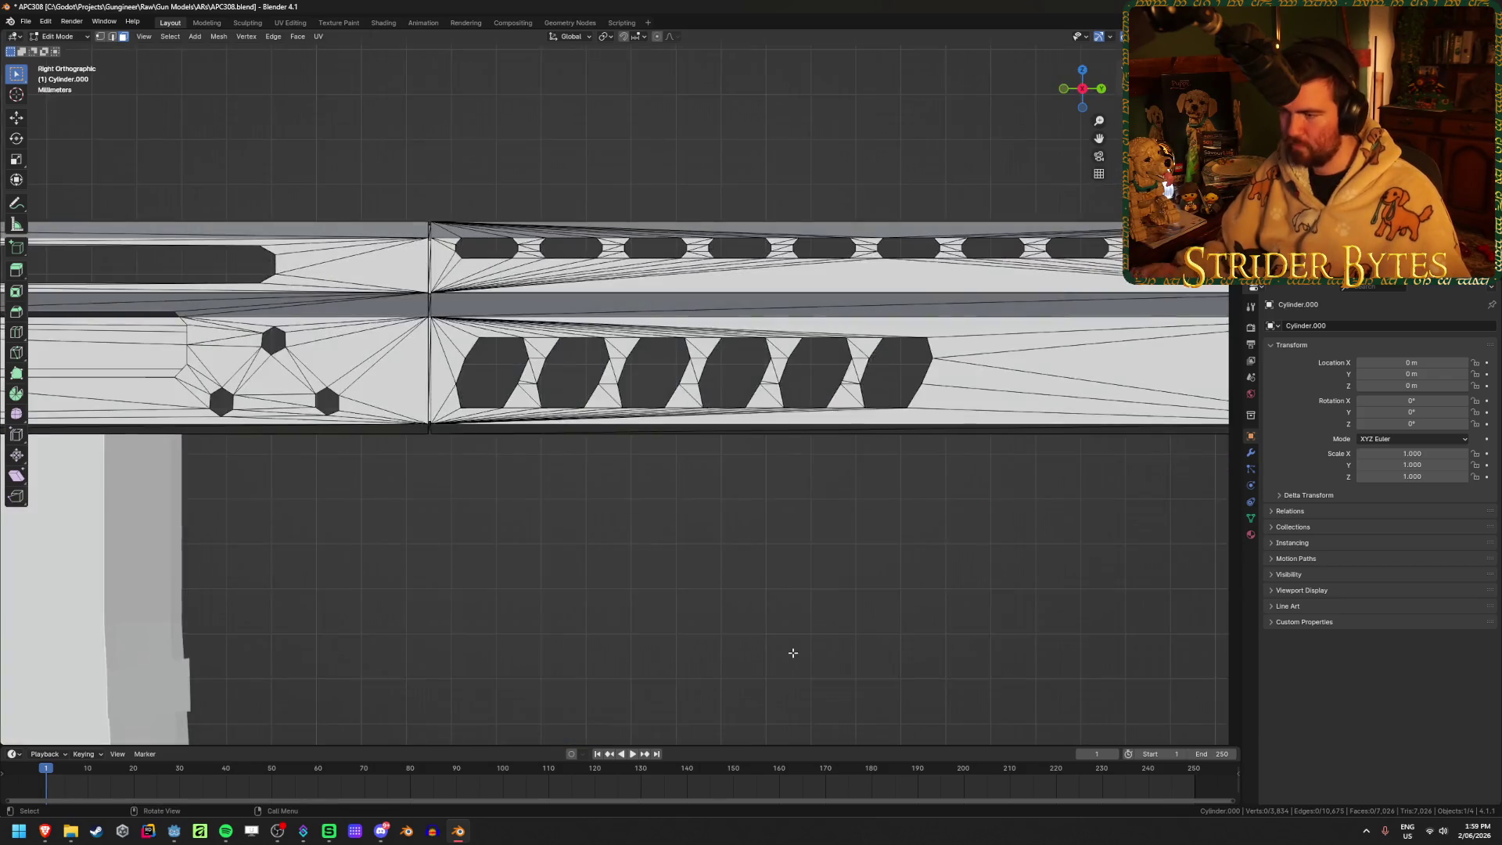
key("shift+z")
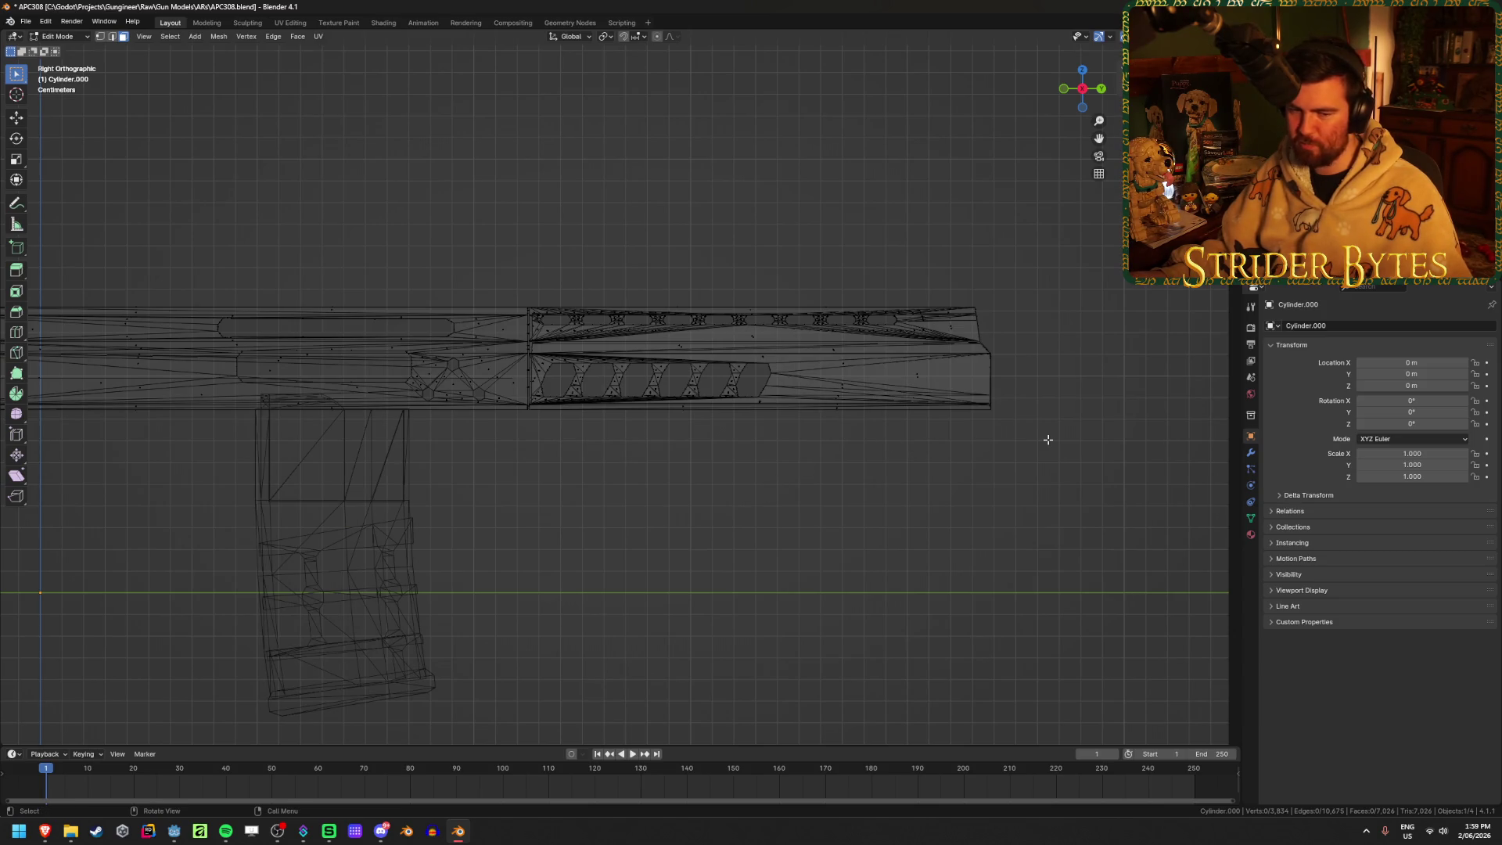
mouse_move(1085, 470)
left_mouse_down()
mouse_move(637, 249)
mouse_move(531, 249)
left_mouse_up()
scroll(502, 393, "up", 5)
scroll(502, 394, "up", 6)
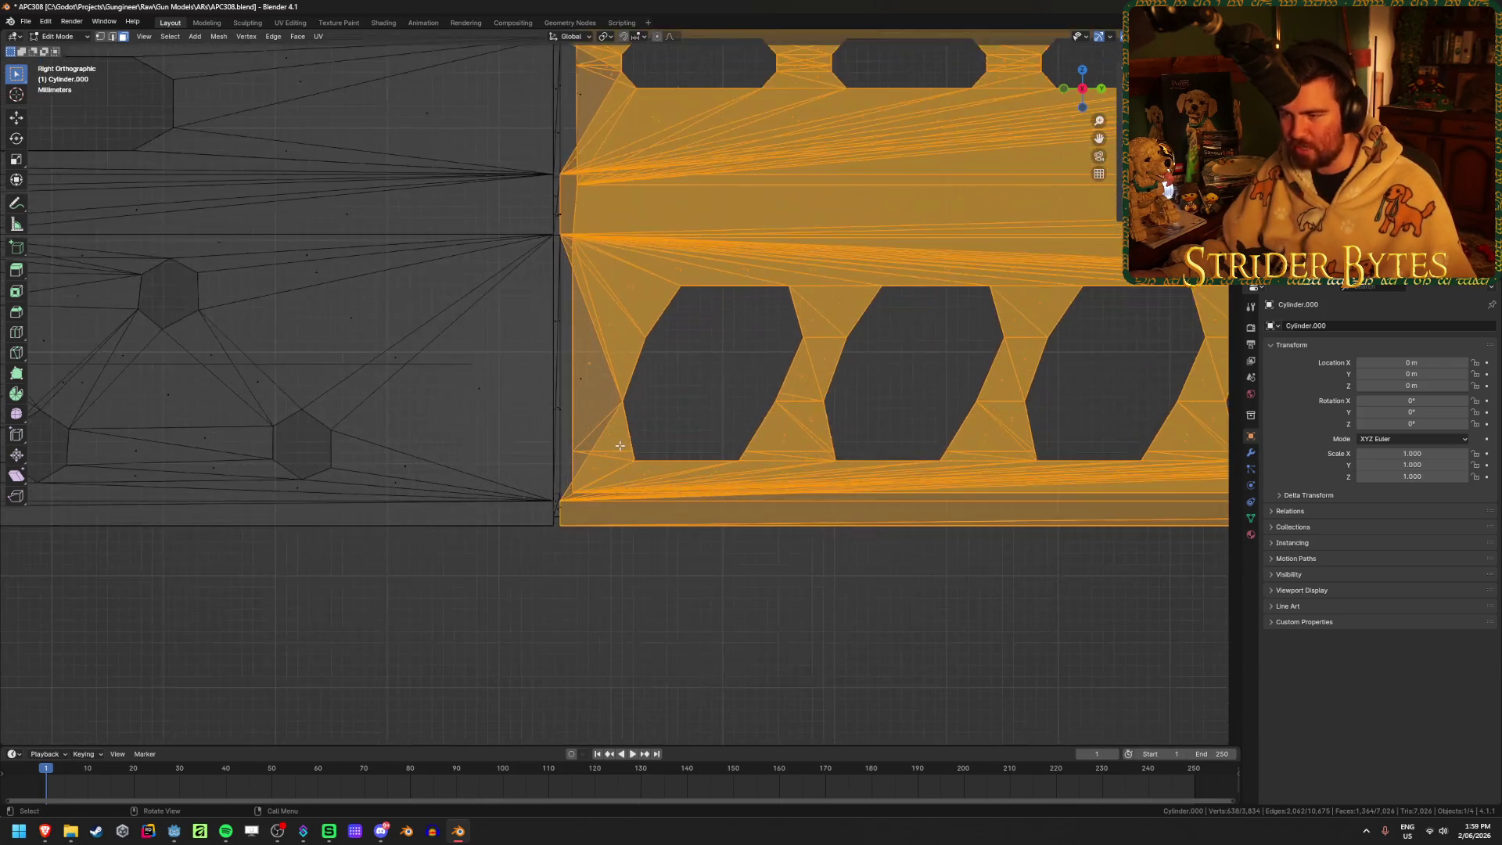
key("shift+z")
key("shift+z")
key("shift+z")
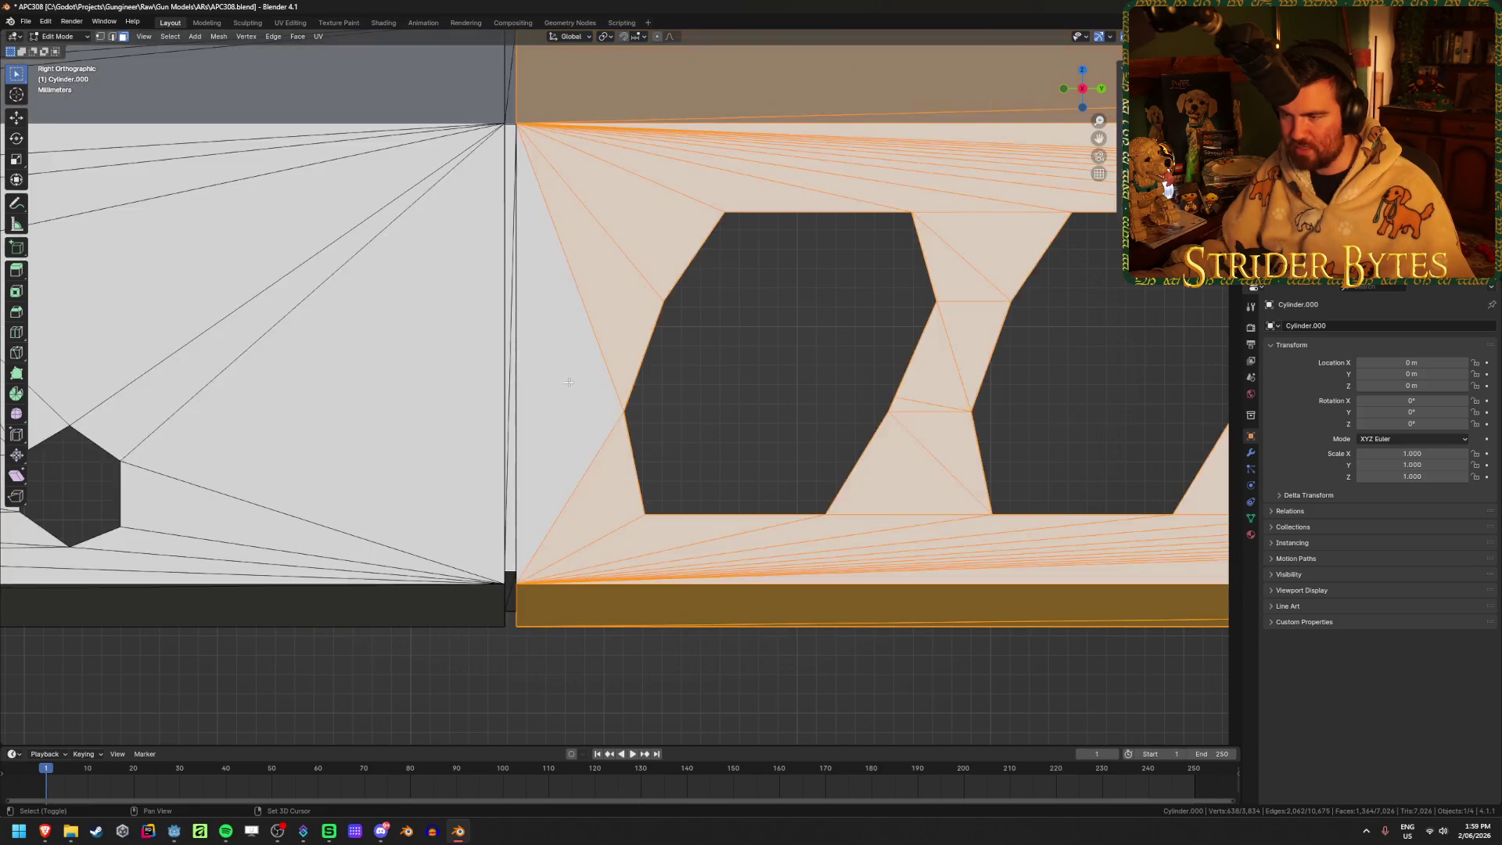
middle_click_drag(677, 336, 678, 375)
scroll(561, 98, "down", 5)
middle_click_drag(560, 98, 336, 282)
left_click(974, 375, "shift")
left_click(971, 219, "shift")
Hide the selected section to inspect leftover geometry, then reveal it again
key("h")
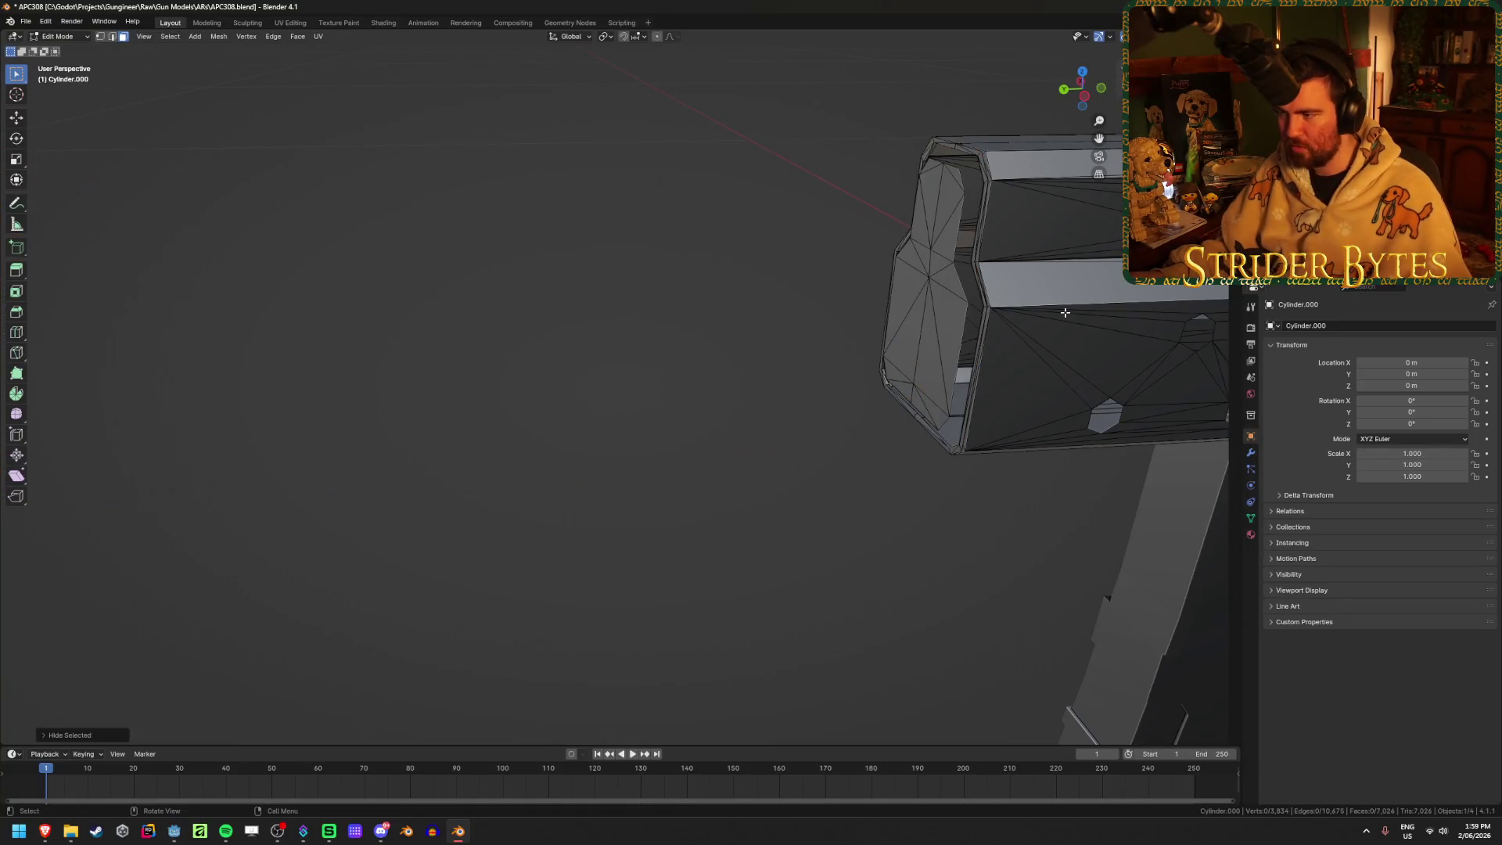
mouse_move(850, 322)
middle_mouse_down()
mouse_move(993, 308)
mouse_move(814, 311)
middle_mouse_up()
key("alt+h")
scroll(993, 309, "up", 8)
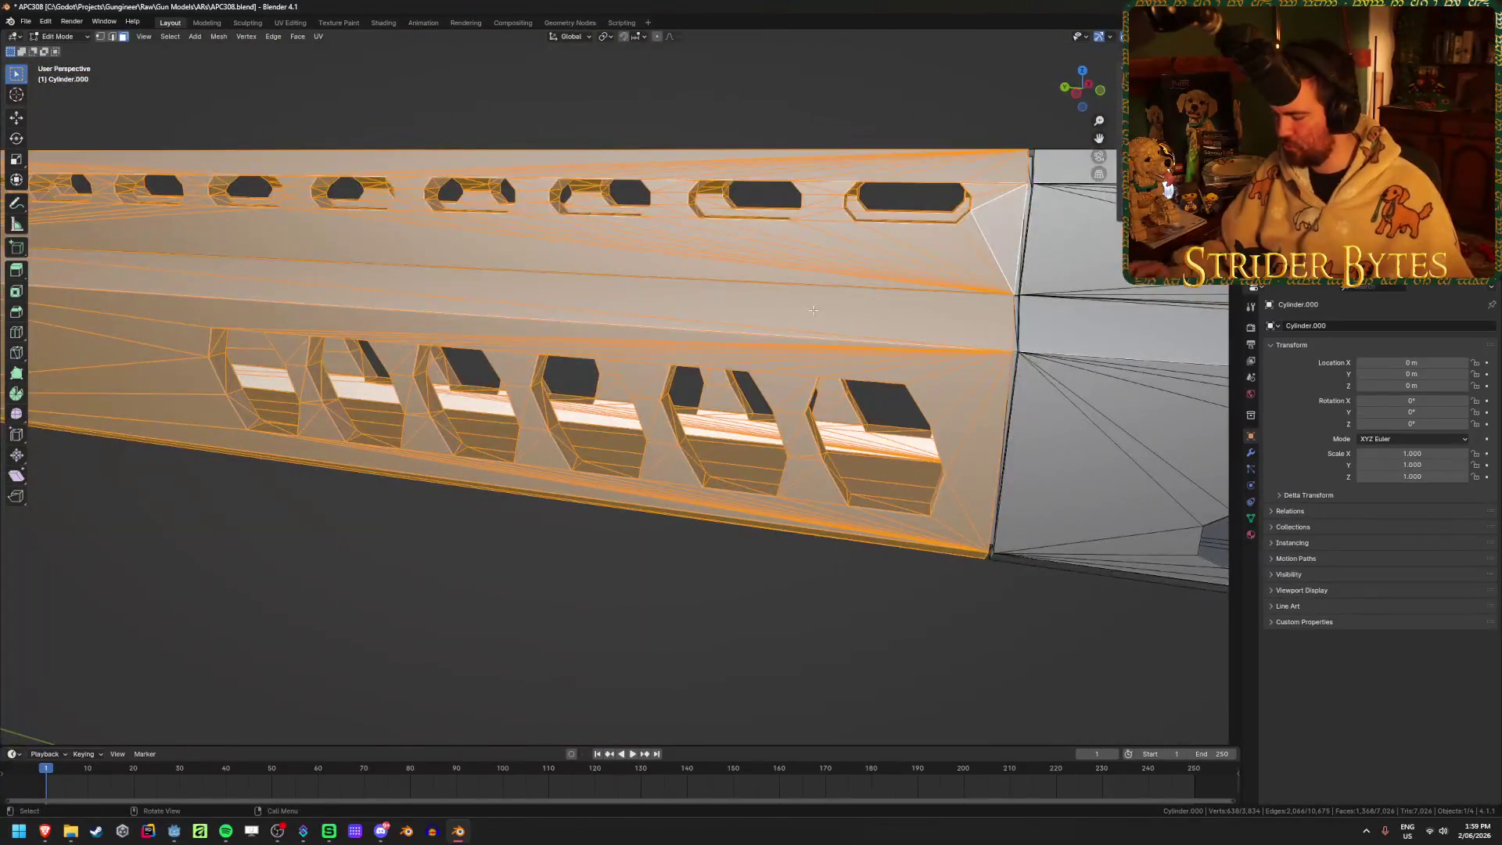
key("KP_3")
scroll(814, 310, "down", 3)
Reselect the whole handguard in X-ray and separate it into its own object, Cylinder.003
key("alt+z")
key("1")
key("alt+a")
left_click_drag(1097, 490, 290, 227)
key("alt+z")
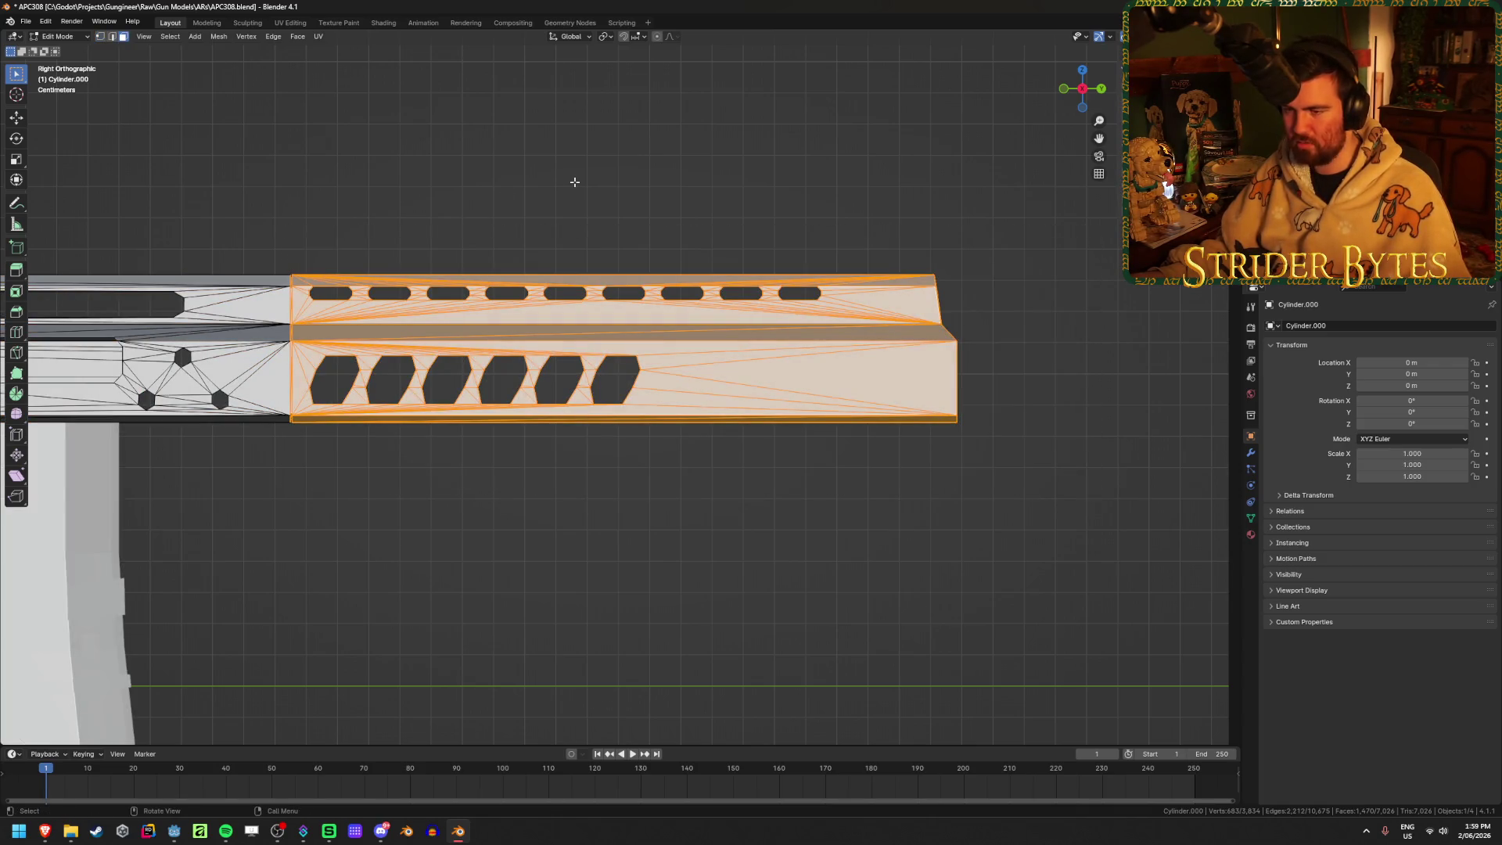
key("p")
left_click(576, 185)
key("Tab")
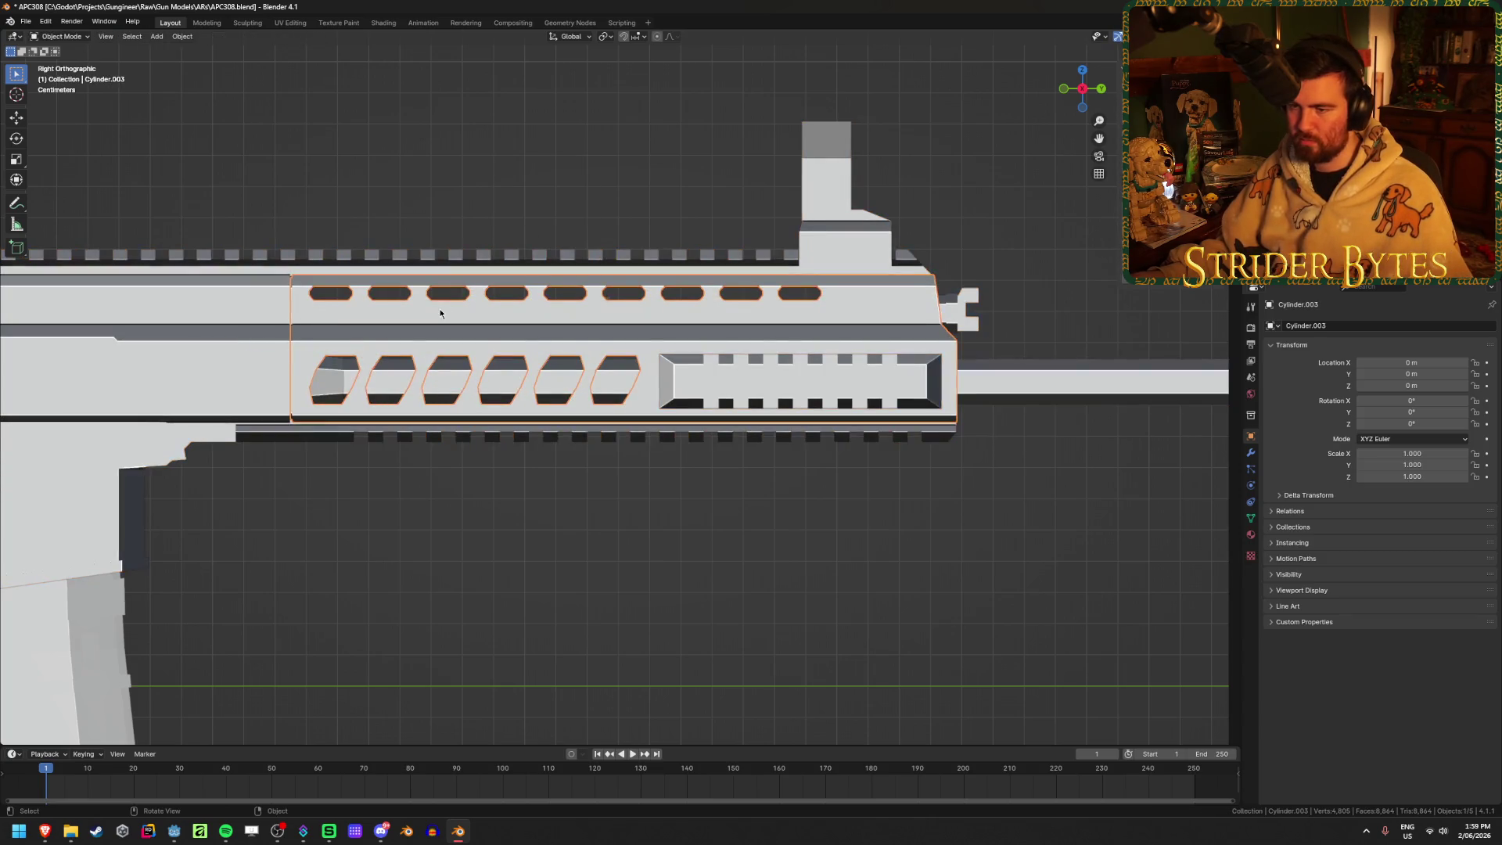
Select the remaining rifle body and enter Edit Mode, framing its front edge
left_click(567, 325)
scroll(706, 302, "up", 3)
mouse_move(706, 302)
middle_mouse_down()
mouse_move(633, 291)
mouse_move(647, 267)
middle_mouse_up()
left_click(647, 267)
key("Tab")
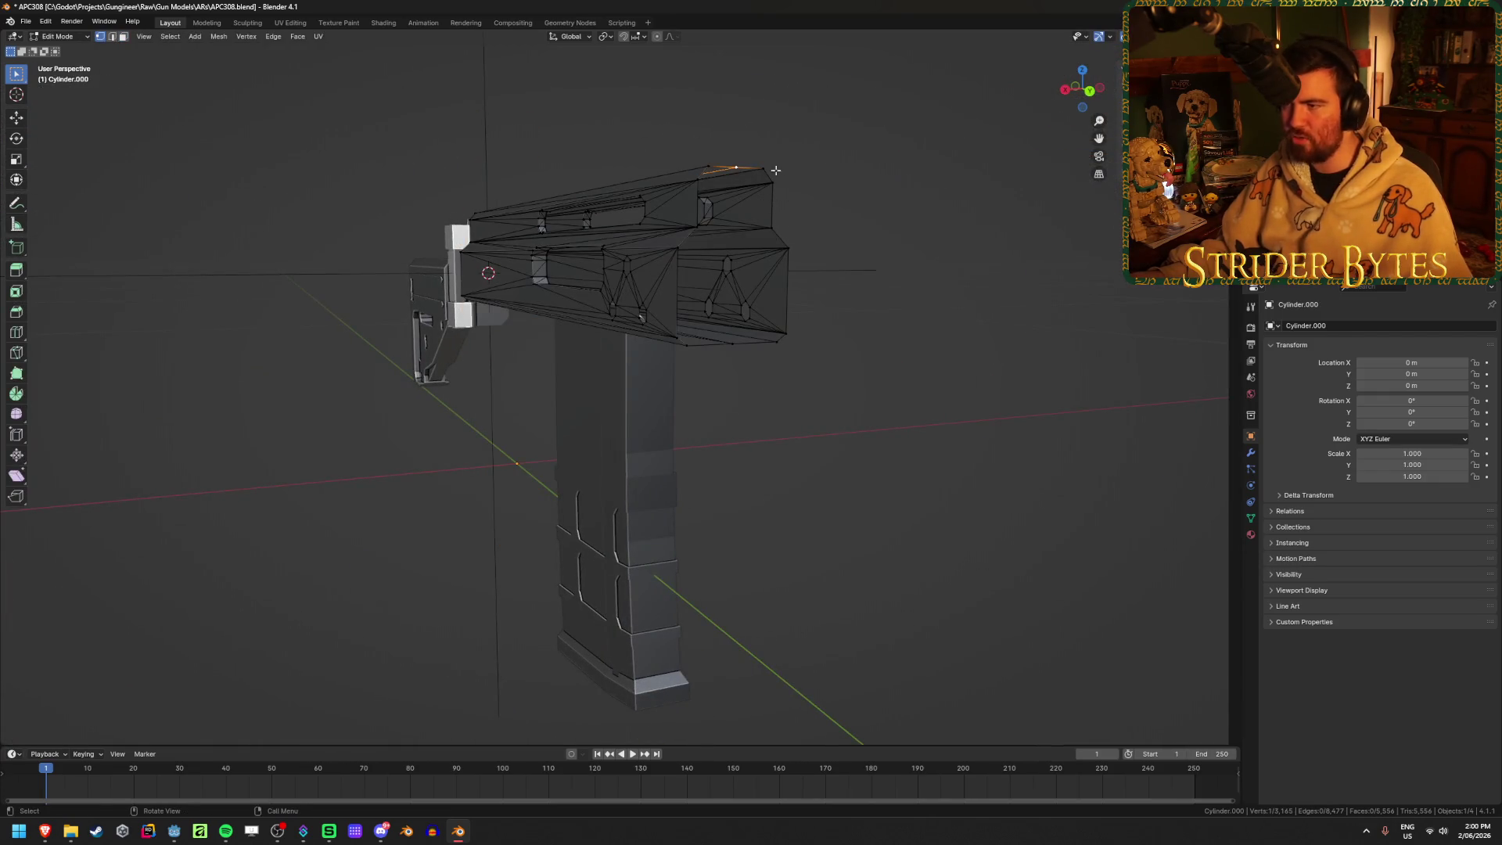
key("KP_Decimal")
mouse_move(788, 167)
middle_mouse_down()
mouse_move(782, 325)
mouse_move(801, 455)
mouse_move(700, 368)
middle_mouse_up()
Enable vertex snapping and snap the selected vertex vertically along Z onto its target
left_click(639, 36)
left_click(638, 110)
key("g")
key("z")
middle_click_drag(694, 298, 634, 494)
left_click(634, 493)
key("g")
key("z")
left_click(634, 494)
Try extruding a new vertex along Z, then undo the extrusion
key("e")
key("z")
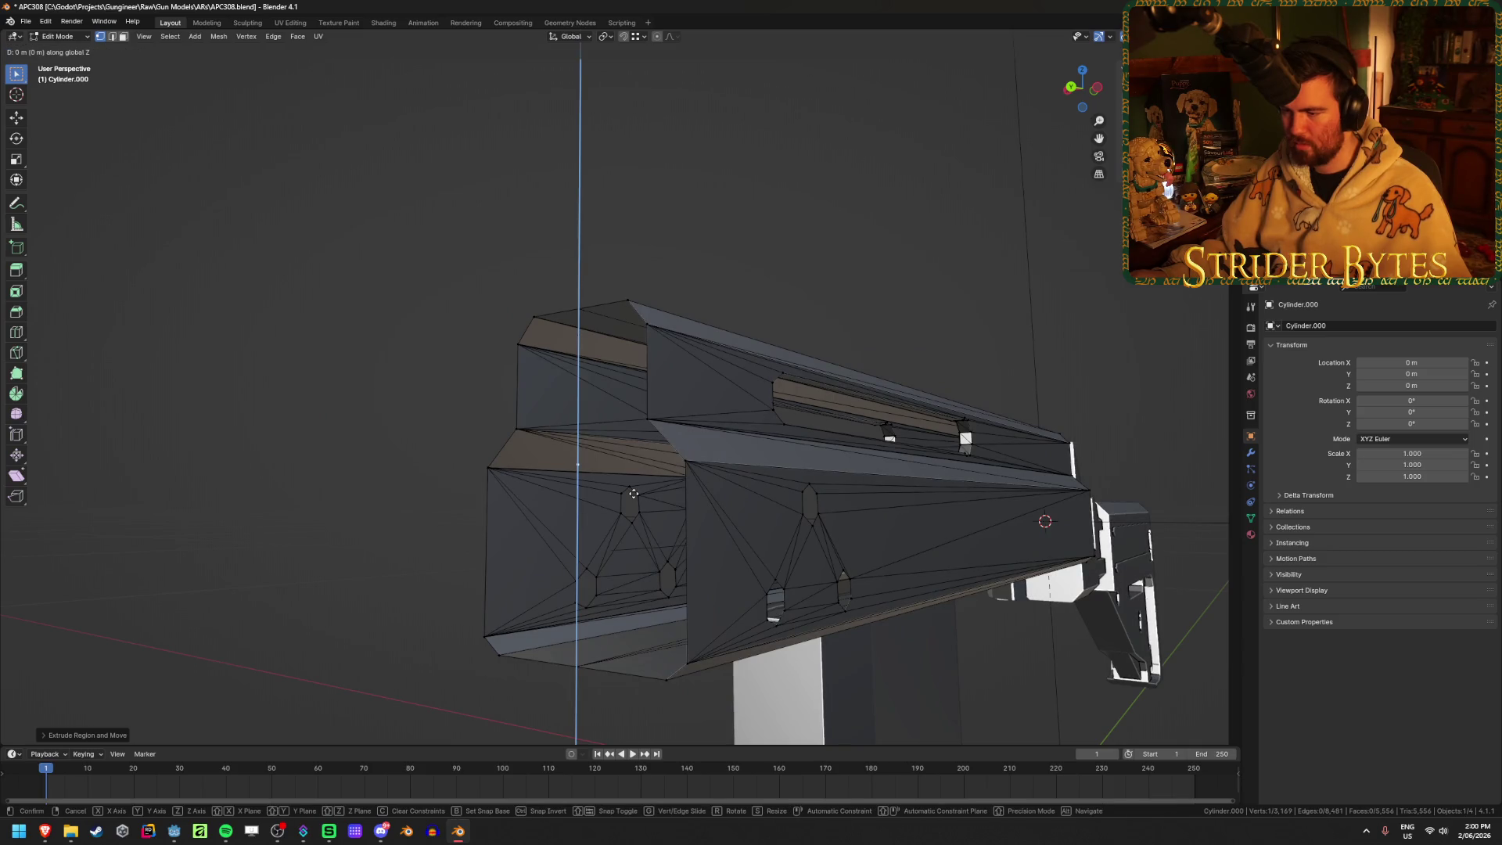
left_click(575, 669)
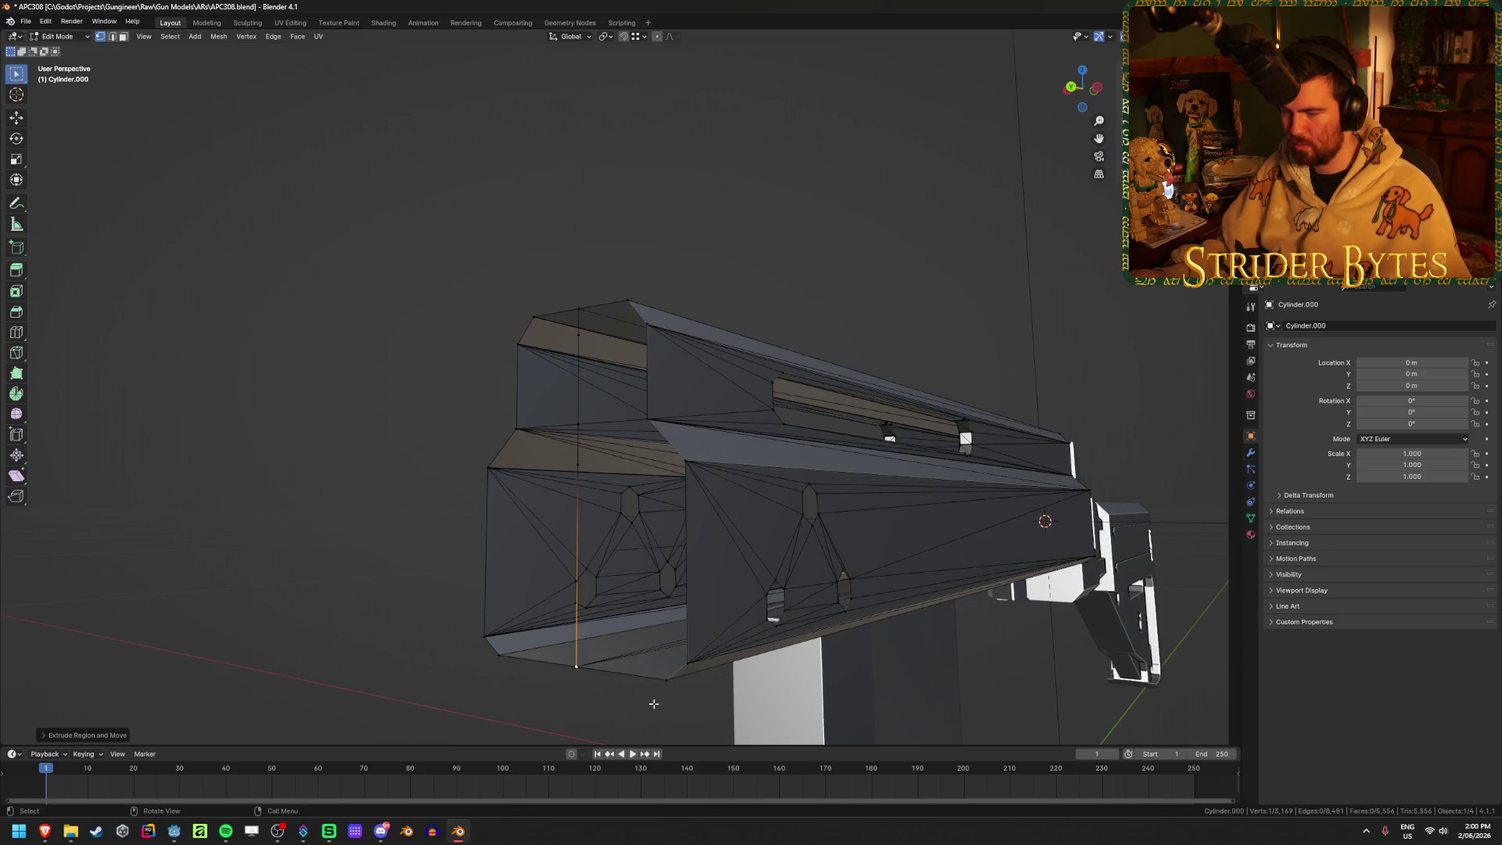
key("ctrl+z")
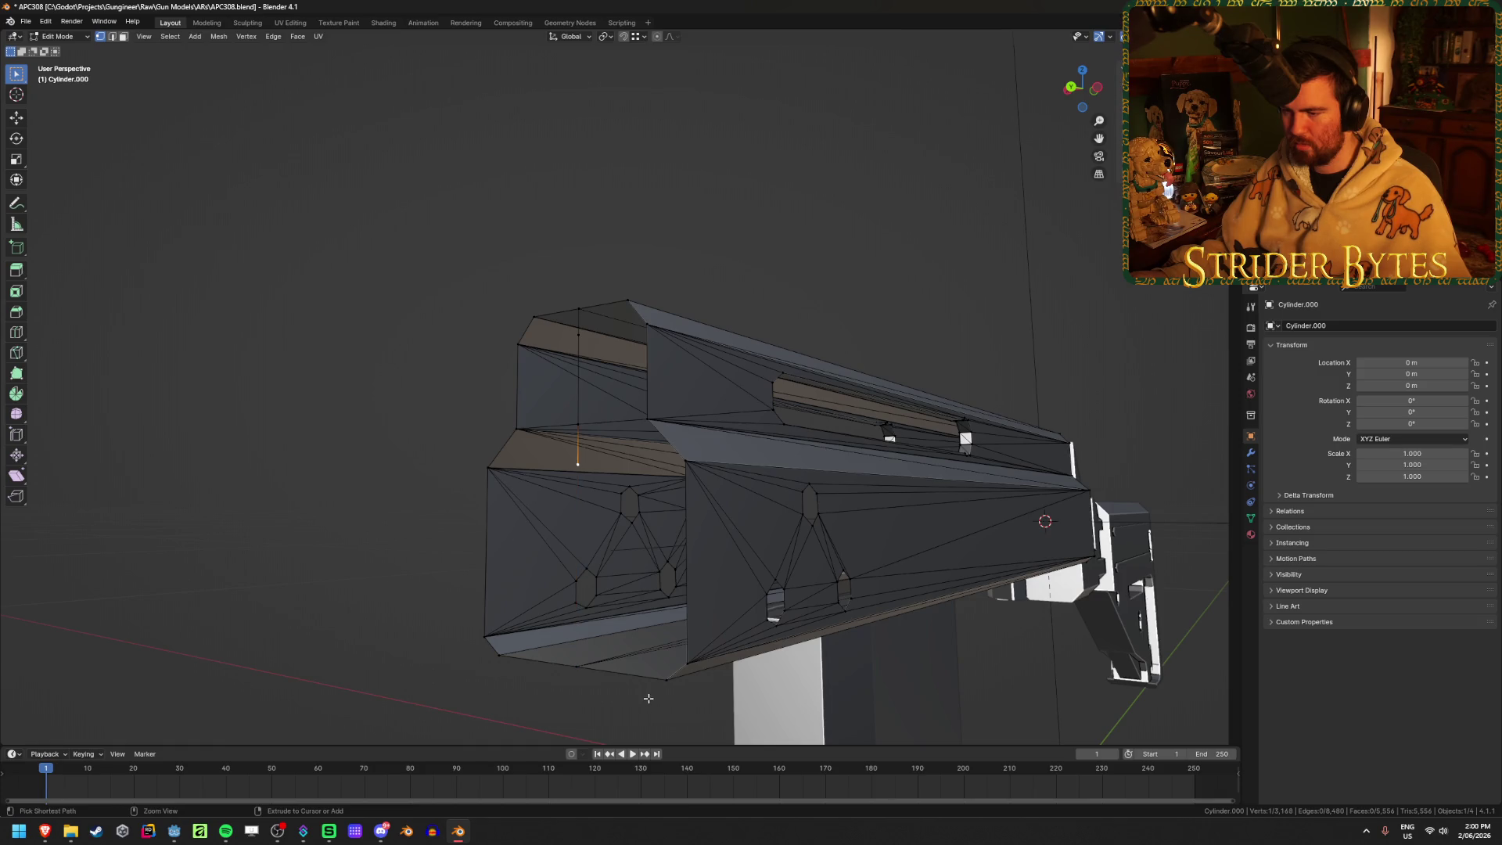
Fill faces across the top ridge, the front opening and the adjacent side opening
left_click(579, 309, "shift")
left_click(628, 300, "shift")
left_click(647, 324, "shift")
key("f")
scroll(624, 308, "up", 3)
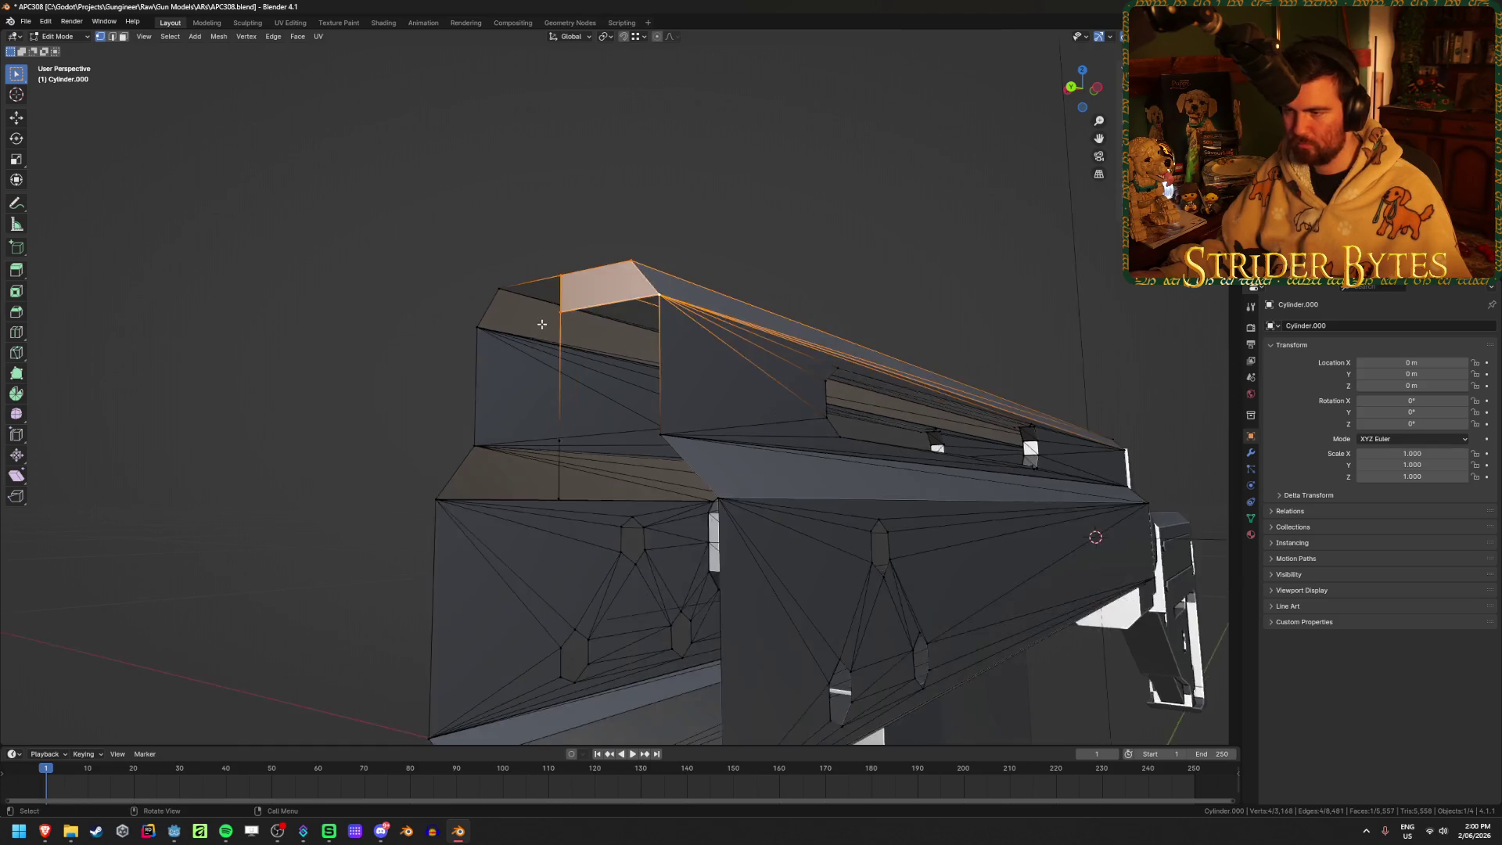
left_click_drag(394, 223, 594, 334)
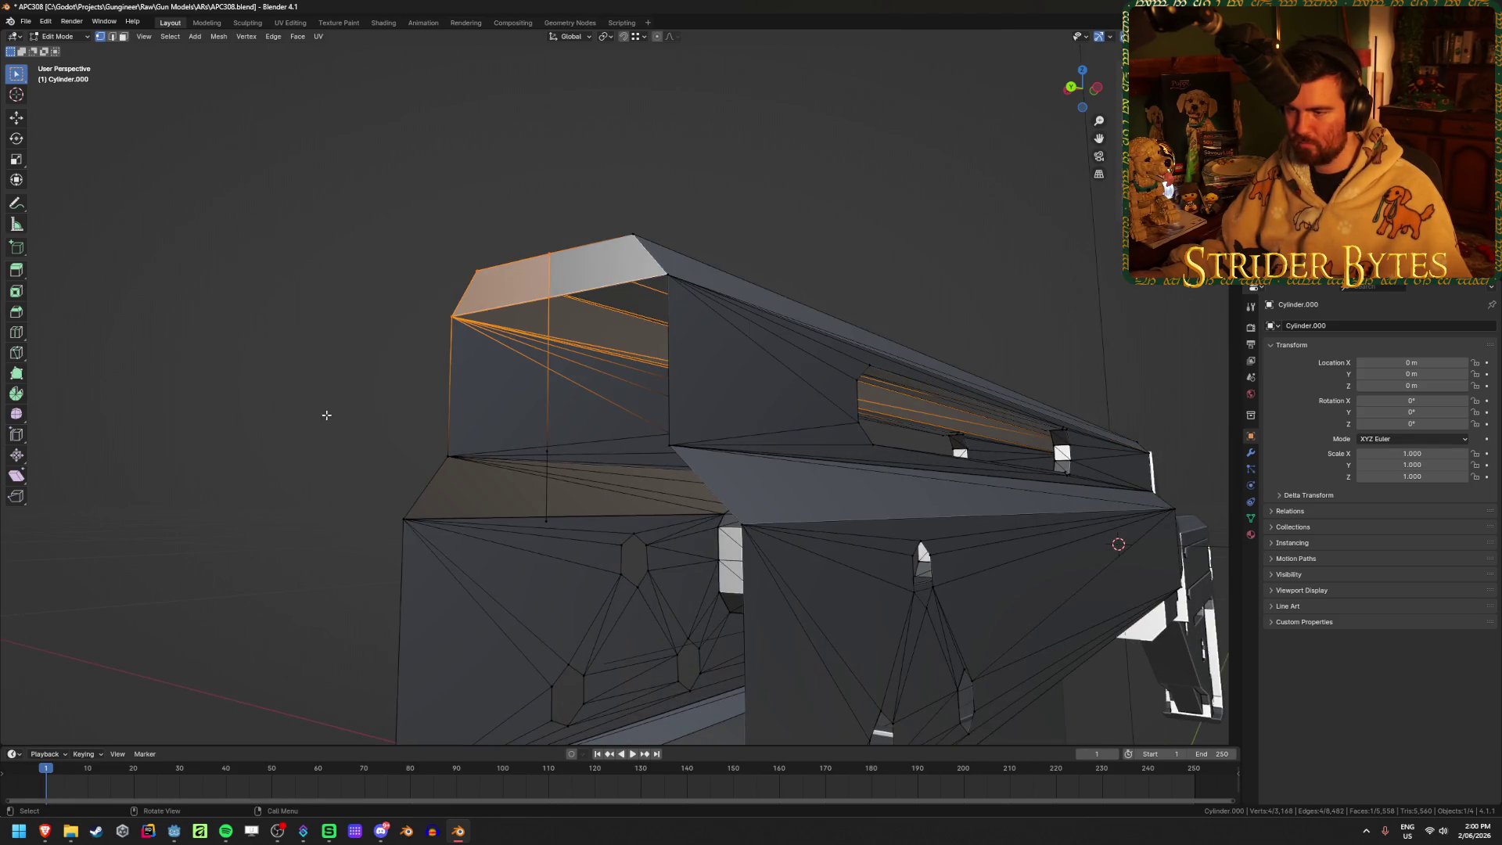
mouse_move(399, 286)
left_mouse_down()
mouse_move(538, 429)
mouse_move(567, 485)
left_mouse_up()
key("f")
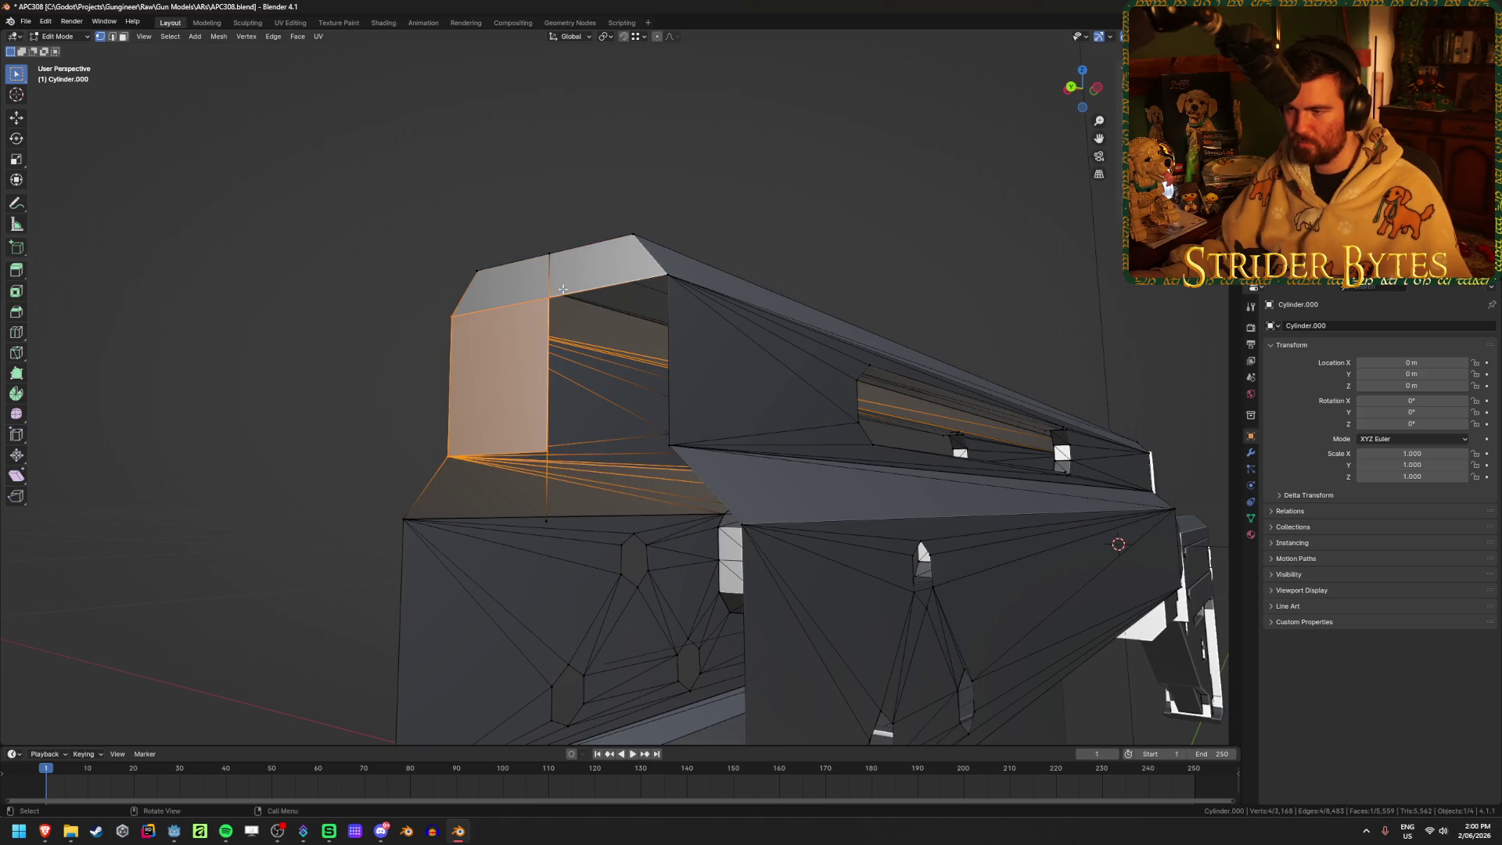
mouse_move(526, 277)
left_mouse_down()
mouse_move(720, 469)
mouse_move(709, 476)
left_mouse_up()
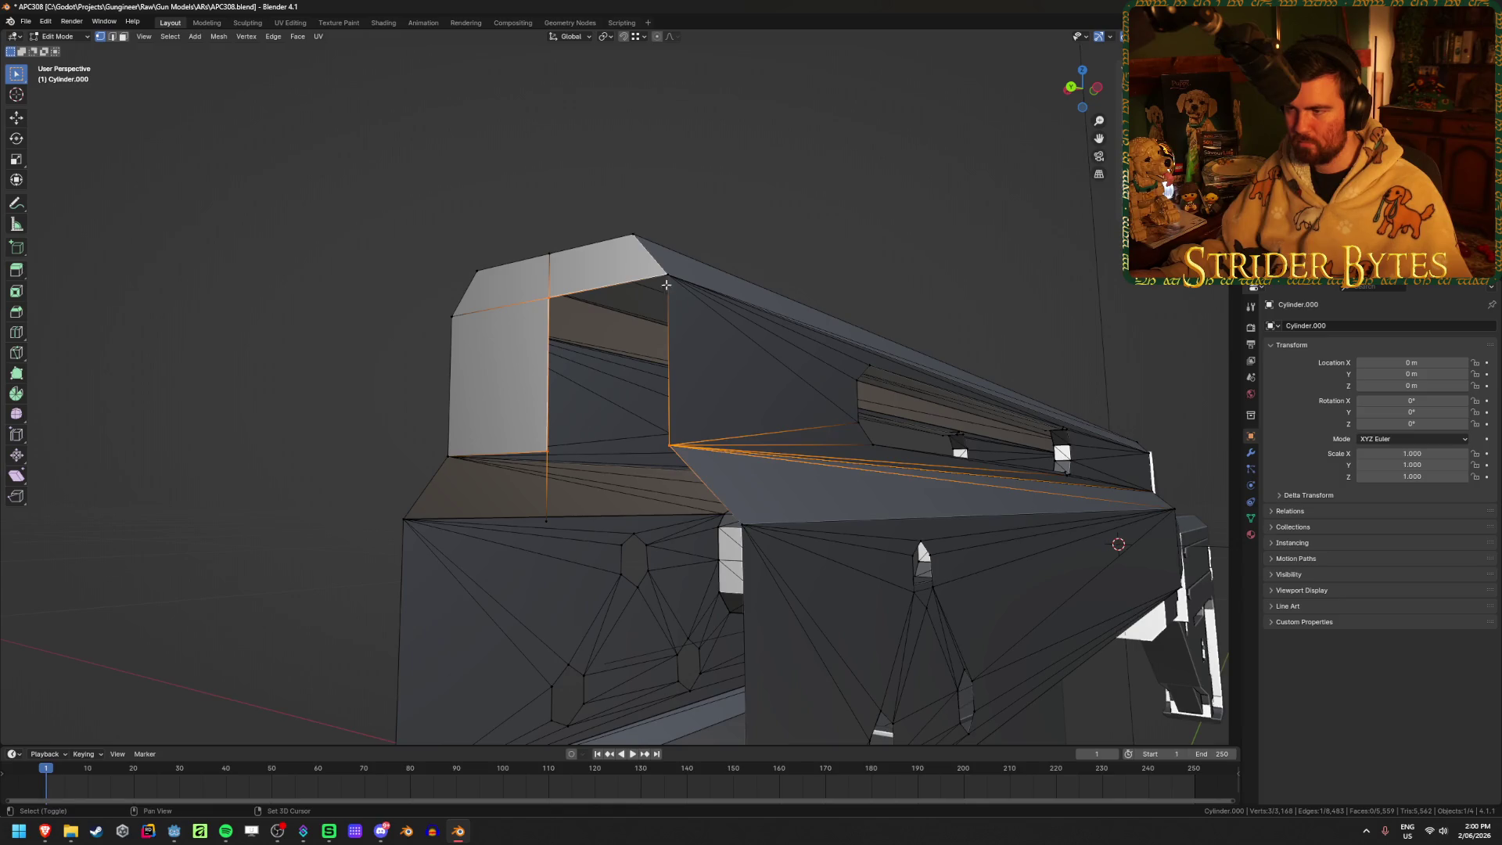
key("f")
key("alt+a")
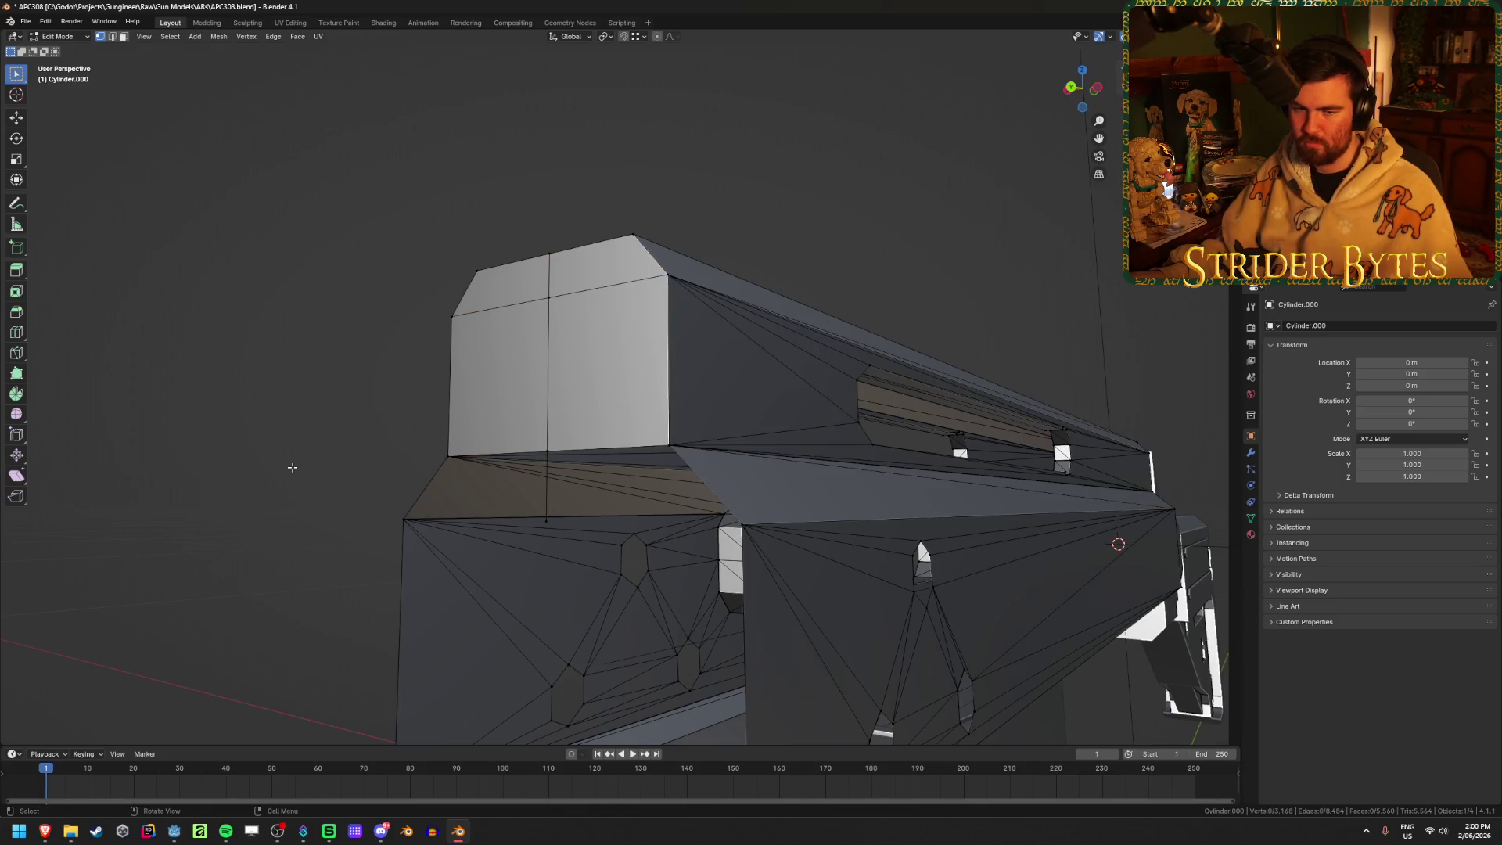
Fill the receiver-side gap and the left corner opening with new faces
middle_click_drag(292, 467, 672, 426)
left_click(672, 426)
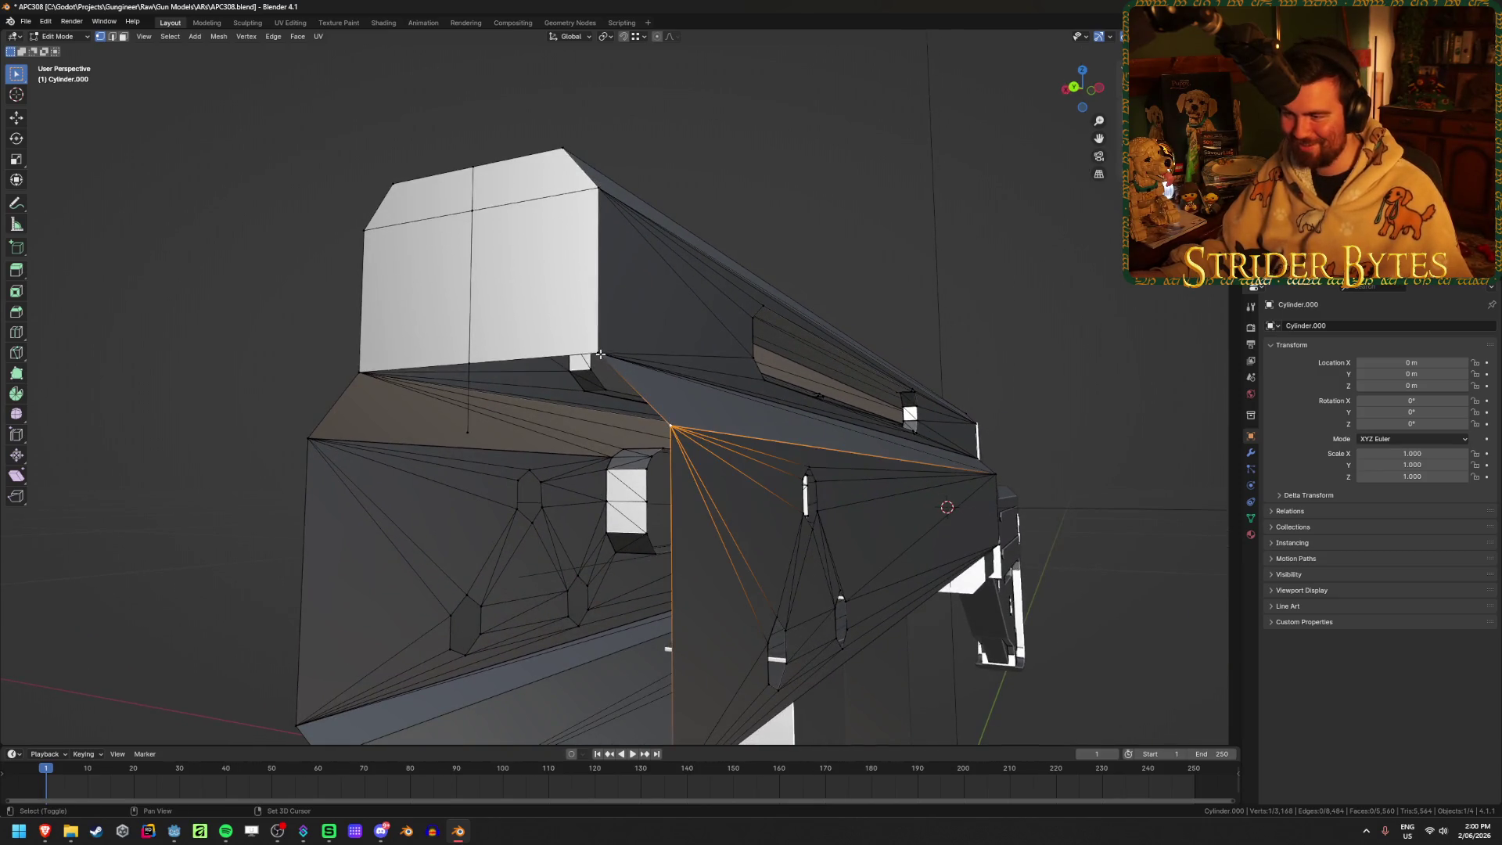
left_click(599, 354, "shift")
left_click(469, 362, "shift")
left_click(468, 431, "shift")
key("f")
middle_click_drag(540, 422, 407, 454)
mouse_move(318, 485)
left_mouse_down()
mouse_move(491, 324)
mouse_move(515, 323)
left_mouse_up()
key("f")
left_click(269, 554)
mouse_move(269, 553)
middle_mouse_down("shift")
mouse_move(342, 503)
mouse_move(350, 439)
middle_mouse_up("shift")
Extrude a vertical edge from a bottom vertex, then fill the next opening and top gap
left_click(495, 613)
key("e")
key("z")
left_click(375, 562)
left_click(366, 567)
left_click(495, 583)
left_click(371, 561, "shift")
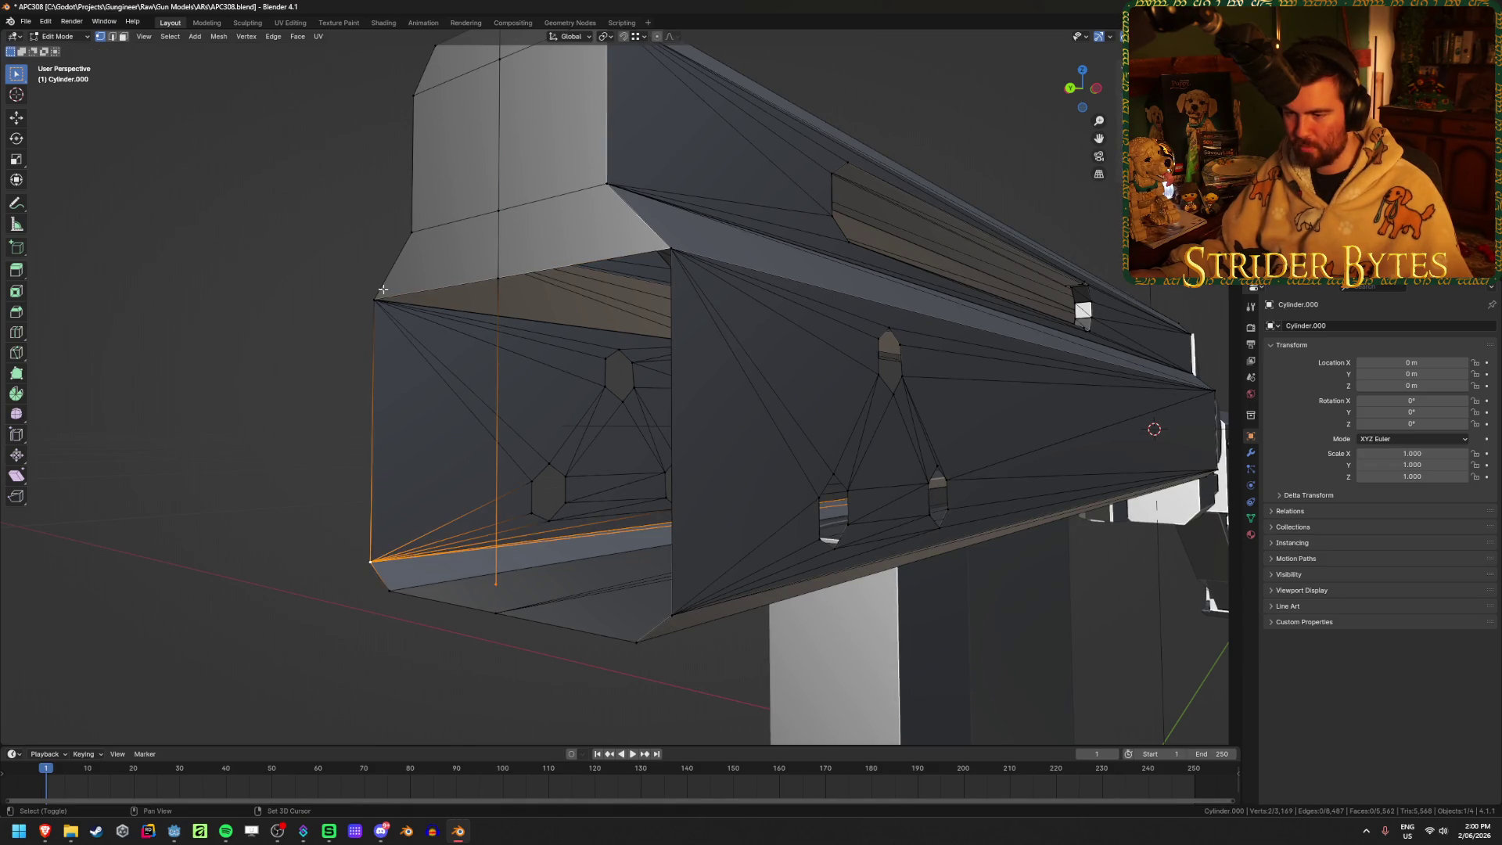
left_click(376, 300, "shift")
left_click(493, 278, "shift")
key("f")
left_click(493, 277)
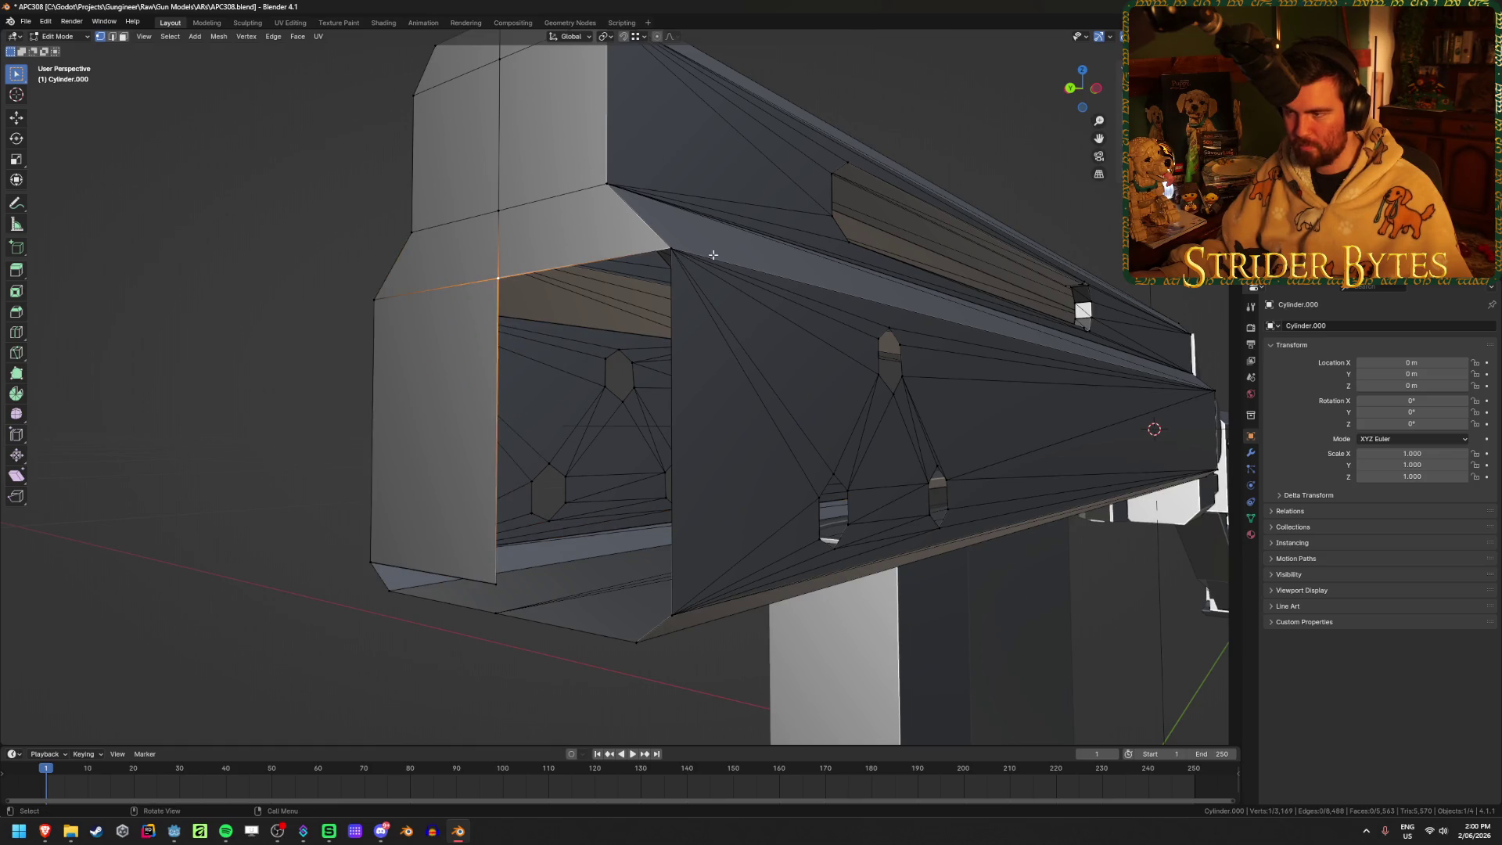
left_click(673, 252, "shift")
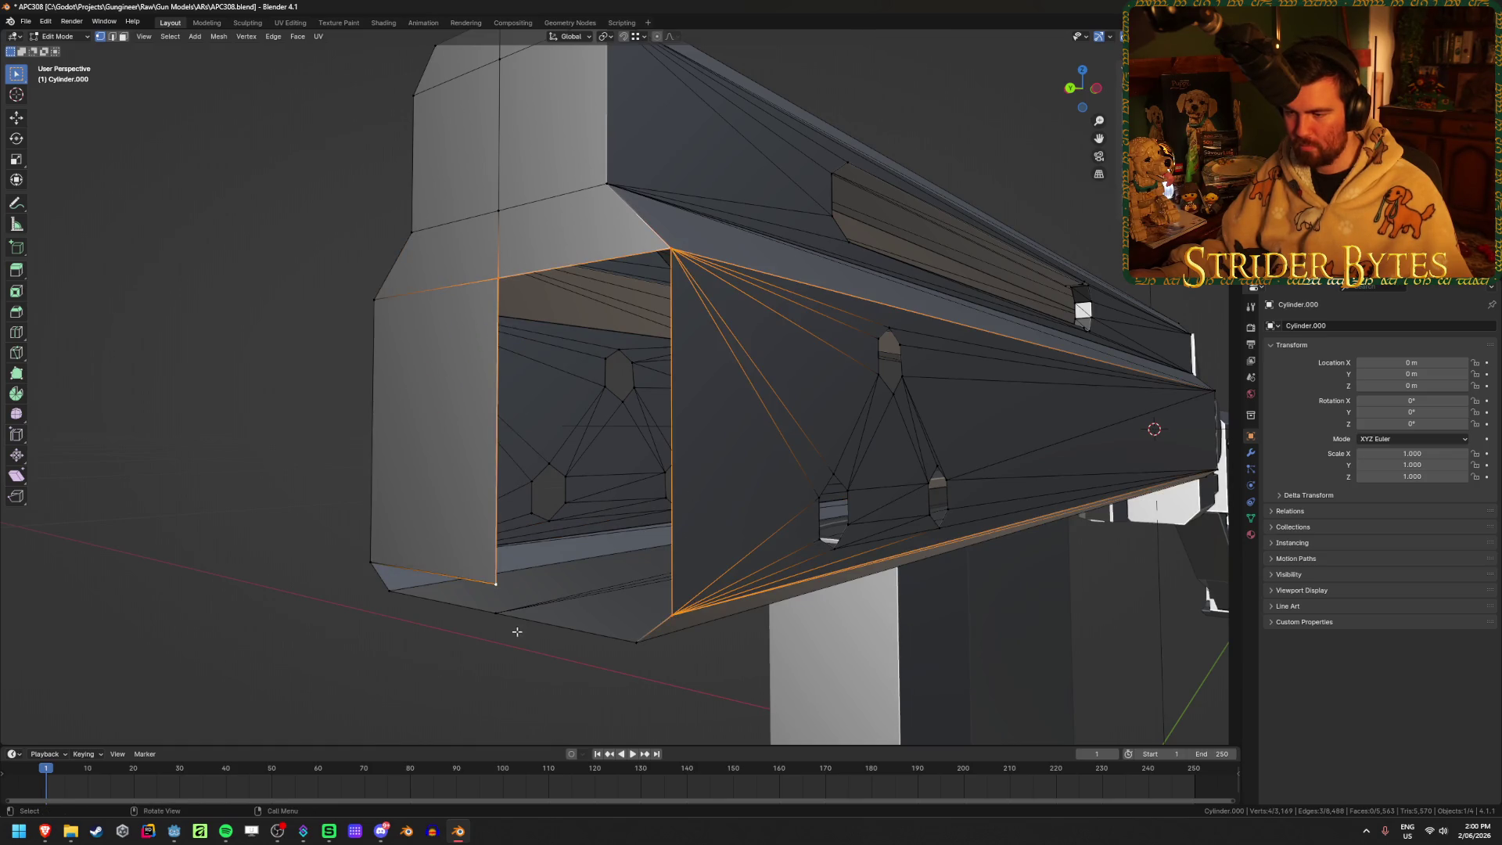
key("f")
Fill the bottom-left and bottom-right openings and return to Object Mode
left_click(342, 644)
mouse_move(311, 645)
left_mouse_down()
mouse_move(568, 510)
mouse_move(539, 505)
left_mouse_up()
key("f")
left_click(429, 680)
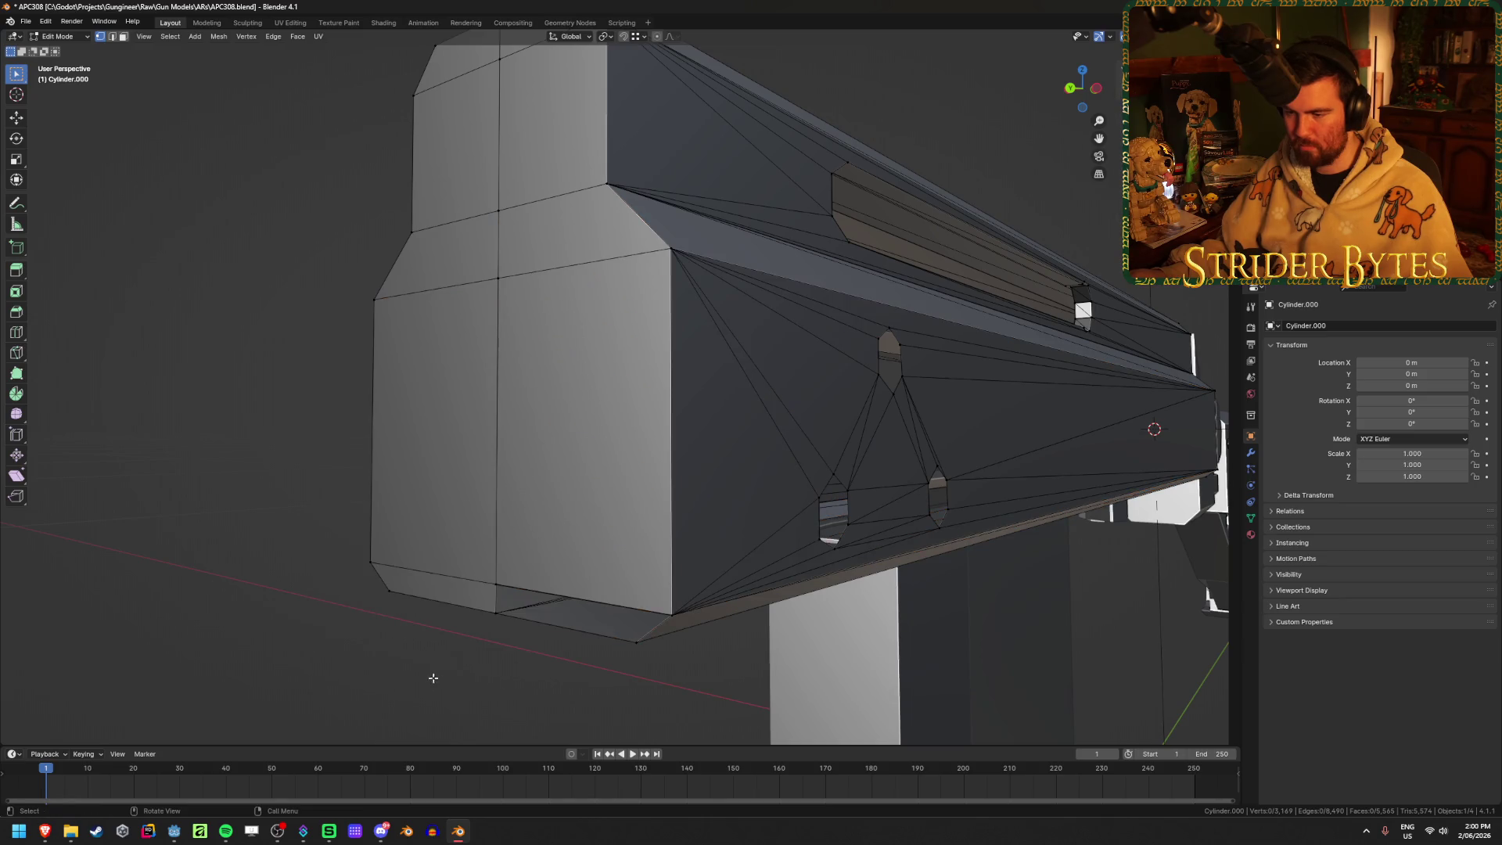
left_click_drag(430, 681, 697, 579)
key("f")
scroll(334, 553, "down", 5)
mouse_move(334, 553)
middle_mouse_down()
mouse_move(321, 516)
mouse_move(401, 465)
middle_mouse_up()
key("Tab")
scroll(320, 509, "down", 2)
scroll(400, 465, "up", 4)
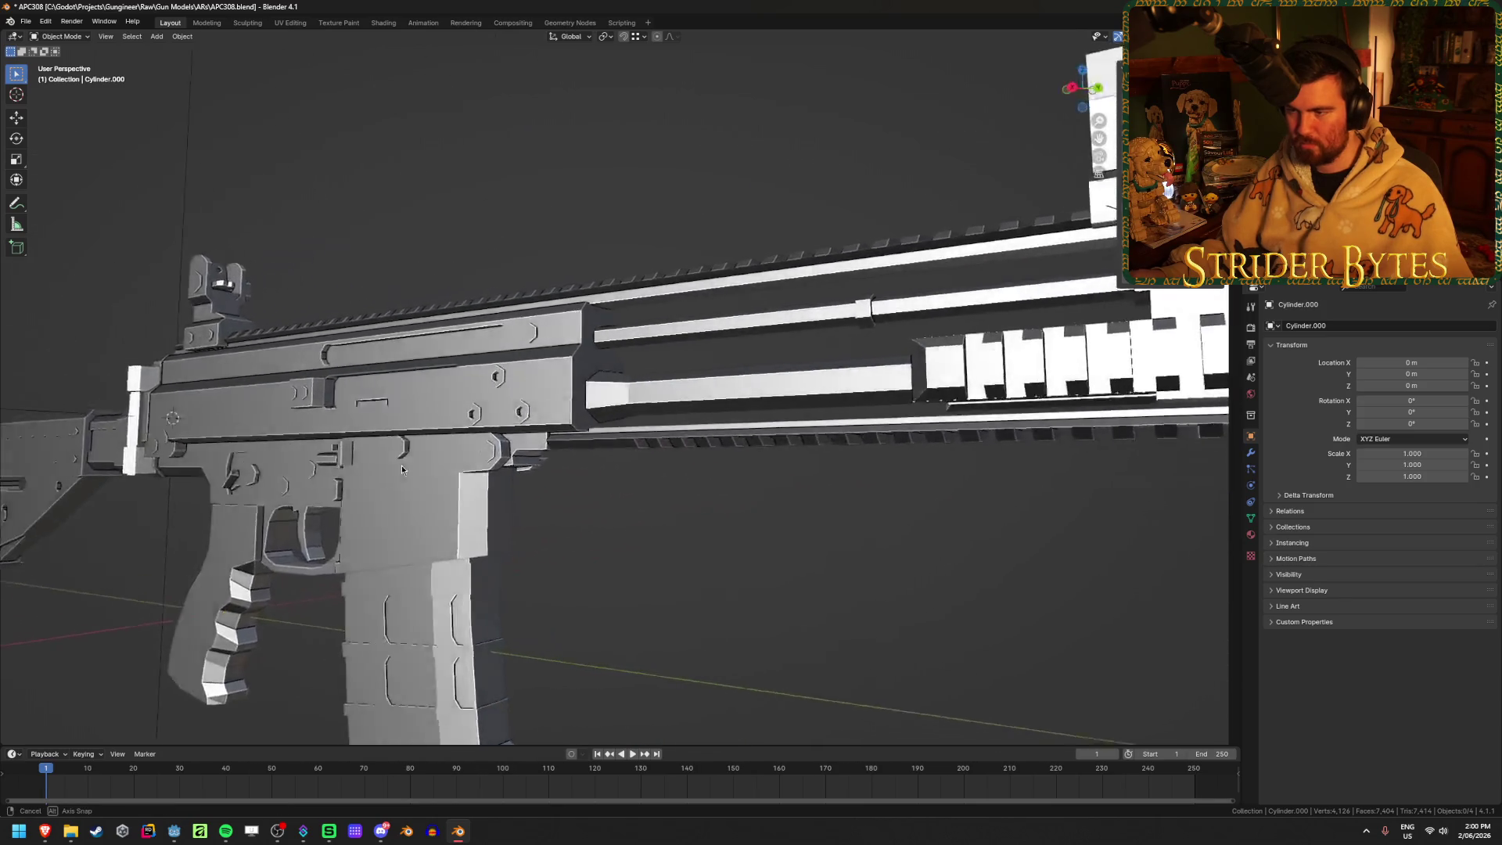
Unhide the handguard and save APC308.blend
key("alt+h")
left_click(719, 561)
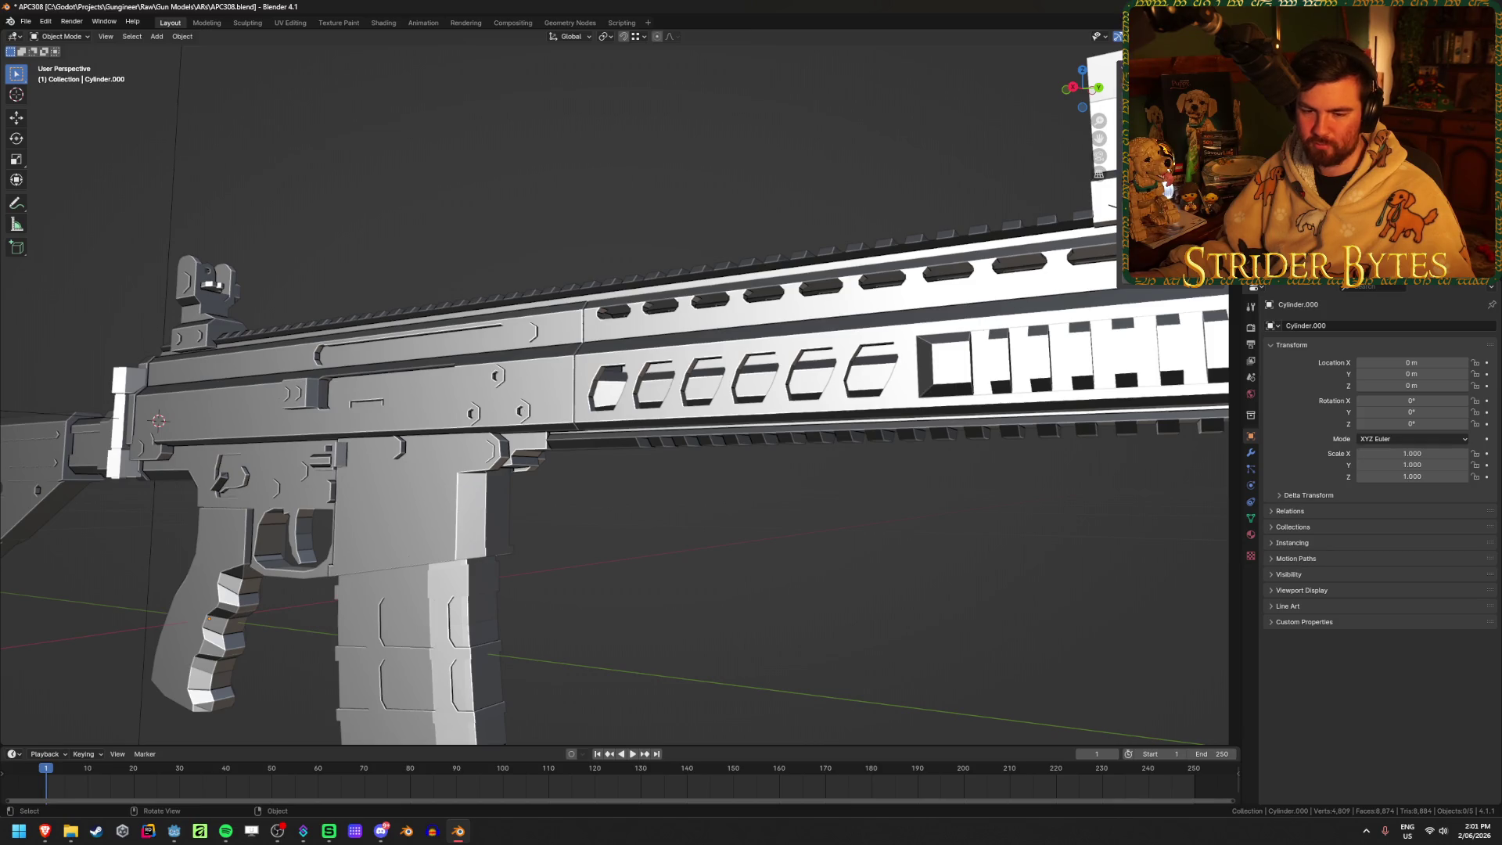
mouse_move(732, 569)
middle_mouse_down()
mouse_move(621, 517)
mouse_move(711, 537)
middle_mouse_up()
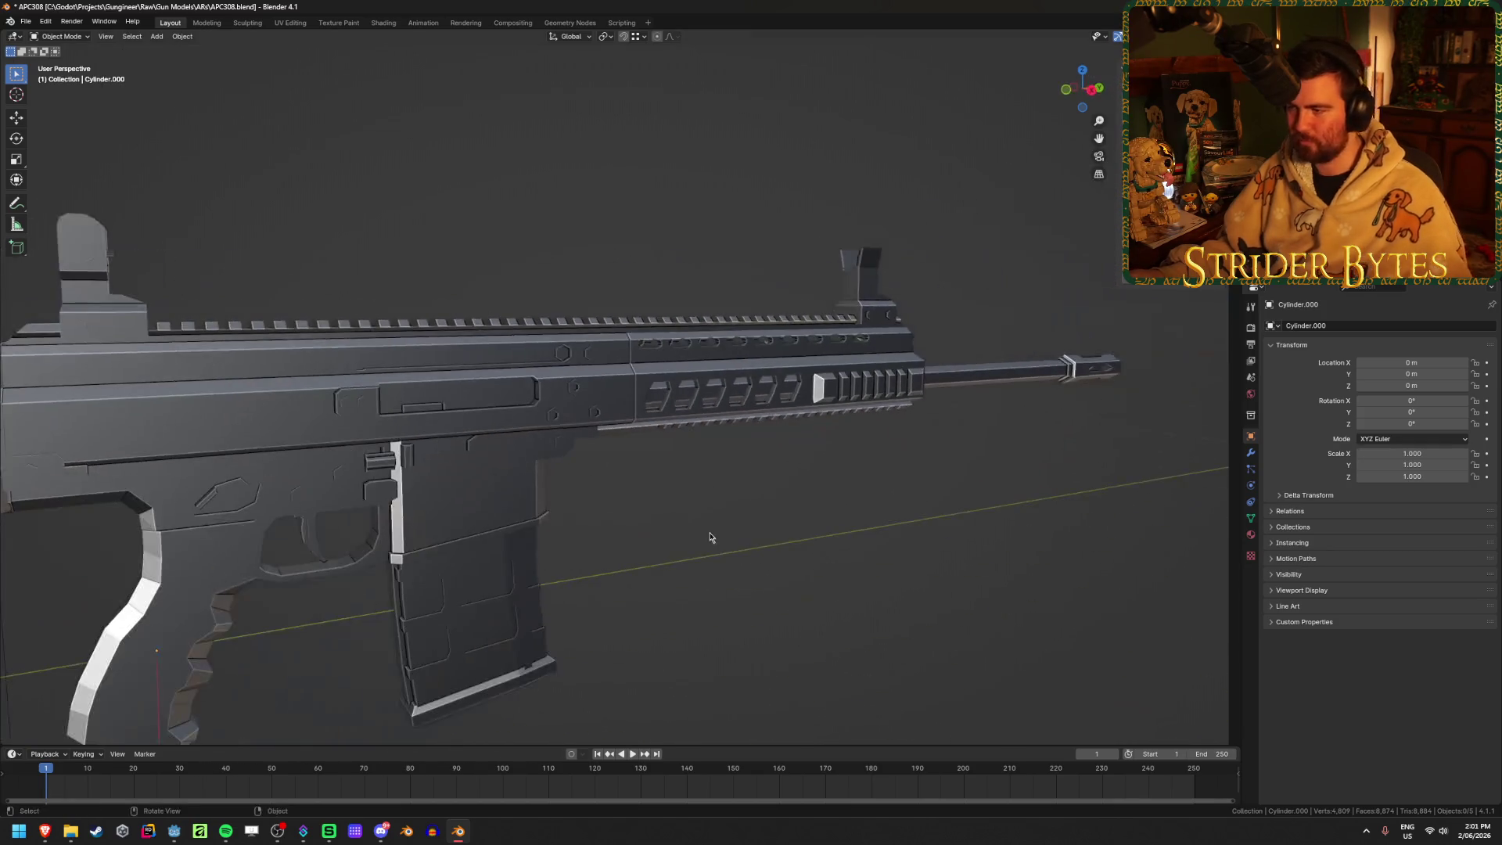
scroll(843, 497, "down", 5)
middle_click_drag(824, 493, 692, 514)
key("ctrl+s")
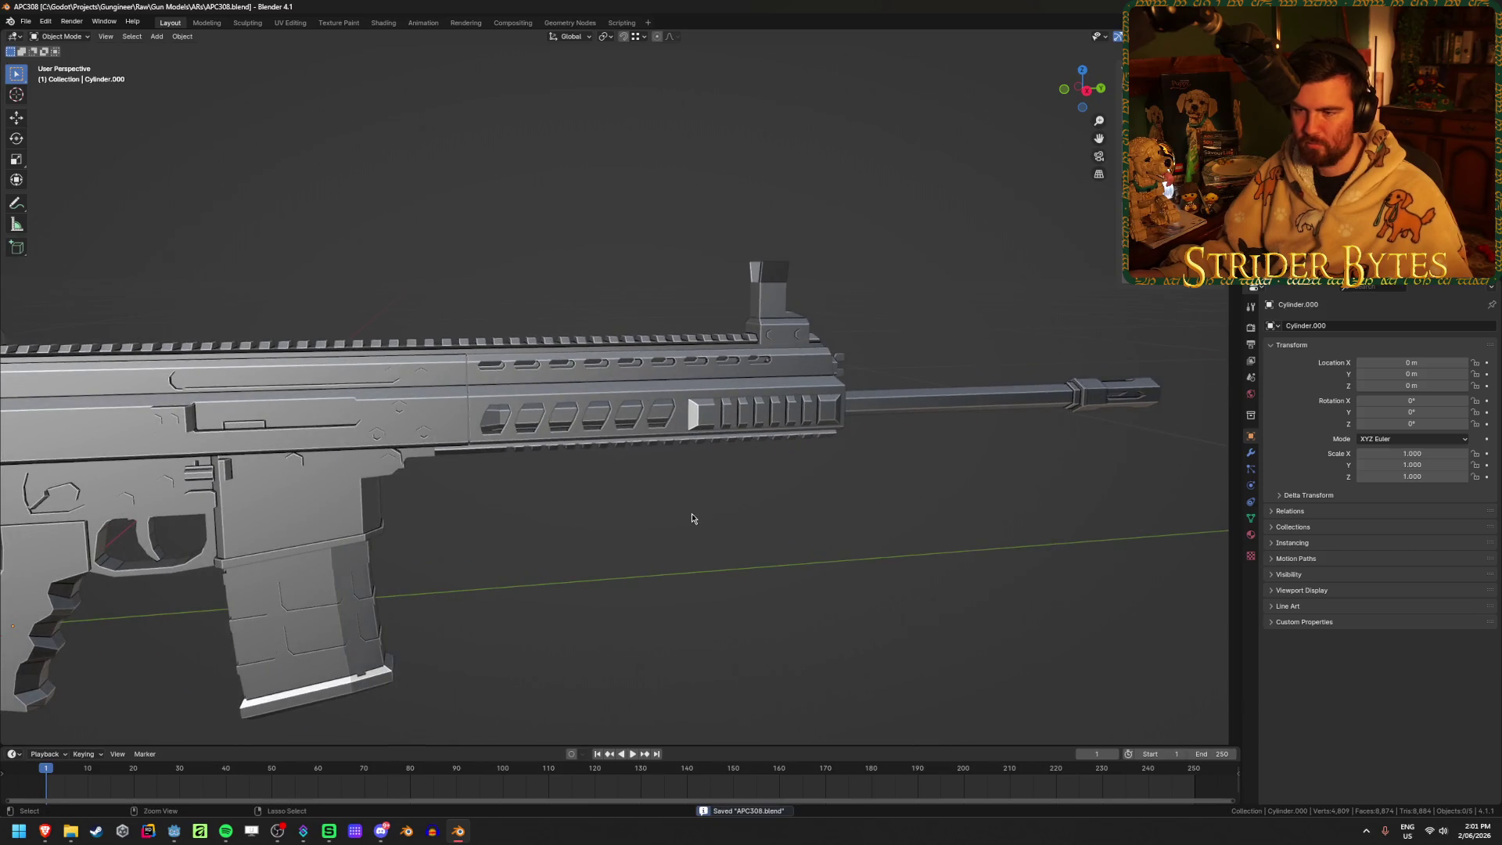
Select the rifle body in right side orthographic view and enter Edit Mode
scroll(692, 514, "down", 2)
scroll(691, 513, "up", 8)
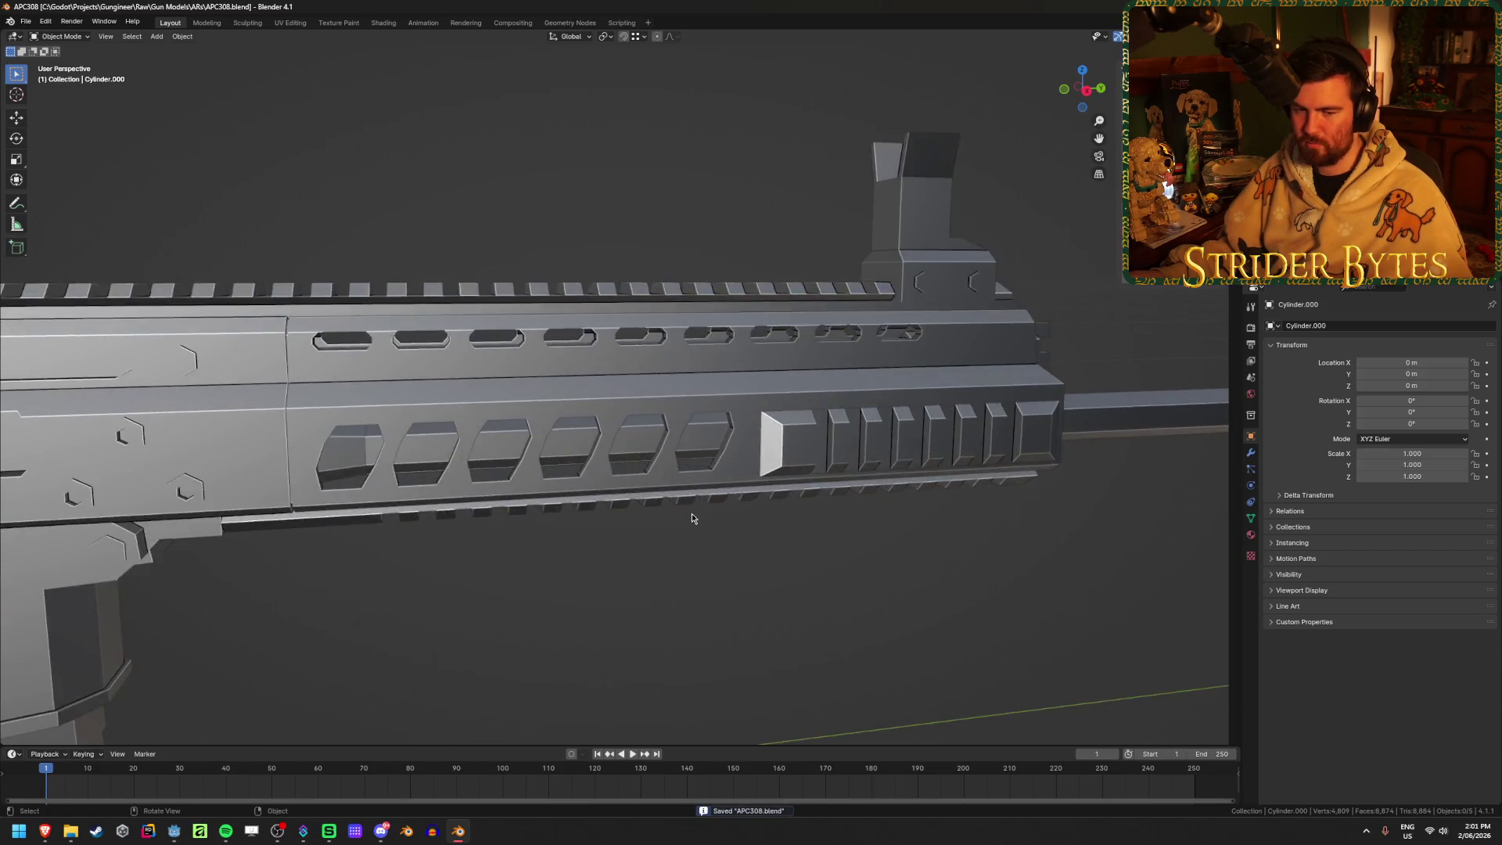
scroll(692, 514, "down", 5)
scroll(401, 413, "up", 2)
left_click(401, 413)
mouse_move(401, 413)
middle_mouse_down()
mouse_move(654, 570)
mouse_move(626, 497)
middle_mouse_up()
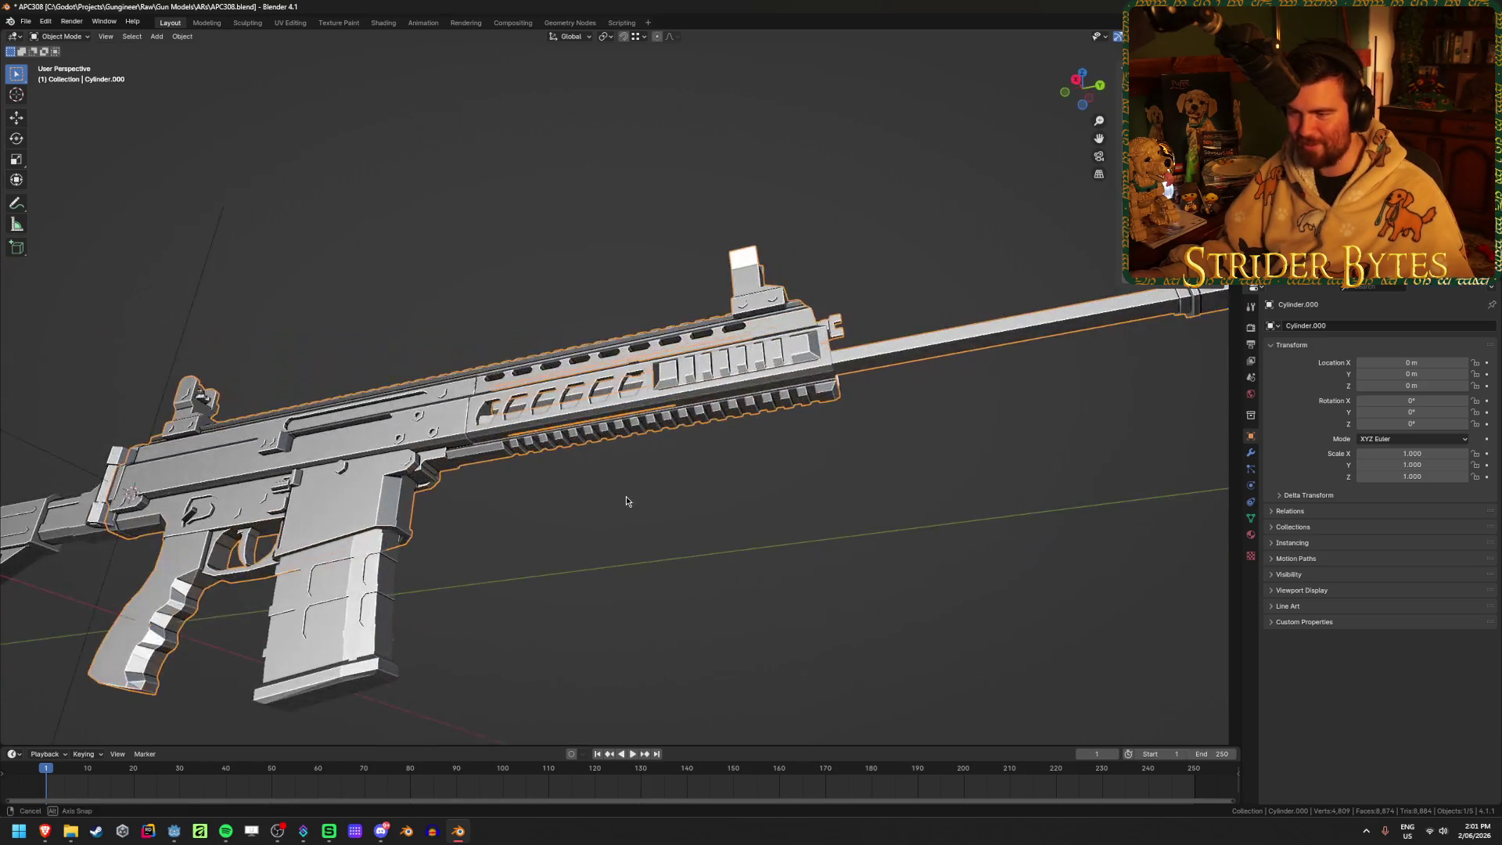
key("KP_3")
key("Tab")
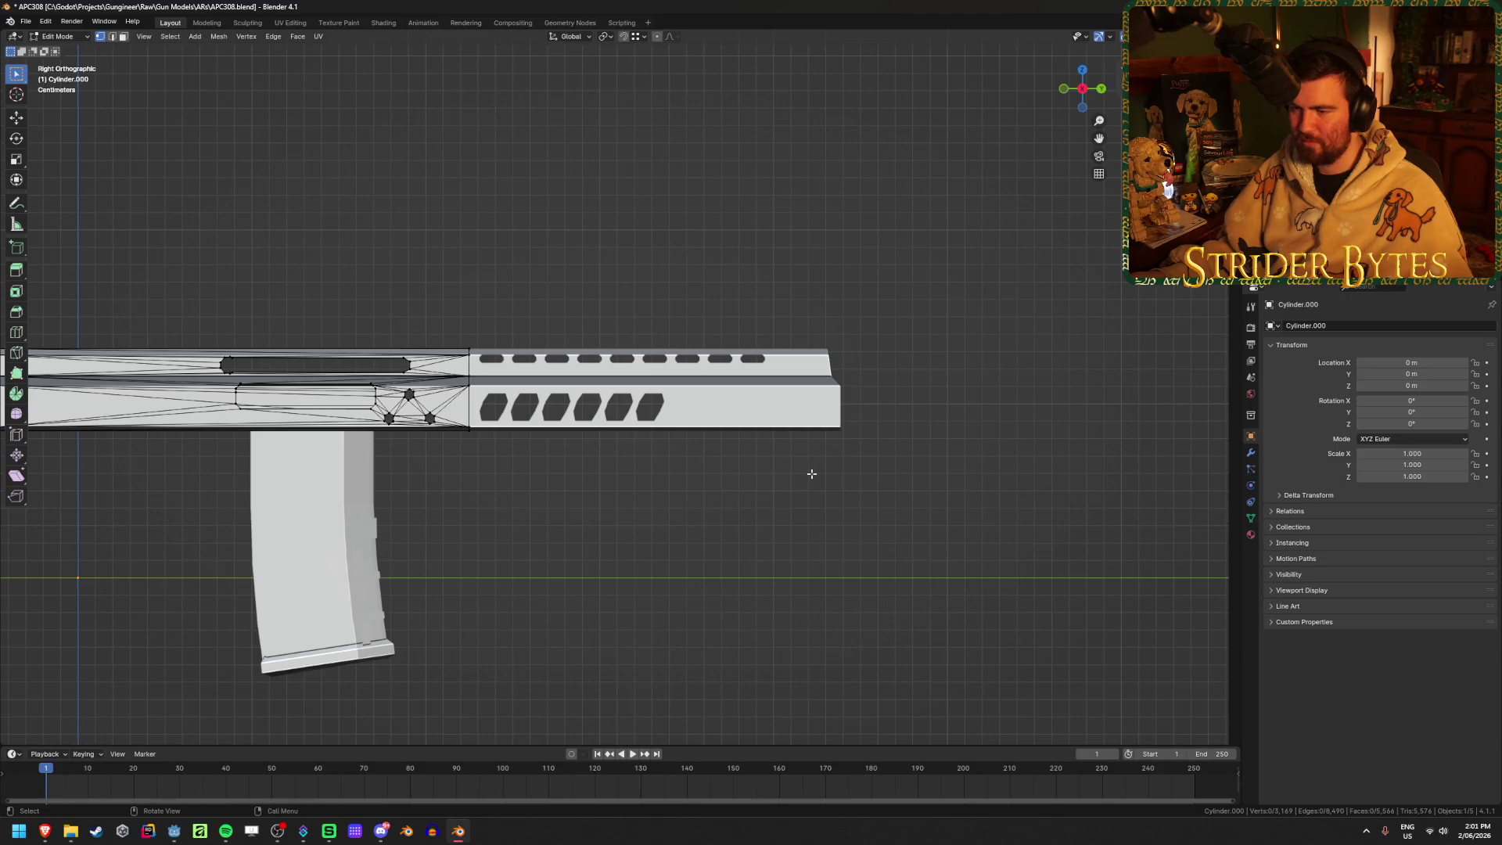
Check the parts by hiding and revealing them, then reselect the rifle body for editing
key("Tab")
left_click(983, 520)
left_click(796, 391)
key("h")
left_click(727, 400)
key("alt+h")
mouse_move(768, 406)
middle_mouse_down()
mouse_move(824, 433)
mouse_move(698, 416)
middle_mouse_up()
left_click(698, 417)
key("Tab")
Switch to a see-through right side view and try box-selecting the front half
middle_click_drag(815, 521, 872, 518)
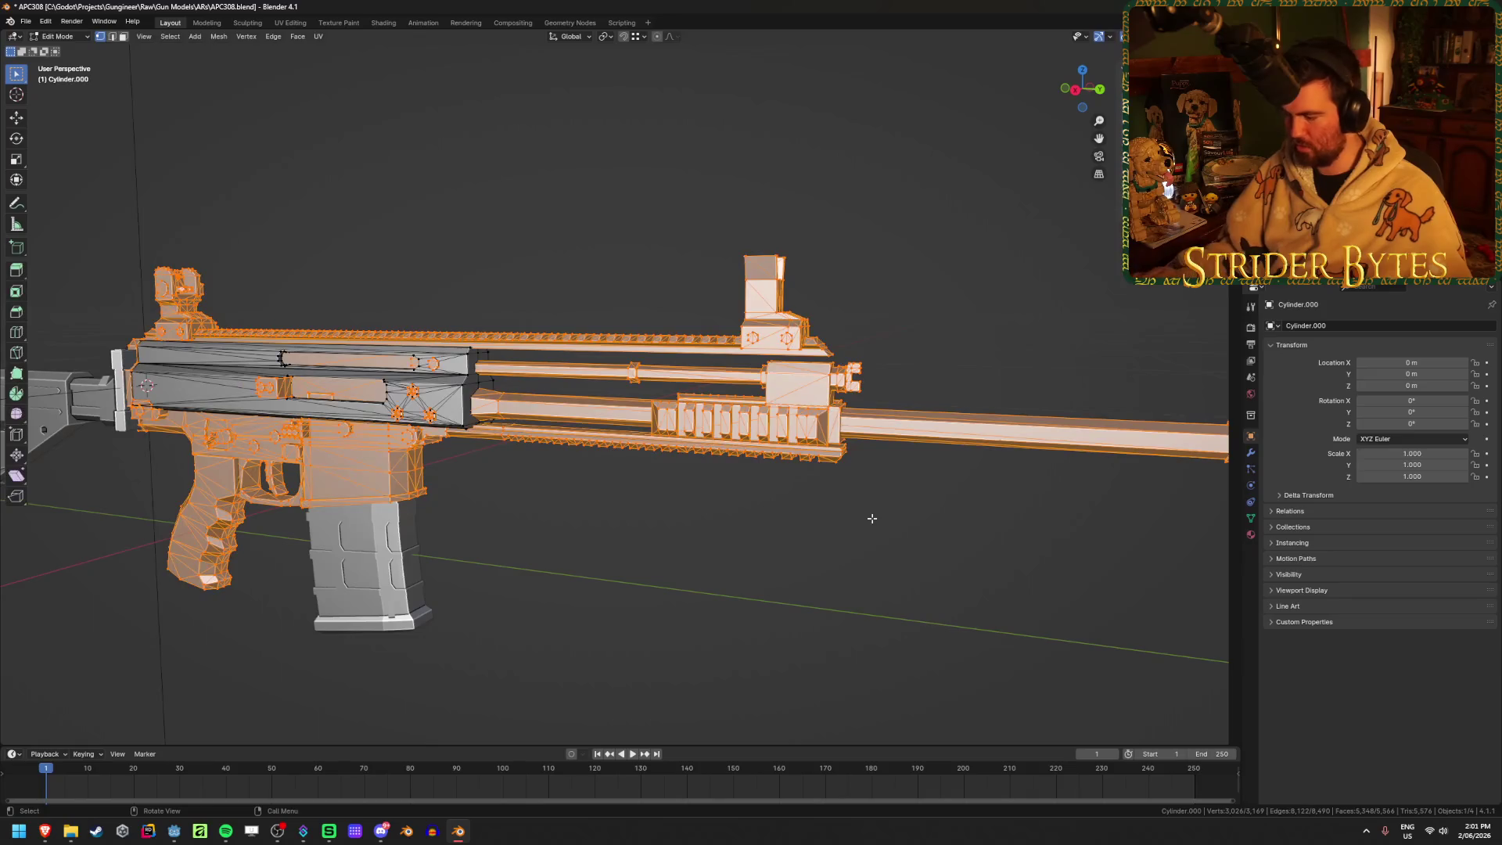
key("KP_3")
key("shift+z")
key("alt+a")
mouse_move(1100, 490)
left_mouse_down()
mouse_move(539, 266)
mouse_move(885, 370)
mouse_move(534, 284)
left_mouse_up()
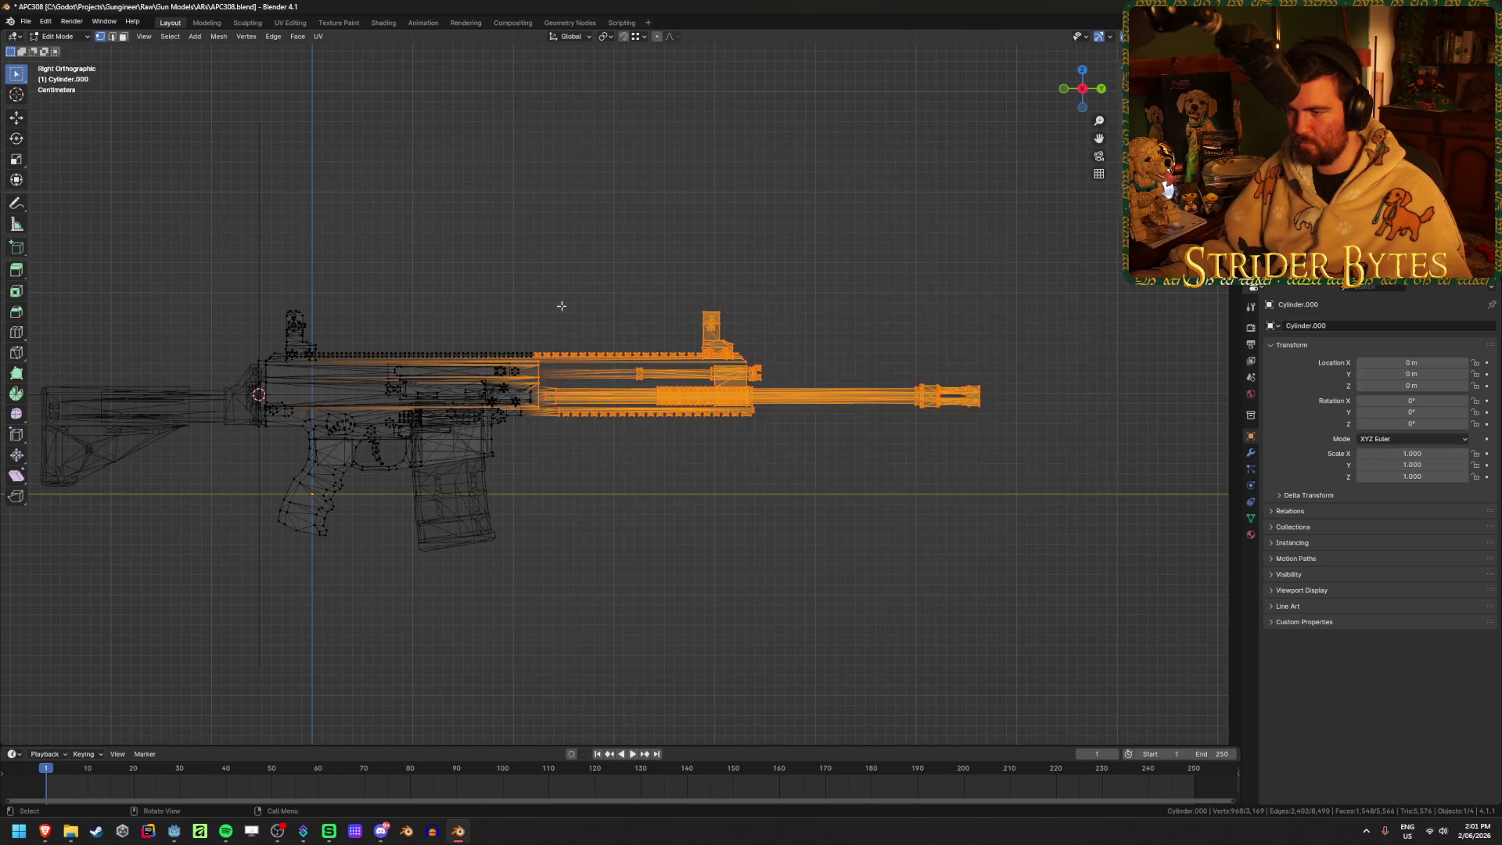
scroll(547, 297, "up", 8)
key("alt+a")
key("alt+z")
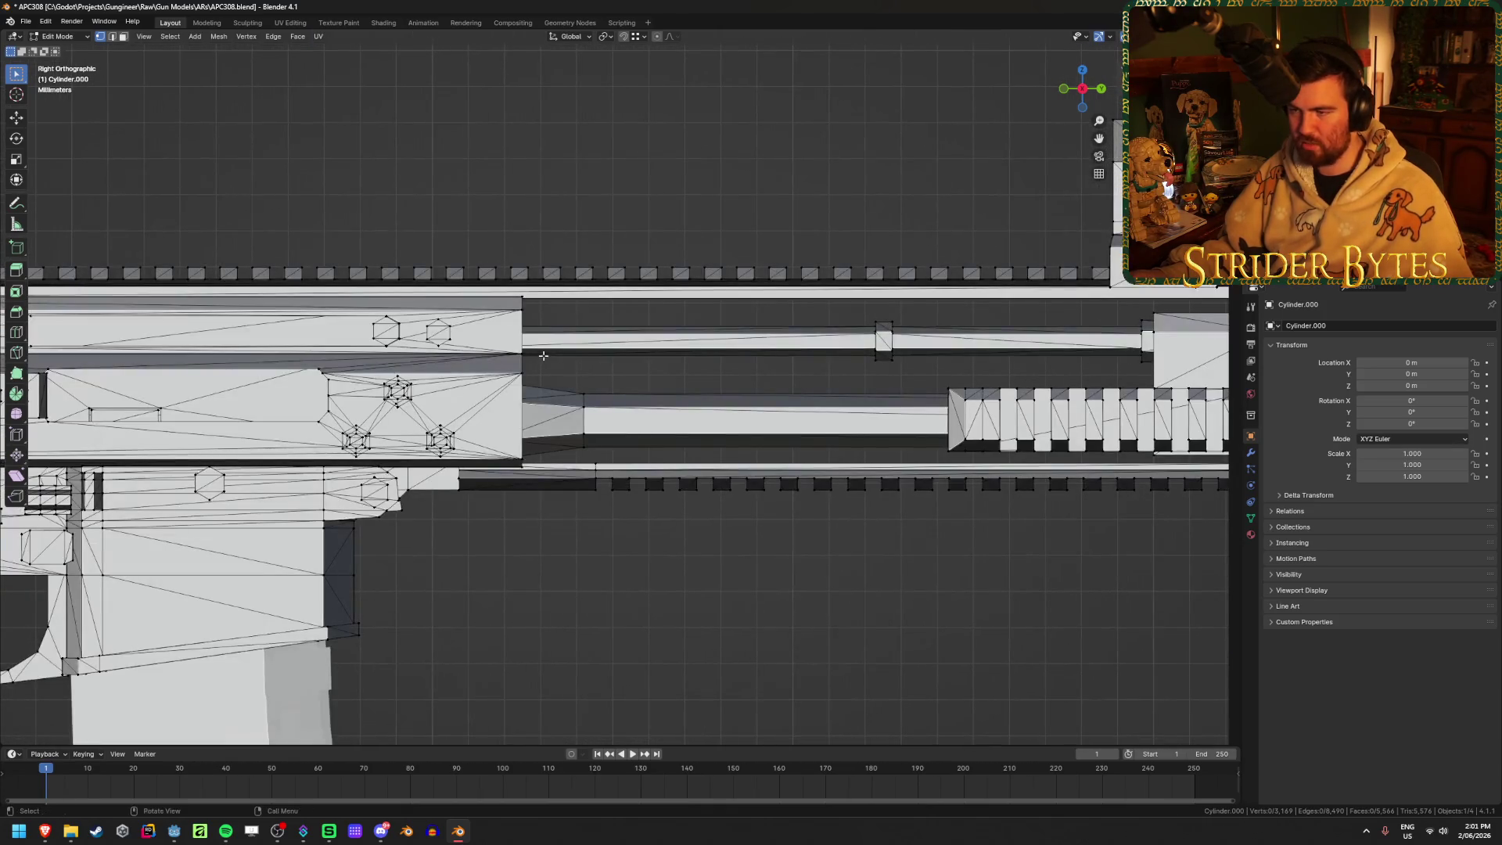
key("shift+z")
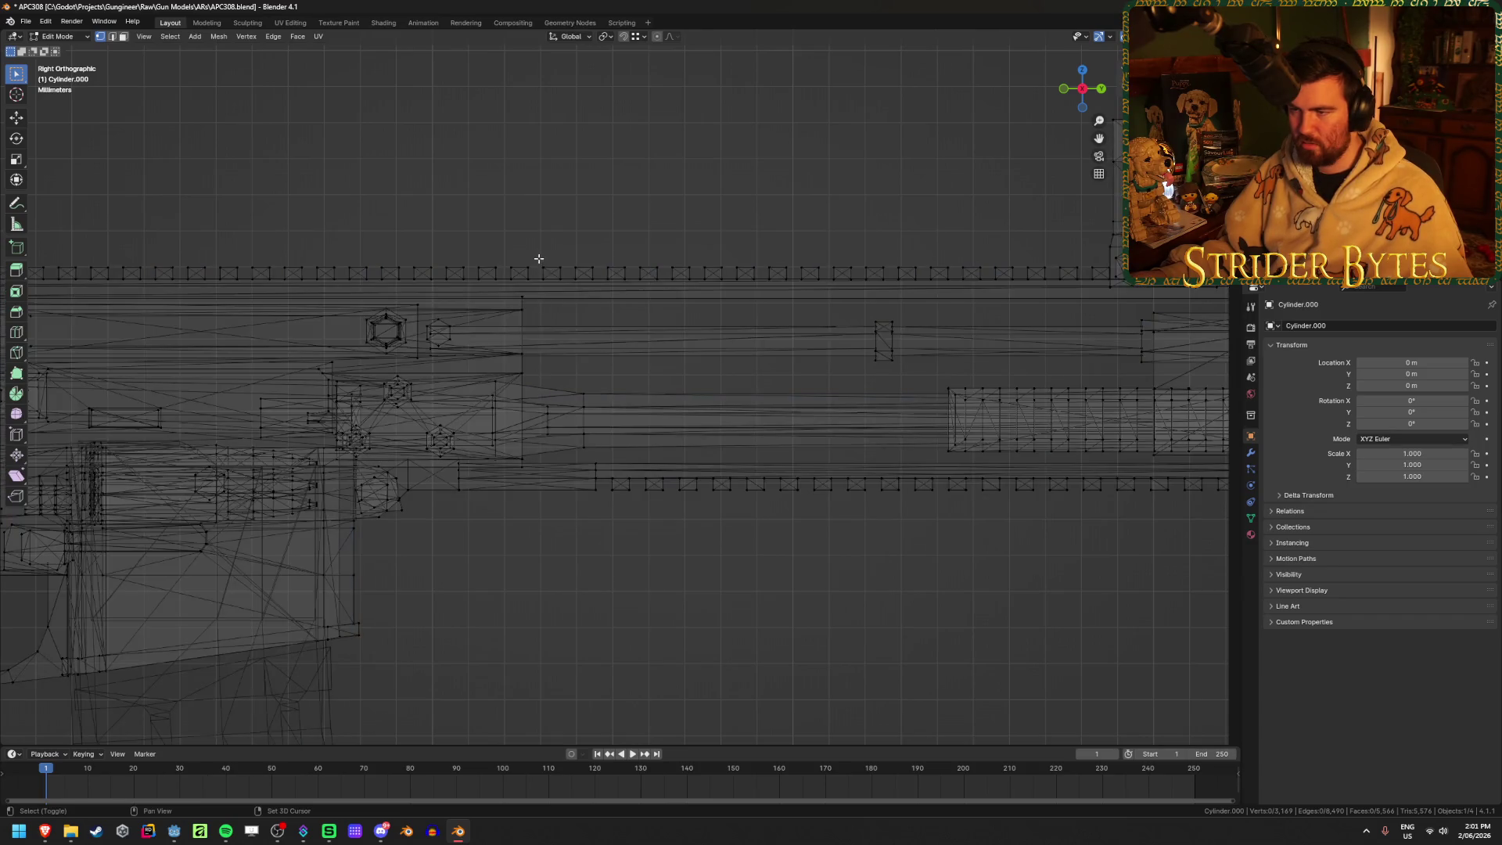
Box-select the barrel, front sight, upper rail and muzzle in X-ray
mouse_move(533, 251)
left_mouse_down()
mouse_move(647, 402)
mouse_move(543, 237)
mouse_move(890, 441)
mouse_move(1008, 430)
mouse_move(993, 538)
mouse_move(959, 519)
left_mouse_up()
scroll(959, 519, "down", 3)
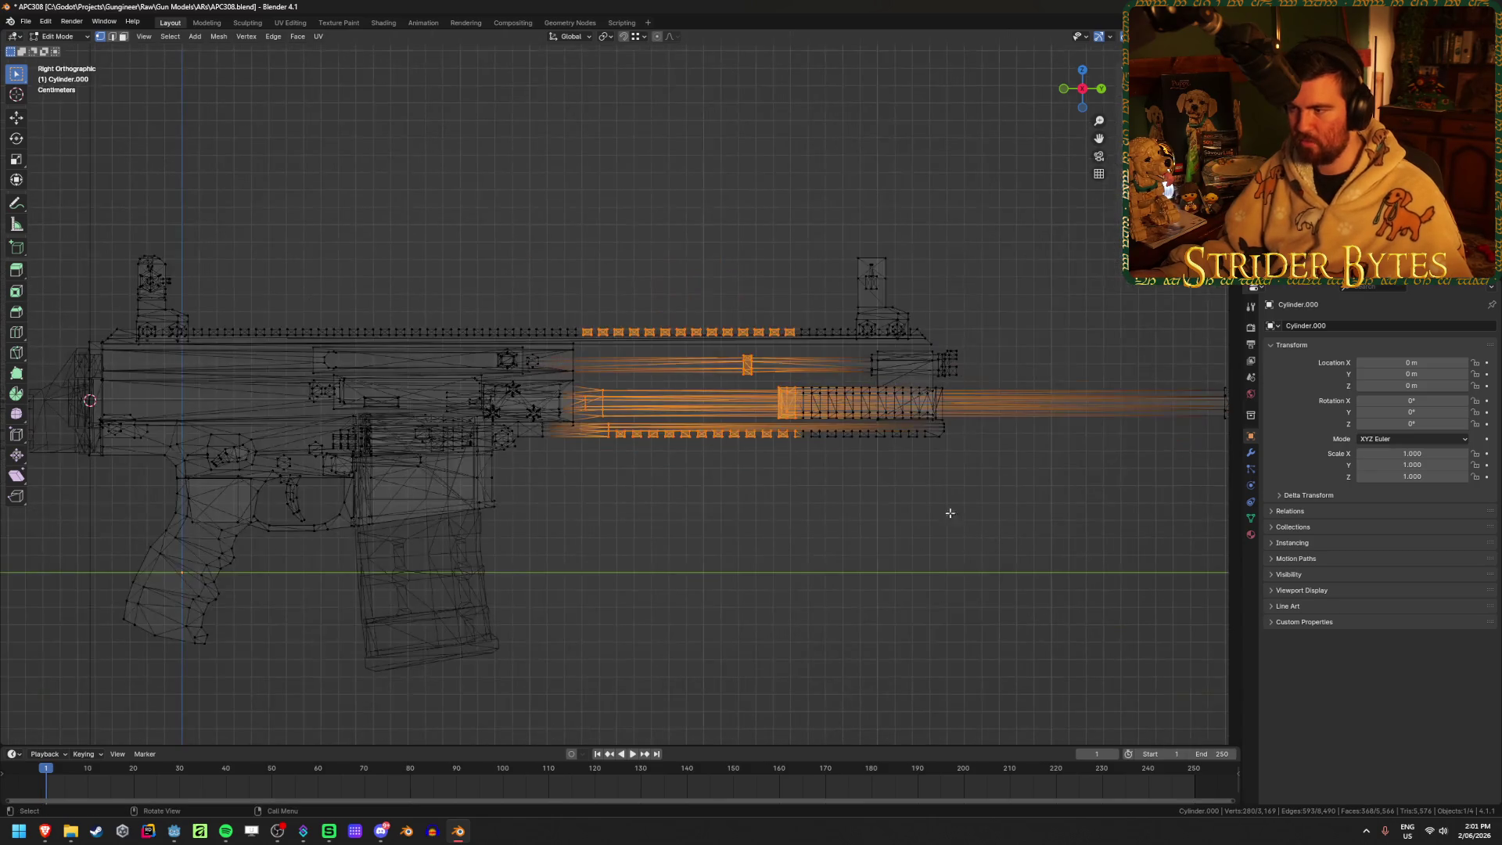
left_click_drag(689, 228, 1103, 530, "shift")
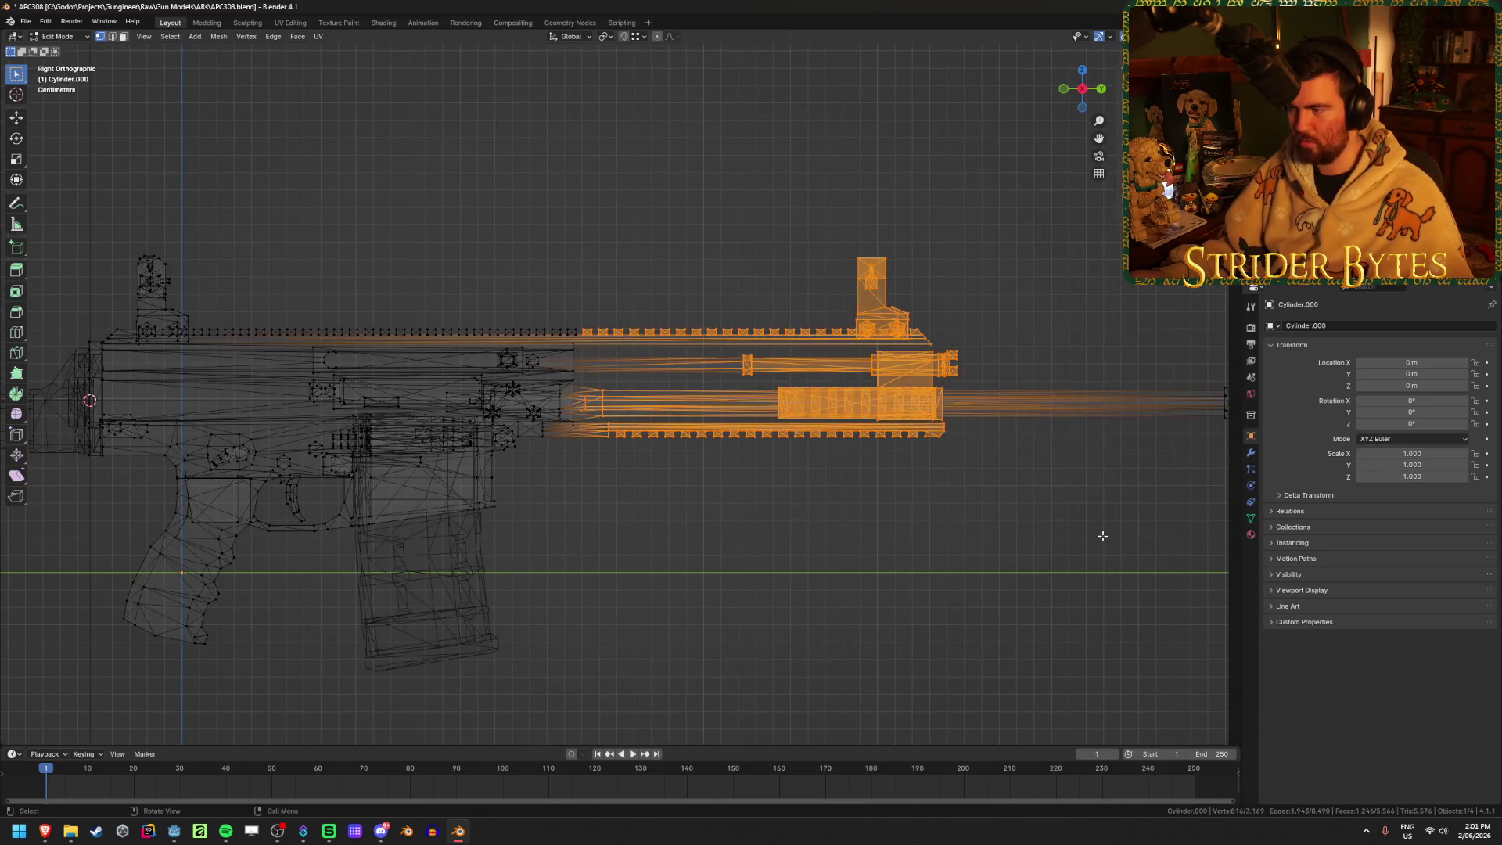
scroll(711, 507, "up", 2)
scroll(1152, 513, "down", 3)
scroll(929, 449, "down", 2)
left_click_drag(1048, 368, 798, 513, "shift")
scroll(520, 555, "up", 3)
key("shift+z")
scroll(592, 492, "up", 4)
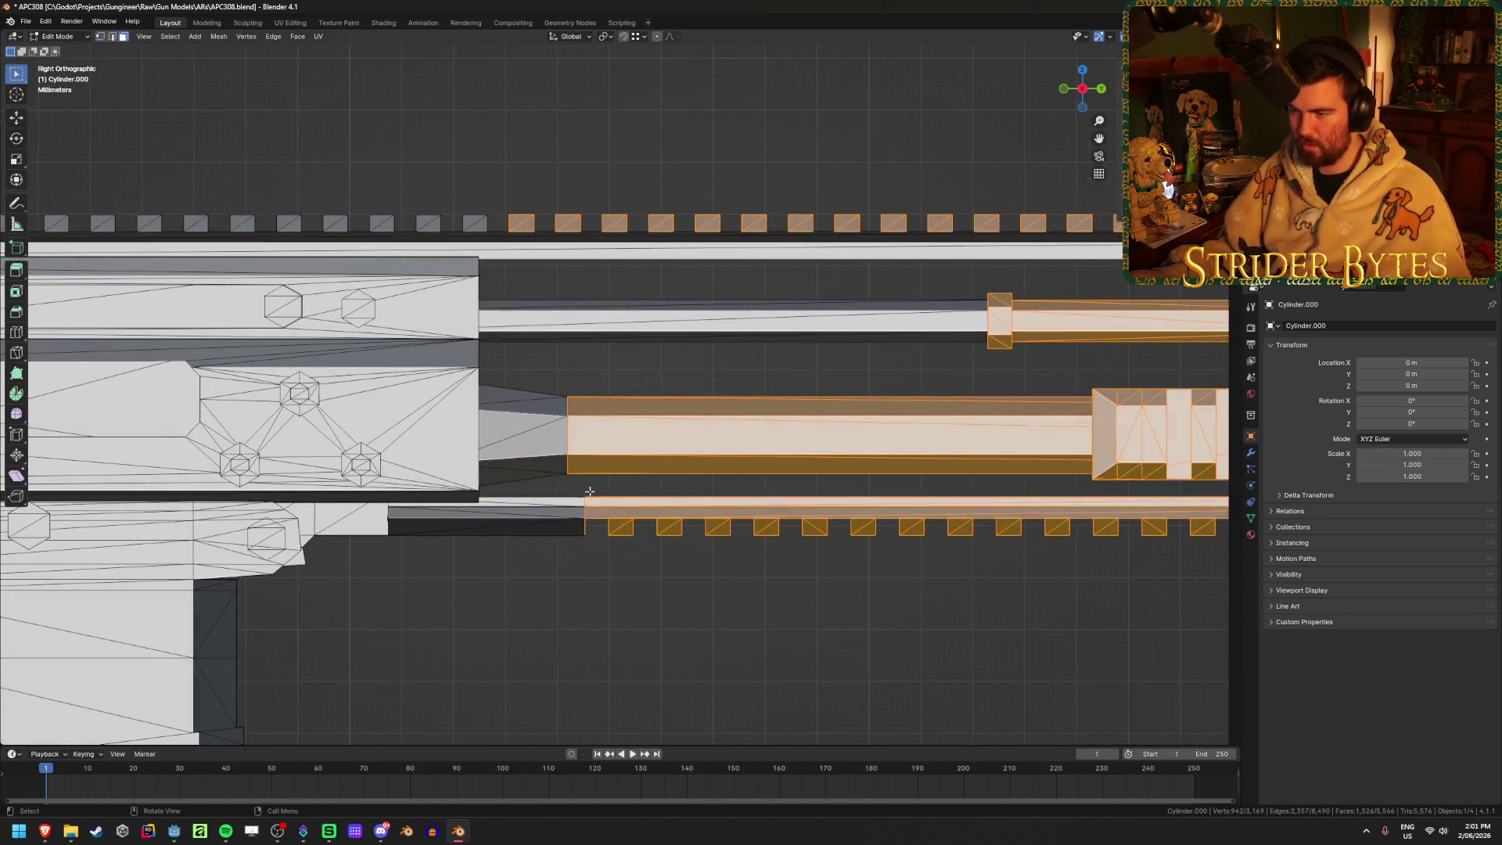
Add the tapered part, rail block, lower rail and upper tube via linked selection
key("l")
mouse_move(546, 445)
middle_mouse_down()
mouse_move(597, 547)
mouse_move(583, 479)
mouse_move(519, 543)
mouse_move(567, 413)
middle_mouse_up()
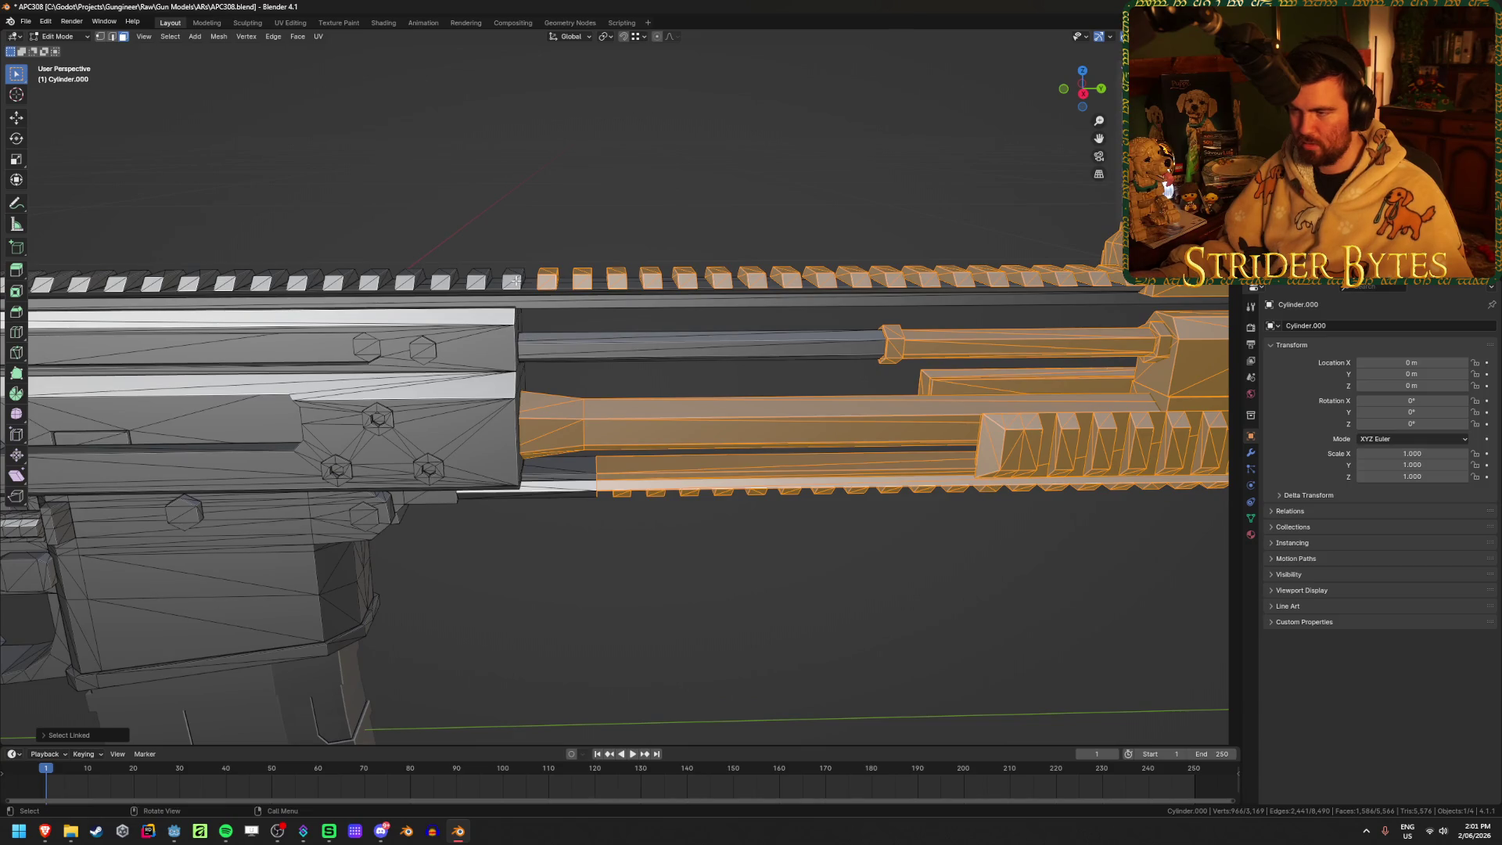
middle_click_drag(683, 268, 641, 248)
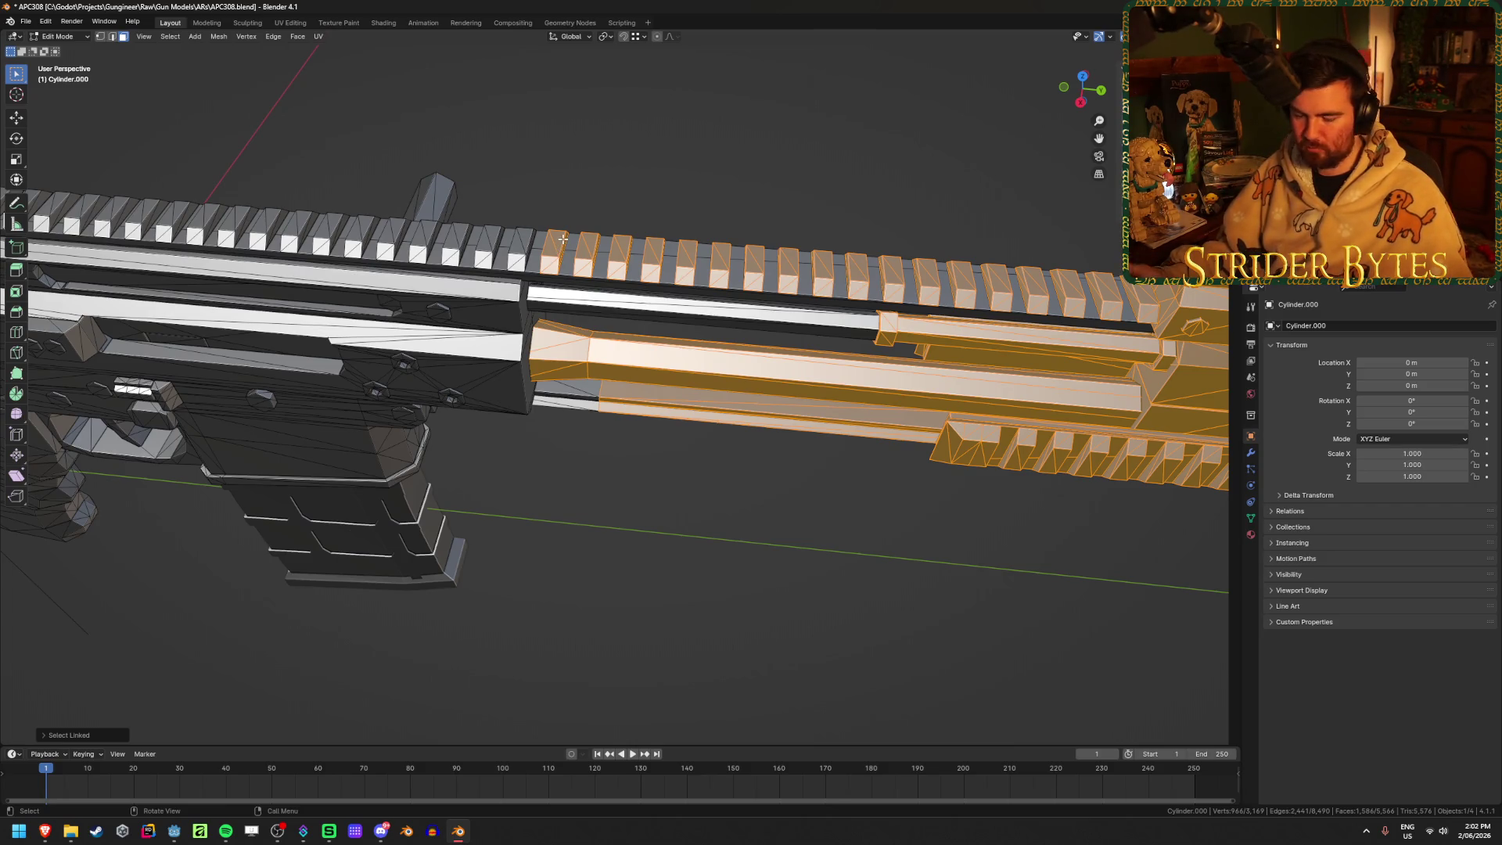
key("l")
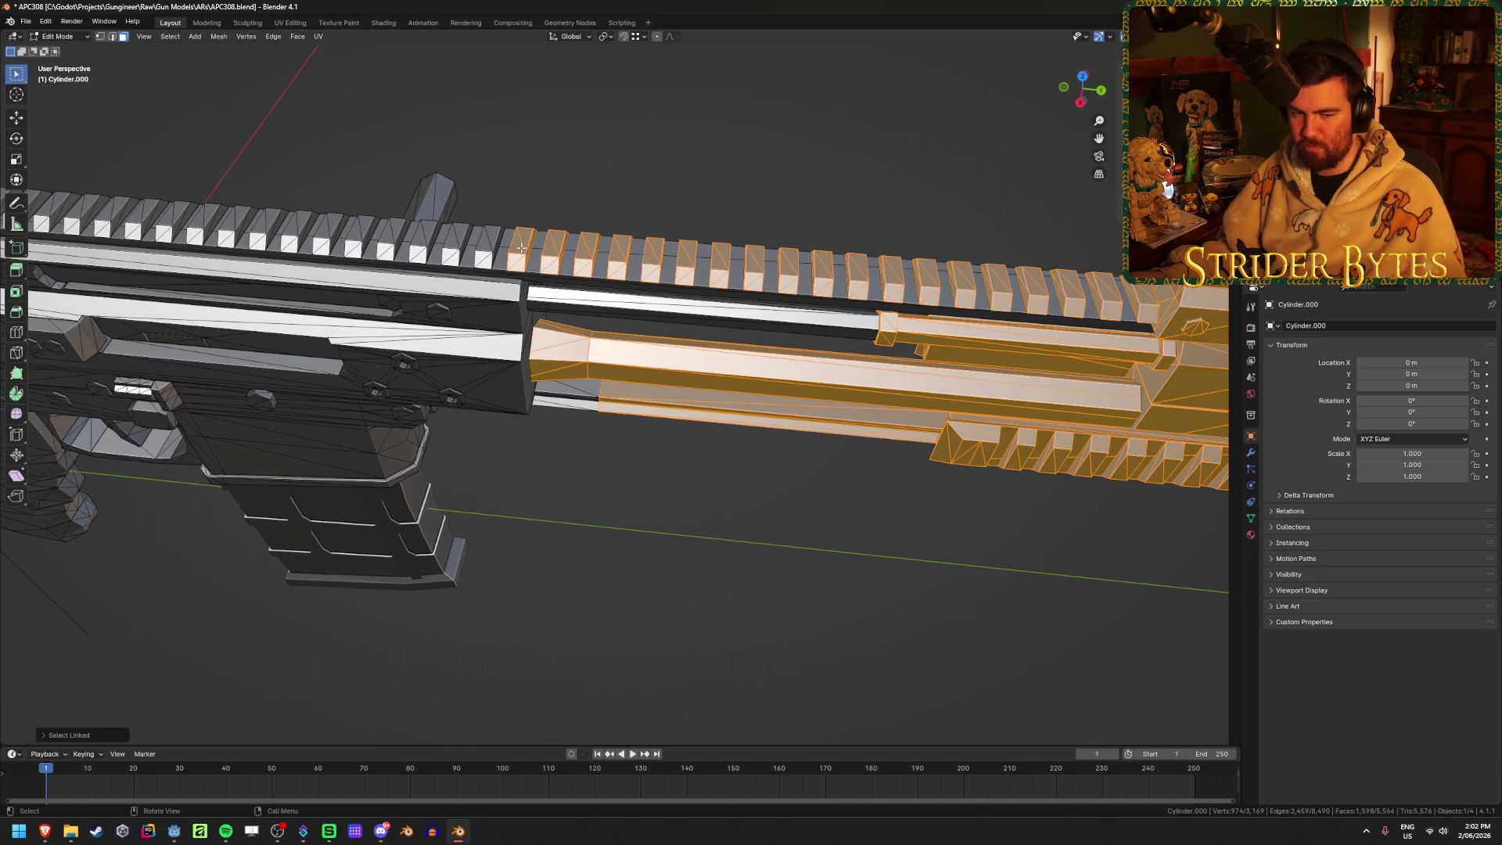
middle_click_drag(529, 269, 536, 492)
key("l")
scroll(532, 495, "down", 5)
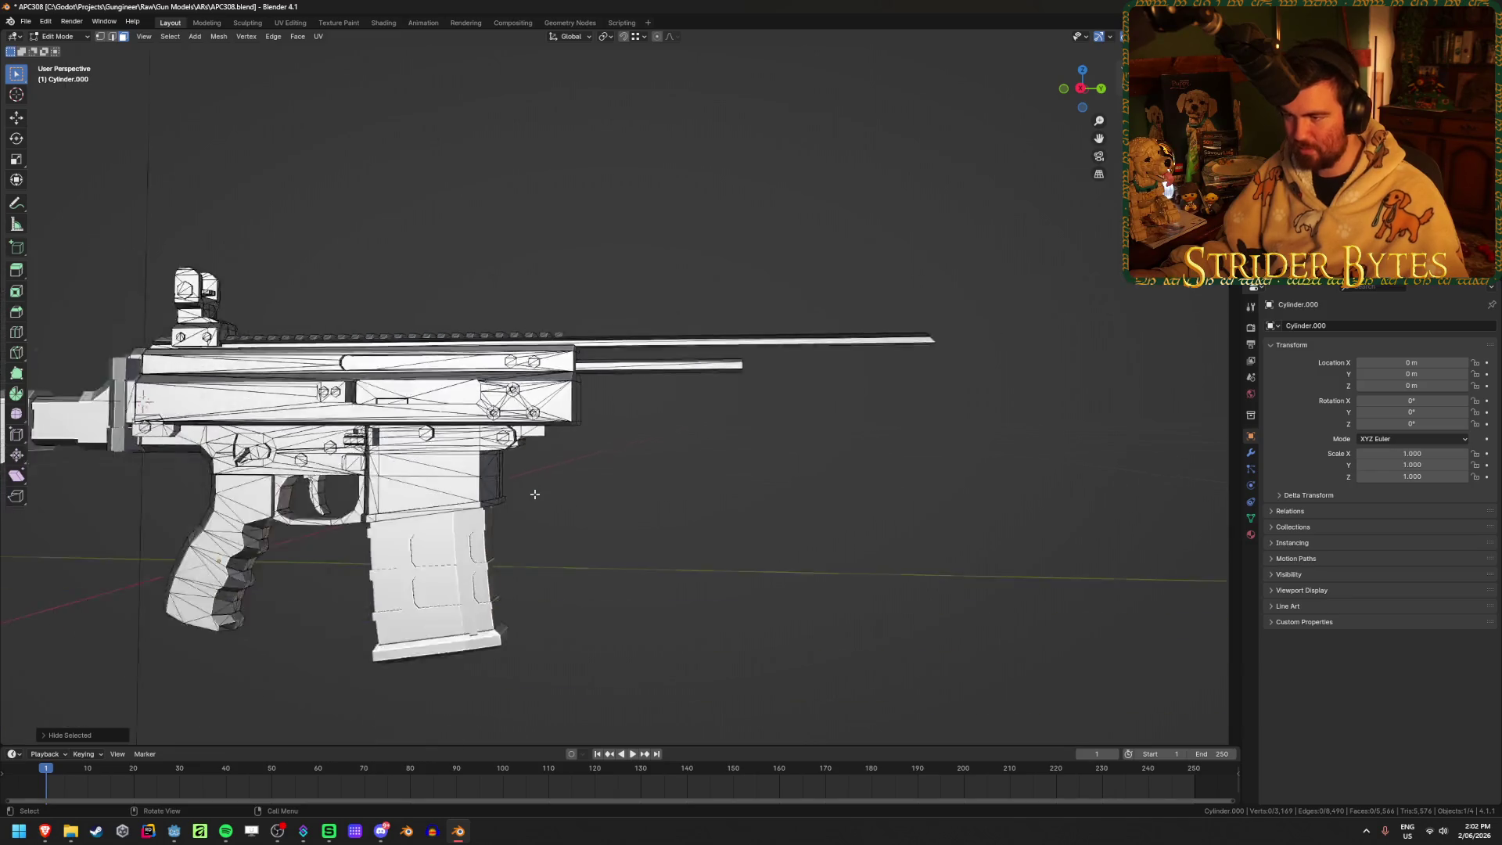
scroll(793, 401, "up", 2)
scroll(793, 401, "up", 2)
key("l")
scroll(753, 347, "down", 3)
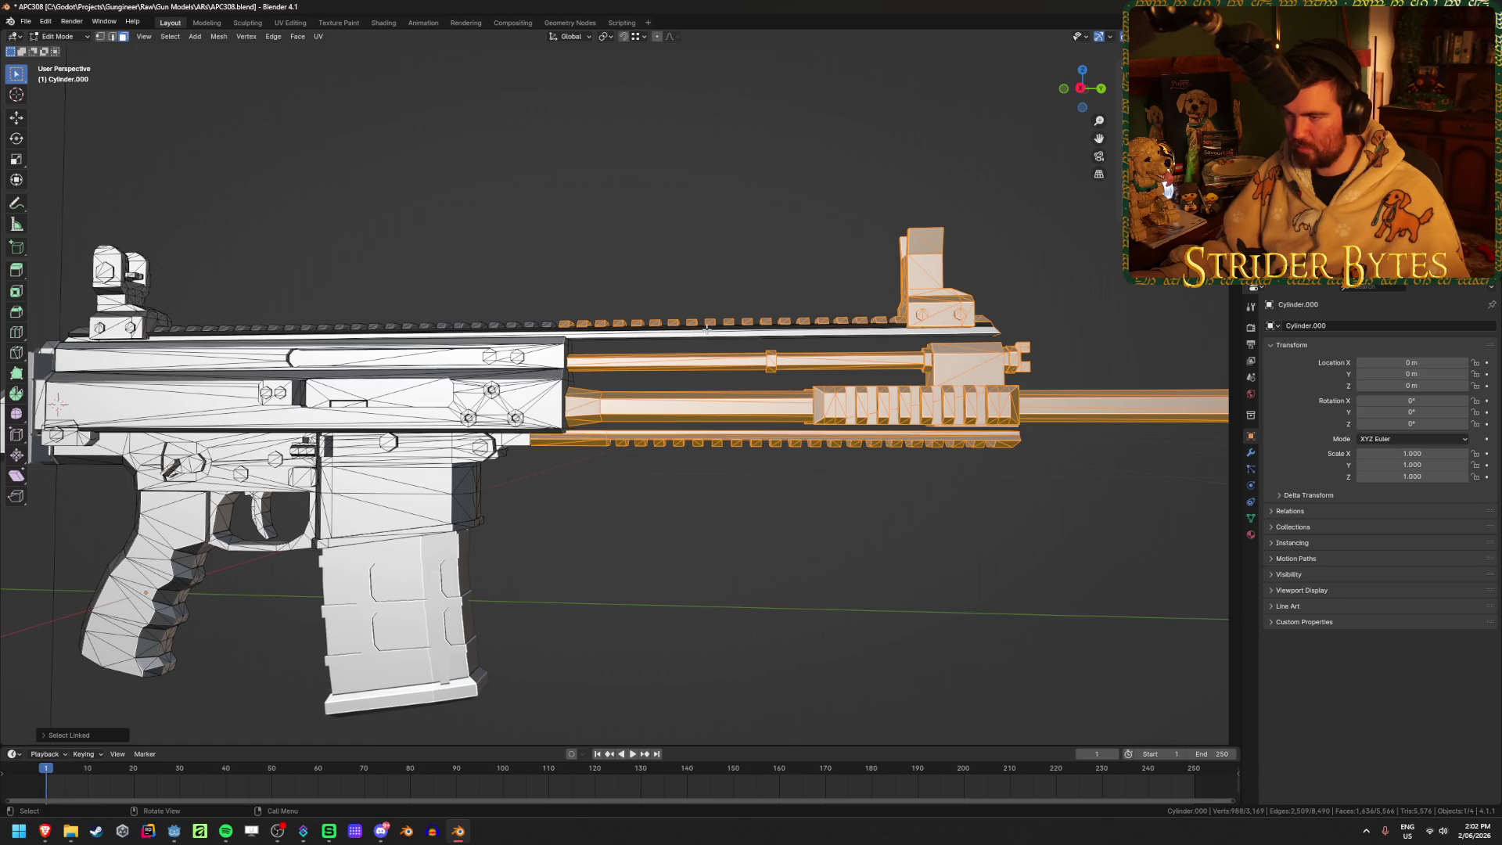
key("l")
key("ctrl+z")
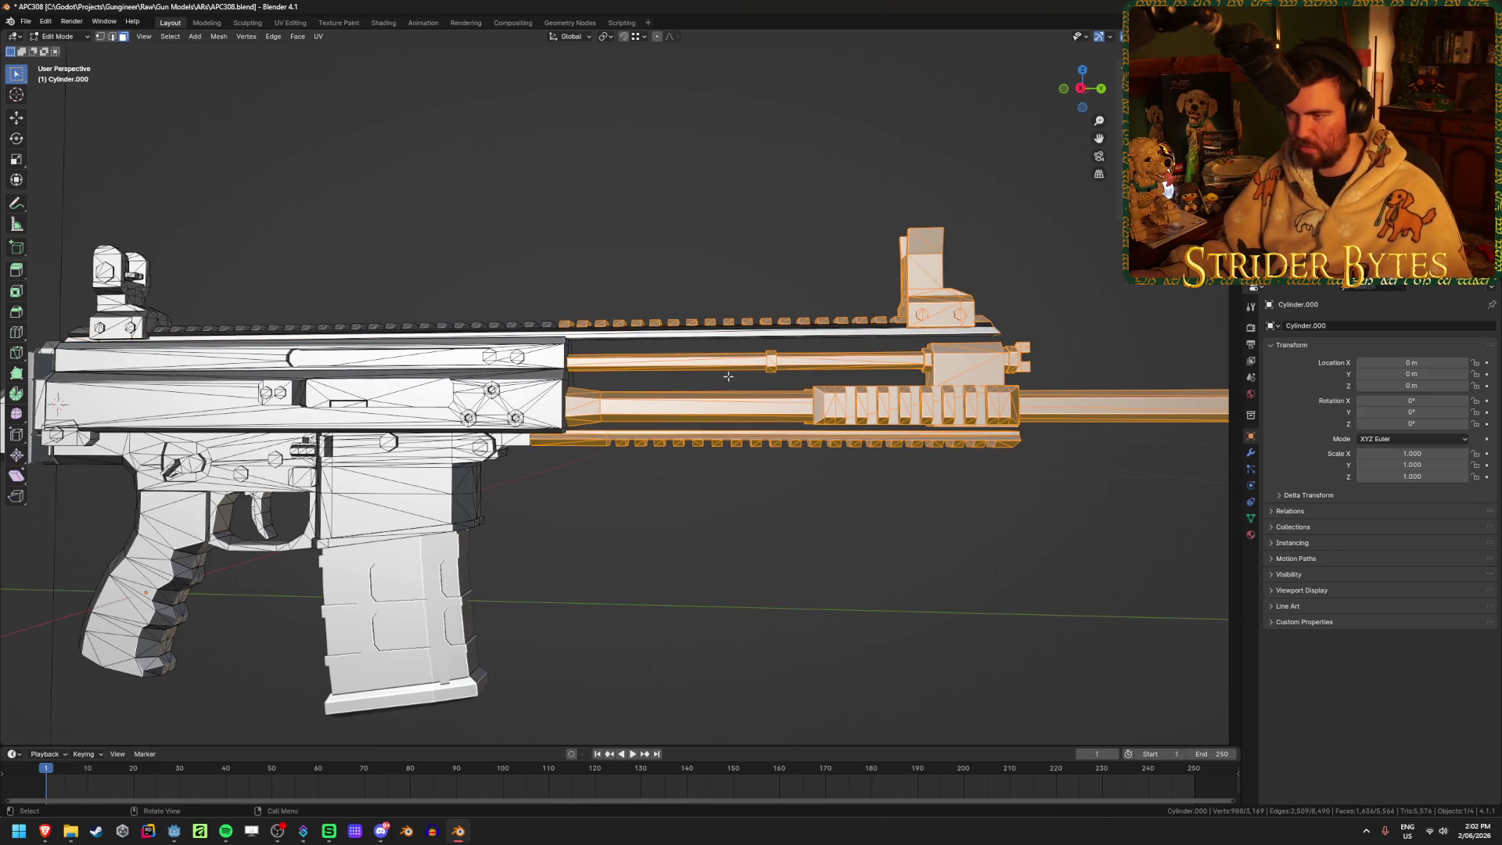
Separate the selection into its own object and take it out of view
key("p")
left_click(709, 461)
key("Tab")
left_click(687, 418)
key("Delete")
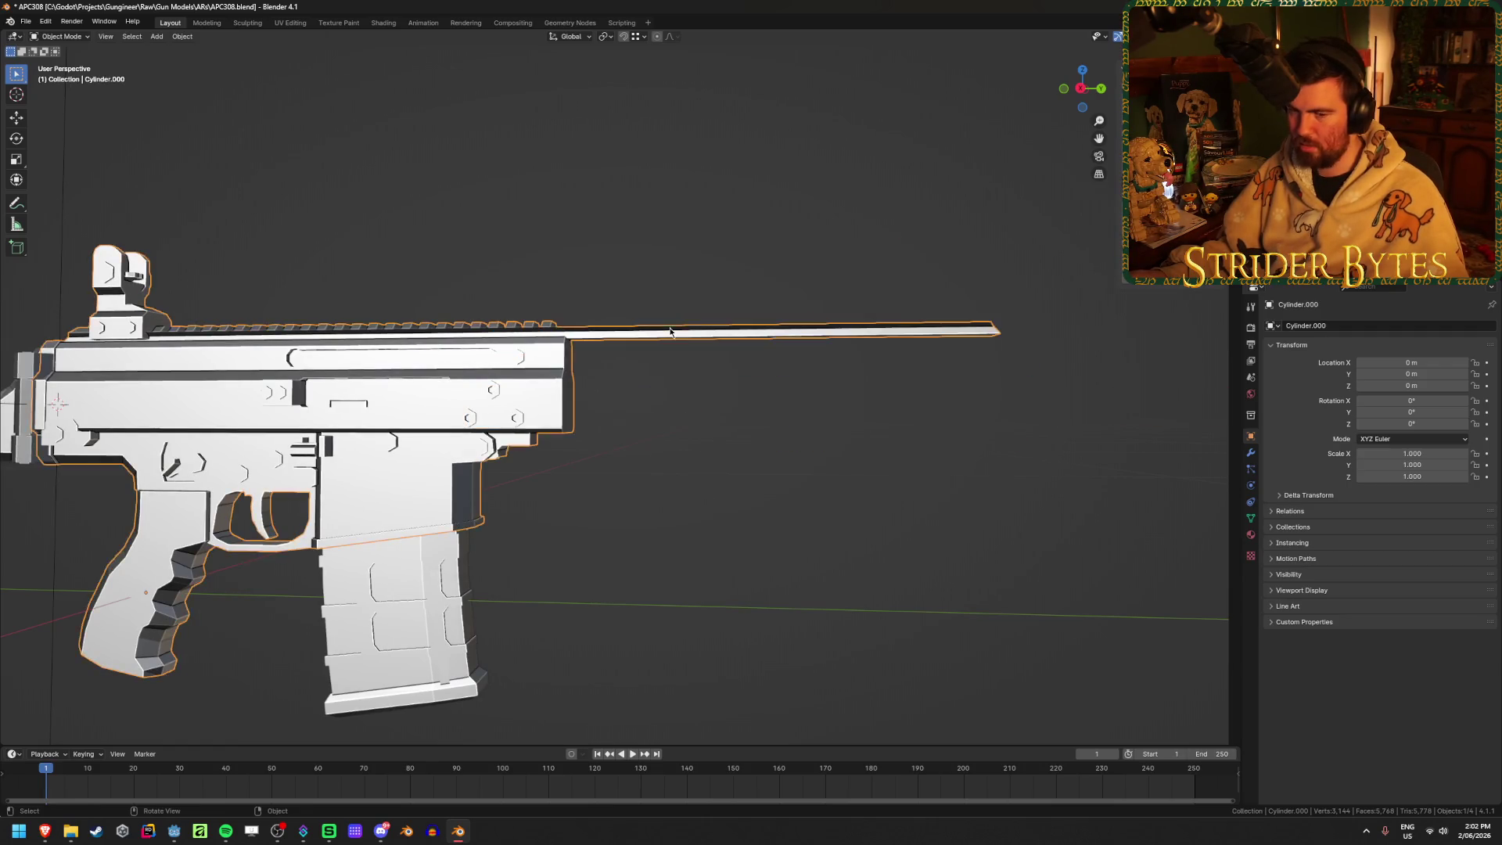
Enter Edit Mode on the rifle body in right side view with solid shading
middle_click_drag(688, 415, 725, 412)
scroll(730, 443, "up", 3)
scroll(731, 448, "up", 3)
key("Tab")
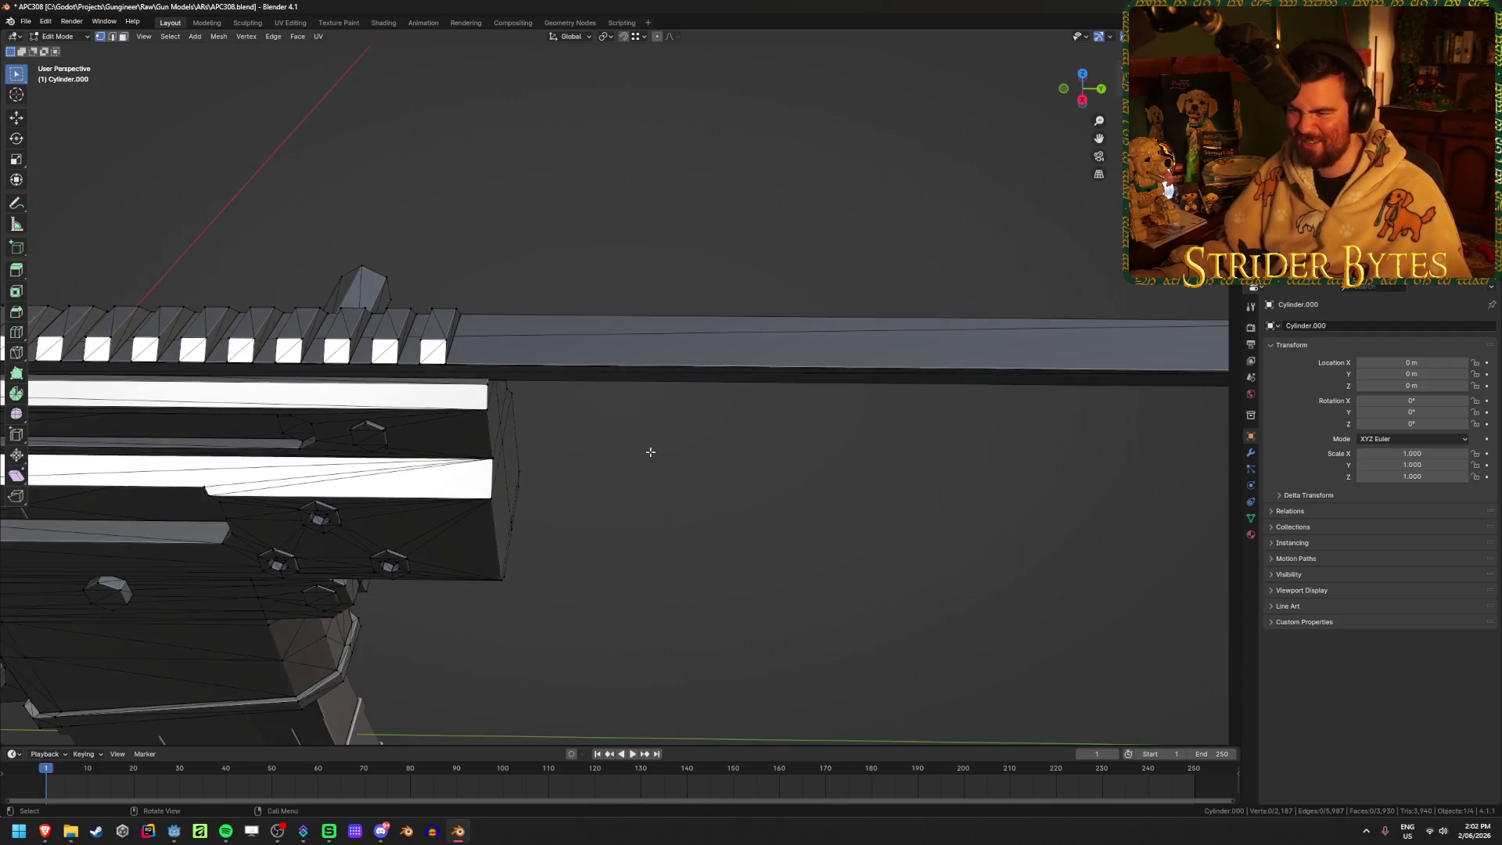
scroll(929, 536, "down", 5)
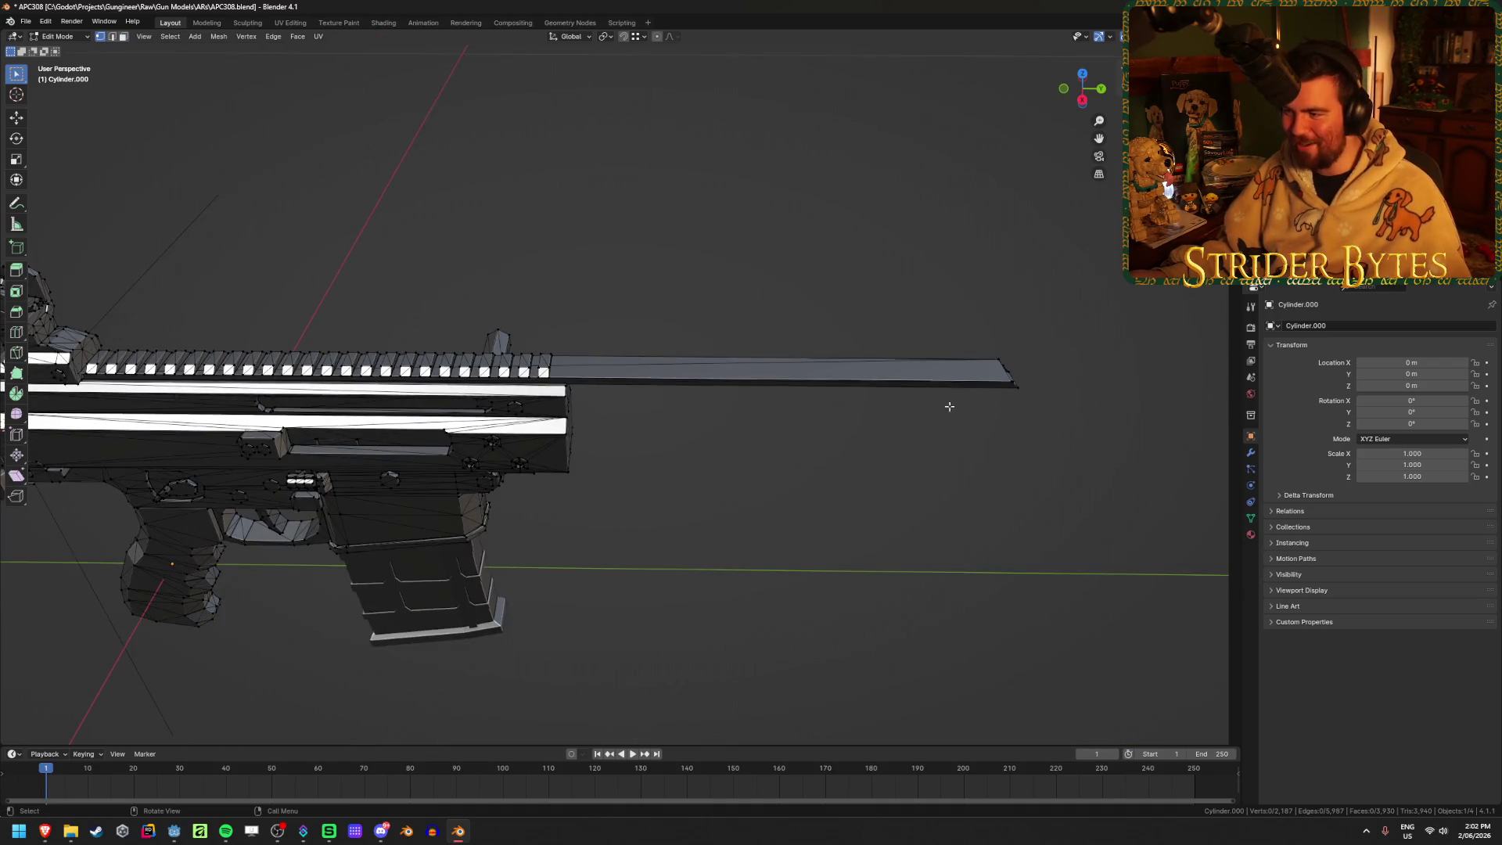
key("KP_3")
key("alt+z")
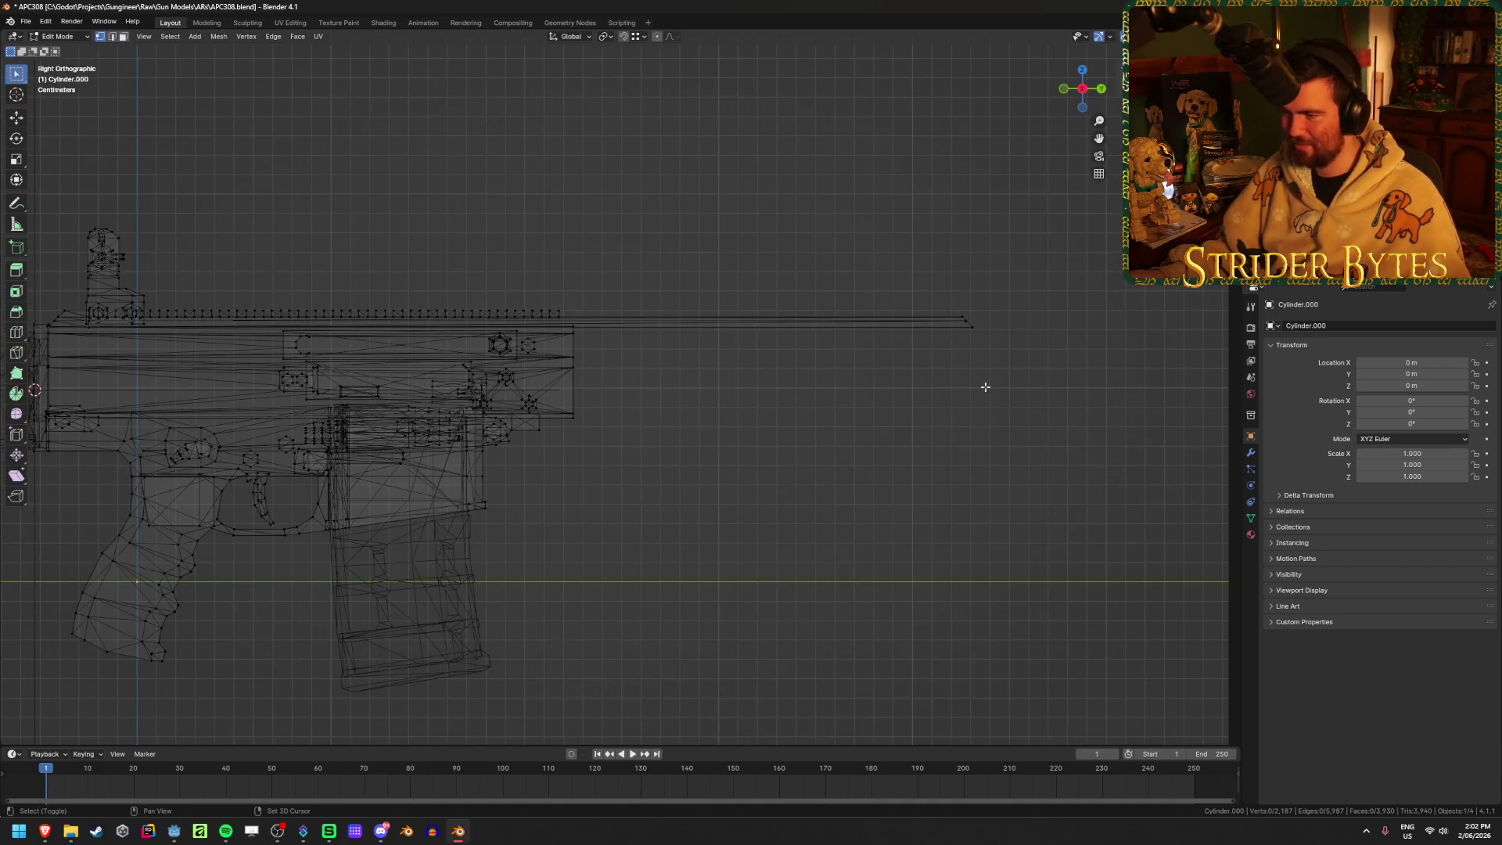
key("alt+z")
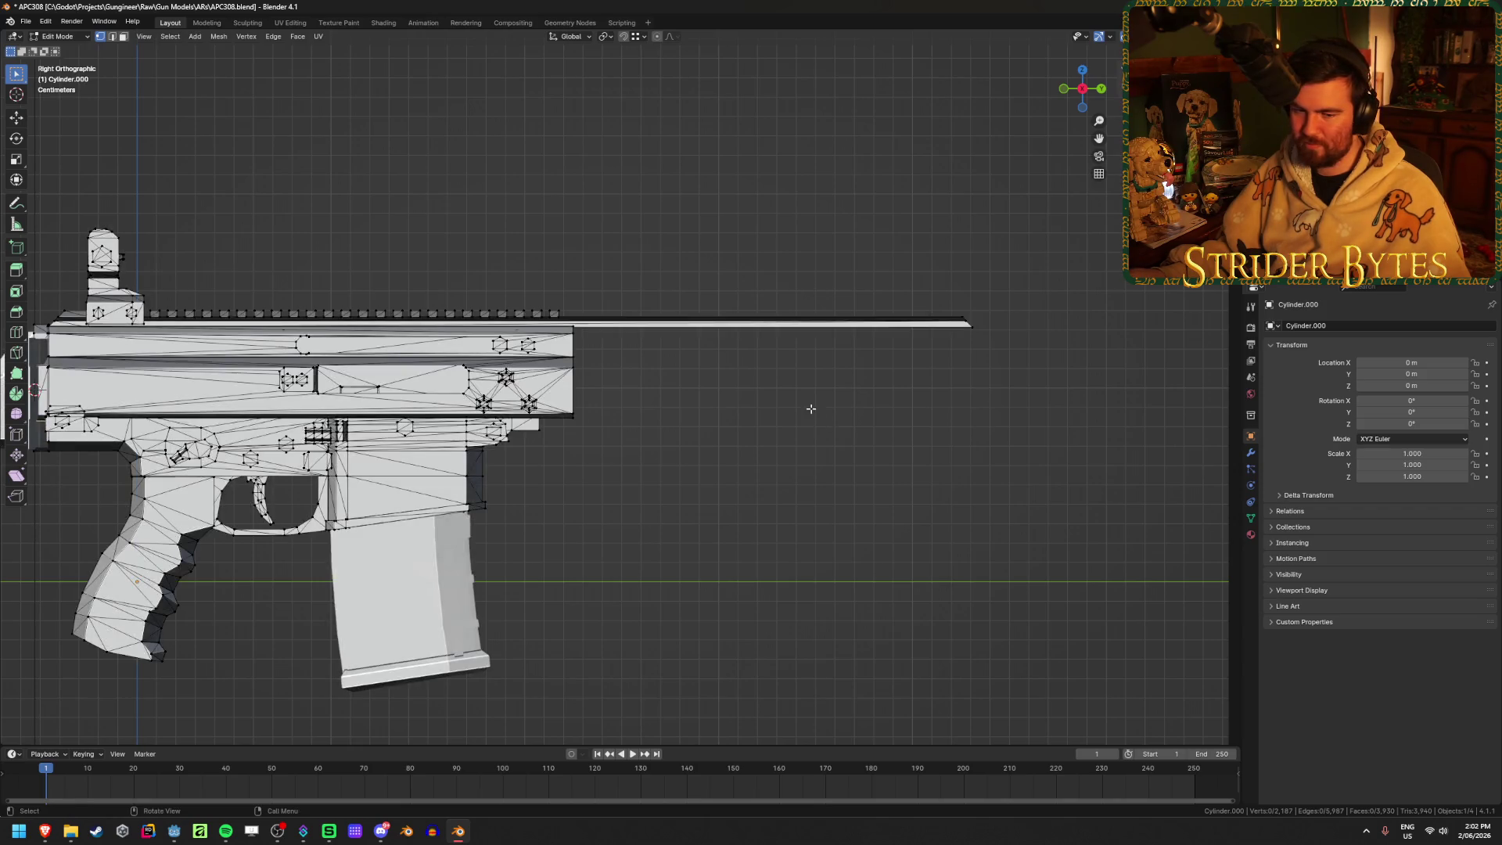
Select the long top rail in face mode and hide all other geometry
key("3")
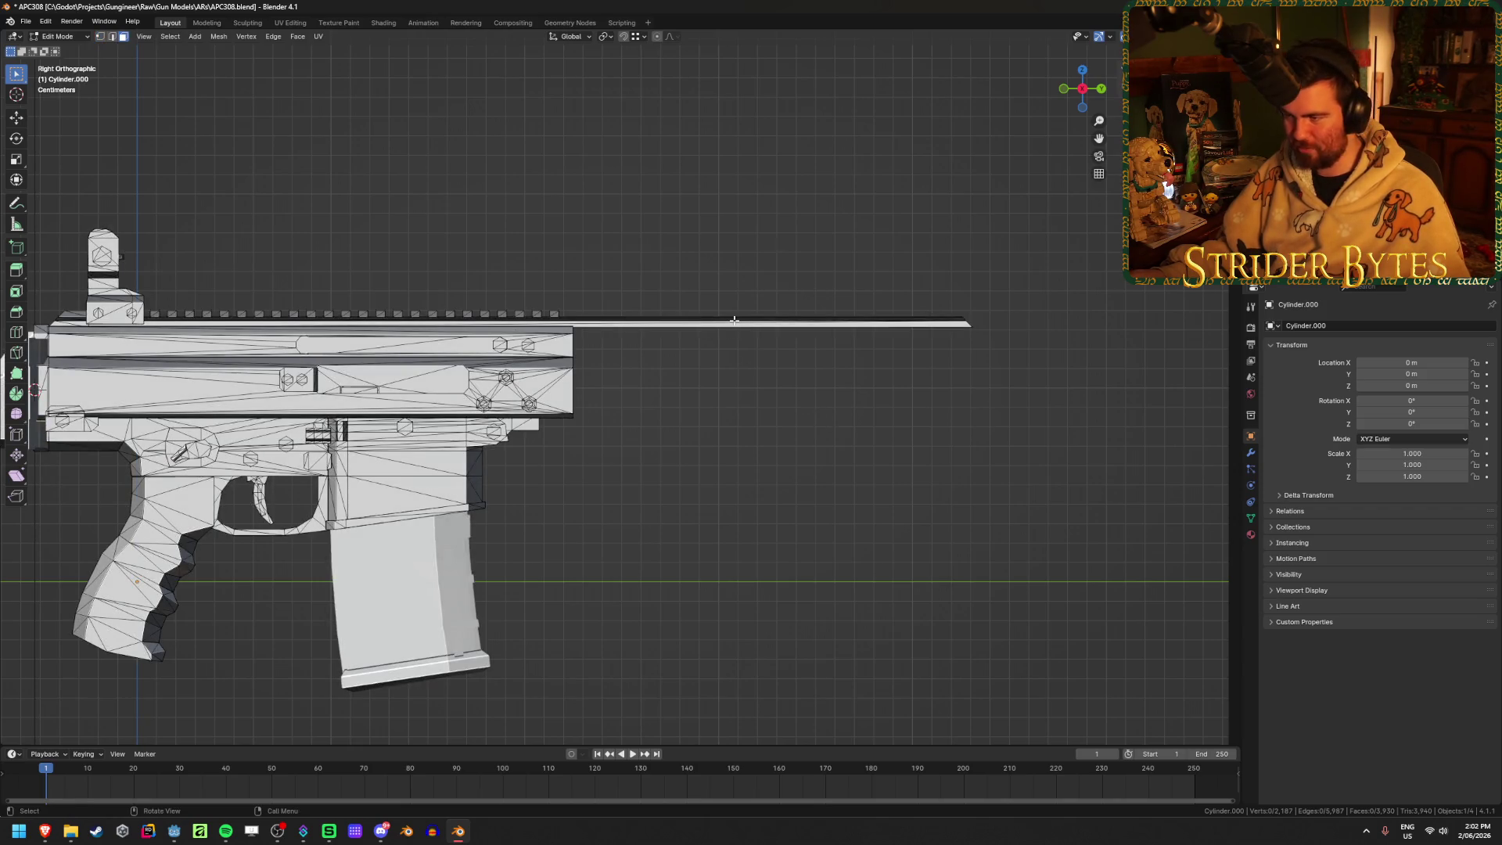
key("l")
key("shift+h")
mouse_move(734, 321)
middle_mouse_down()
mouse_move(731, 401)
mouse_move(647, 399)
mouse_move(627, 339)
middle_mouse_up()
left_click(373, 517)
Delete the two selected end faces of the rail
left_click(359, 382, "shift")
key("x")
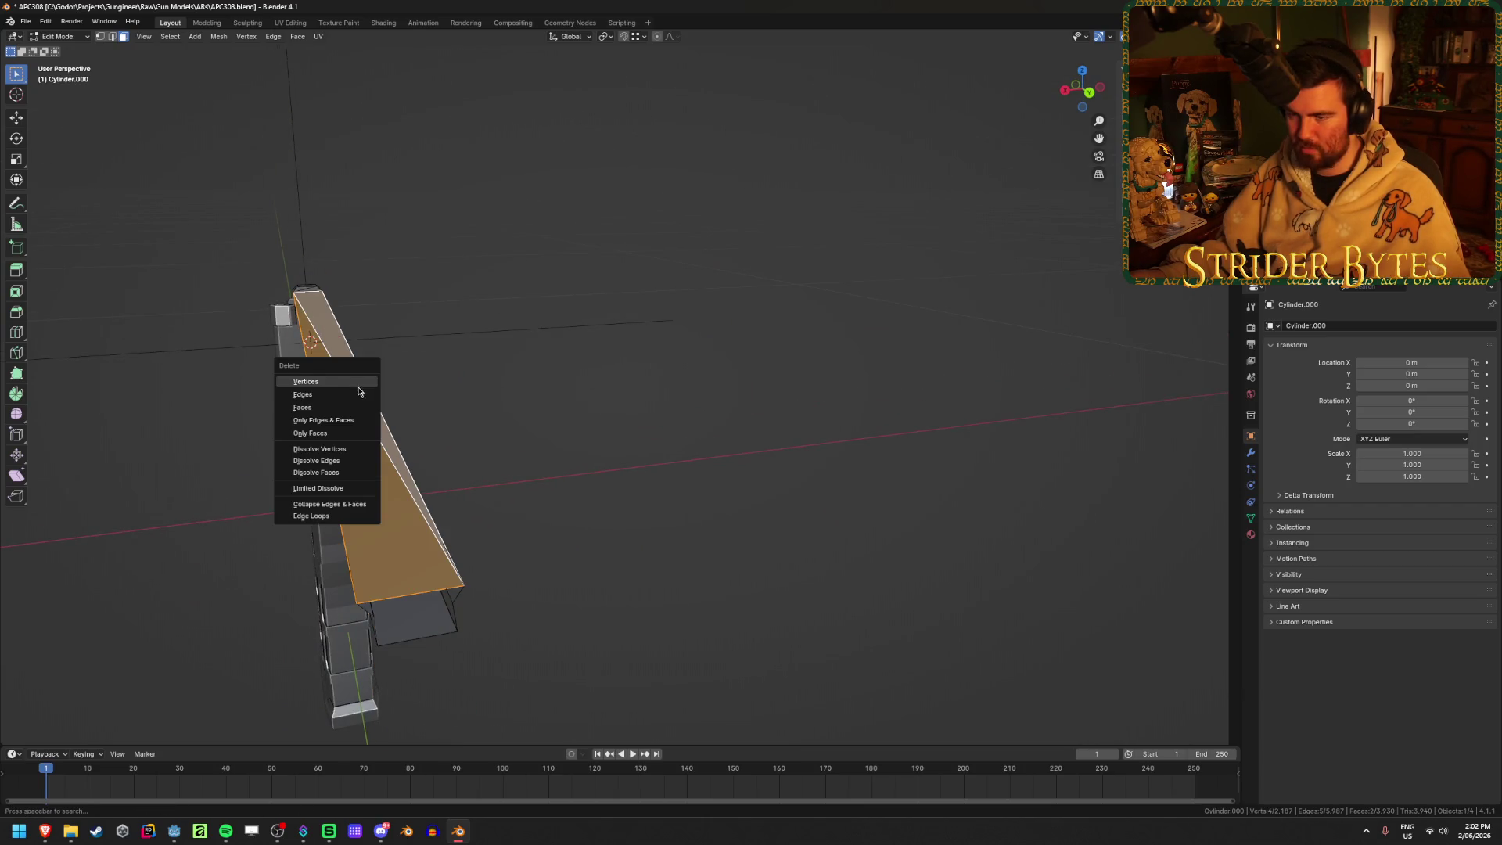
left_click(357, 410)
Try filling the rail's open end with a face, then undo it
middle_click_drag(379, 399, 574, 427)
key("g")
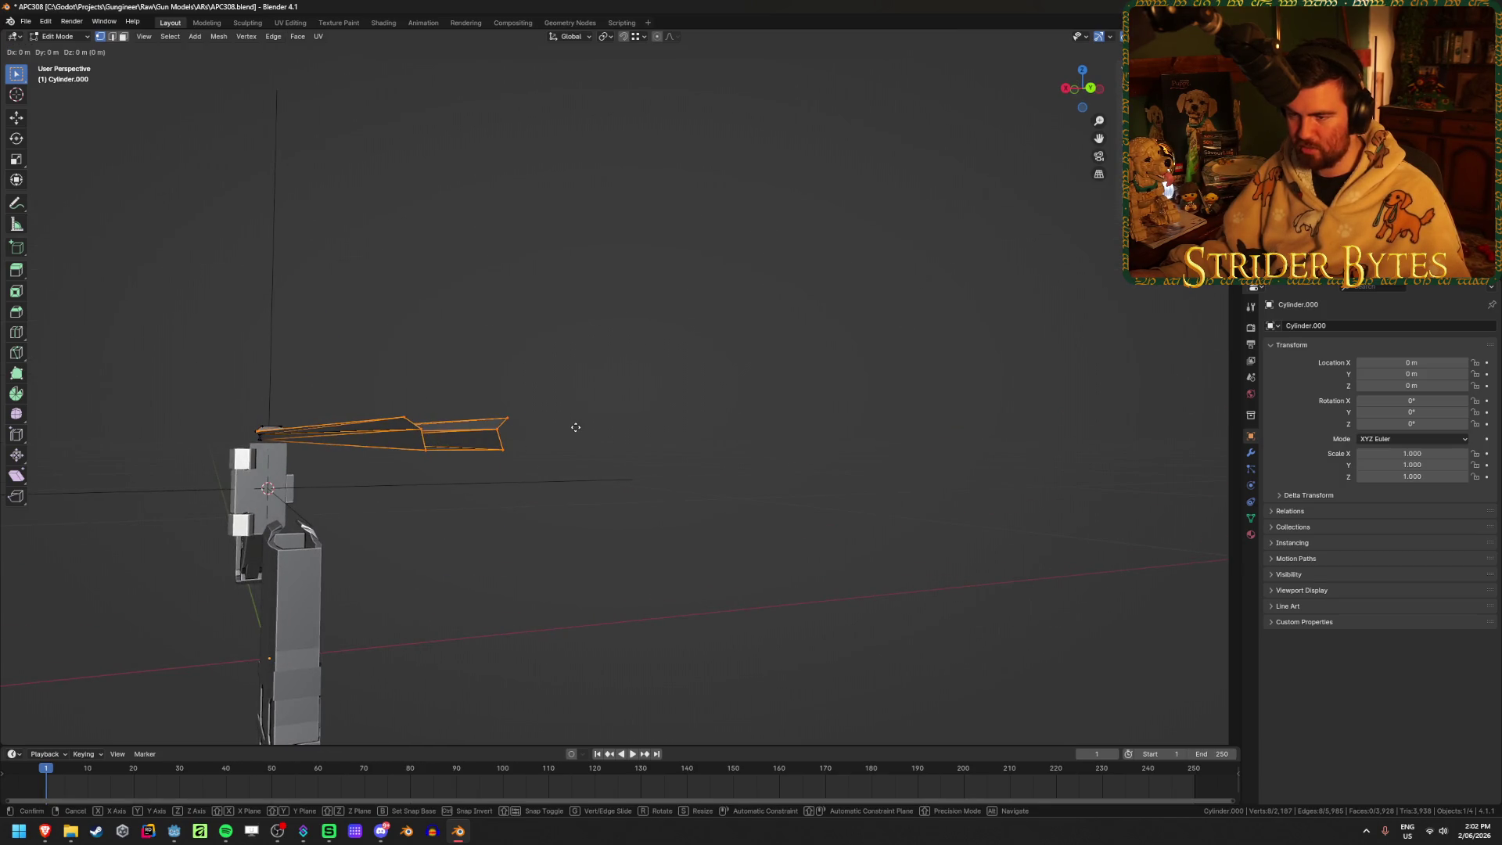
key("Escape")
key("f")
middle_click_drag(589, 425, 624, 416)
key("ctrl+z")
Select rail-tip vertices including the peak vertex, checking the open end from several angles
left_click(473, 530)
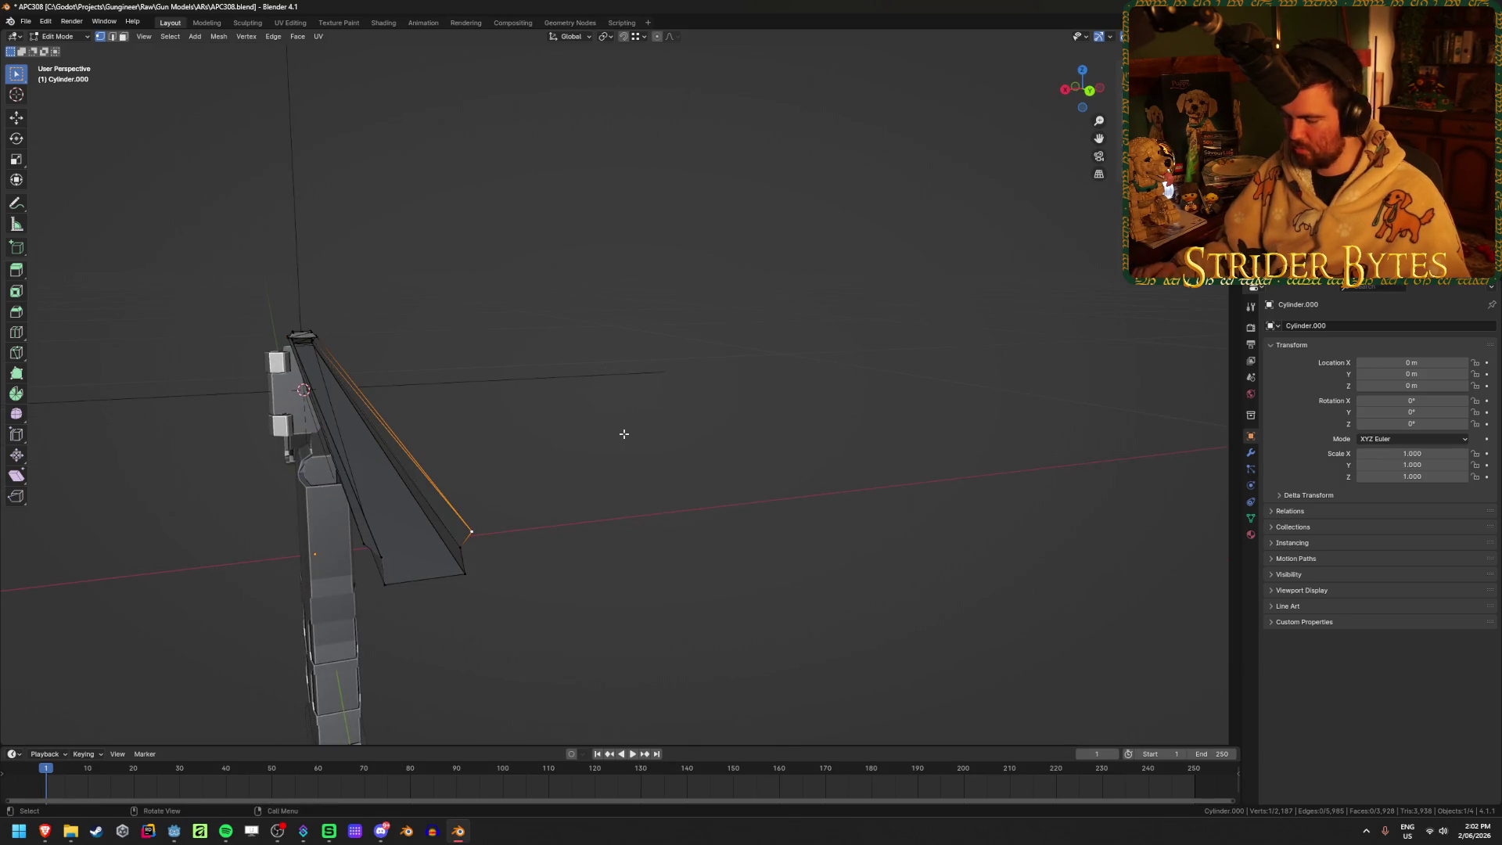
key("KP_3")
scroll(859, 380, "up", 5)
mouse_move(623, 424)
middle_mouse_down()
mouse_move(657, 409)
mouse_move(594, 438)
middle_mouse_up()
scroll(595, 438, "up", 5)
key("shift+z")
key("shift+z")
scroll(284, 497, "down", 3)
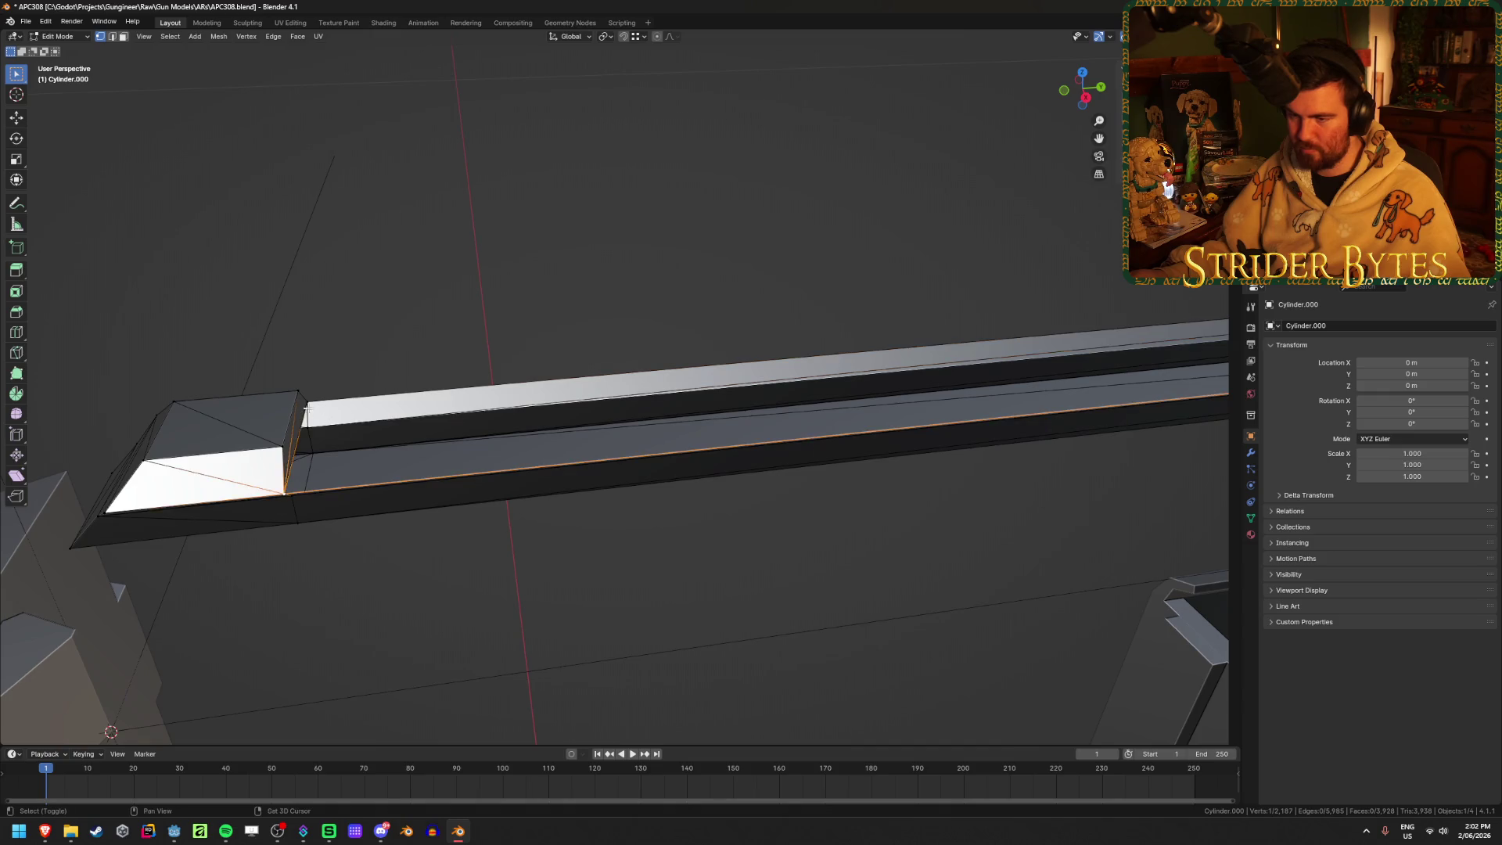
scroll(952, 381, "down", 5)
scroll(952, 381, "down", 3)
mouse_move(951, 381)
middle_mouse_down()
mouse_move(701, 405)
mouse_move(822, 383)
mouse_move(875, 349)
mouse_move(829, 339)
mouse_move(772, 396)
mouse_move(765, 363)
mouse_move(819, 400)
middle_mouse_up()
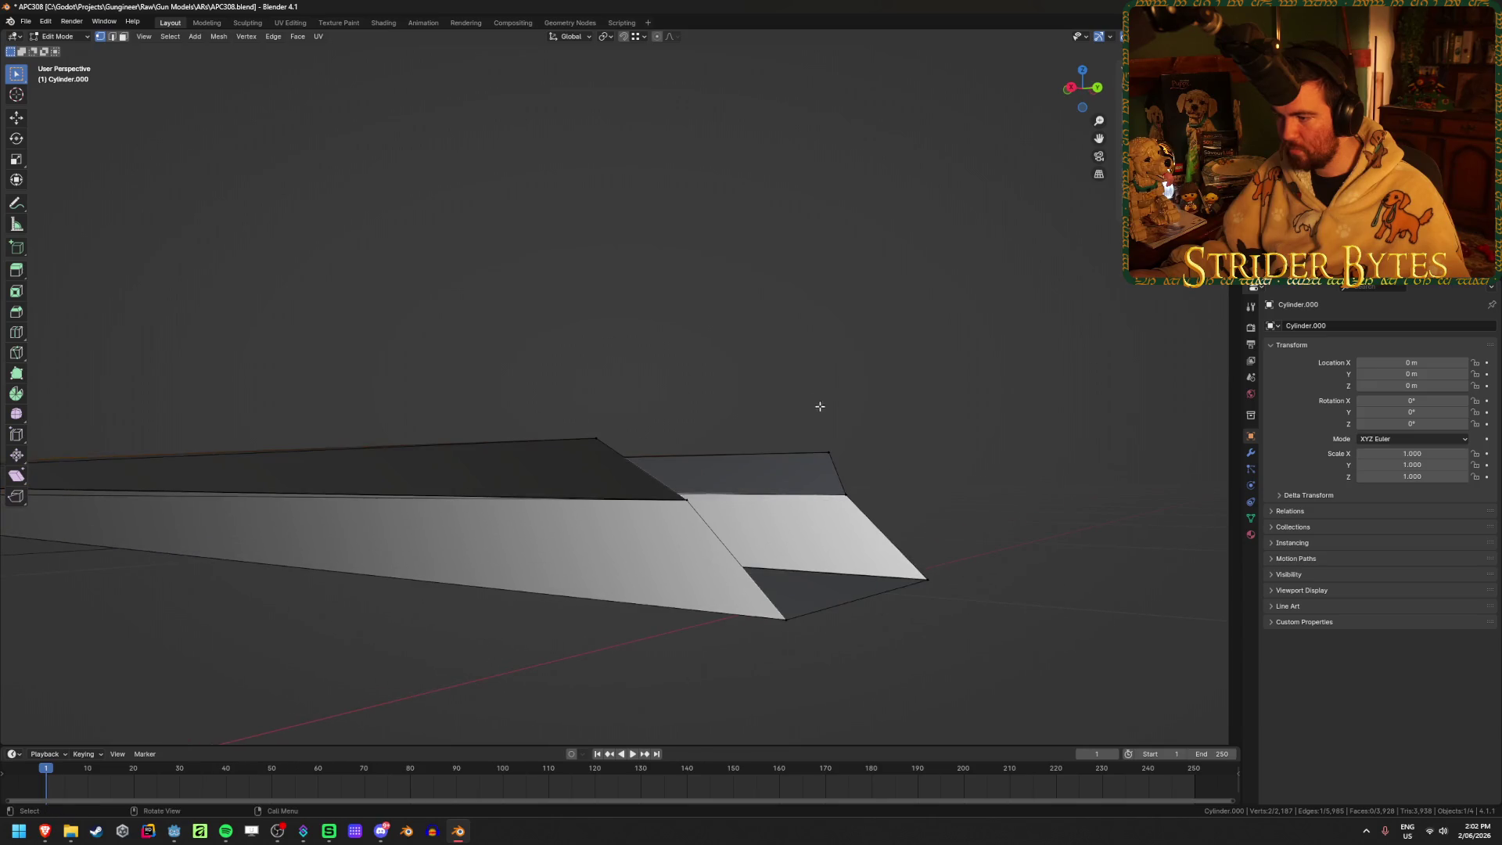
left_click(605, 437, "shift")
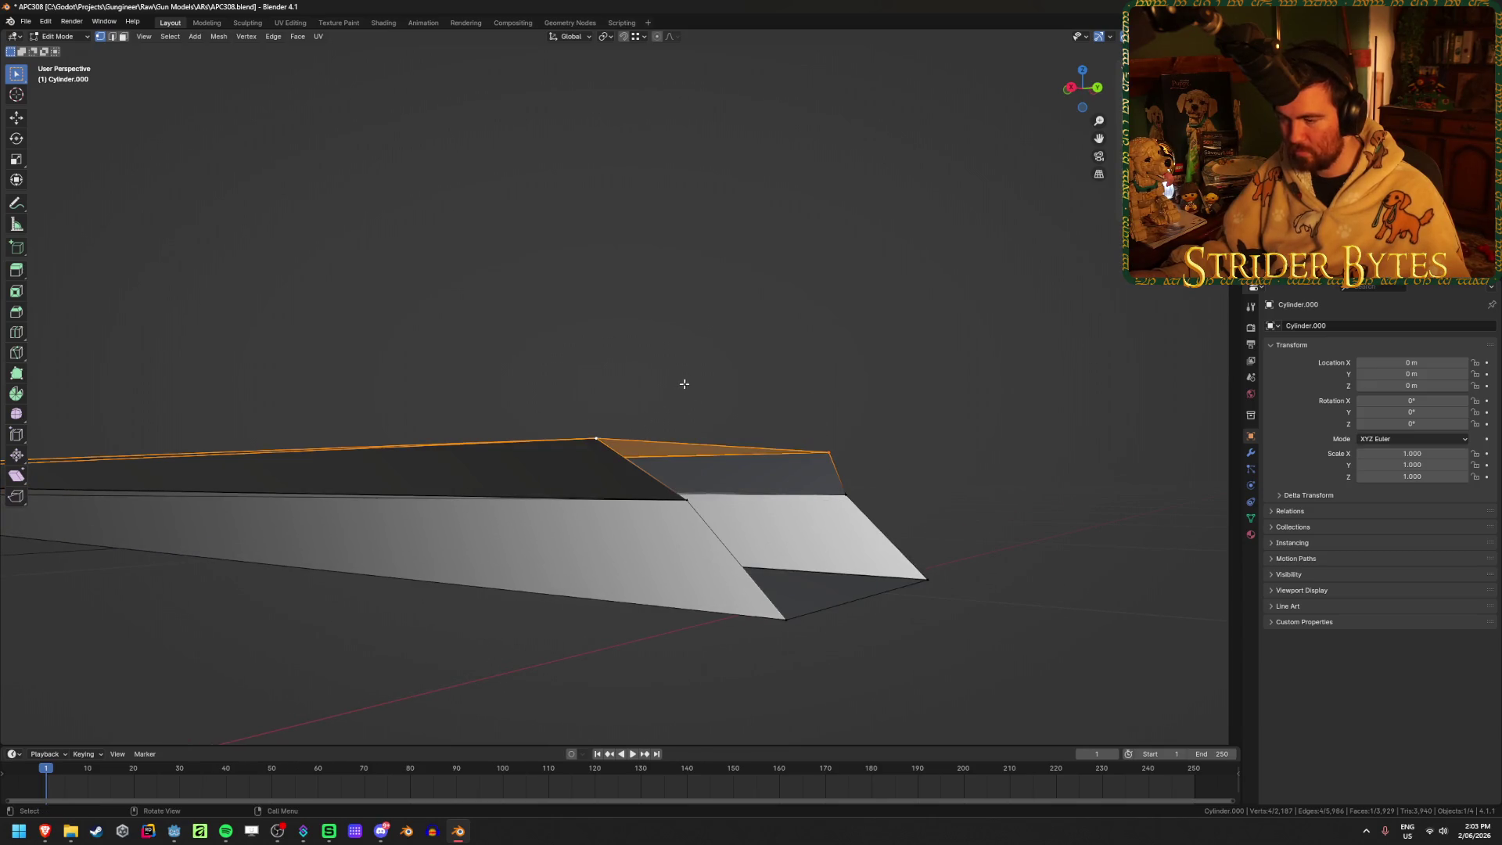
scroll(755, 427, "down", 4)
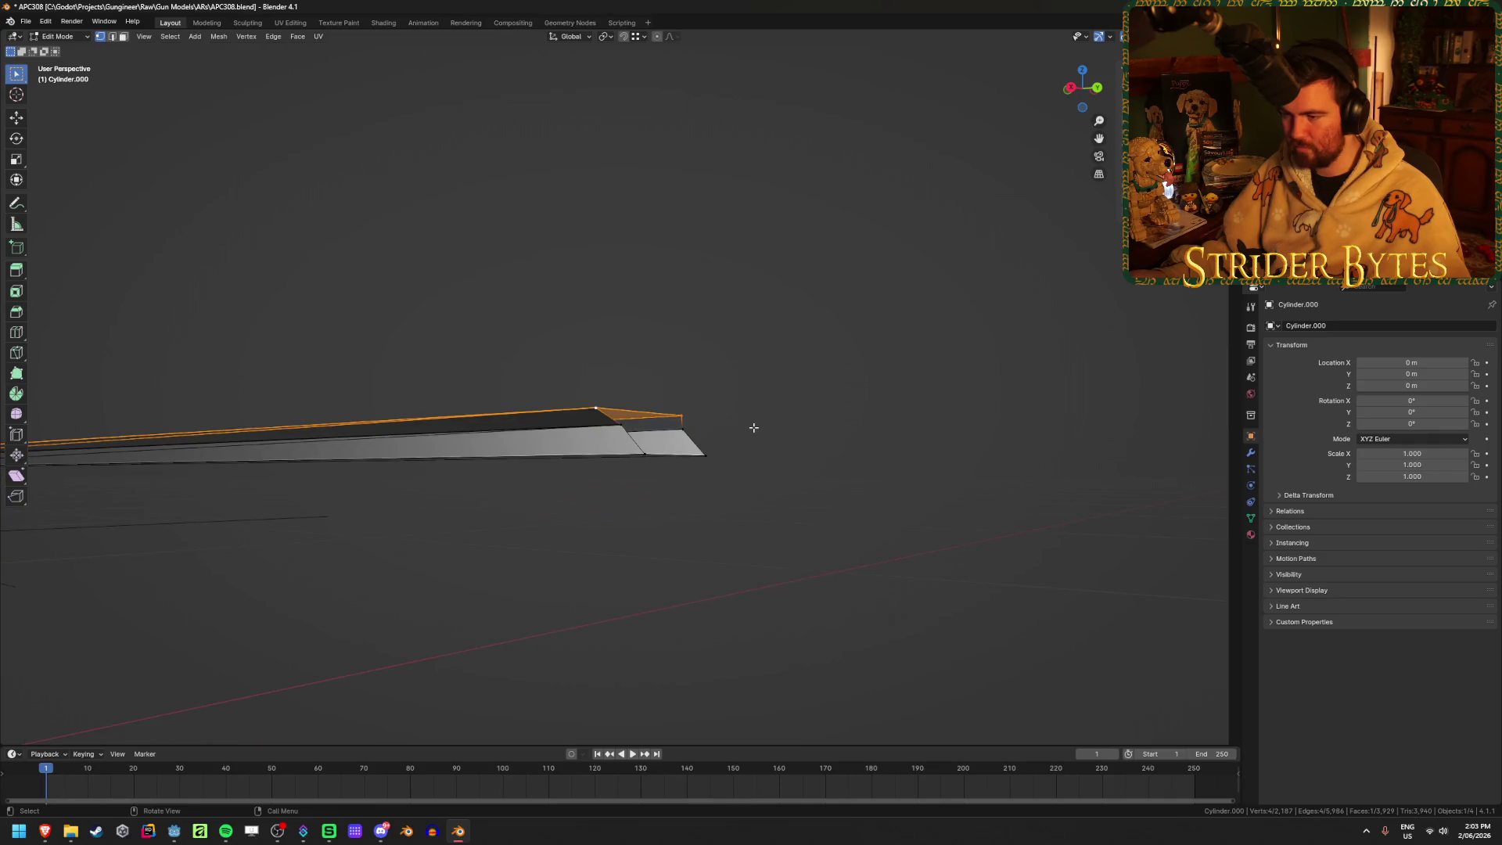
middle_click_drag(495, 402, 504, 421)
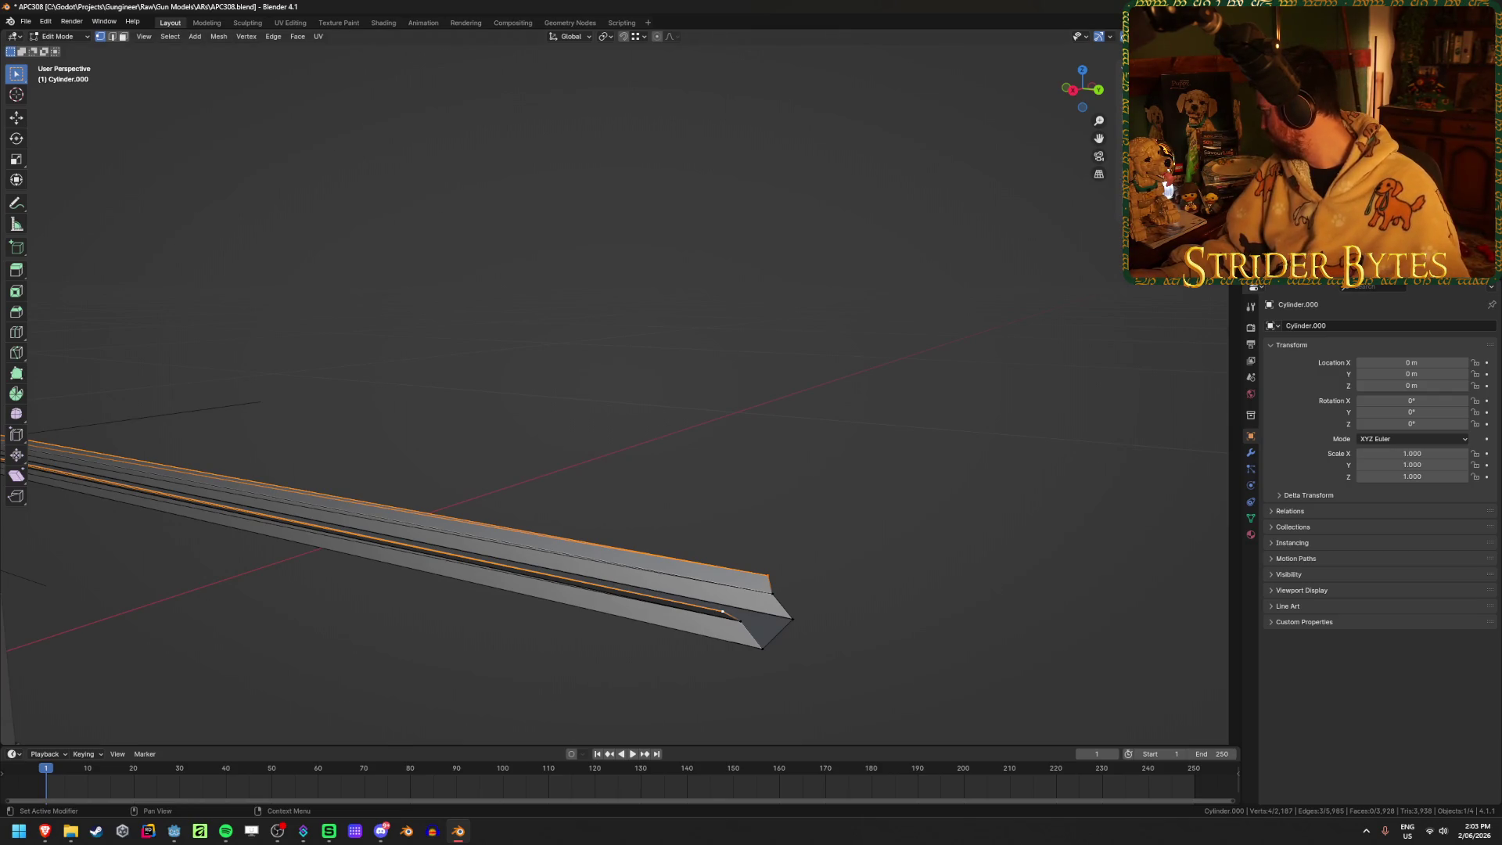
left_click(741, 475)
Inspect the whole gun and the rail's end from several angles
scroll(755, 467, "down", 5)
middle_click_drag(754, 466, 456, 515)
scroll(188, 360, "up", 3)
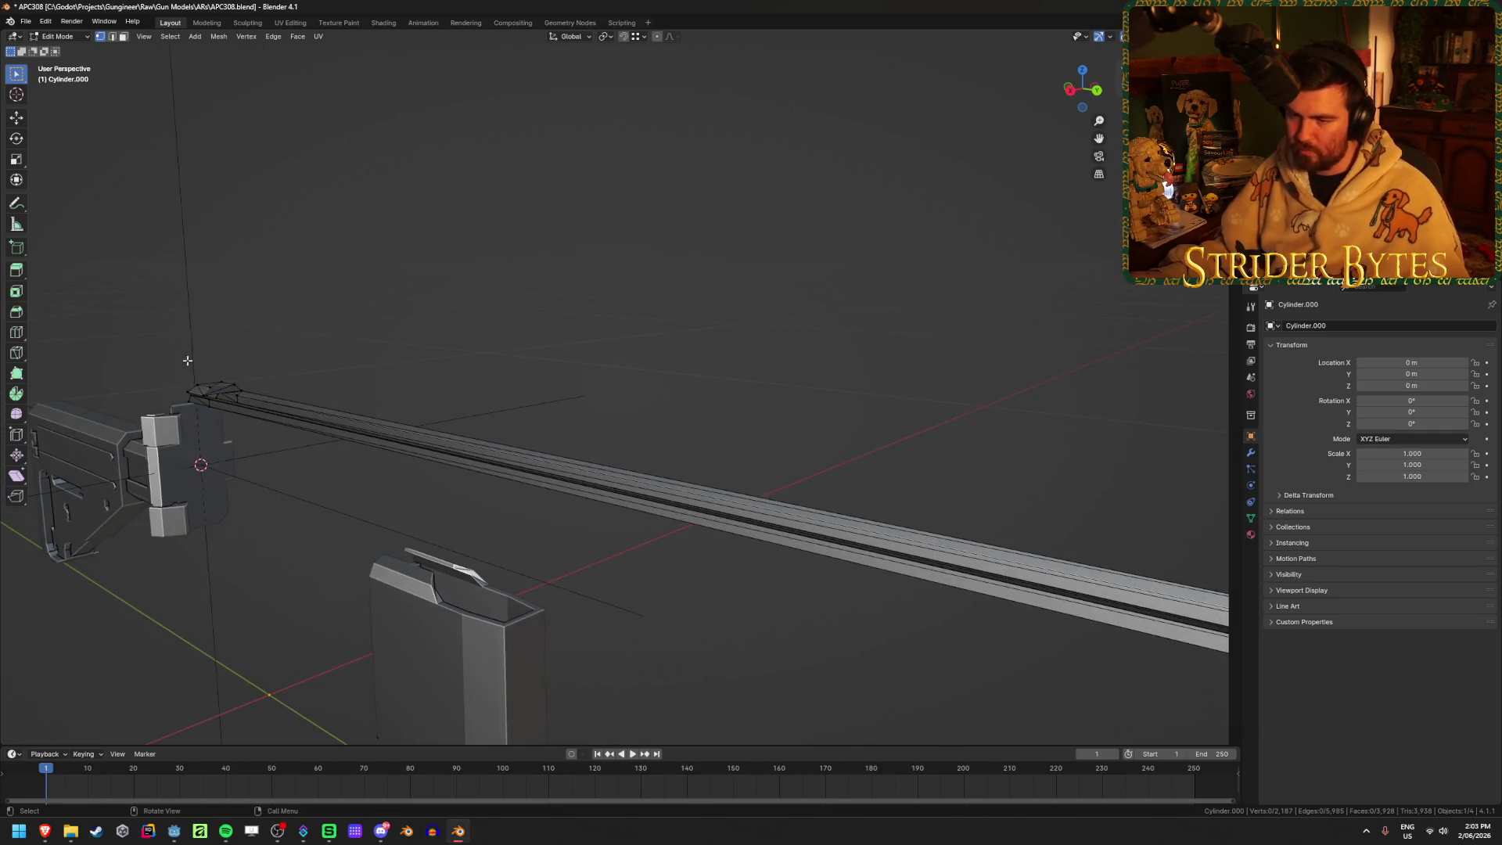
key("Tab")
key("Tab")
mouse_move(336, 336)
middle_mouse_down()
mouse_move(456, 346)
mouse_move(297, 477)
middle_mouse_up()
scroll(688, 368, "up", 5)
mouse_move(688, 368)
middle_mouse_down()
mouse_move(805, 319)
mouse_move(793, 331)
middle_mouse_up()
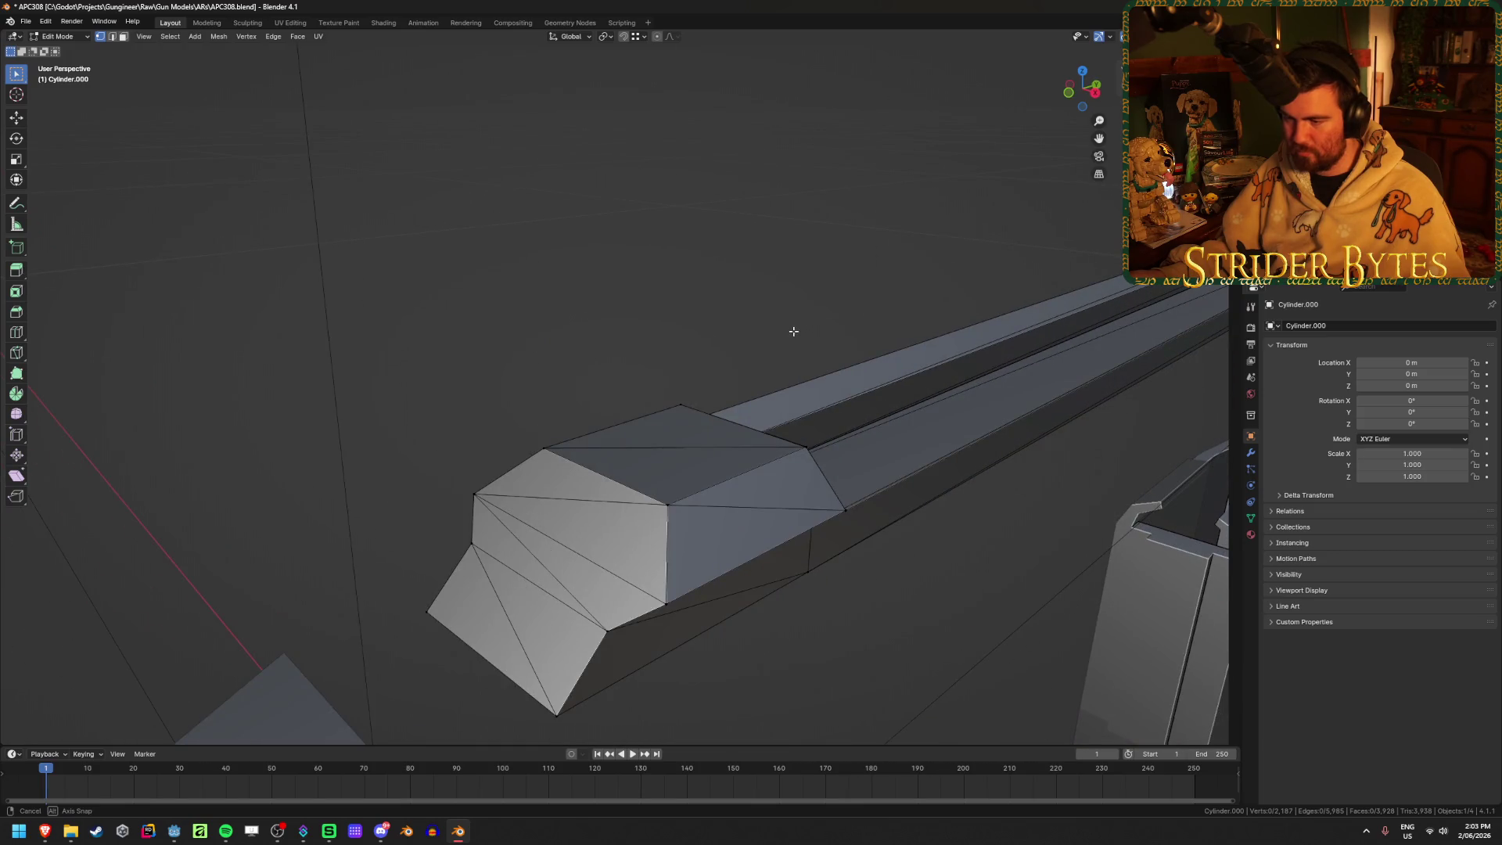
scroll(793, 331, "down", 5)
mouse_move(792, 426)
middle_mouse_down()
mouse_move(752, 329)
mouse_move(596, 312)
mouse_move(764, 357)
middle_mouse_up()
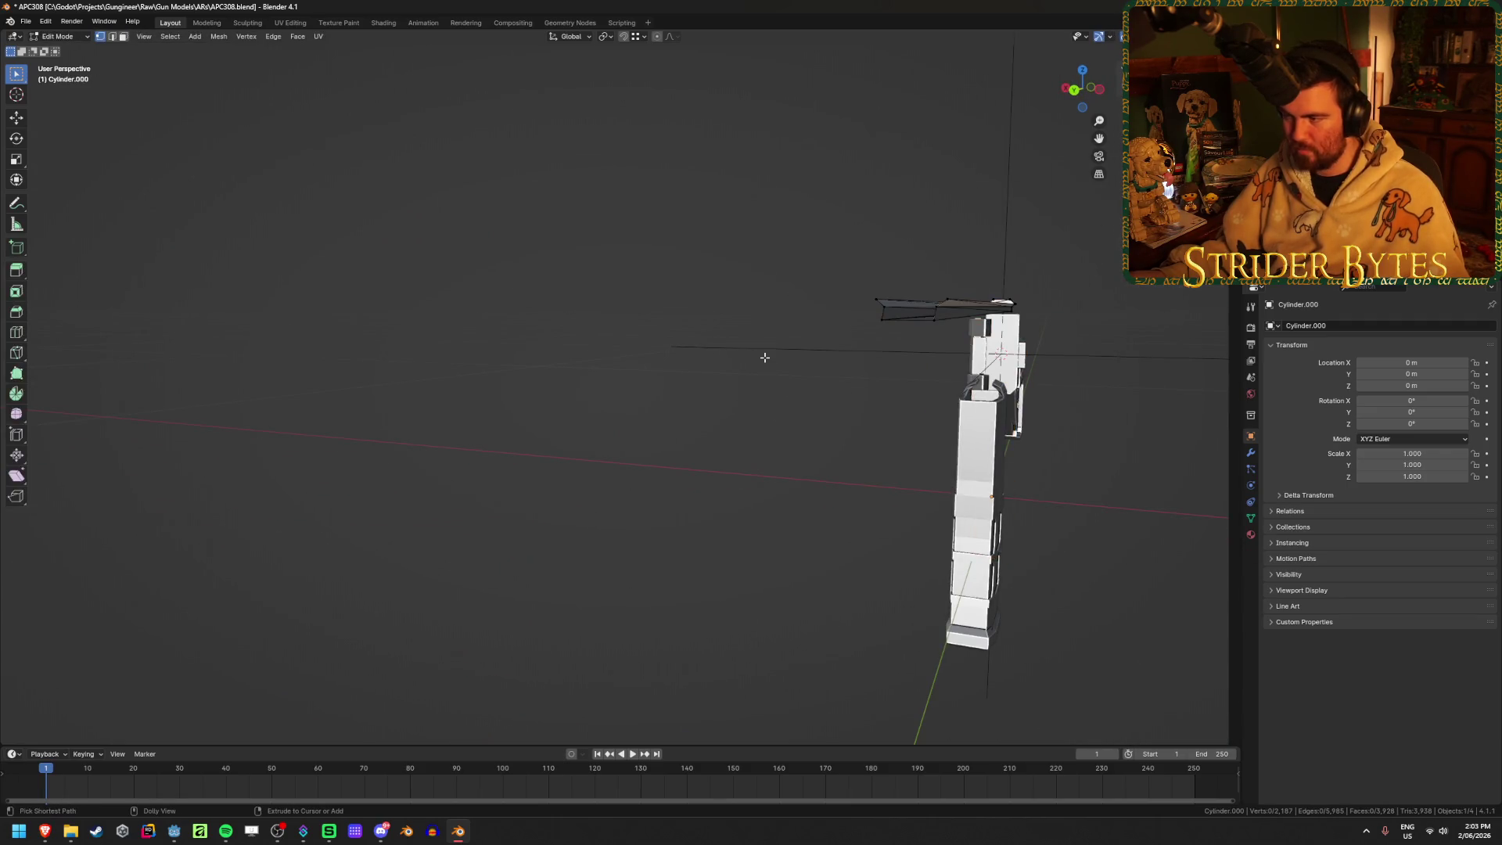
mouse_move(765, 358)
middle_mouse_down()
mouse_move(782, 322)
mouse_move(807, 340)
middle_mouse_up()
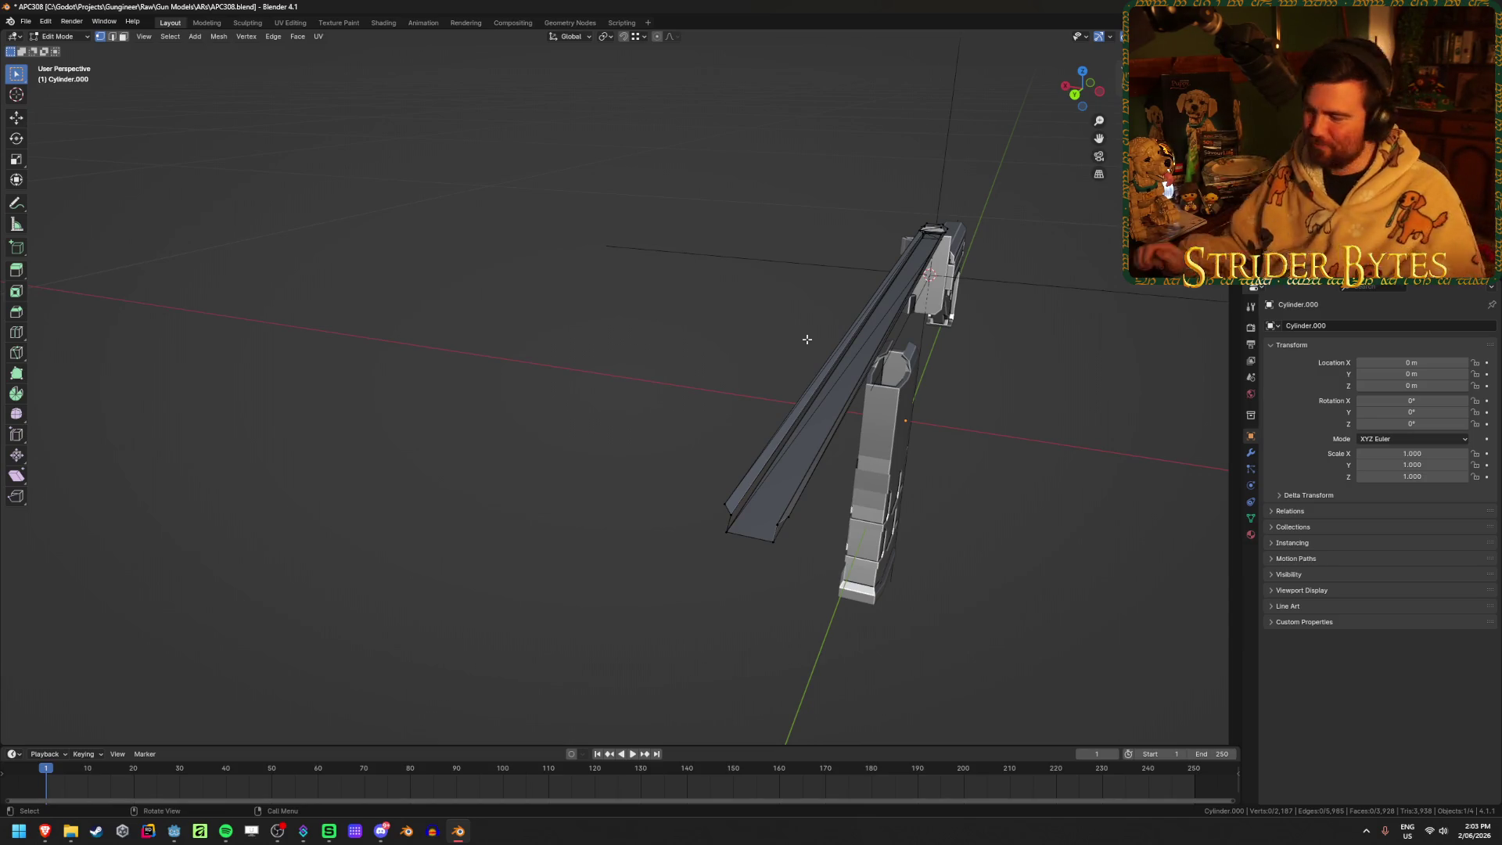
Select a rail corner vertex and add a vertex near the rail tip
left_click(720, 506)
mouse_move(719, 506)
middle_mouse_down()
mouse_move(734, 443)
mouse_move(825, 529)
middle_mouse_up()
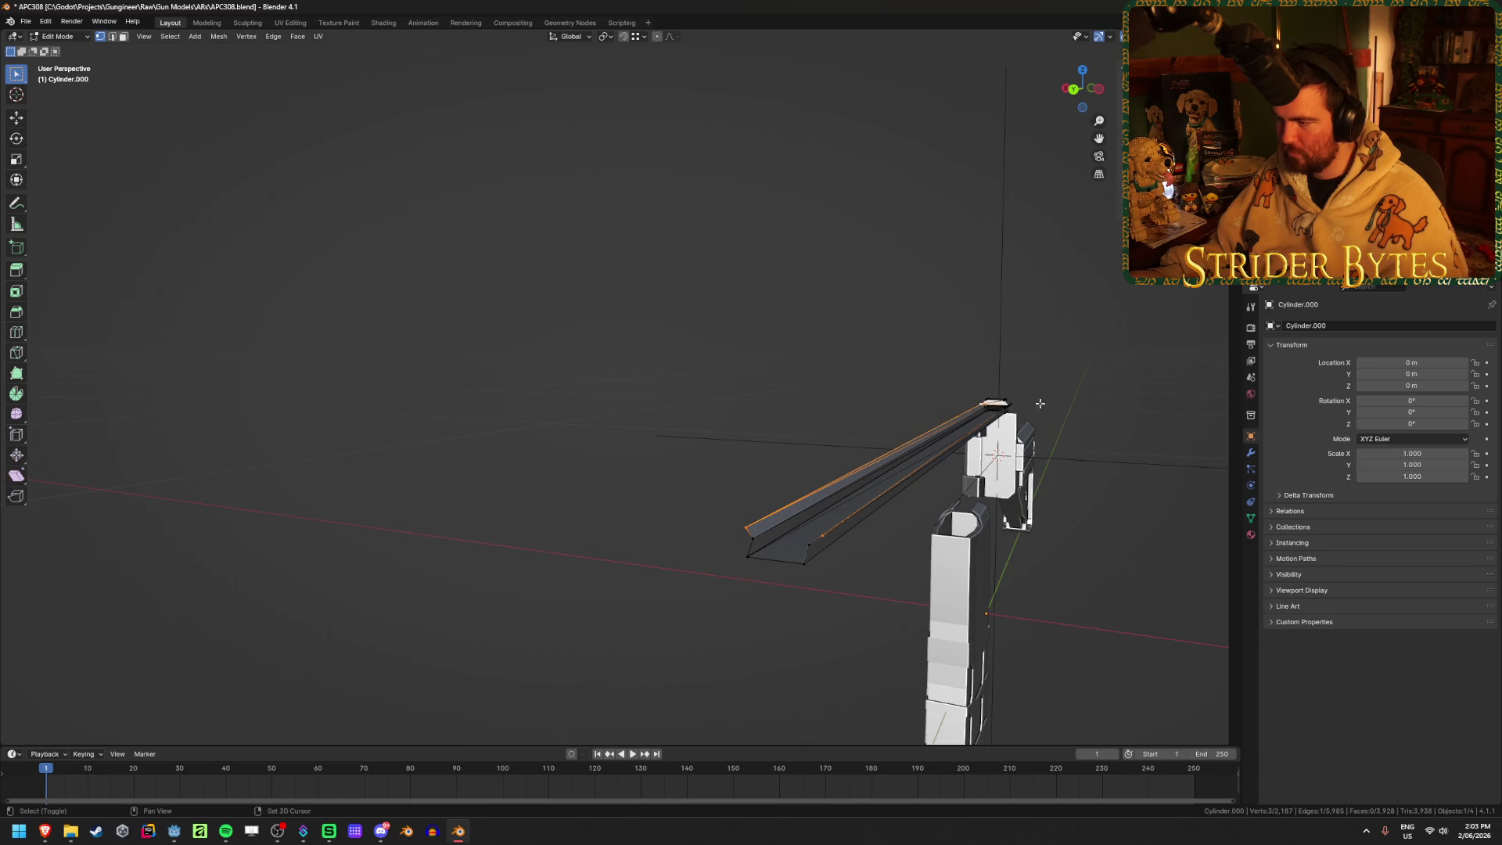
scroll(1052, 401, "down", 3)
middle_click_drag(1009, 386, 889, 403)
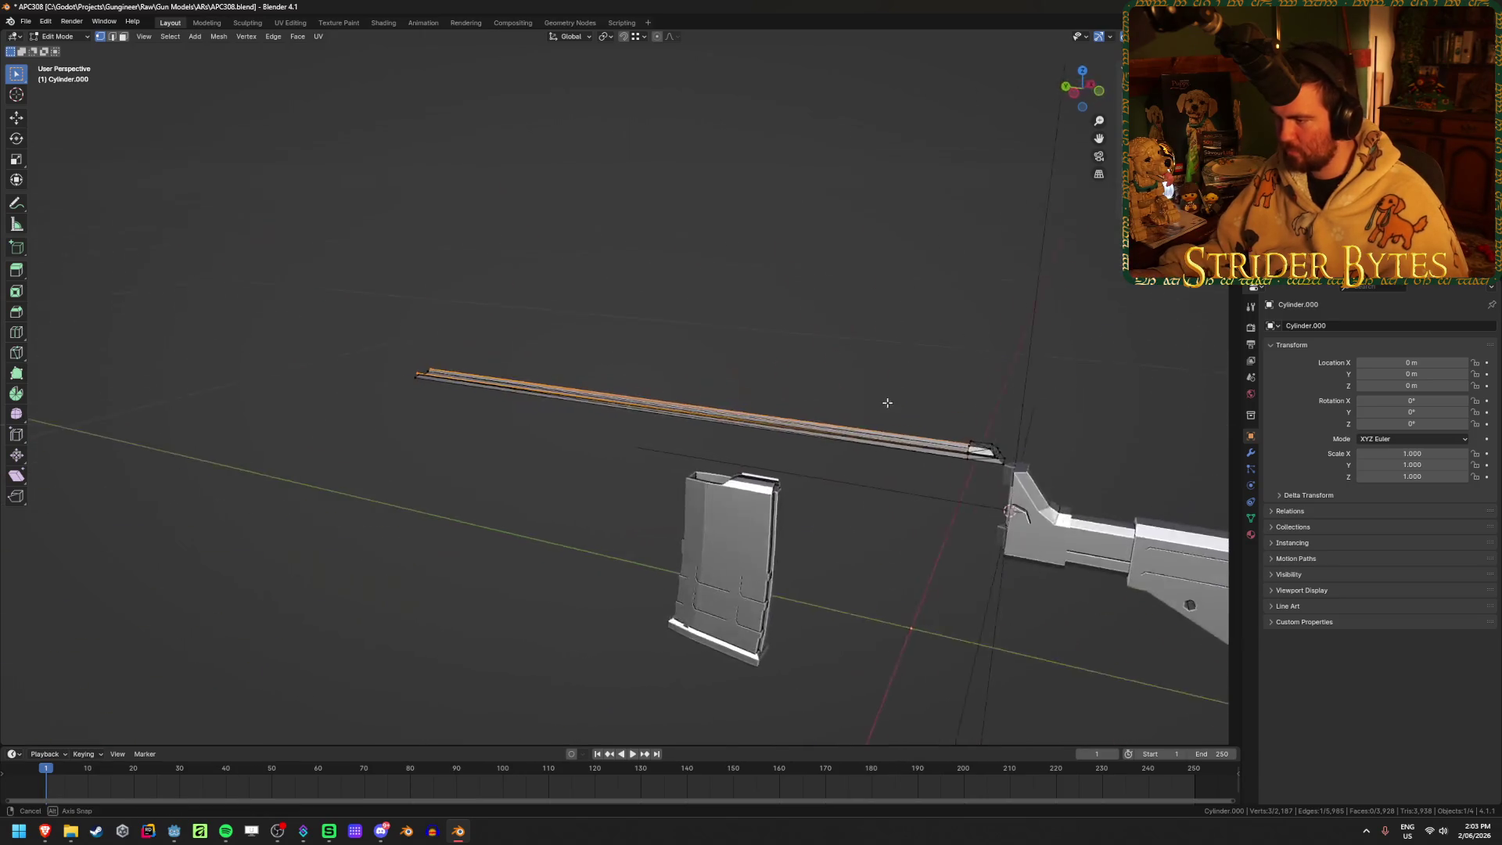
scroll(1002, 480, "up", 5)
scroll(1002, 480, "down", 5)
middle_click_drag(1002, 480, 629, 277)
left_click(541, 171, "shift")
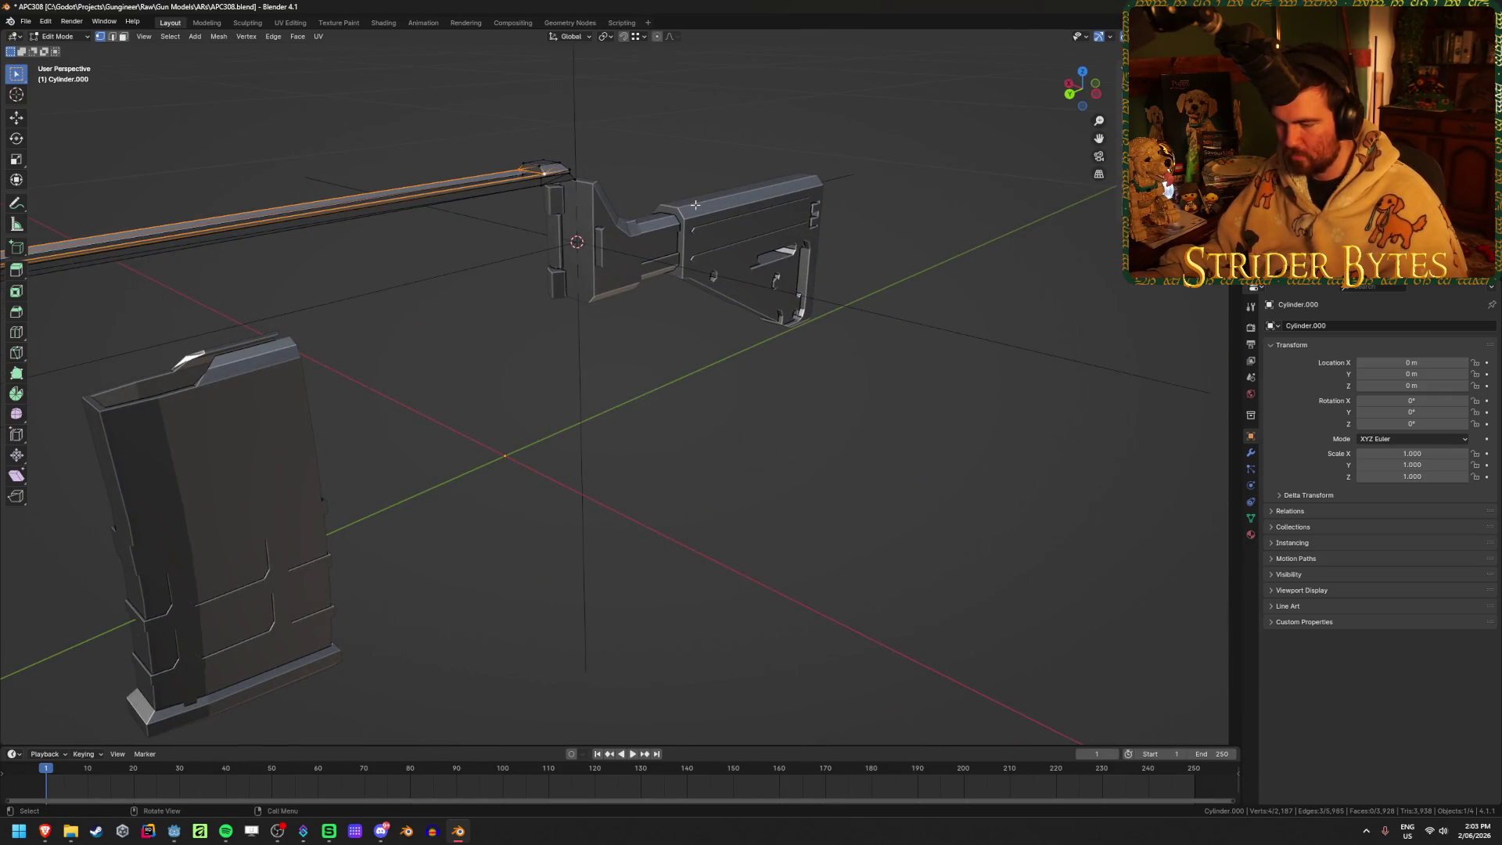
Fill faces across the selected rail-tip vertices to cap the rail end
key("f")
scroll(695, 205, "down", 3)
mouse_move(648, 352)
middle_mouse_down()
mouse_move(852, 268)
mouse_move(654, 524)
mouse_move(430, 287)
mouse_move(547, 318)
mouse_move(470, 297)
middle_mouse_up()
scroll(430, 287, "up", 4)
left_click(418, 287)
left_click(392, 257, "shift")
key("f")
left_click(390, 275)
left_click(414, 310, "shift")
key("f")
Delete a face at the rail tip in face mode, then undo it
mouse_move(259, 335)
middle_mouse_down()
mouse_move(412, 342)
mouse_move(827, 558)
mouse_move(355, 480)
mouse_move(288, 504)
mouse_move(782, 476)
mouse_move(557, 430)
mouse_move(908, 449)
mouse_move(550, 399)
middle_mouse_up()
key("3")
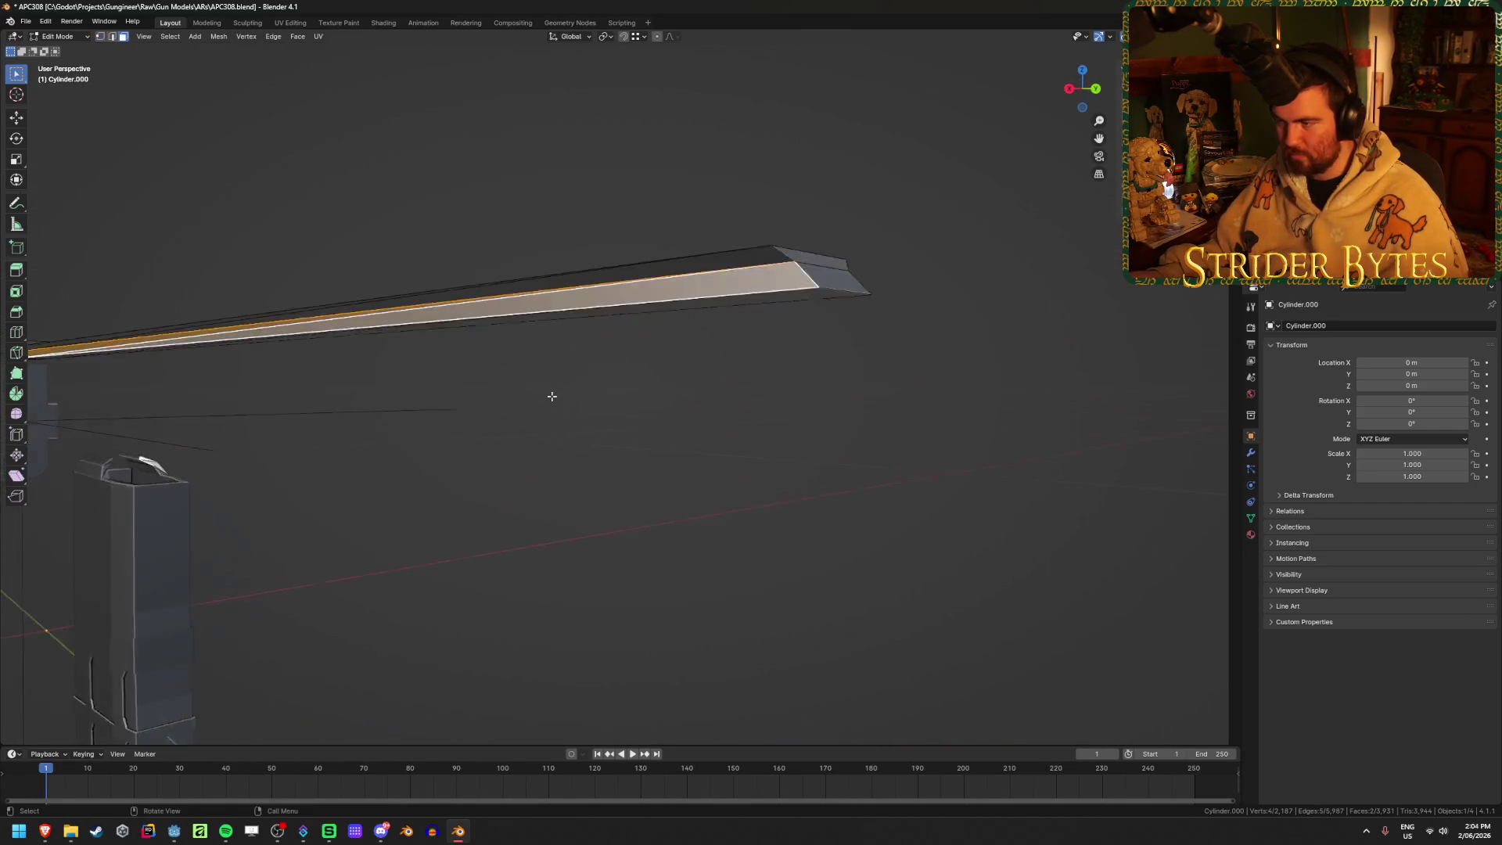
key("x")
left_click(551, 399)
key("ctrl+z")
Delete the rail's end faces and refill the edge loop with a new face
mouse_move(796, 276)
middle_mouse_down()
mouse_move(416, 459)
mouse_move(702, 598)
mouse_move(412, 469)
mouse_move(321, 560)
mouse_move(540, 553)
mouse_move(464, 558)
middle_mouse_up()
scroll(540, 553, "up", 3)
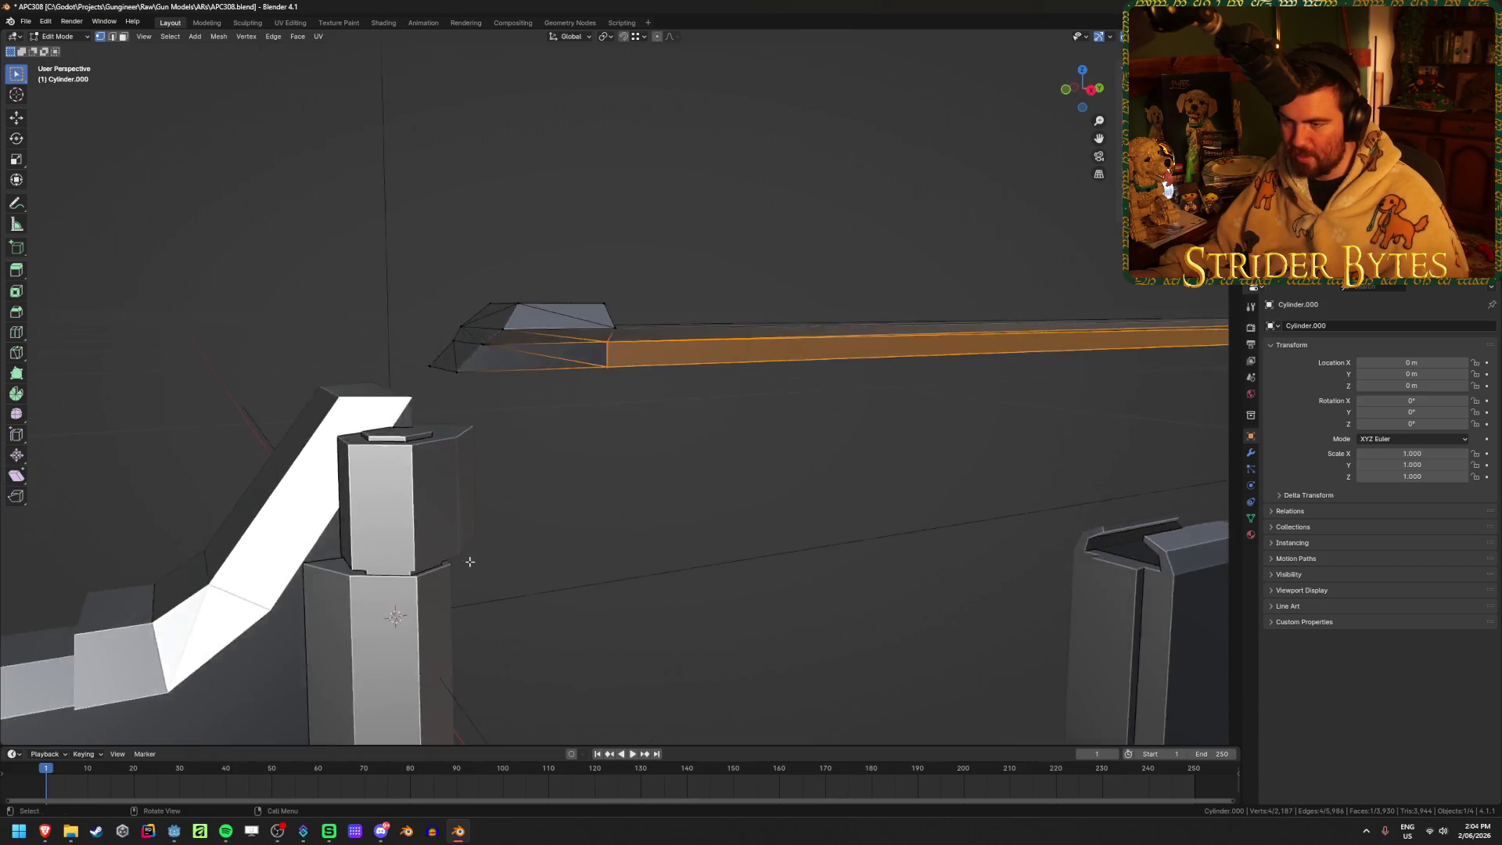
scroll(491, 421, "up", 3)
scroll(484, 438, "down", 3)
mouse_move(762, 336)
middle_mouse_down()
mouse_move(725, 359)
mouse_move(613, 379)
mouse_move(1009, 413)
mouse_move(490, 416)
mouse_move(644, 397)
mouse_move(929, 439)
mouse_move(300, 431)
mouse_move(607, 461)
middle_mouse_up()
left_click(716, 401)
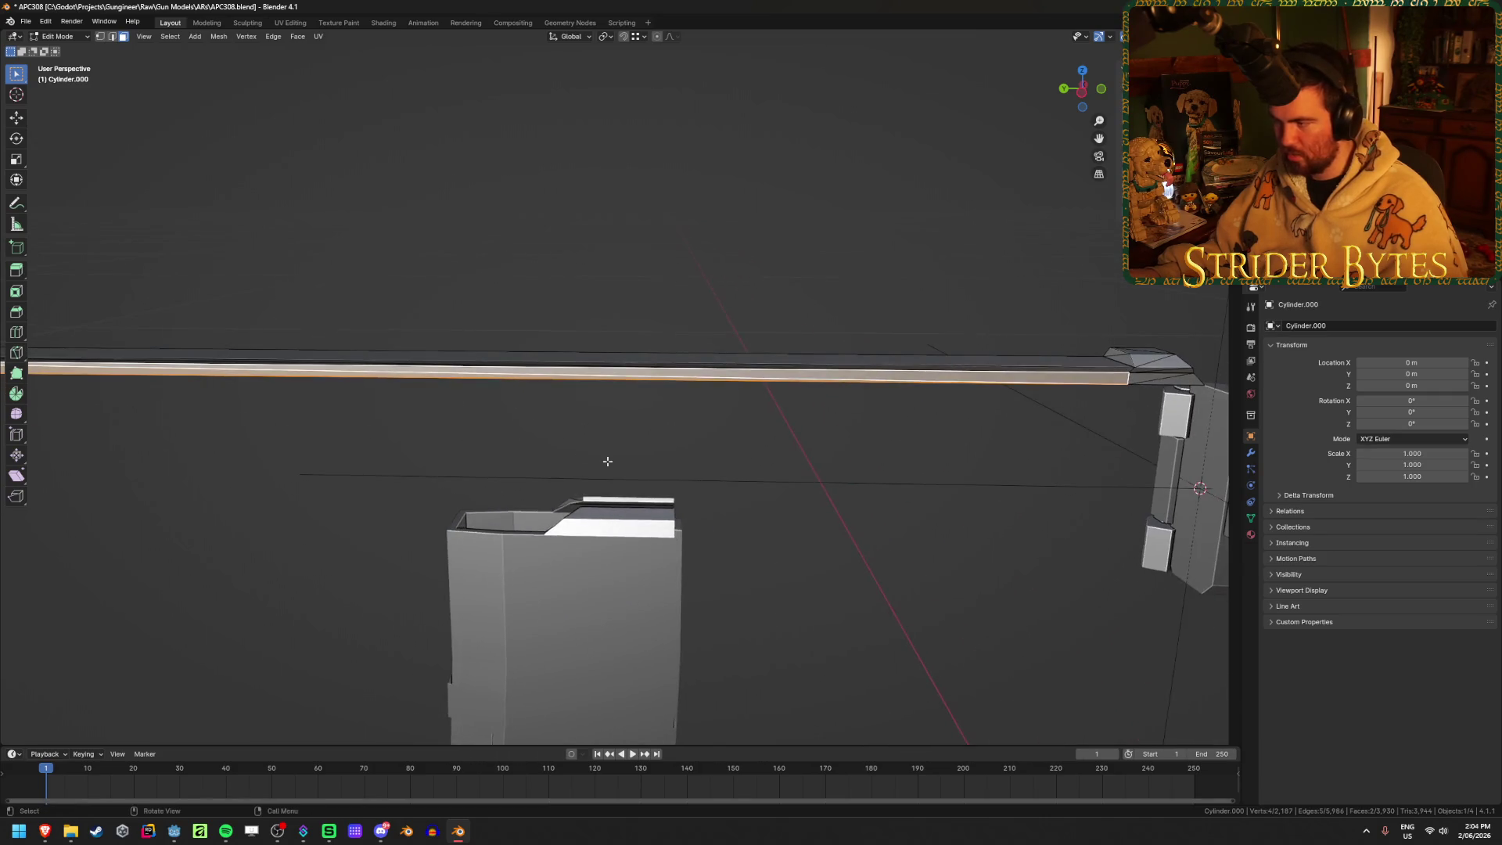
key("x")
left_click(607, 462)
key("1")
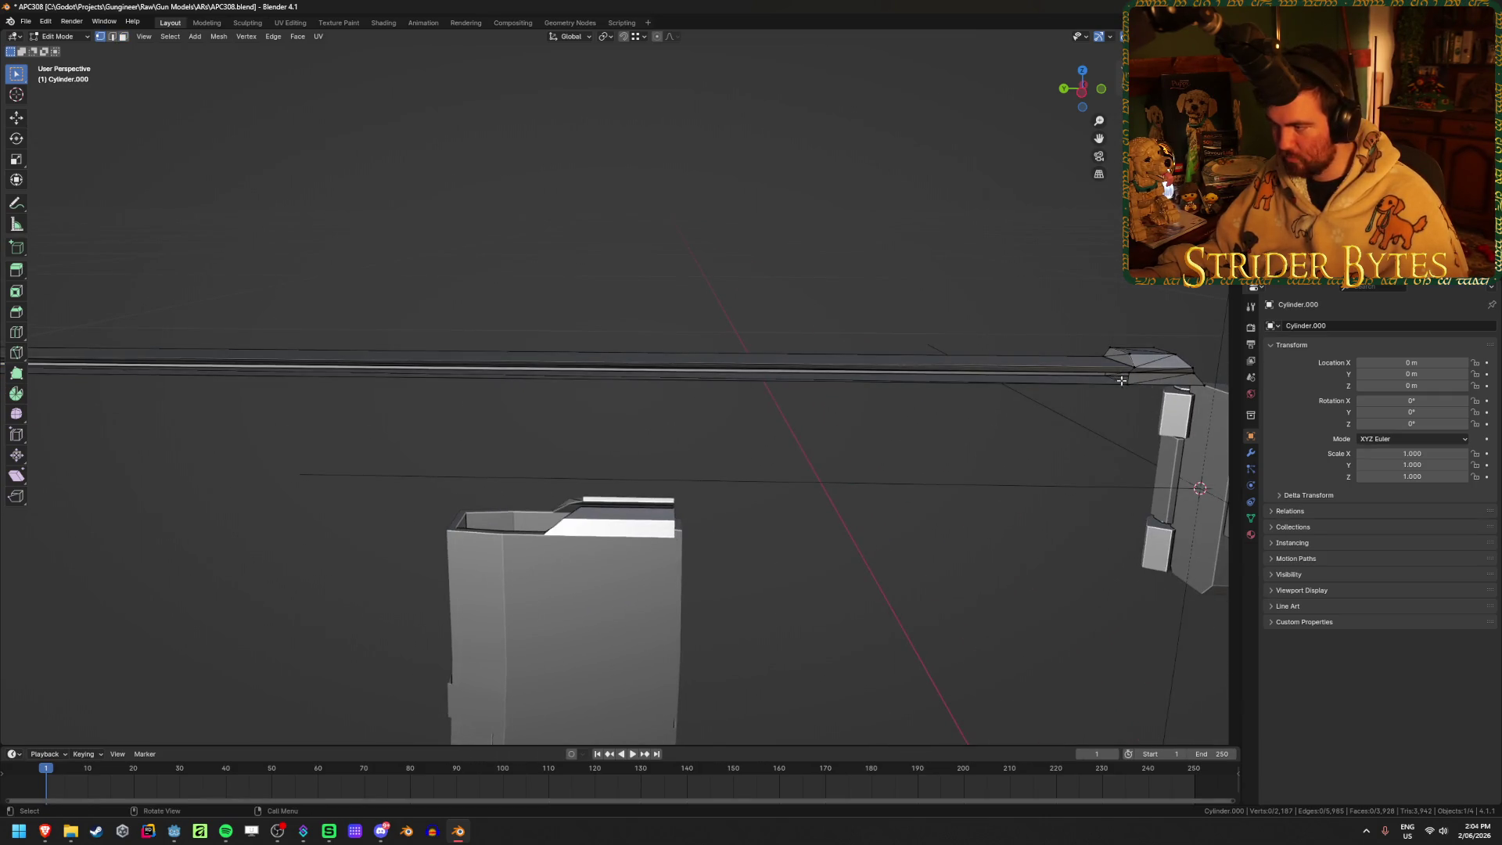
left_click(1087, 382, "alt")
key("f")
Delete another faulty rail element and refill its loop with a face
mouse_move(808, 469)
middle_mouse_down()
mouse_move(802, 439)
mouse_move(676, 397)
middle_mouse_up()
mouse_move(654, 337)
middle_mouse_down()
mouse_move(399, 416)
mouse_move(454, 432)
middle_mouse_up()
key("1")
key("x")
left_click(458, 386)
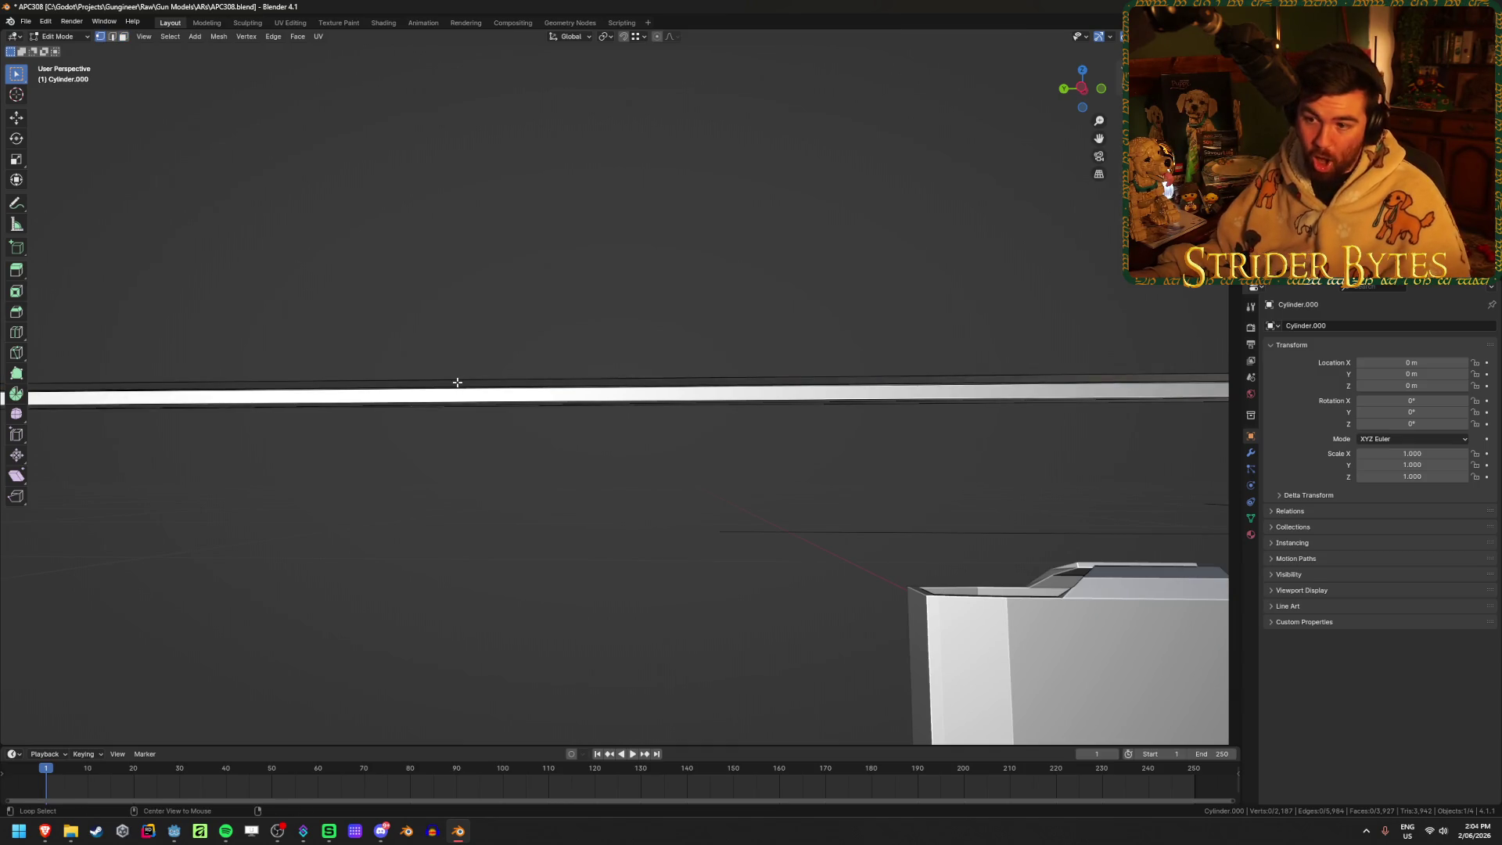
left_click(460, 378, "alt")
mouse_move(461, 378)
middle_mouse_down()
mouse_move(462, 476)
mouse_move(597, 493)
mouse_move(959, 480)
mouse_move(779, 487)
mouse_move(778, 415)
mouse_move(641, 432)
middle_mouse_up()
key("f")
Replace the rail's long top face by deleting it and filling its edge loop
scroll(641, 432, "up", 5)
key("3")
mouse_move(744, 432)
middle_mouse_down()
mouse_move(392, 453)
mouse_move(976, 475)
mouse_move(470, 490)
mouse_move(731, 540)
middle_mouse_up()
scroll(536, 527, "up", 1)
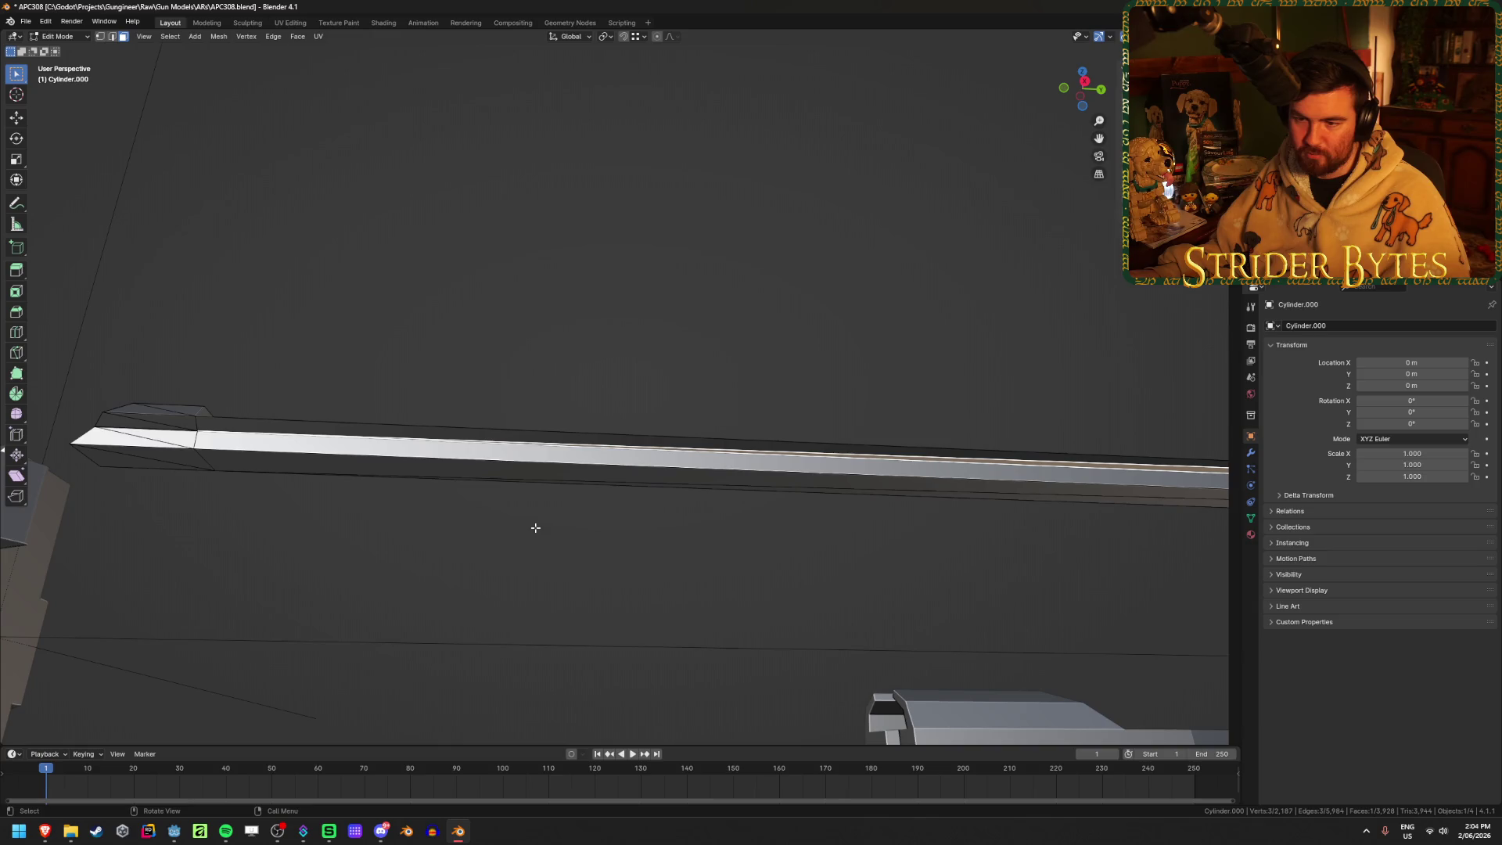
left_click(652, 441, "shift")
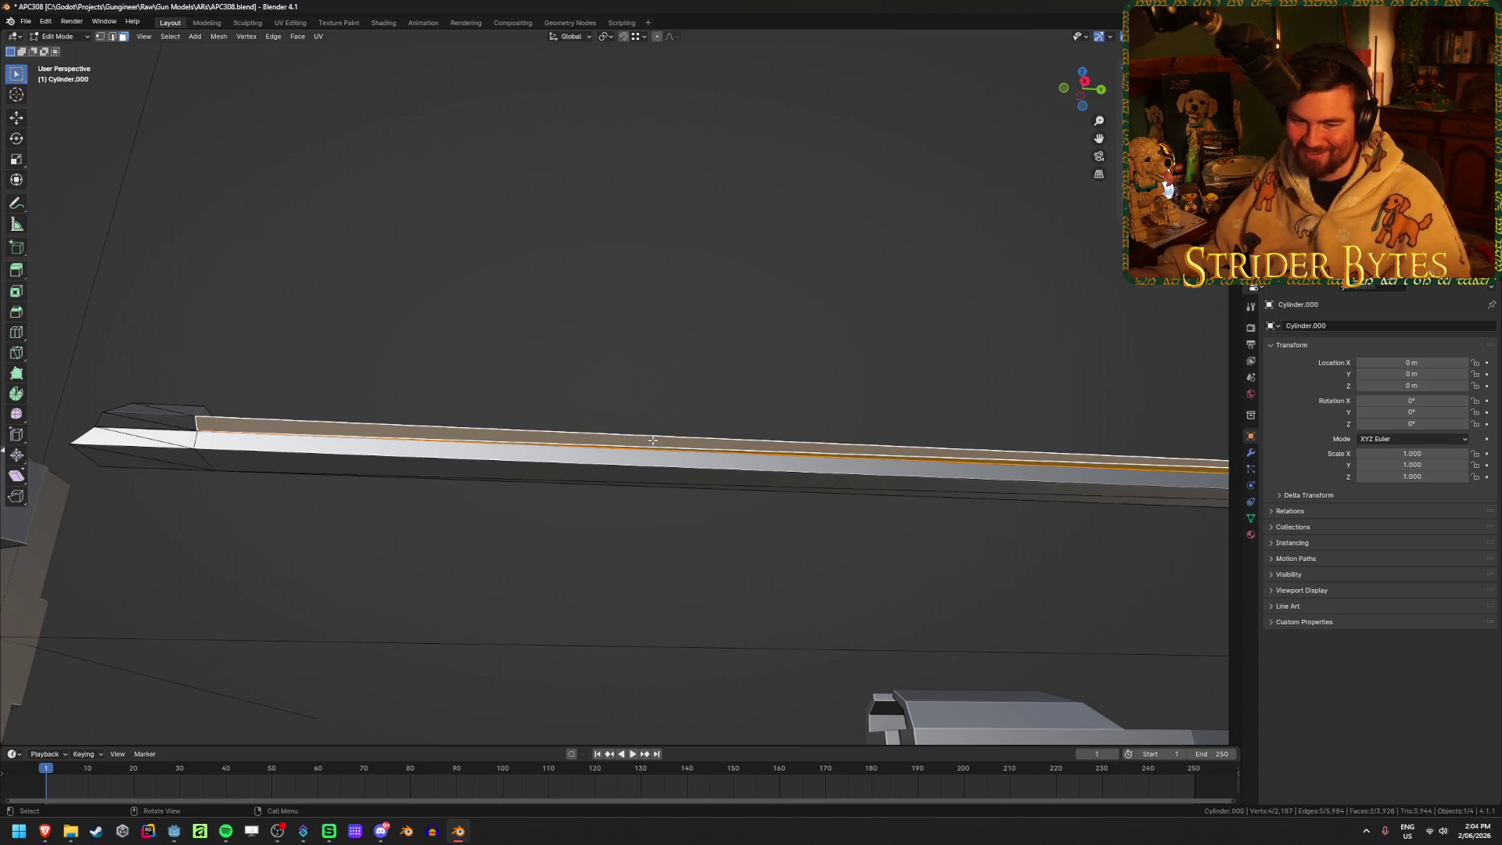
key("x")
left_click(653, 441)
left_click(631, 432, "alt")
key("f")
left_click(778, 321)
mouse_move(778, 322)
middle_mouse_down()
mouse_move(754, 378)
mouse_move(490, 470)
middle_mouse_up()
key("KP_3")
Reveal the hidden body and move the barrel's top edge loop flush with the receiver front
key("alt+h")
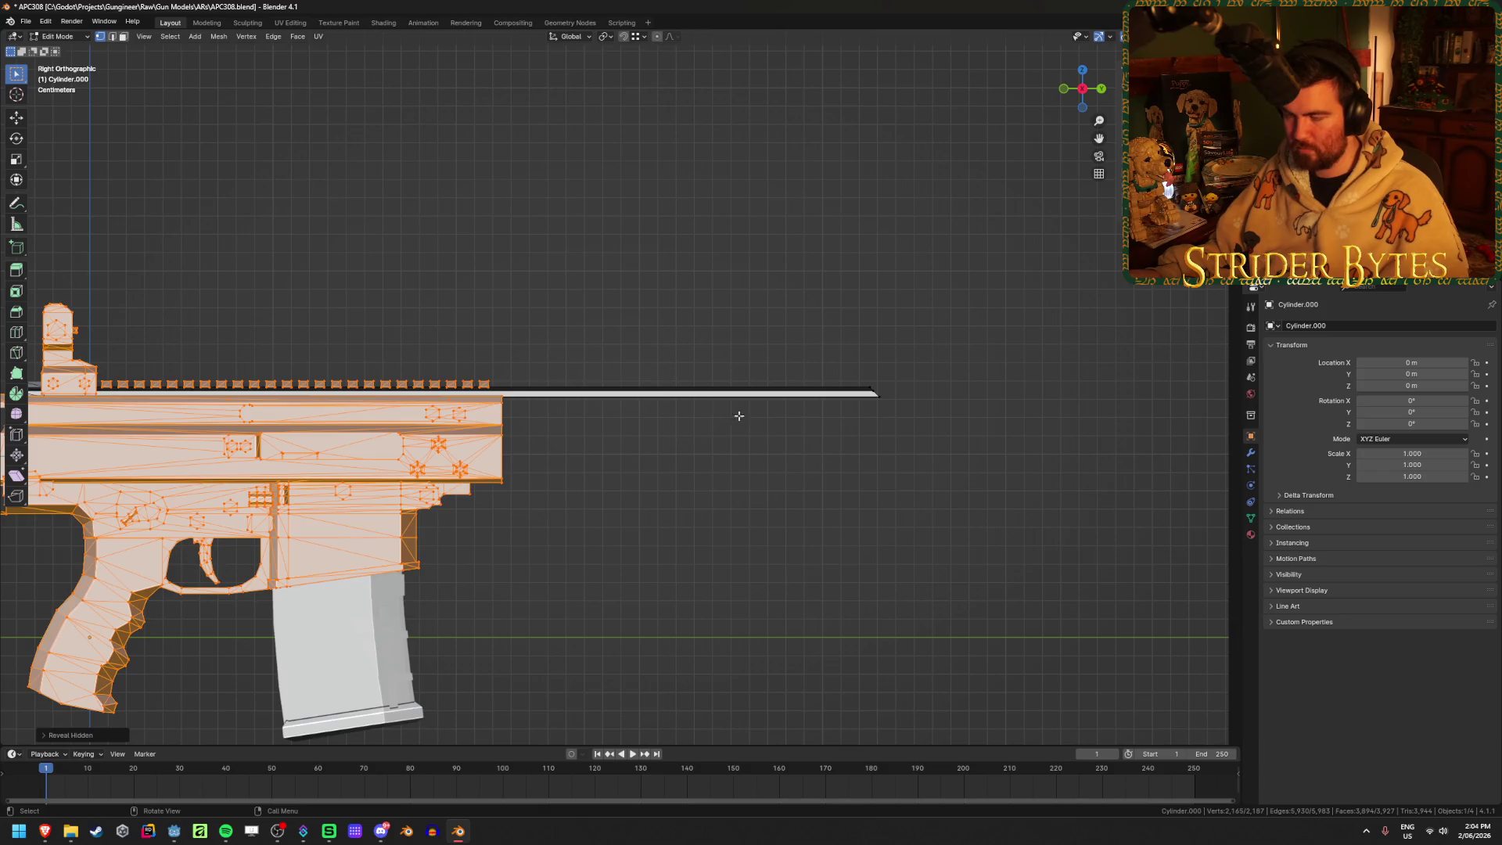
left_click(703, 408)
left_click(626, 389, "alt")
key("g")
key("g")
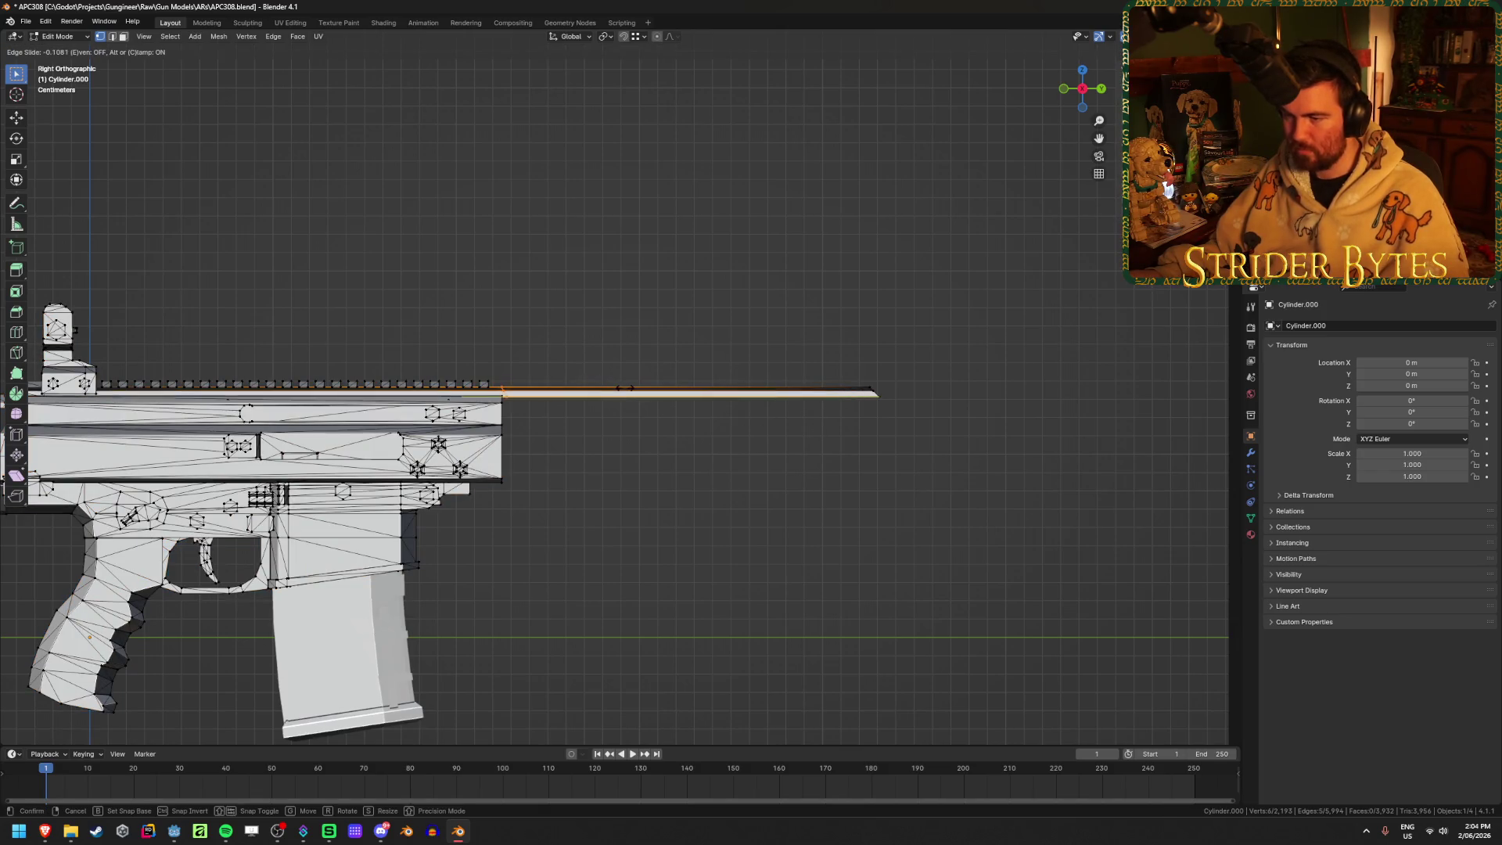
key("s")
left_click(626, 389)
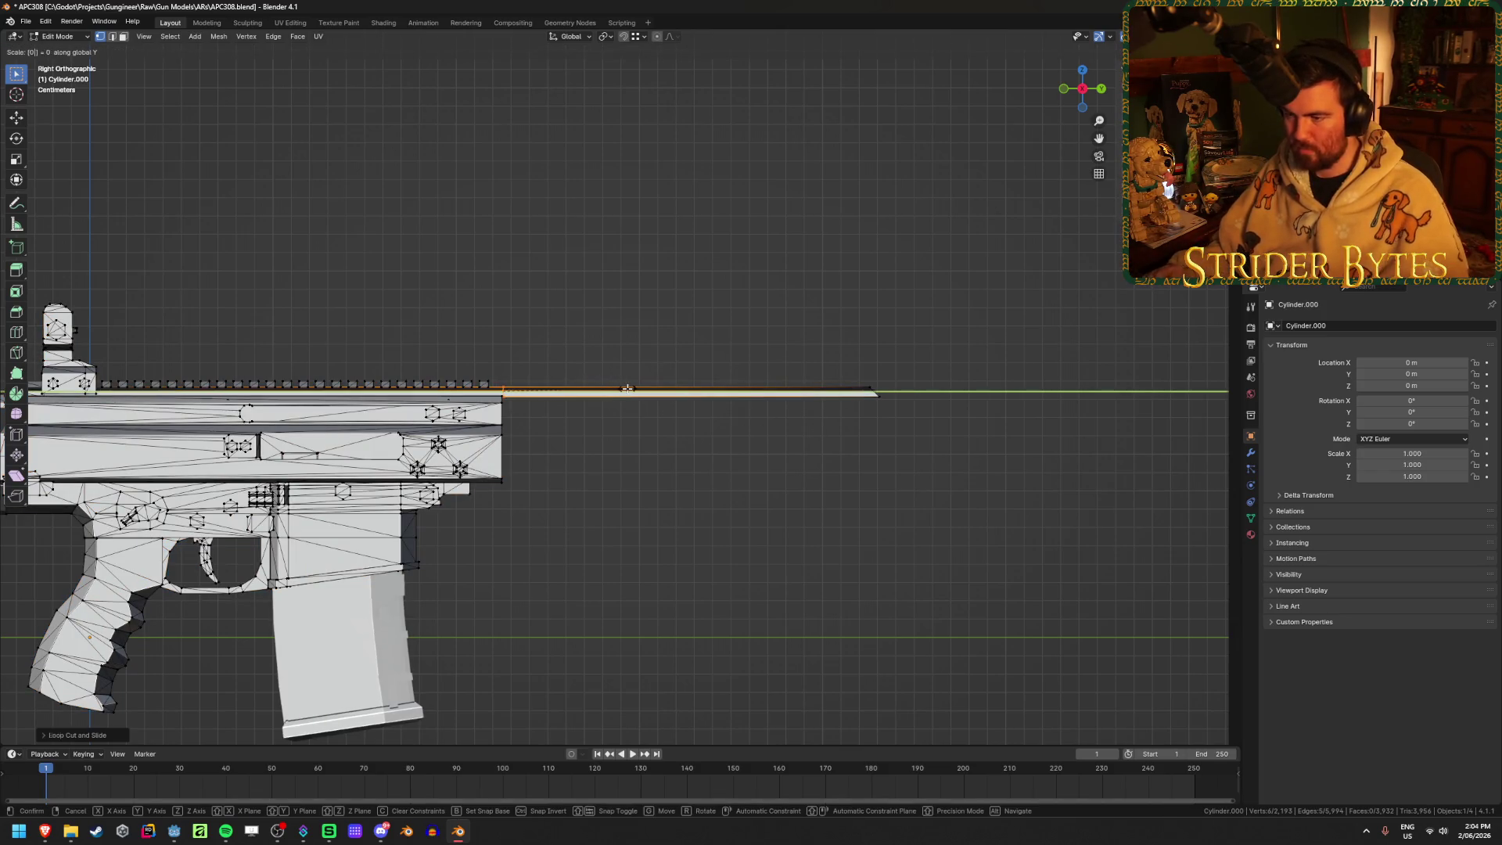
scroll(570, 416, "up", 2)
scroll(570, 415, "up", 8)
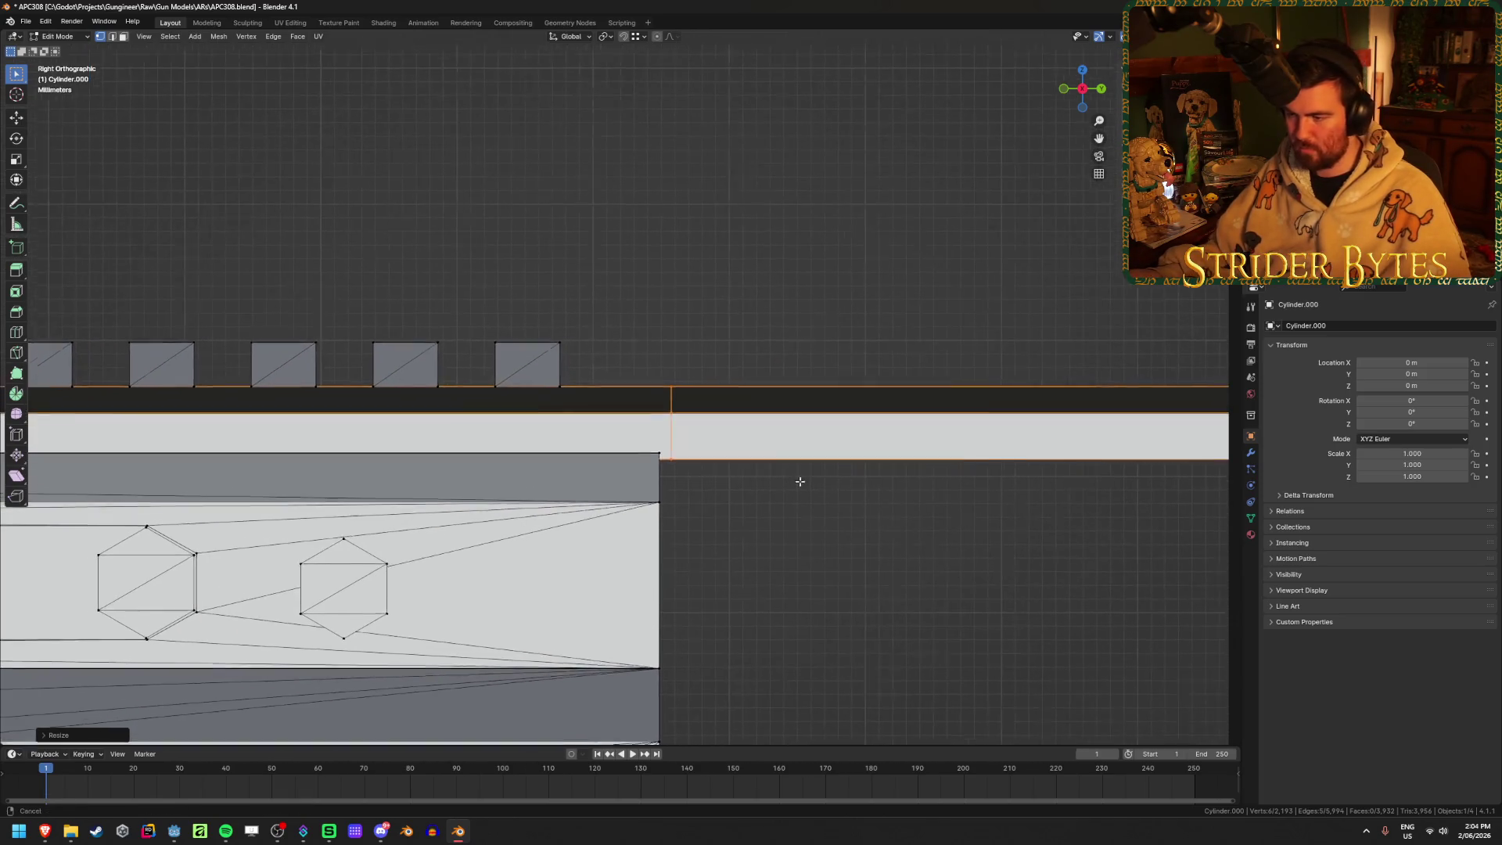
key("g")
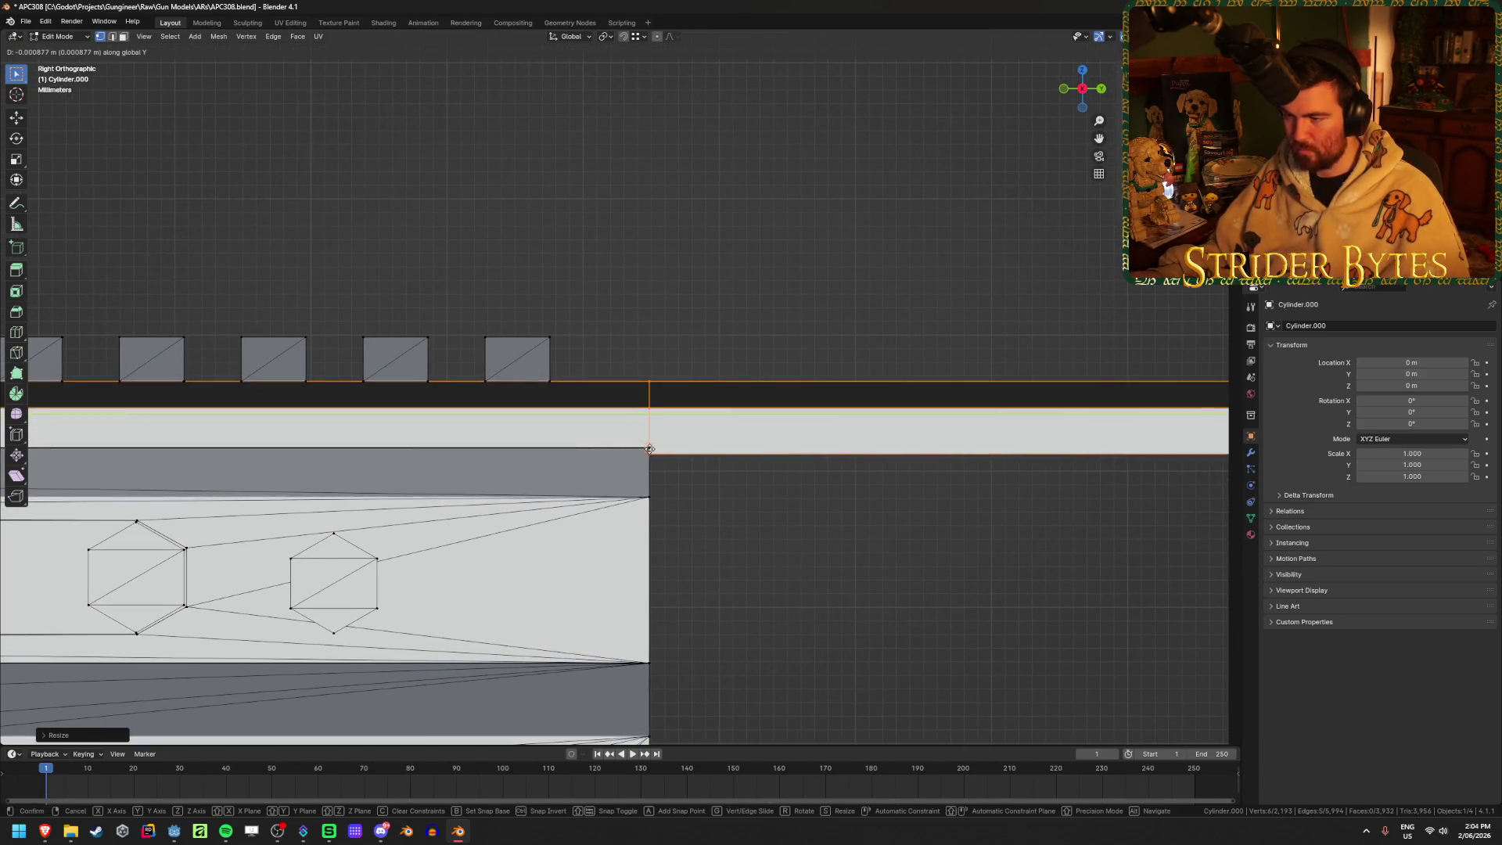
left_click(714, 484, "ctrl")
scroll(758, 510, "down", 3)
mouse_move(759, 509)
middle_mouse_down()
mouse_move(802, 470)
mouse_move(761, 496)
middle_mouse_up()
scroll(761, 495, "down", 6)
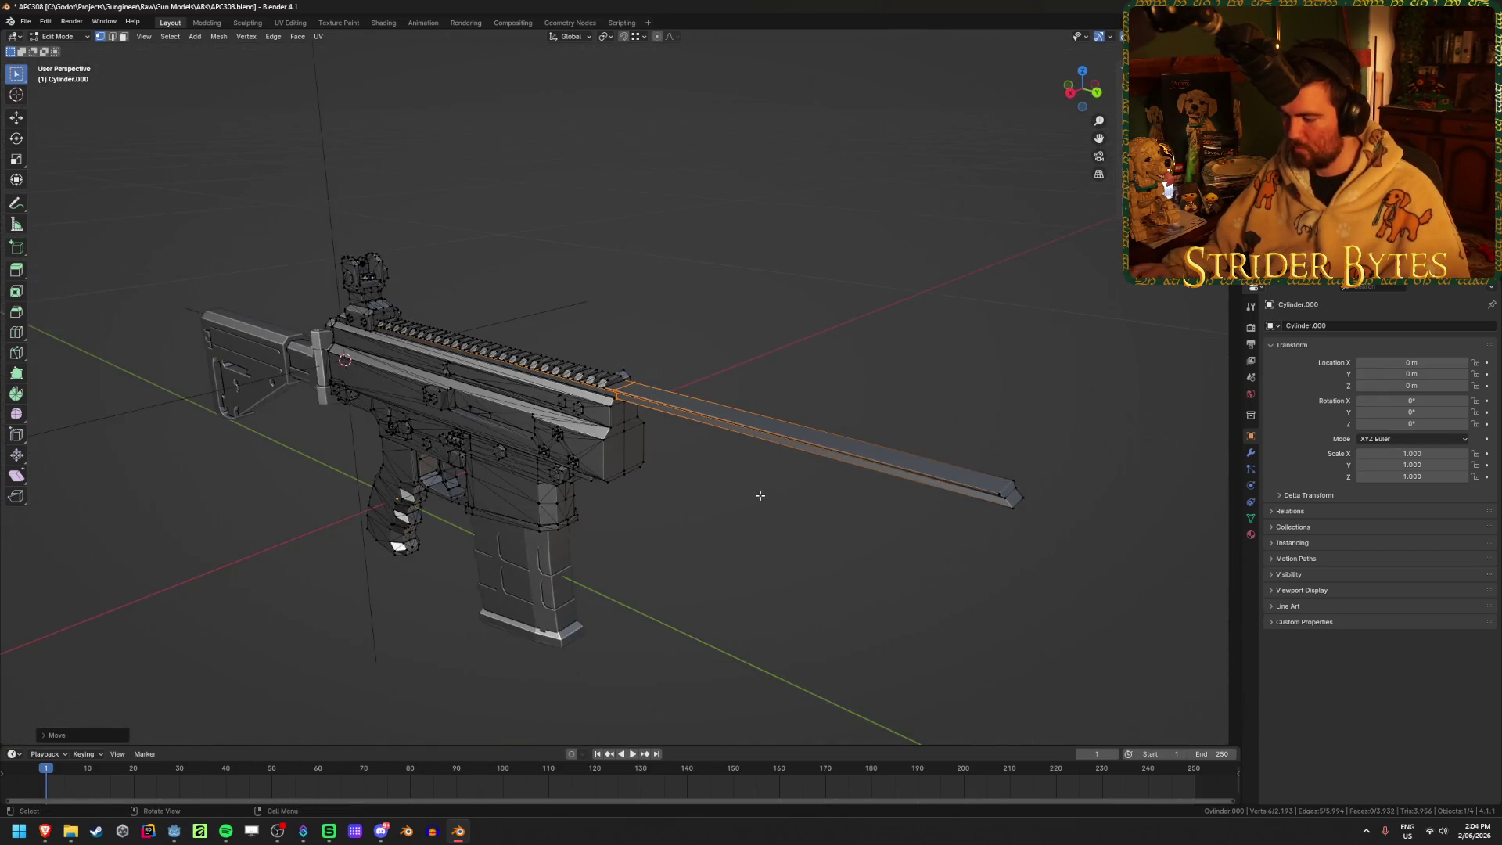
key("KP_3")
Box-select the barrel ahead of the receiver in X-ray and separate it into Cylinder.005
key("alt+z")
left_click_drag(1061, 432, 931, 317, "shift")
key("p")
left_click(952, 345)
key("Tab")
left_click(790, 398)
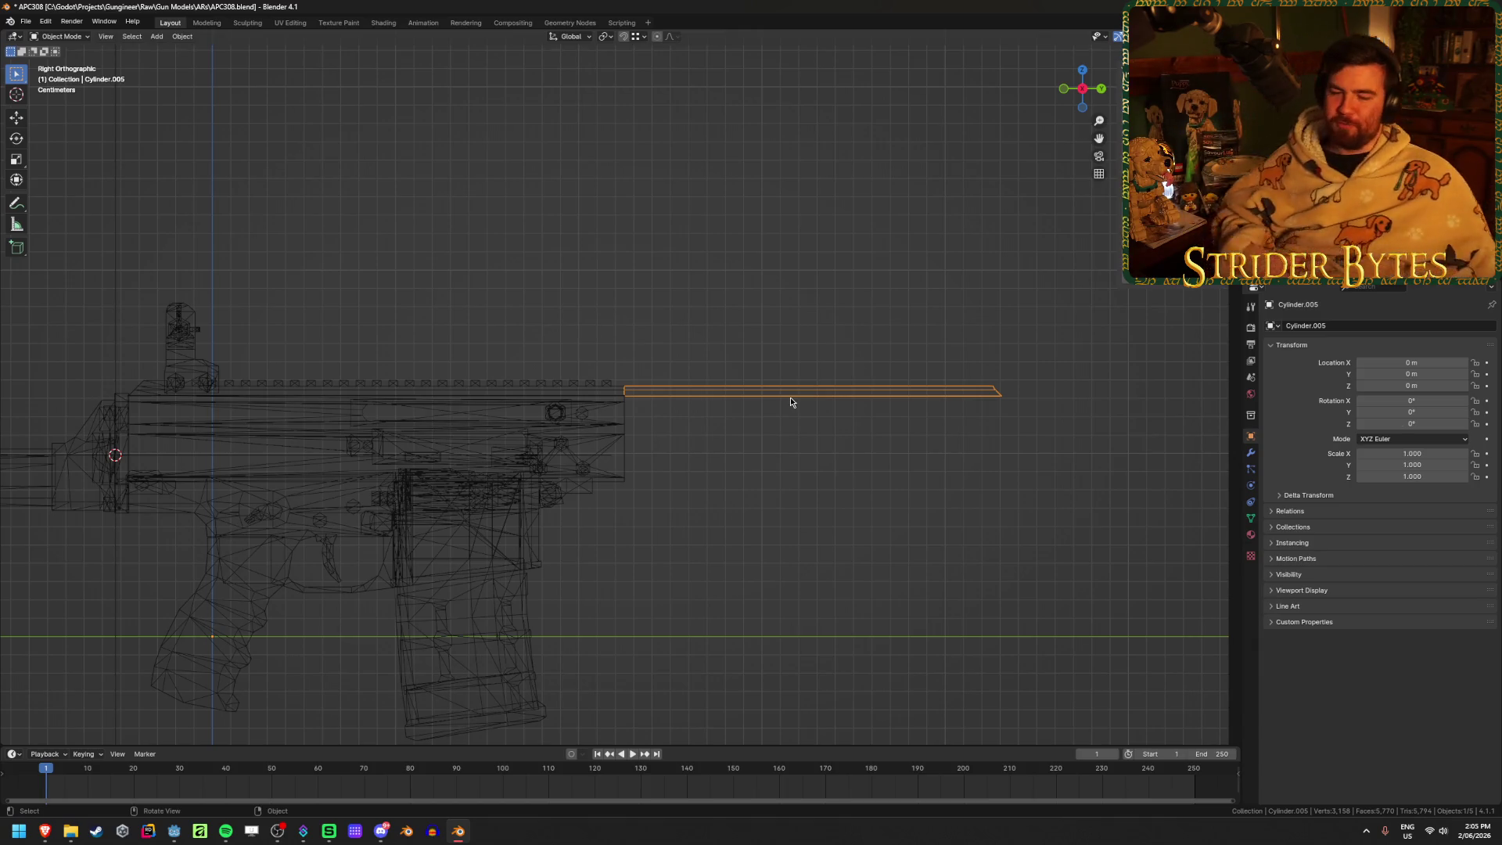
Unhide all gun parts in solid shading and inspect the handguard, top rail and front sight
key("alt+h")
left_click(679, 350)
middle_click_drag(679, 350, 731, 346)
key("shift+z")
scroll(733, 347, "up", 3)
mouse_move(733, 346)
middle_mouse_down()
mouse_move(747, 360)
mouse_move(741, 328)
middle_mouse_up()
left_click(724, 408)
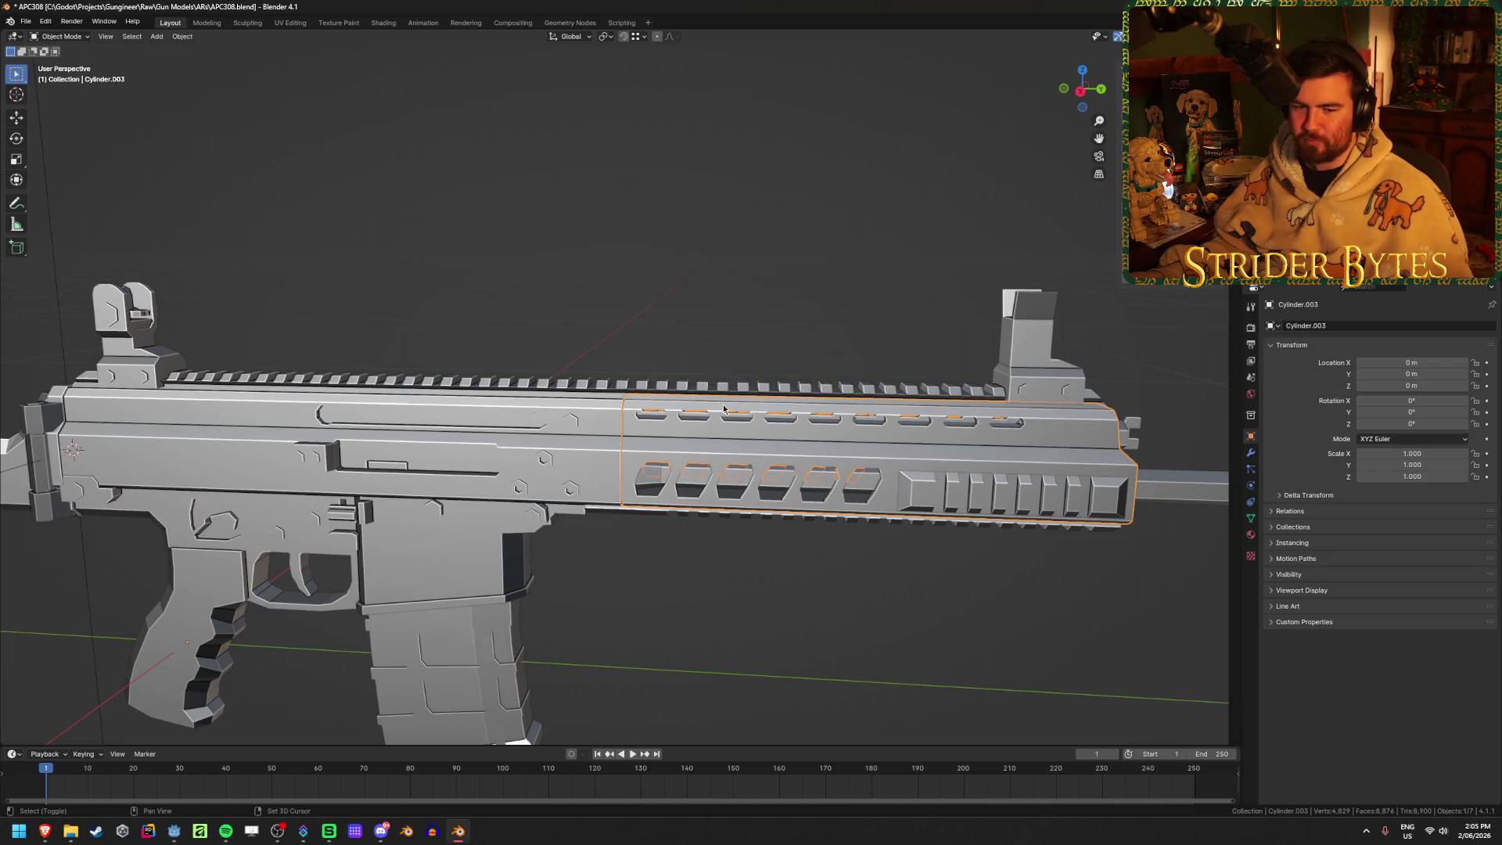
middle_click_drag(724, 408, 642, 451)
scroll(642, 452, "up", 2)
left_click(626, 379)
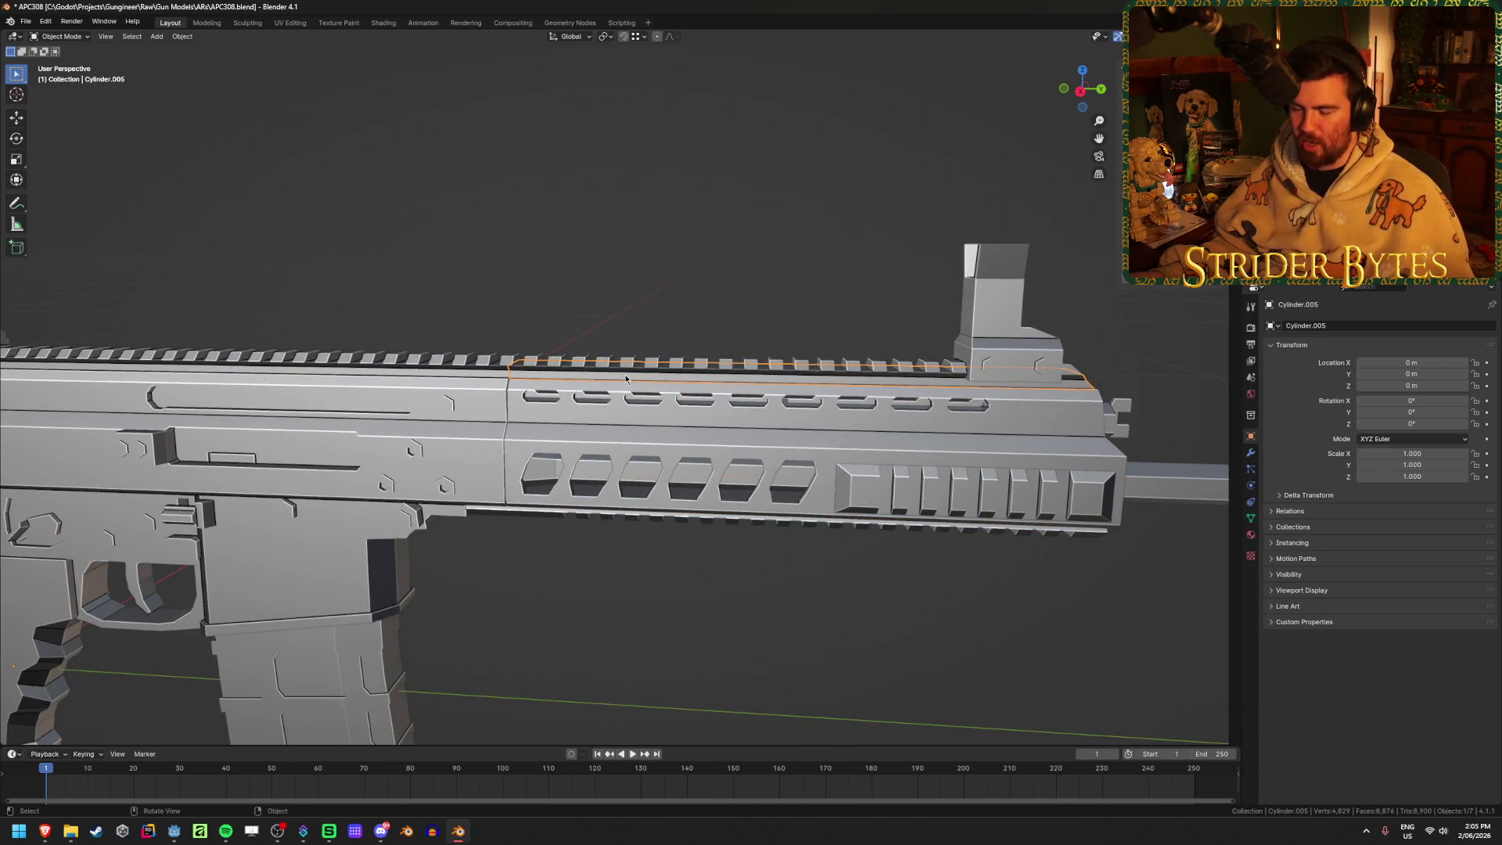
left_click(668, 418, "shift")
left_click(1011, 329)
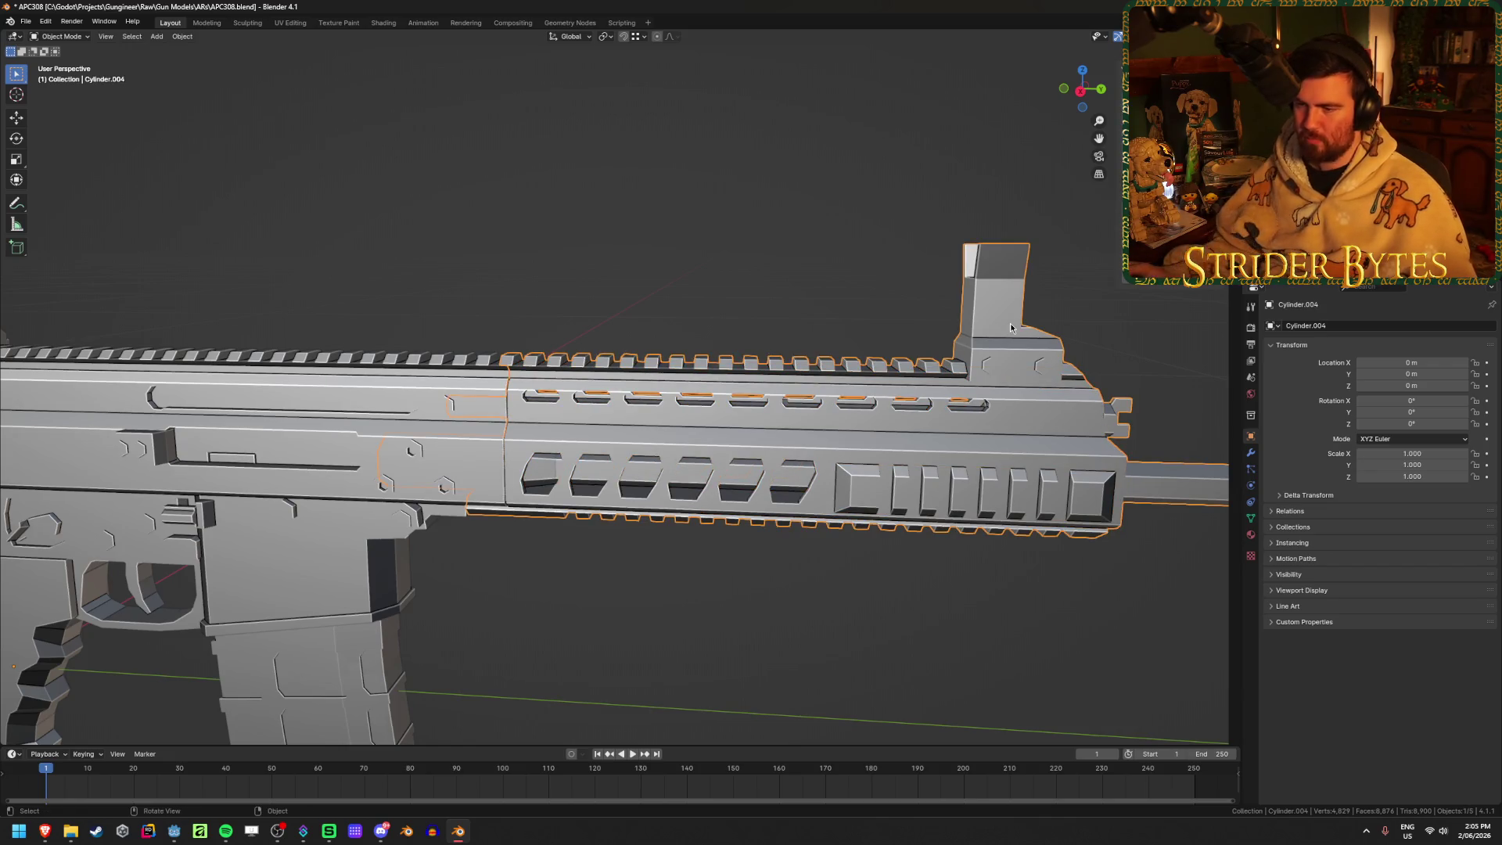
scroll(759, 476, "down", 5)
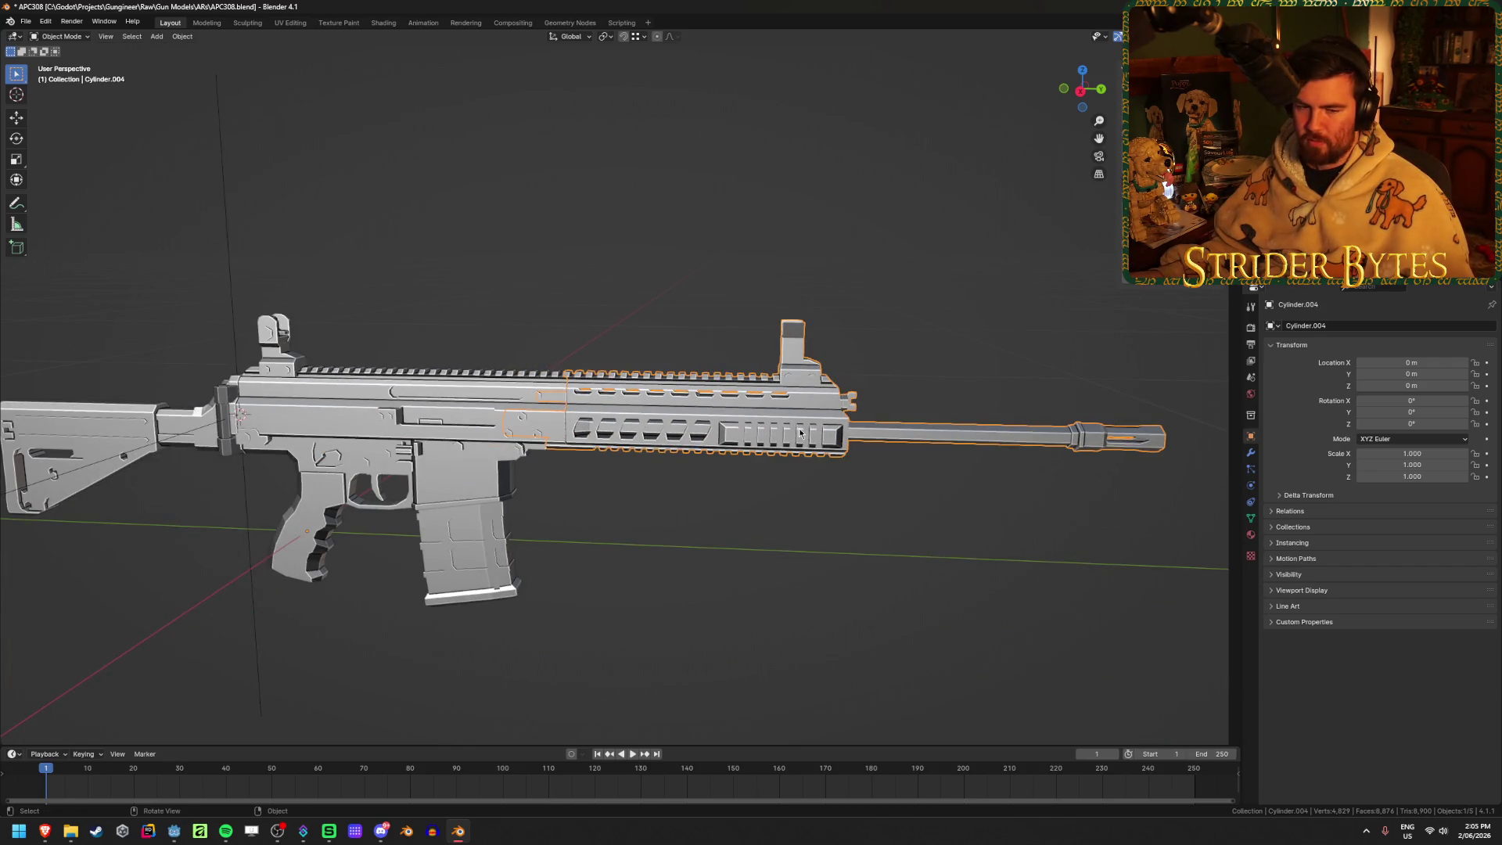
Temporarily remove the receiver and grip to inspect the remaining parts, then restore them
left_click(481, 436)
key("Delete")
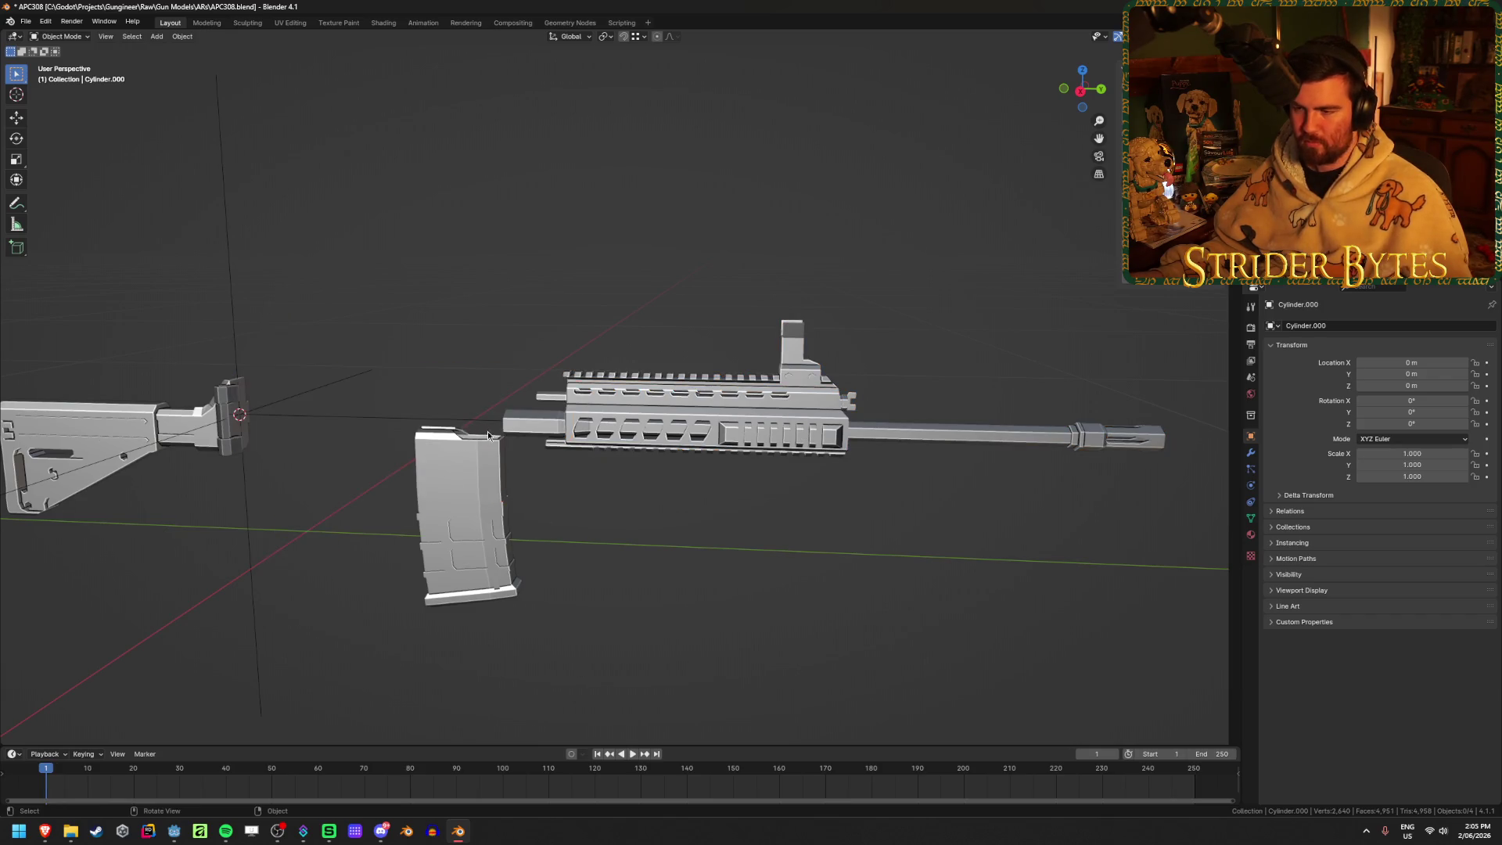
mouse_move(589, 483)
middle_mouse_down()
mouse_move(617, 425)
mouse_move(661, 483)
mouse_move(612, 489)
mouse_move(517, 394)
middle_mouse_up()
key("ctrl+z")
left_click(703, 526)
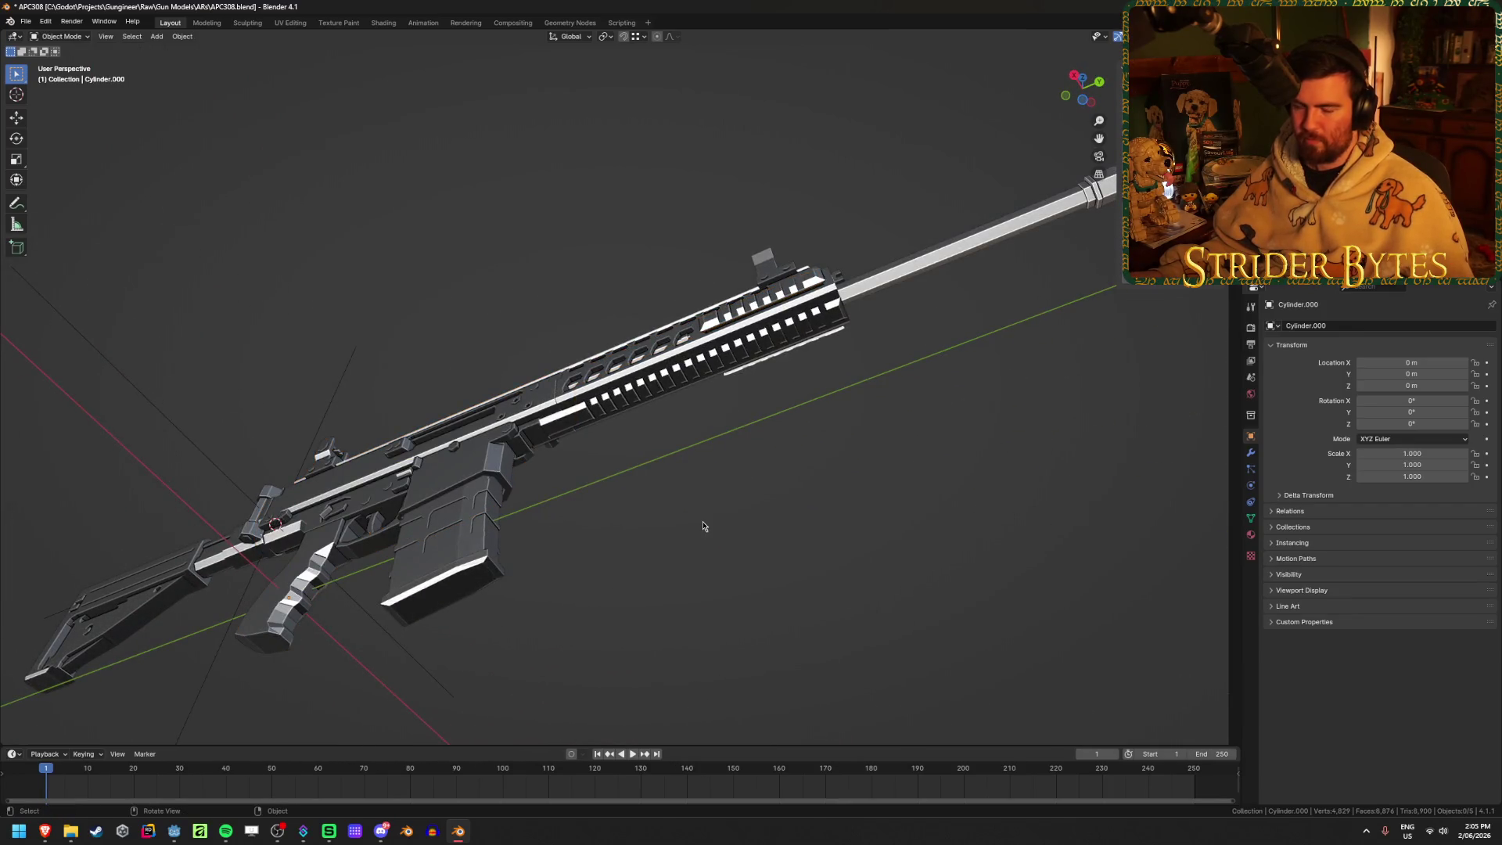
mouse_move(702, 526)
middle_mouse_down()
mouse_move(712, 596)
mouse_move(708, 550)
mouse_move(750, 579)
middle_mouse_up()
scroll(660, 469, "up", 4)
Edit Cylinder.004's mesh from the right side view, with the muzzle brake side-on
left_click(573, 361)
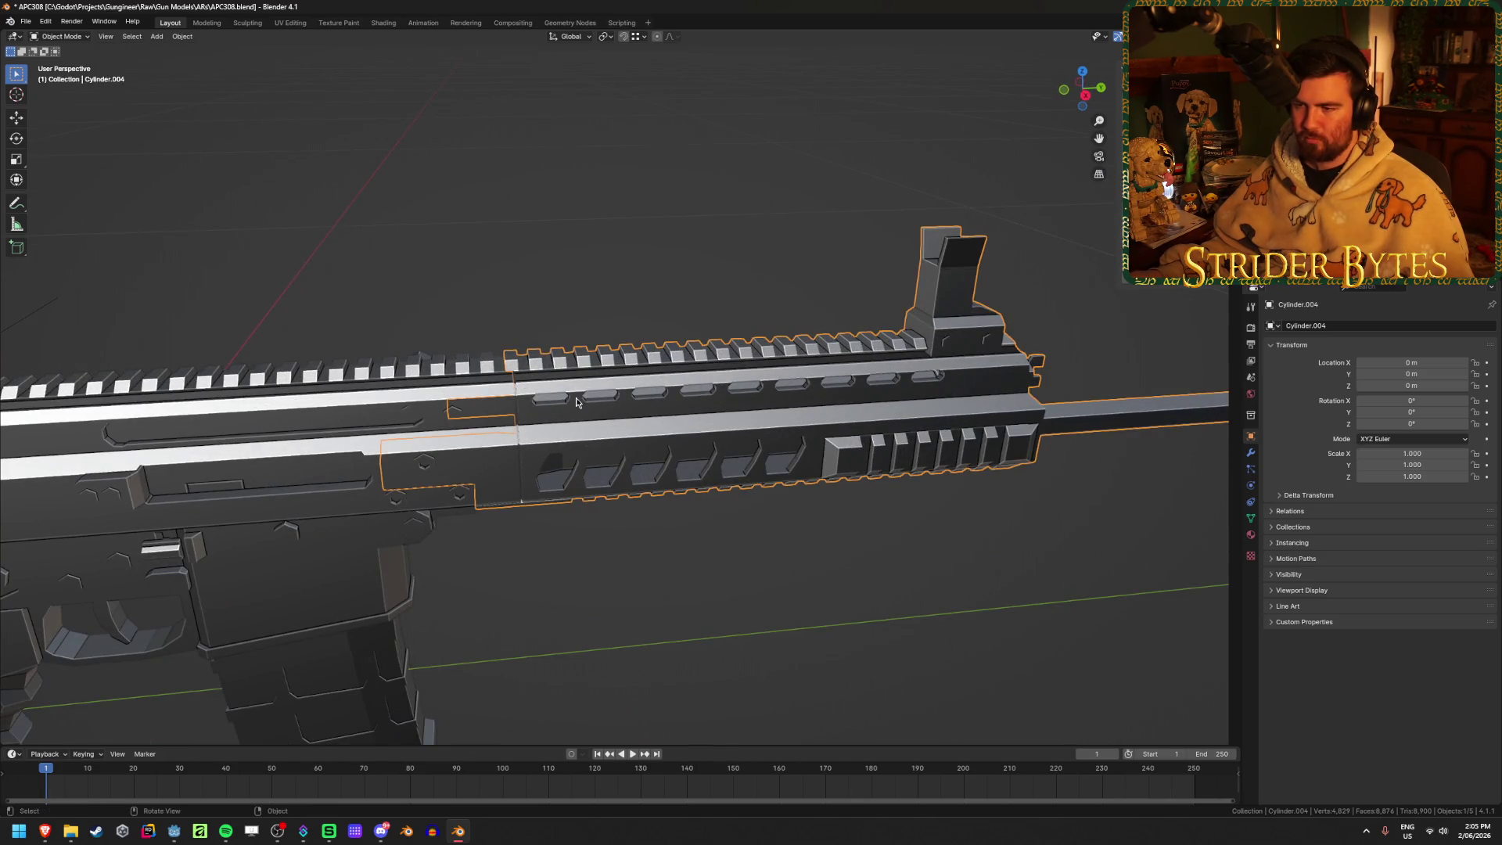
middle_click_drag(573, 361, 607, 368)
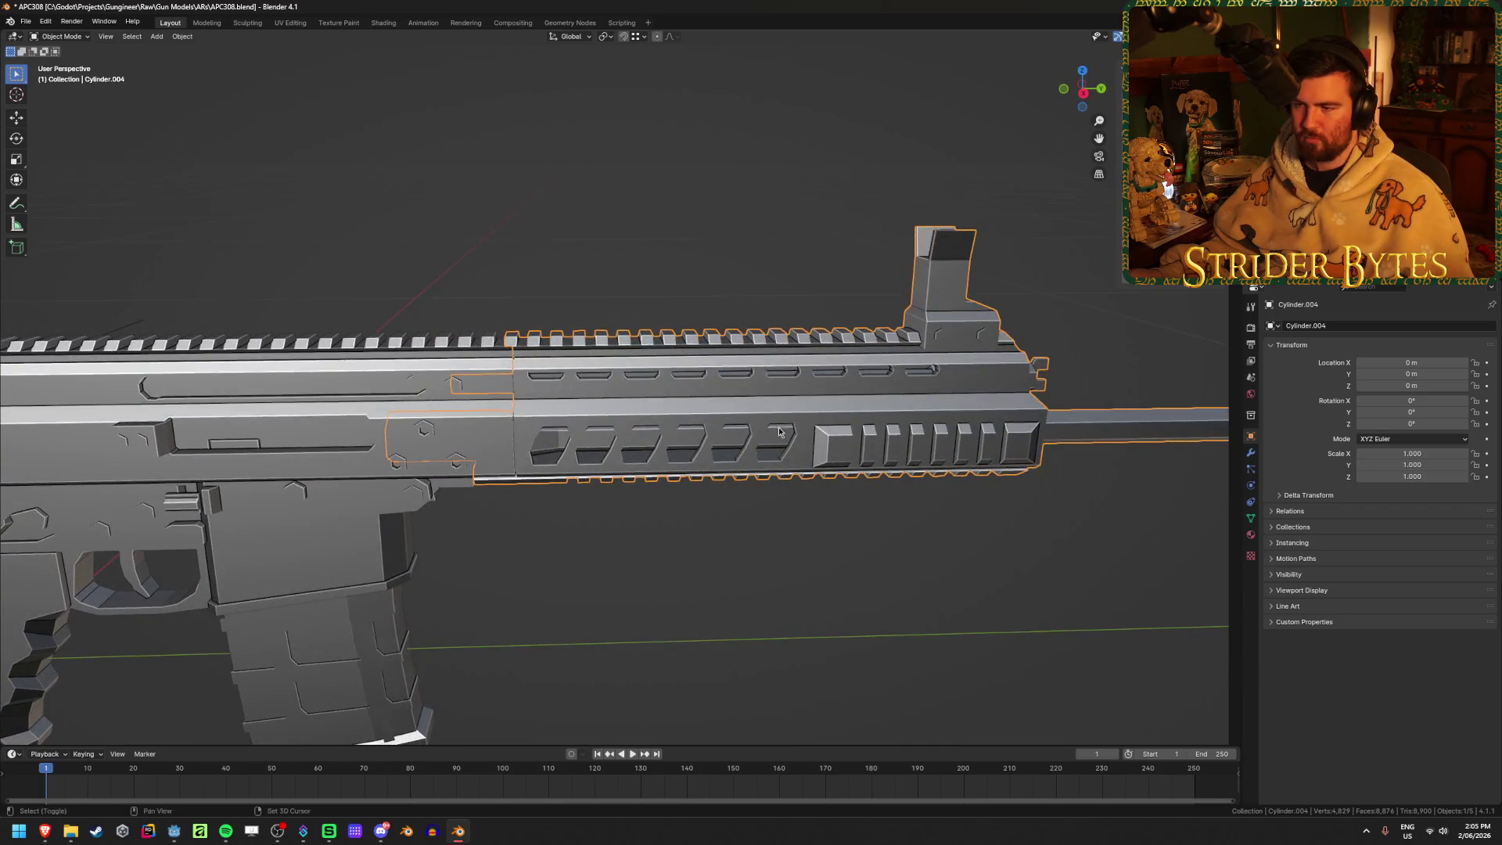
middle_click_drag(822, 412, 453, 413, "shift")
left_click(878, 527)
key("KP_3")
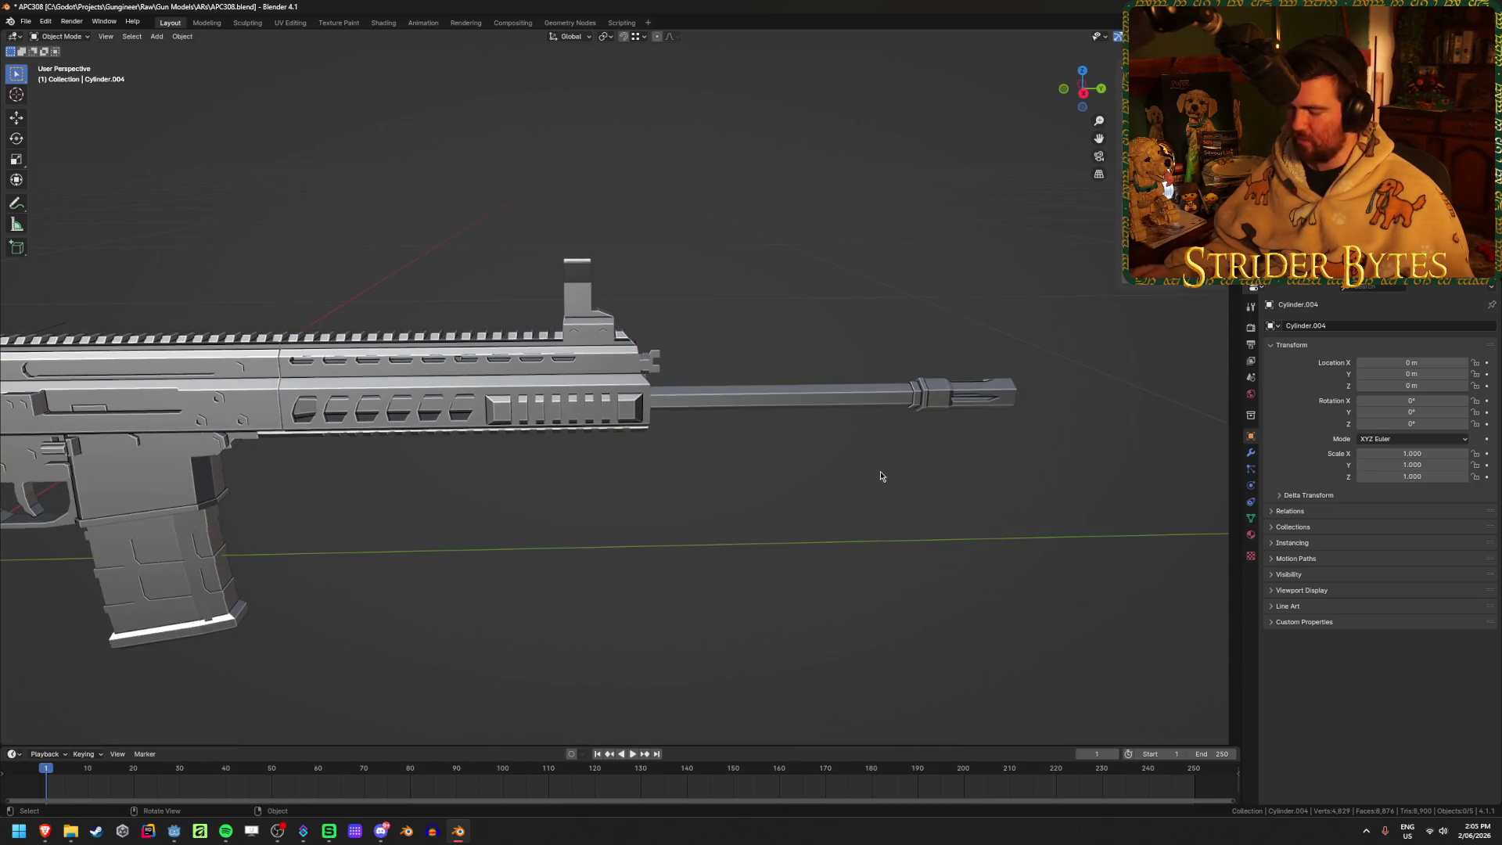
scroll(614, 460, "down", 2)
scroll(829, 511, "up", 6)
key("Tab")
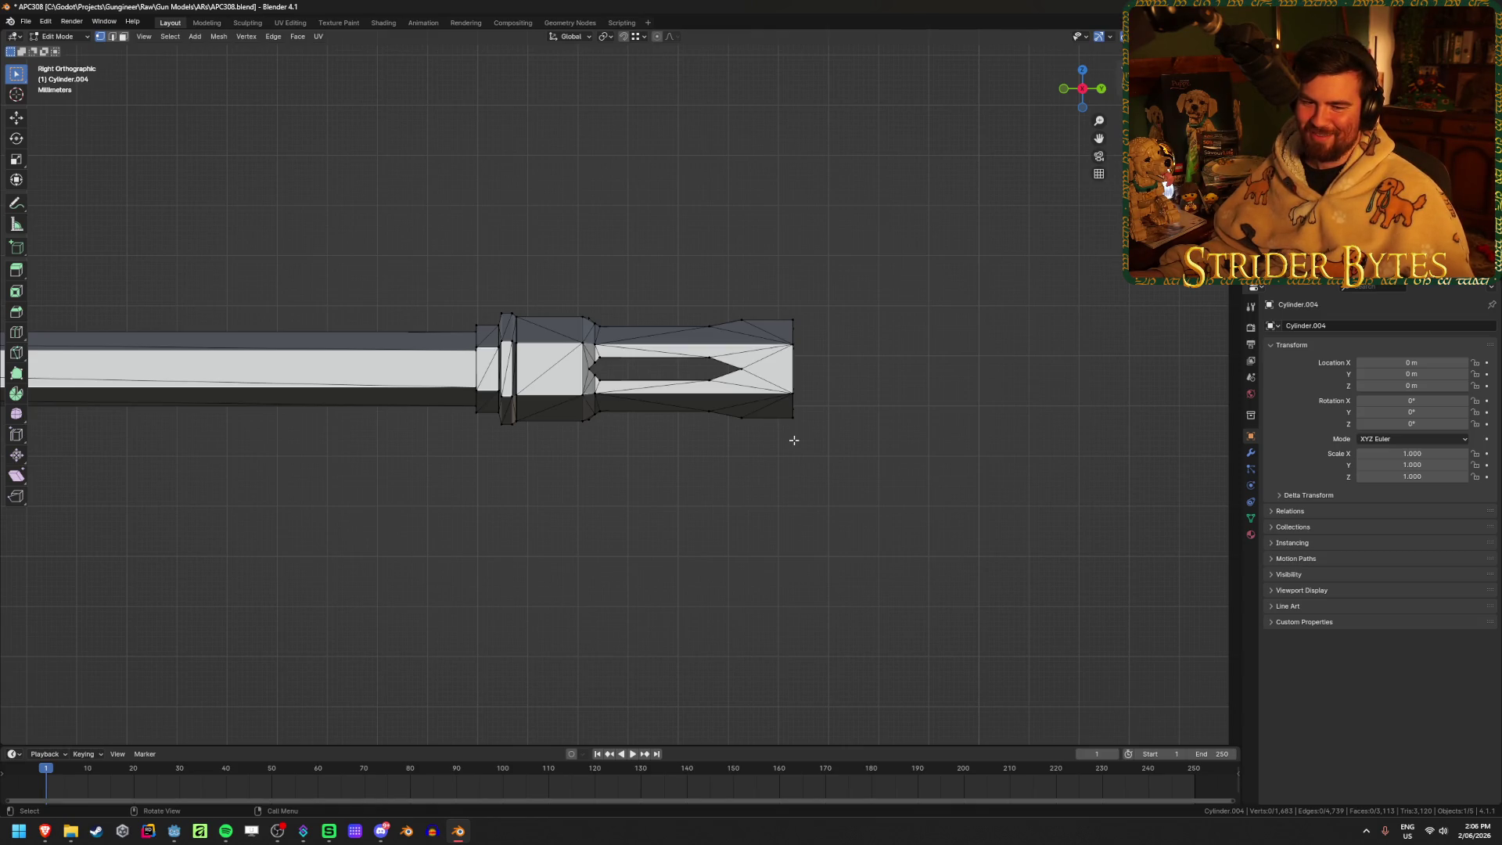
Box-select the muzzle brake vertices in X-ray, separate them into their own object, and hide it
key("shift+z")
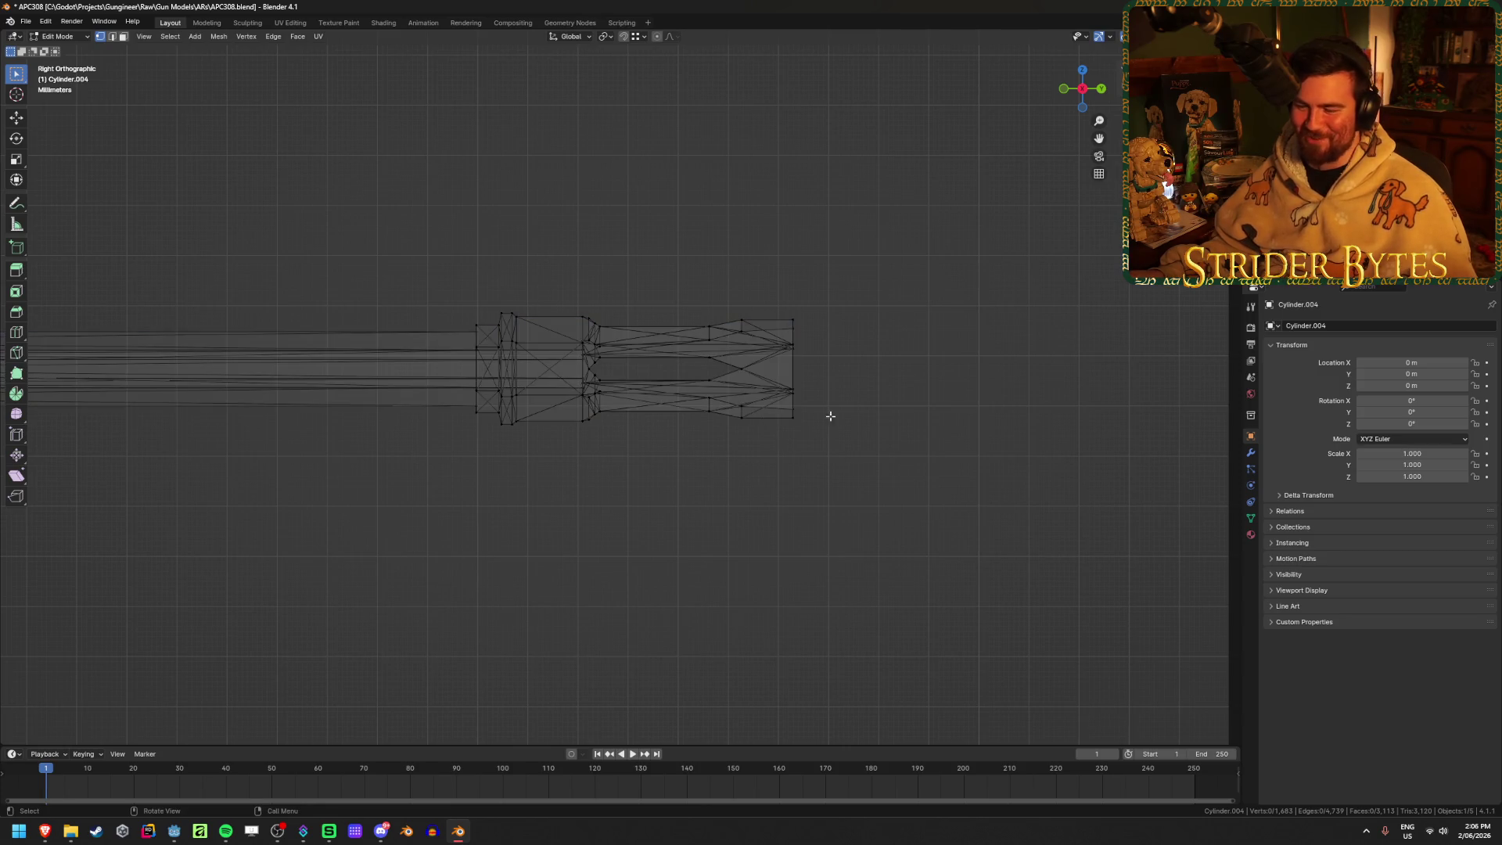
left_click_drag(878, 489, 337, 192)
key("shift+z")
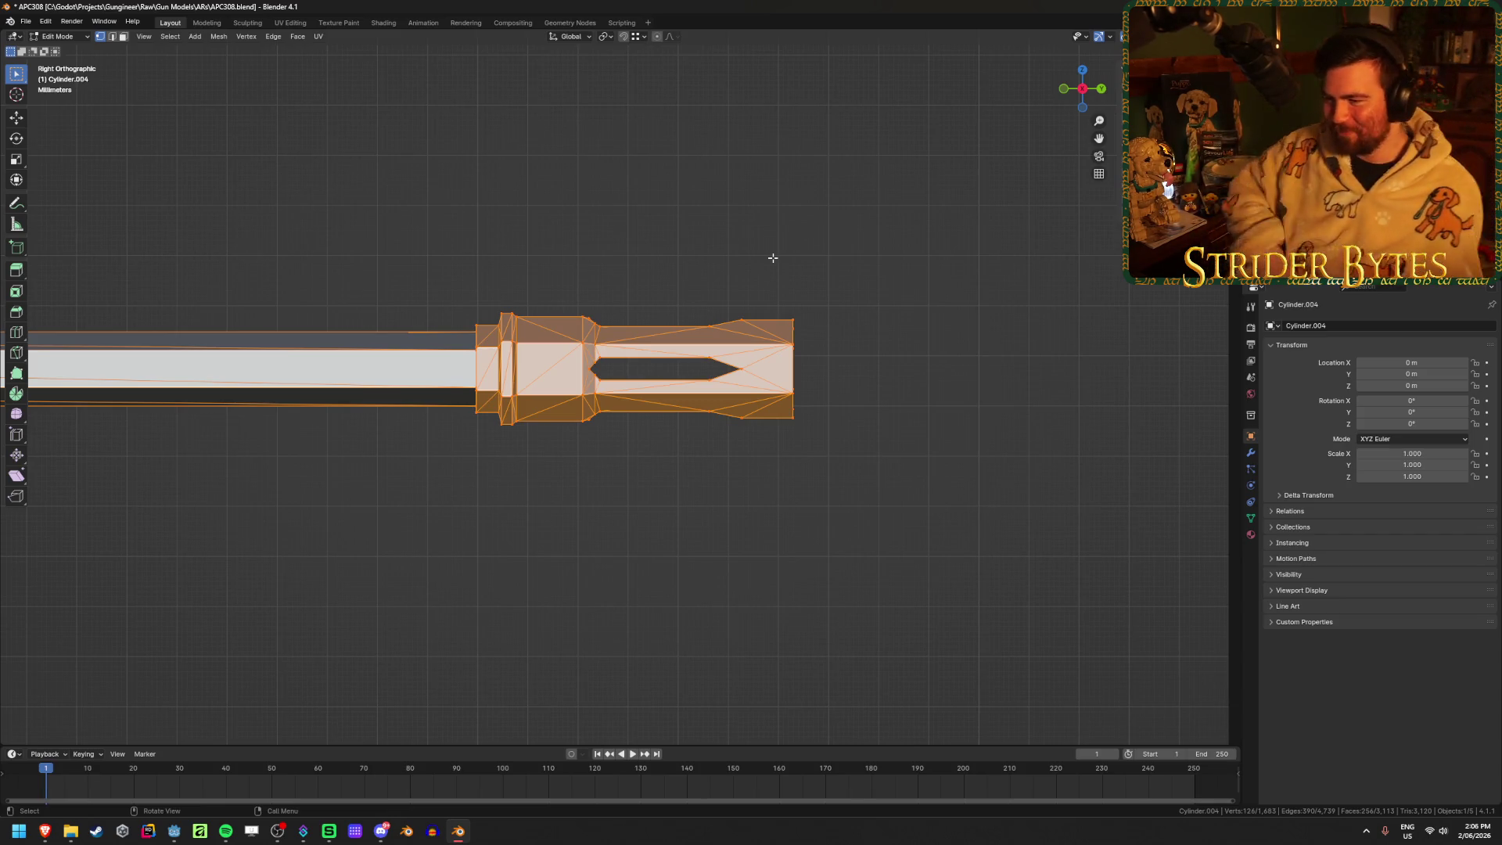
mouse_move(773, 258)
middle_mouse_down()
mouse_move(803, 299)
mouse_move(738, 302)
middle_mouse_up()
key("h")
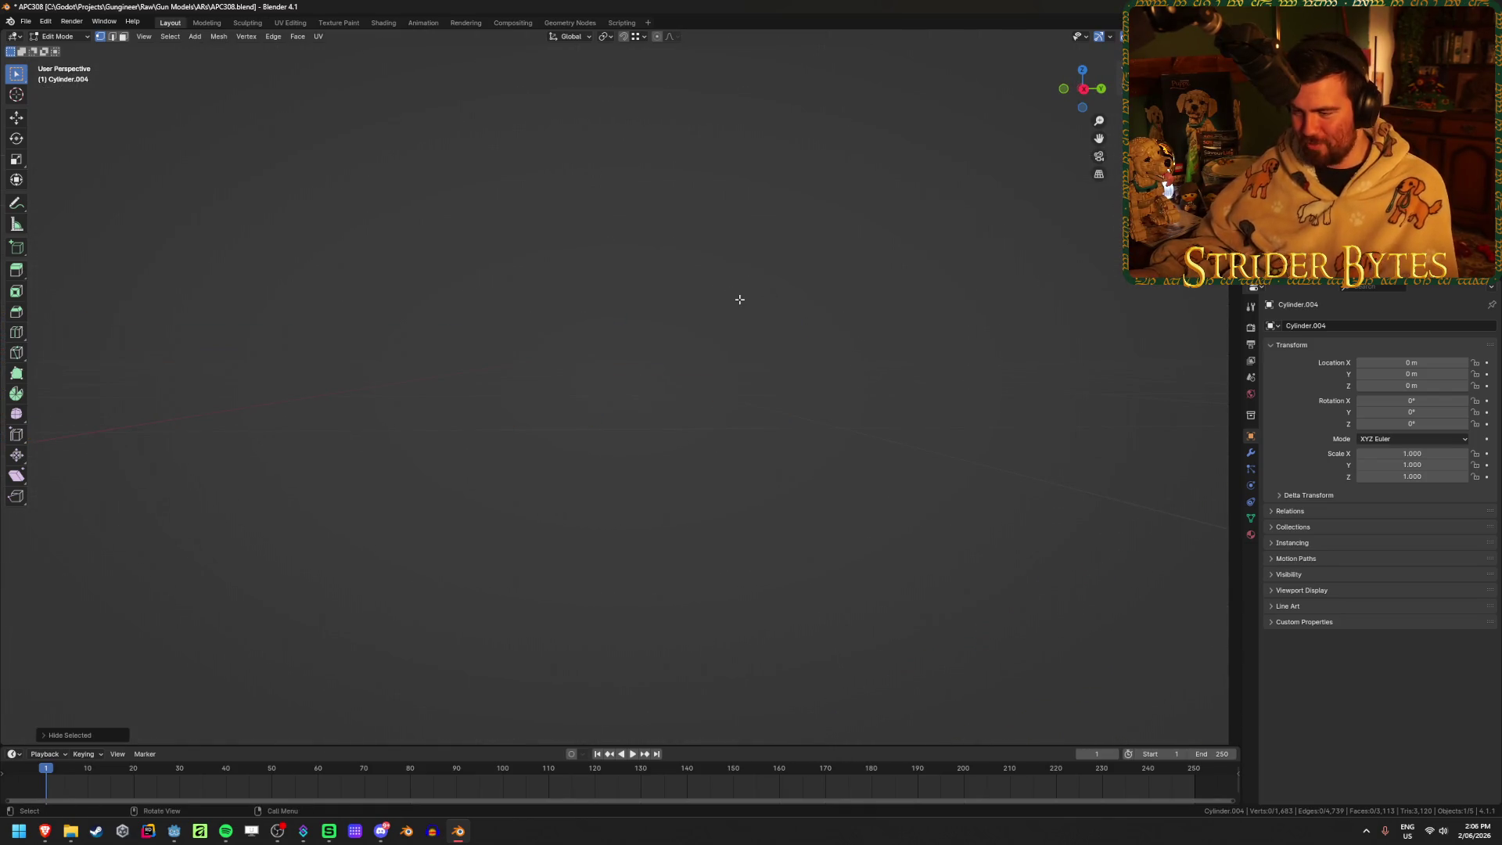
key("alt+h")
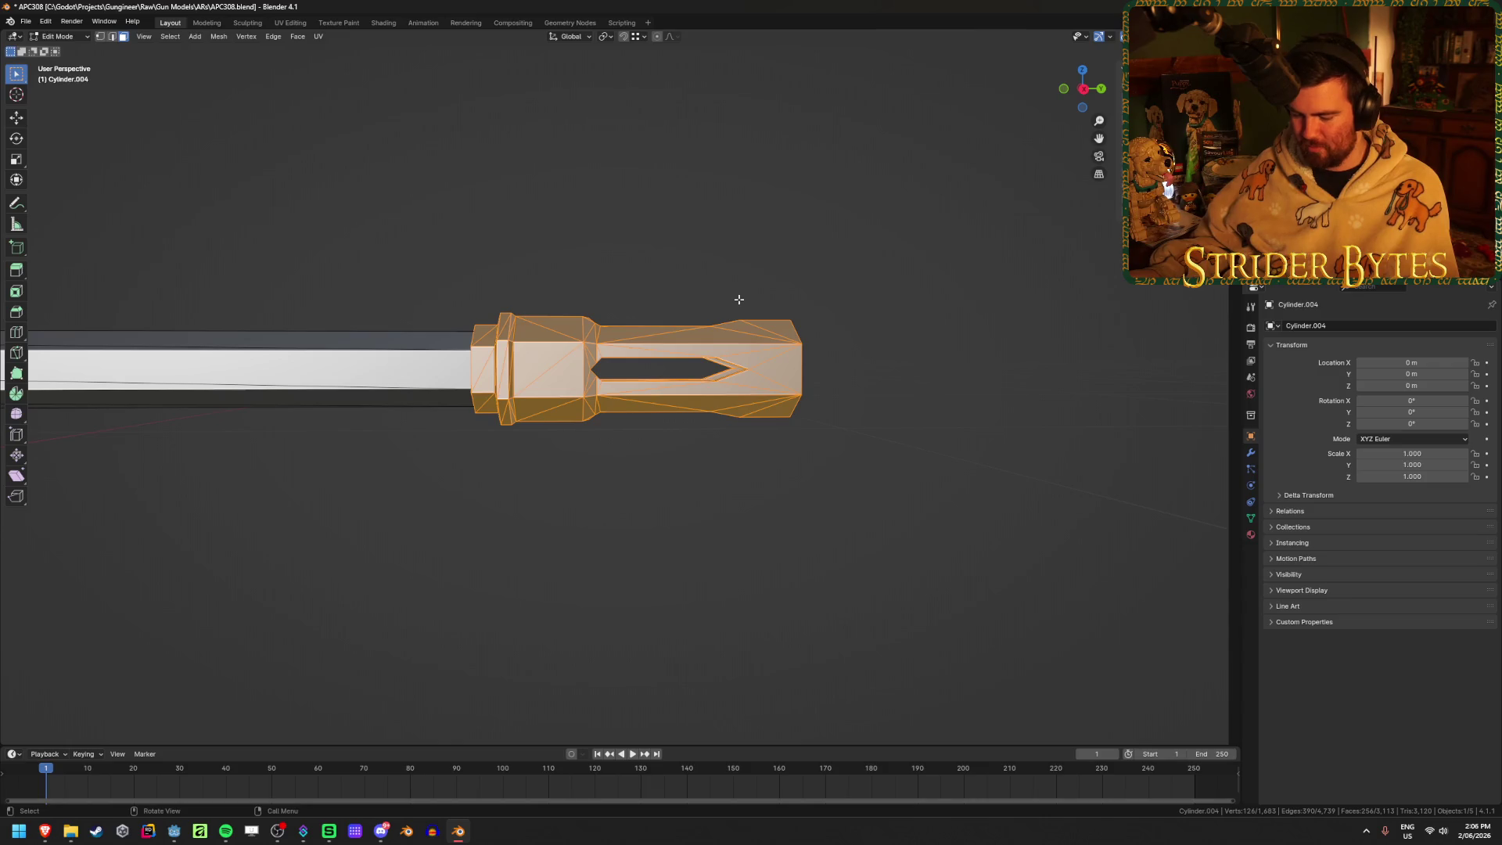
key("h")
middle_click_drag(738, 302, 704, 301)
key("alt+h")
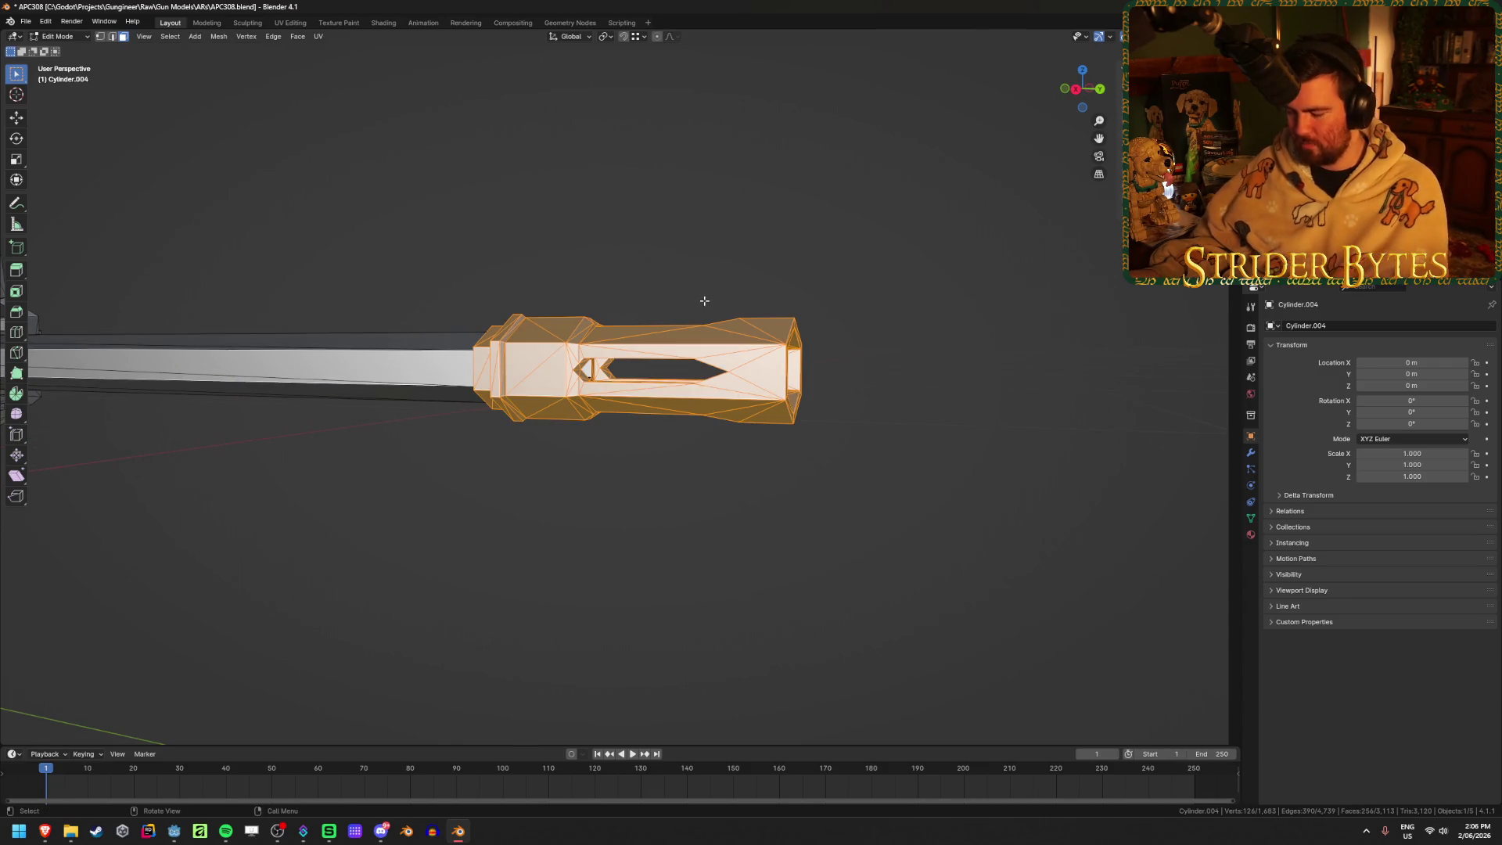
key("Tab")
key("h")
Slide the barrel rod's step edge loop along Y to the rod's end
left_click(496, 363)
key("Tab")
left_click(479, 338, "alt")
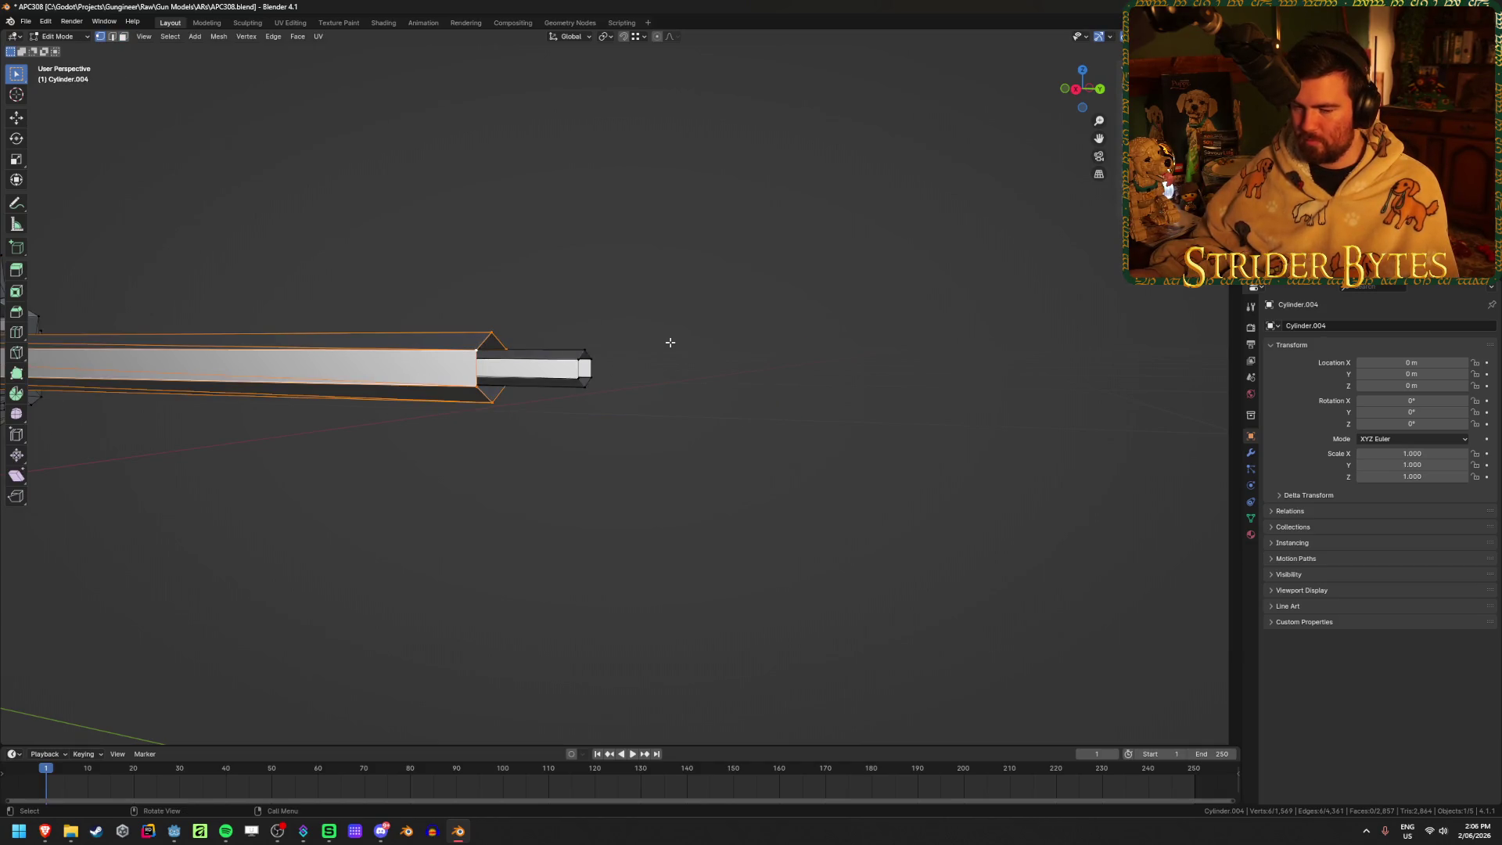
key("KP_3")
scroll(467, 373, "up", 4)
key("g")
key("y")
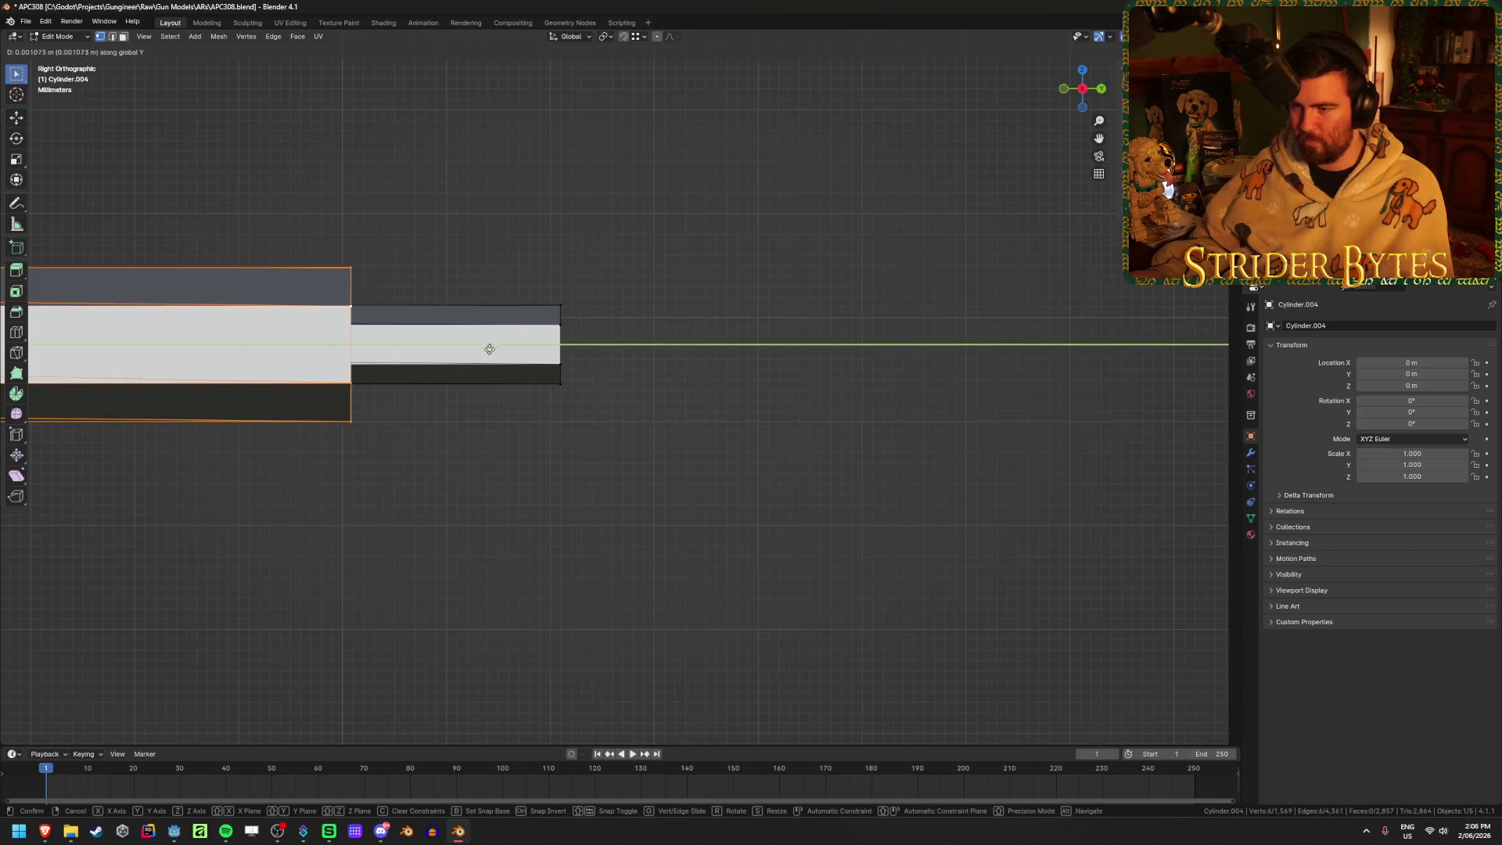
left_click(628, 370)
Cap the barrel's open hexagonal end loop with Fill
middle_click_drag(627, 369, 610, 393)
key("2")
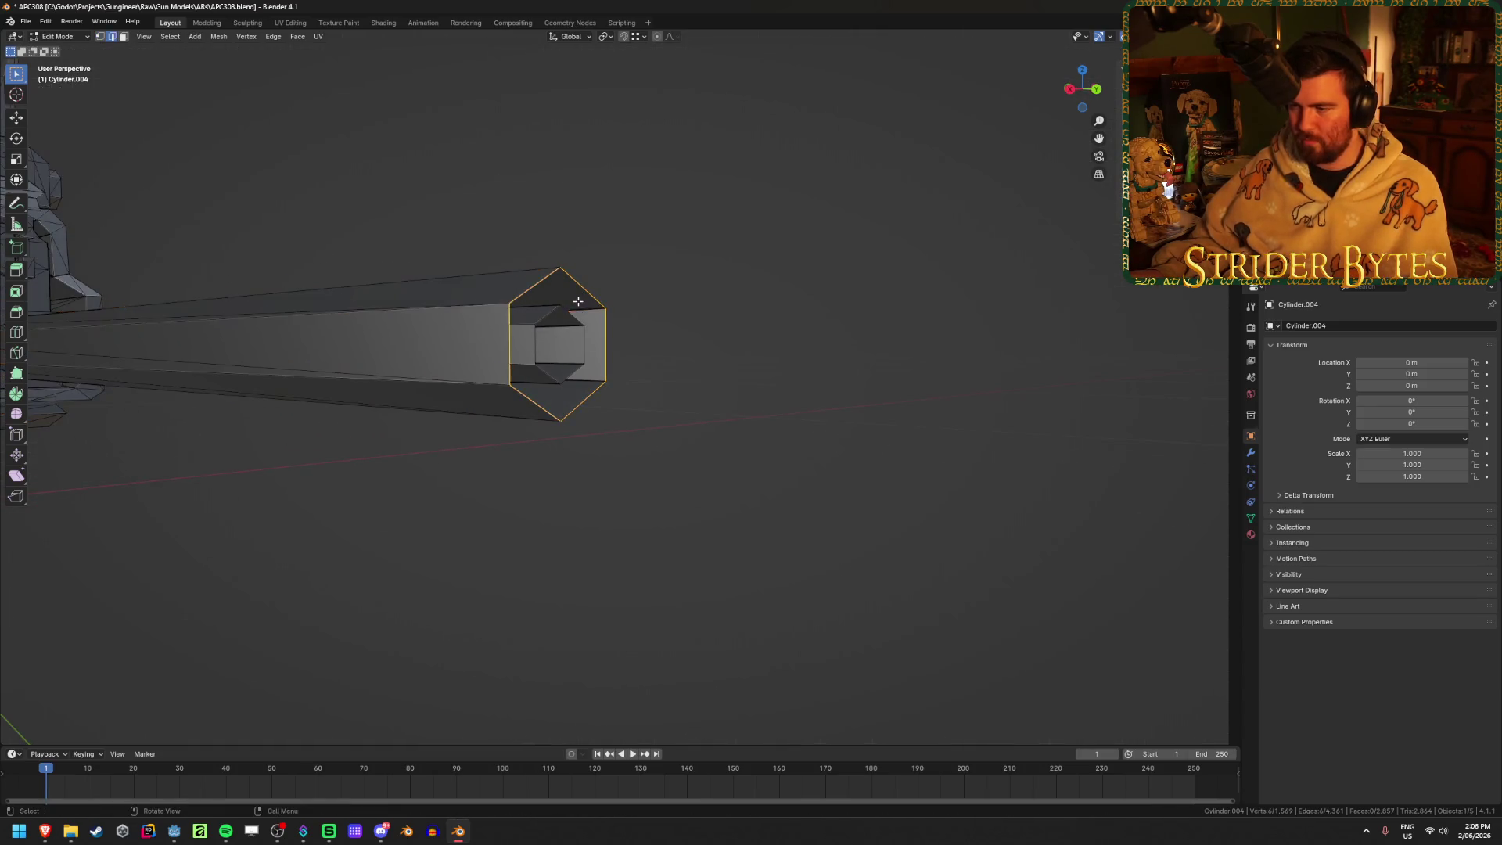
right_click(572, 316)
left_click(572, 368)
left_click(654, 452)
Save APC308.blend and inspect the capped barrel rod before returning to Object Mode
mouse_move(654, 451)
middle_mouse_down()
mouse_move(378, 590)
mouse_move(588, 551)
middle_mouse_up()
scroll(349, 576, "up", 5)
key("ctrl+s")
scroll(589, 551, "down", 3)
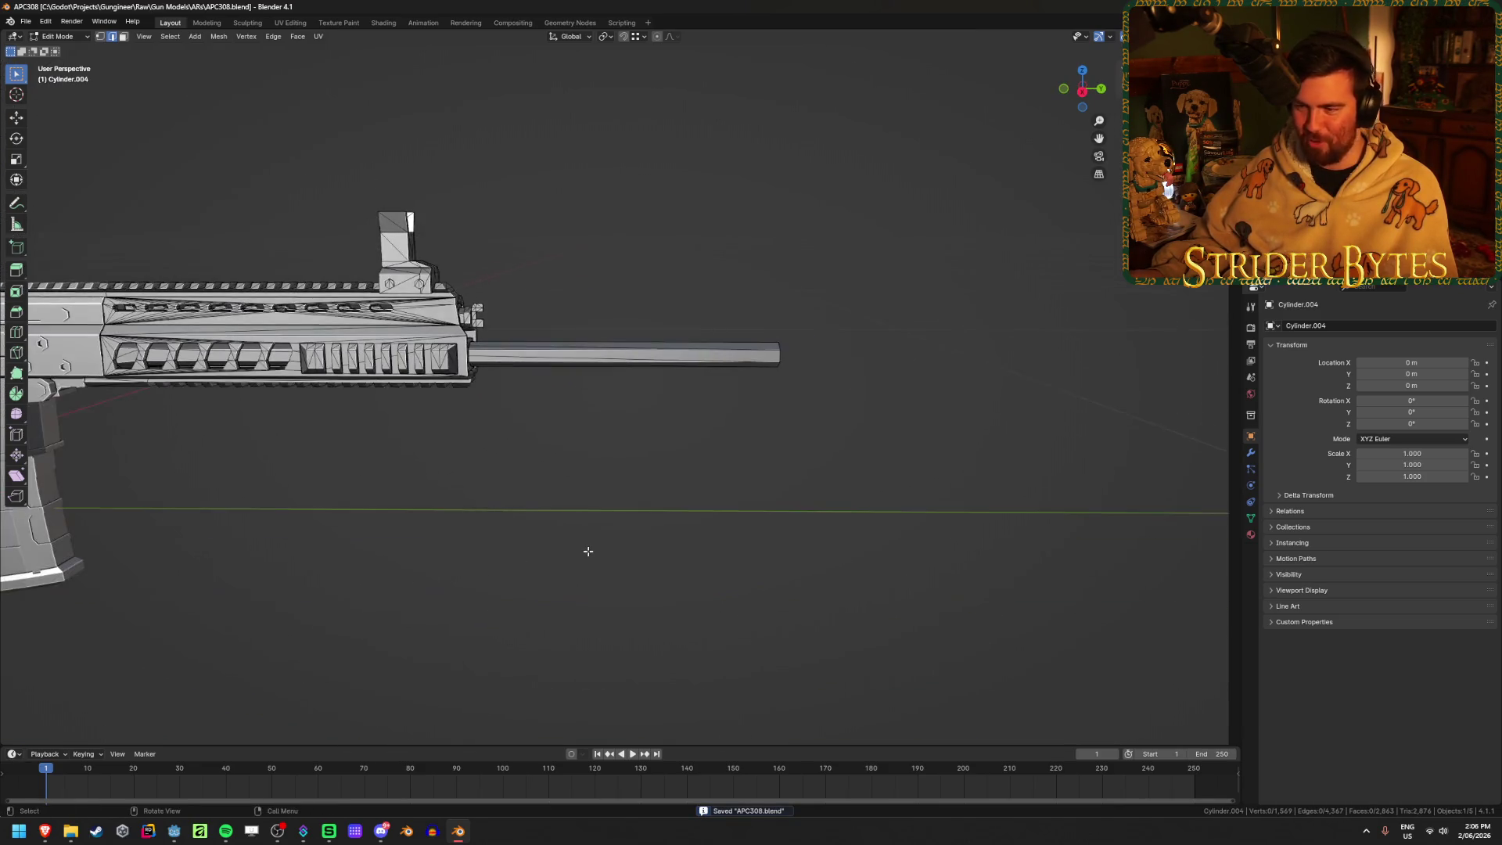
left_click(696, 365)
mouse_move(677, 439)
middle_mouse_down()
mouse_move(637, 419)
mouse_move(647, 379)
middle_mouse_up()
left_click(682, 316)
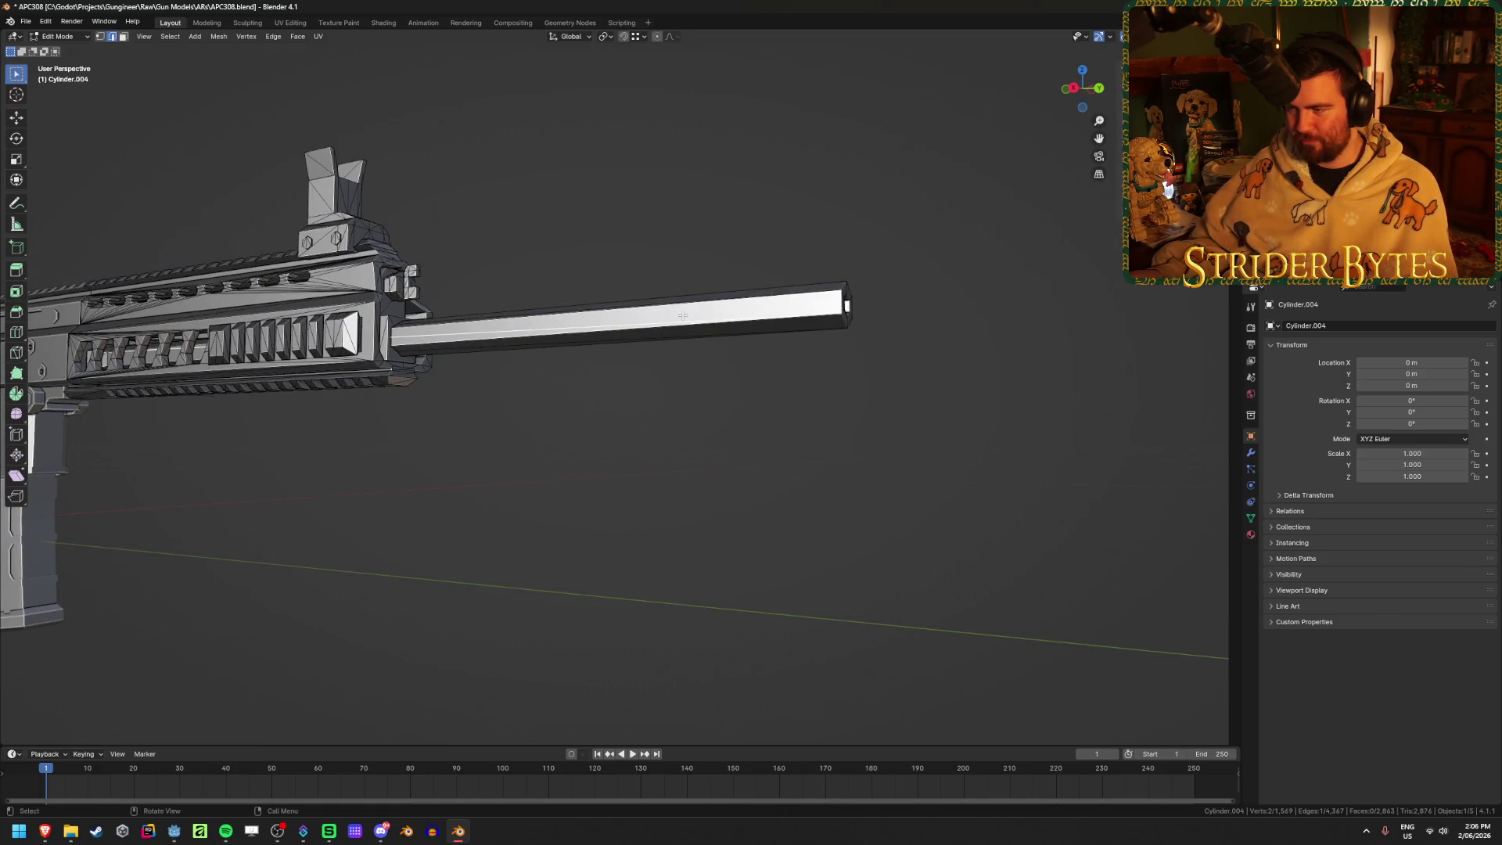
left_click(617, 429)
key("Tab")
Unhide the muzzle brake and select it to confirm it is separate from the barrel
key("alt+h")
scroll(685, 548, "down", 5)
left_click(683, 545)
scroll(683, 545, "up", 3)
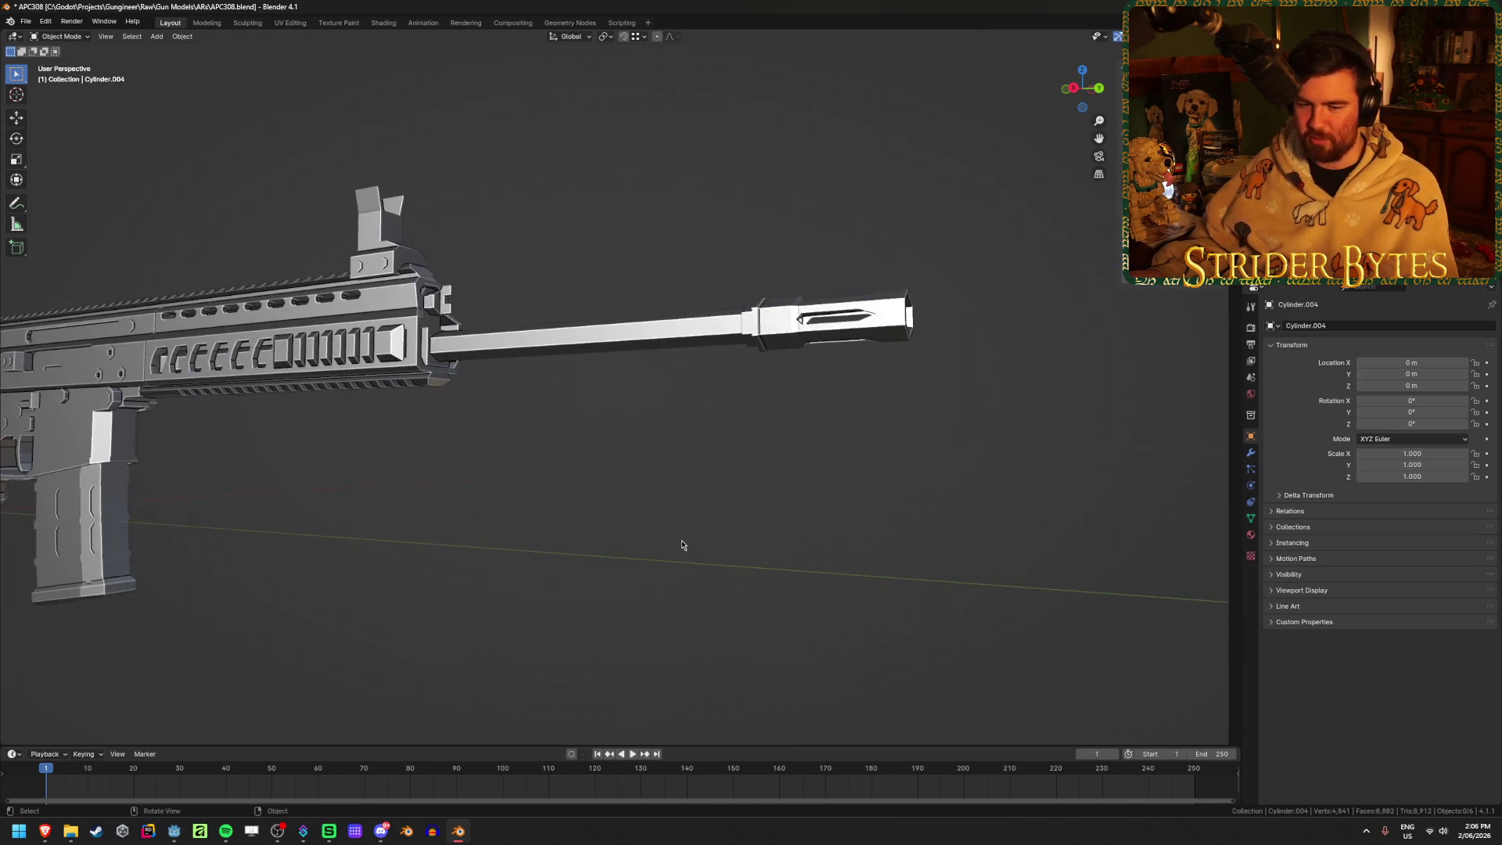
left_click(807, 345)
mouse_move(808, 346)
middle_mouse_down()
mouse_move(705, 487)
mouse_move(477, 515)
mouse_move(502, 517)
middle_mouse_up()
left_click(503, 515)
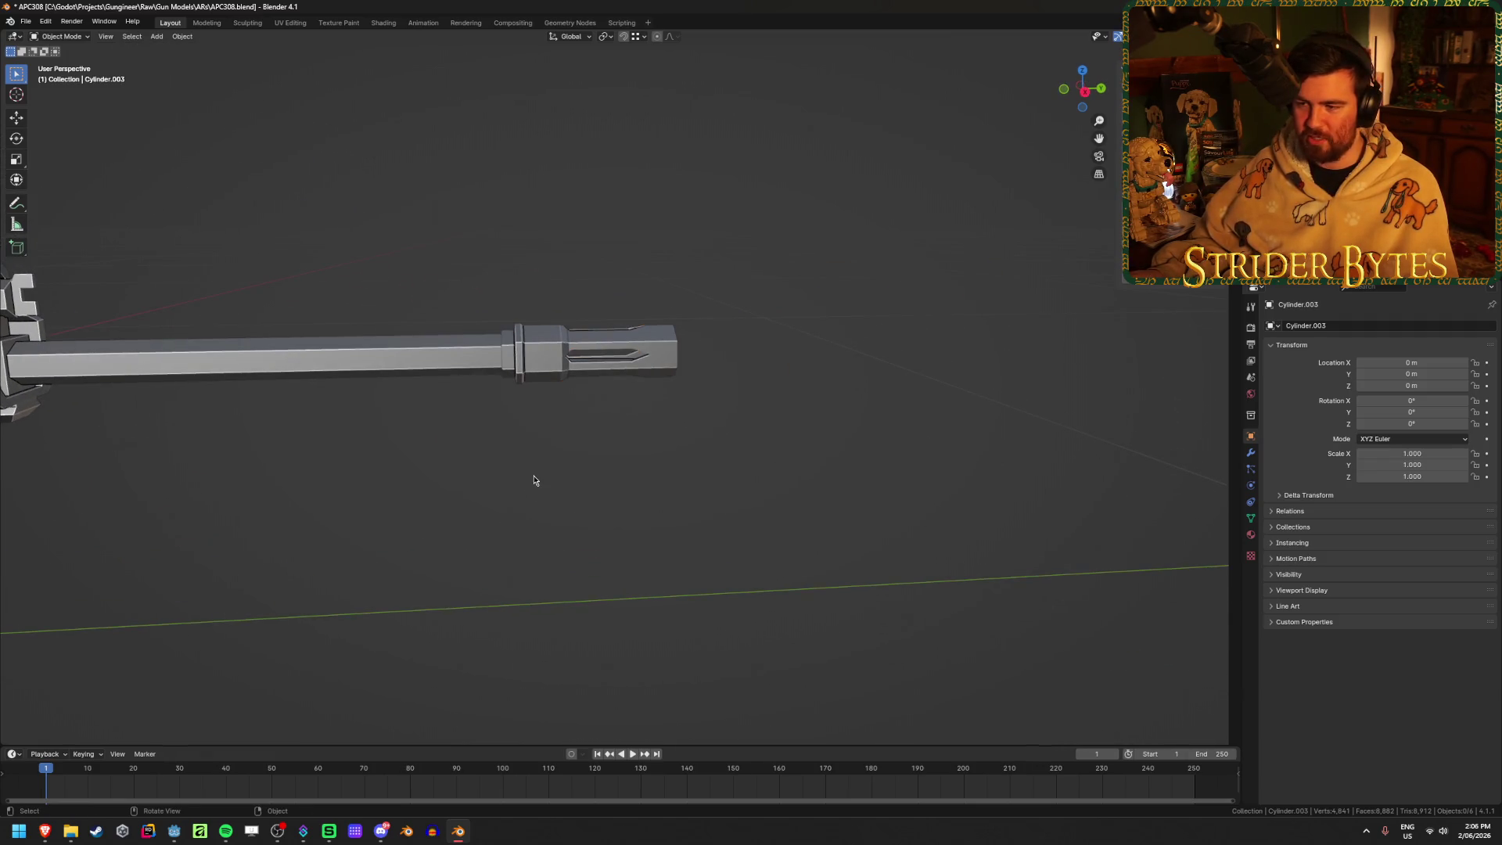
scroll(537, 480, "down", 5)
middle_click_drag(381, 580, 531, 564, "shift")
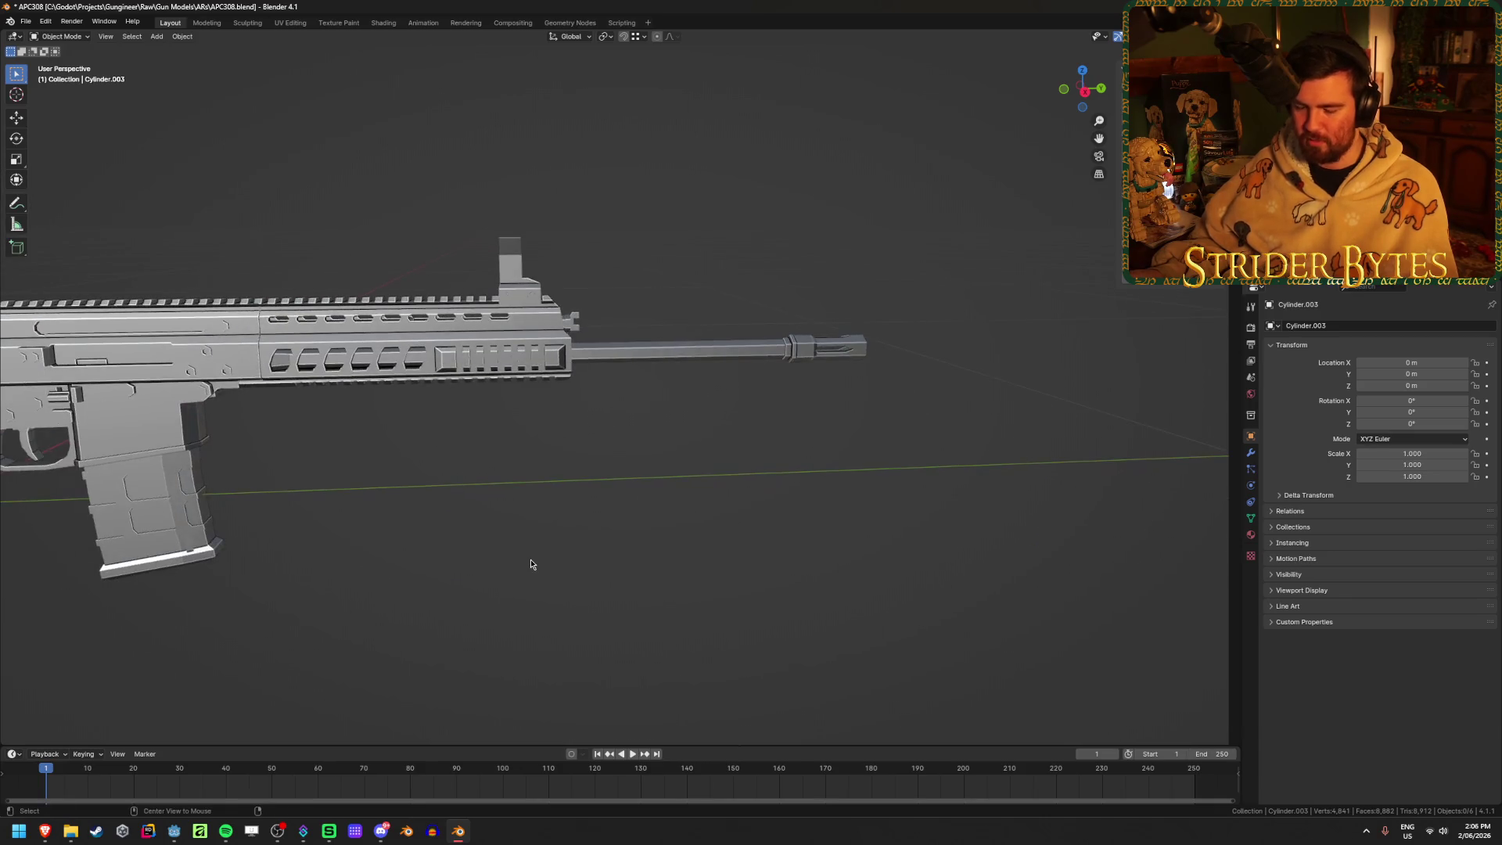
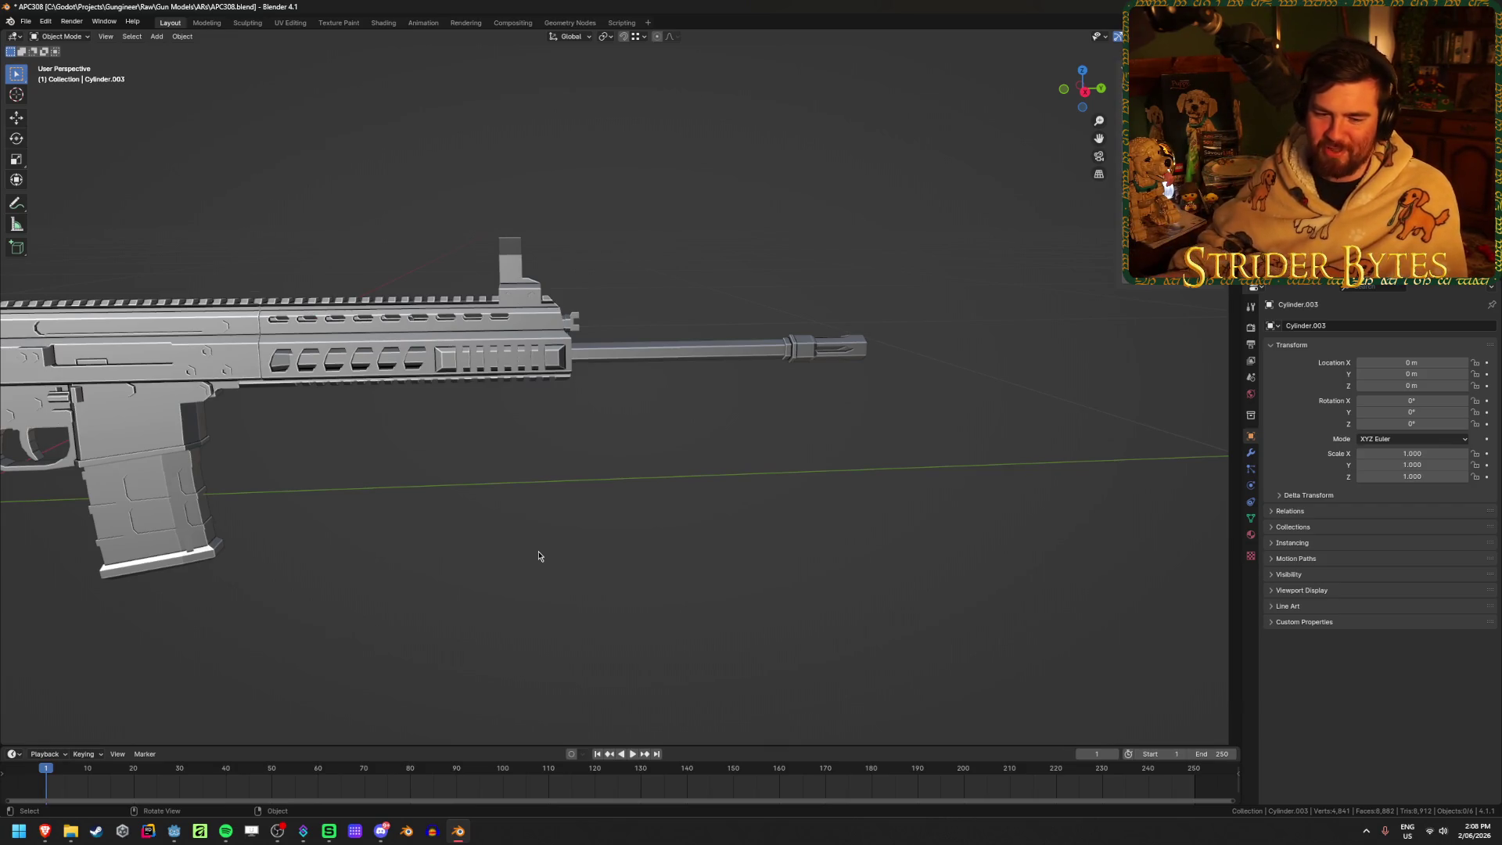
Inspect the muzzle brake and receiver, then save APC308.blend
left_click(813, 350)
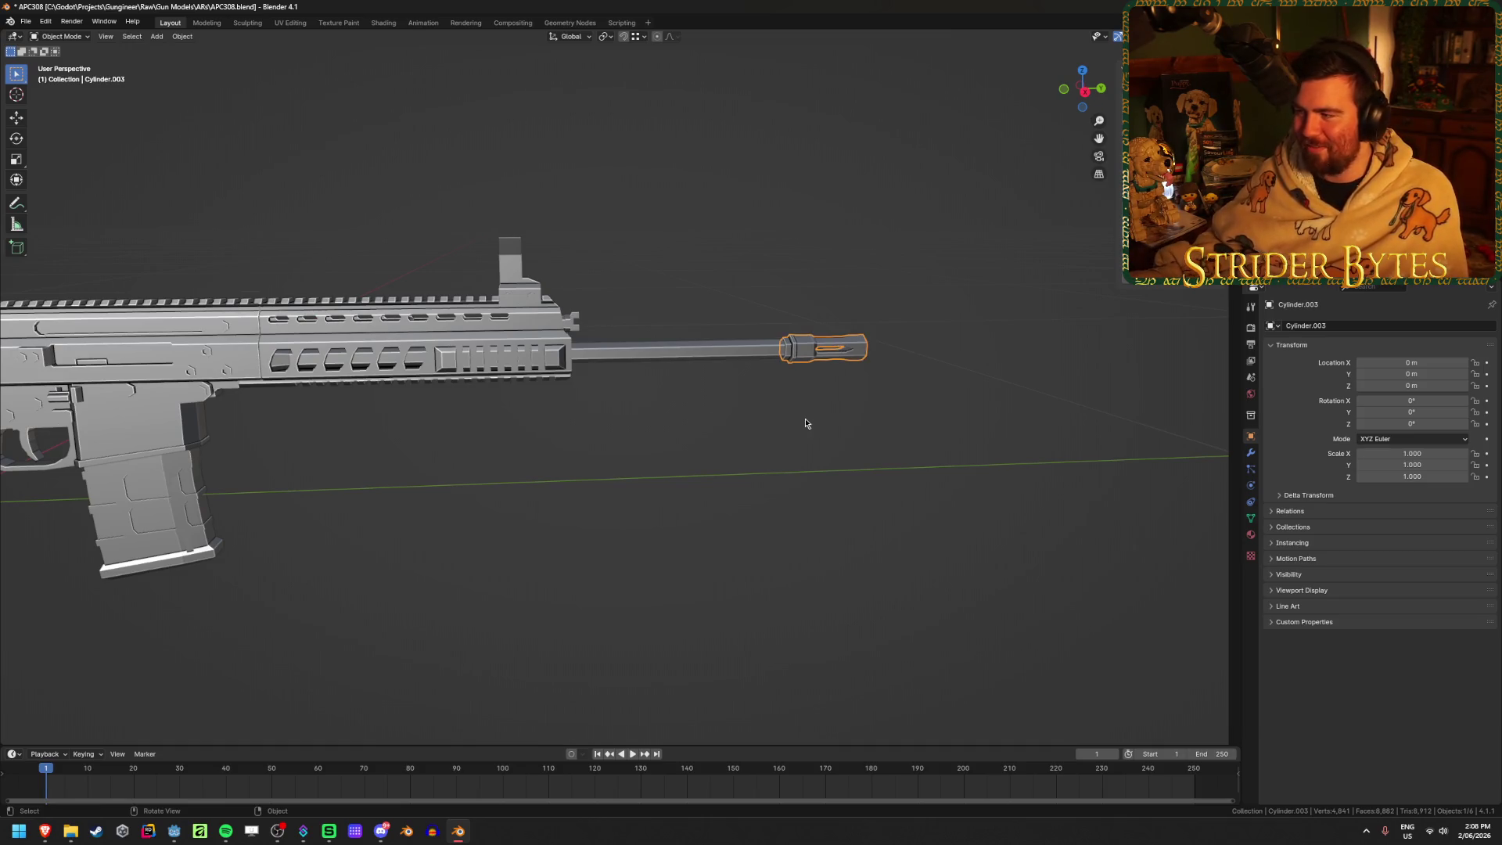
left_click(532, 352)
key("KP_Decimal")
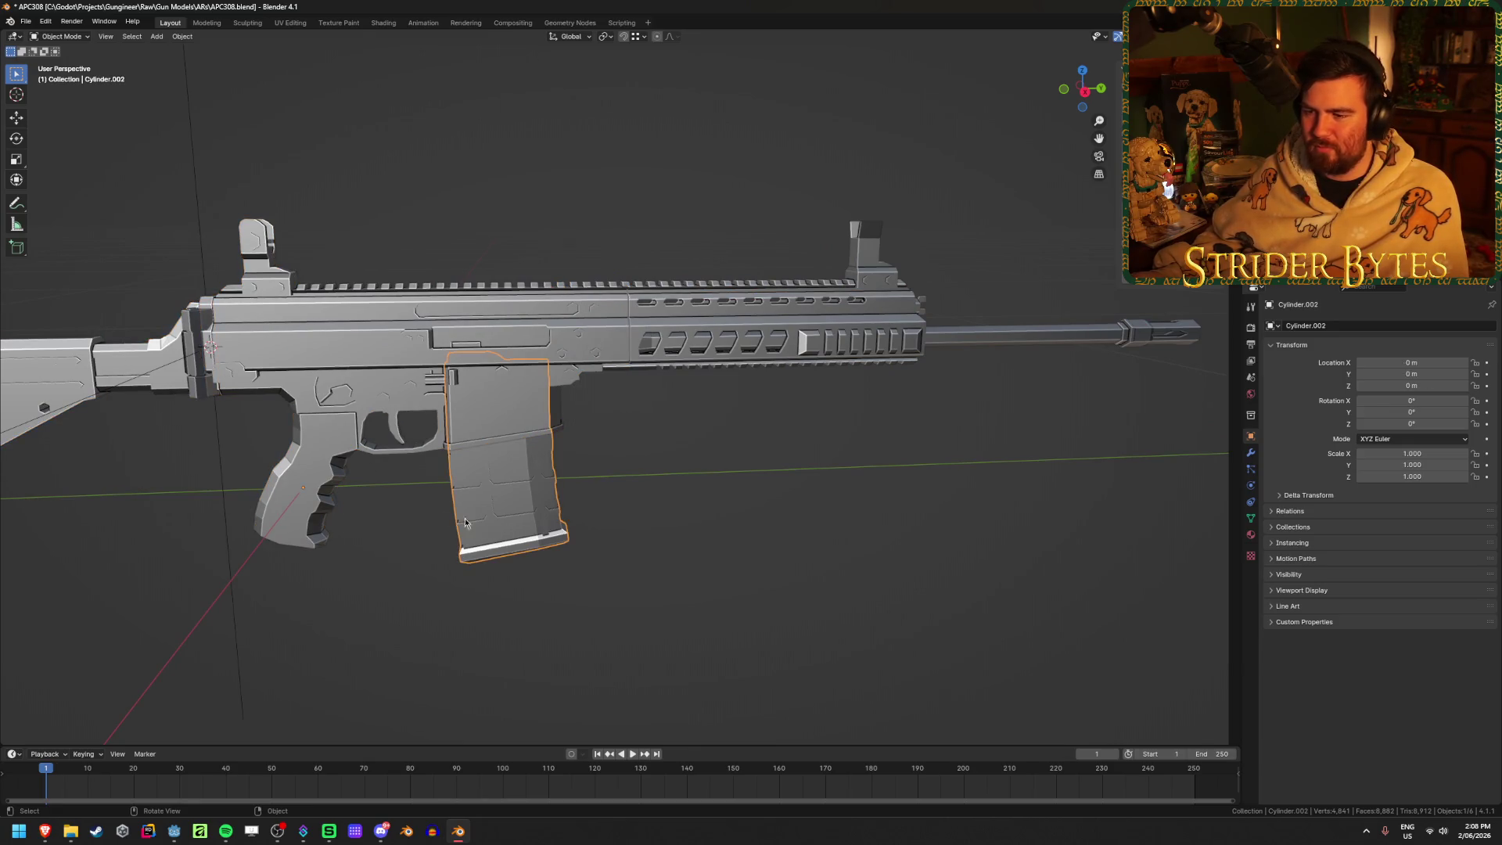
left_click(622, 567)
middle_click_drag(463, 469, 537, 458, "shift")
key("ctrl+s")
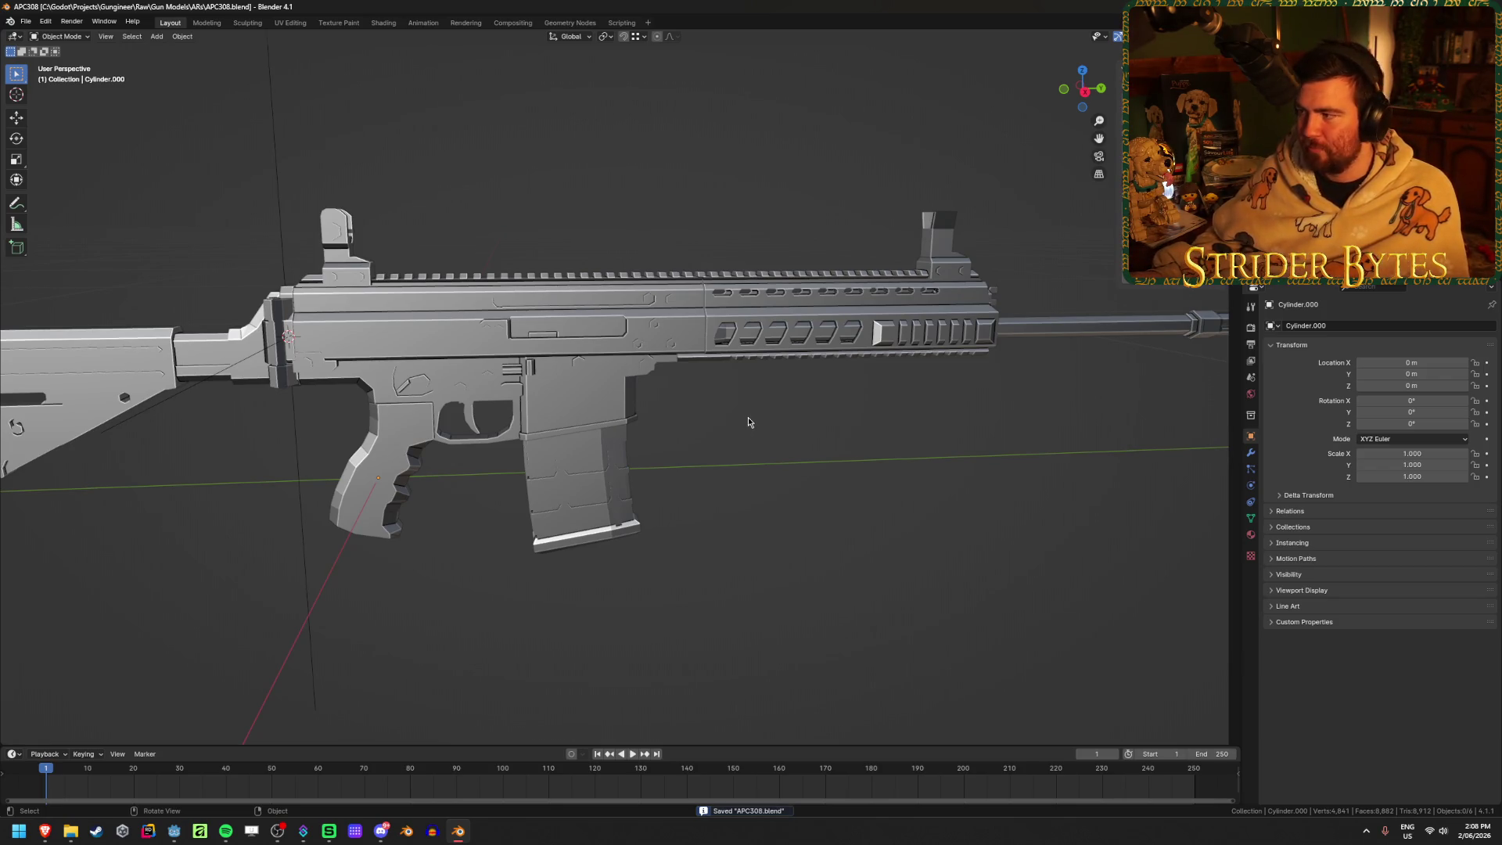
Bring the stock into view, select the receiver and hide it
middle_click_drag(939, 388, 431, 479)
scroll(431, 479, "down", 3)
left_click(709, 428)
scroll(738, 473, "up", 4)
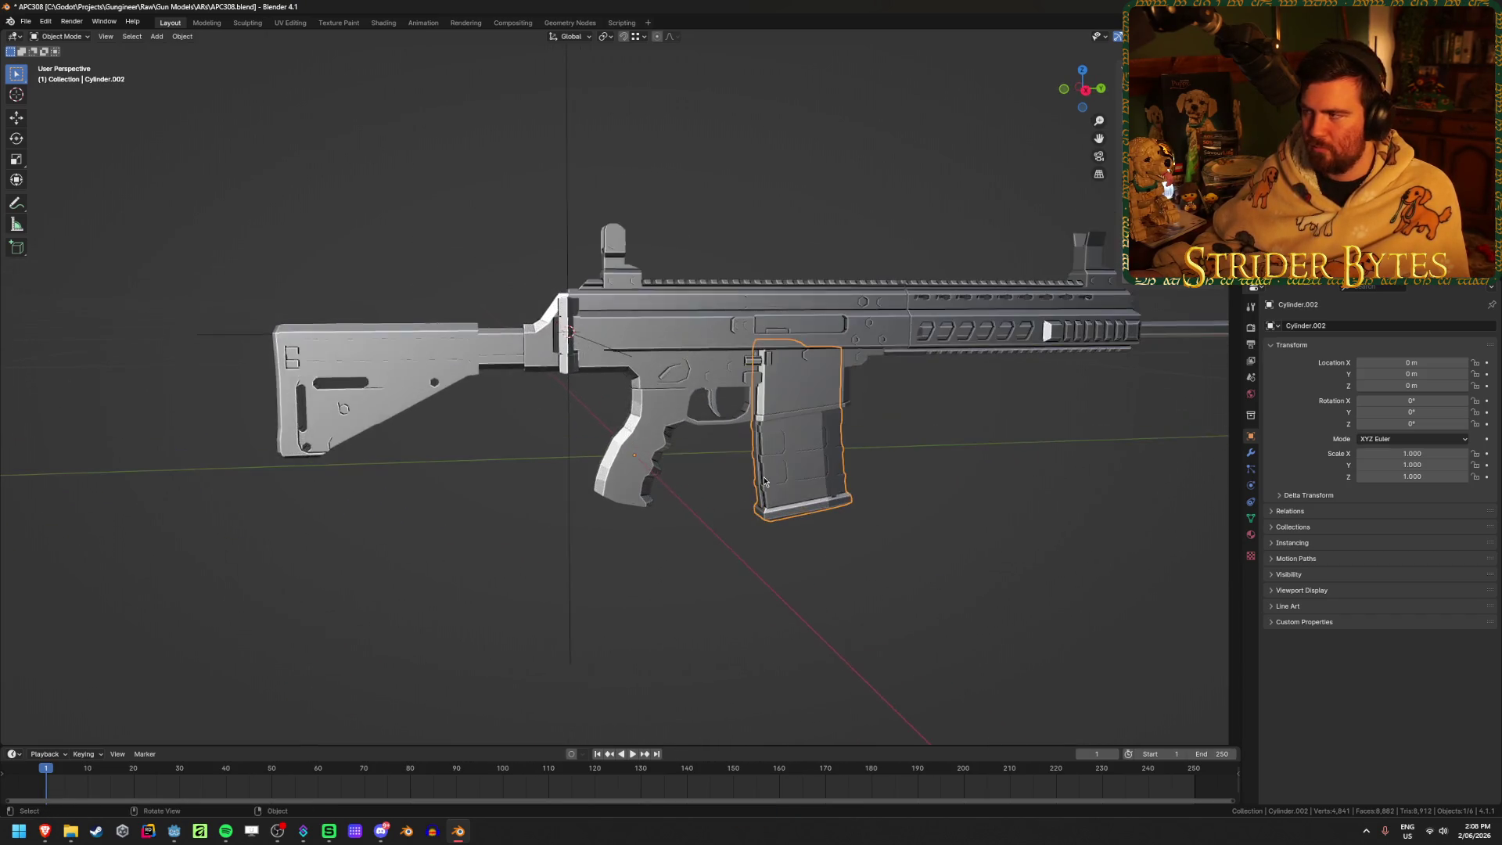
scroll(738, 472, "up", 2)
left_click(703, 473)
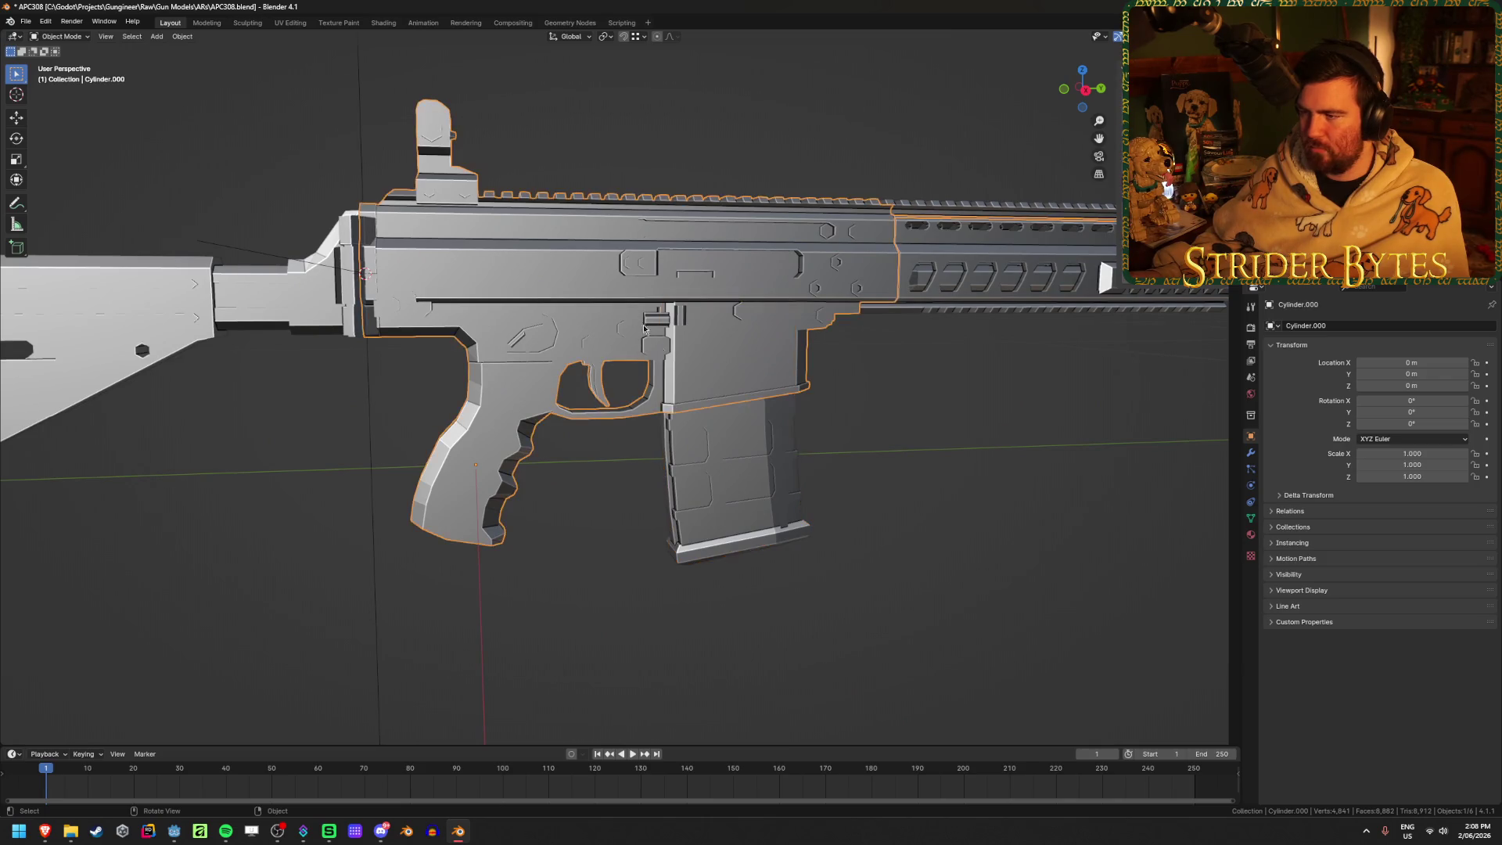
key("h")
Unhide the receiver, hide the magazine instead, and look down on the rifle
middle_click_drag(706, 469, 728, 469)
key("alt+h")
left_click(693, 356)
scroll(722, 317, "up", 4)
key("h")
mouse_move(722, 317)
middle_mouse_down()
mouse_move(851, 282)
mouse_move(848, 303)
mouse_move(873, 270)
mouse_move(878, 318)
mouse_move(819, 312)
mouse_move(792, 328)
middle_mouse_up()
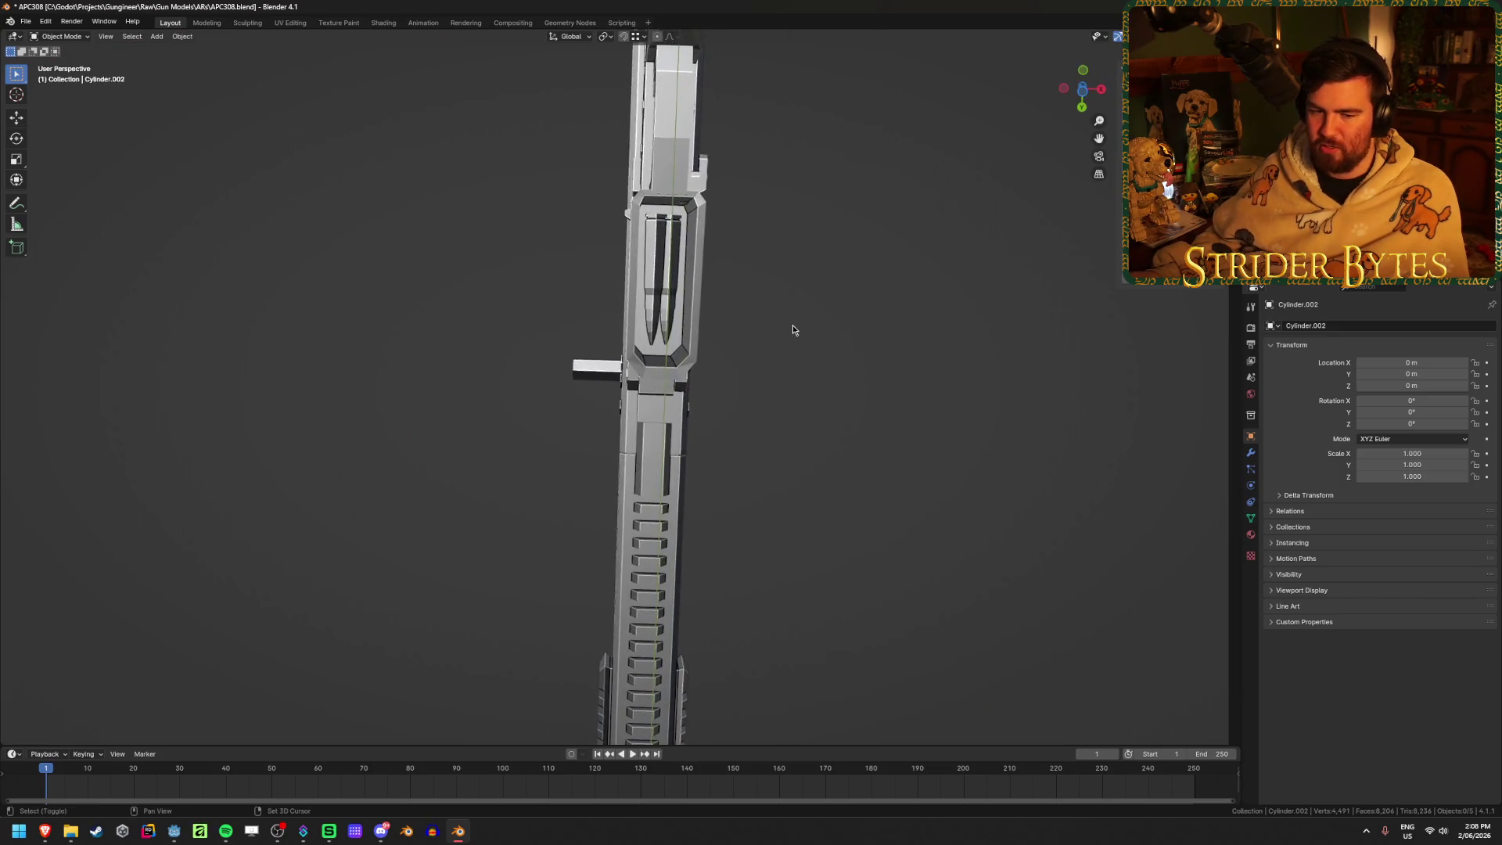
In Edit Mode on the receiver, delete one bullet's connected geometry
left_click(661, 258)
key("Tab")
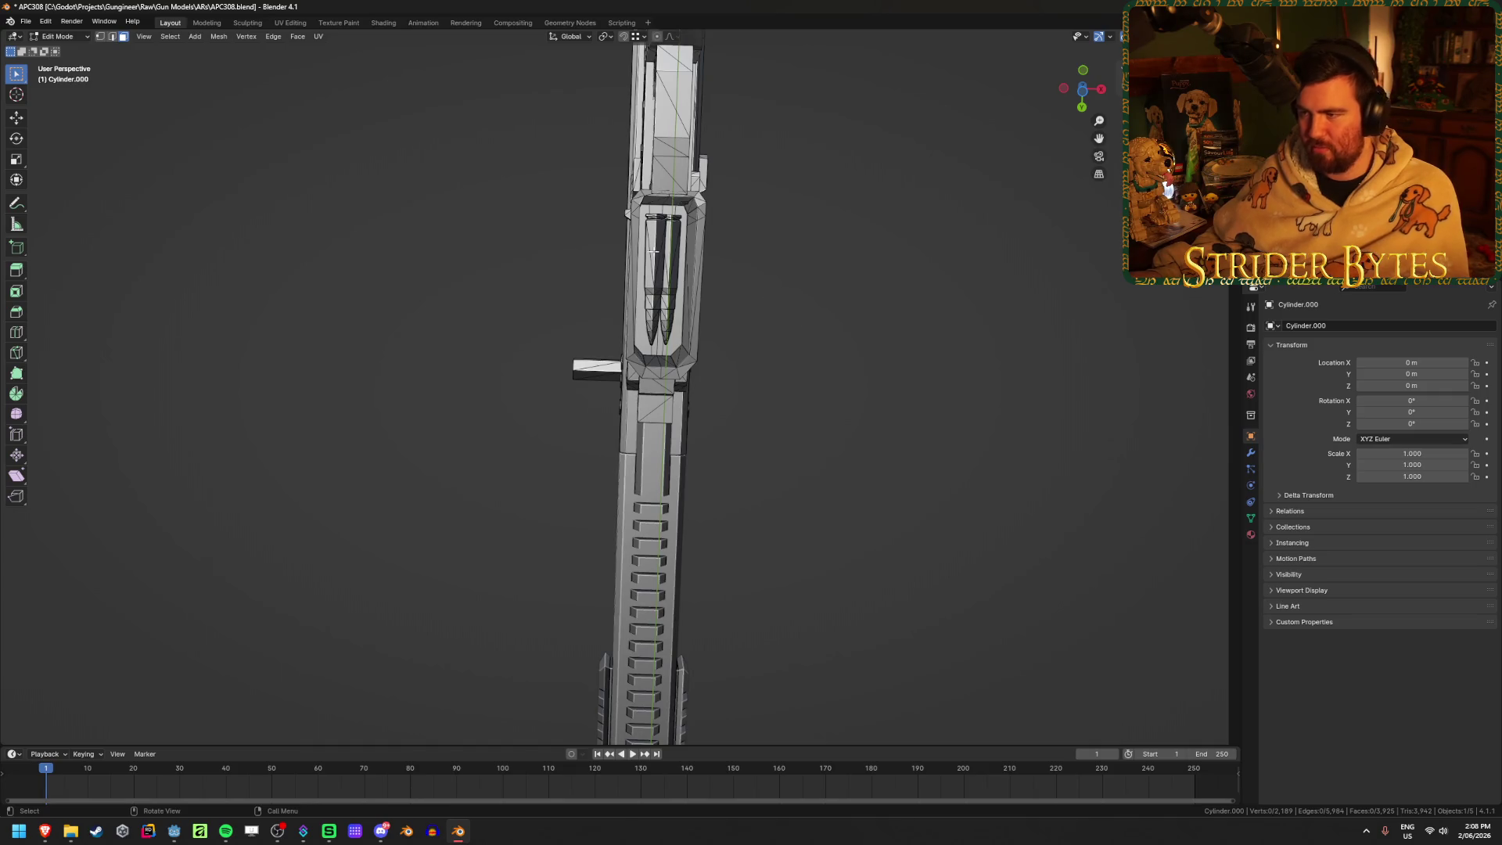
key("l")
key("l")
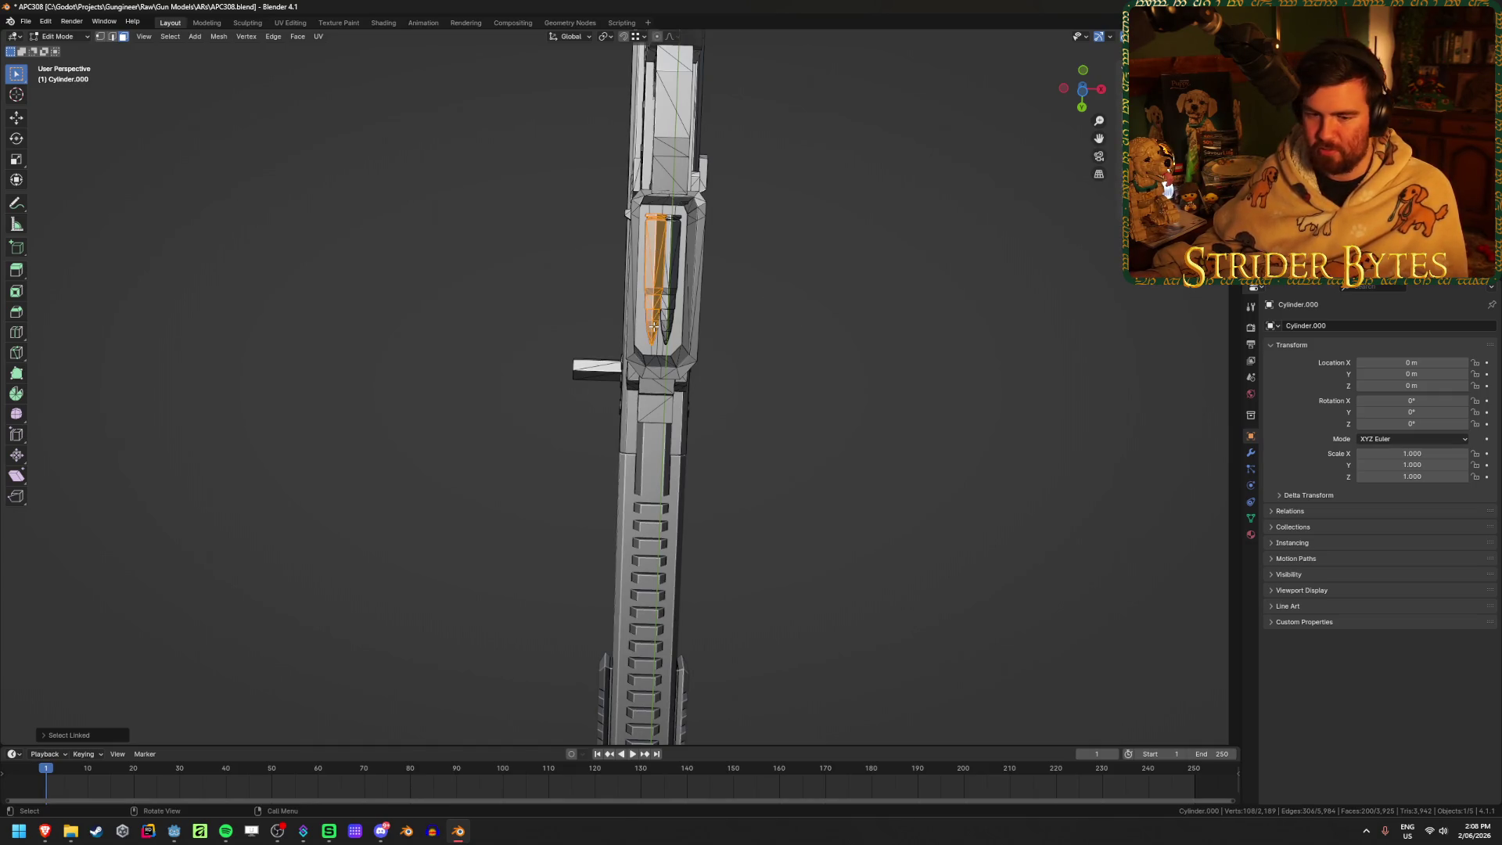
key("x")
left_click(661, 313)
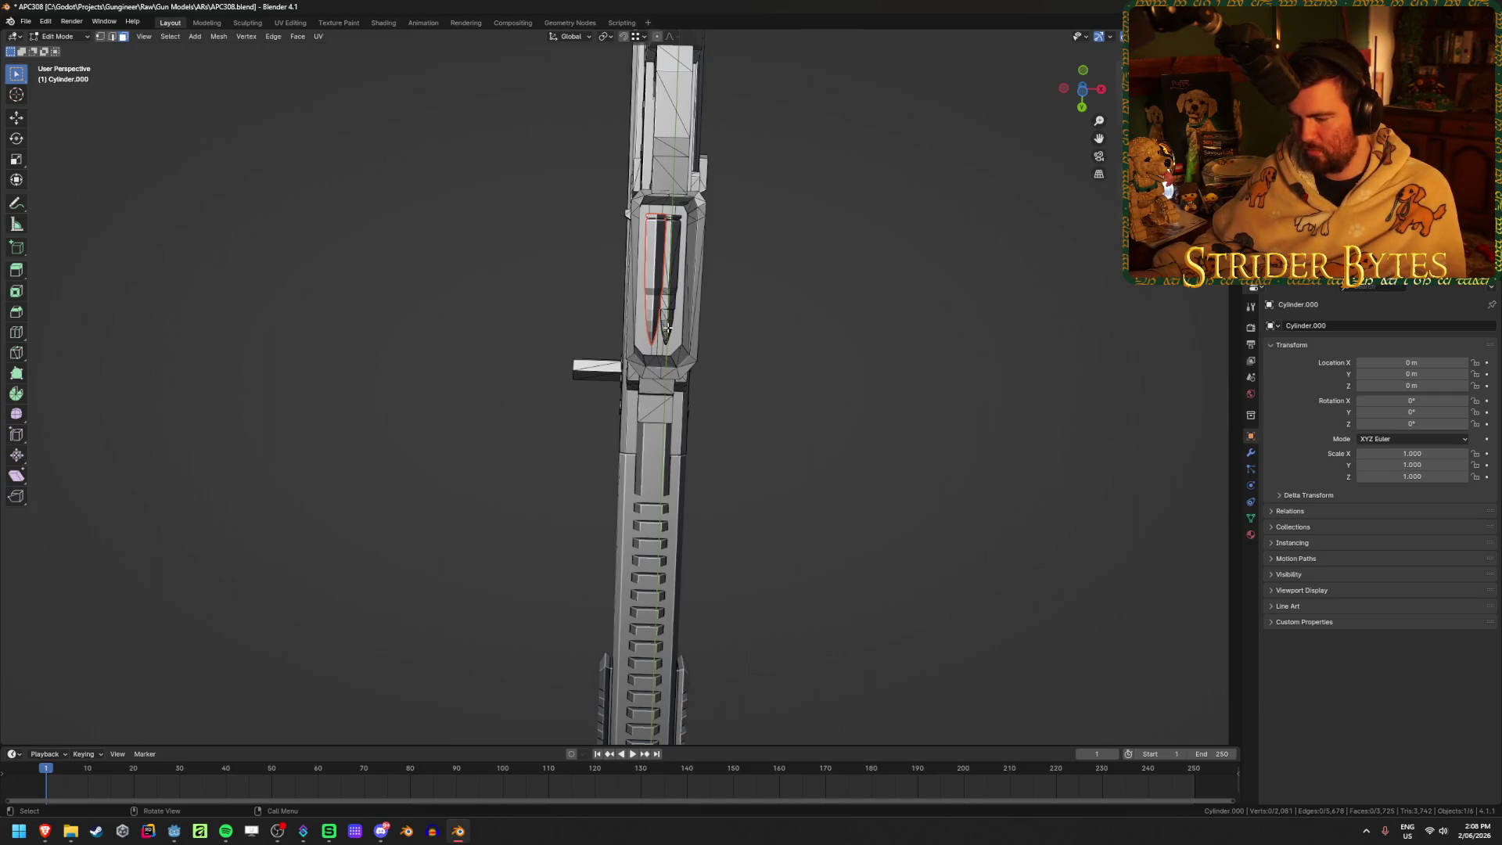
Separate a second bullet from the receiver into its own object
key("l")
key("l")
key("p")
left_click(666, 281)
key("Tab")
left_click(659, 277)
Separate the remaining bullet parts into their own object and hide it
left_click(656, 274)
key("Tab")
key("l")
key("l")
key("p")
left_click(622, 265)
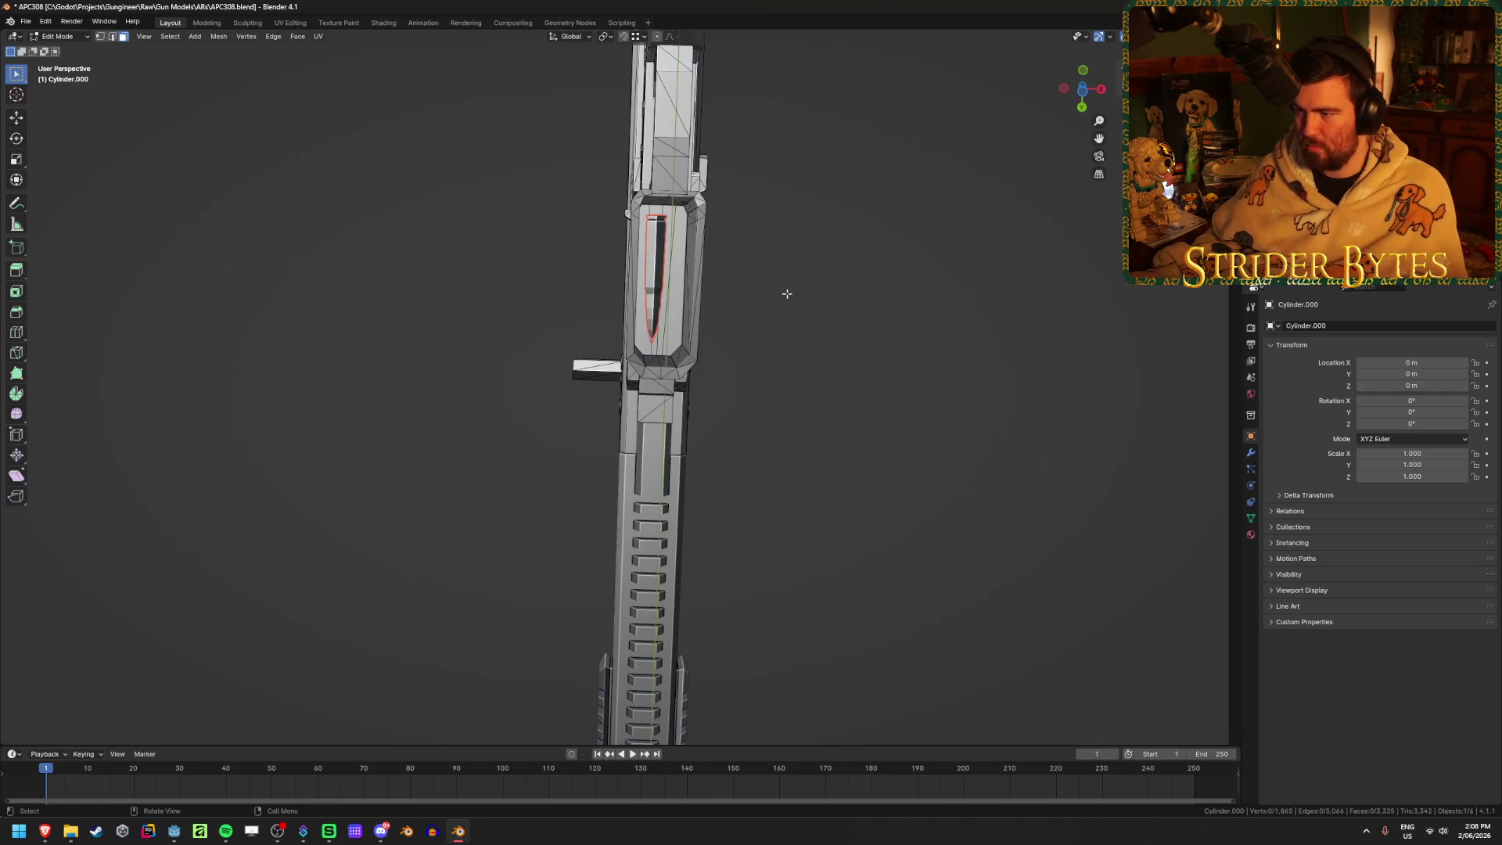
key("Tab")
left_click(656, 274)
key("h")
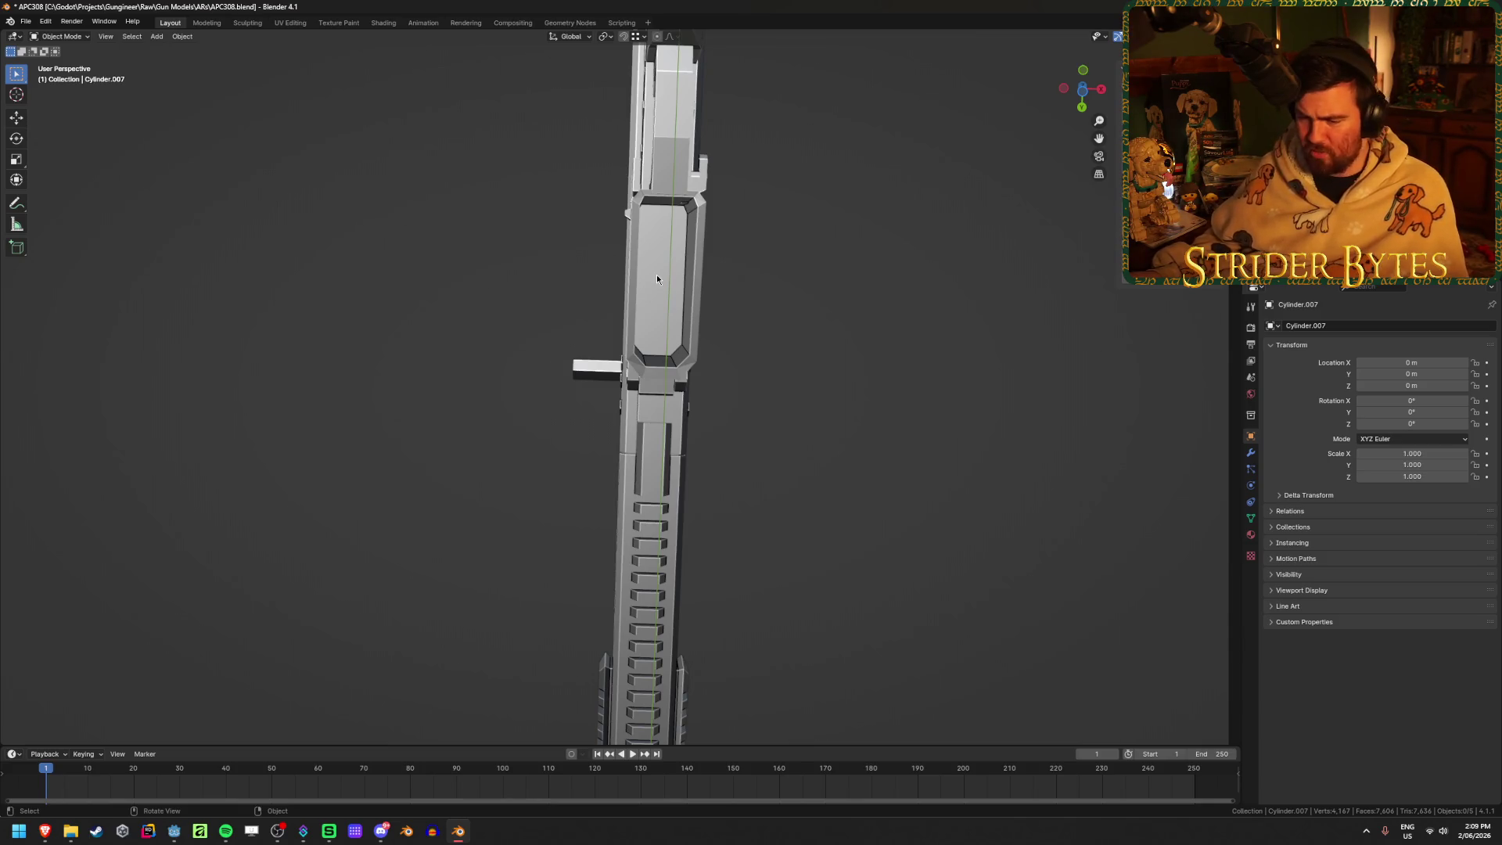
middle_click_drag(834, 293, 641, 328)
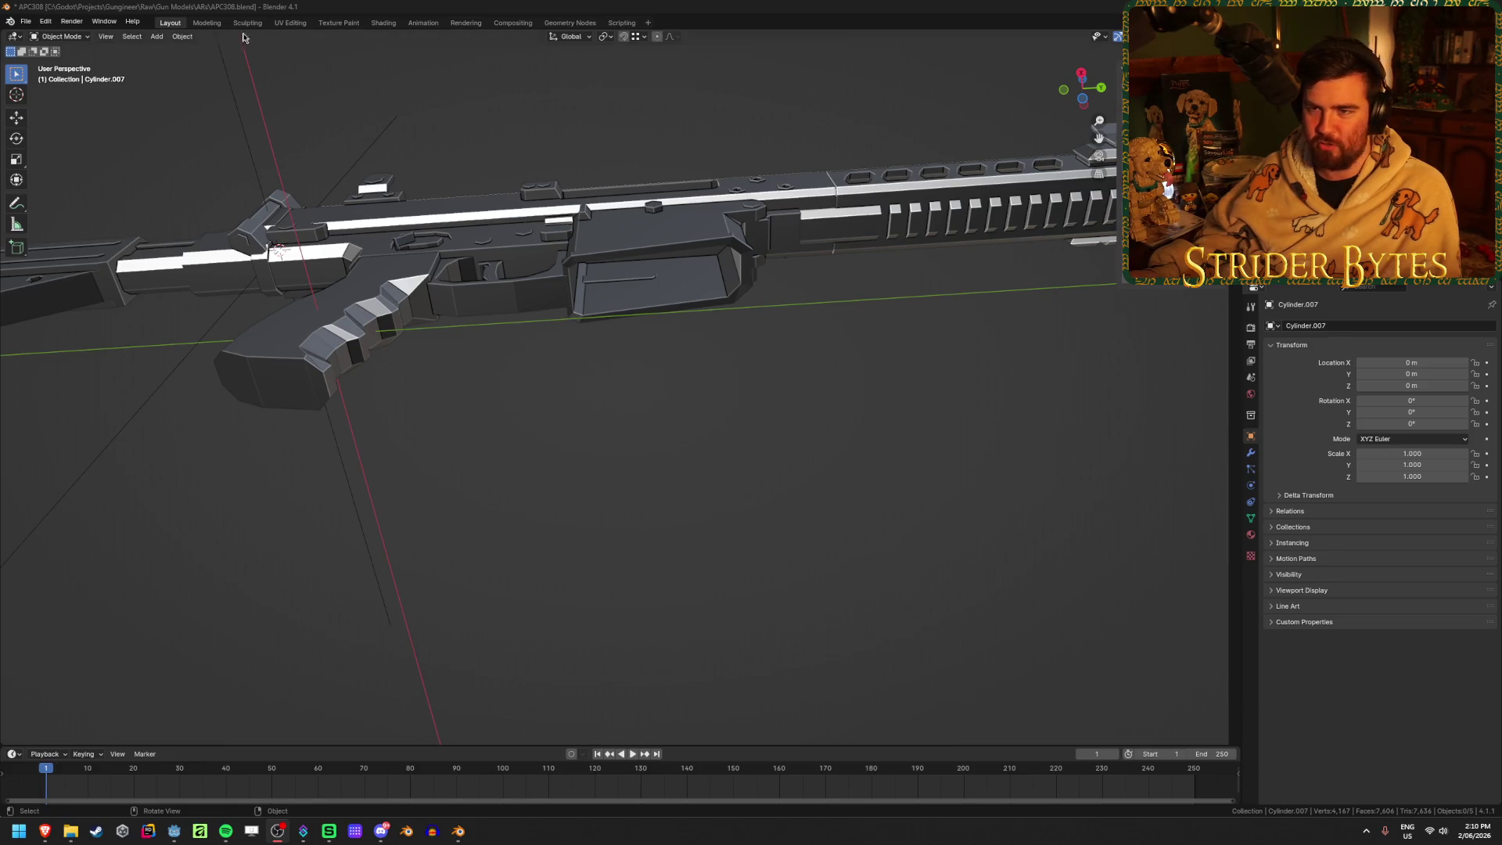
Save the file, reveal the magazine again and select it
key("ctrl+s")
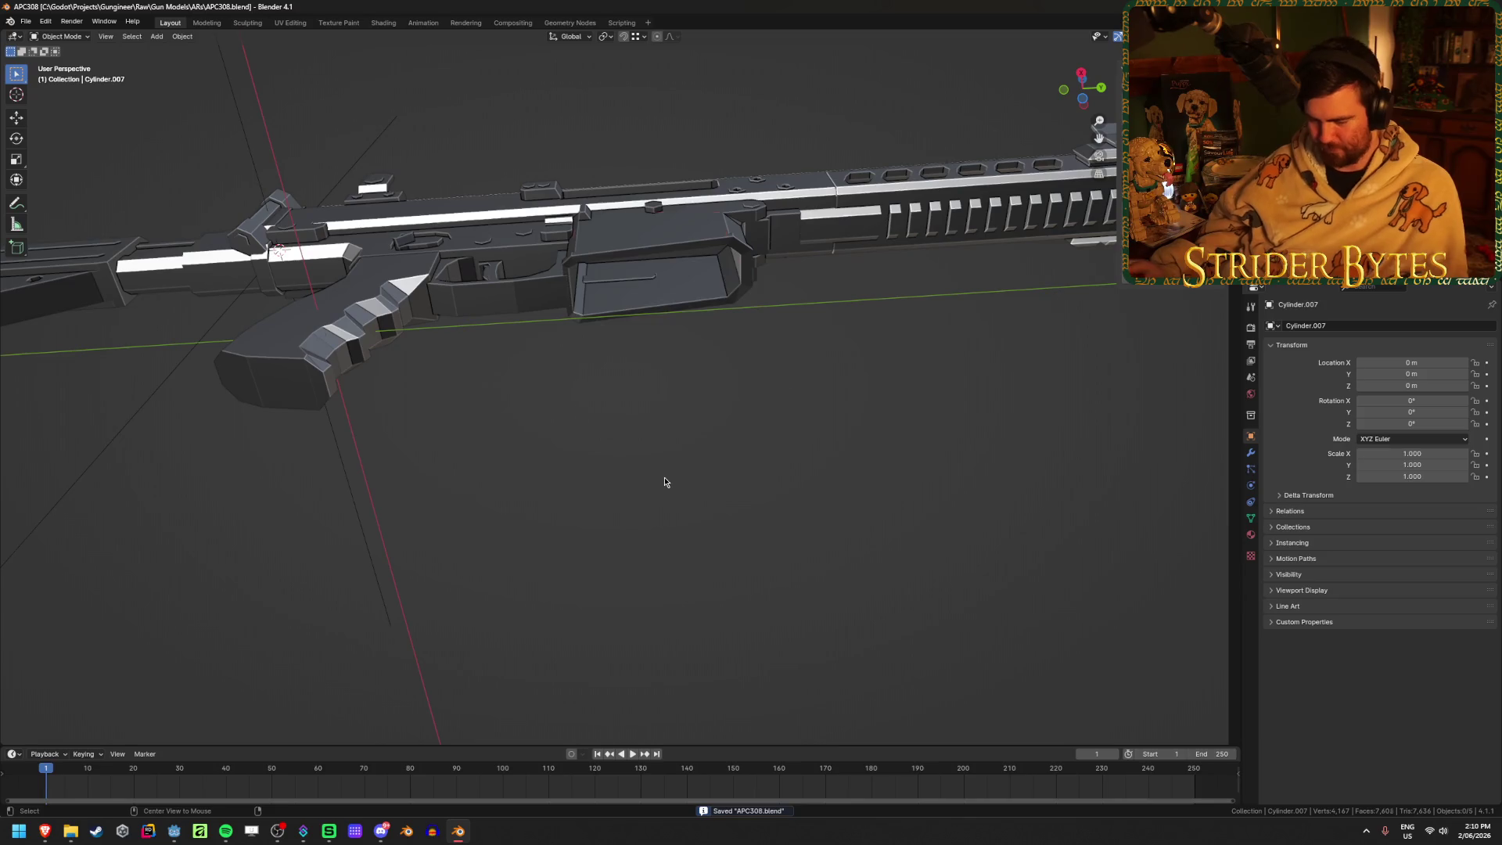
key("ctrl+z")
key("ctrl+z")
key("ctrl+z")
mouse_move(694, 490)
middle_mouse_down()
mouse_move(701, 577)
mouse_move(476, 341)
middle_mouse_up()
key("a")
left_click(640, 330)
scroll(640, 330, "up", 5)
mouse_move(640, 330)
middle_mouse_down()
mouse_move(572, 386)
mouse_move(547, 235)
middle_mouse_up()
Hide the upper receiver to expose the magazine's top
left_click(547, 235)
left_click(547, 234)
left_click(562, 56)
key("h")
Place the 3D cursor at the magazine's top-corner vertex, then unhide the receiver and grip
left_click(559, 116)
key("Tab")
key("1")
left_click(555, 82)
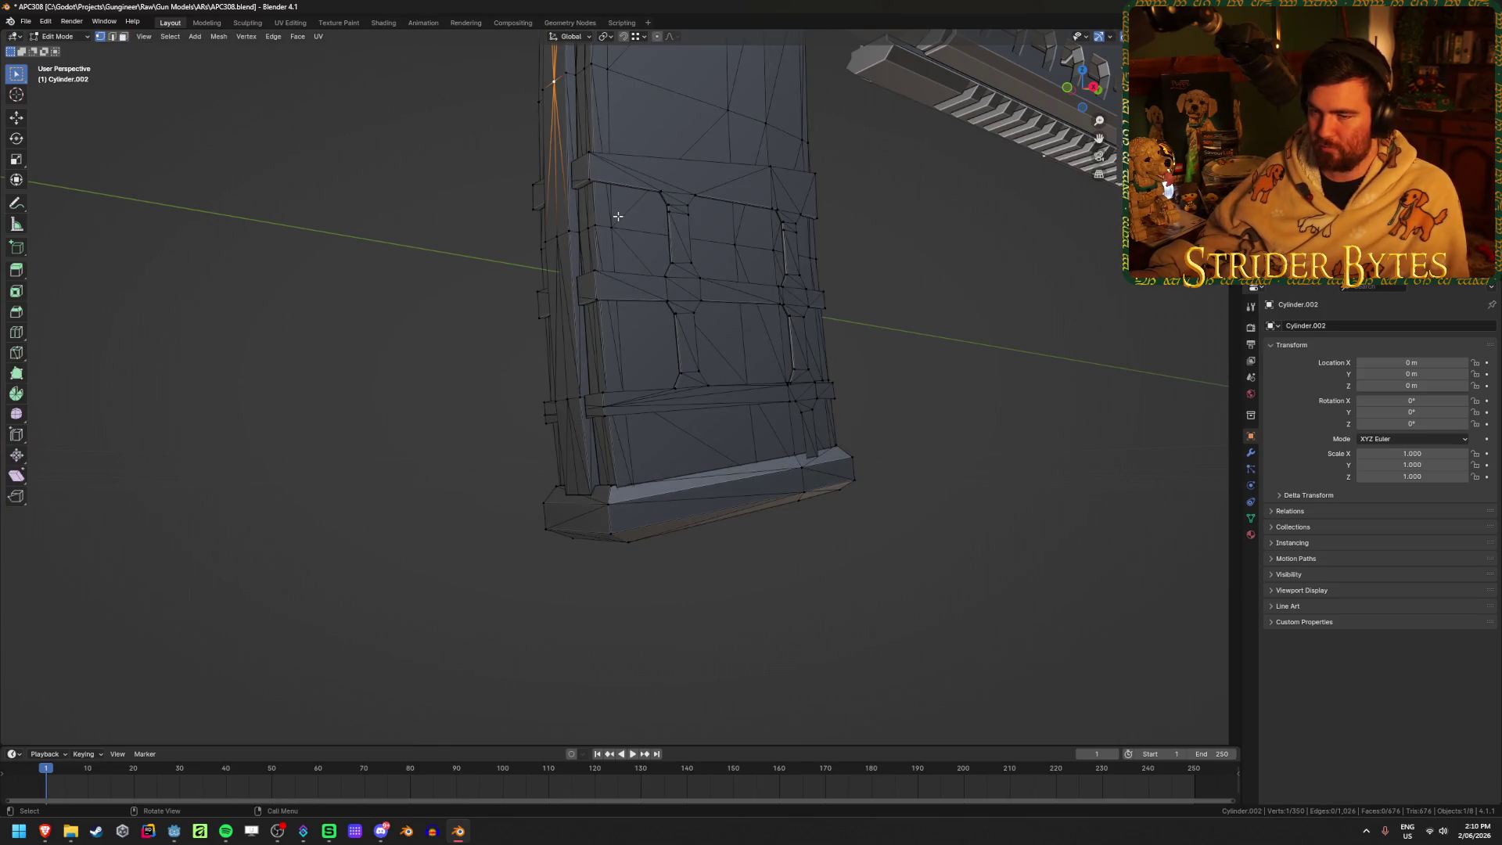
key("Tab")
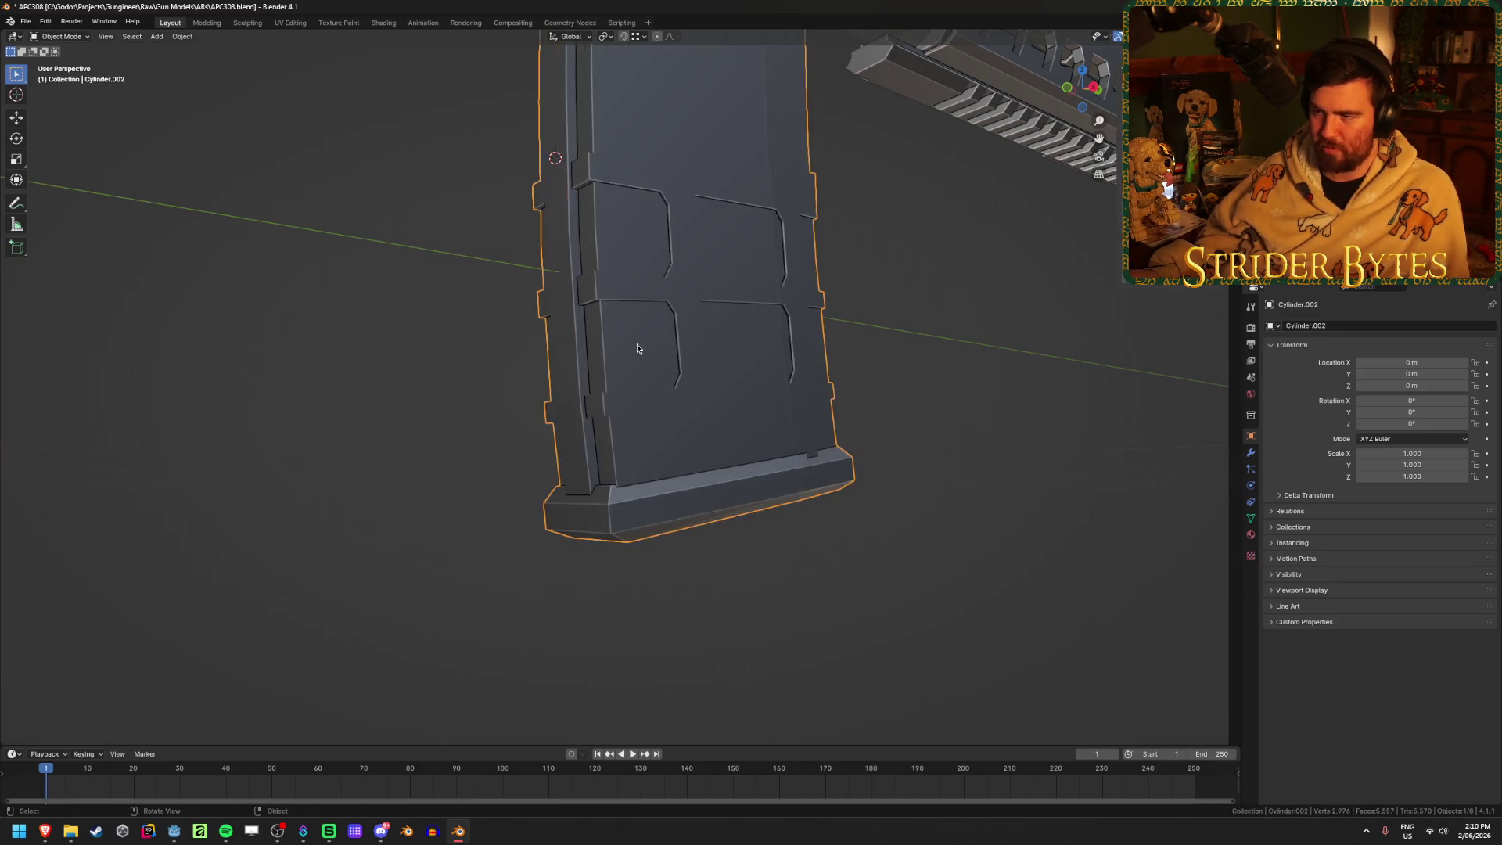
key("alt+h")
scroll(638, 349, "down", 3)
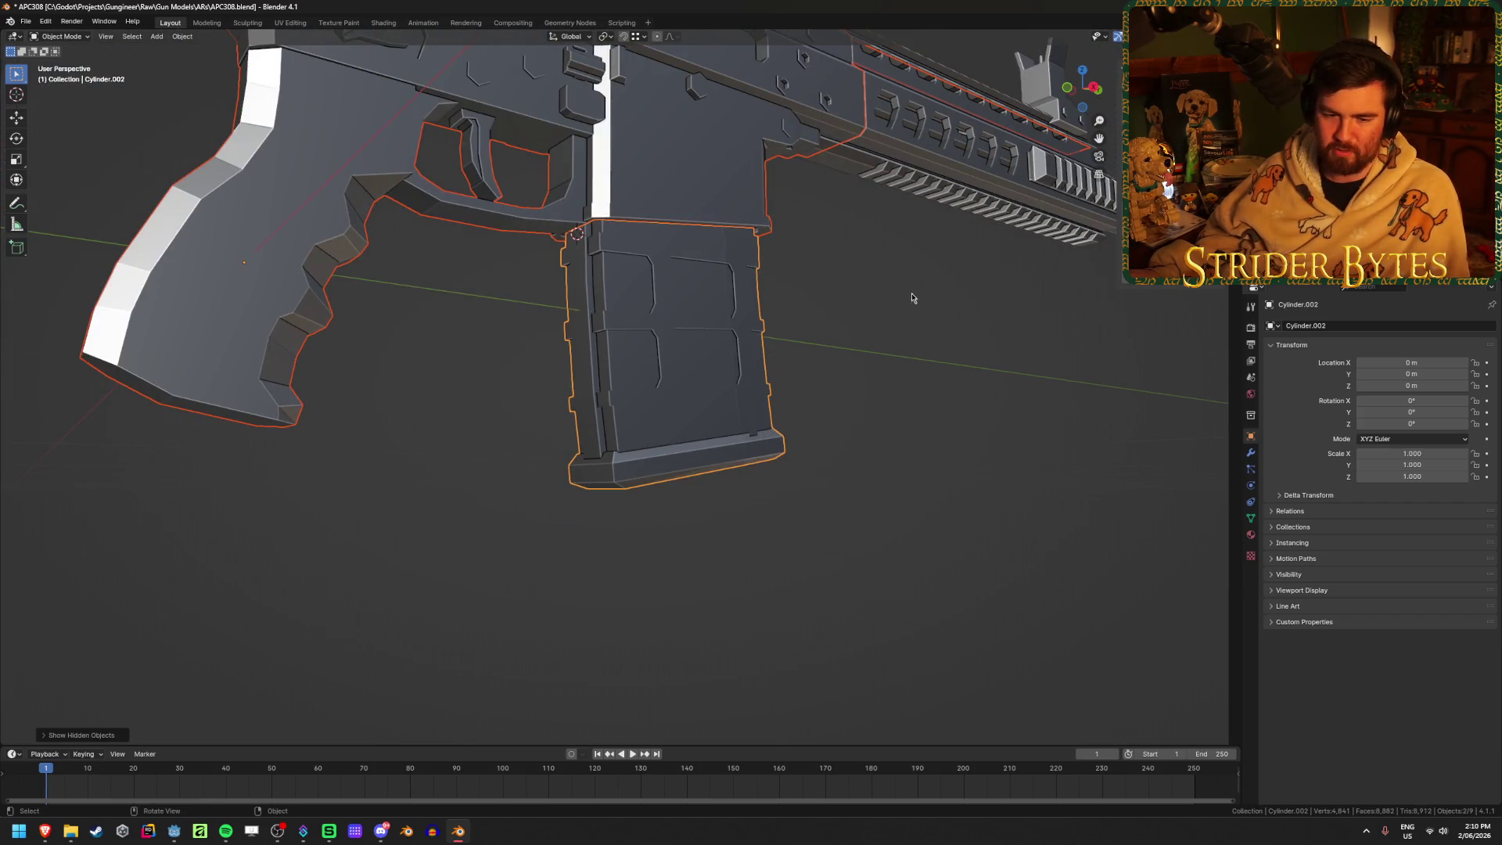
left_click(713, 398)
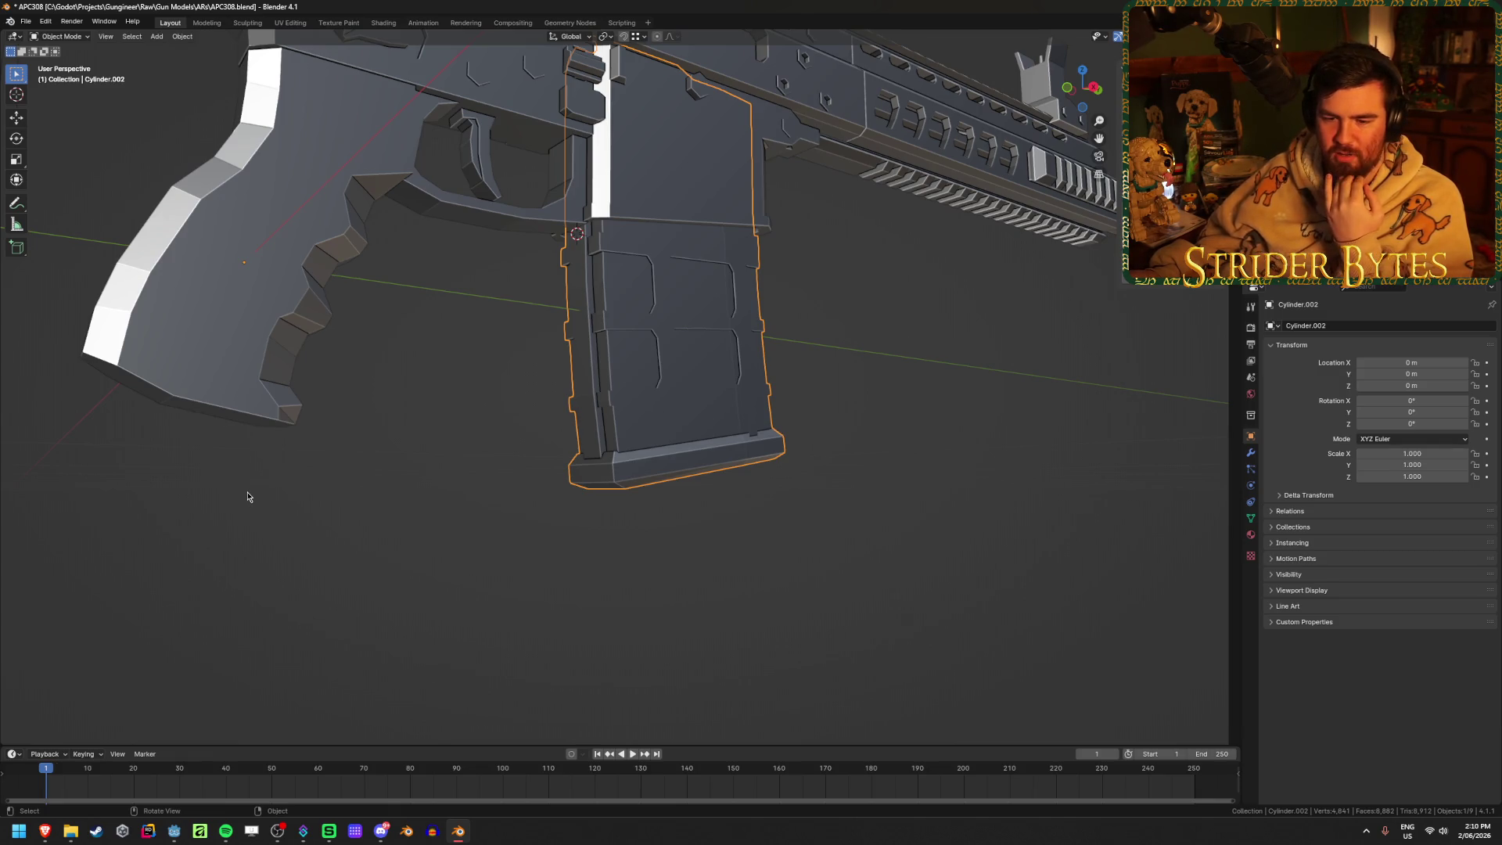
Set the magazine's origin to the 3D cursor
right_click(450, 495)
mouse_move(491, 499)
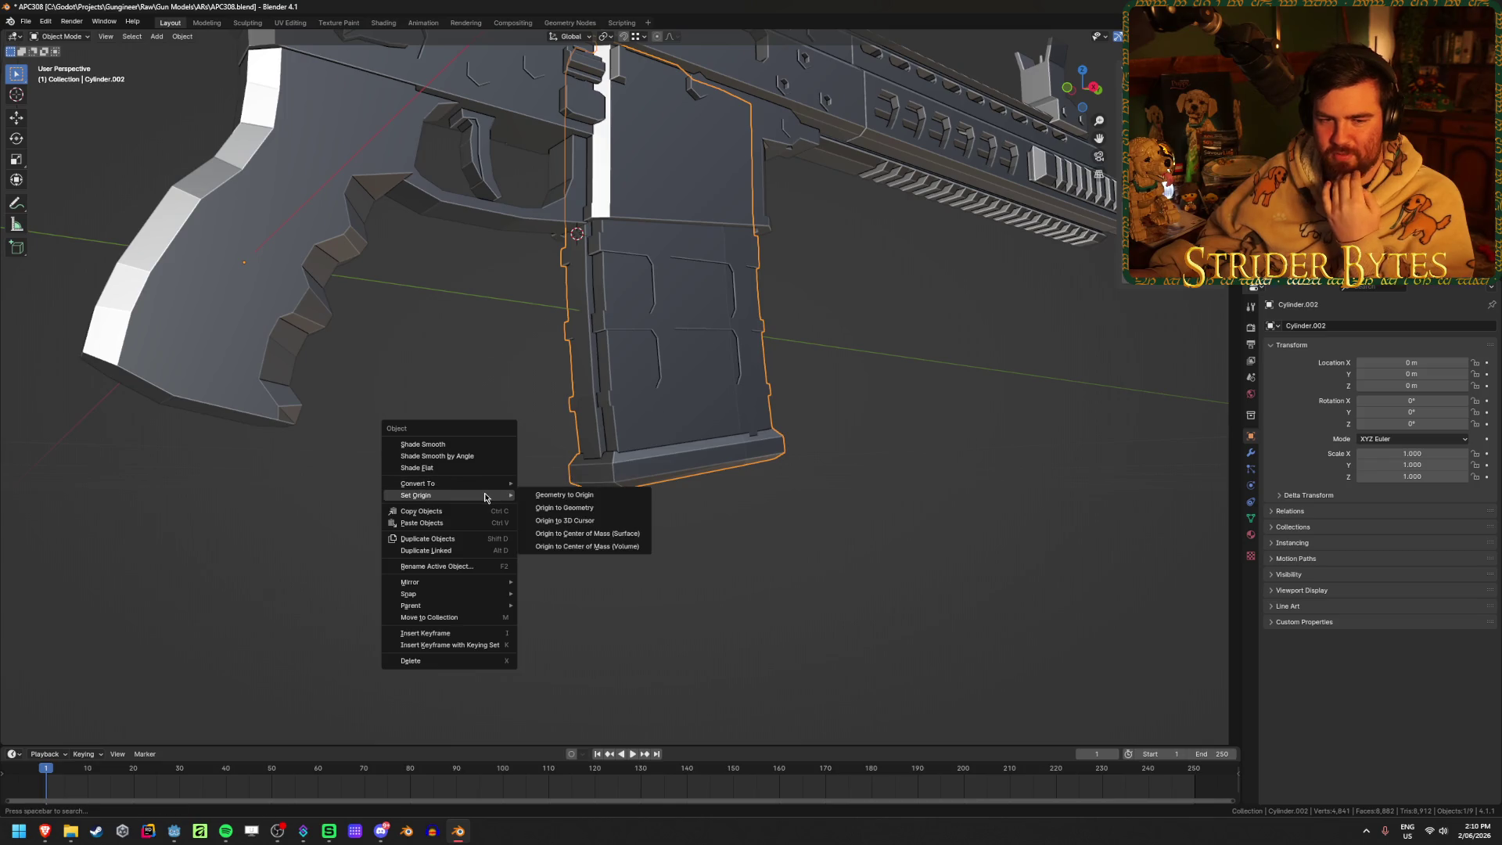
left_click(594, 520)
Deselect the magazine and save APC308.blend
left_click(778, 544)
middle_click_drag(898, 475, 869, 502)
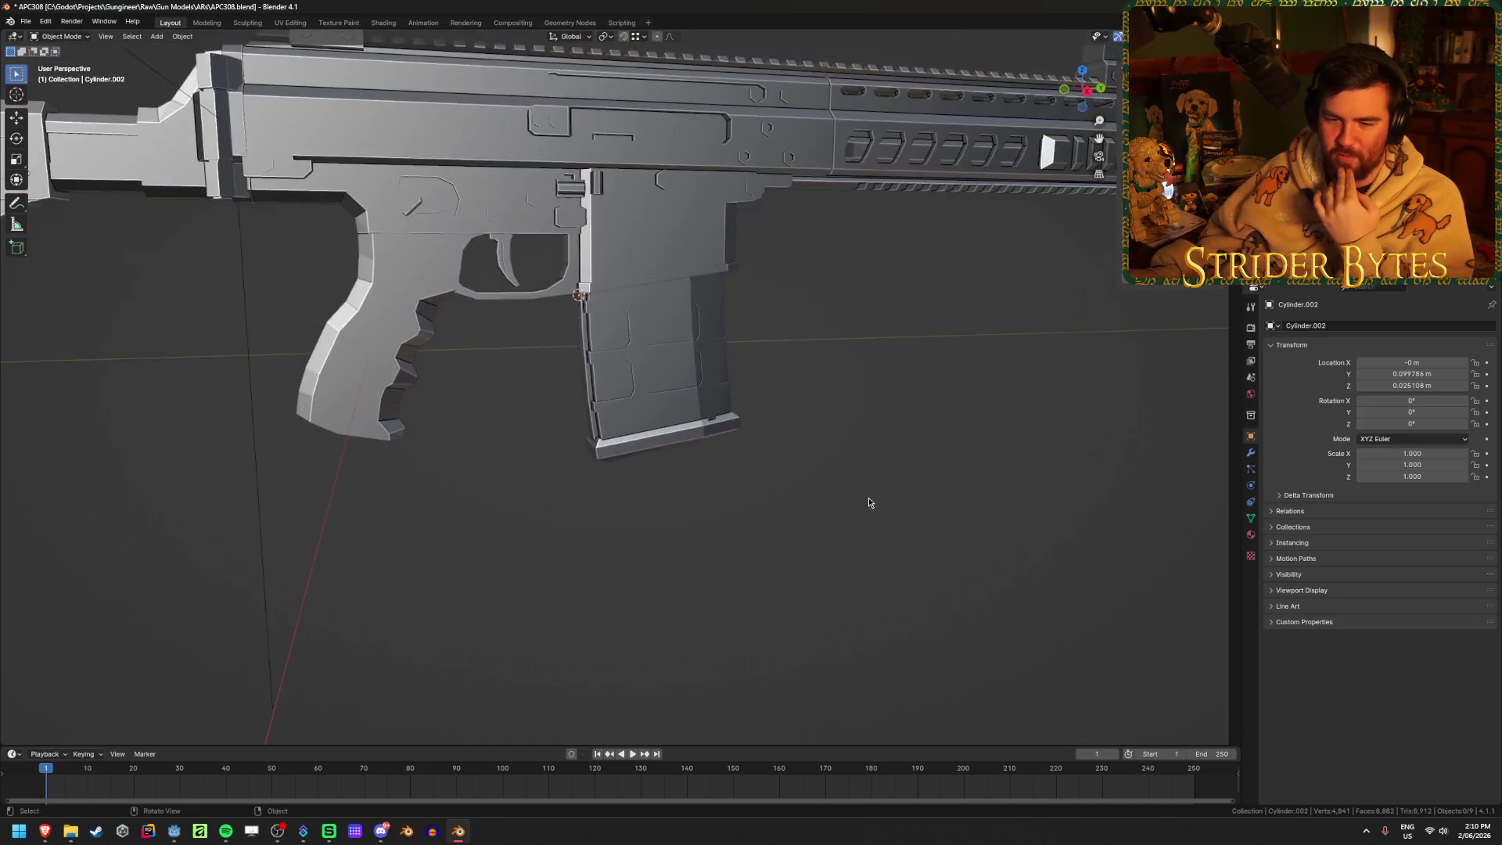
left_click(277, 831)
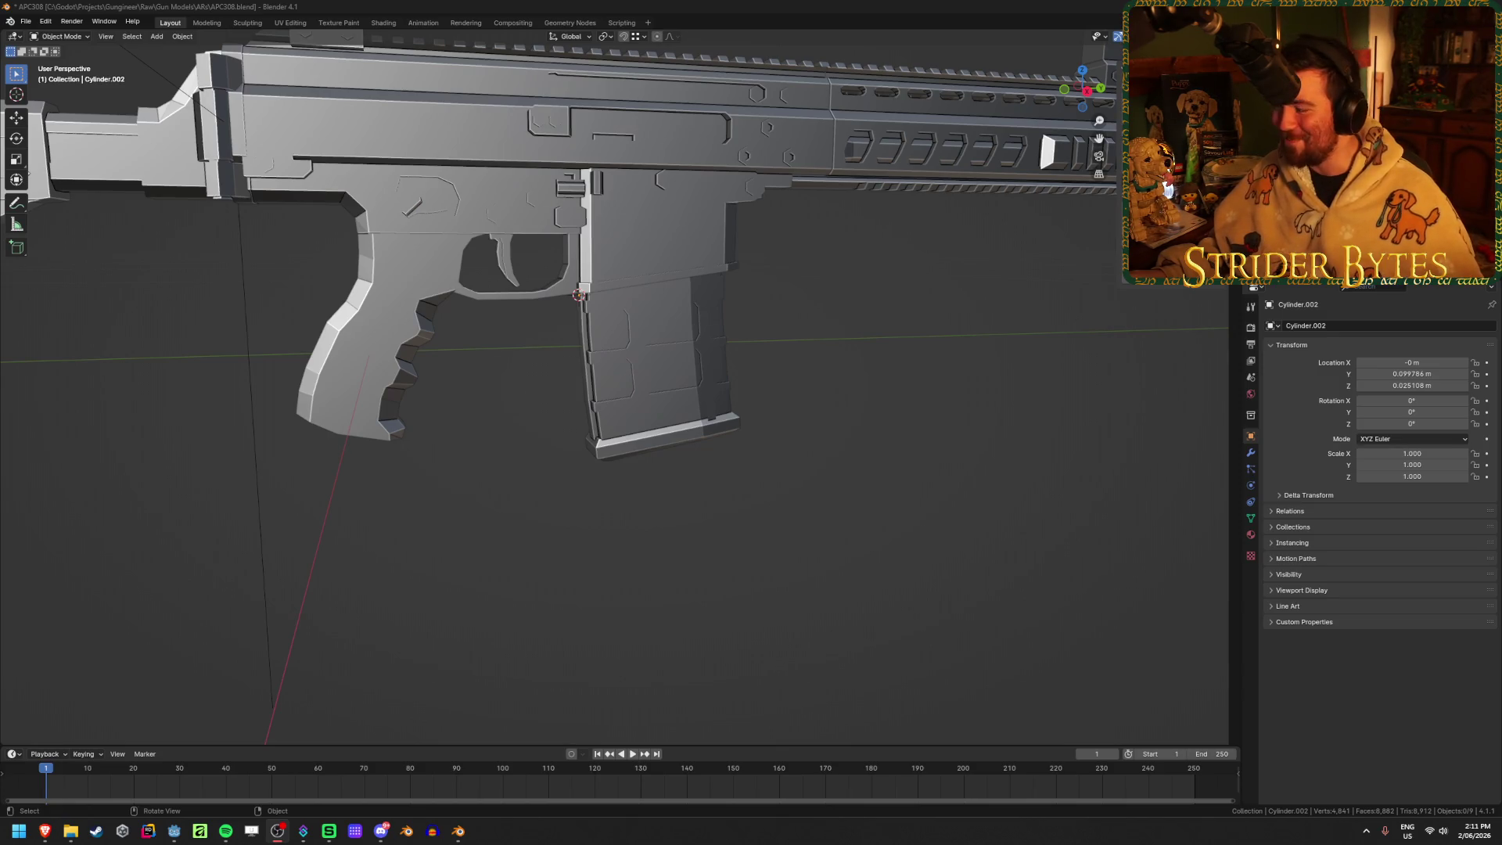
key("ctrl+s")
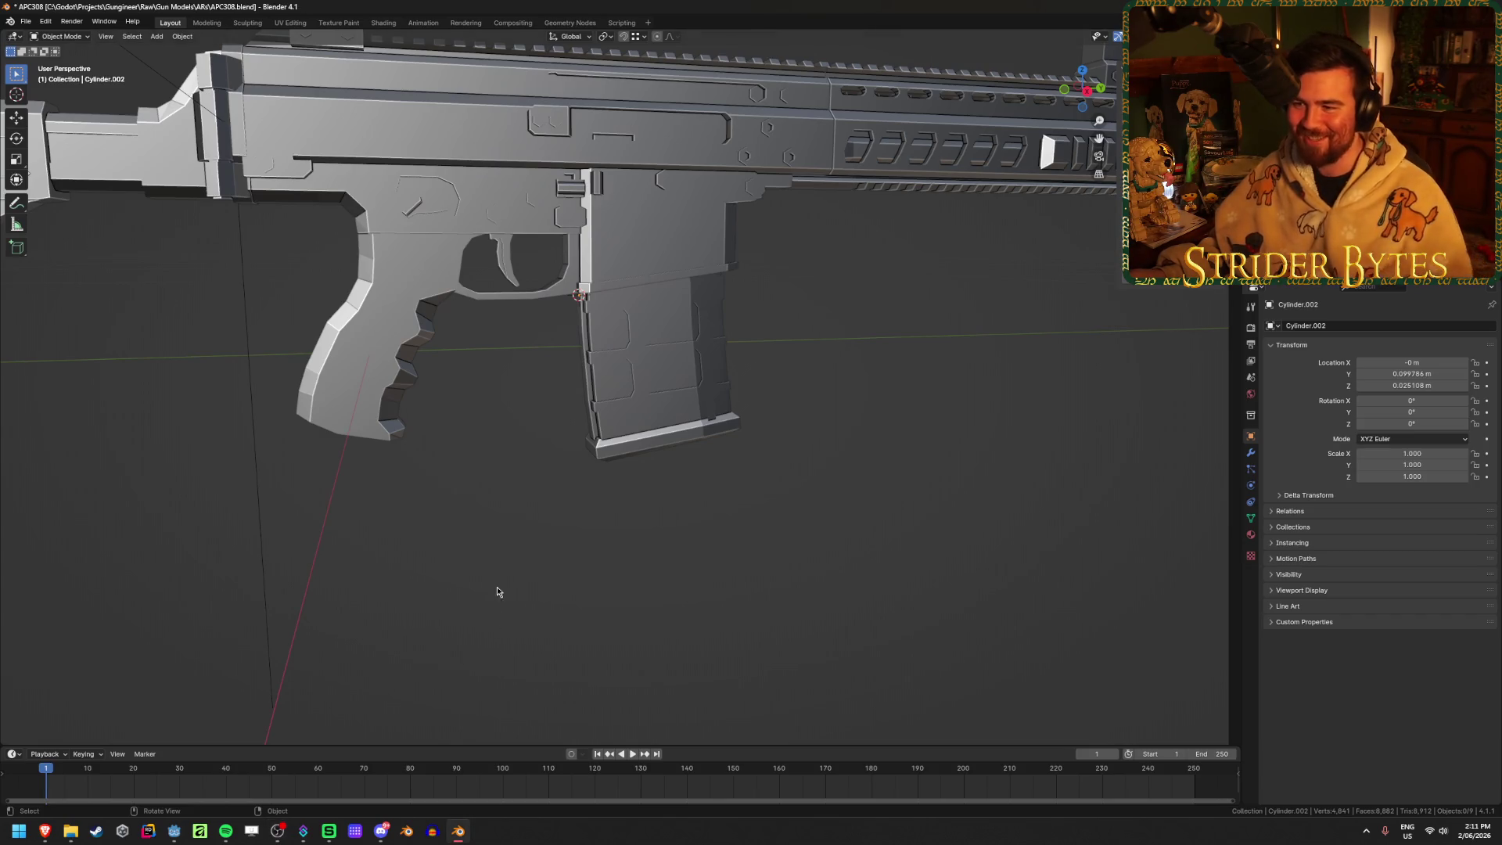
Add a plain axes empty at the magazine's attach point
mouse_move(474, 512)
middle_mouse_down()
mouse_move(379, 369)
mouse_move(381, 297)
middle_mouse_up()
left_click(382, 297)
left_click(574, 291)
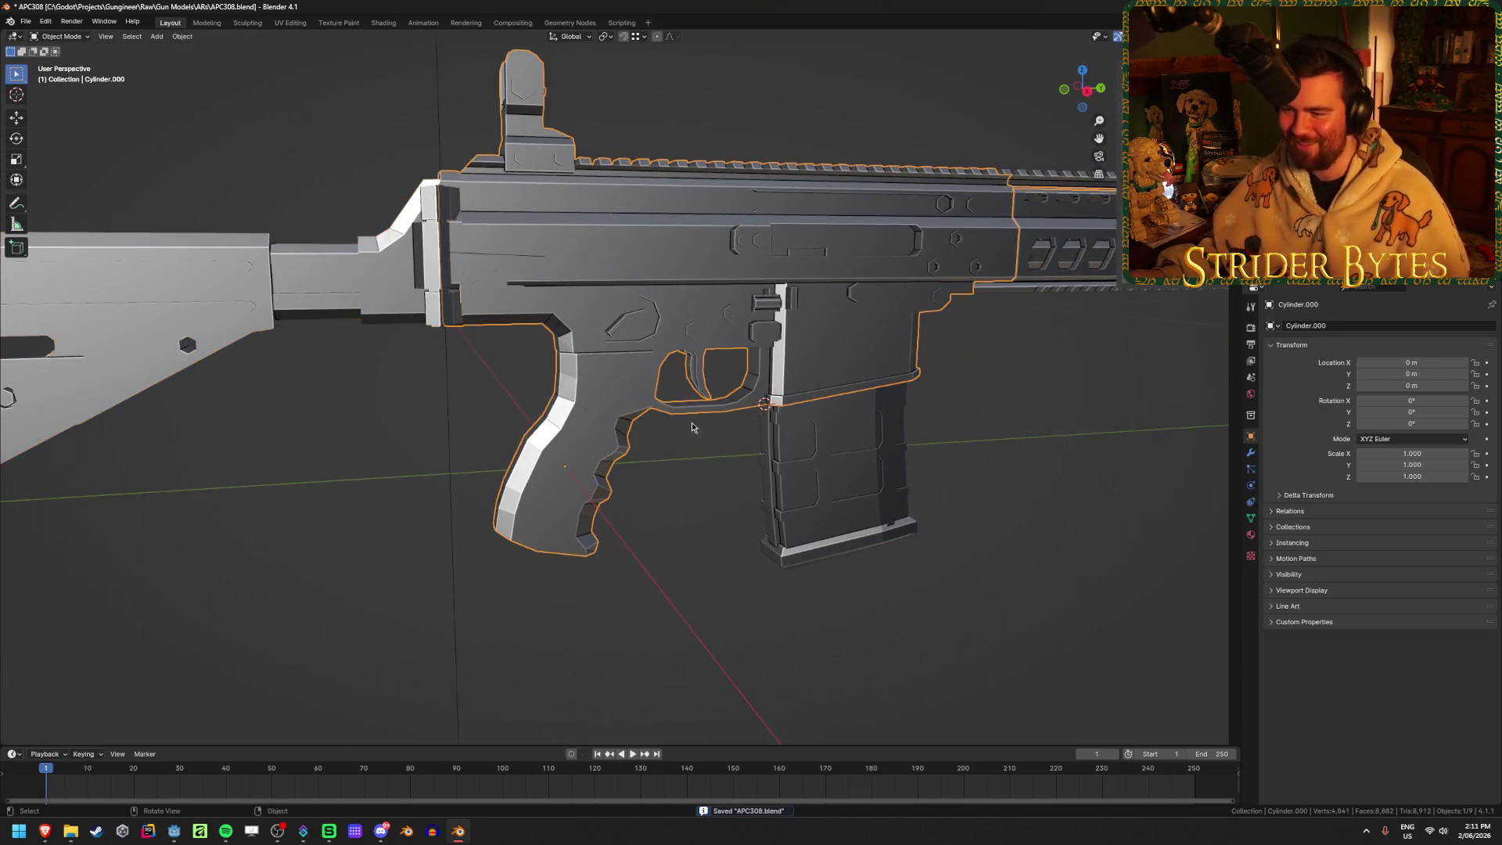
left_click(822, 485)
key("shift+a")
mouse_move(792, 552)
left_click(845, 553)
Shrink the new empty and apply its scale
scroll(543, 467, "down", 5)
mouse_move(543, 468)
middle_mouse_down()
mouse_move(597, 503)
mouse_move(899, 425)
middle_mouse_up()
key("s")
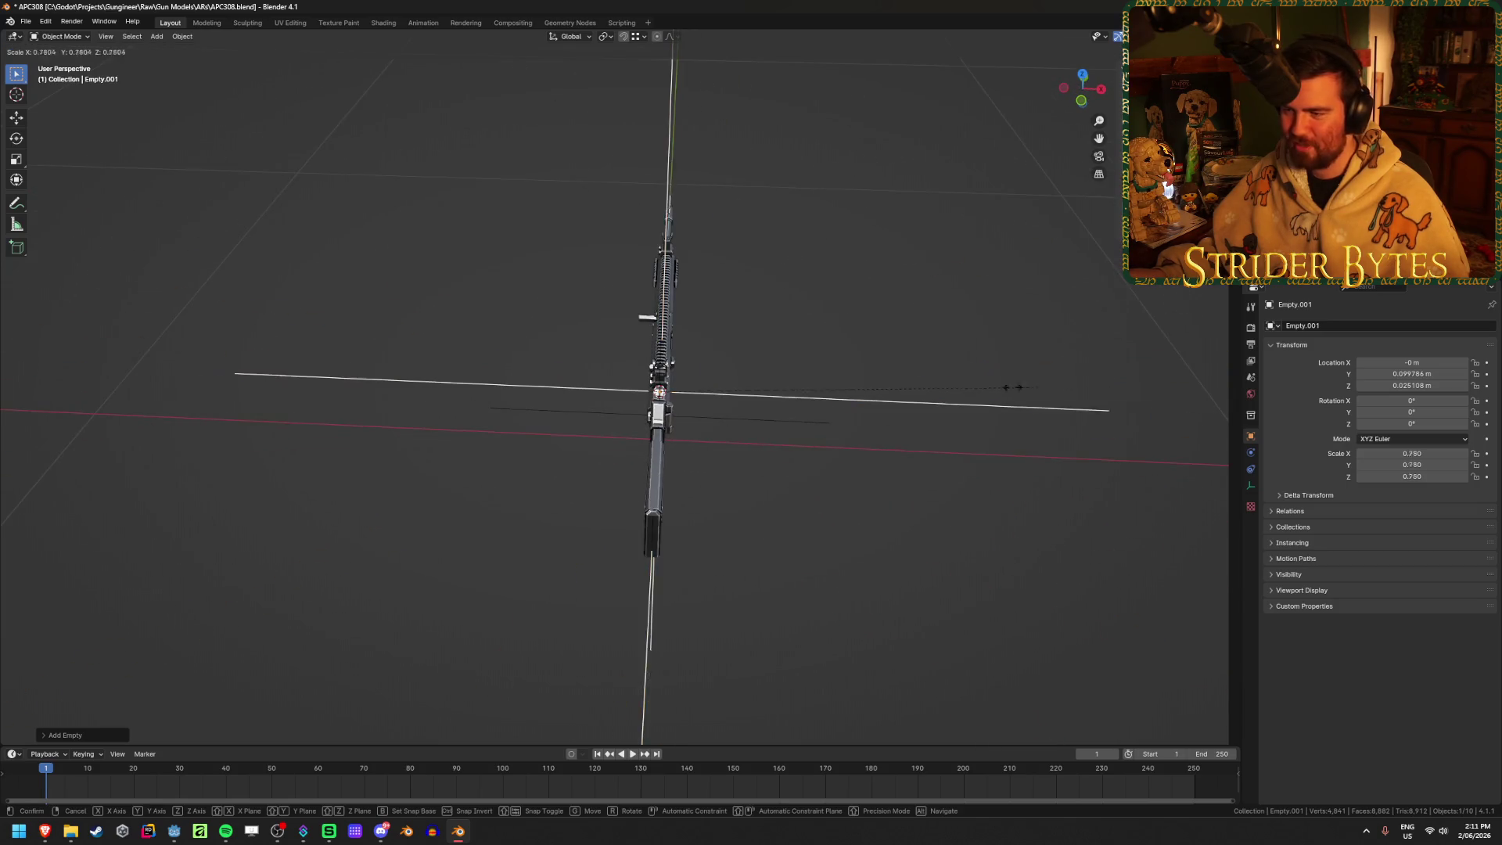
left_click(797, 386)
key("ctrl+a")
left_click(797, 386)
middle_click_drag(798, 386, 748, 443)
scroll(748, 442, "up", 2)
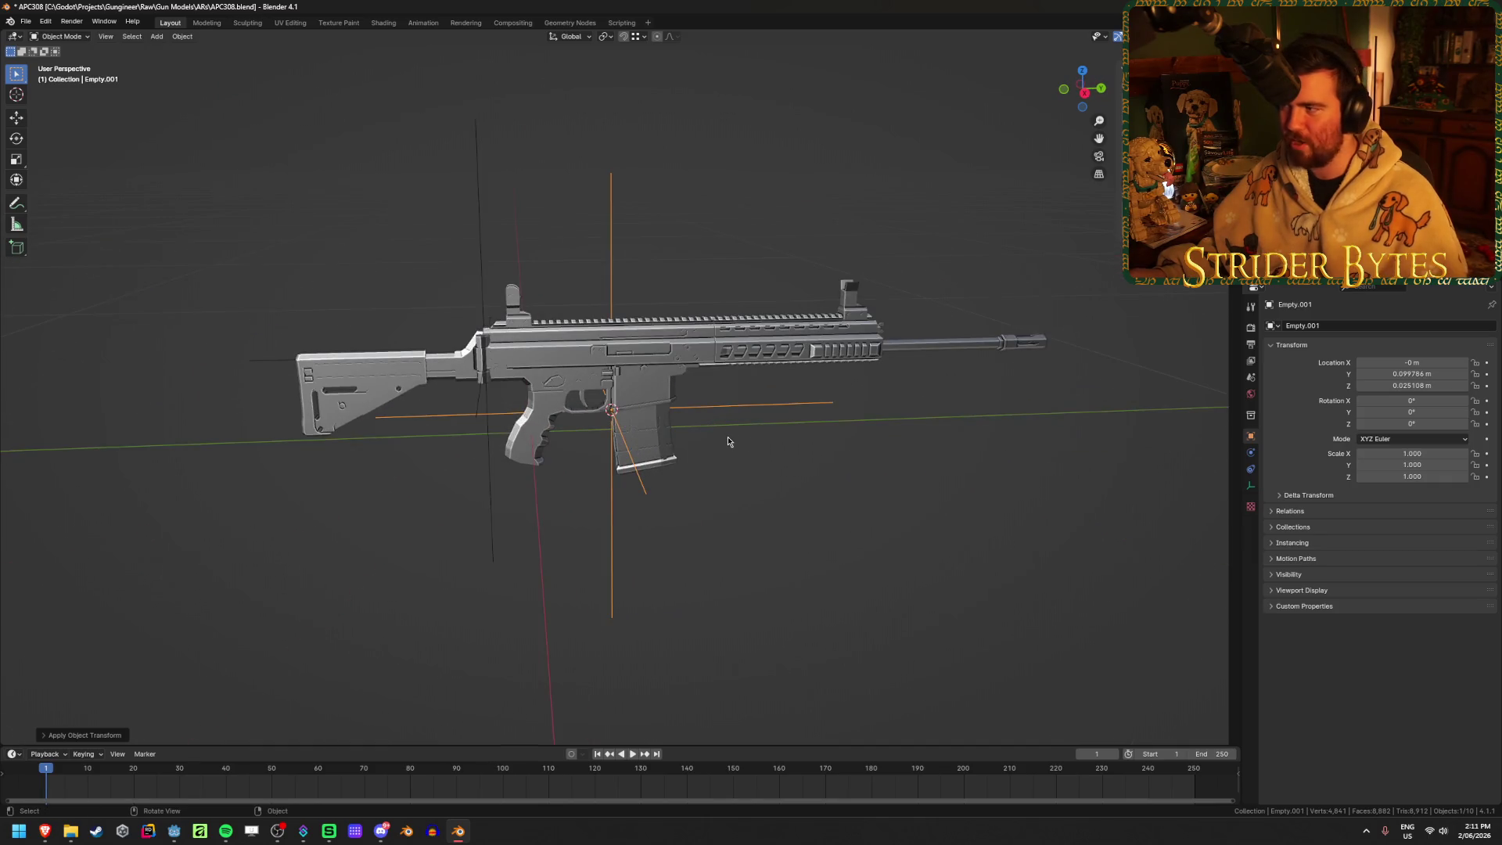
Rename the empty MagazineAttach
key("F2")
type("MM")
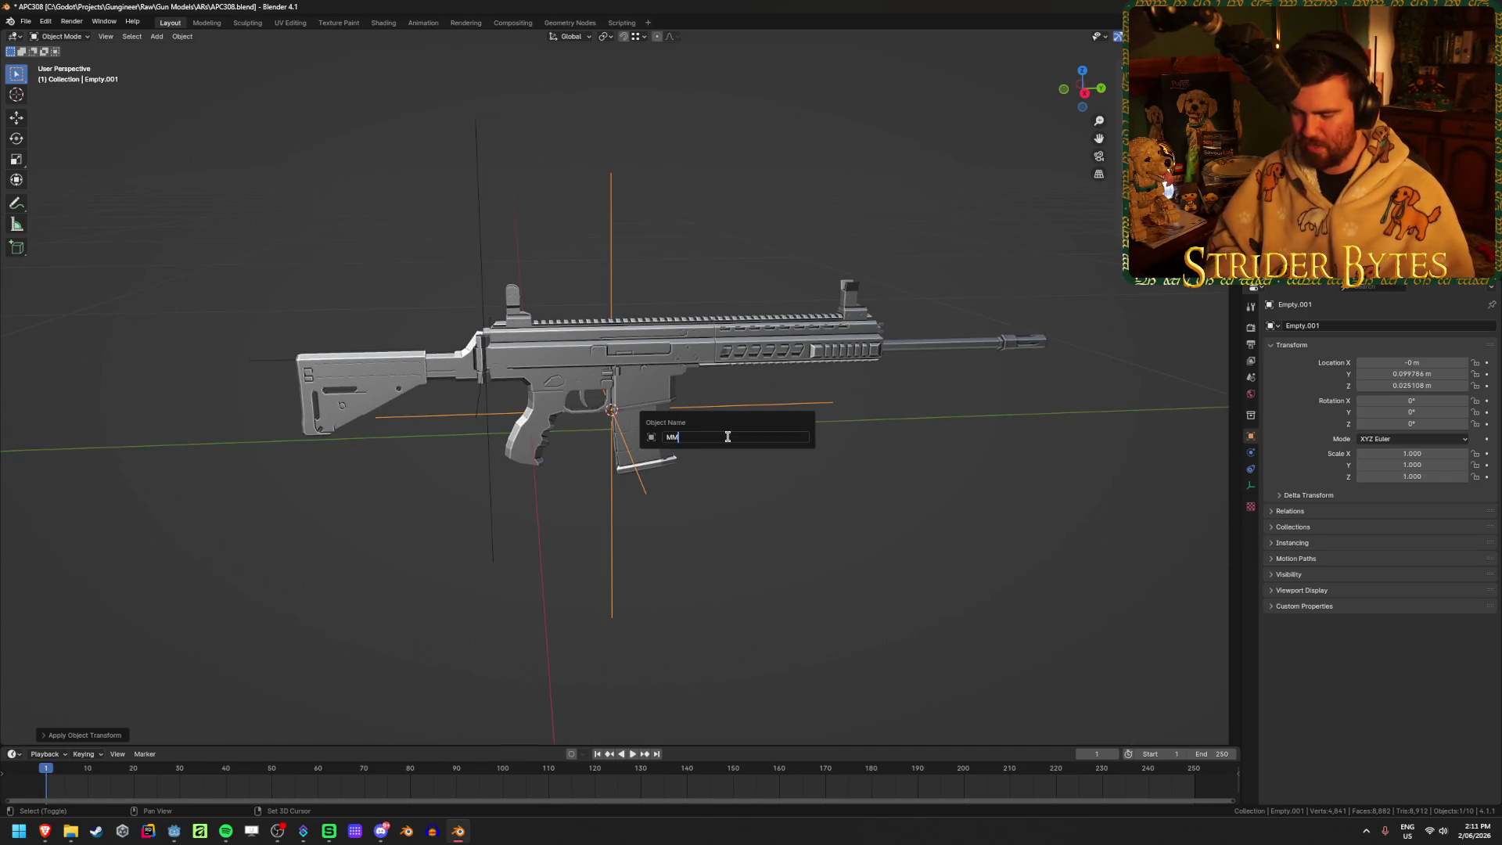
type("azineAttach")
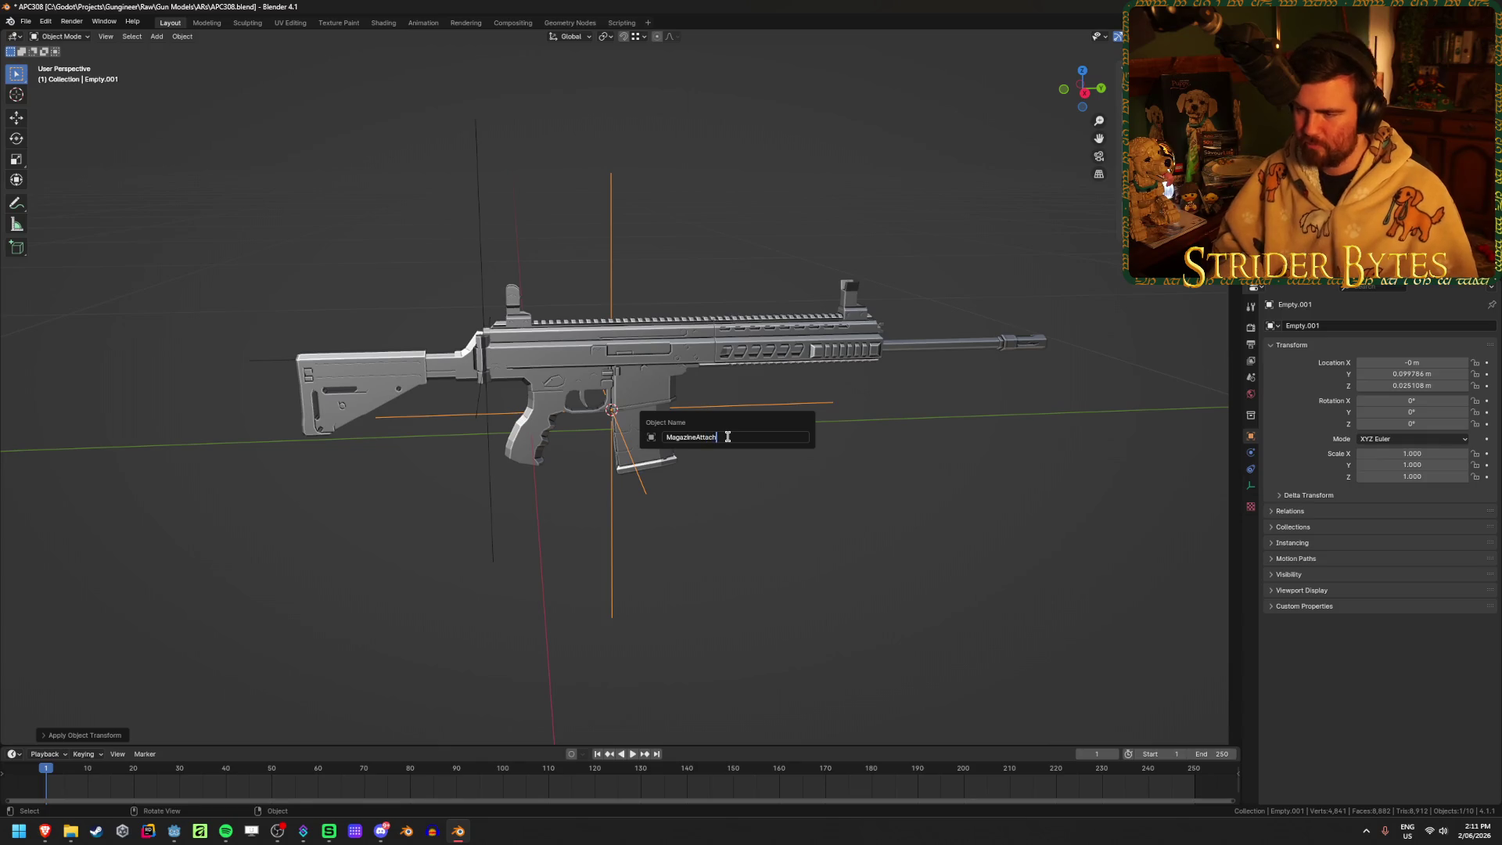
key("Return")
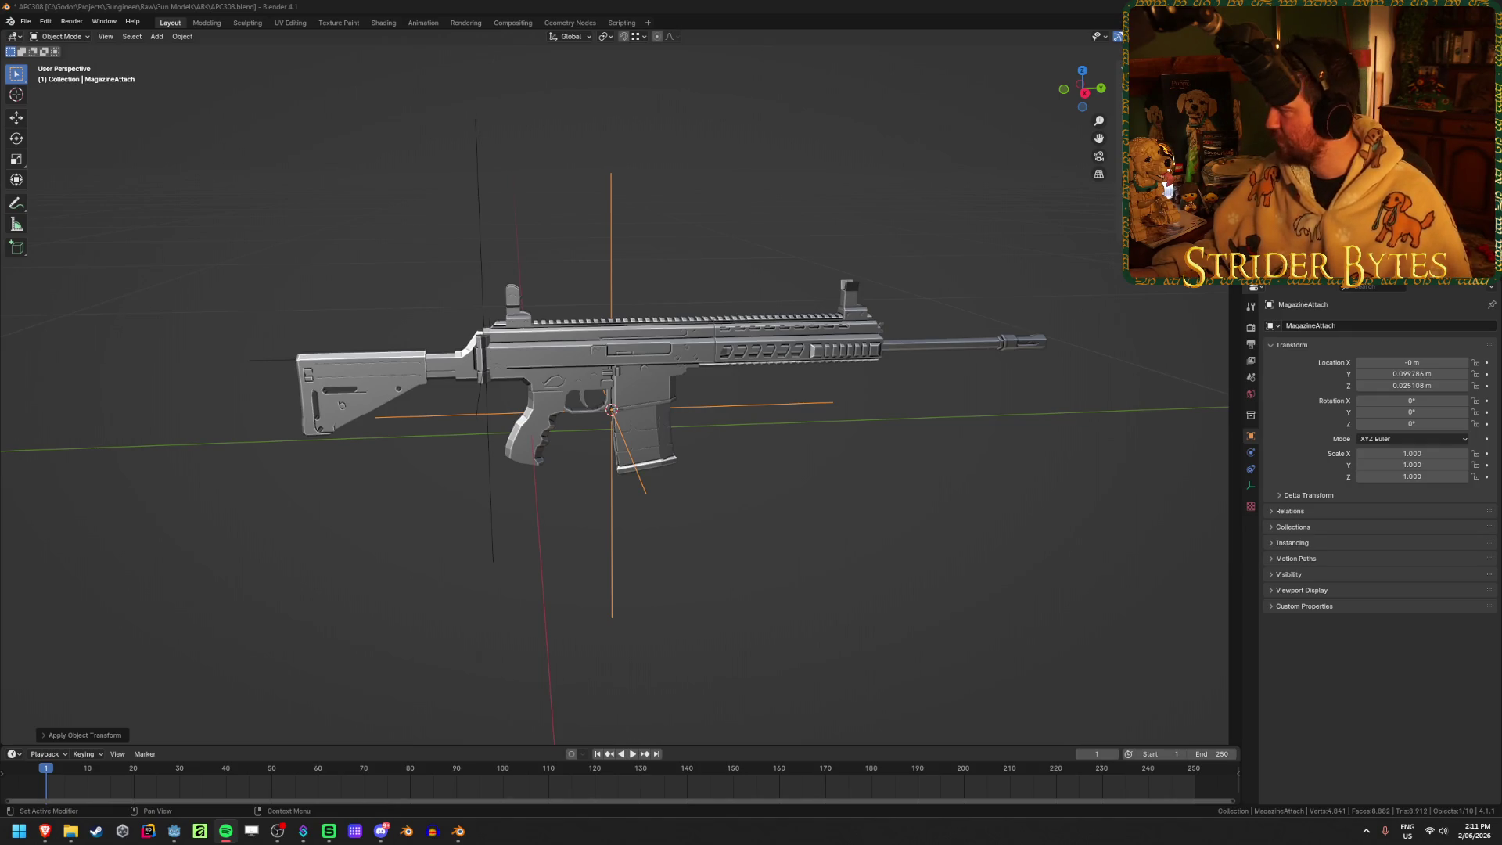
Add a plain axes empty and name it StockAttach
left_click(371, 301)
key("shift+a")
left_click(393, 421)
middle_click_drag(393, 421, 406, 308)
key("F2")
type("St")
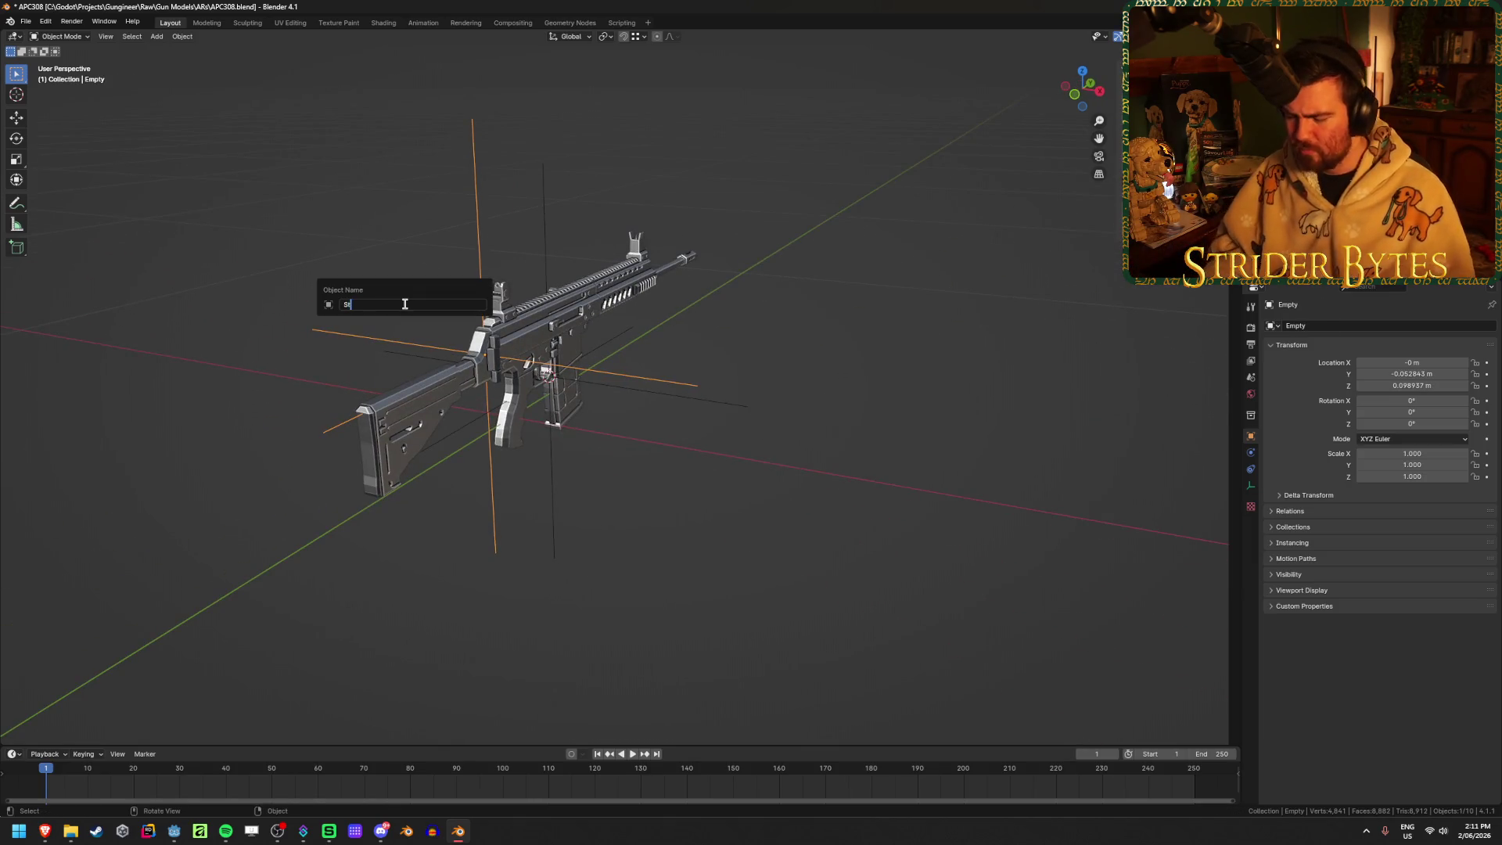
type("ch")
key("Return")
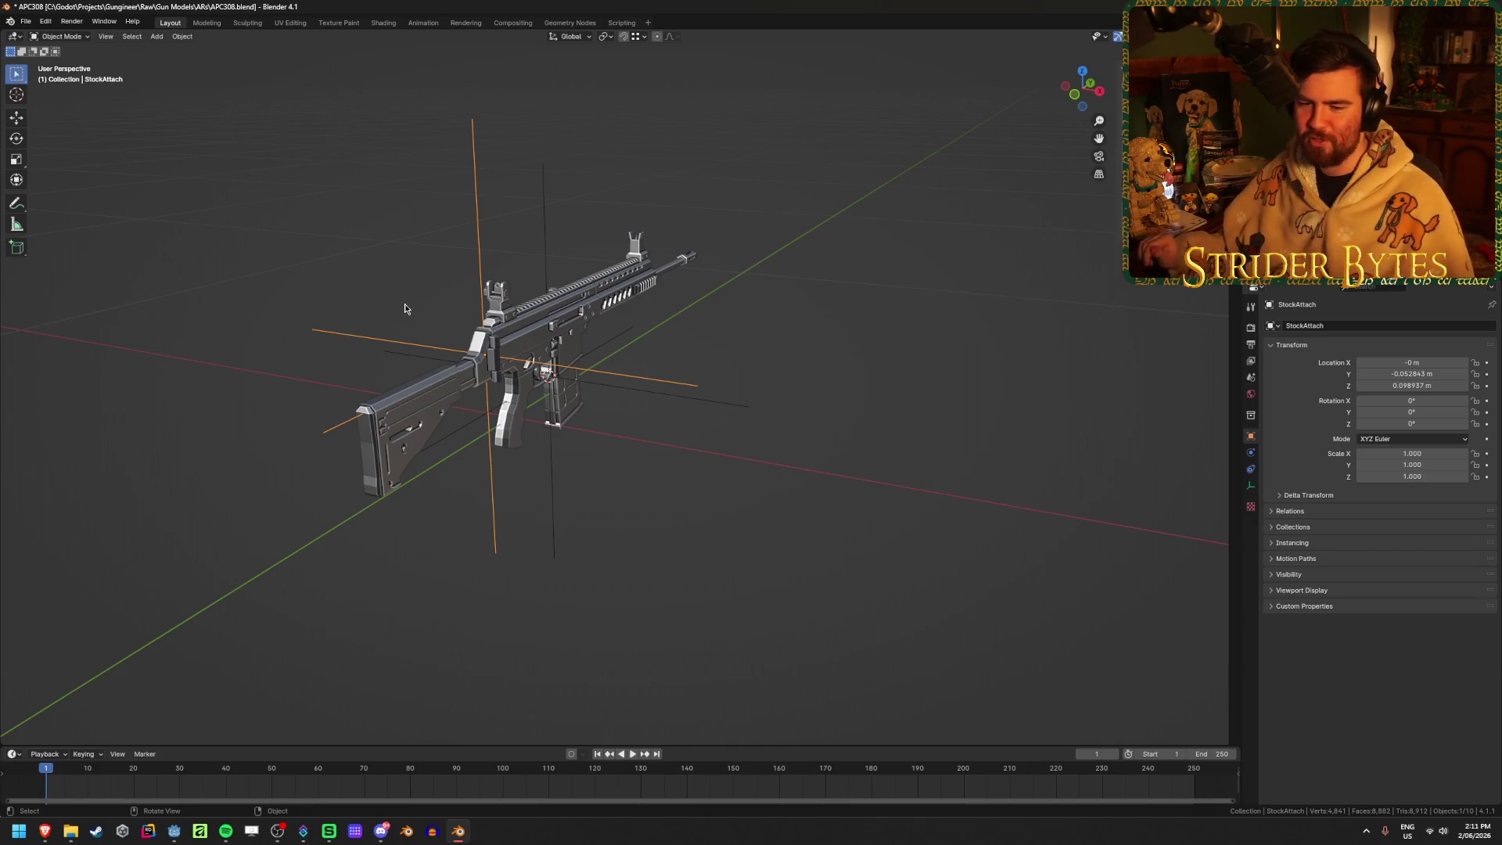
Select the muzzle device and view the rifle from the right side (numpad 3)
left_click(556, 485)
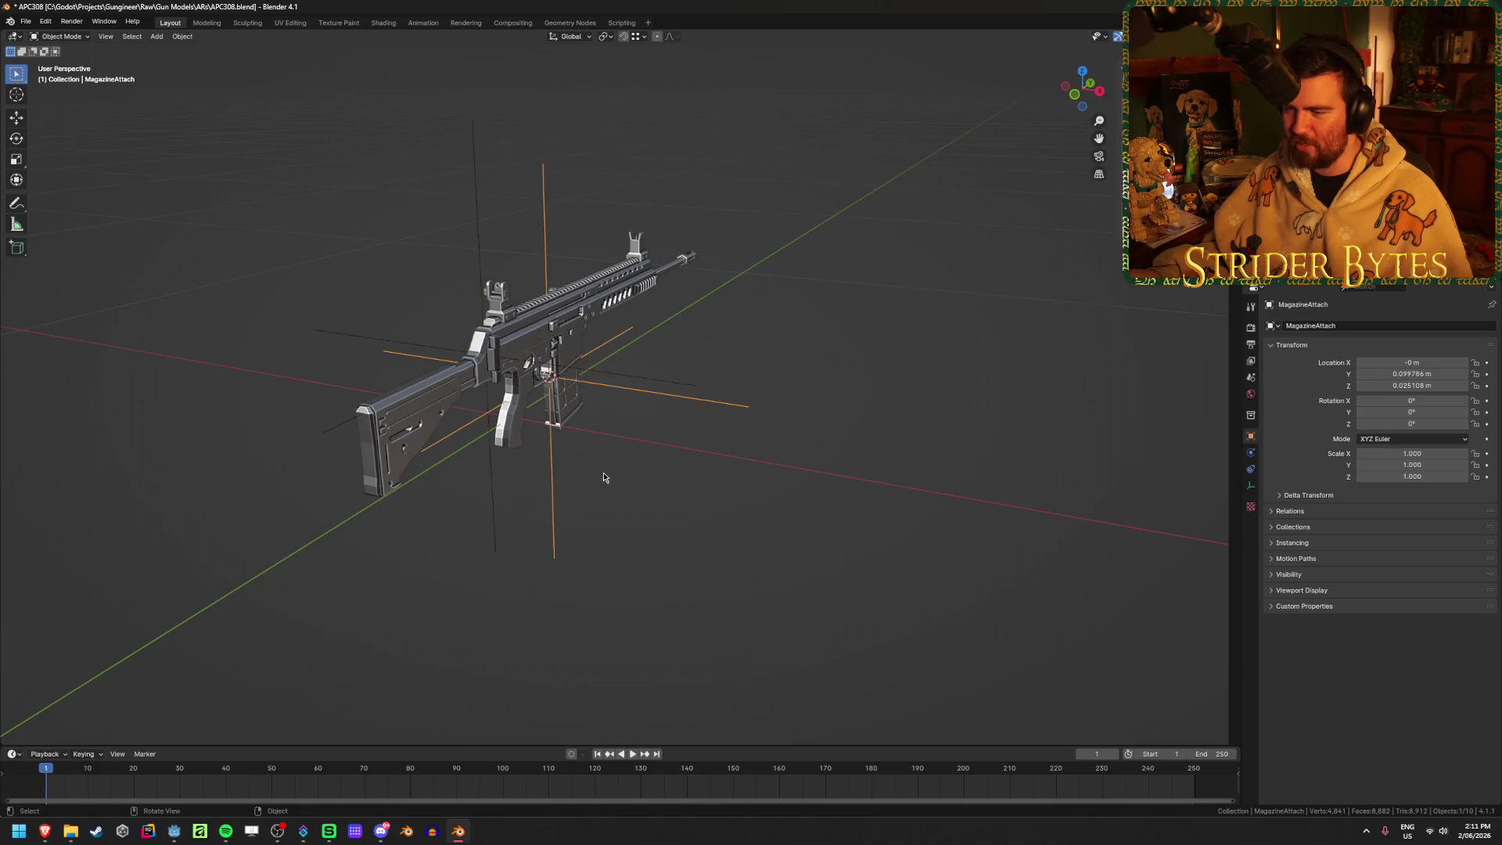
middle_click_drag(584, 483, 595, 462)
scroll(597, 454, "up", 3)
left_click(621, 321)
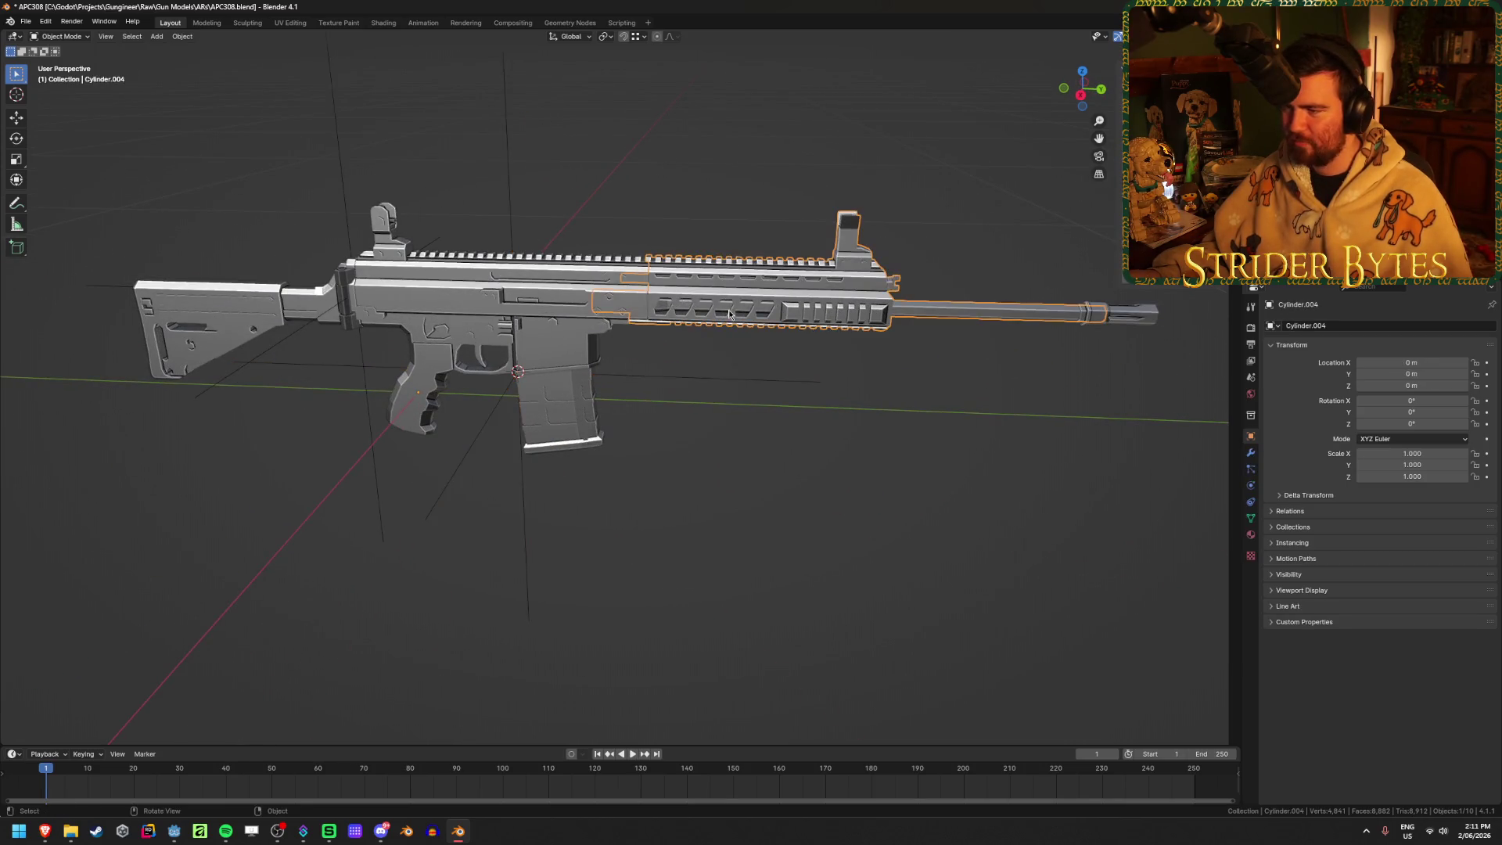
middle_click_drag(621, 321, 622, 344)
scroll(622, 345, "up", 5)
scroll(621, 349, "down", 8)
left_click(881, 351)
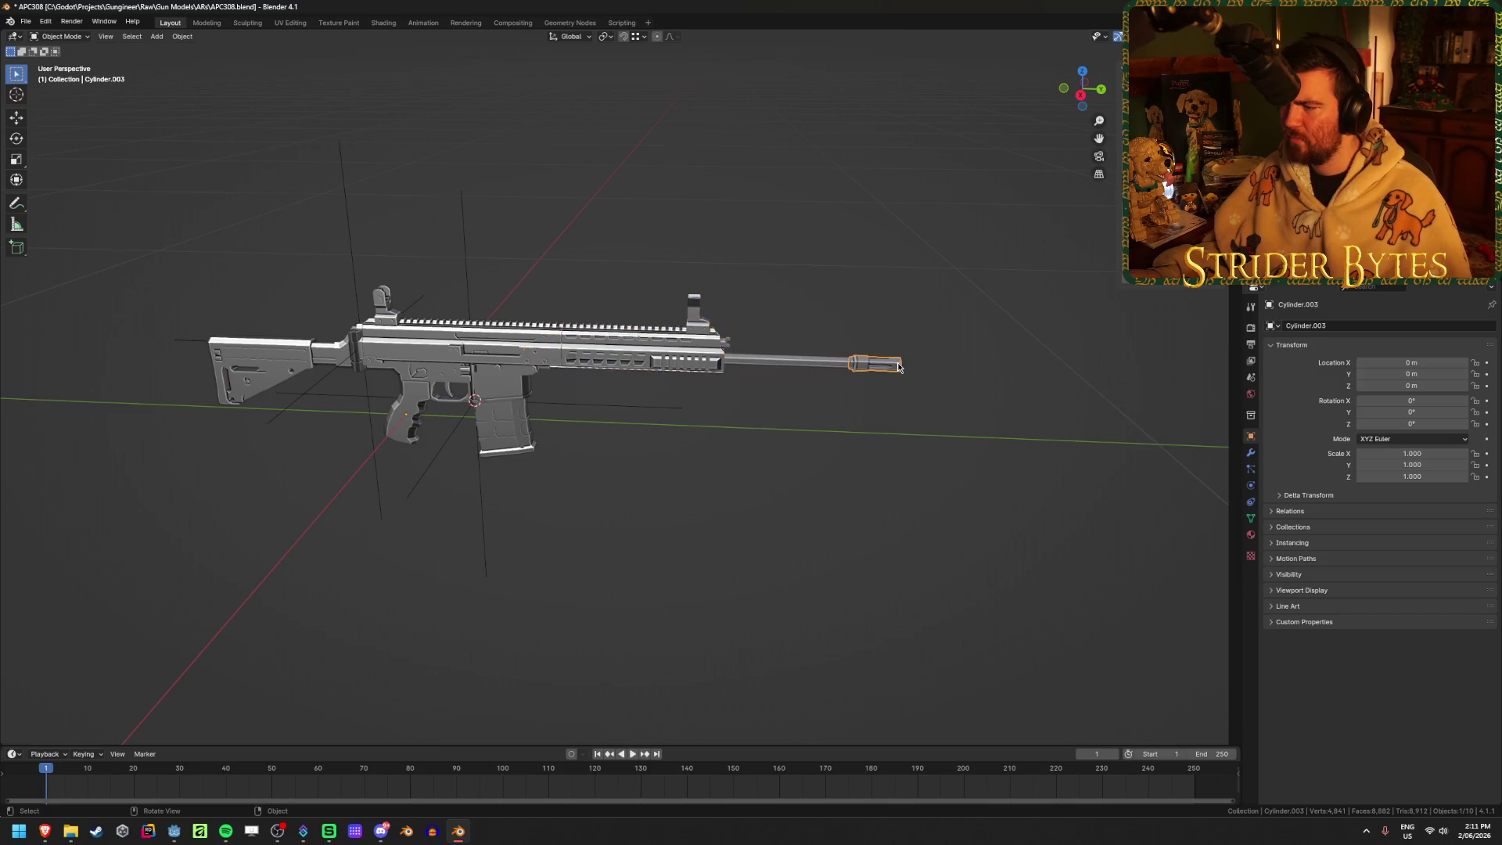
middle_click_drag(905, 360, 669, 359, "shift")
scroll(669, 360, "up", 3)
key("KP_3")
scroll(636, 406, "up", 5)
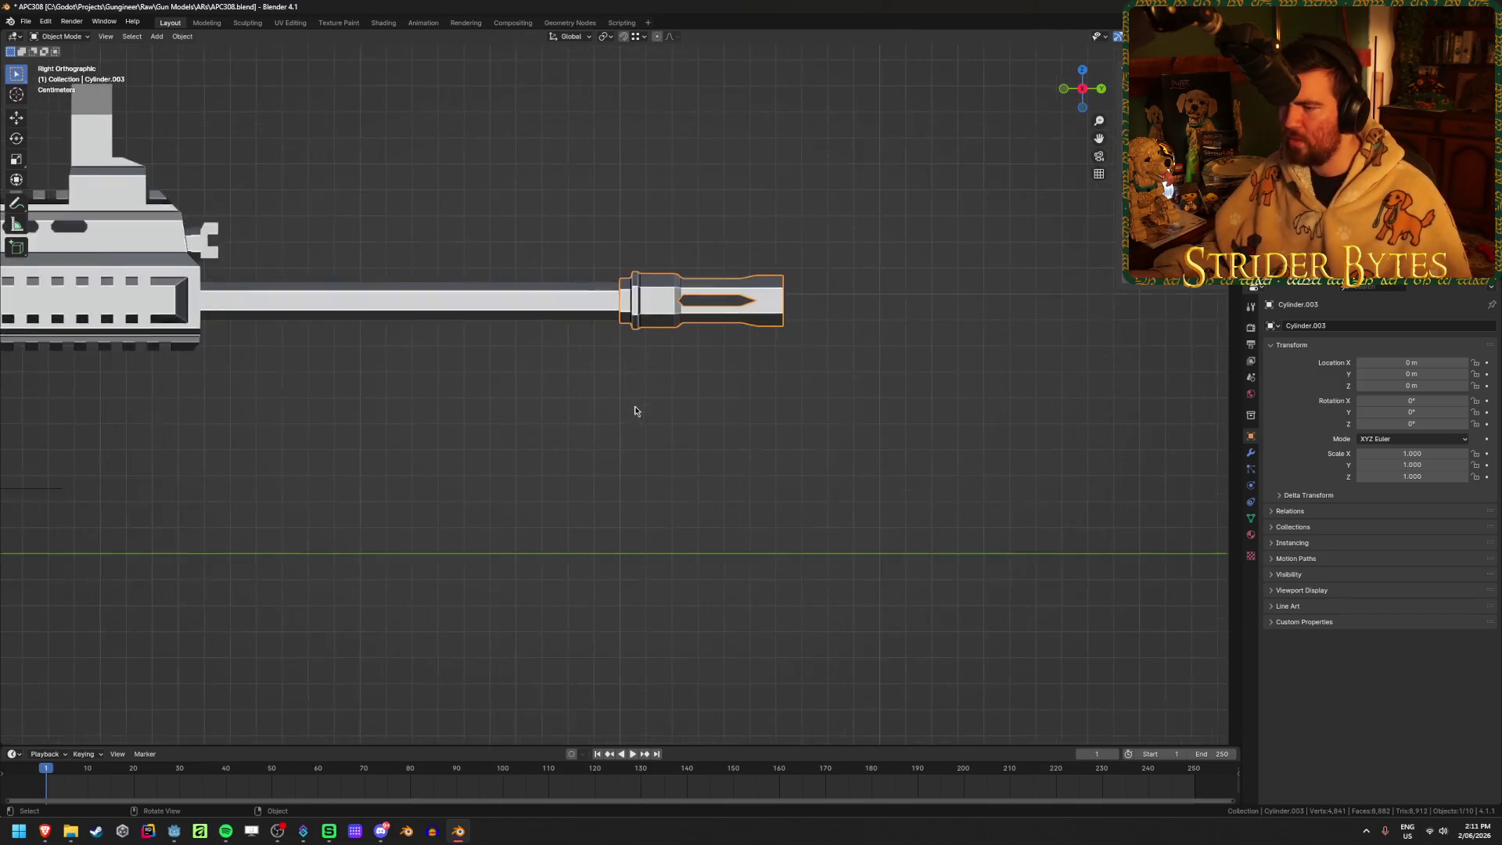
Hide the muzzle device and pull the barrel's front-end vertices back along Y
key("Delete")
scroll(701, 343, "down", 2)
left_click(671, 202)
key("Tab")
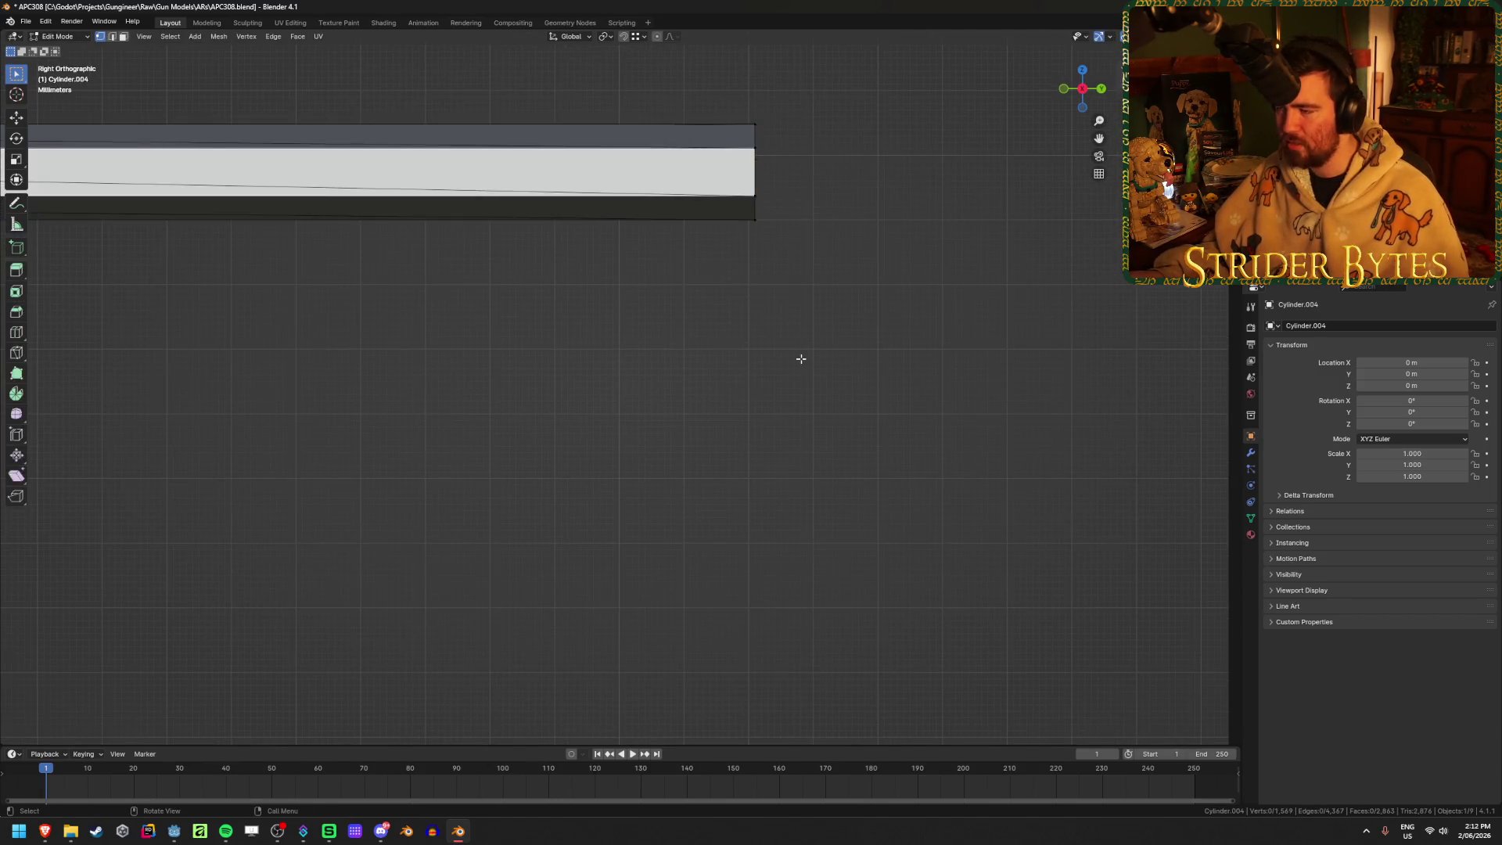
left_click_drag(855, 316, 769, 145)
key("alt+z")
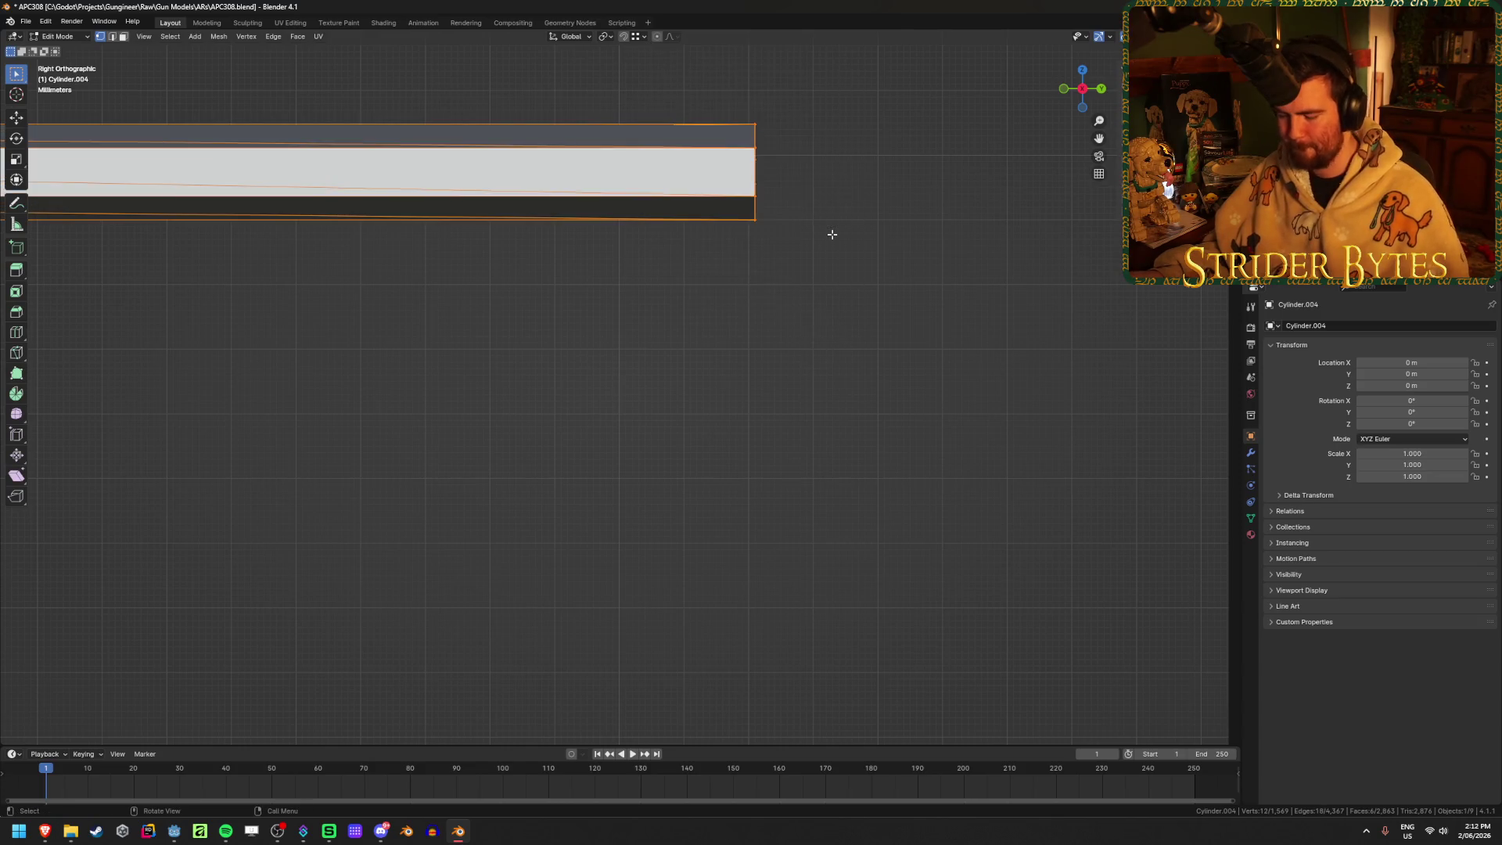
key("g")
key("y")
left_click(799, 235)
key("Tab")
Unhide the muzzle device and check the shortened barrel end, returning to Object Mode
key("alt+h")
left_click(559, 169)
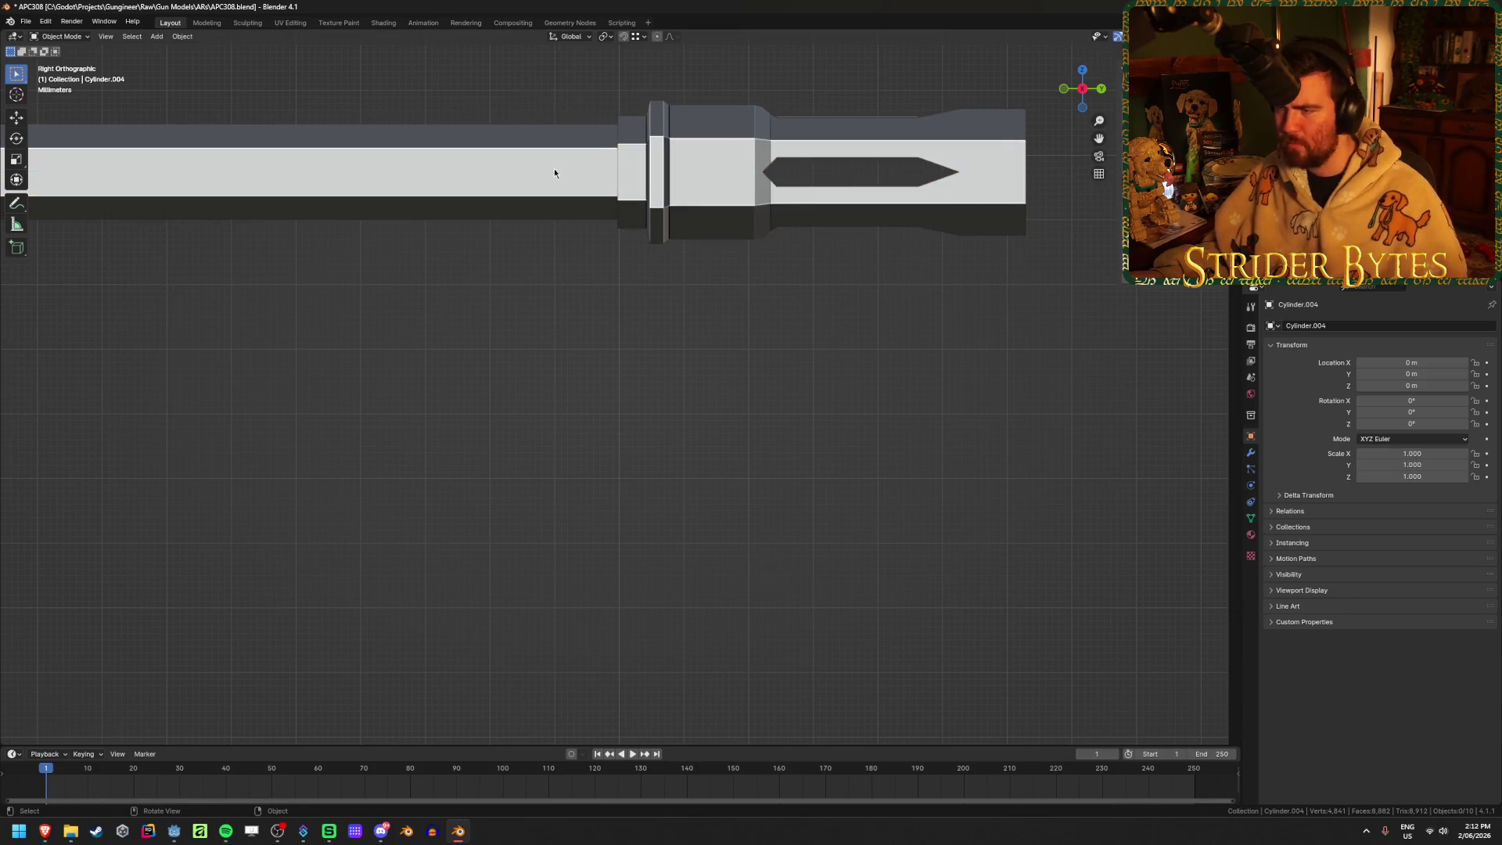
key("Tab")
mouse_move(738, 188)
middle_mouse_down()
mouse_move(678, 178)
mouse_move(659, 203)
middle_mouse_up()
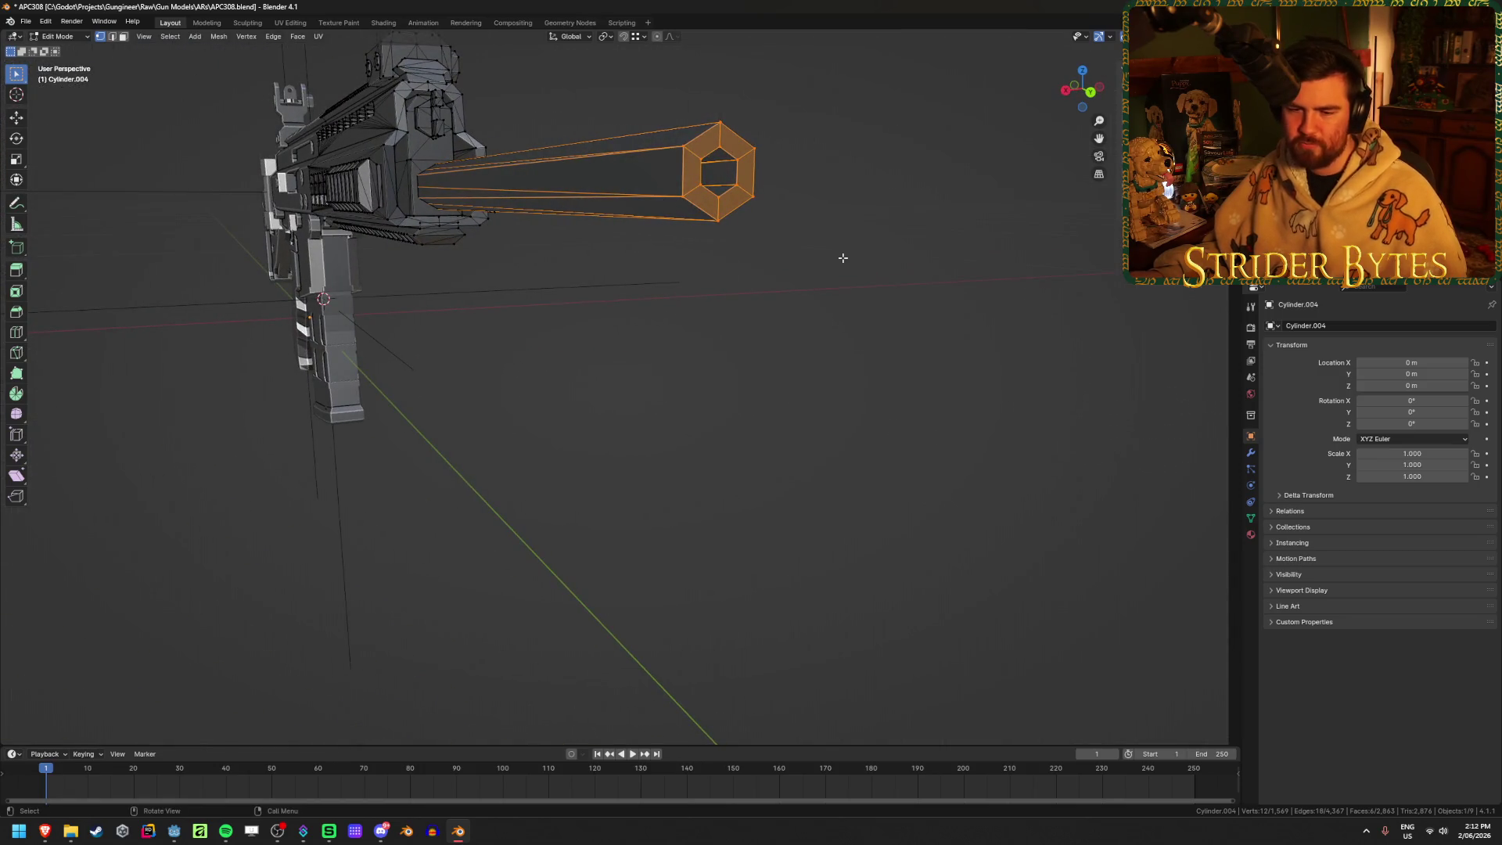
left_click(843, 259)
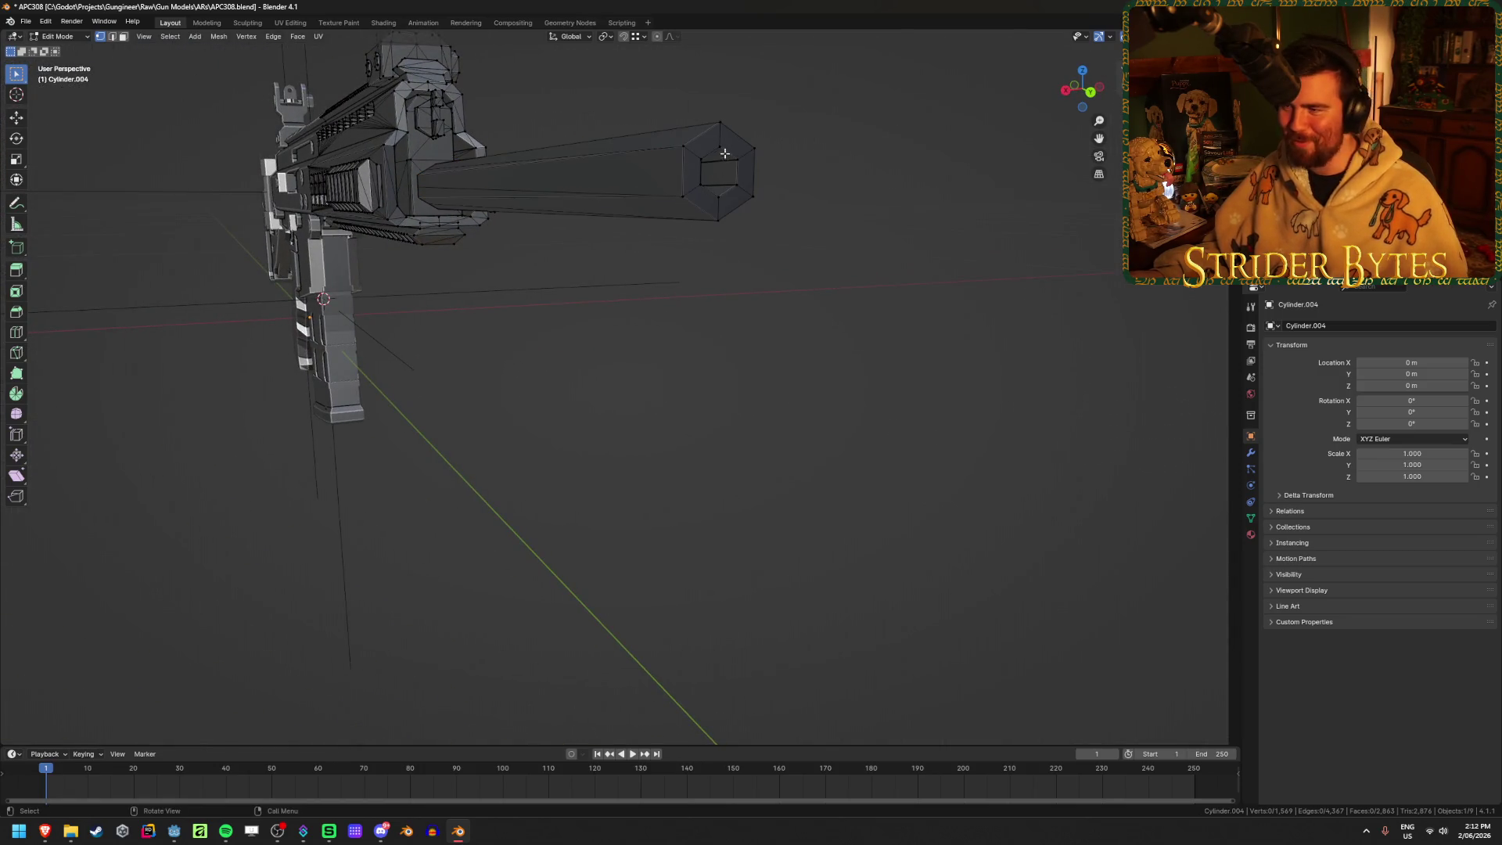
key("ctrl+Tab")
left_click(791, 235)
Add a new plain axes empty at the muzzle end
mouse_move(855, 326)
middle_mouse_down()
mouse_move(744, 332)
mouse_move(787, 250)
mouse_move(902, 285)
middle_mouse_up()
key("shift+a")
left_click(798, 335)
scroll(799, 332, "down", 3)
Shrink the new empty and apply its scale
key("s")
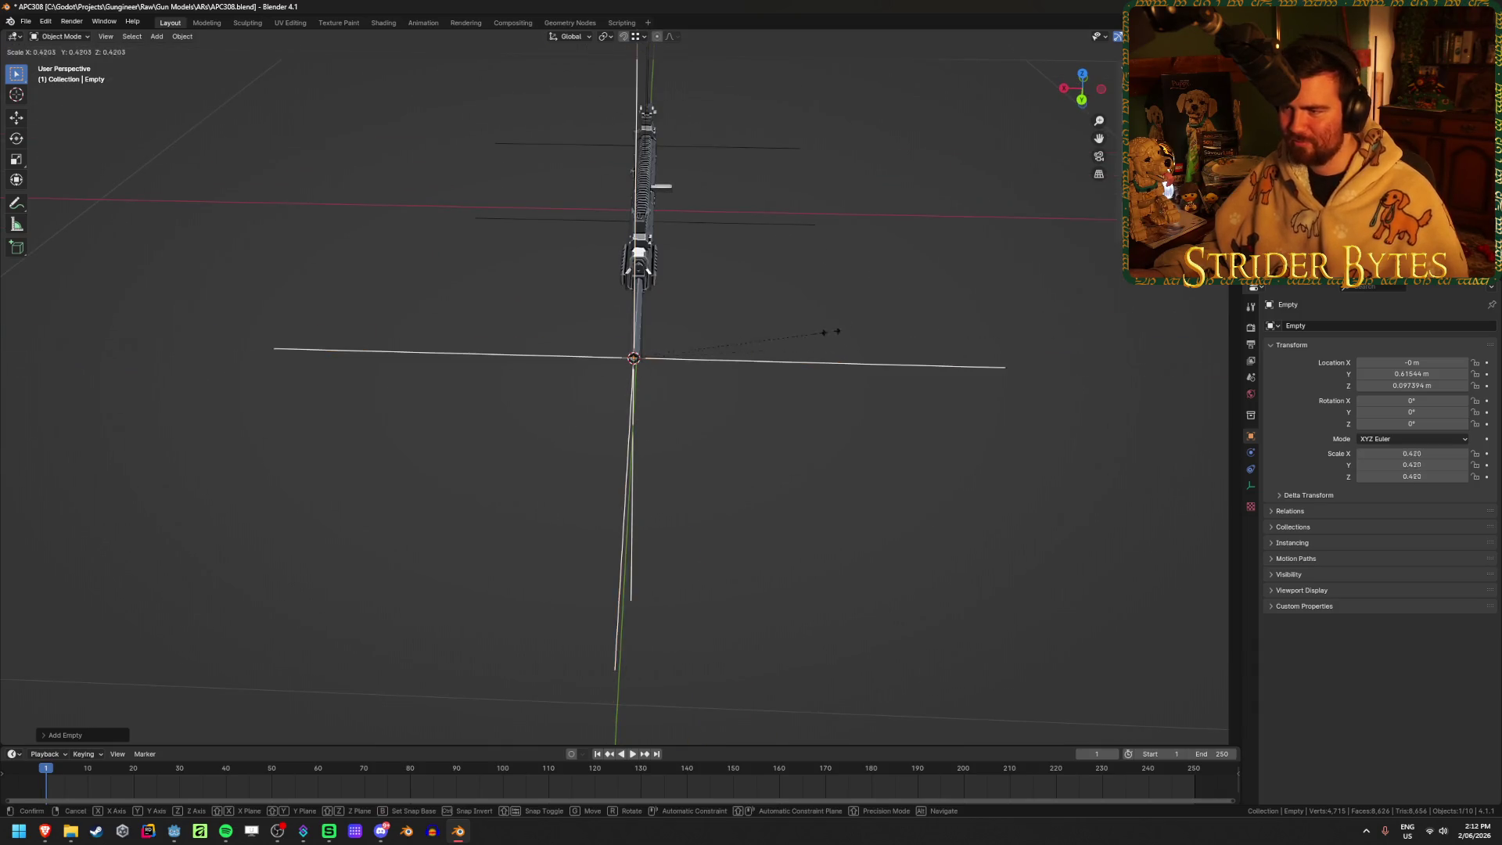
left_click(753, 360)
key("ctrl+a")
left_click(754, 360)
Set the muzzle Cylinder.003's origin to the muzzle end (Y 0.61544 m, Z 0.097394 m)
middle_click_drag(561, 386, 809, 345)
scroll(808, 345, "up", 5)
right_click(756, 342)
mouse_move(762, 345)
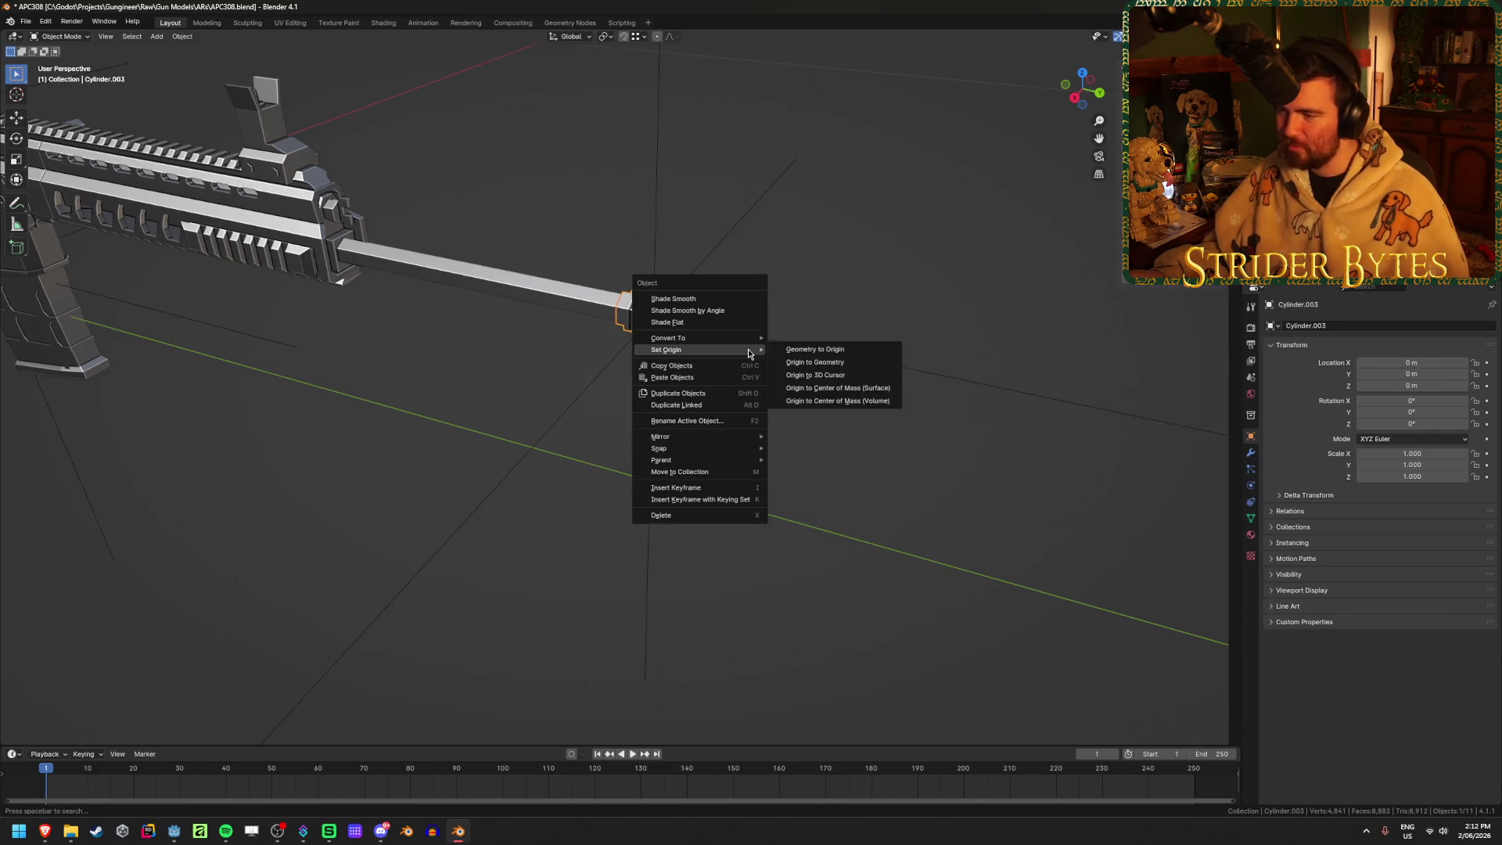
left_click(817, 372)
left_click(529, 518)
From a side view, hide the lower receiver and grip
scroll(529, 518, "down", 5)
mouse_move(529, 518)
middle_mouse_down()
mouse_move(340, 285)
mouse_move(555, 357)
middle_mouse_up()
scroll(555, 357, "up", 6)
left_click(313, 235)
key("Delete")
scroll(548, 313, "down", 6)
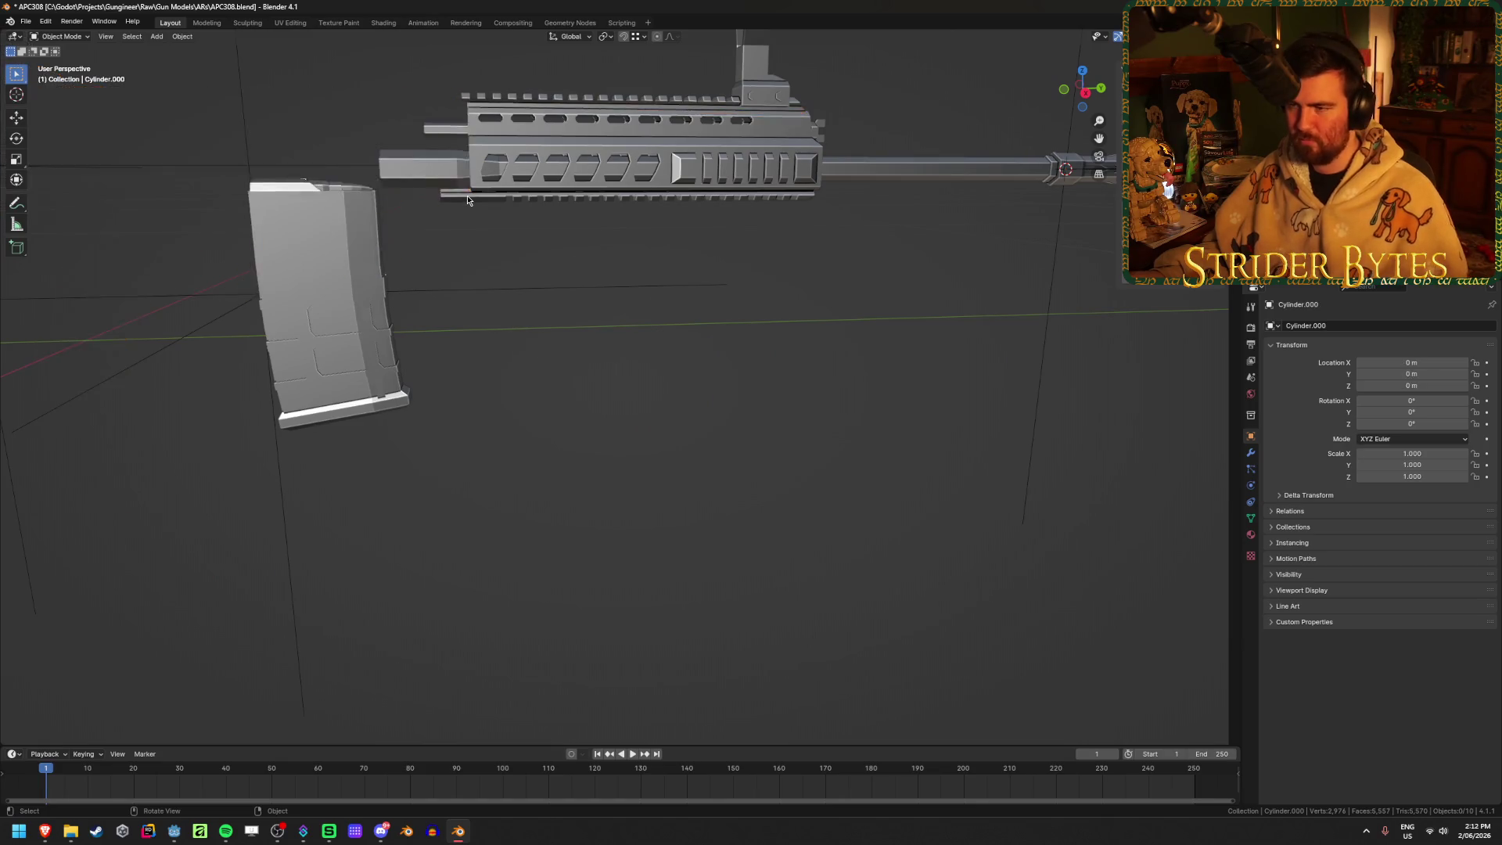
Inspect the upper receiver from the right side and unhide the handguard to check its mesh
left_click(540, 270)
key("KP_3")
key("KP_5")
scroll(439, 211, "up", 5)
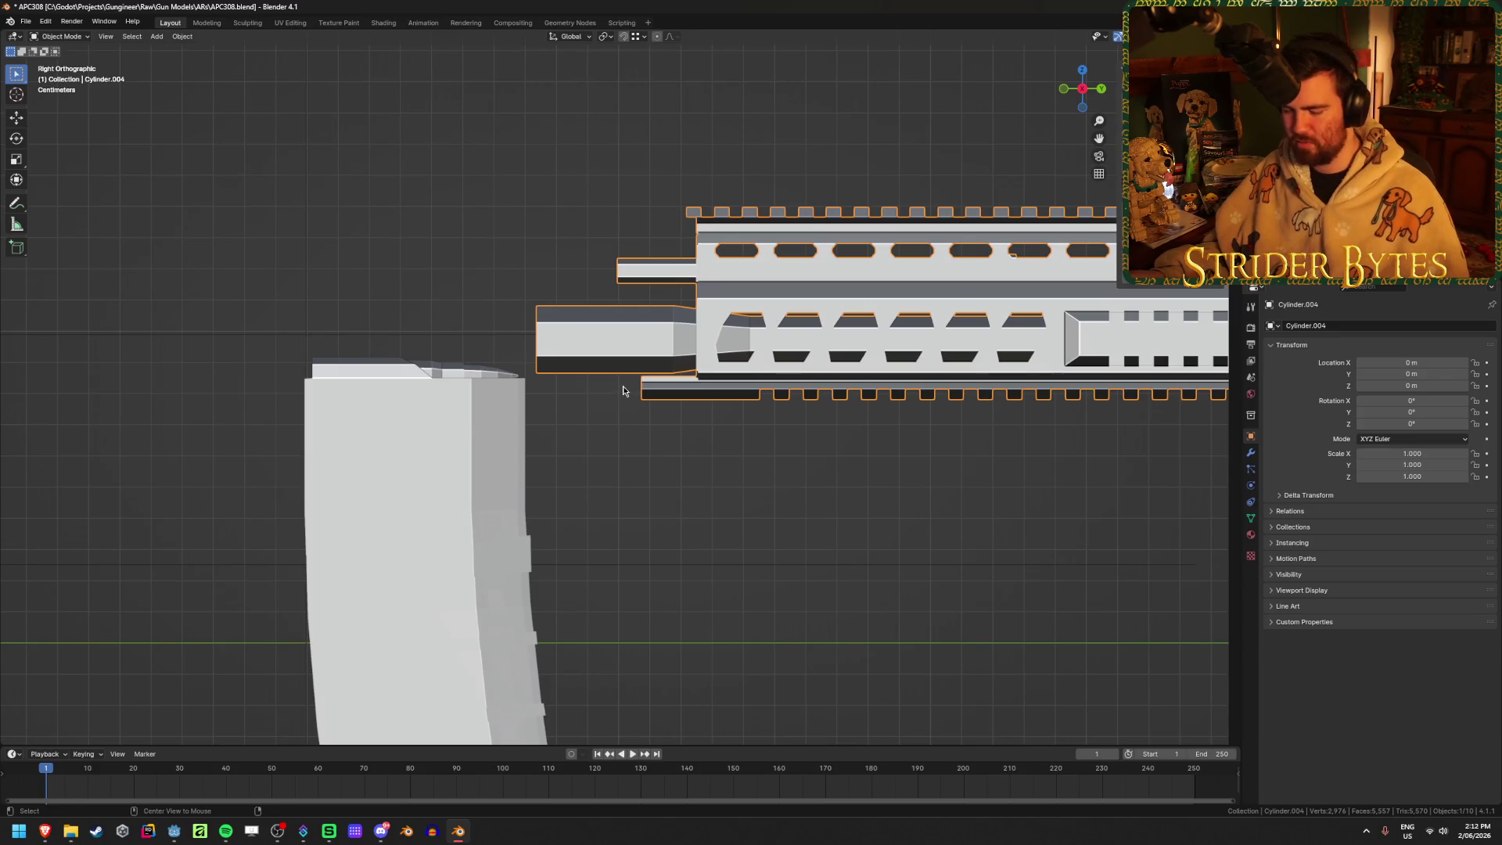
left_click(623, 391)
middle_click_drag(937, 373, 891, 381)
key("alt+h")
scroll(694, 313, "up", 5)
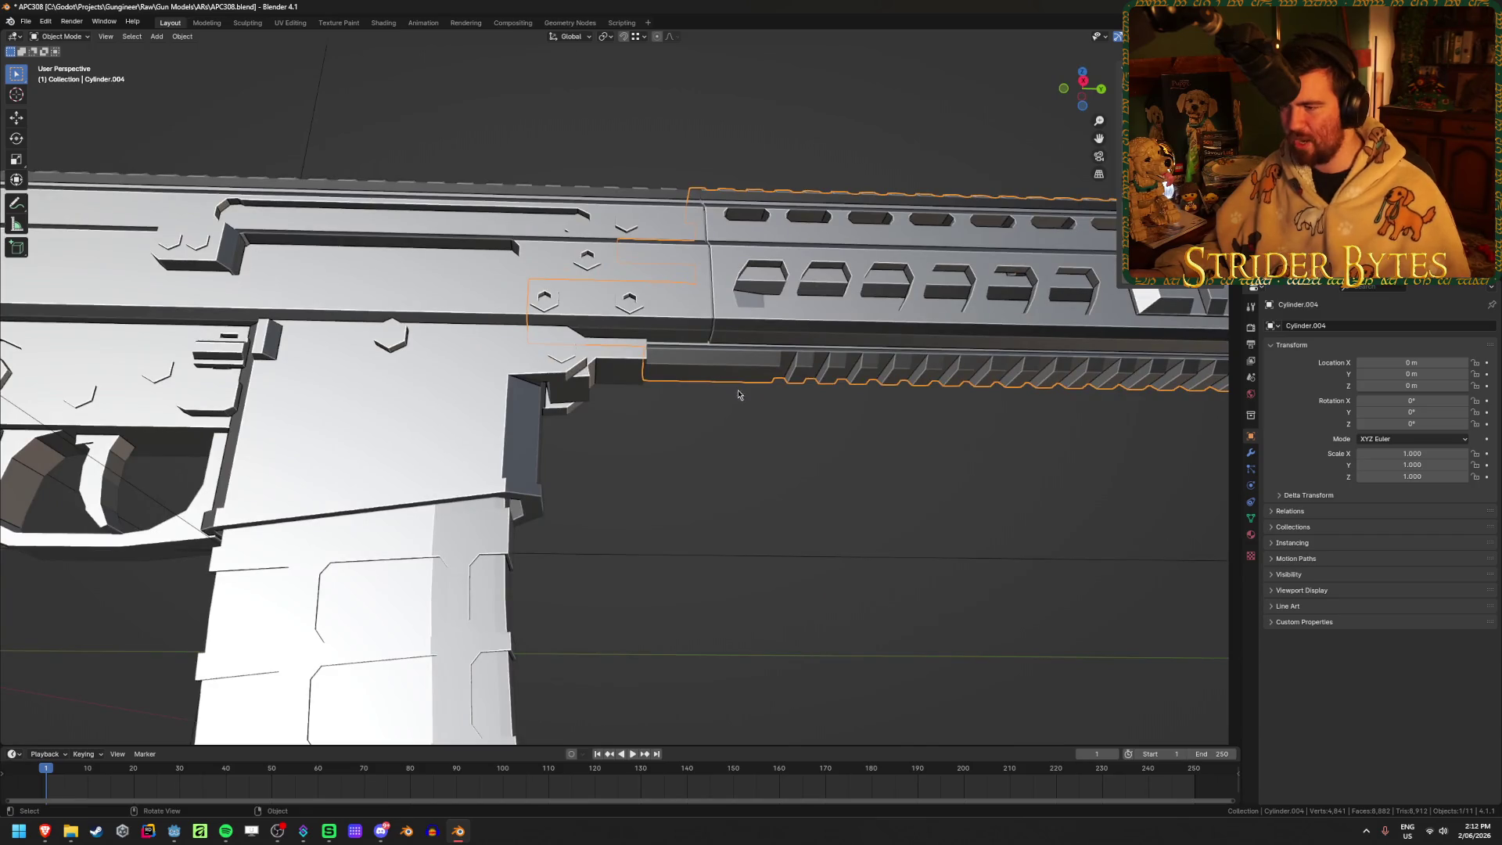
middle_click_drag(753, 381, 729, 327)
key("Tab")
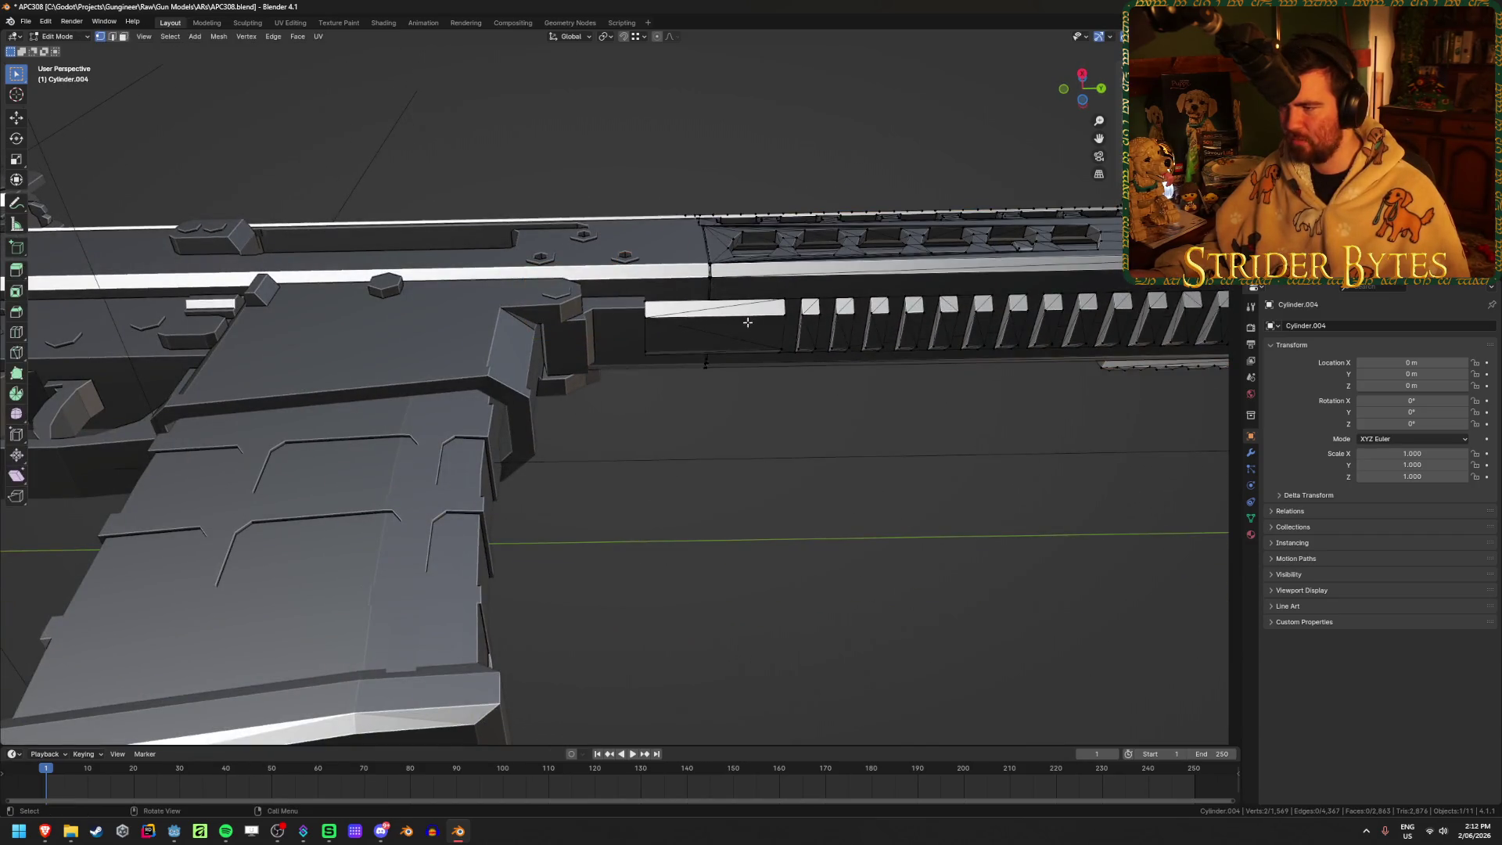
key("Tab")
Examine the handguard mesh, reveal all hidden rifle parts, and inspect the front sight area
mouse_move(361, 286)
middle_mouse_down()
mouse_move(763, 355)
mouse_move(527, 341)
middle_mouse_up()
key("Tab")
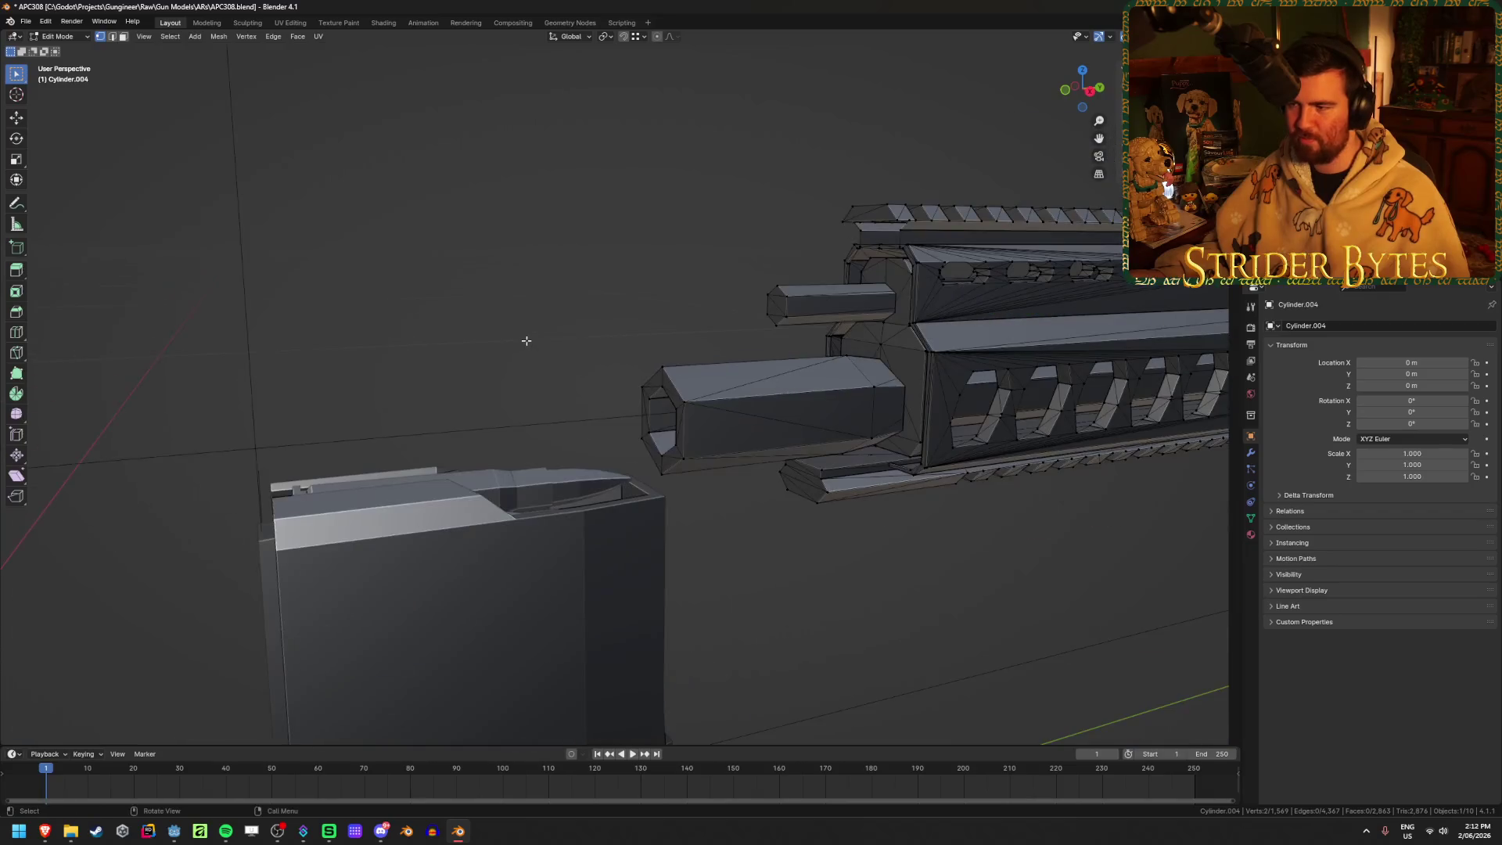
middle_click_drag(638, 320, 619, 327)
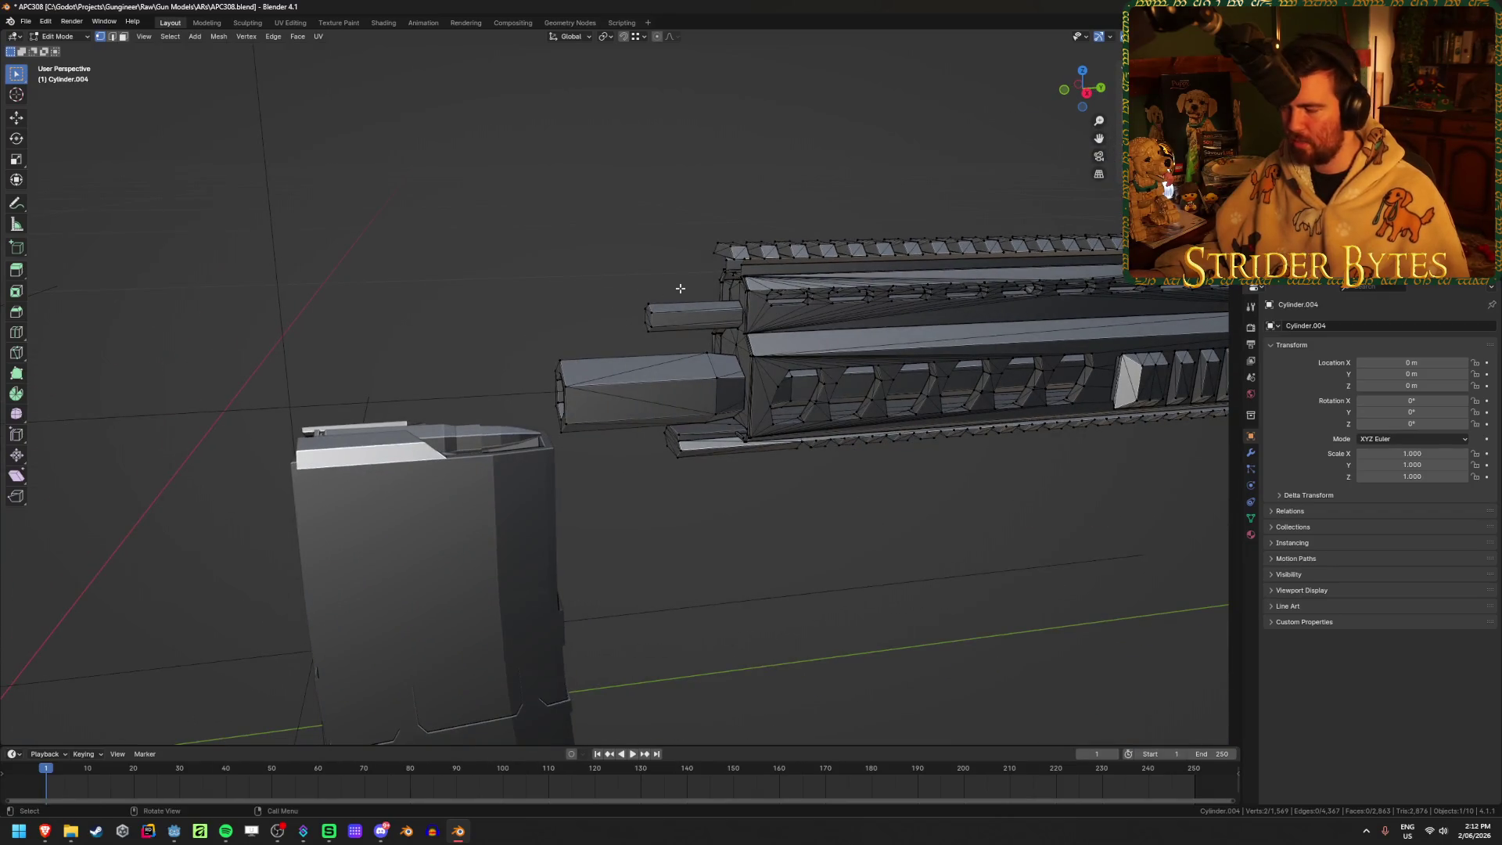
scroll(705, 282, "up", 4)
middle_click_drag(775, 265, 801, 256)
scroll(684, 266, "down", 10)
key("Tab")
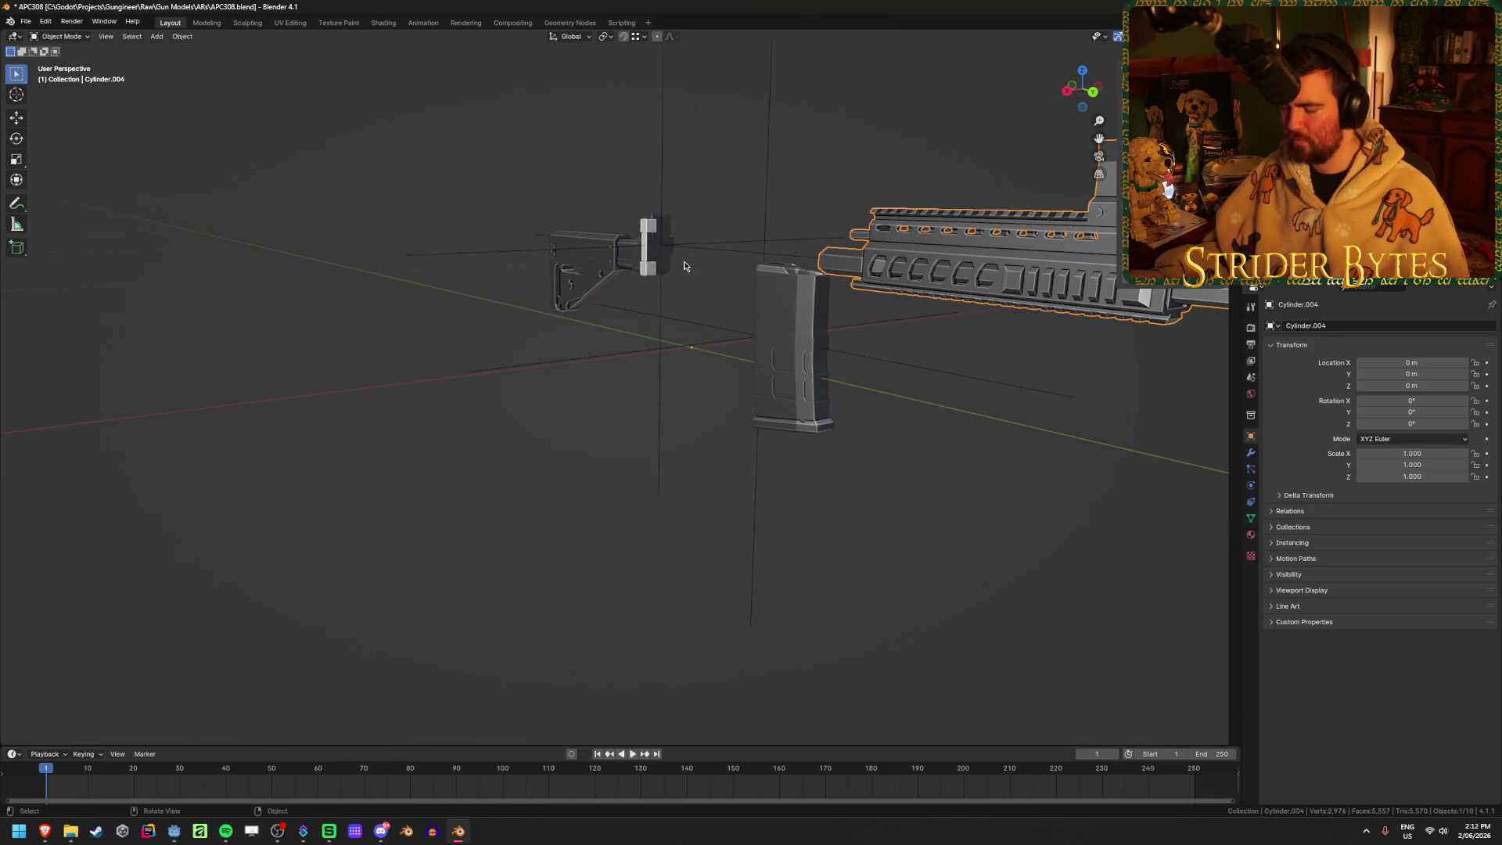
key("alt+h")
left_click(712, 449)
scroll(712, 449, "up", 5)
middle_click_drag(712, 449, 828, 451)
scroll(754, 375, "down", 10)
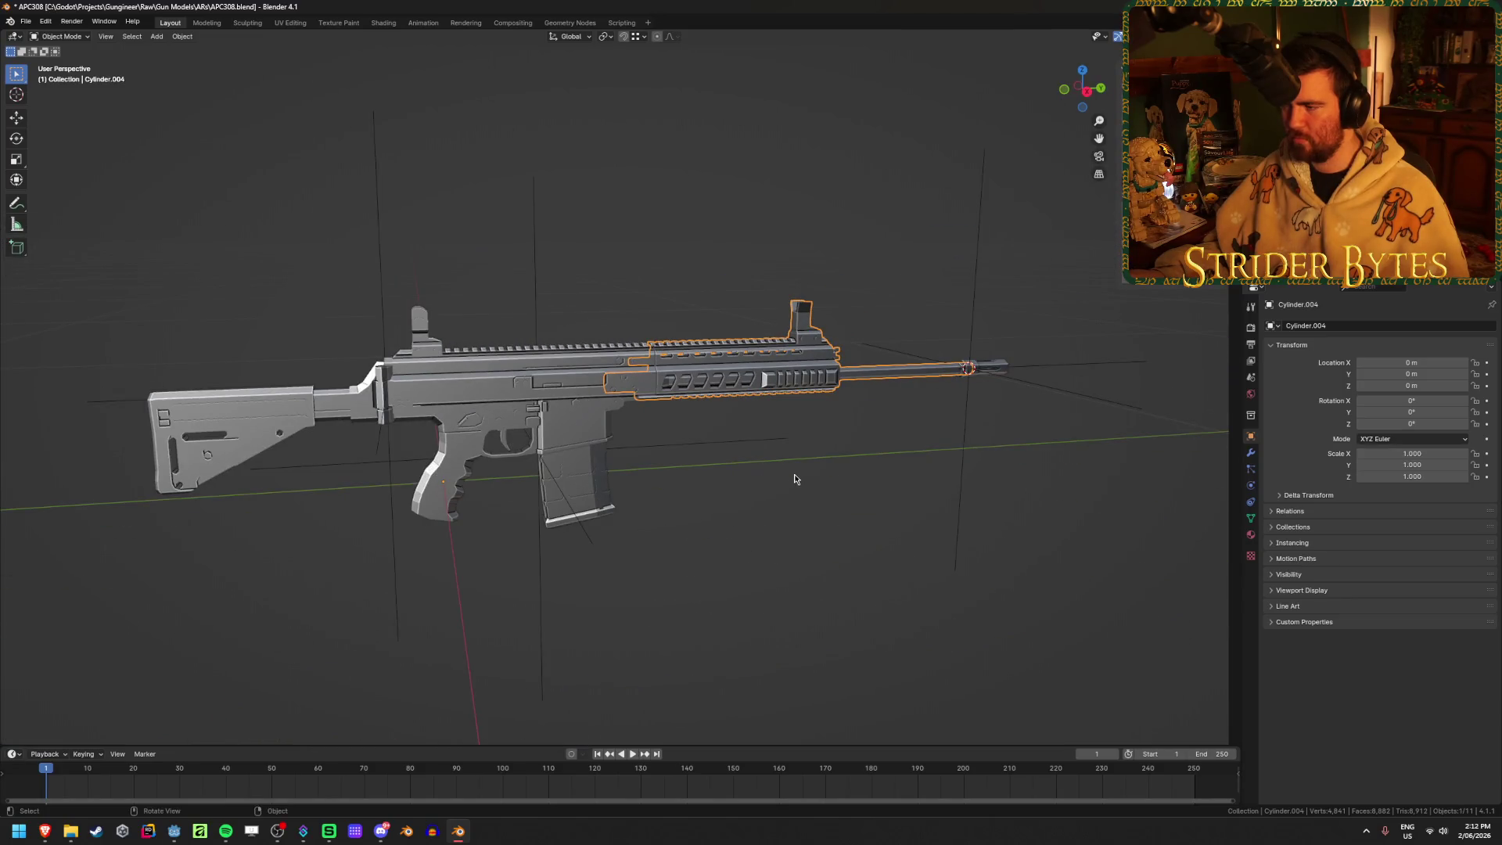
scroll(849, 309, "up", 8)
mouse_move(577, 312)
middle_mouse_down()
mouse_move(646, 329)
mouse_move(641, 245)
middle_mouse_up()
scroll(641, 245, "up", 8)
key("Tab")
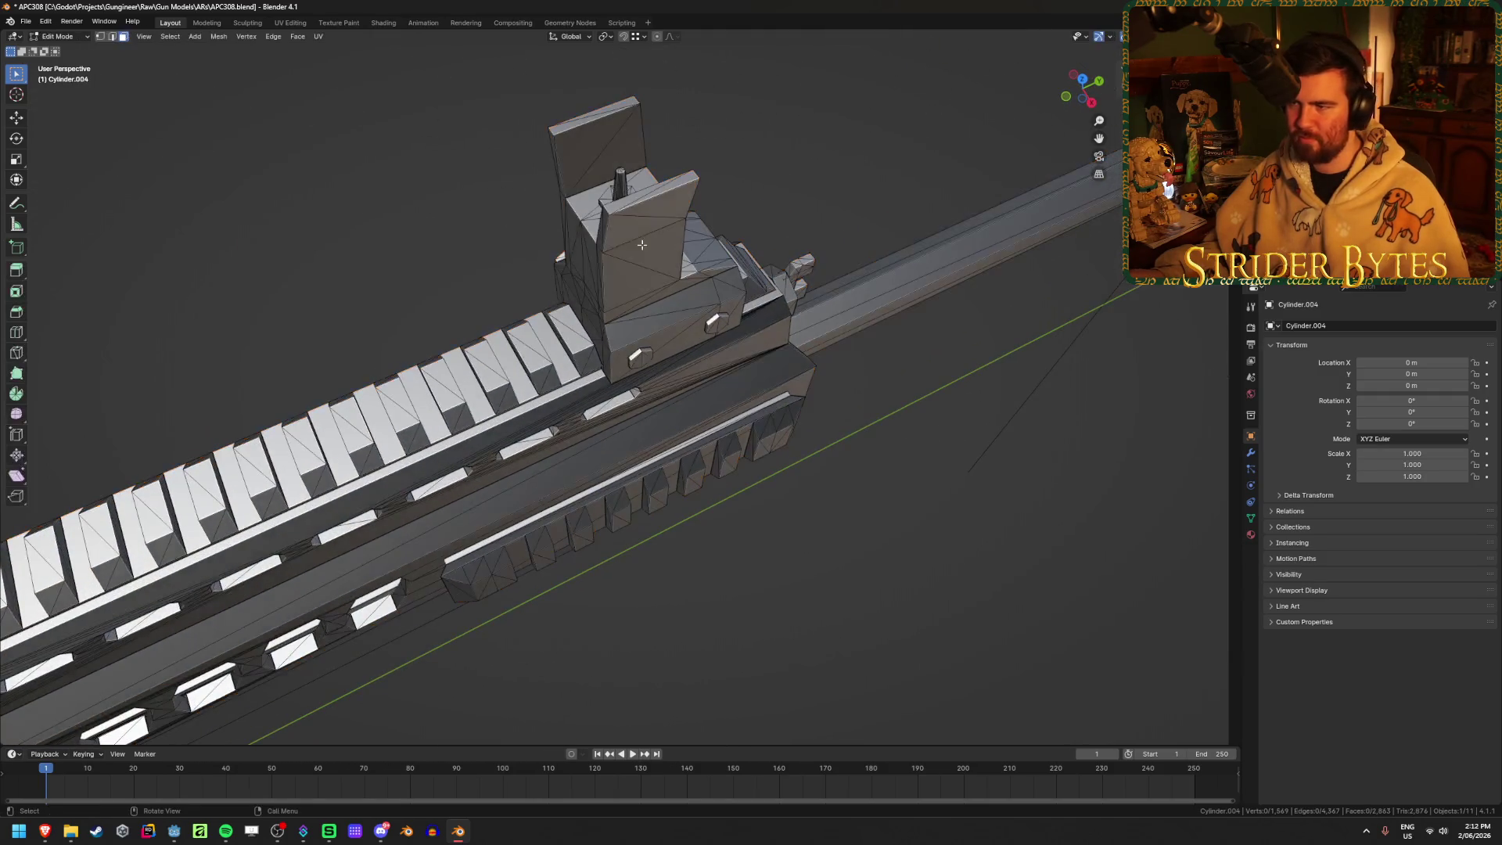
scroll(835, 372, "up", 10)
scroll(835, 373, "down", 2)
key("Tab")
scroll(834, 470, "down", 8)
Add a plain axes empty near the front sight, shrink it, and apply its scale
key("shift+a")
left_click(892, 504)
mouse_move(828, 511)
middle_mouse_down()
mouse_move(631, 473)
mouse_move(640, 415)
mouse_move(537, 415)
middle_mouse_up()
key("s")
left_click(695, 432)
key("ctrl+a")
left_click(677, 438)
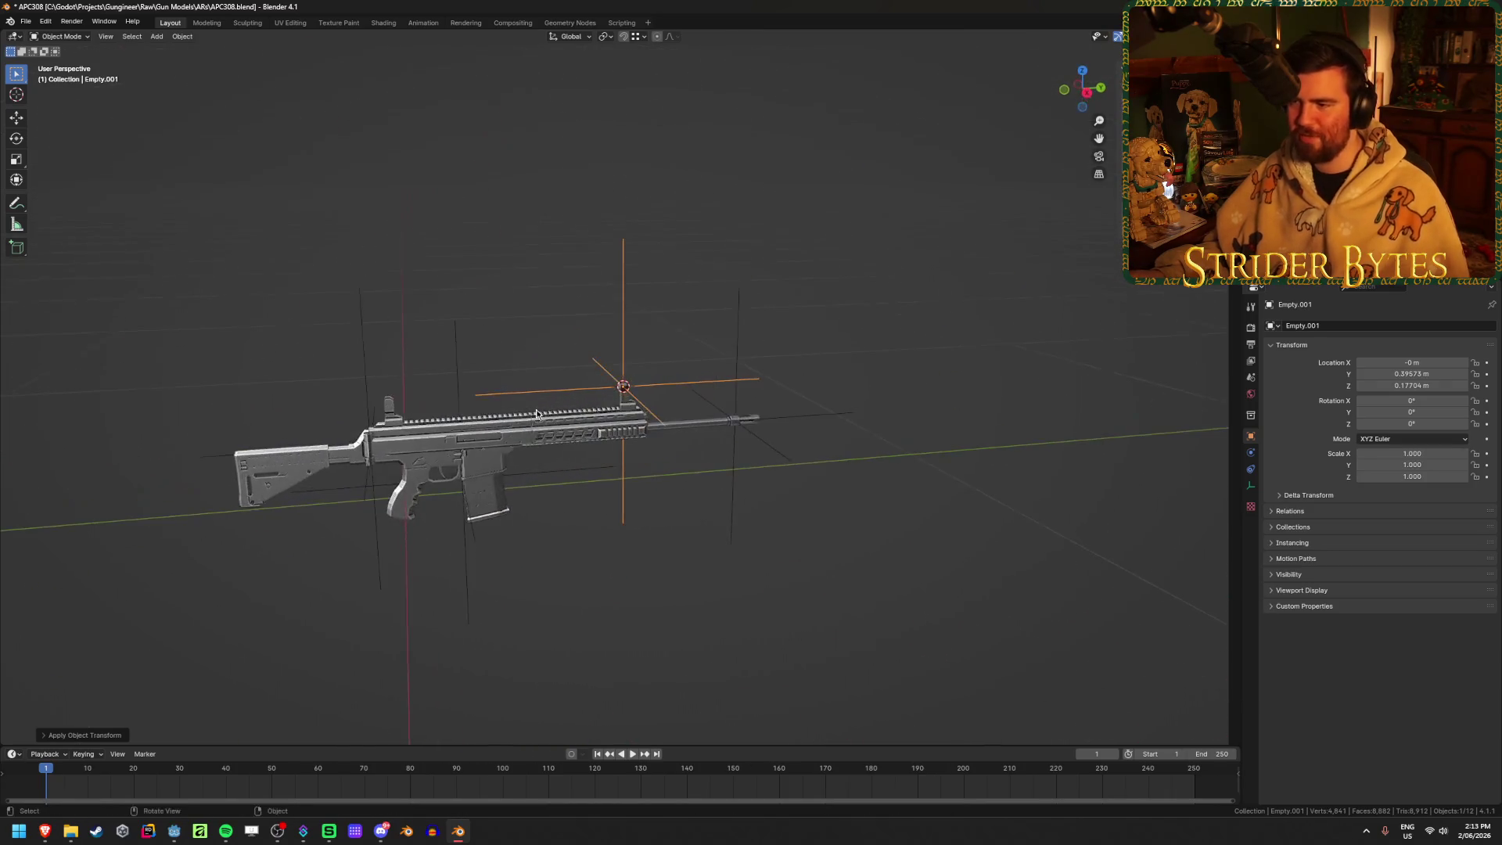
Name the front-sight empty AimPoint and save the rifle file
key("F2")
type("AimPoint")
key("Return")
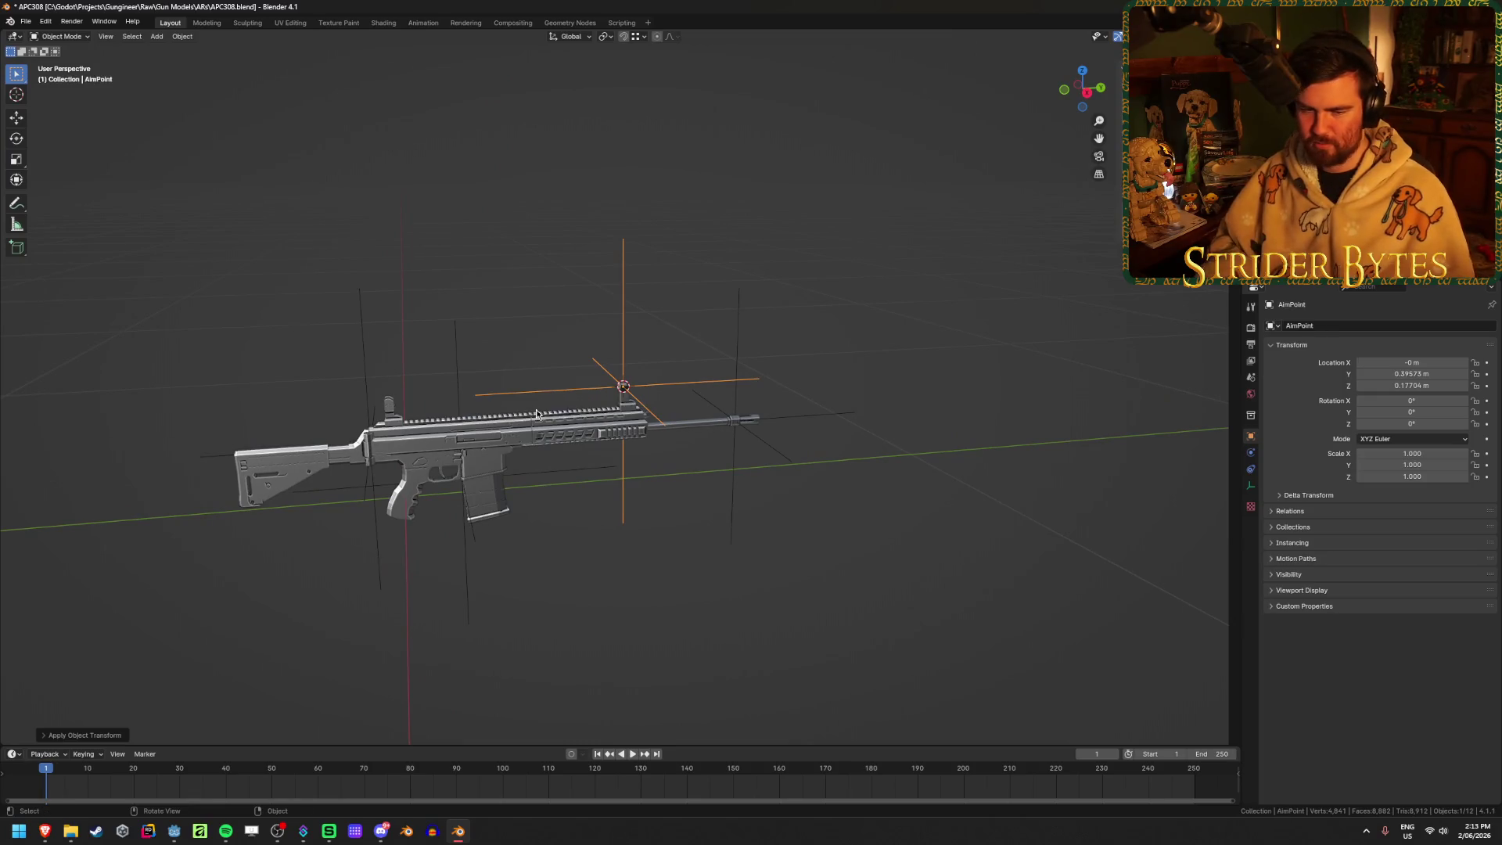
scroll(537, 410, "up", 5)
key("ctrl+s")
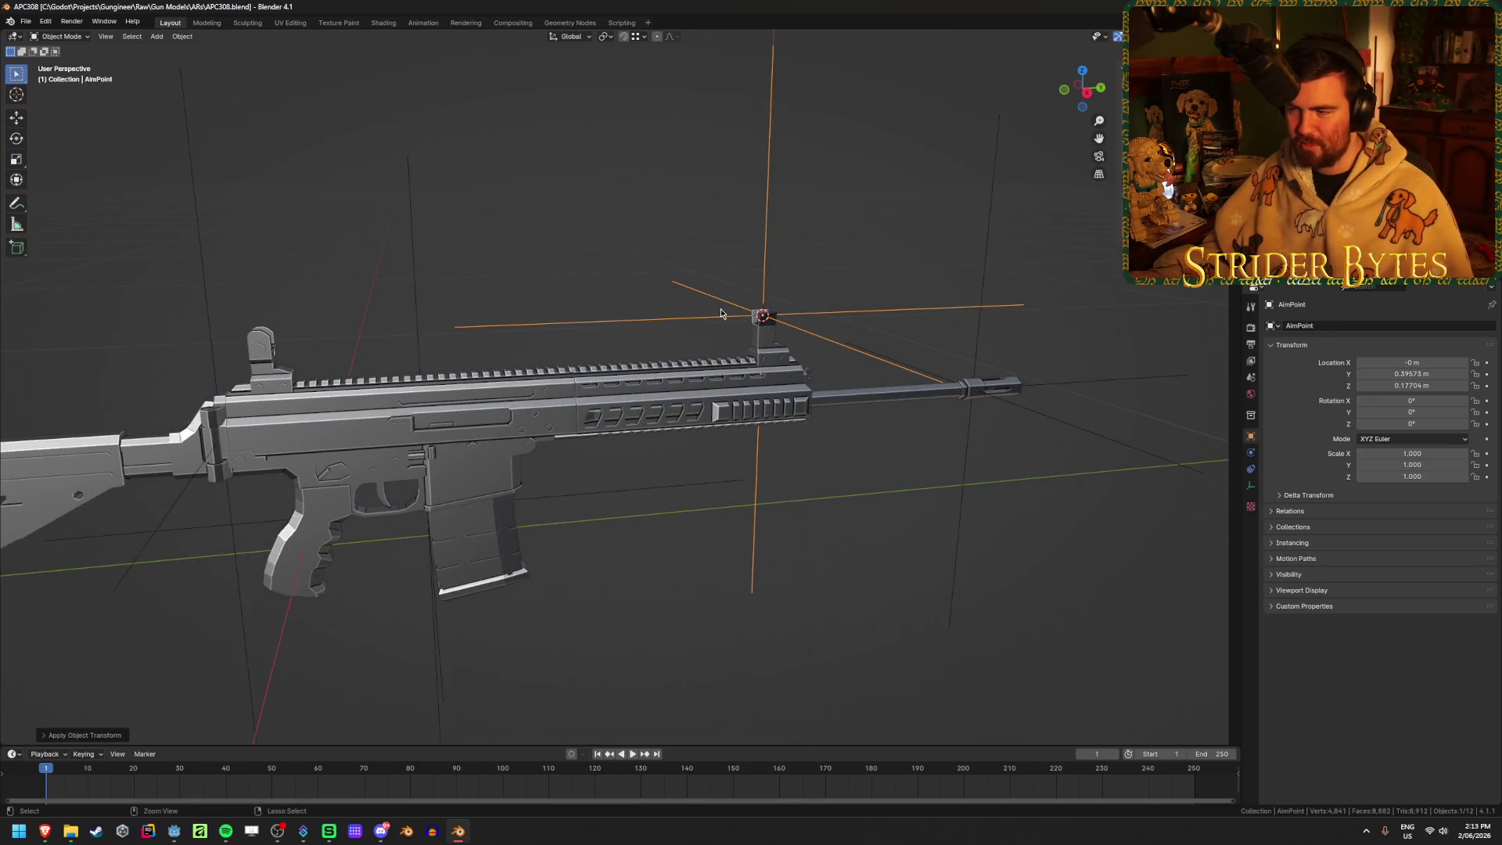
In Edit Mode on the receiver, select two vertices on the top rail
middle_click_drag(543, 268, 635, 285)
scroll(636, 286, "up", 4)
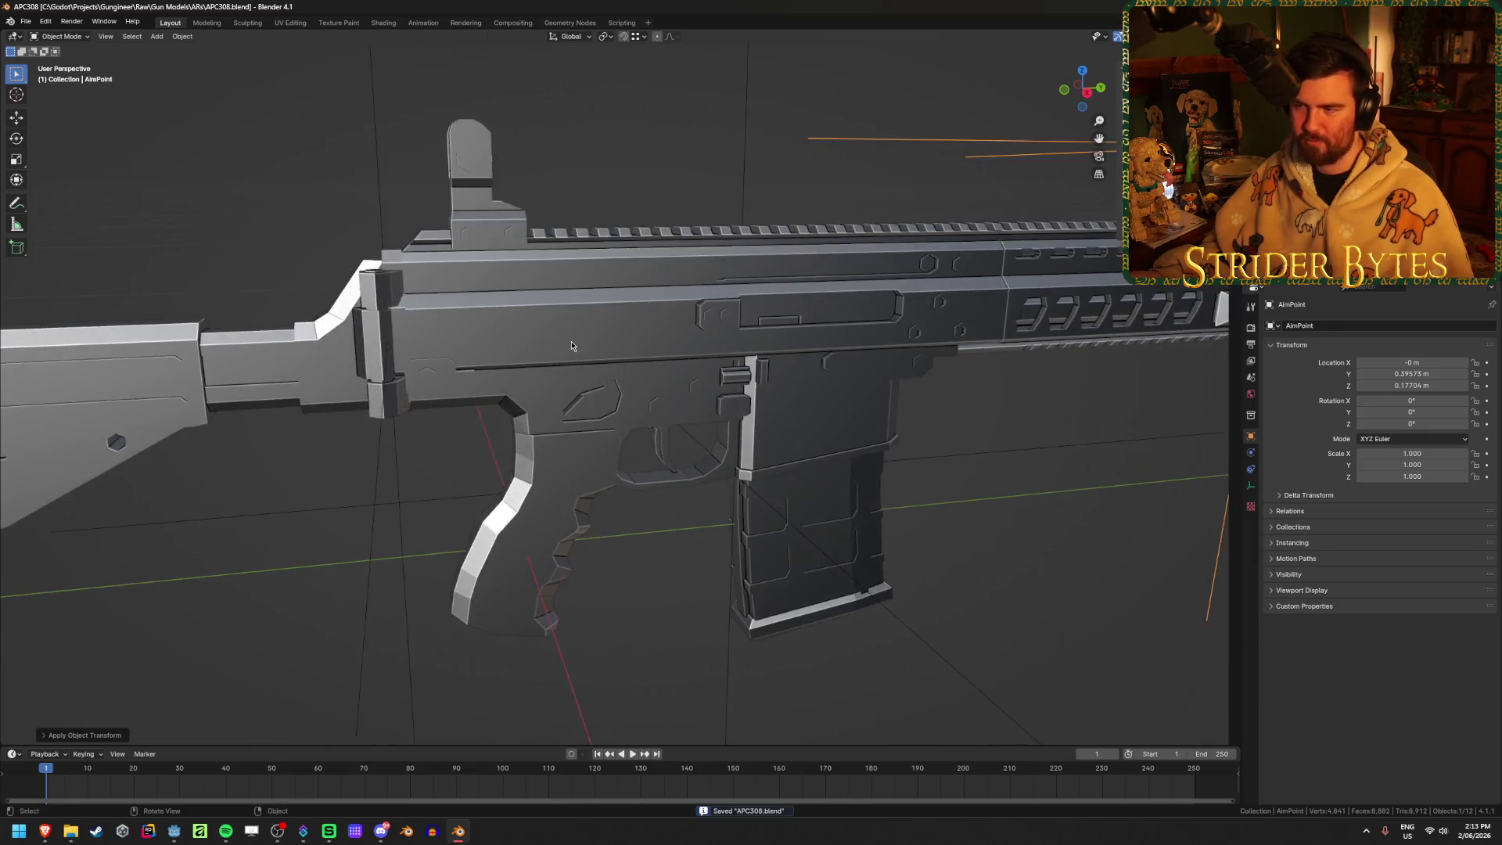
left_click(600, 318)
key("Tab")
scroll(548, 336, "up", 3)
scroll(518, 350, "up", 2)
mouse_move(519, 351)
middle_mouse_down()
mouse_move(556, 345)
mouse_move(618, 294)
middle_mouse_up()
scroll(632, 280, "up", 3)
left_click(629, 280)
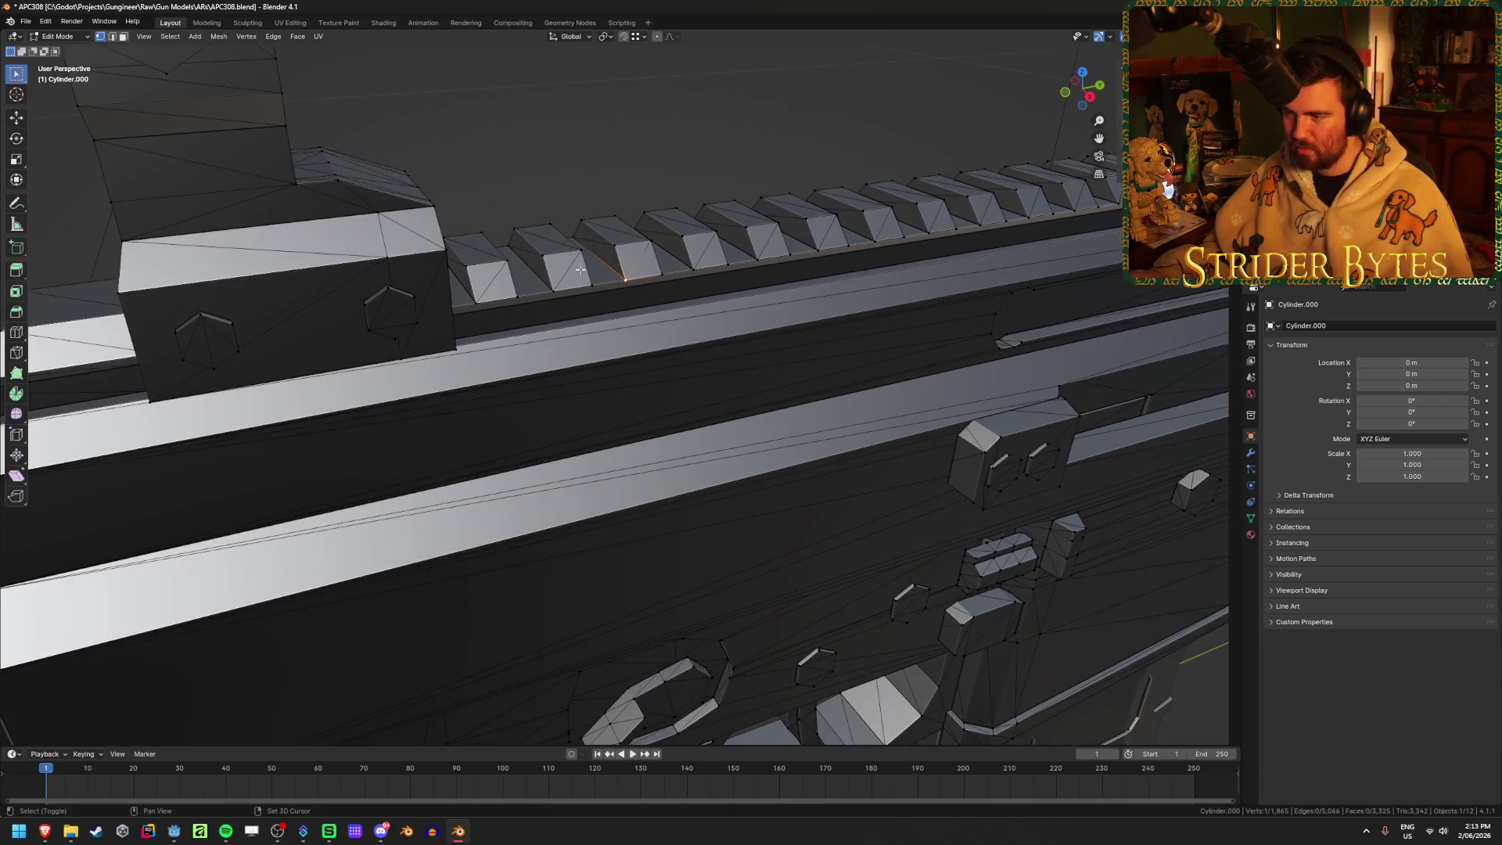
left_click(572, 237, "shift")
mouse_move(572, 238)
middle_mouse_down()
mouse_move(772, 315)
mouse_move(748, 329)
middle_mouse_up()
Snap the 3D cursor to the rail vertices and add a plain axes empty there
key("shift+a")
key("Escape")
key("Tab")
key("shift+a")
mouse_move(779, 220)
key("Escape")
key("Tab")
key("ctrl+Tab")
key("Tab")
key("shift+a")
mouse_move(789, 342)
left_click(842, 338)
middle_click_drag(814, 396, 756, 375)
From the right side view, lower the empty along Z onto the rail and switch to wireframe
key("KP_3")
scroll(689, 327, "up", 5)
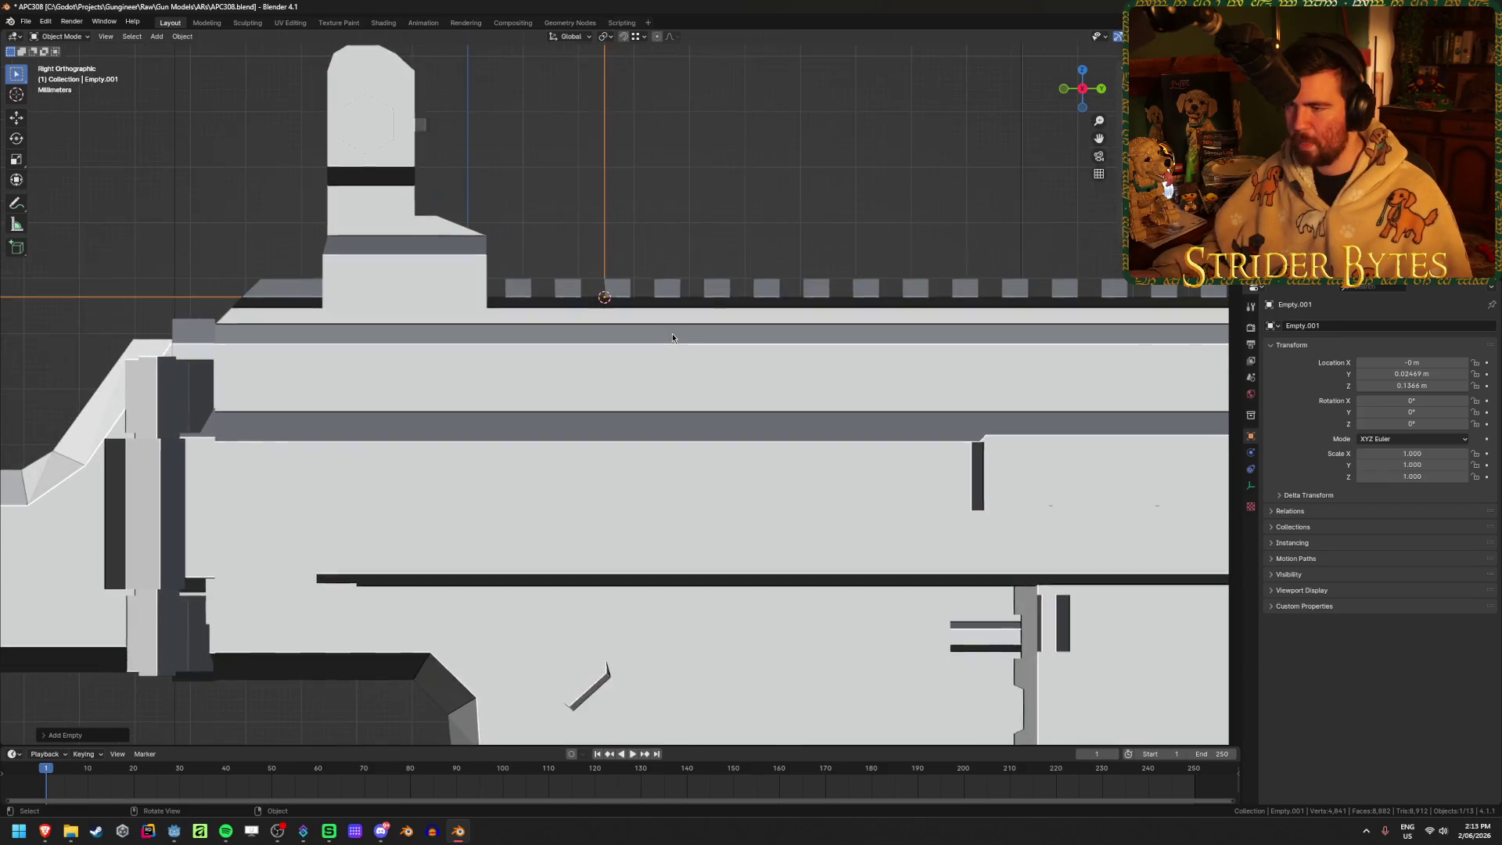
key("g")
key("z")
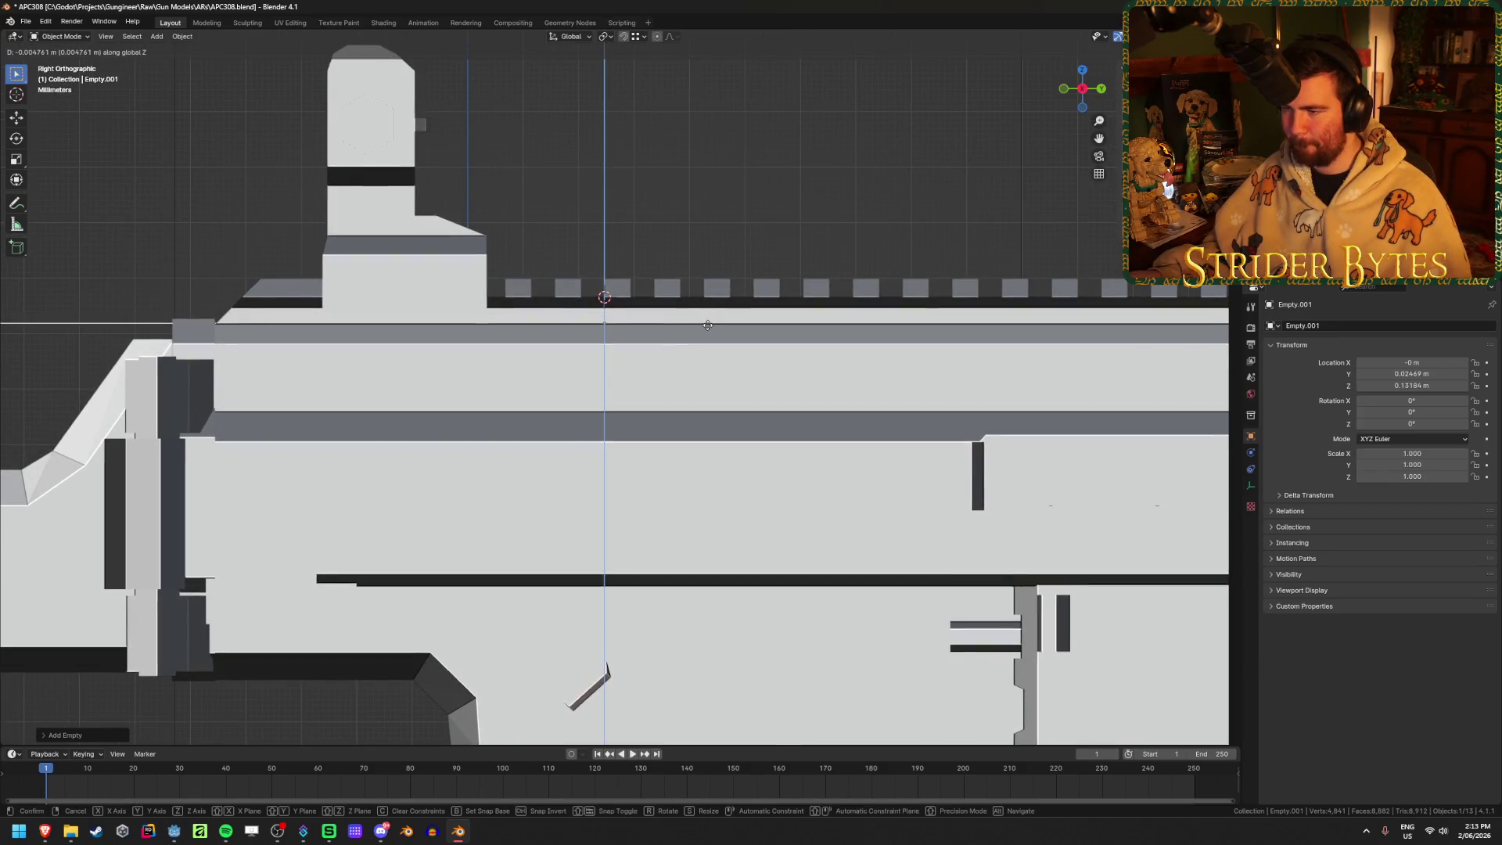
left_click(707, 326)
key("shift+z")
mouse_move(708, 326)
middle_mouse_down()
mouse_move(801, 237)
mouse_move(800, 305)
middle_mouse_up()
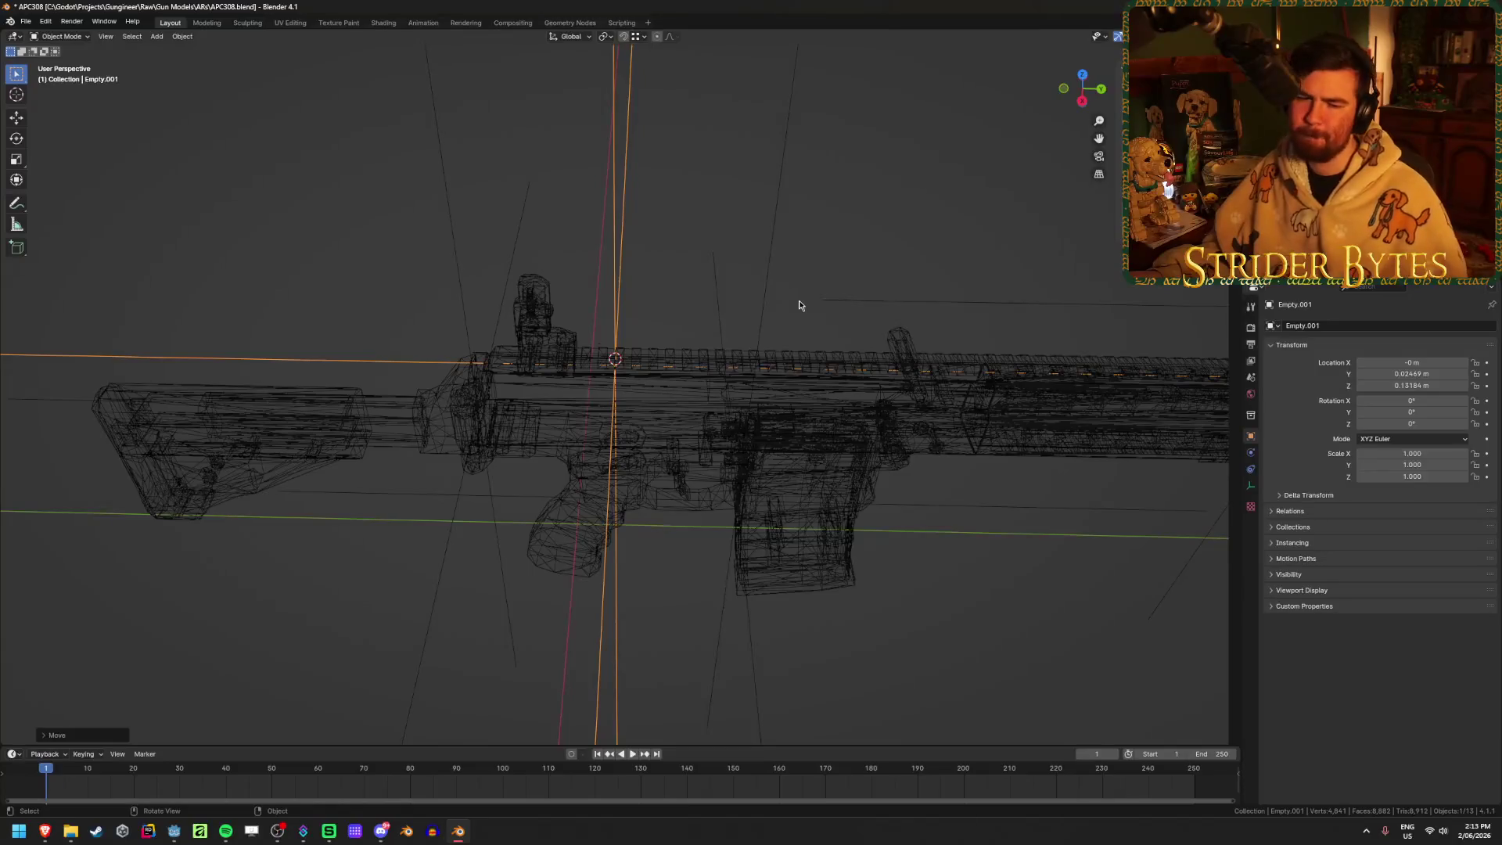
scroll(800, 305, "down", 3)
middle_click_drag(586, 415, 735, 453)
Shrink the empty, apply its scale, and snap it back to the 3D cursor on the rail
key("s")
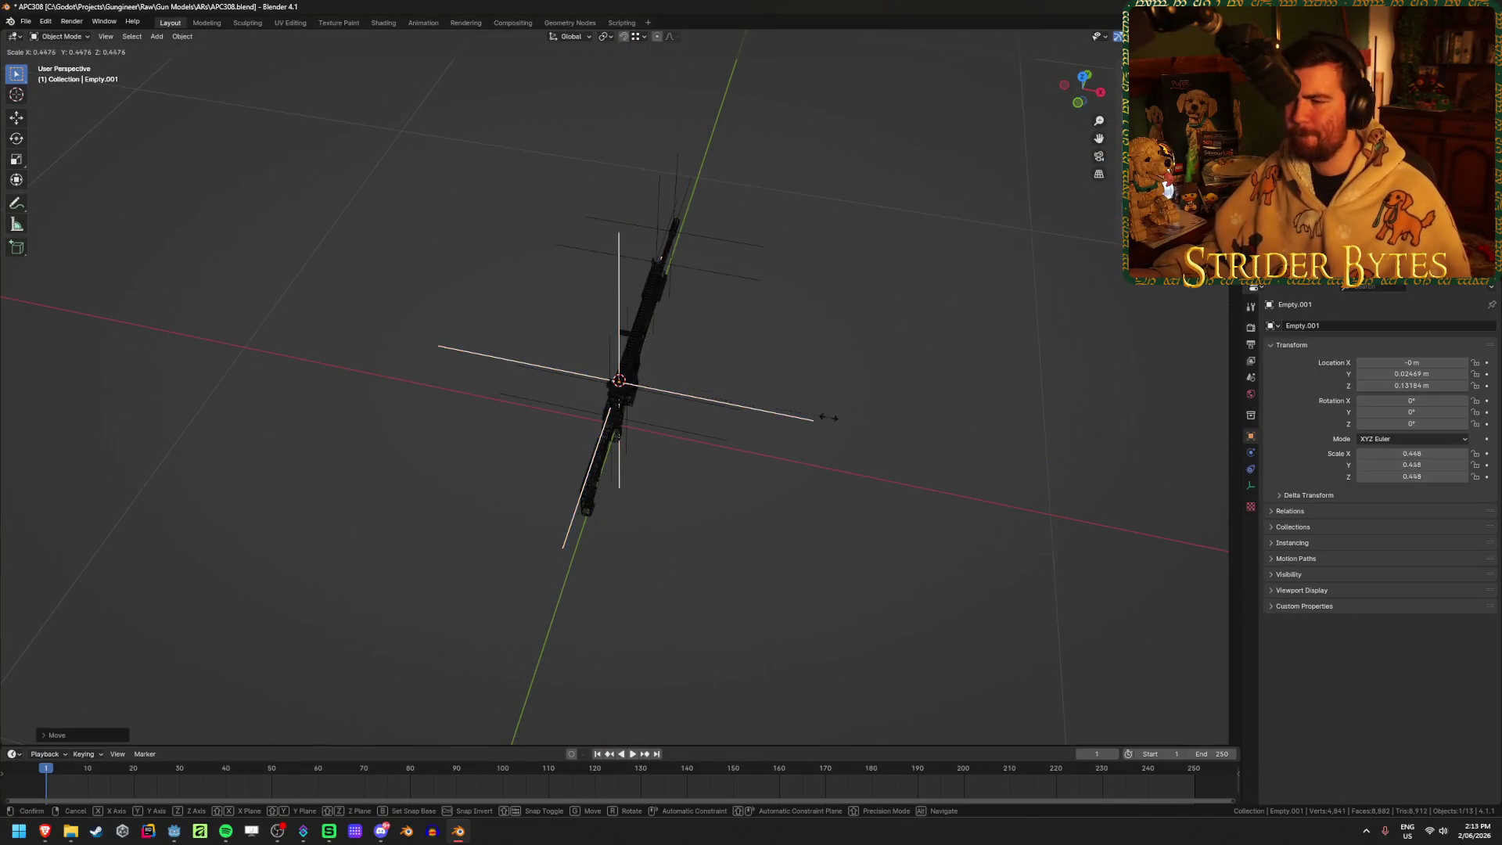
left_click(740, 428)
key("ctrl+a")
left_click(741, 428)
mouse_move(748, 422)
middle_mouse_down()
mouse_move(746, 395)
mouse_move(794, 415)
mouse_move(786, 406)
middle_mouse_up()
scroll(806, 424, "up", 4)
key("alt+g")
key("shift+s")
left_click(668, 373)
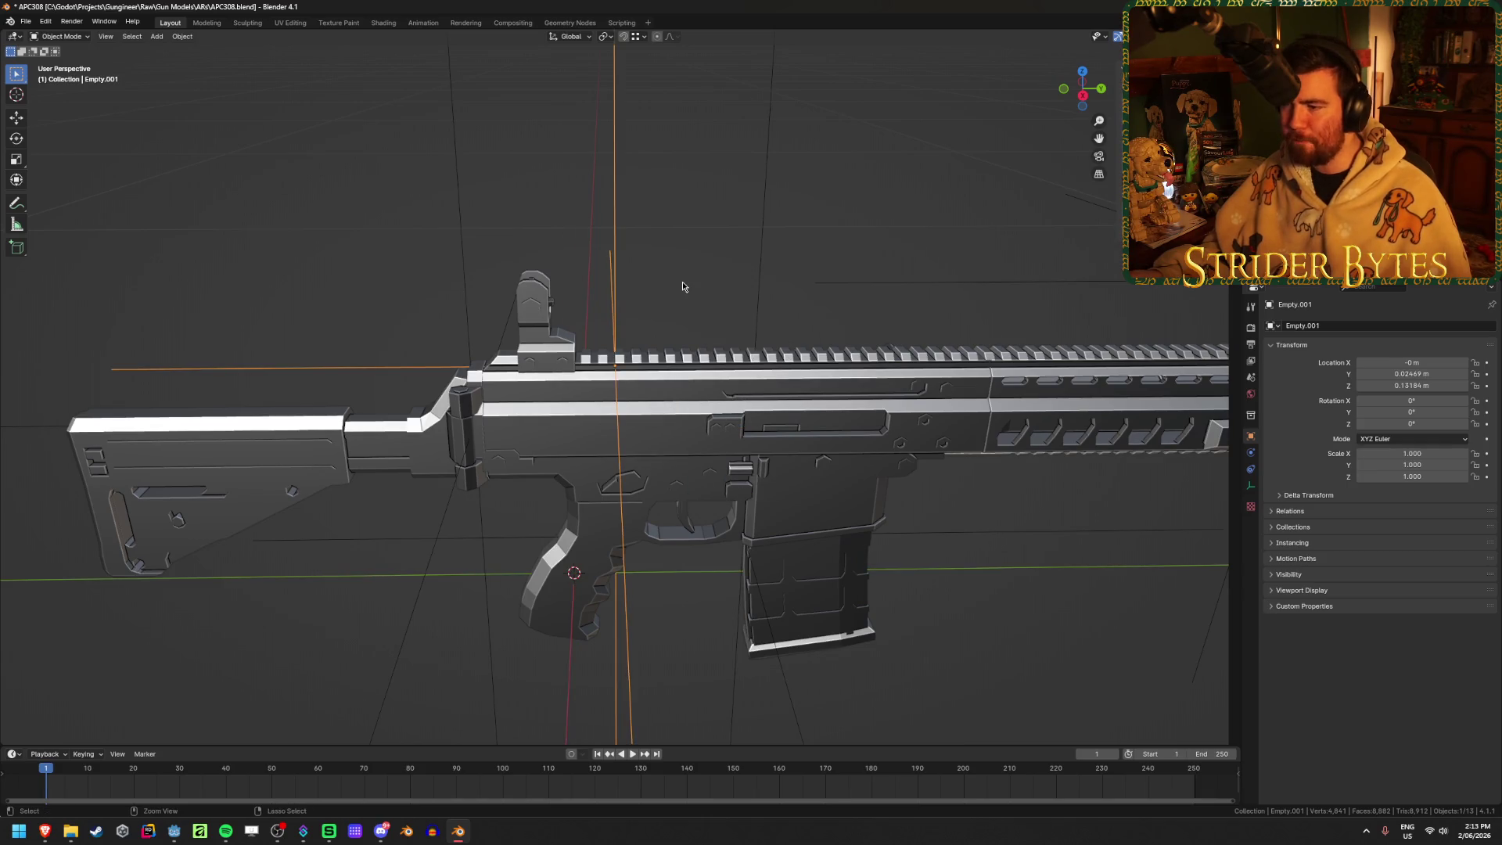
middle_click_drag(640, 289, 671, 261)
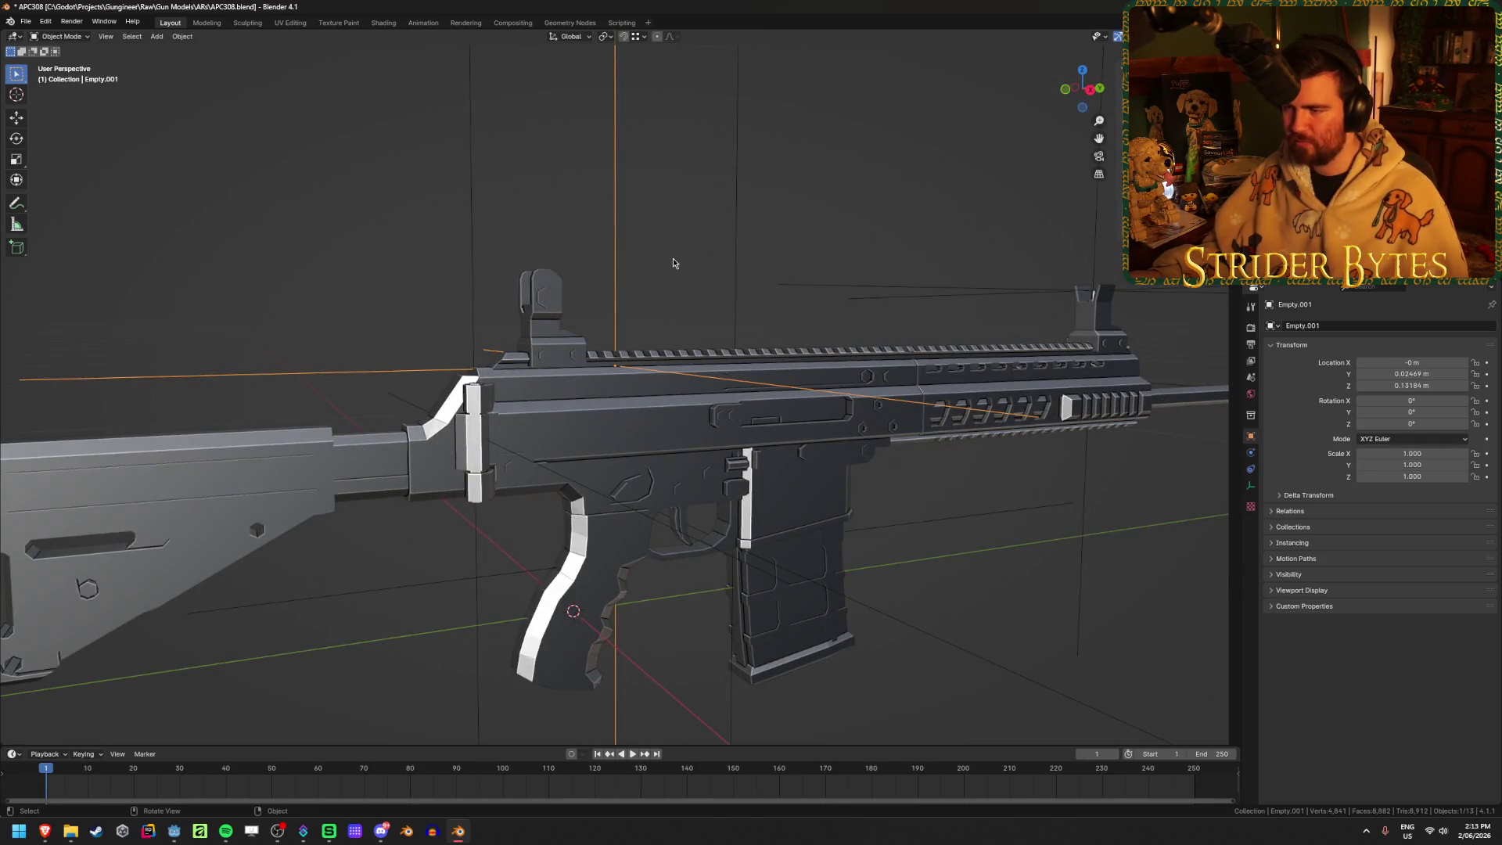
key("F2")
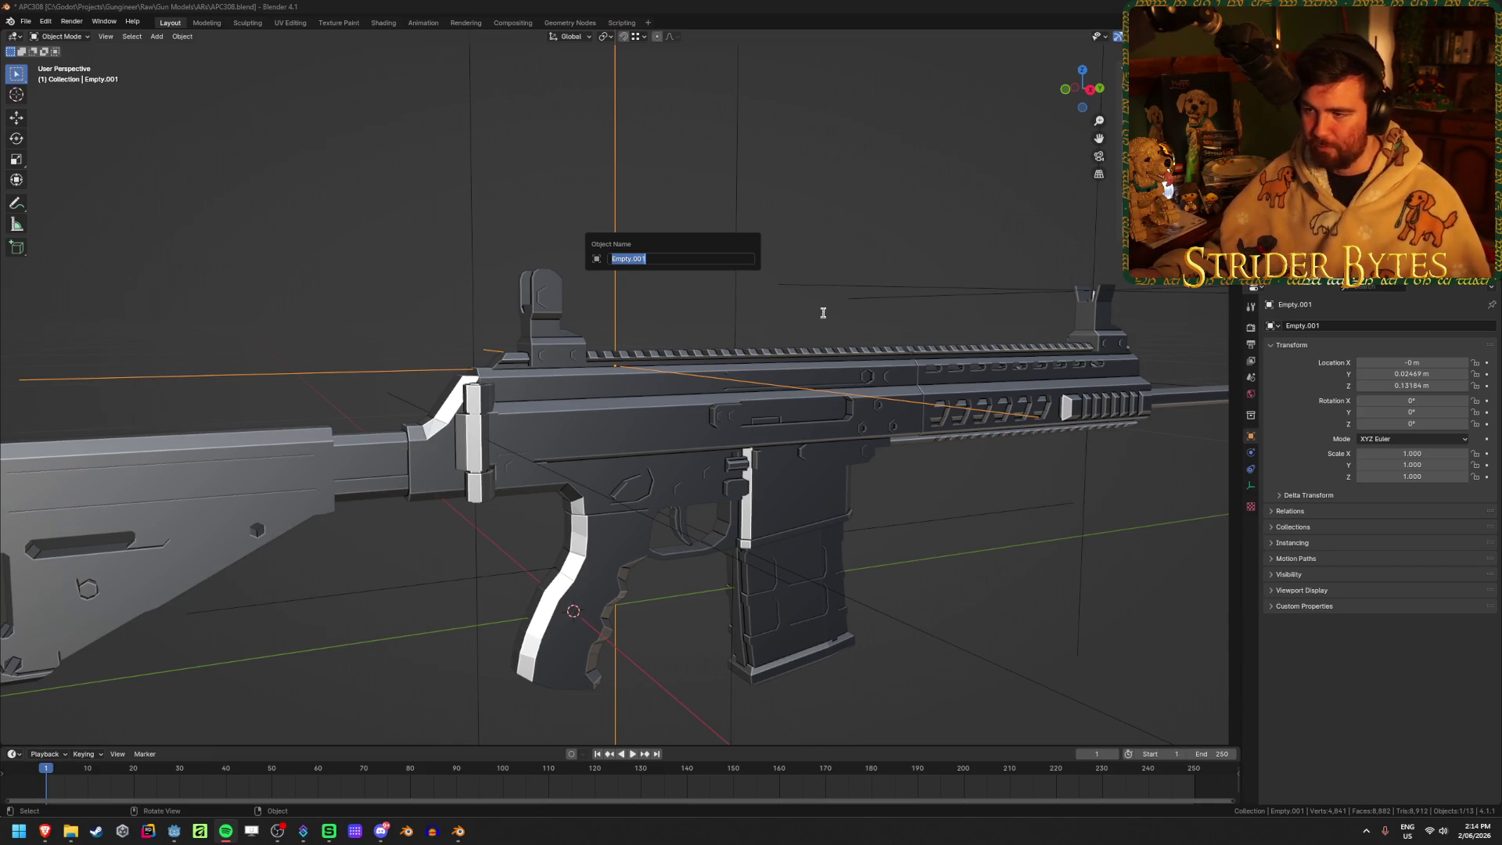
Rename the rail empty to SightAttach and save APC308.blend
left_click(675, 255)
key("ctrl+a")
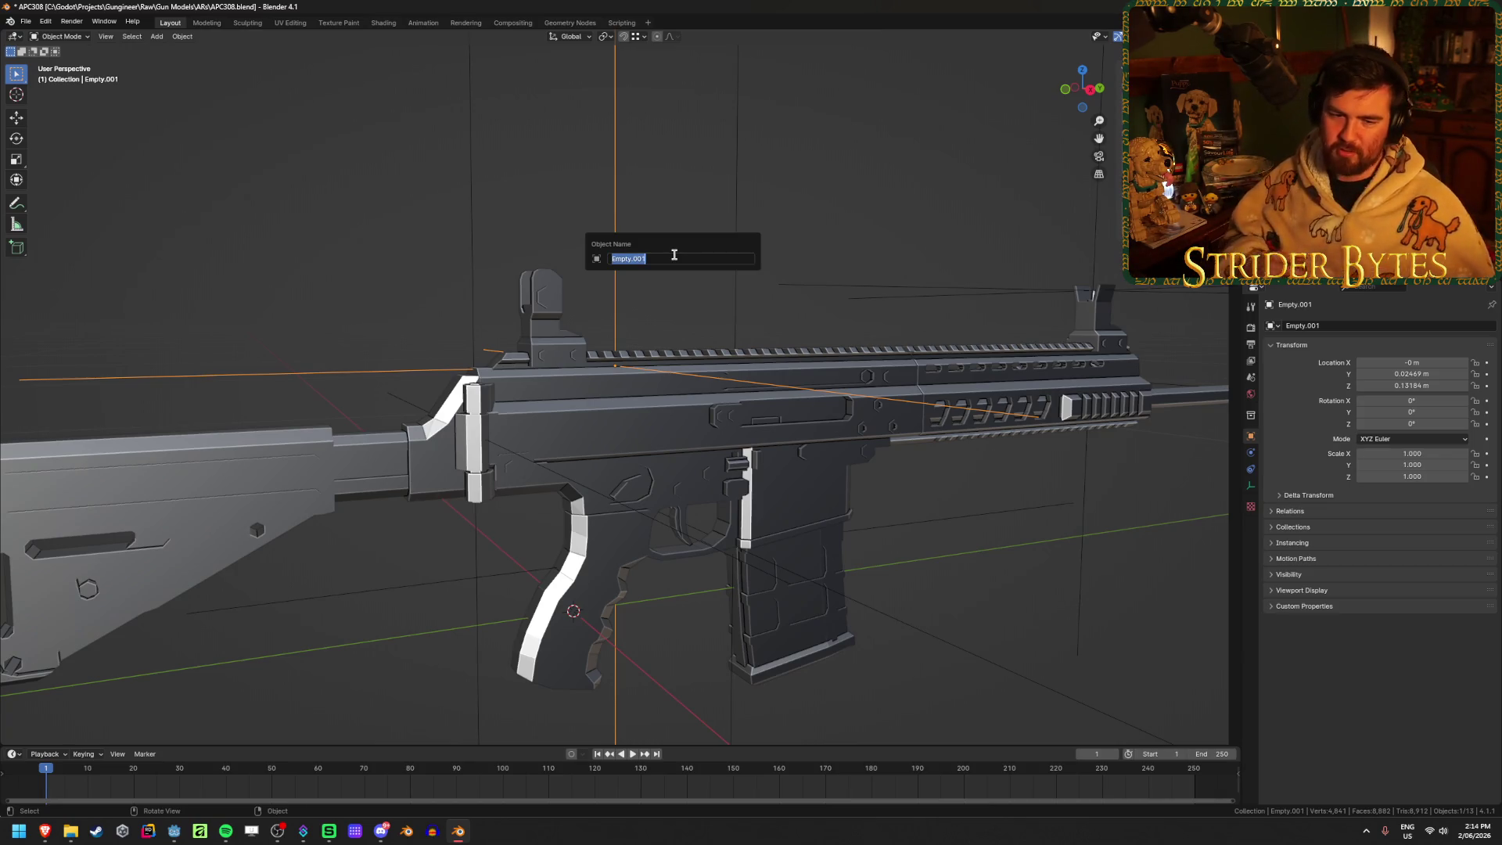
type("SightAt")
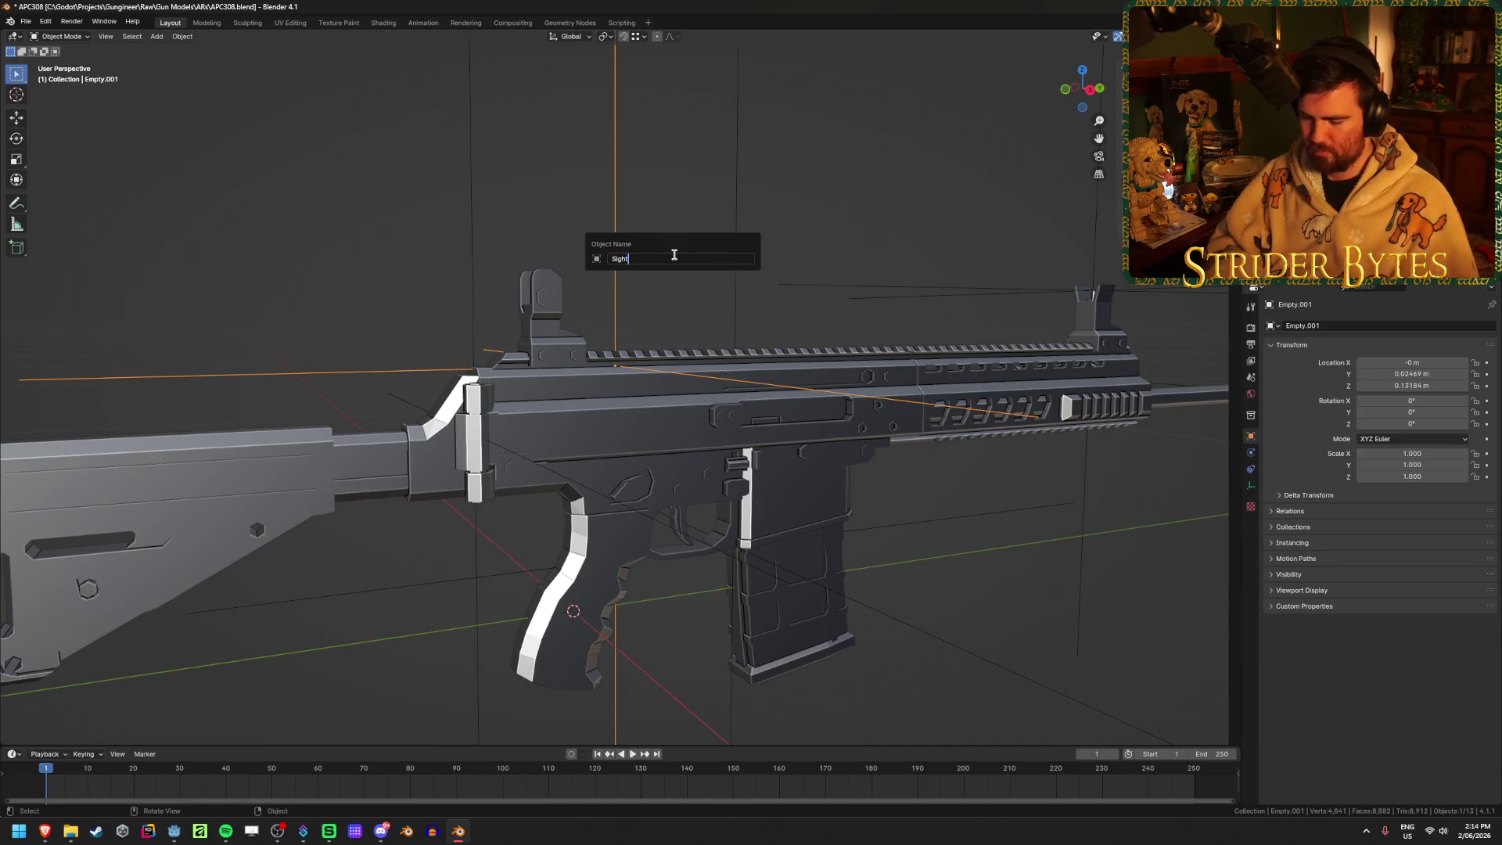
key("Return")
key("ctrl+s")
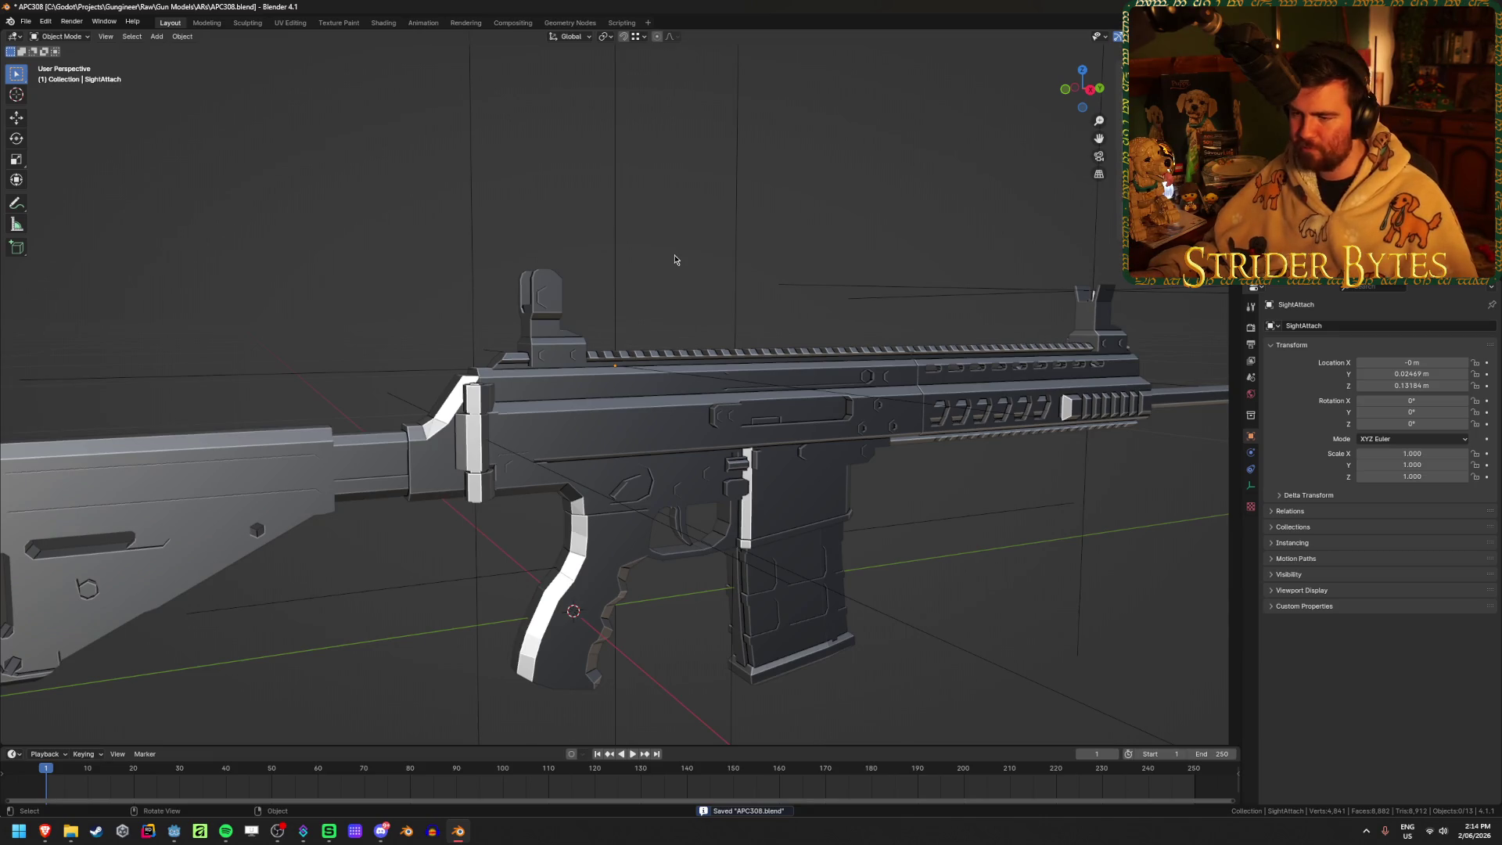
scroll(701, 253, "down", 2)
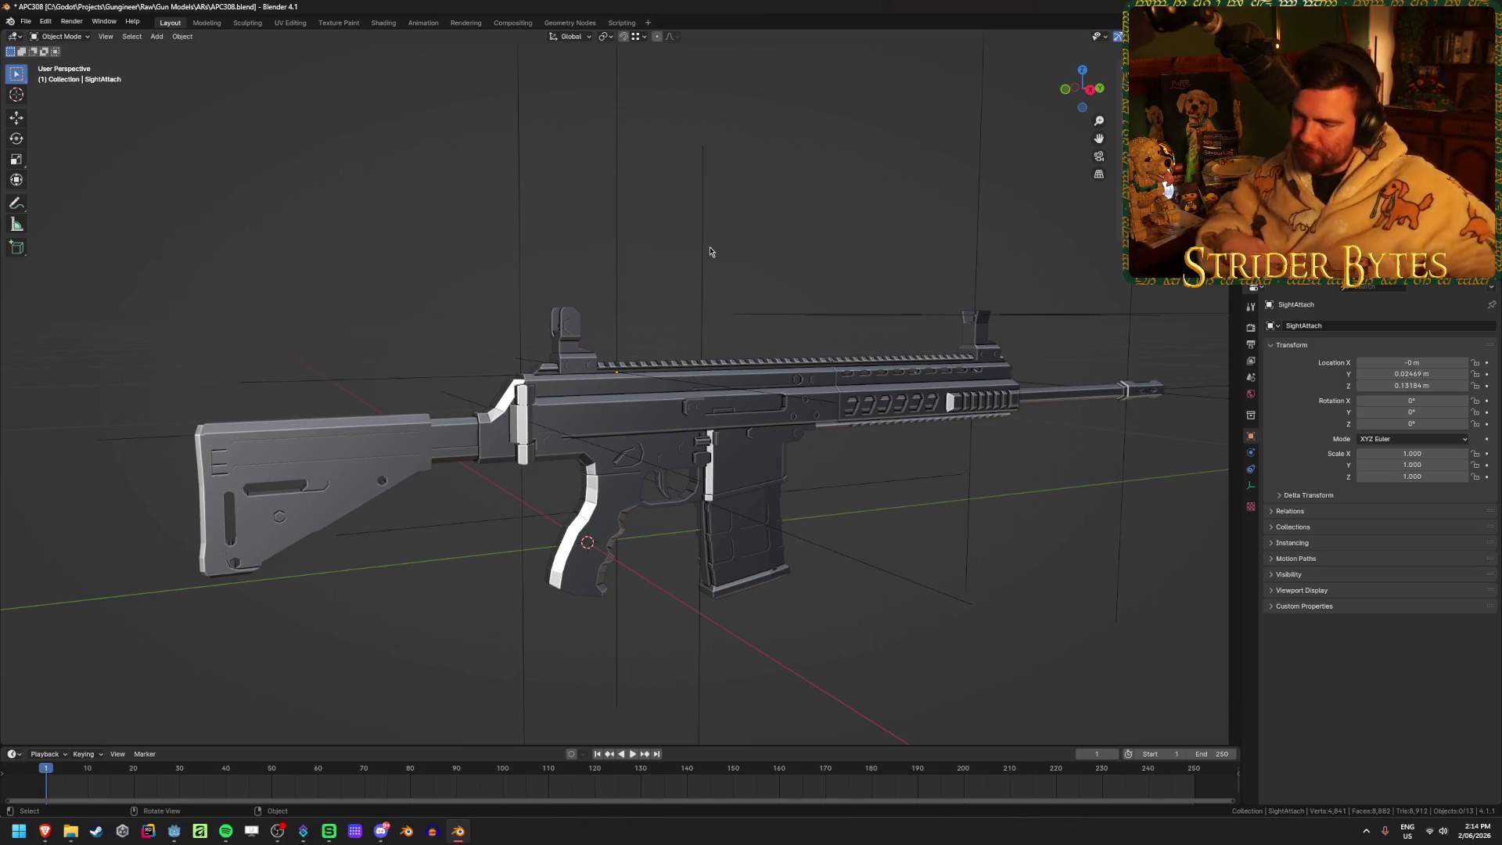
left_click(601, 423)
mouse_move(776, 374)
middle_mouse_down()
mouse_move(737, 302)
mouse_move(743, 493)
mouse_move(763, 556)
middle_mouse_up()
Rename the receiver to APC308_Receiver and the magazine to APC308_Magazine
key("F2")
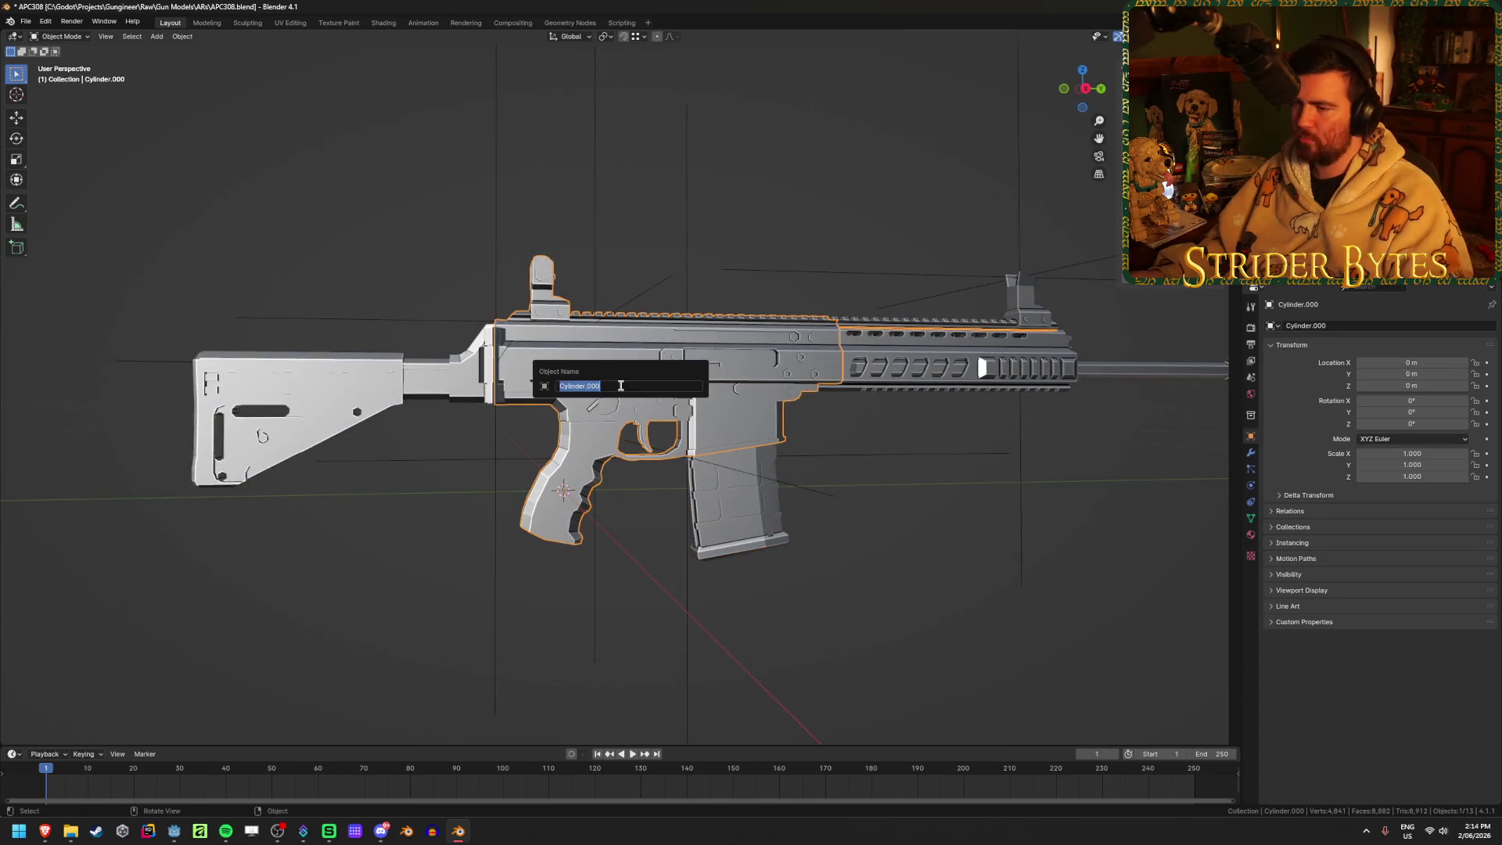
type("APC308_Receiver")
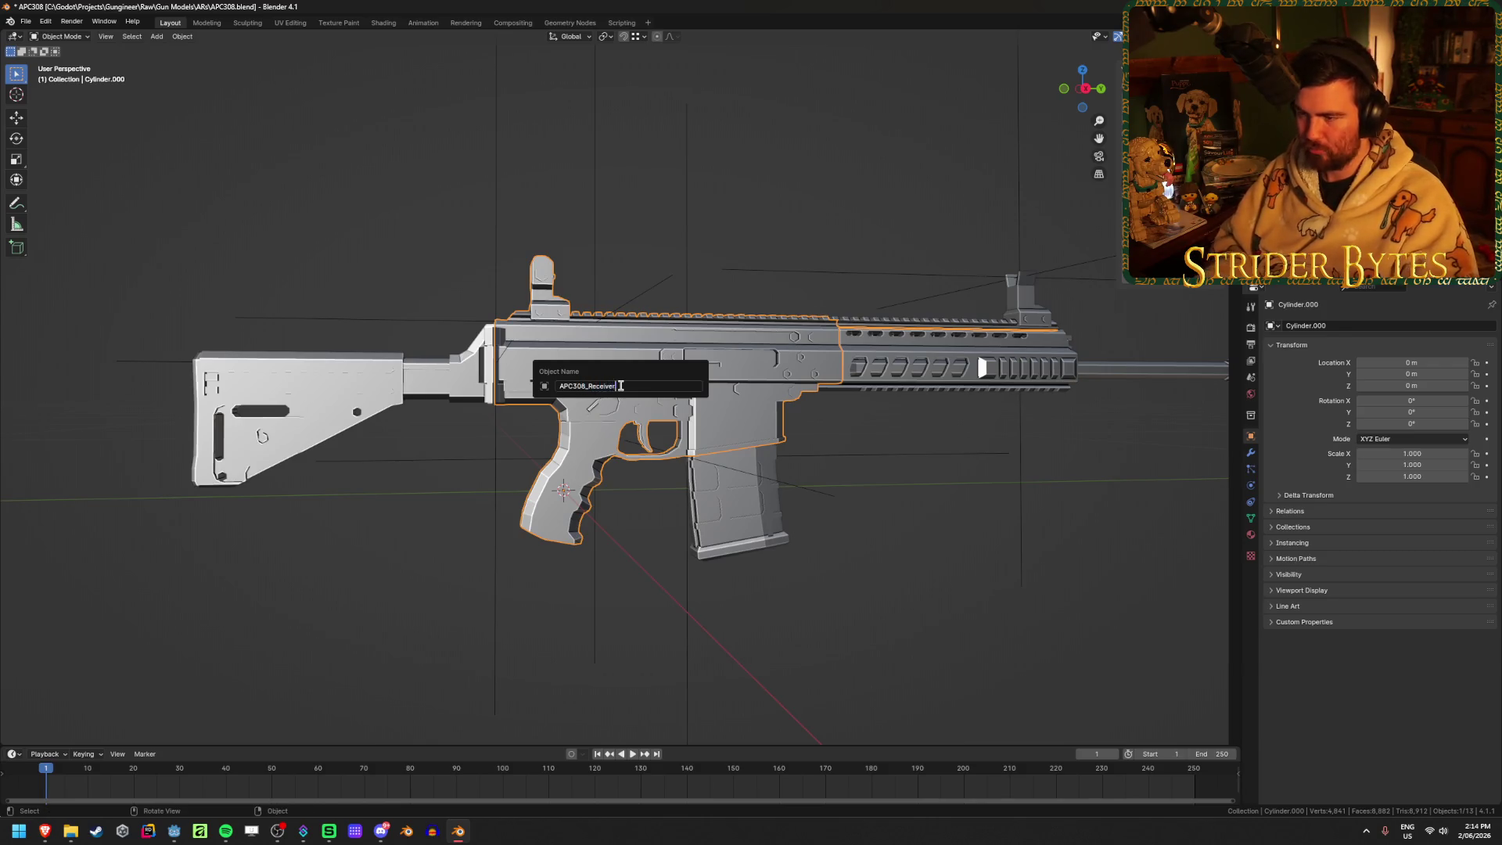
key("Return")
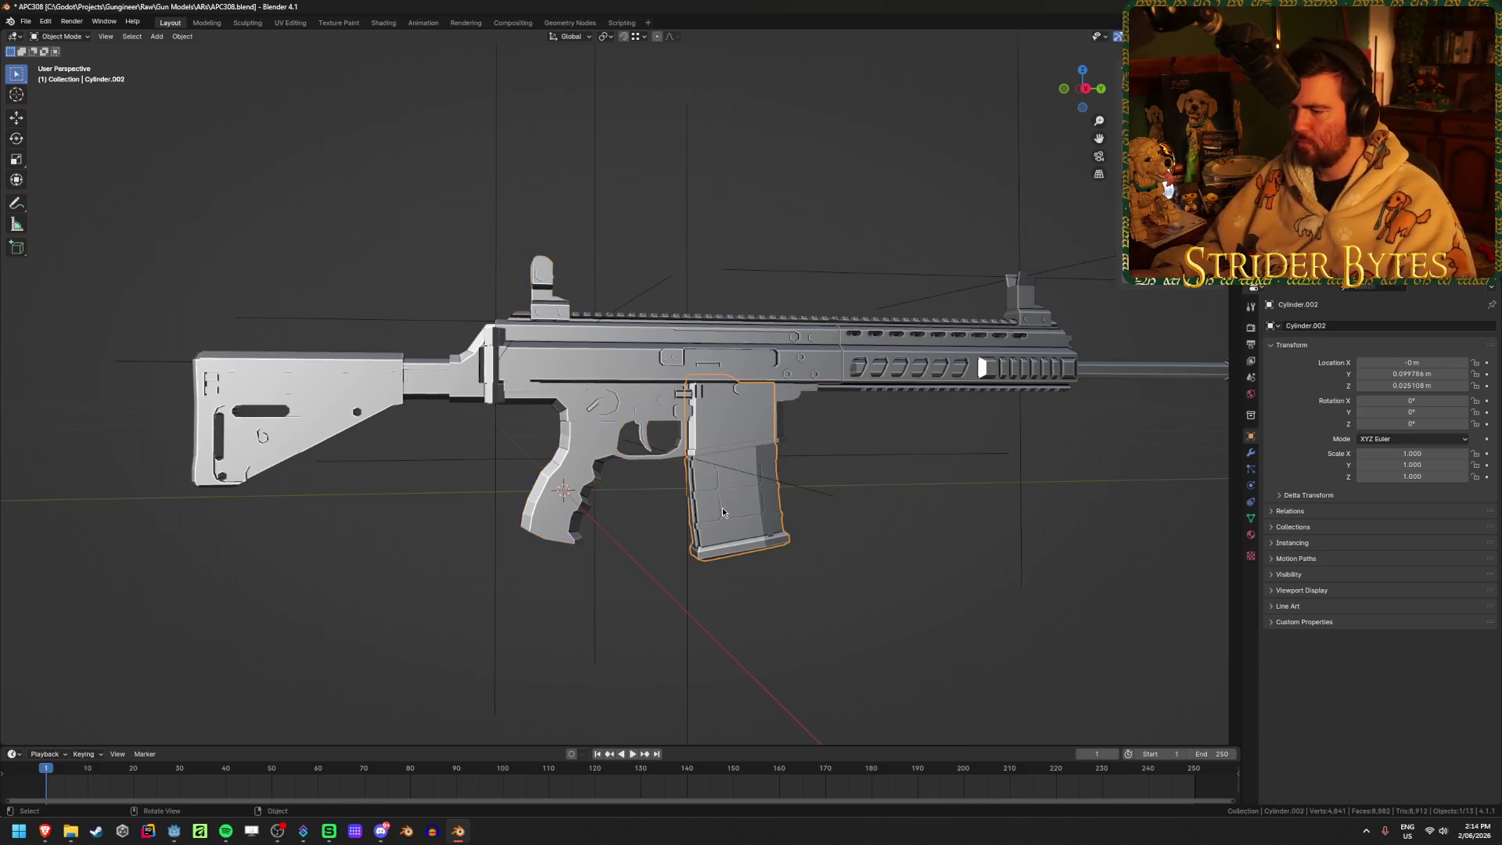
left_click(723, 513)
key("F2")
type("APC308_")
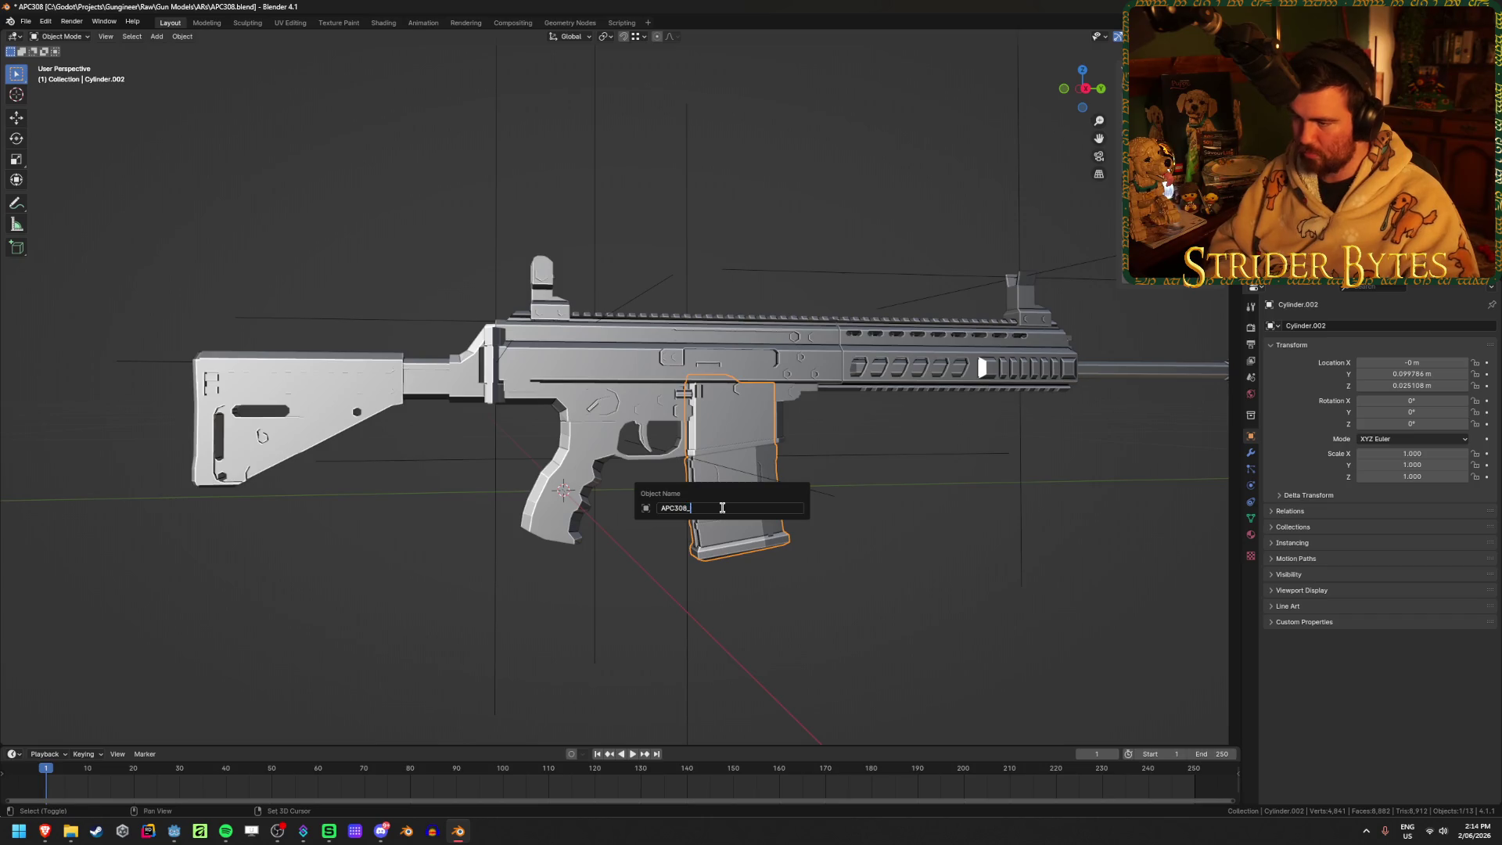
key("ctrl+a")
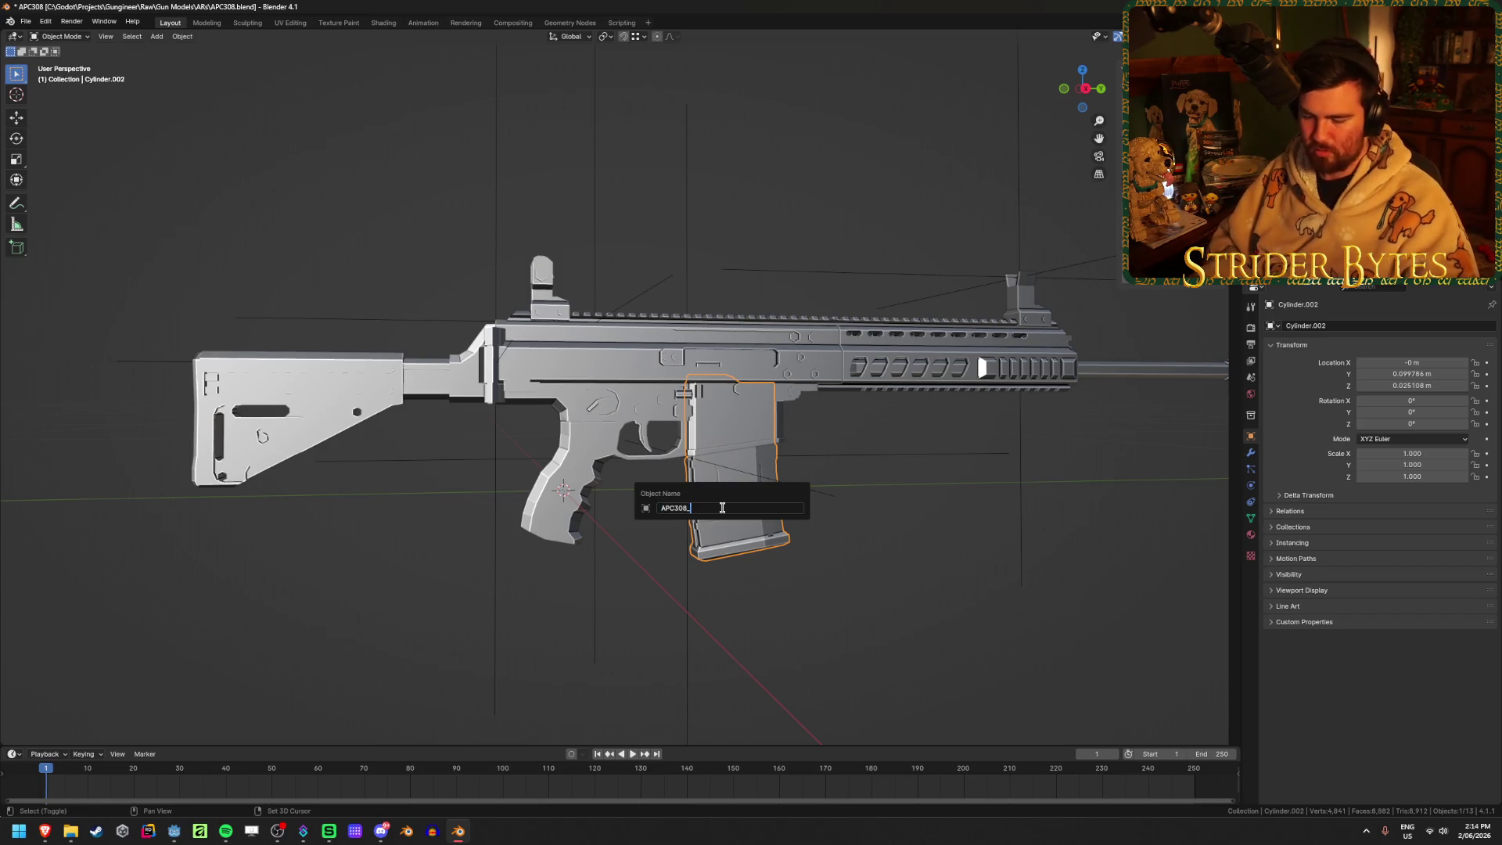
type("e")
key("Return")
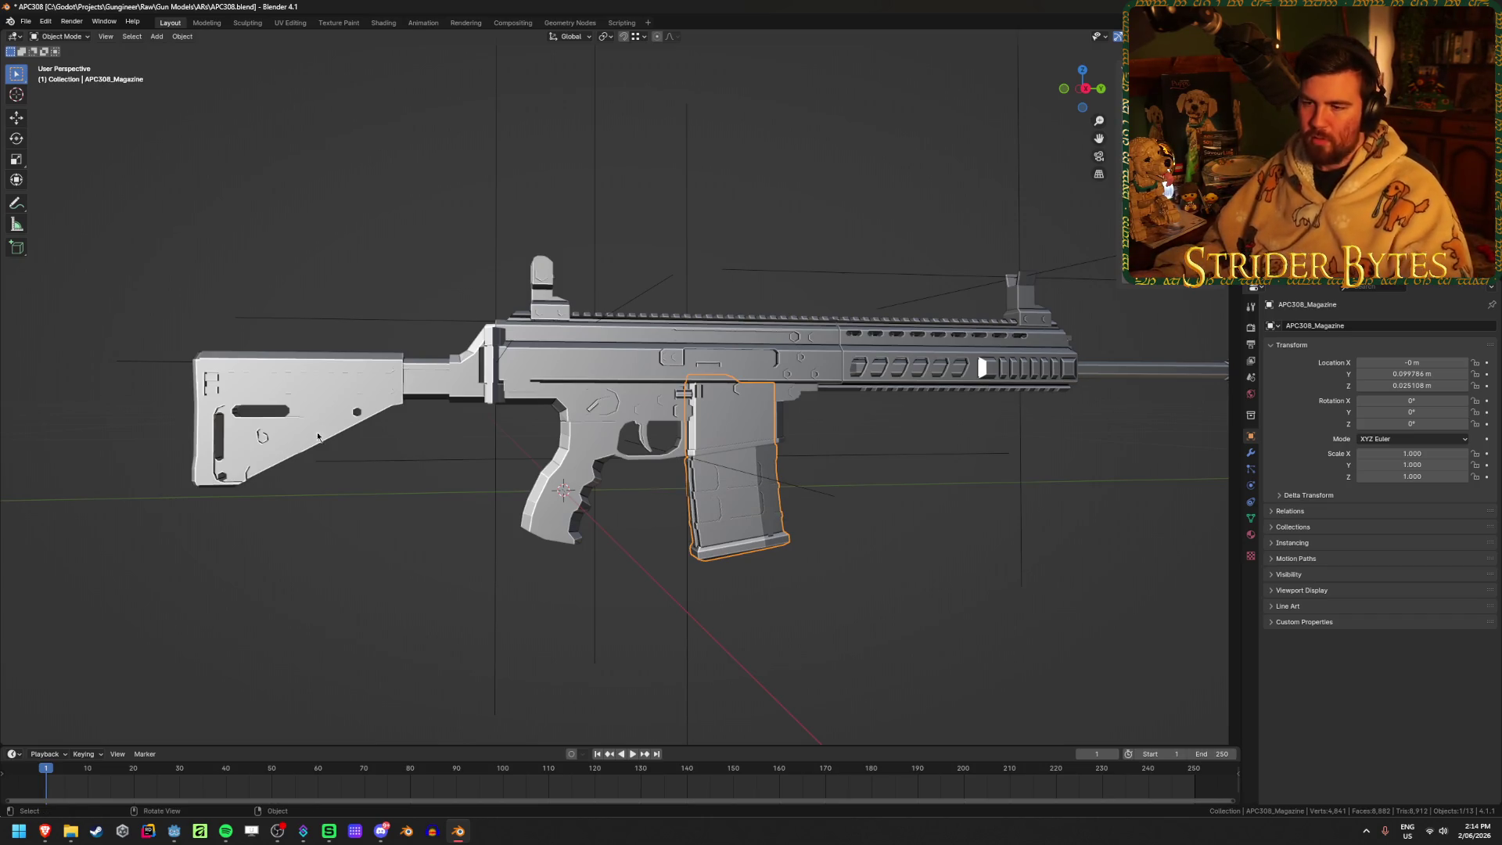
Rename the stock, handguard piece and muzzle to APC308_Stock, APC308_Barrel and APC308_Muzzle
left_click(317, 435)
key("F2")
type("APC308_Stoc")
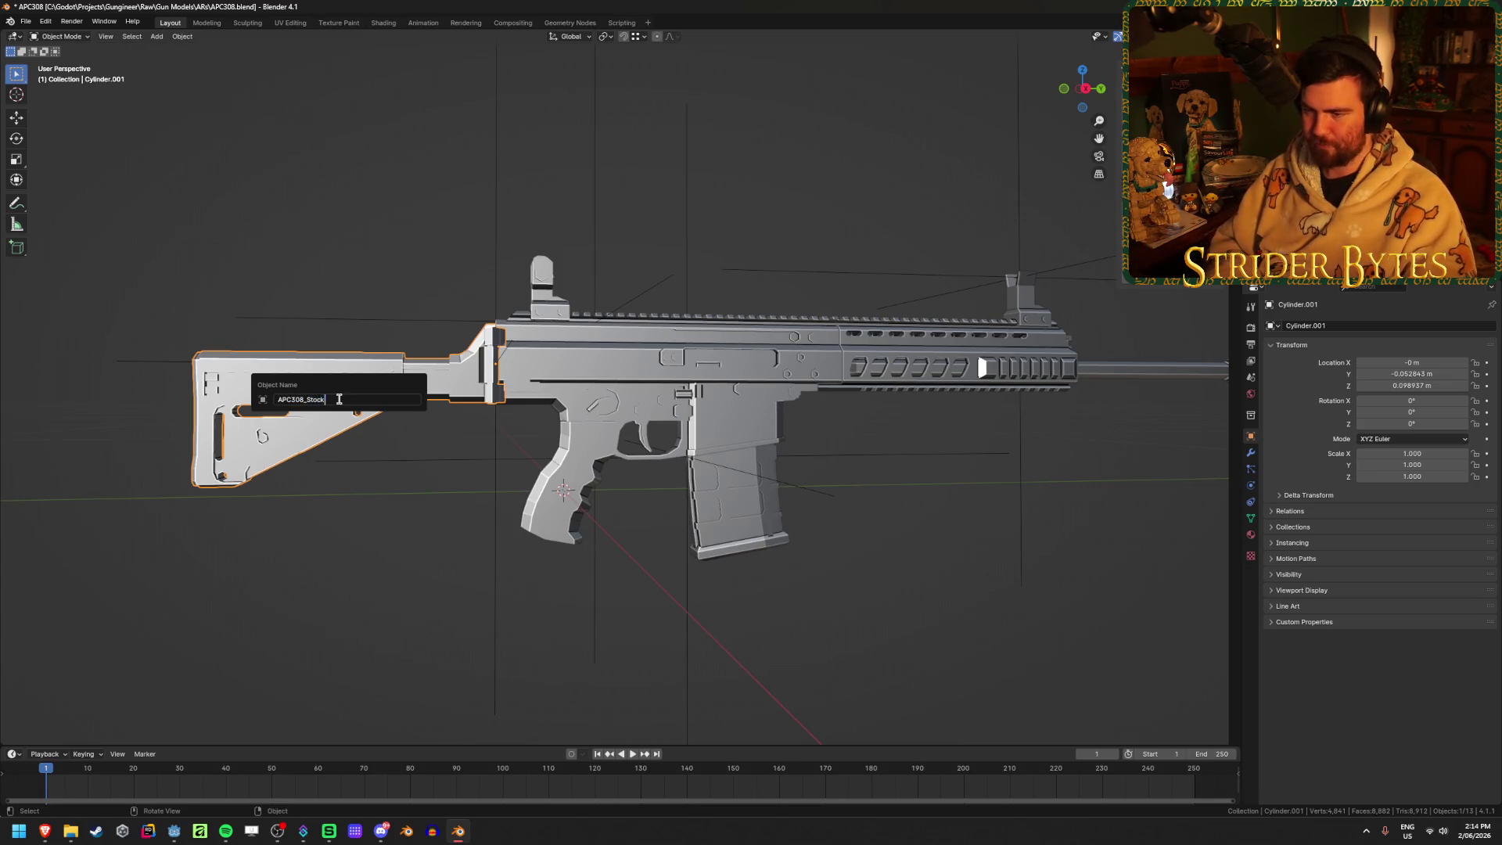
type("k")
key("Return")
scroll(1044, 386, "down", 2)
middle_click_drag(1044, 386, 885, 381, "shift")
left_click(884, 375)
key("F2")
type("APC308_")
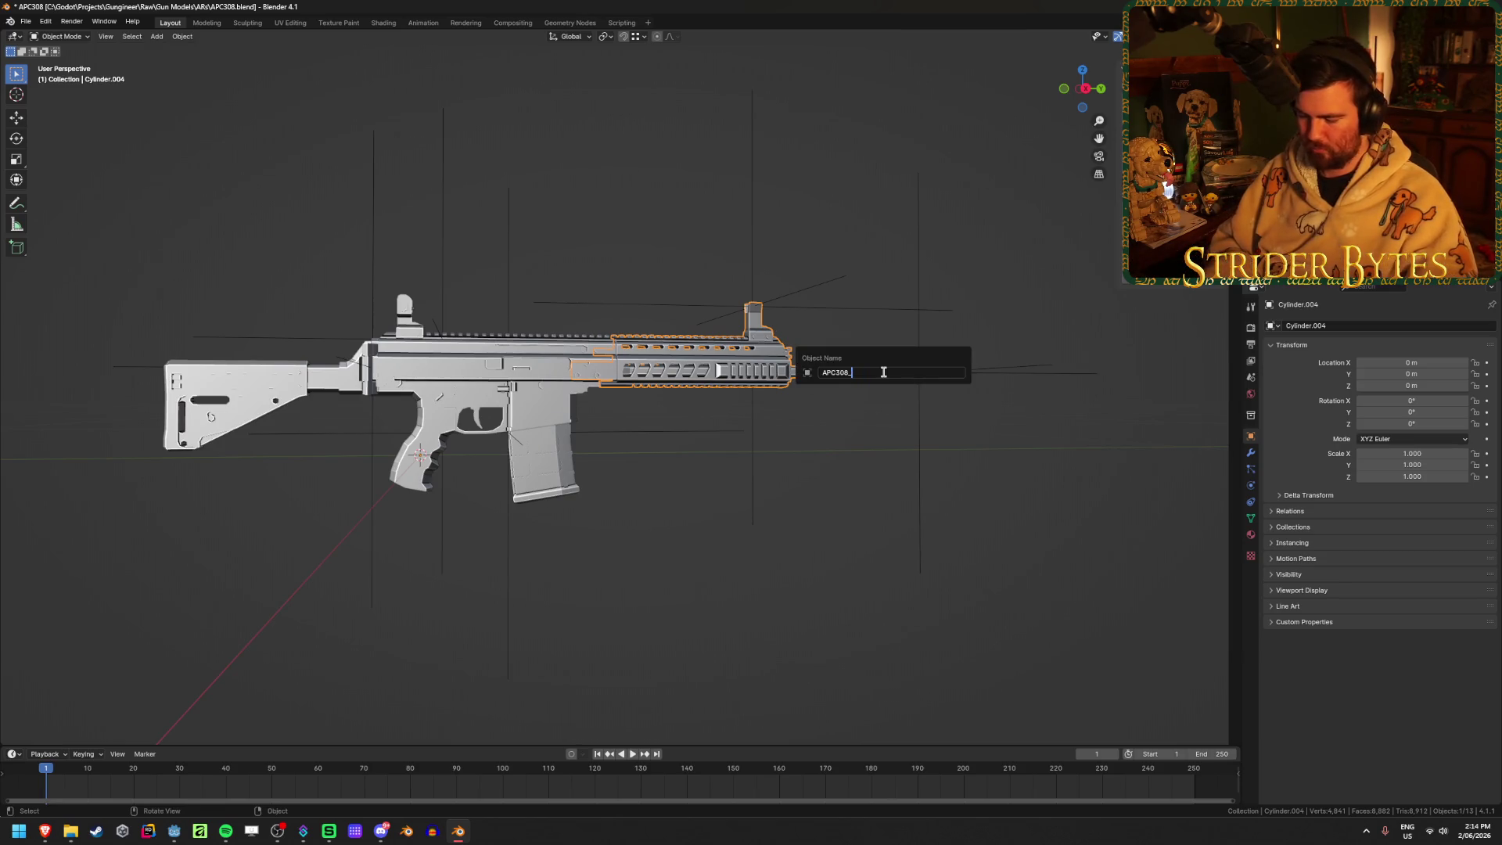
type("Barrel")
key("Return")
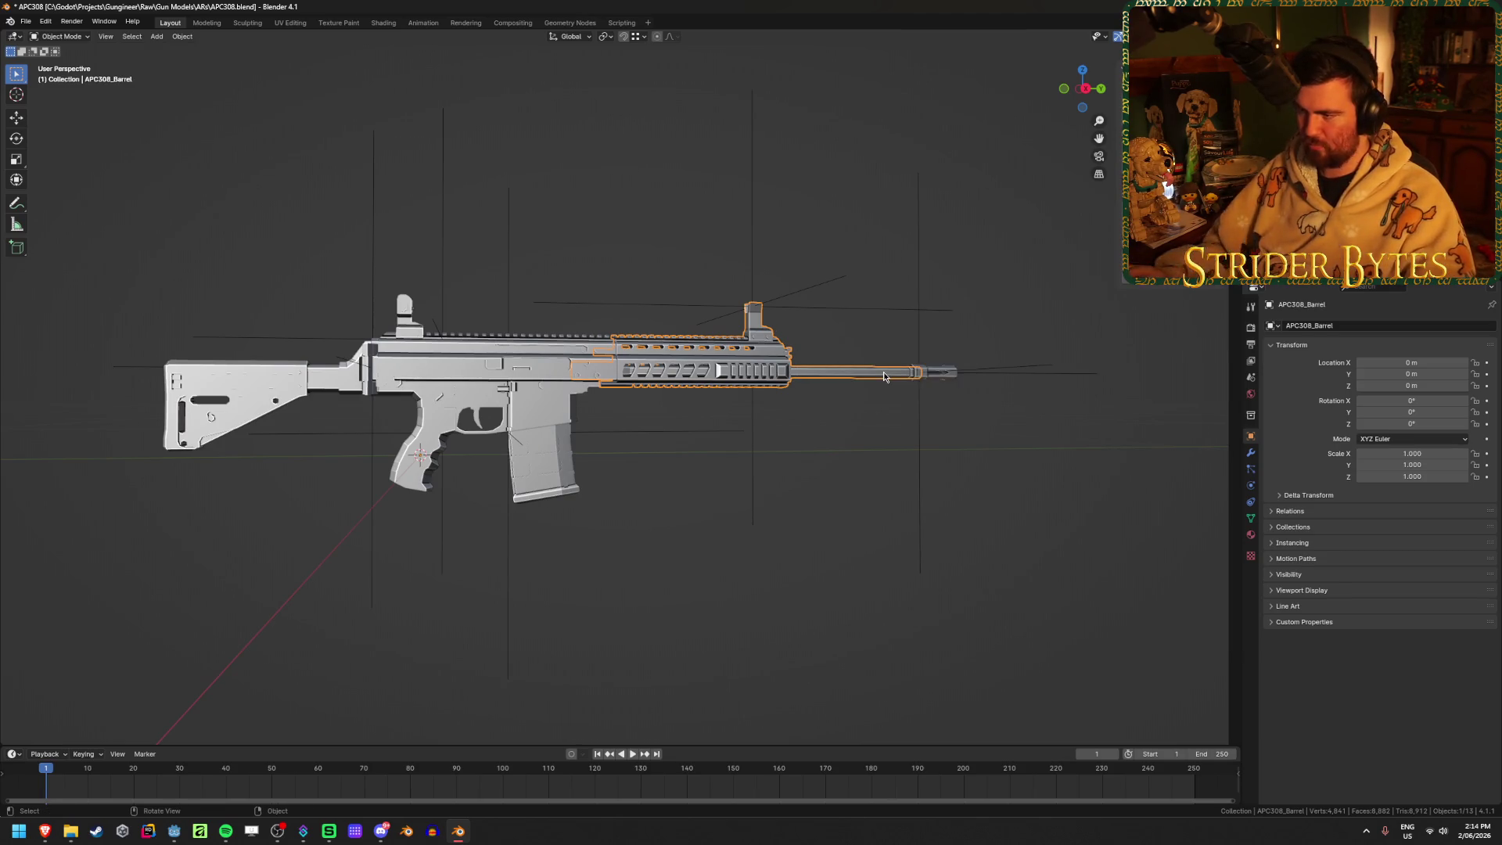
left_click(951, 383)
key("F2")
type("APC308_Muzzle")
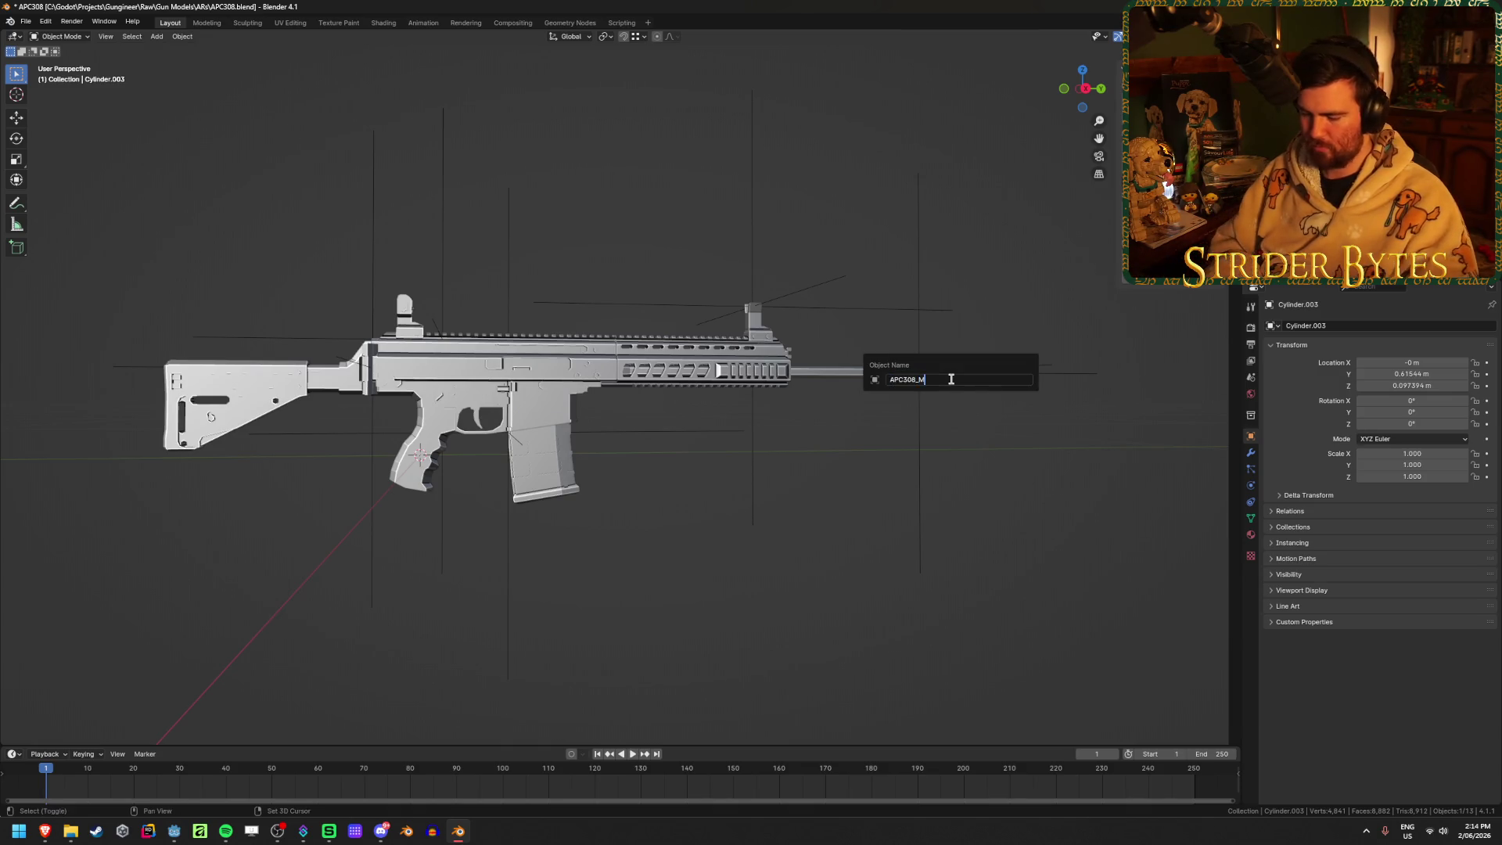
key("Return")
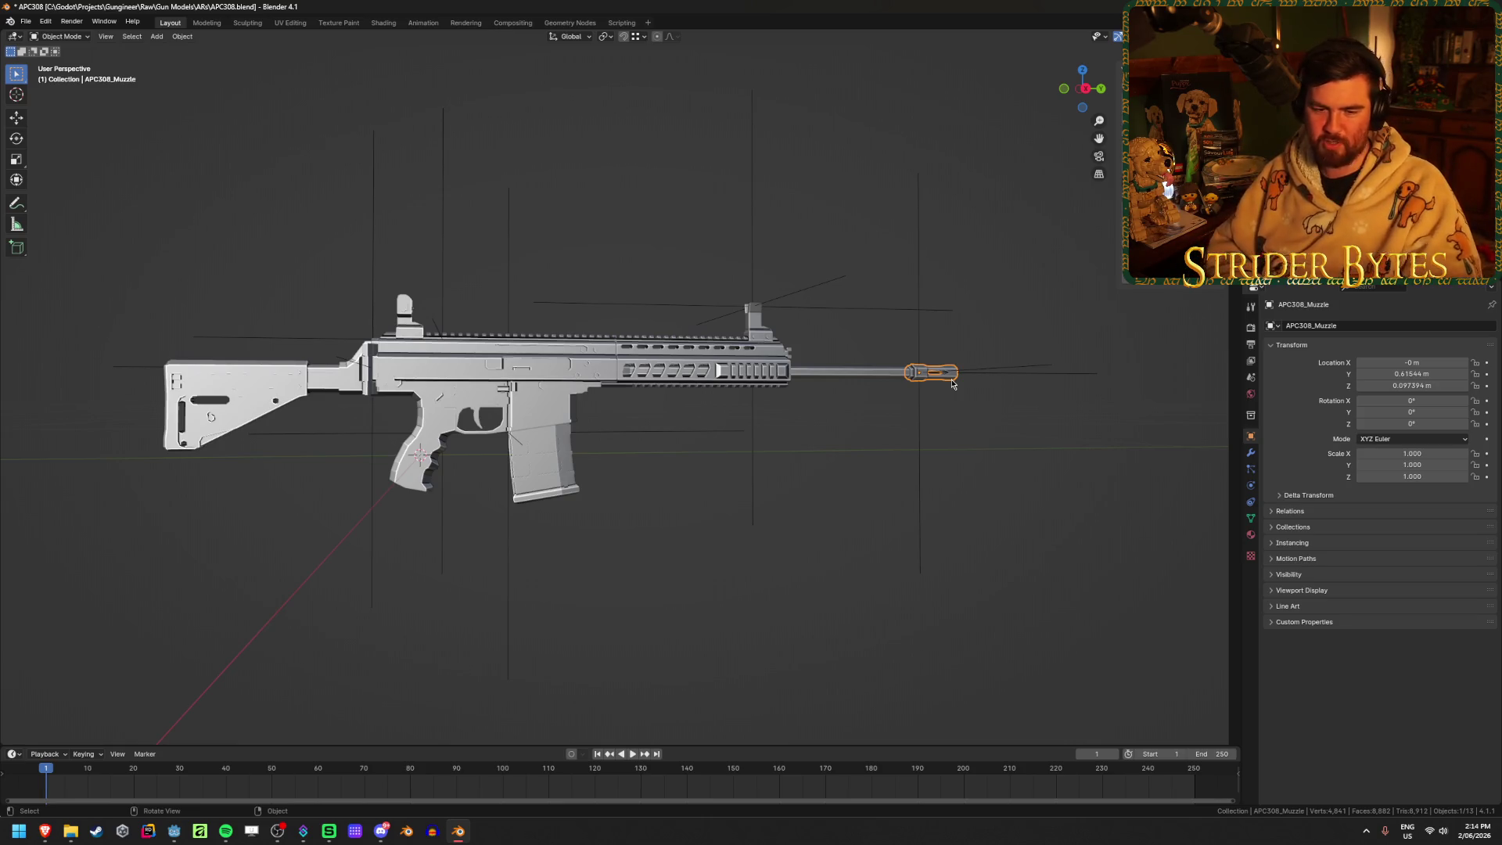
left_click(987, 444)
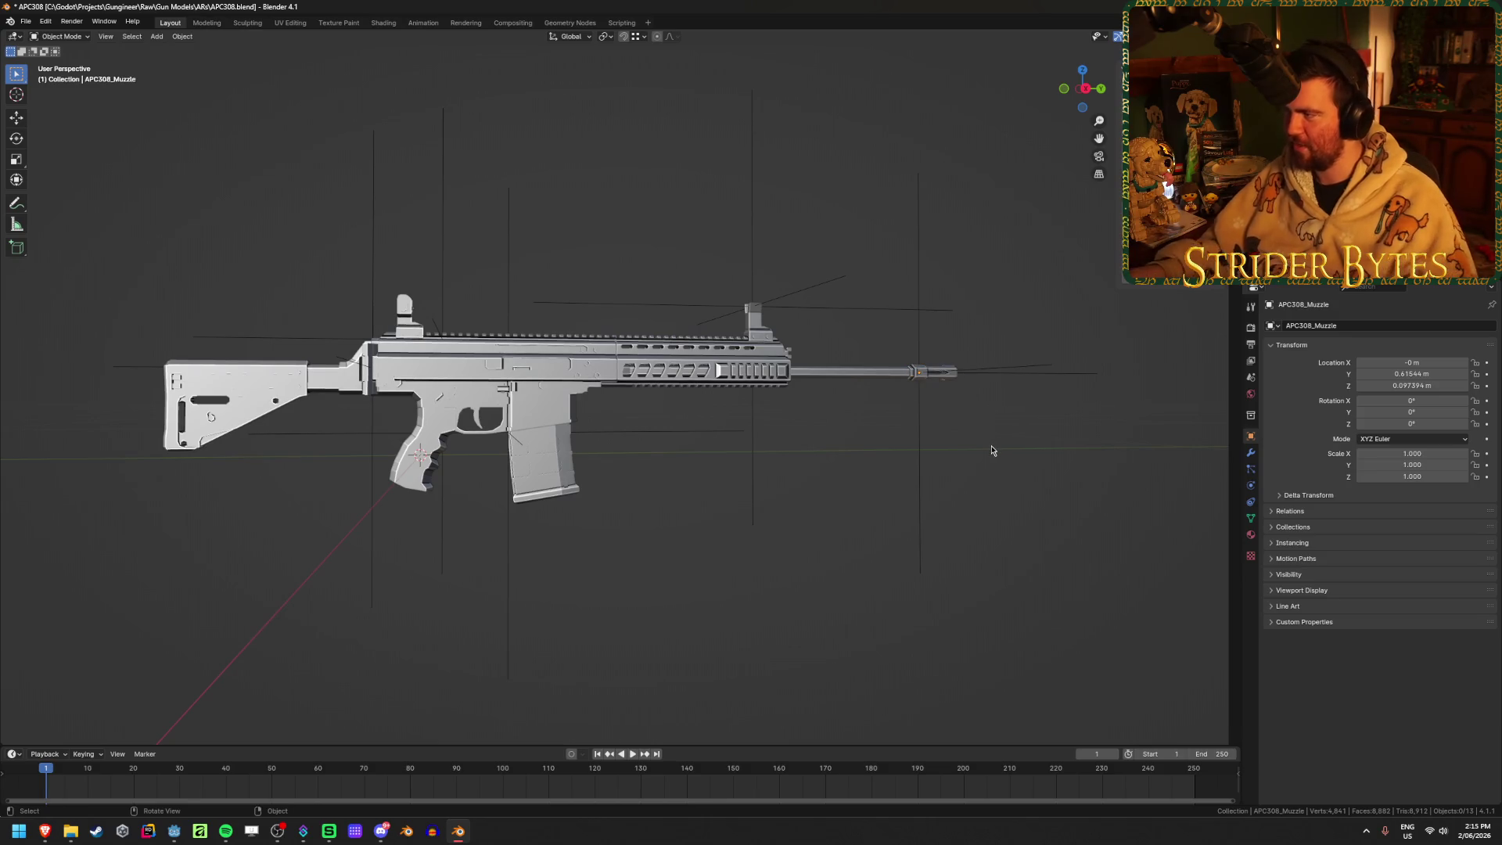
Hide the receiver and magazine to expose the cartridges near the barrel
left_click(534, 378)
left_click(519, 400, "shift")
key("h")
mouse_move(519, 401)
middle_mouse_down()
mouse_move(630, 367)
mouse_move(681, 378)
mouse_move(557, 400)
mouse_move(748, 258)
mouse_move(778, 295)
mouse_move(785, 270)
mouse_move(792, 370)
mouse_move(768, 345)
mouse_move(581, 335)
middle_mouse_up()
Rename the three bullet cylinders Bullet1, Bullet2 and Bullet3, then frame the whole gun
left_click(581, 335)
key("F2")
type("Bullet")
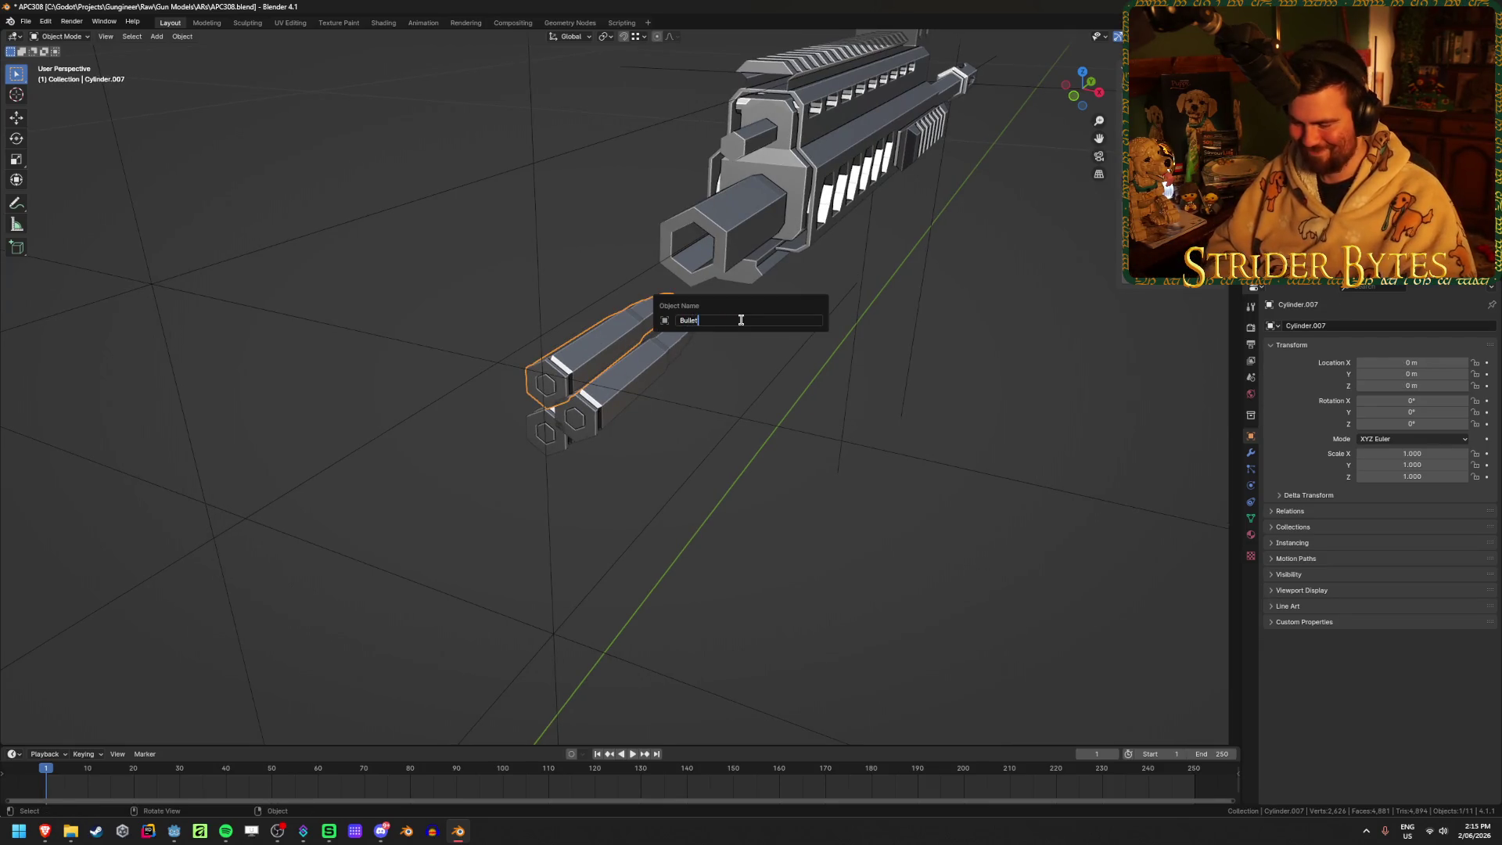
key("Return")
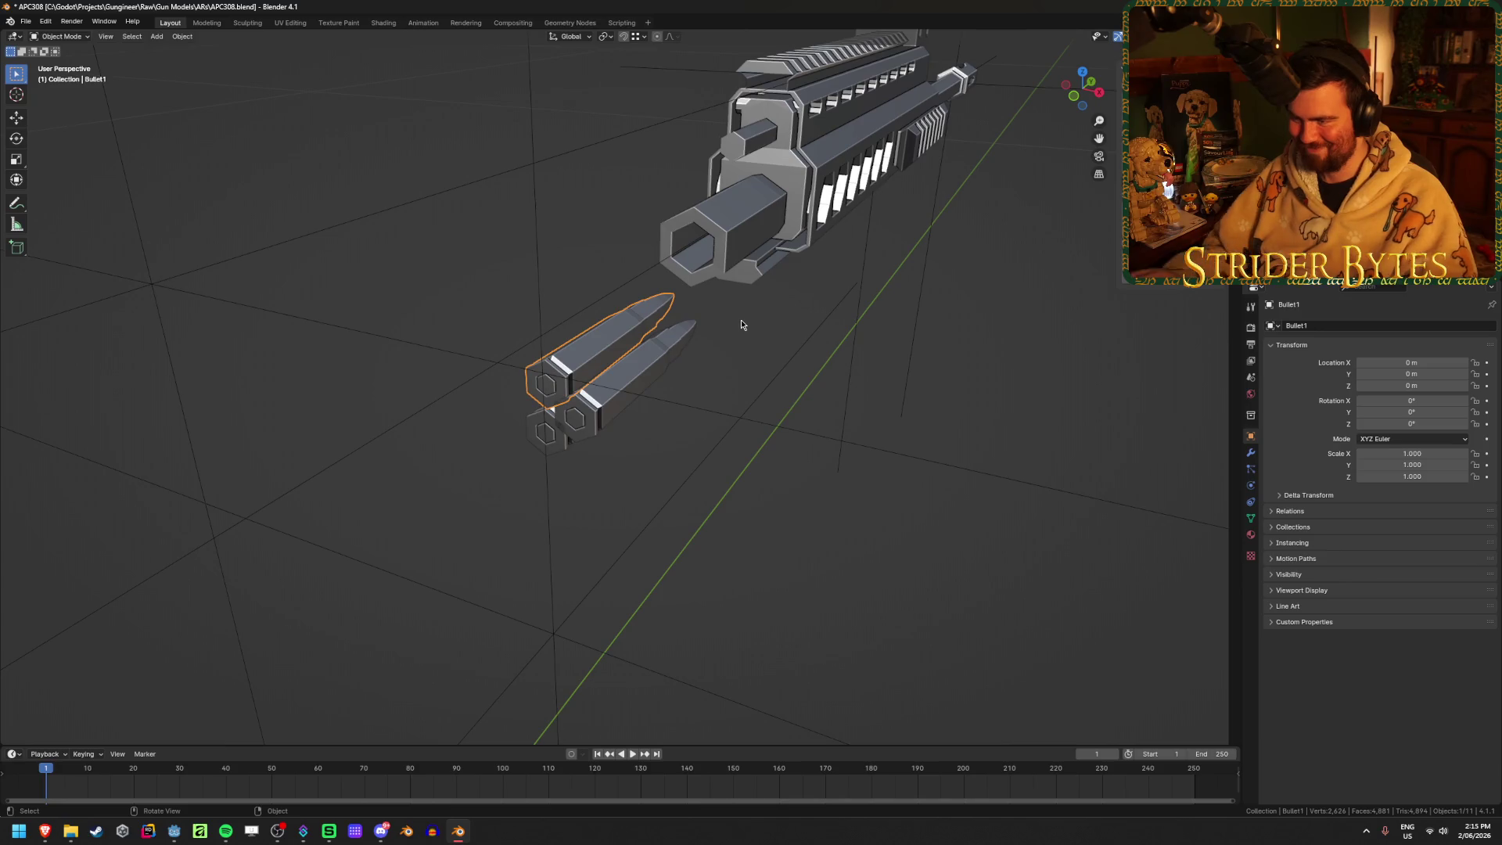
left_click(684, 351)
key("F2")
type("Bullet2")
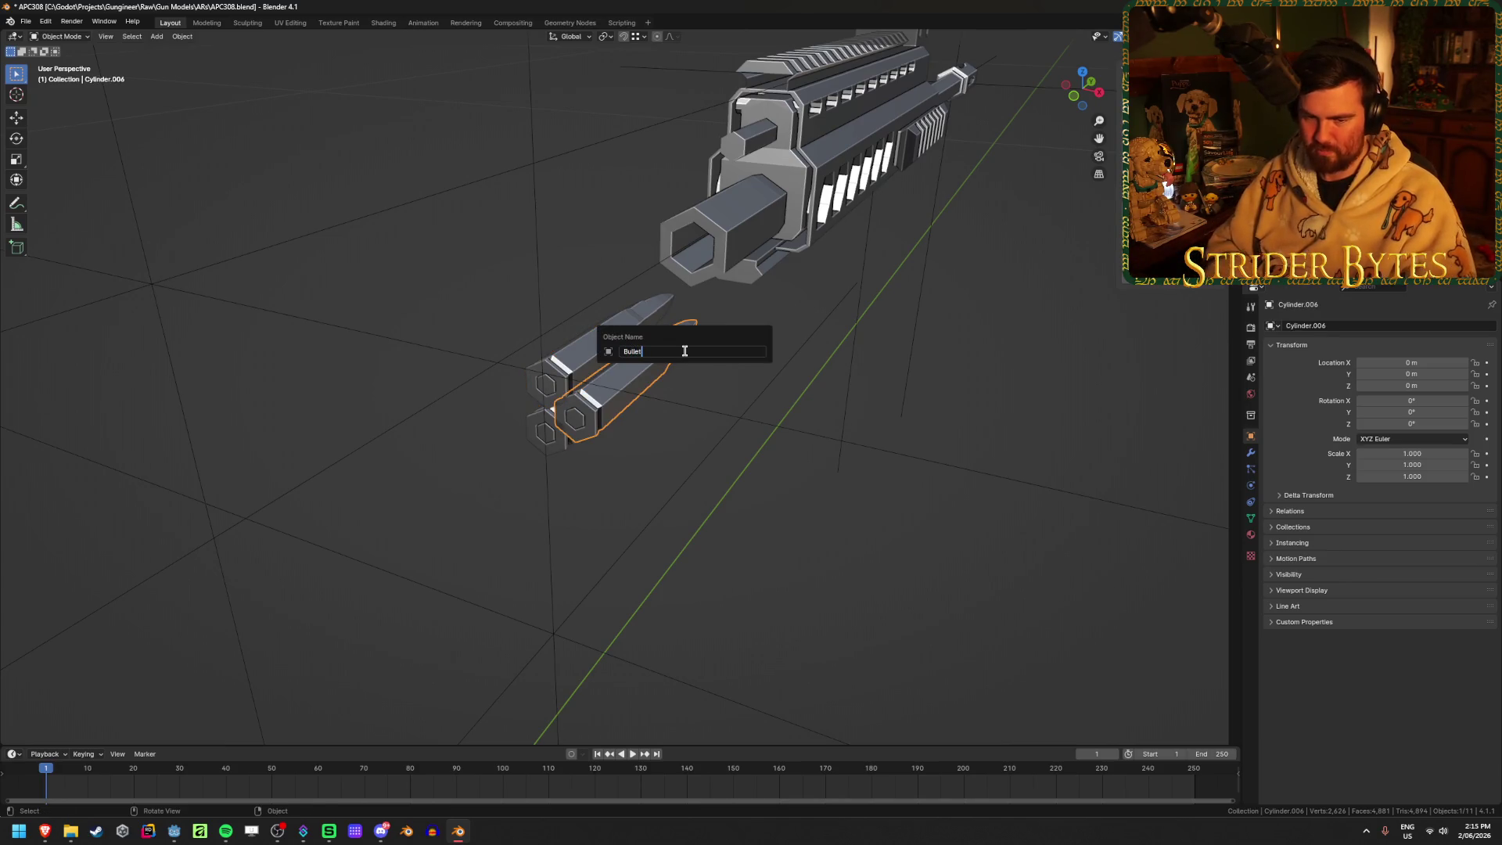
key("Return")
left_click(561, 445)
key("F2")
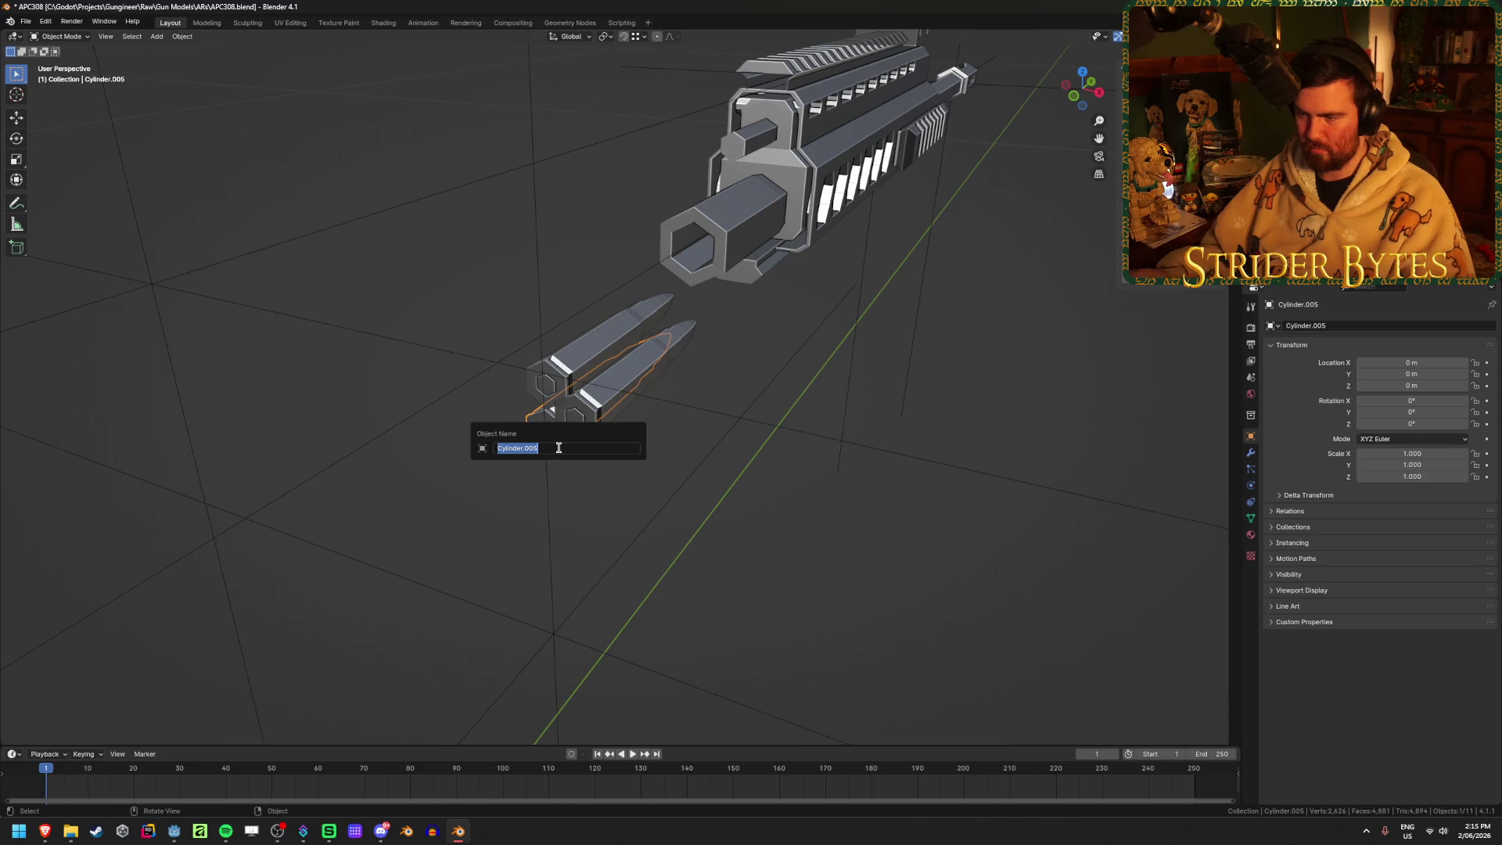
type("Bullet3")
key("Return")
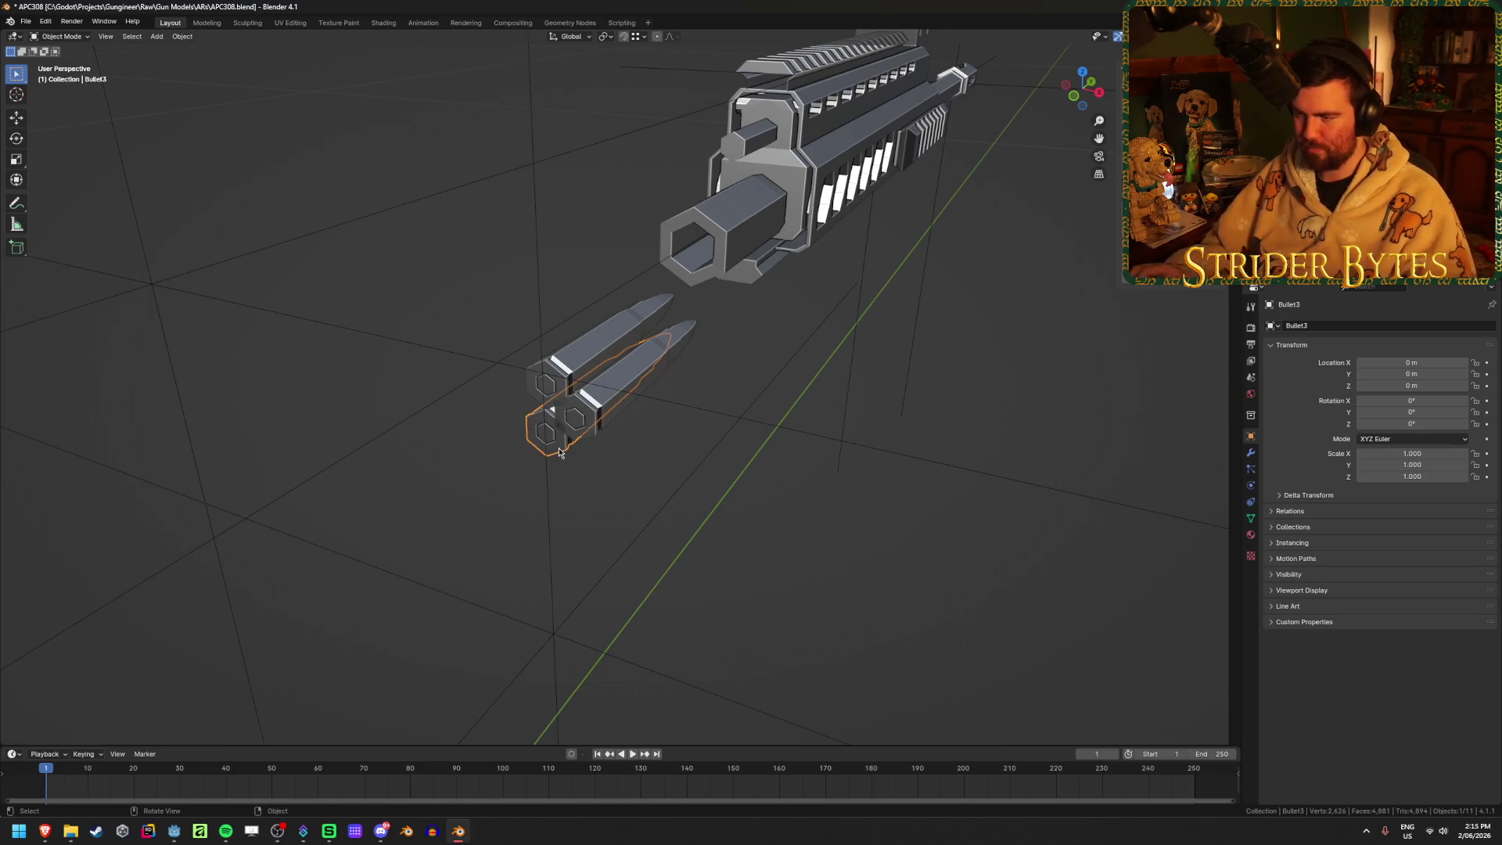
key("slash")
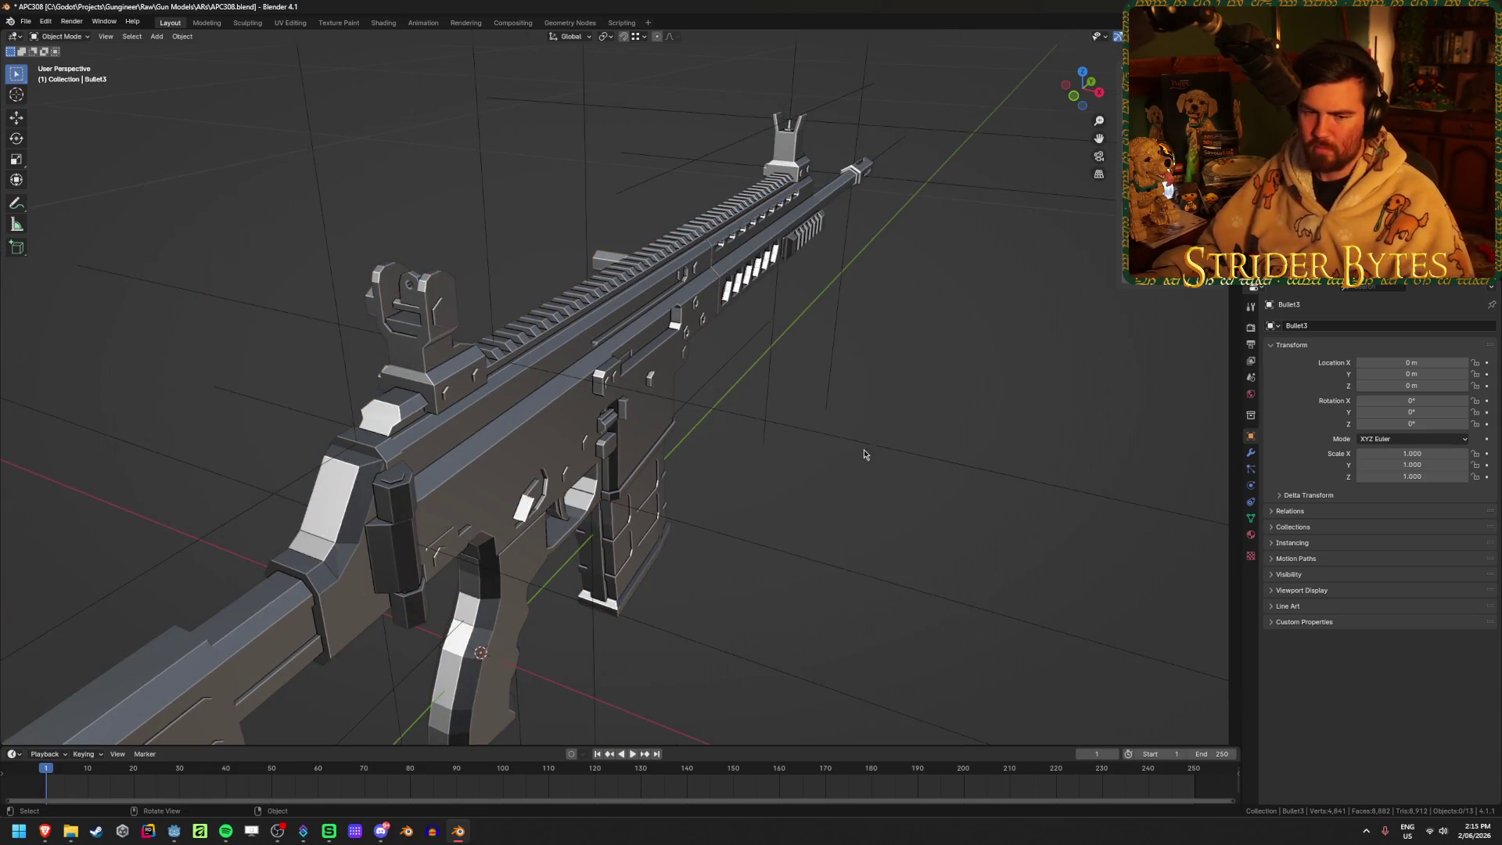
middle_click_drag(877, 369, 814, 353)
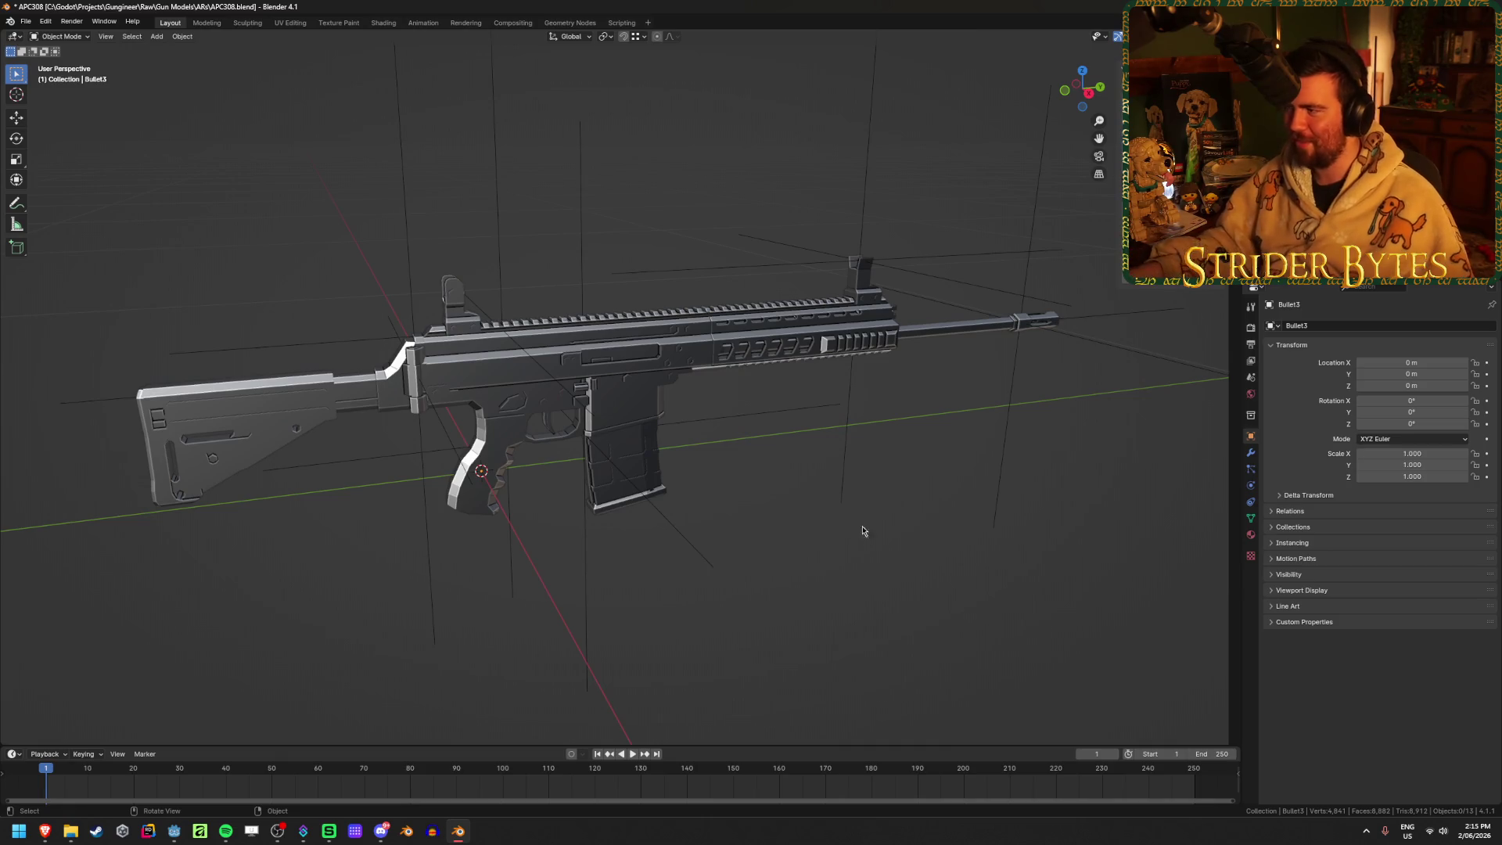
Rename the empty at the muzzle to MuzzleAttach
left_click(882, 516)
key("F2")
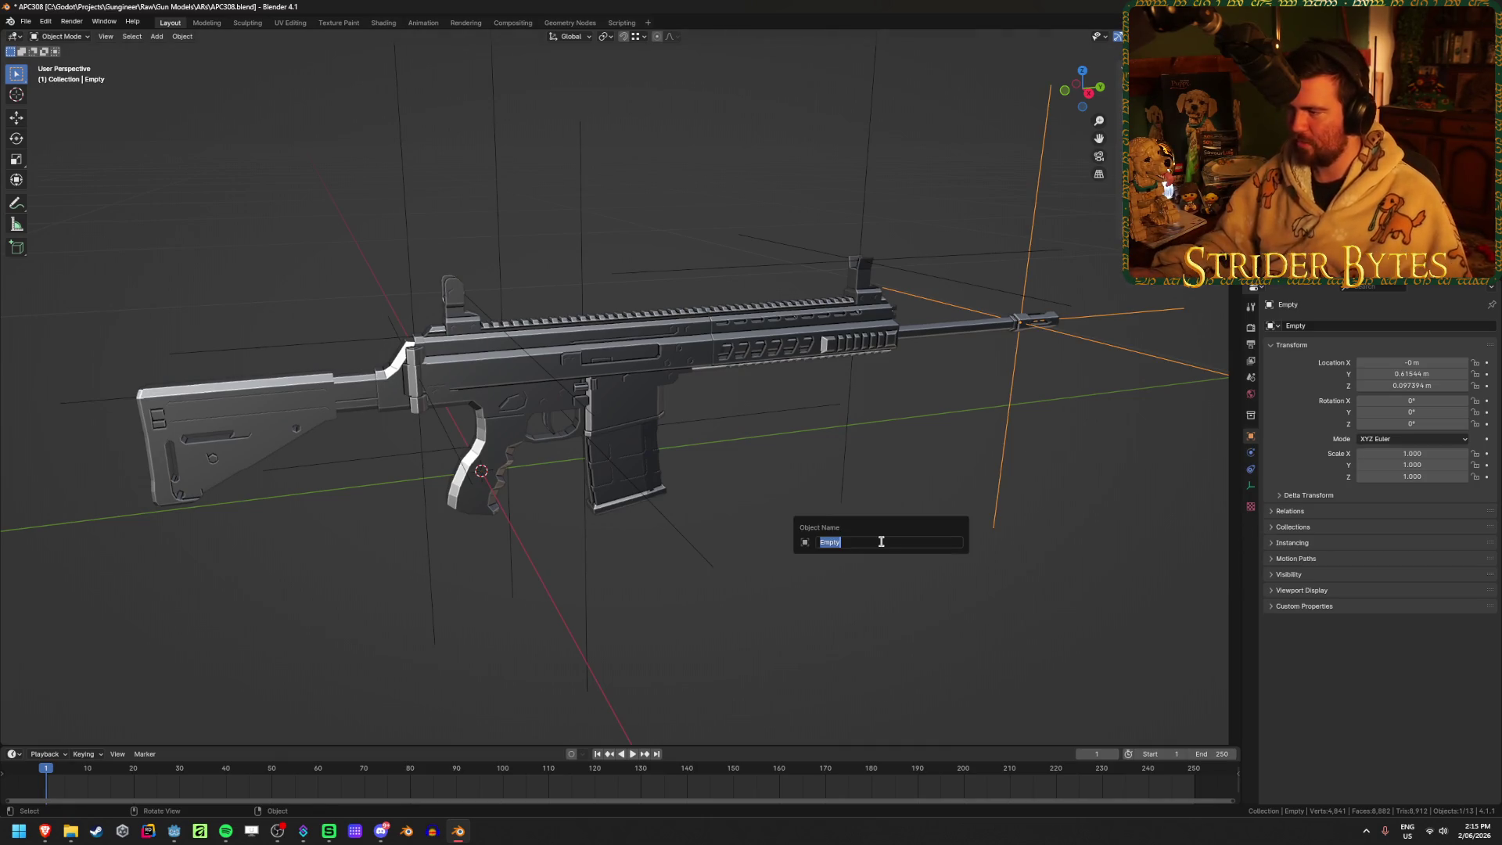
type("MuzzleAttach")
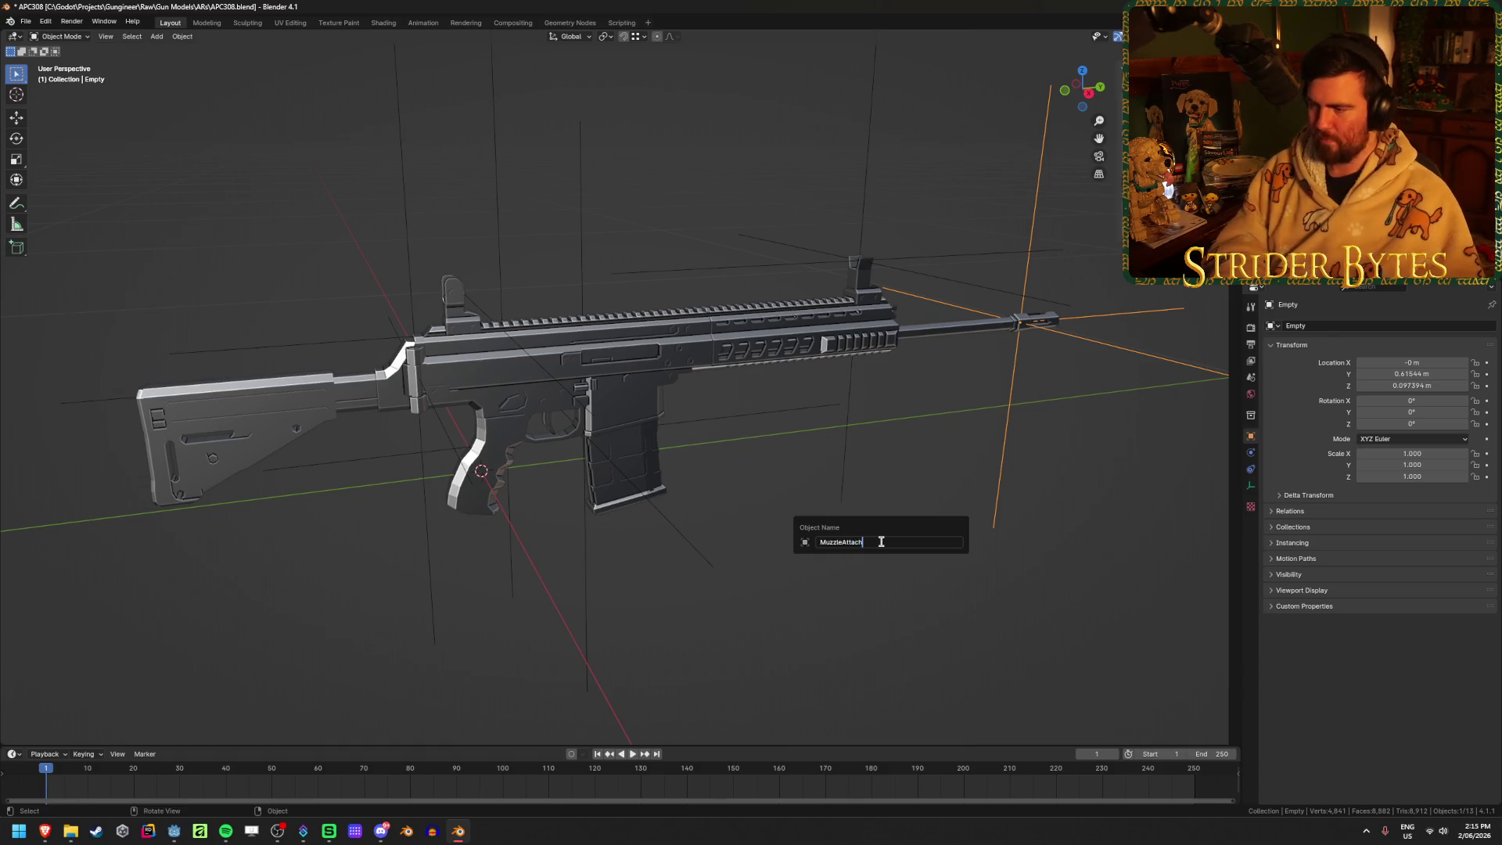
key("Return")
Select APC308_Barrel and enter Edit Mode on its mesh near the handguard
mouse_move(882, 547)
middle_mouse_down()
mouse_move(791, 365)
mouse_move(344, 459)
mouse_move(386, 510)
mouse_move(579, 523)
mouse_move(548, 505)
middle_mouse_up()
scroll(791, 365, "up", 4)
scroll(669, 337, "up", 5)
left_click(681, 339)
mouse_move(681, 339)
middle_mouse_down()
mouse_move(671, 537)
mouse_move(480, 503)
middle_mouse_up()
scroll(671, 506, "up", 3)
key("Tab")
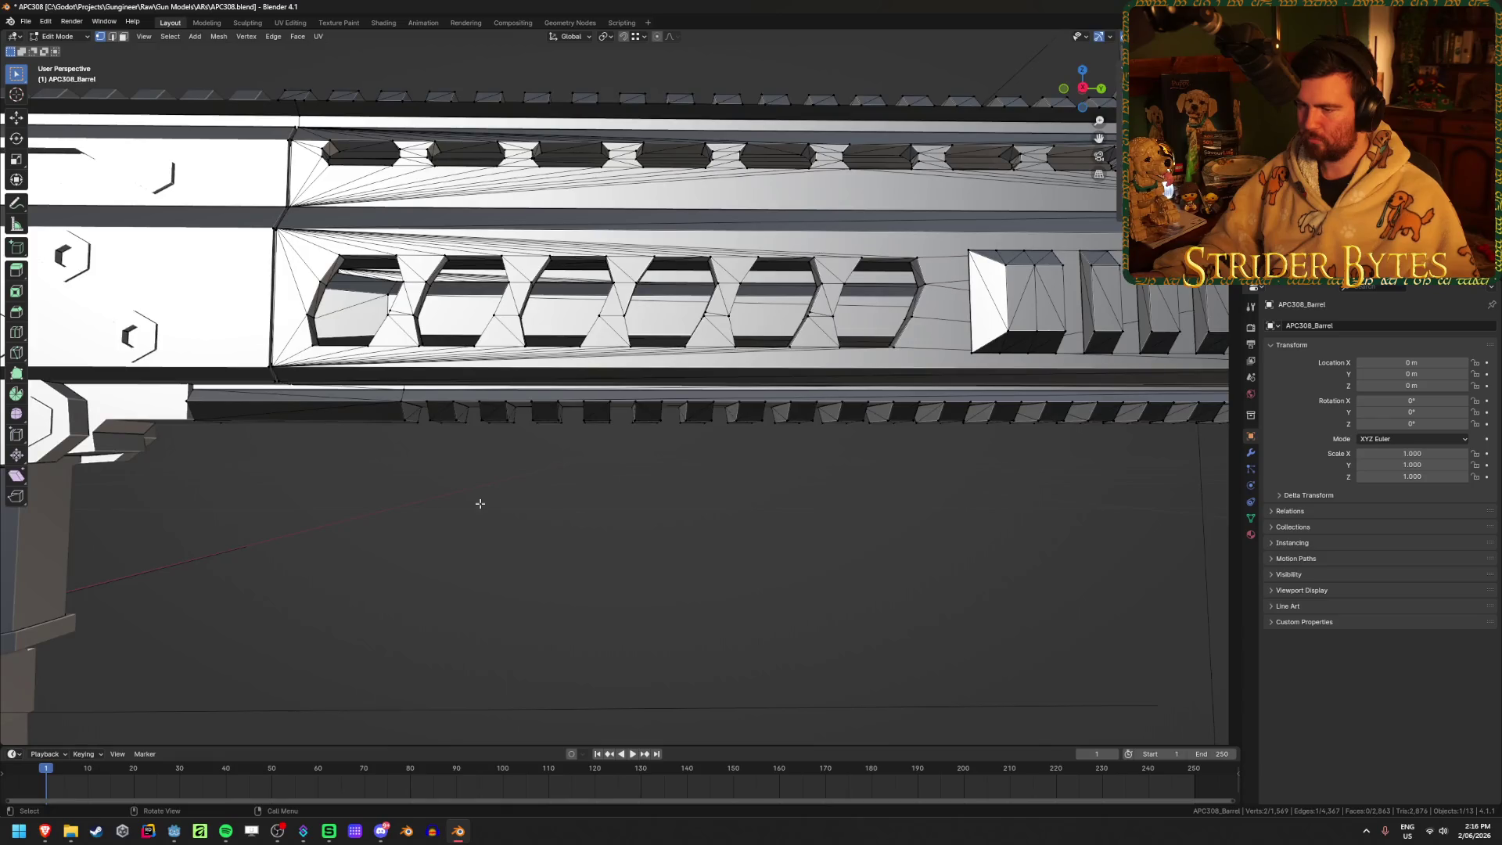
Snap the 3D cursor to a vertex on the handguard's lower edge
left_click(481, 394)
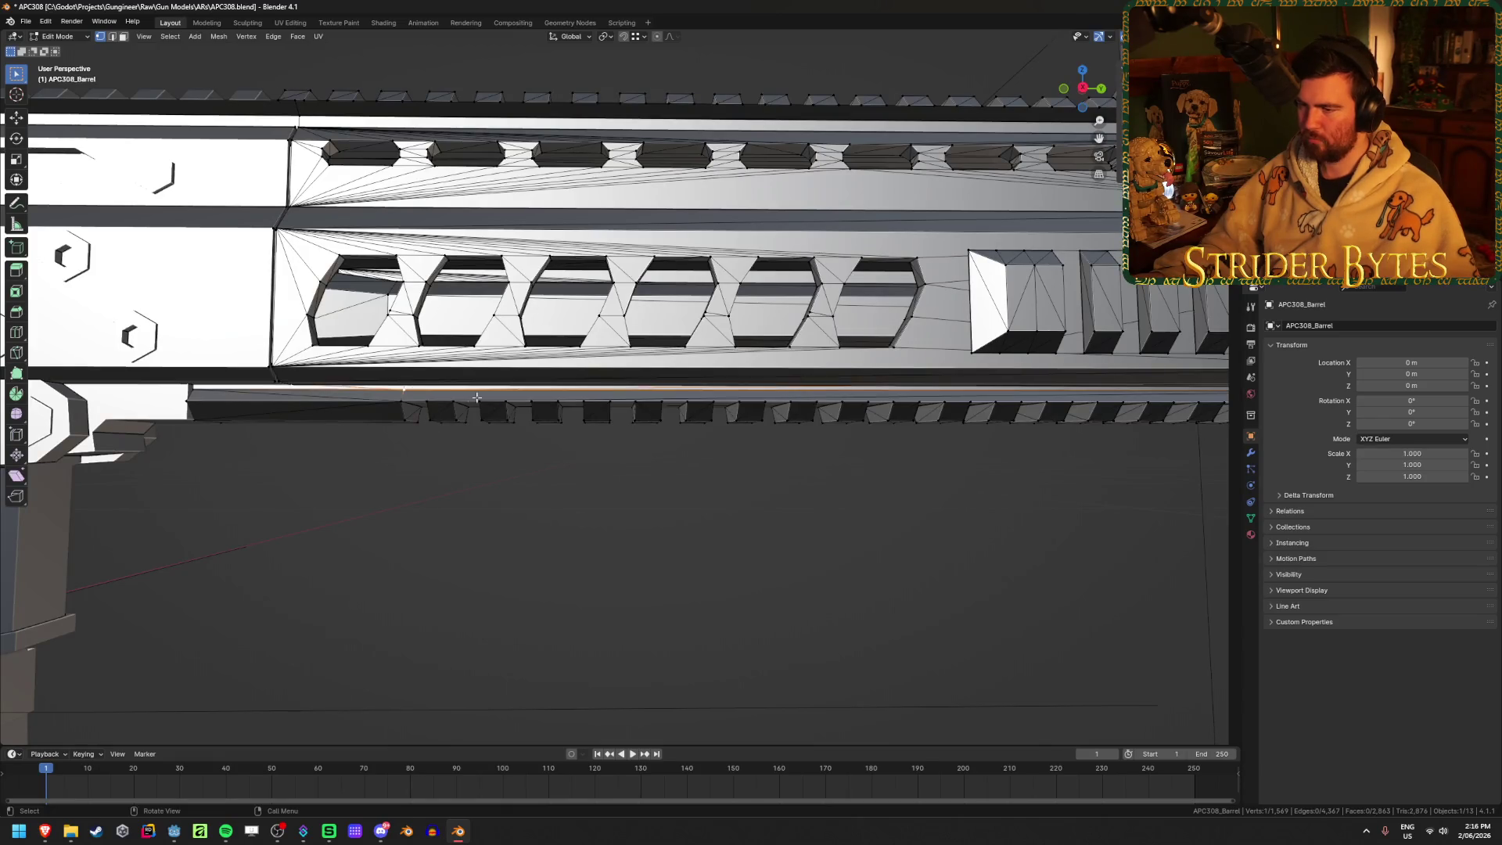
middle_click_drag(482, 393, 512, 402)
key("KP_3")
scroll(523, 446, "up", 5)
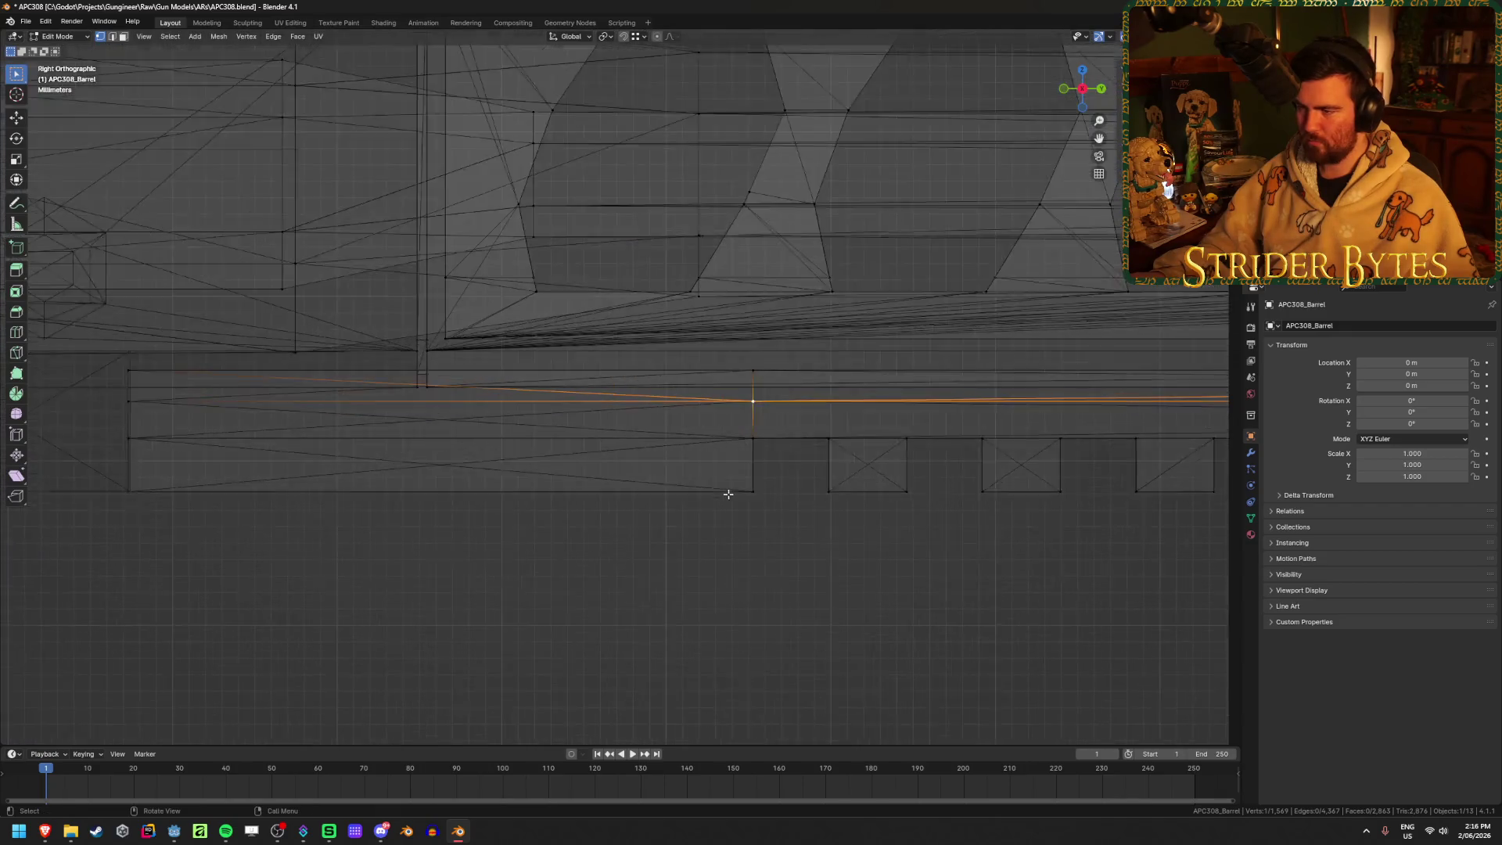
scroll(728, 493, "up", 1)
left_click_drag(741, 399, 808, 426)
key("shift+s")
left_click(824, 451)
scroll(771, 479, "down", 4)
key("Tab")
Add a Plain Axes empty at the cursor, shrink it and apply its scale
mouse_move(771, 480)
middle_mouse_down()
mouse_move(745, 467)
mouse_move(602, 614)
mouse_move(681, 607)
mouse_move(658, 514)
mouse_move(1085, 375)
middle_mouse_up()
key("shift+z")
scroll(618, 607, "up", 3)
key("shift+a")
mouse_move(689, 515)
left_click(780, 520)
scroll(654, 543, "down", 4)
key("s")
left_click(733, 389)
key("ctrl+a")
left_click(736, 392)
Move the empty under the handguard to Y 0.25947 m, Z 0.083418 m and save APC308.blend
middle_click_drag(459, 602, 628, 486)
key("KP_3")
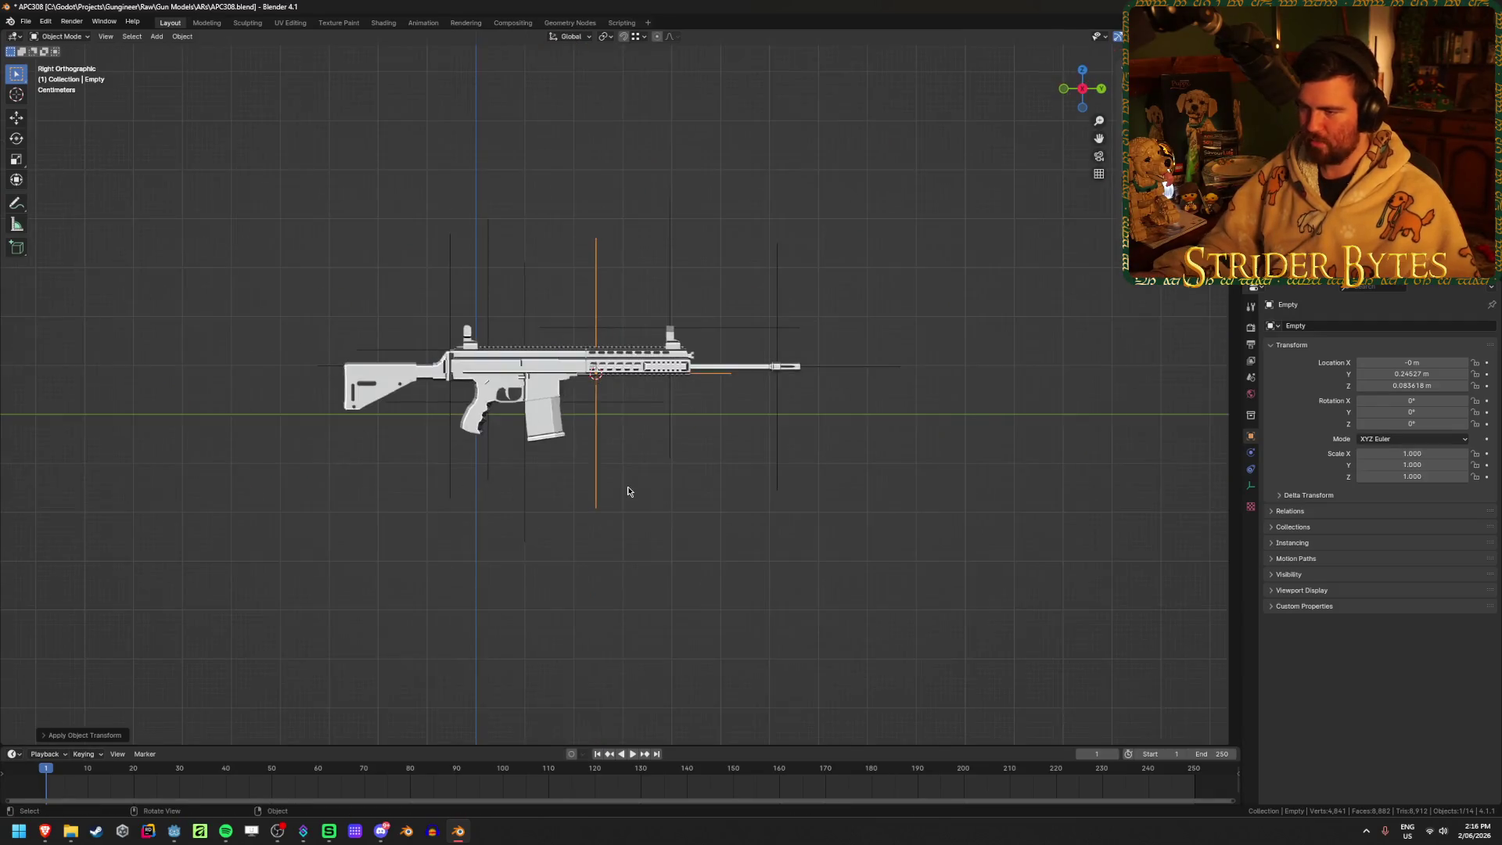
scroll(624, 490, "up", 5)
scroll(625, 491, "up", 5)
key("g")
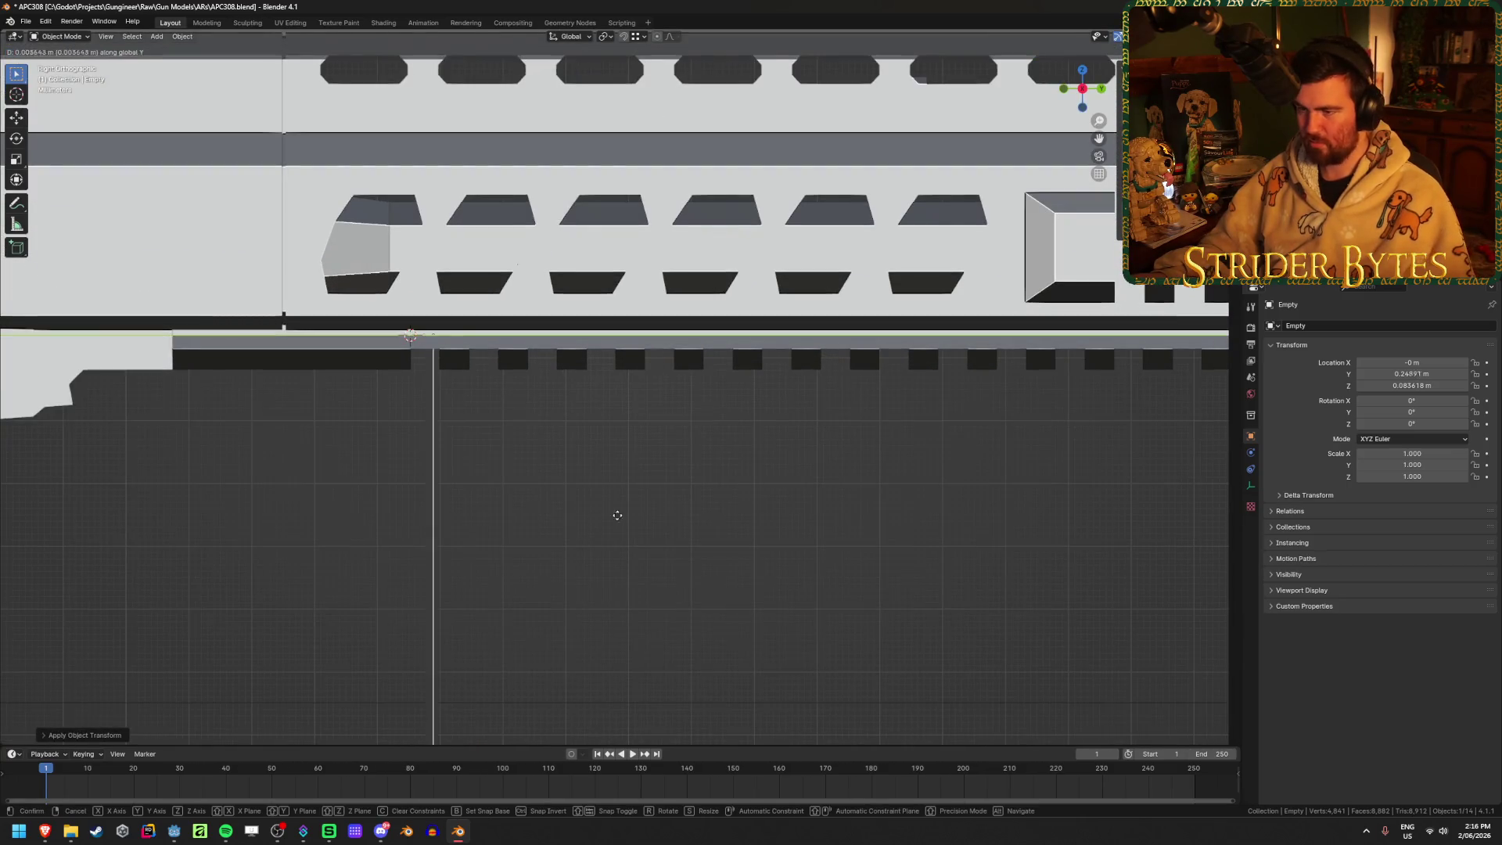
left_click(680, 517)
key("ctrl+s")
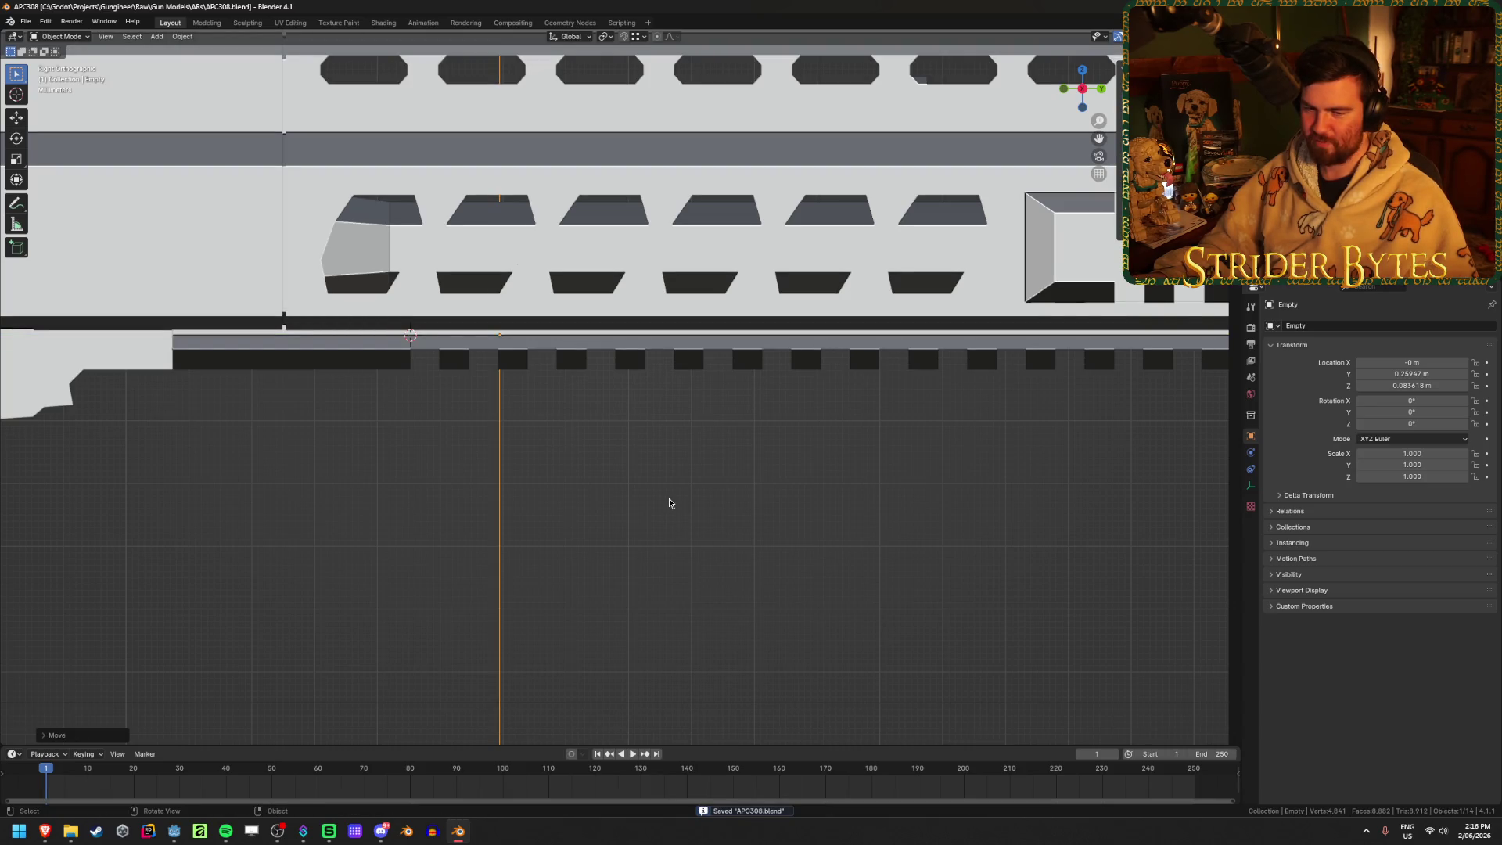
scroll(669, 503, "down", 5)
mouse_move(669, 504)
middle_mouse_down()
mouse_move(668, 547)
mouse_move(879, 513)
middle_mouse_up()
key("F2")
Name the handguard empty ForegripAttach and save the file
type("ForegripAttach")
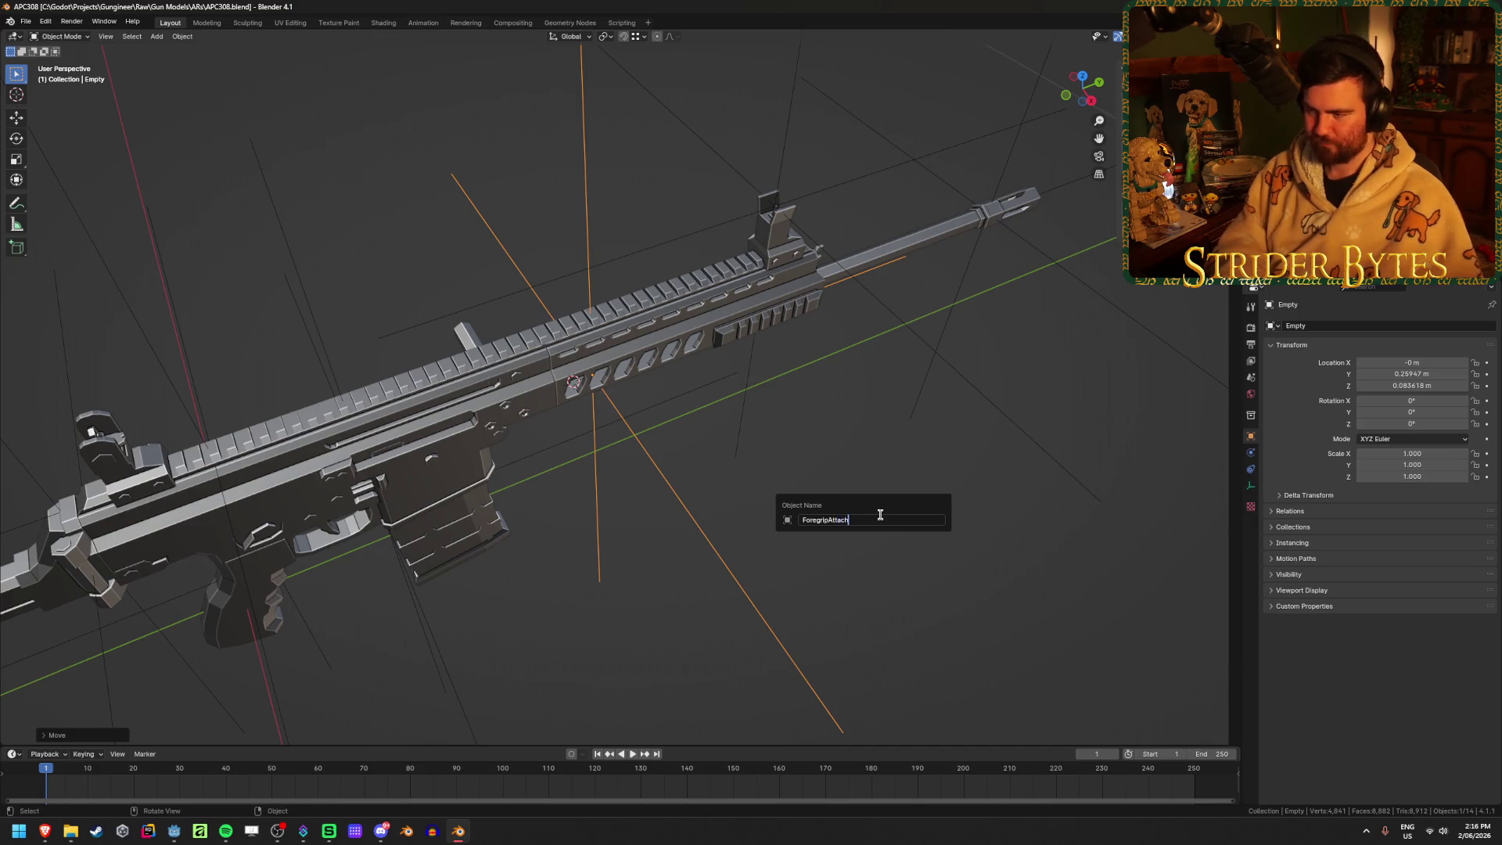
key("Return")
key("ctrl+s")
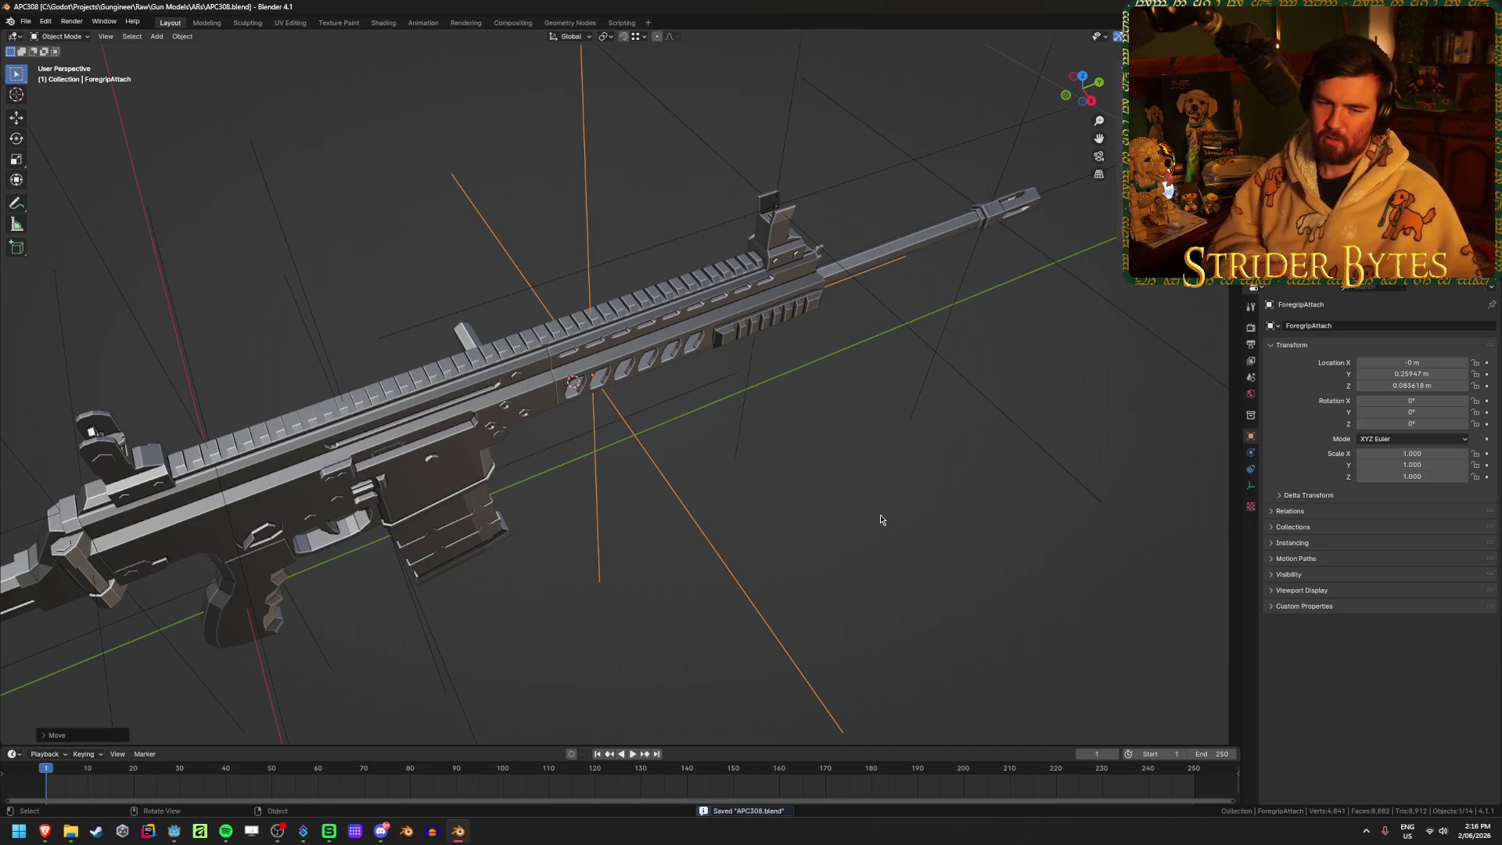
scroll(881, 521, "down", 5)
middle_click_drag(866, 510, 798, 486)
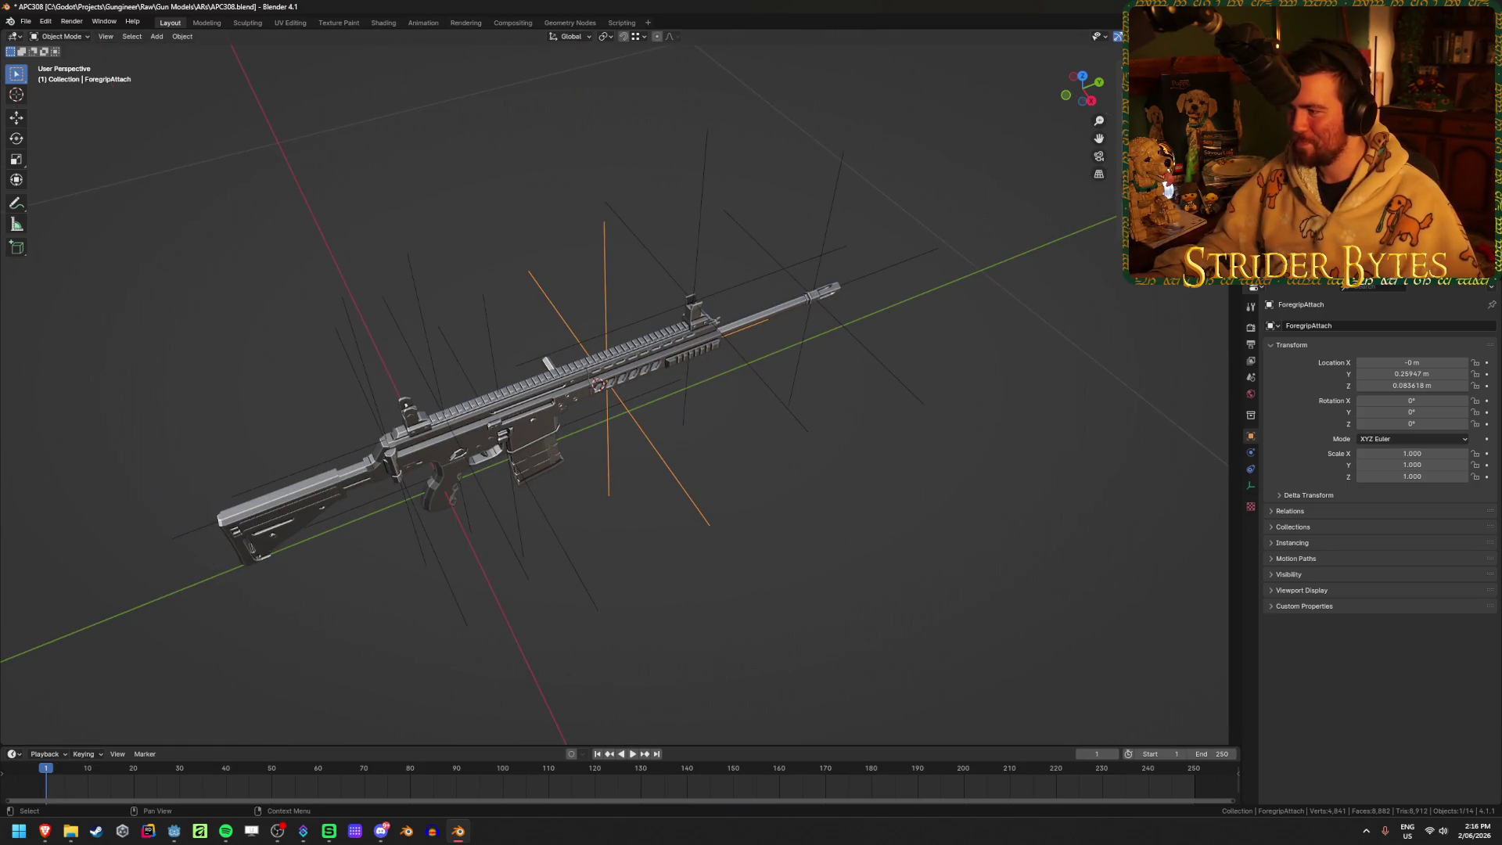
Deselect everything, make the Muzzle collection active, and save
key("alt+a")
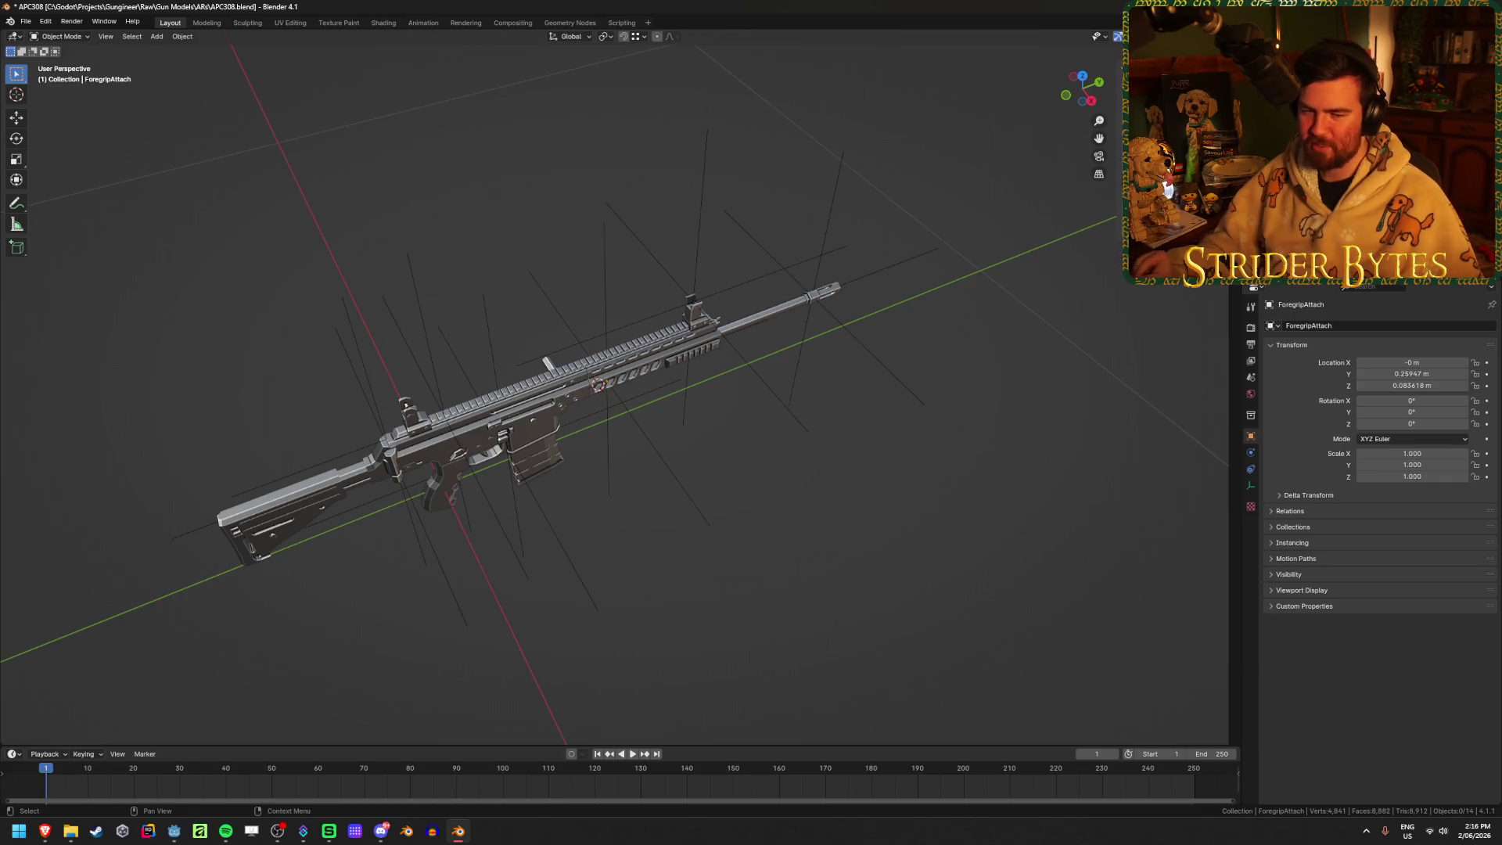
left_click(1314, 94)
left_click(1315, 141)
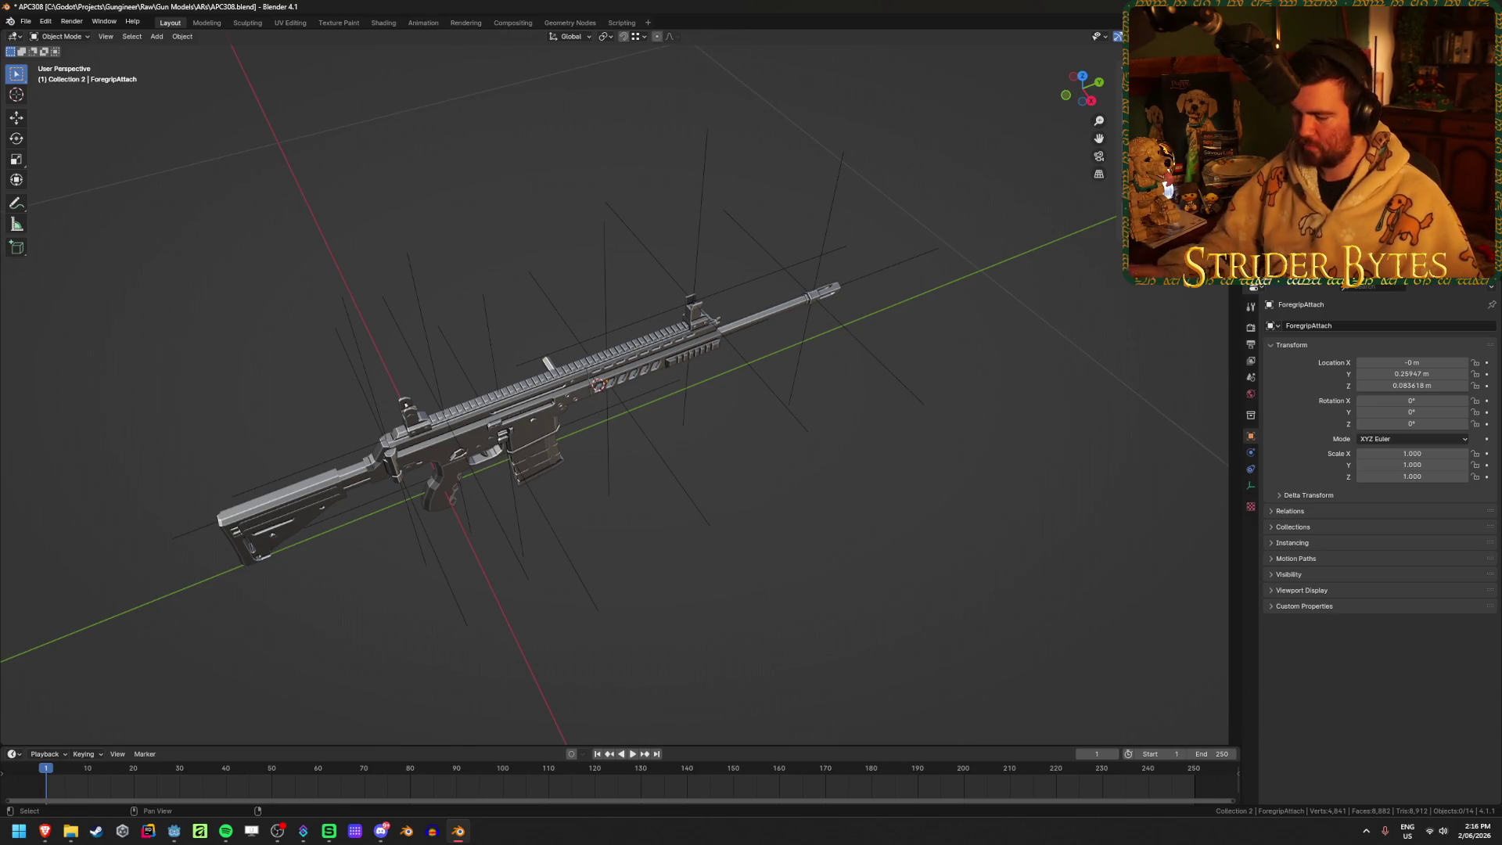
left_click(1315, 125)
left_click(1314, 156)
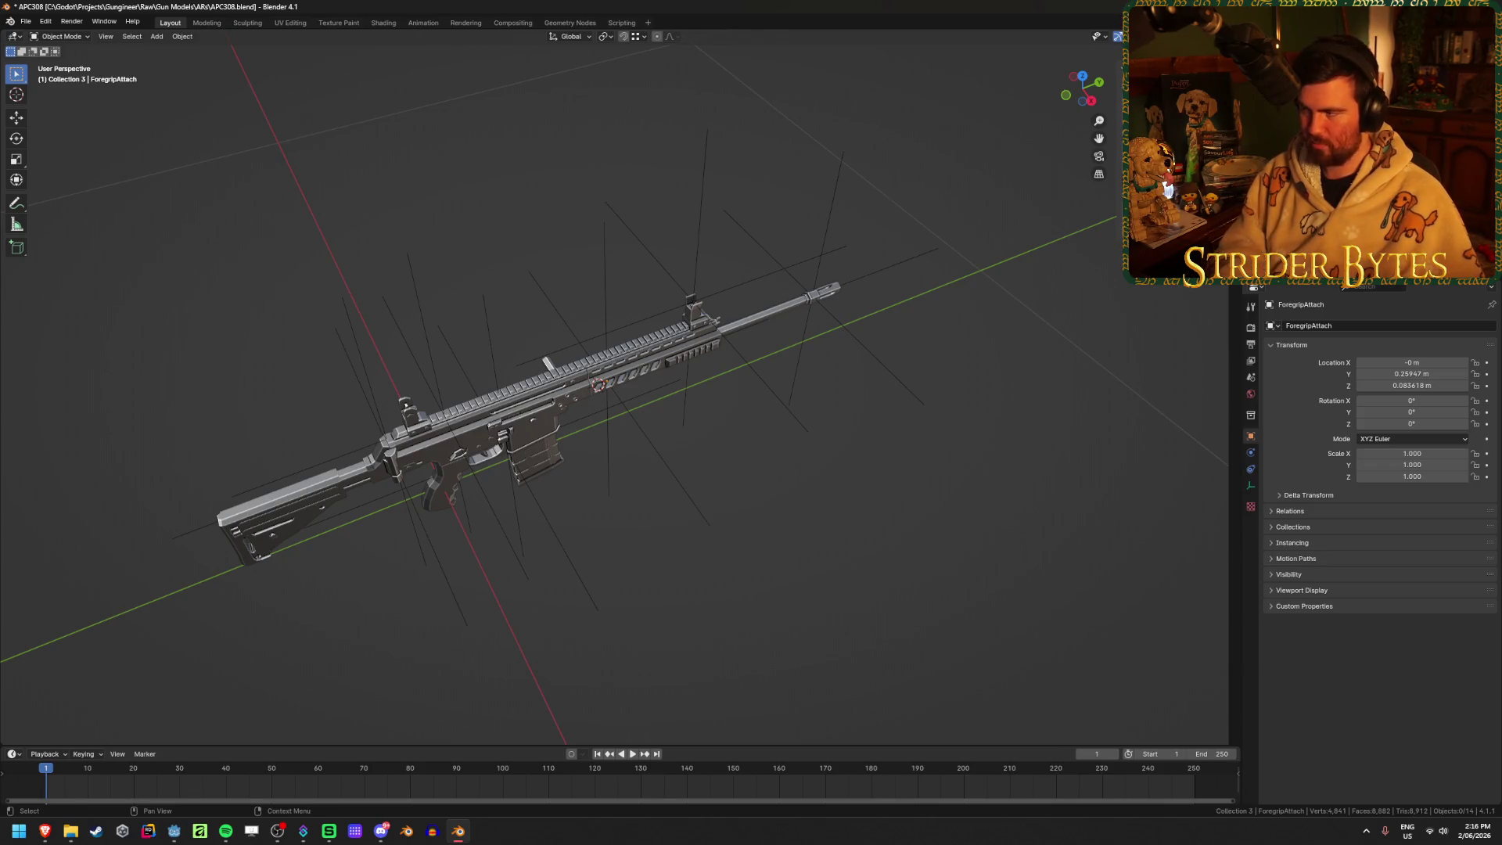
left_click(1315, 172)
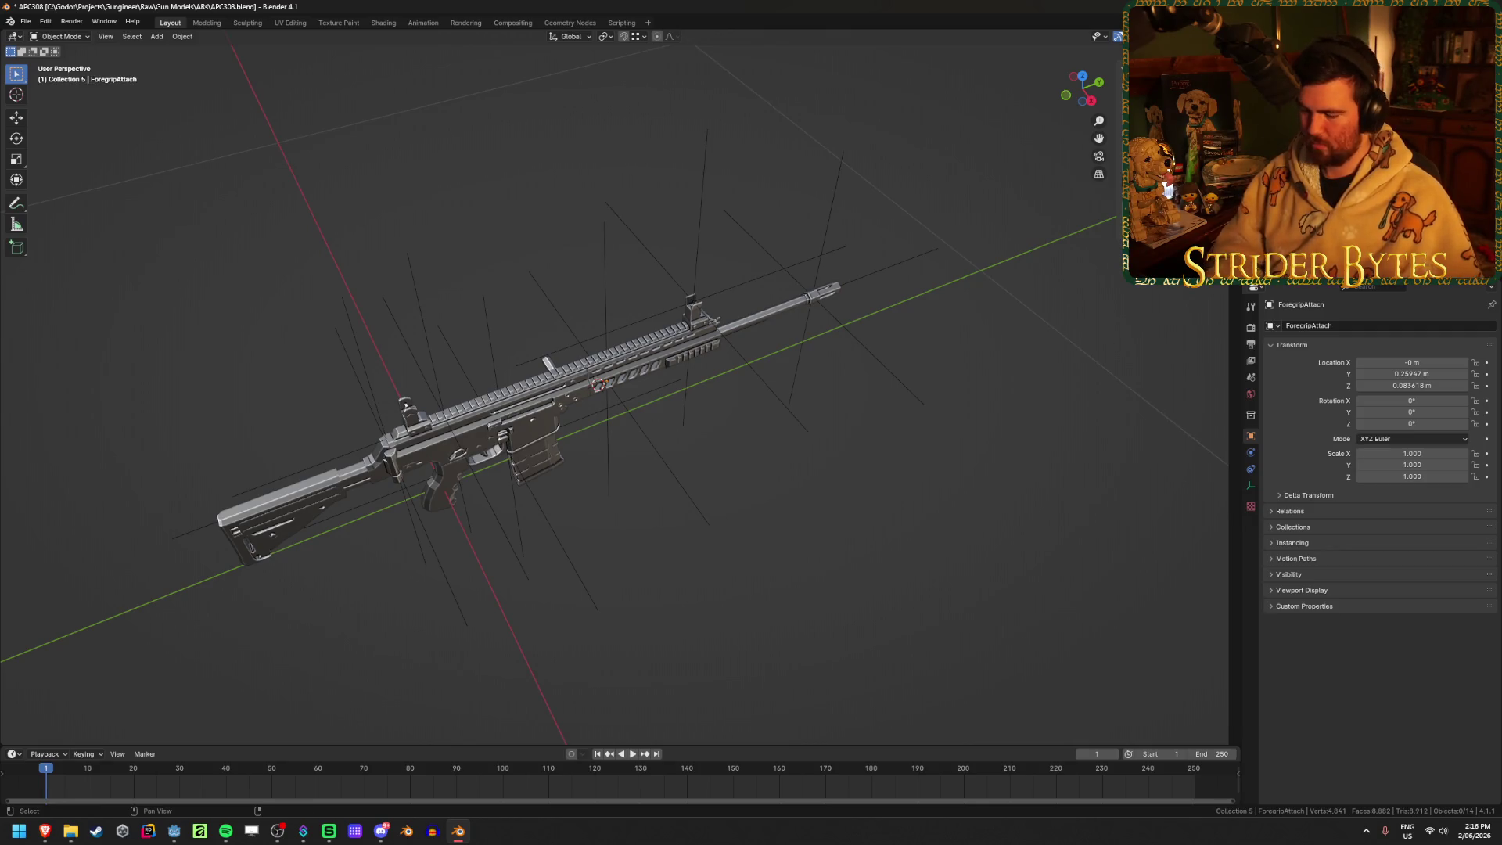
key("Return")
key("ctrl+s")
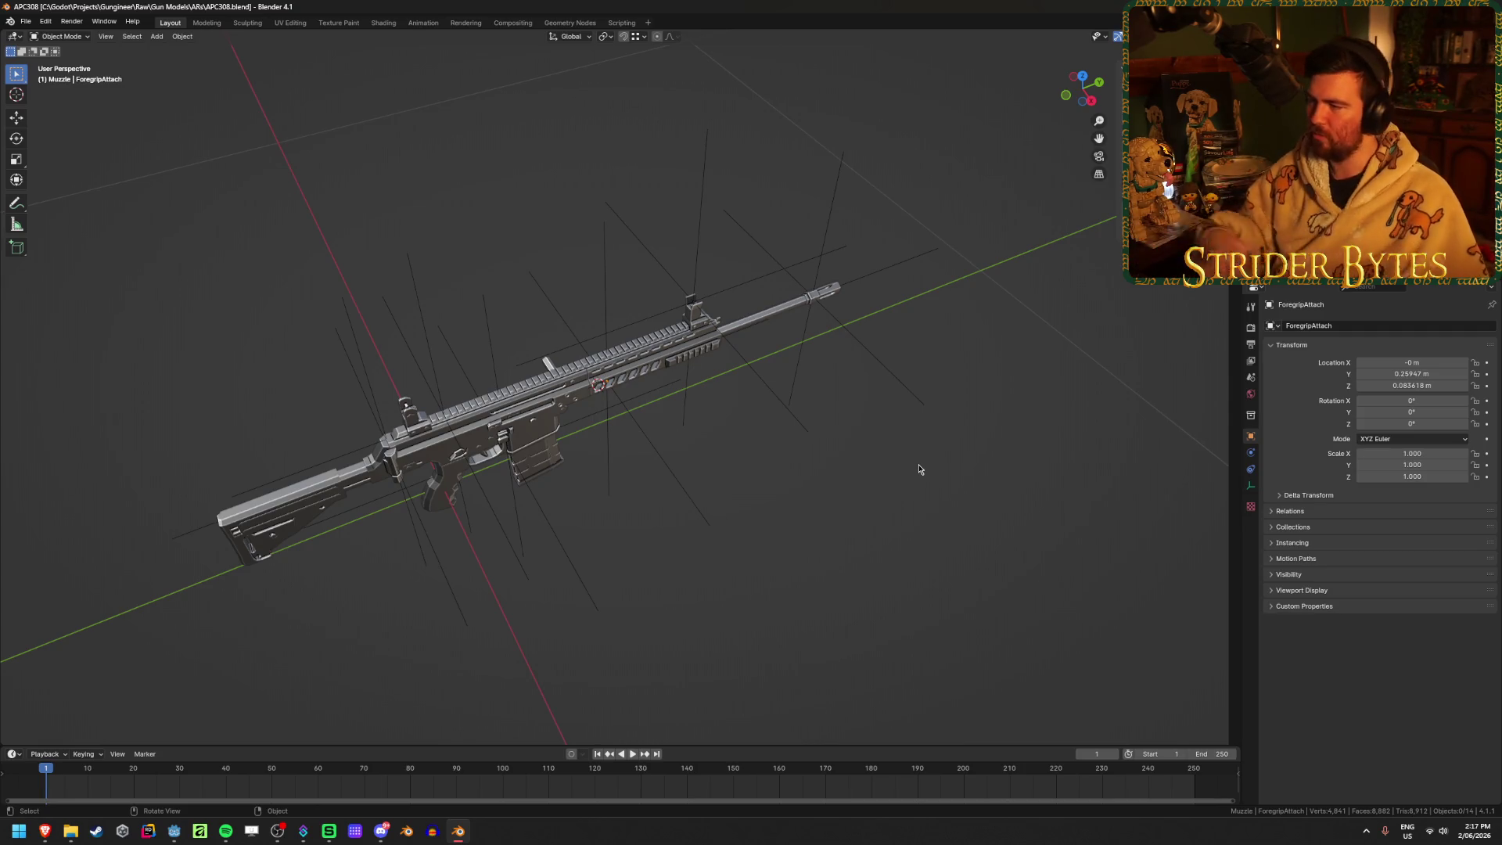
mouse_move(899, 464)
middle_mouse_down()
mouse_move(865, 359)
mouse_move(801, 402)
middle_mouse_up()
scroll(781, 409, "up", 4)
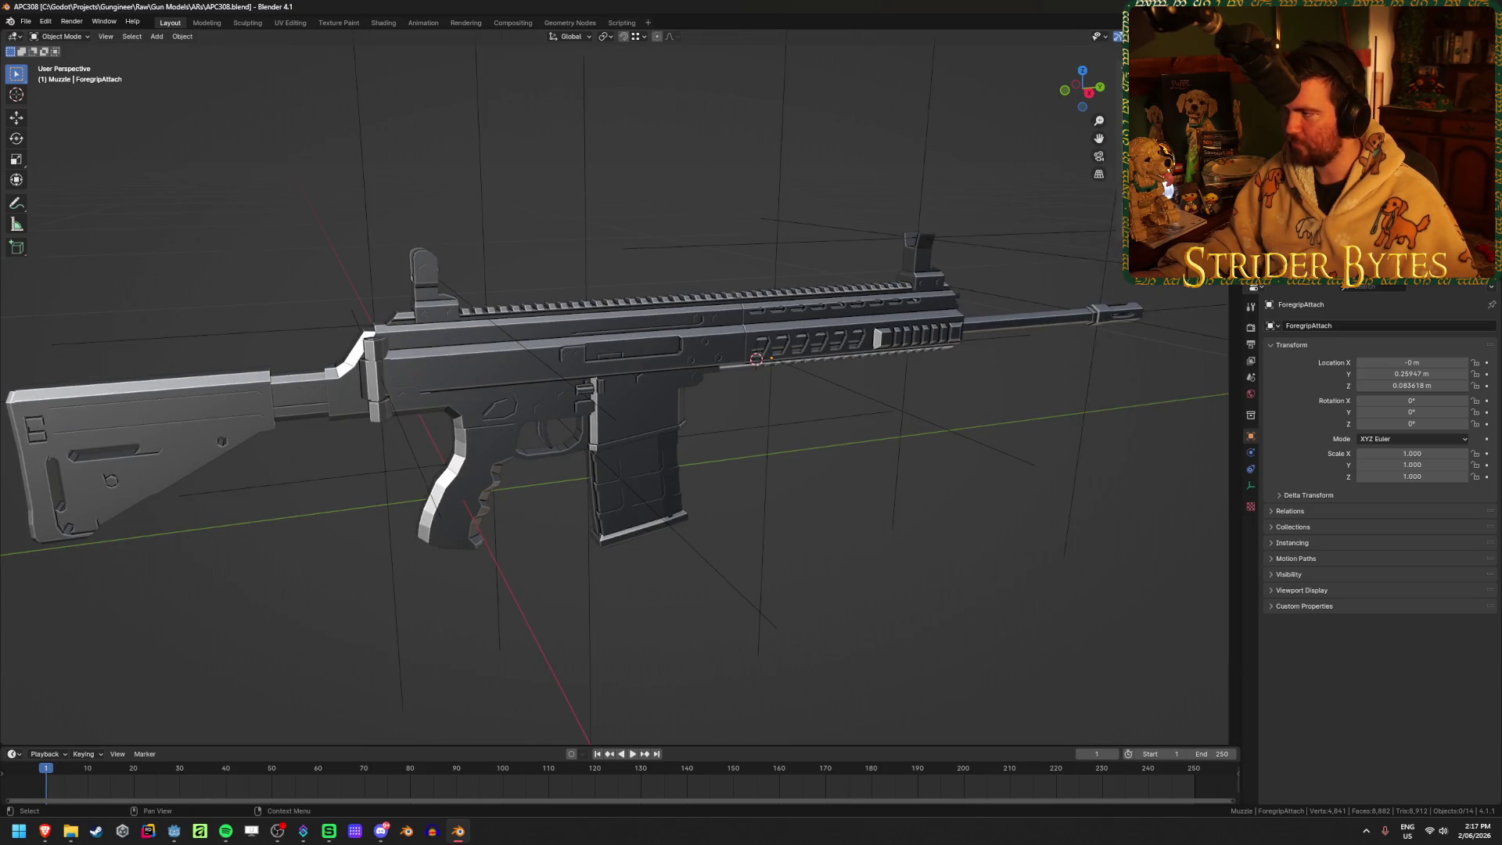
Parent the bullets, including Bullet2 and Bullet3, to the APC308_Magazine object
left_click(634, 462)
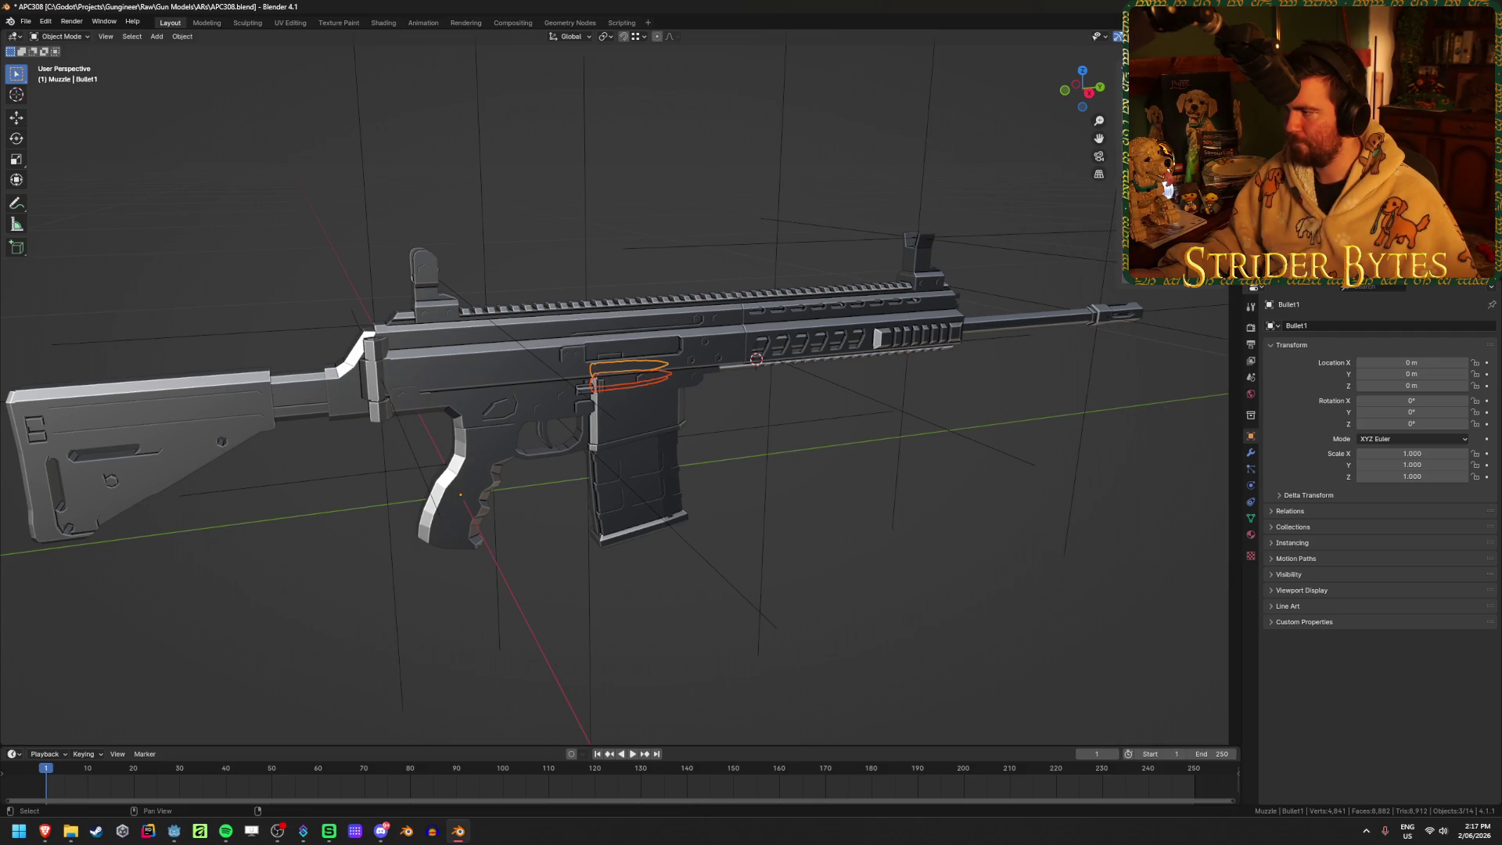
key("ctrl+p")
left_click(885, 432)
left_click(1252, 195)
left_click(1252, 203)
left_click(1252, 188, "ctrl")
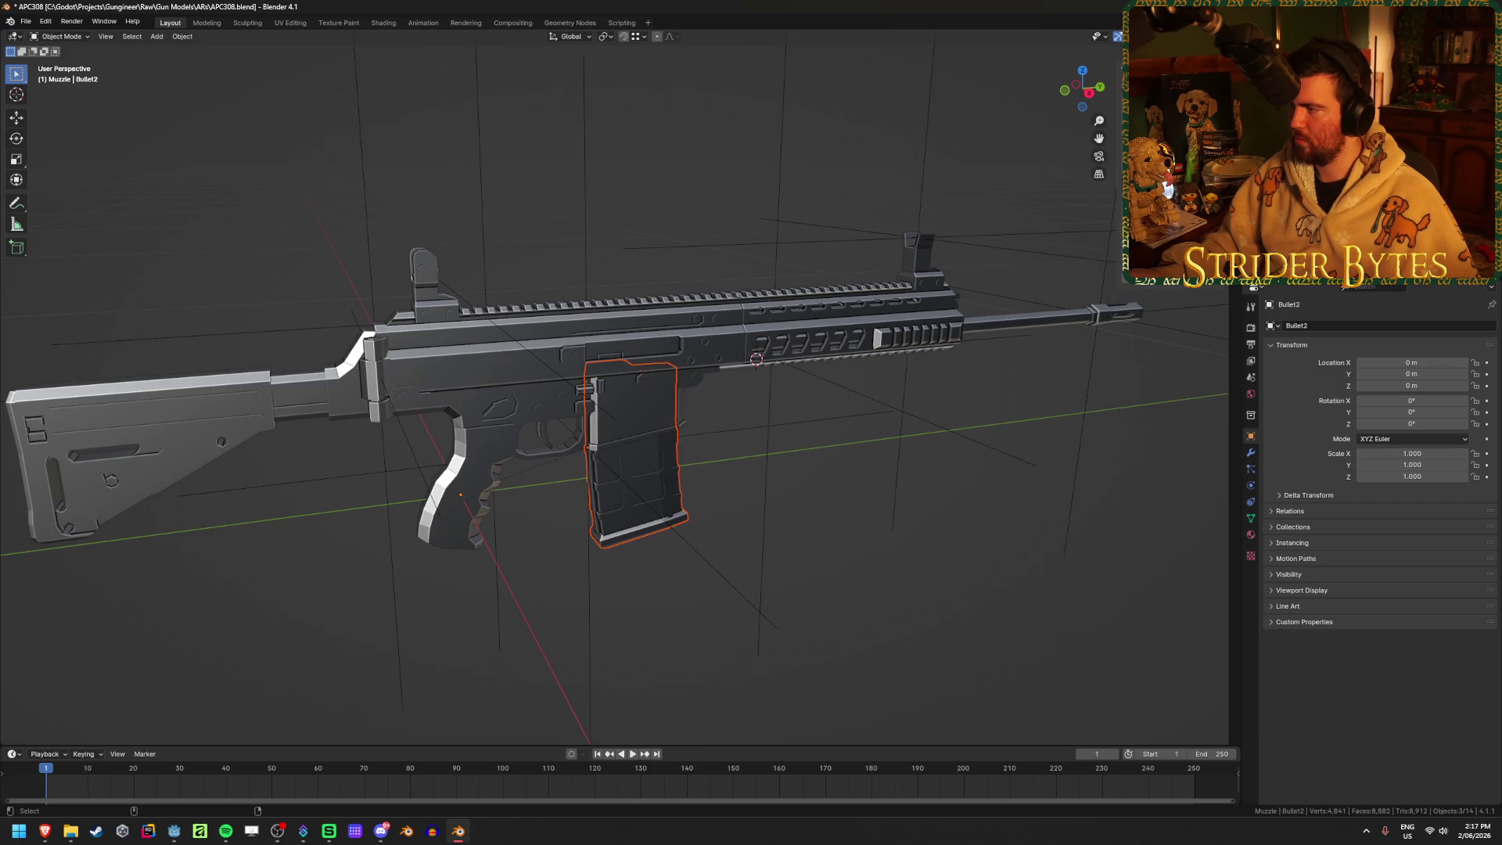
left_click(1252, 204, "ctrl")
key("ctrl+p")
left_click(777, 480)
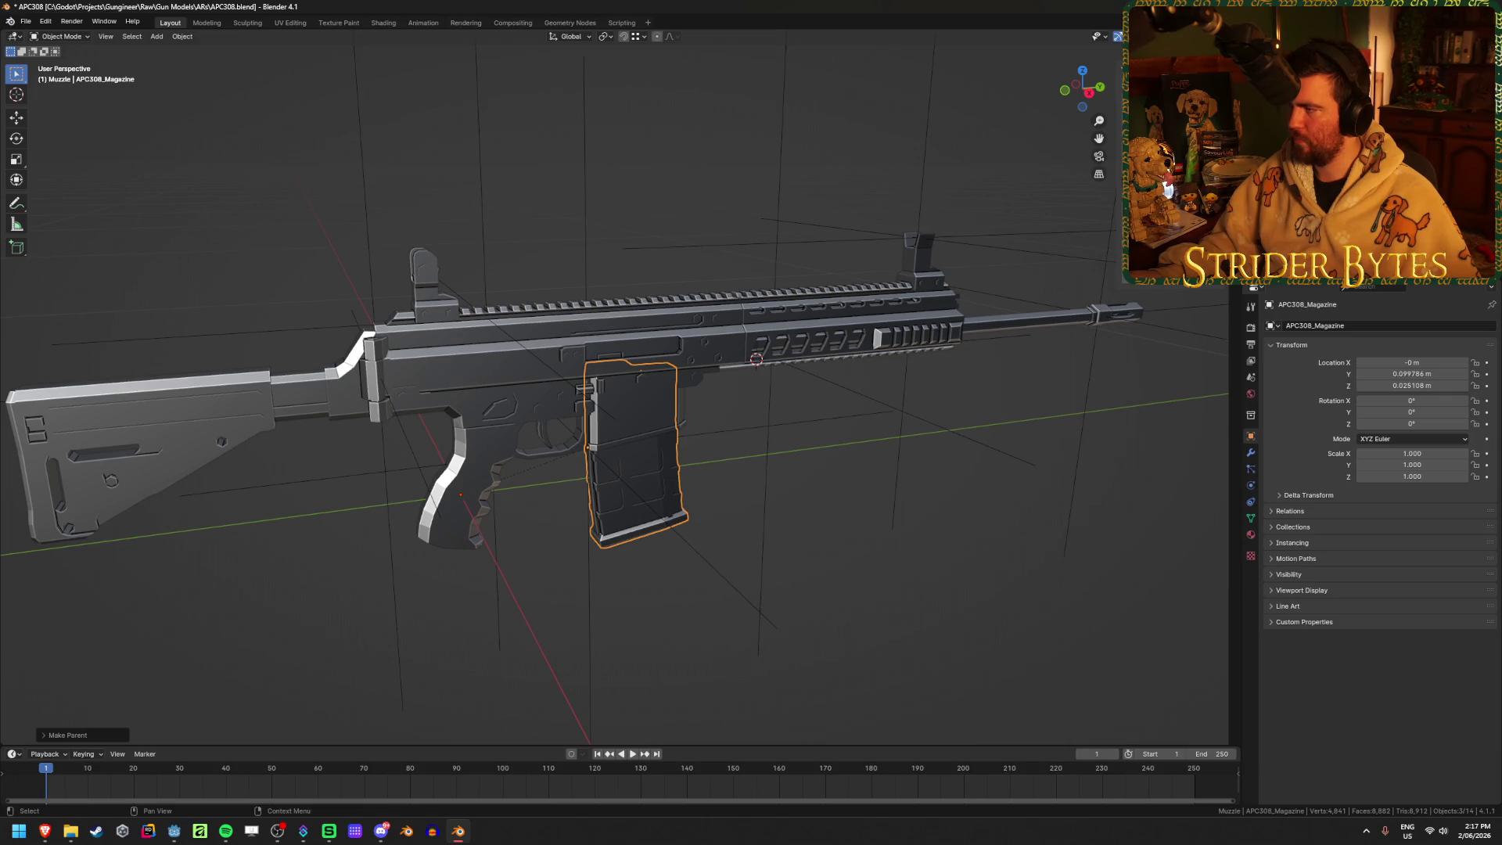
Check SightAttach, ForegripAttach and APC308_Barrel, save, and clear the selection
left_click(1291, 219)
left_click(1299, 235)
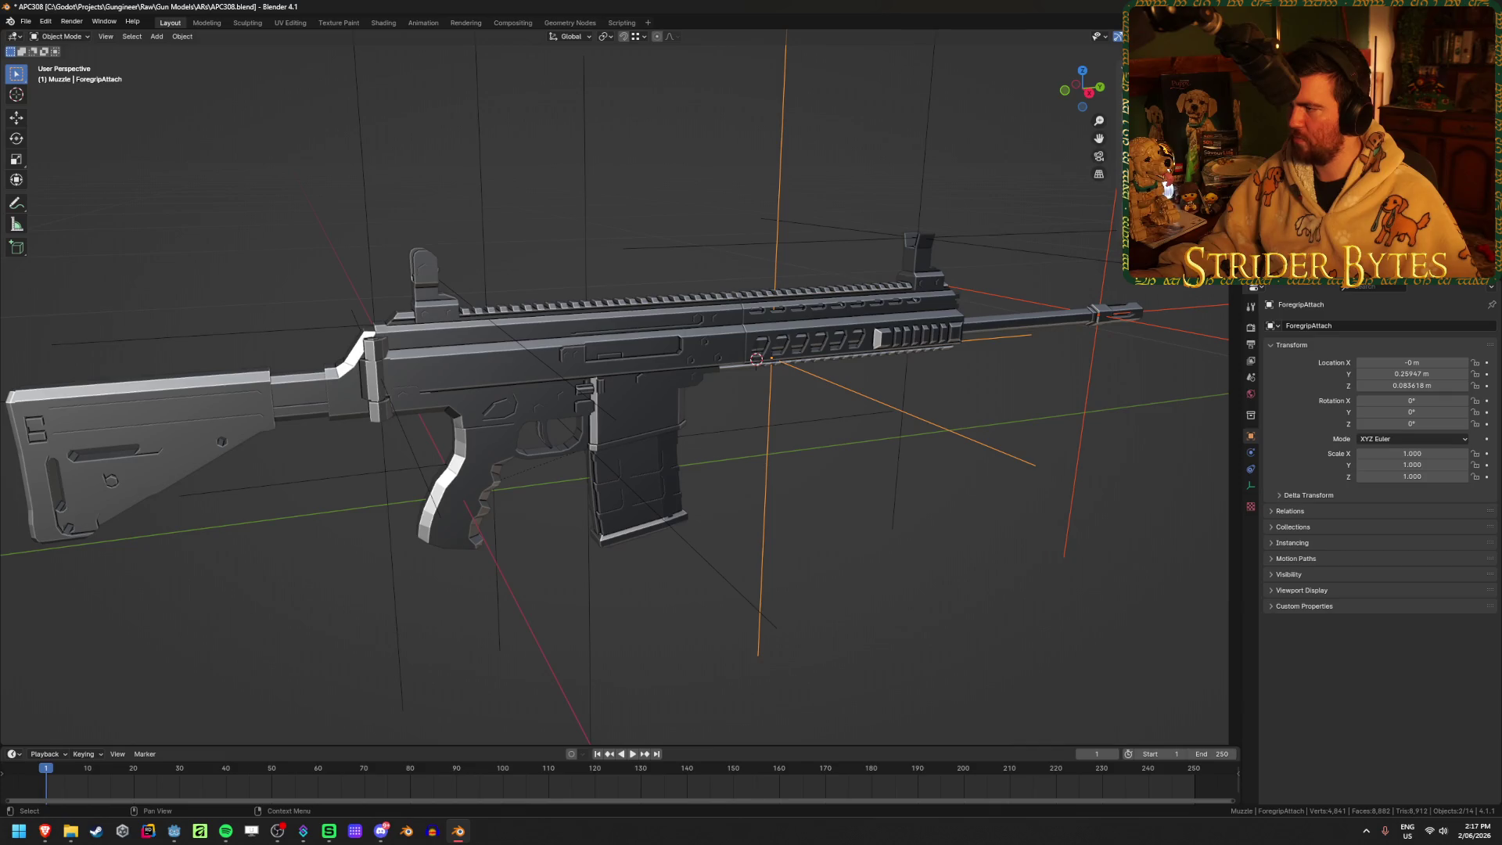
left_click(1299, 250)
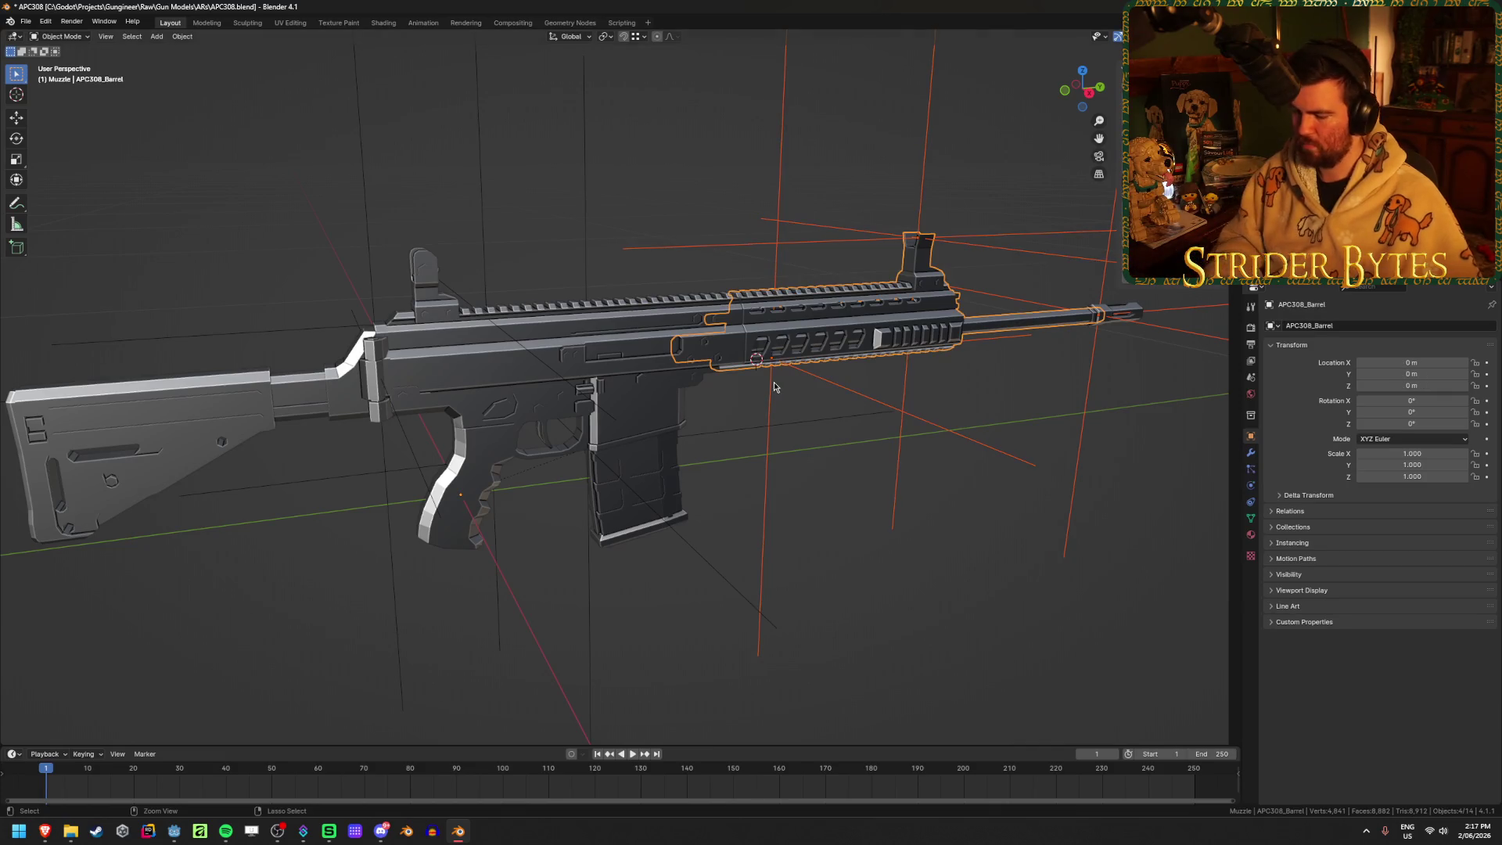
key("ctrl+s")
left_click(799, 587)
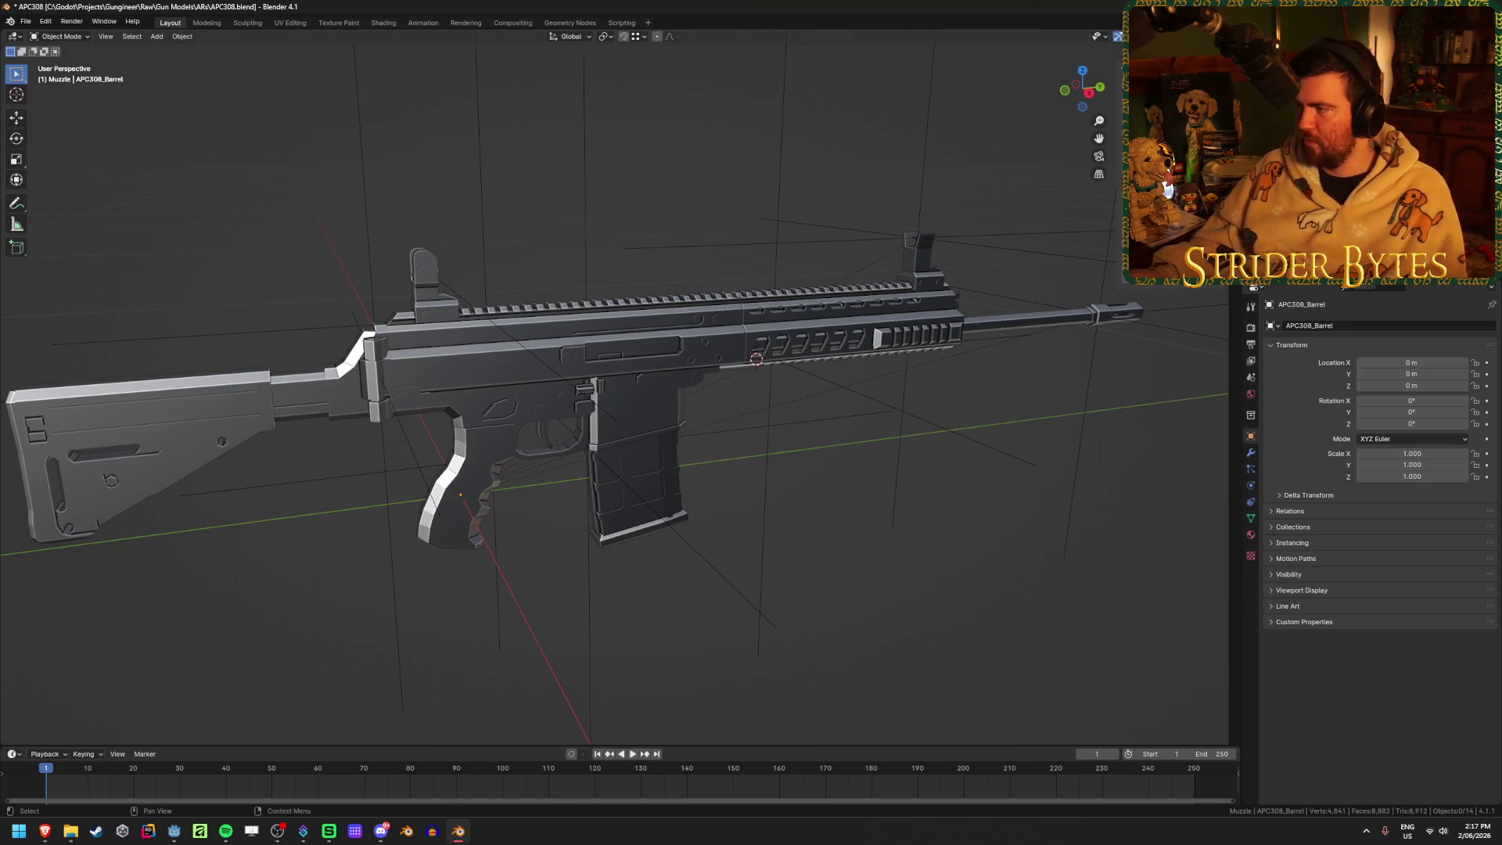
Hide APC308_Receiver to expose the barrel
left_click(1314, 157)
left_click(1314, 148)
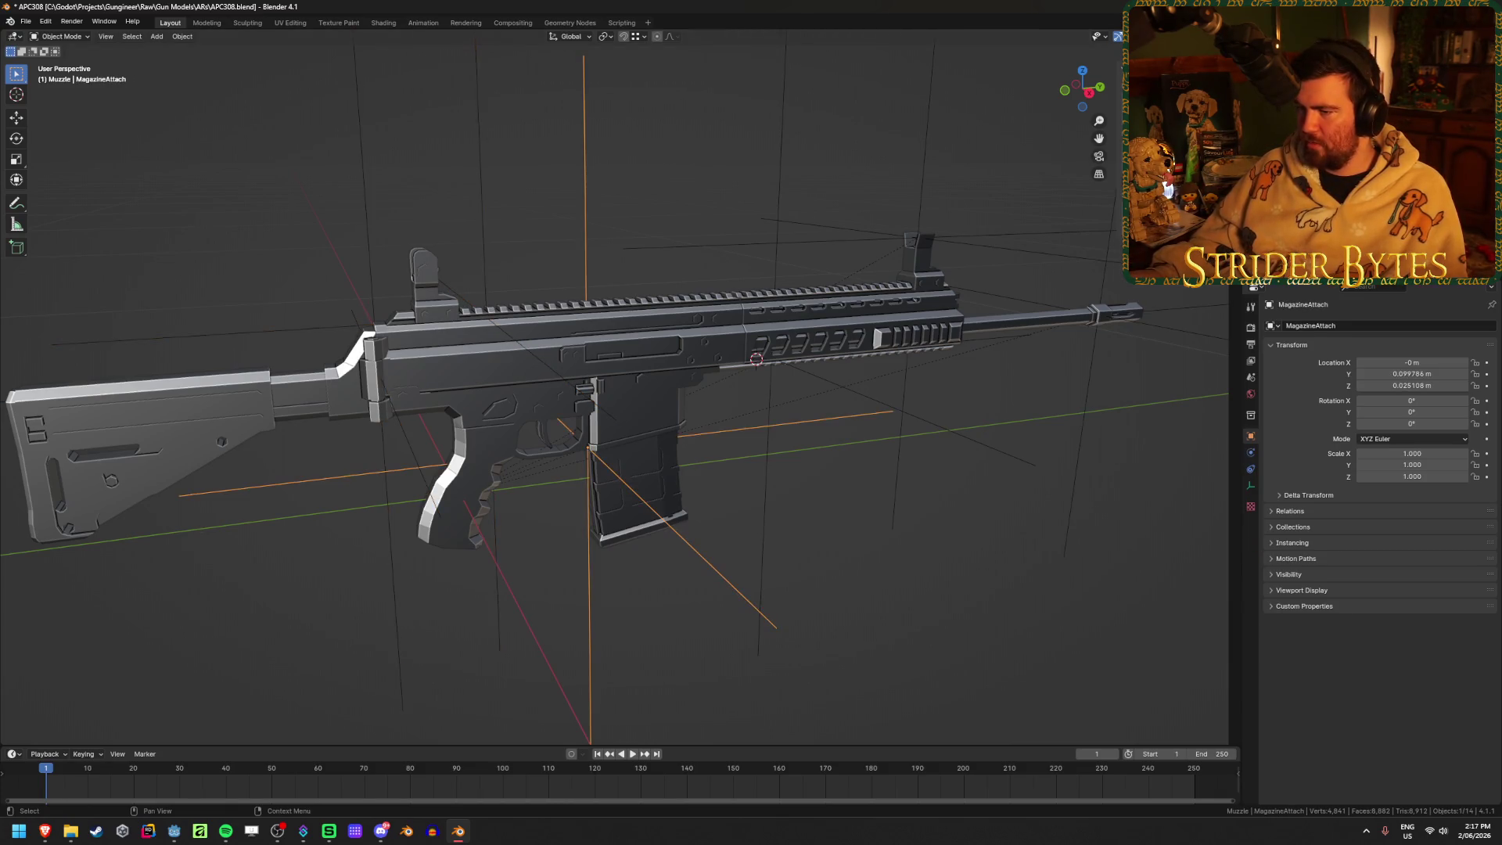
left_click(1314, 184)
scroll(712, 365, "up", 3)
left_click(654, 321)
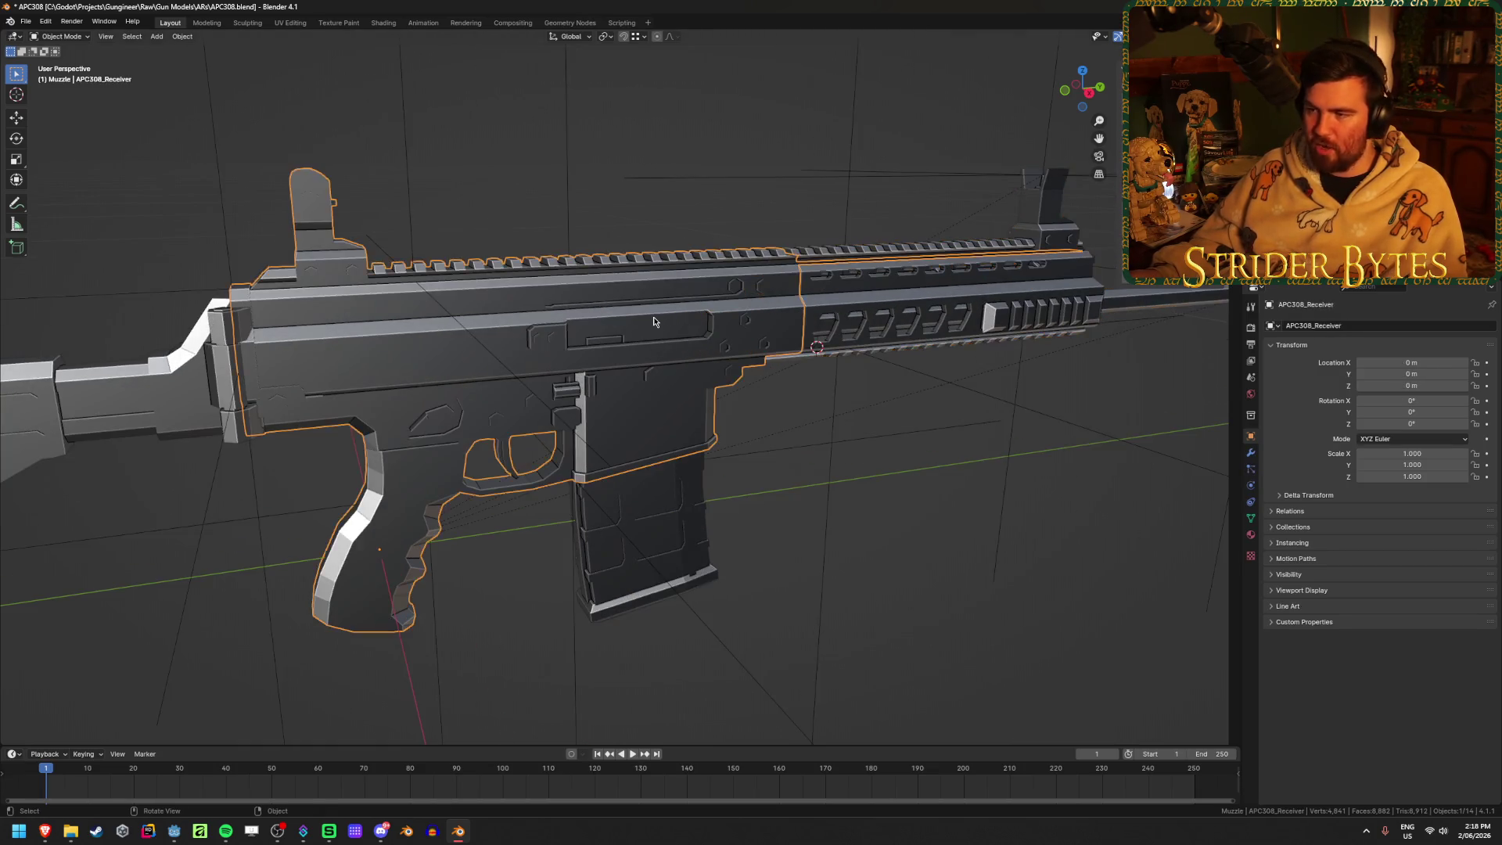
key("h")
Enter Edit Mode on APC308_Barrel and line up a view of its muzzle end
middle_click_drag(654, 321, 679, 358)
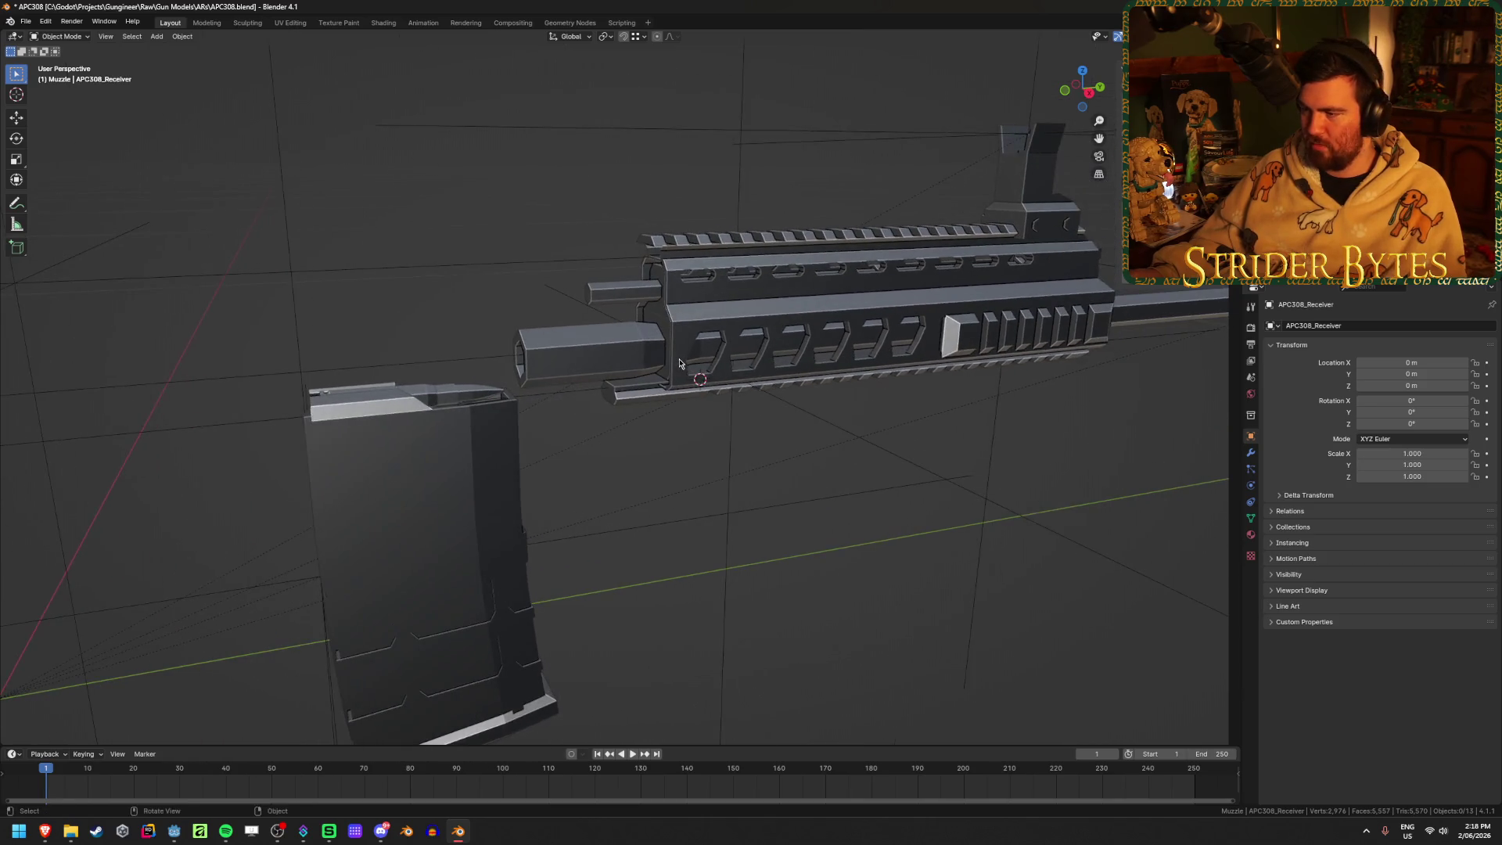
left_click(679, 359)
scroll(679, 359, "up", 2)
key("Tab")
scroll(705, 347, "up", 2)
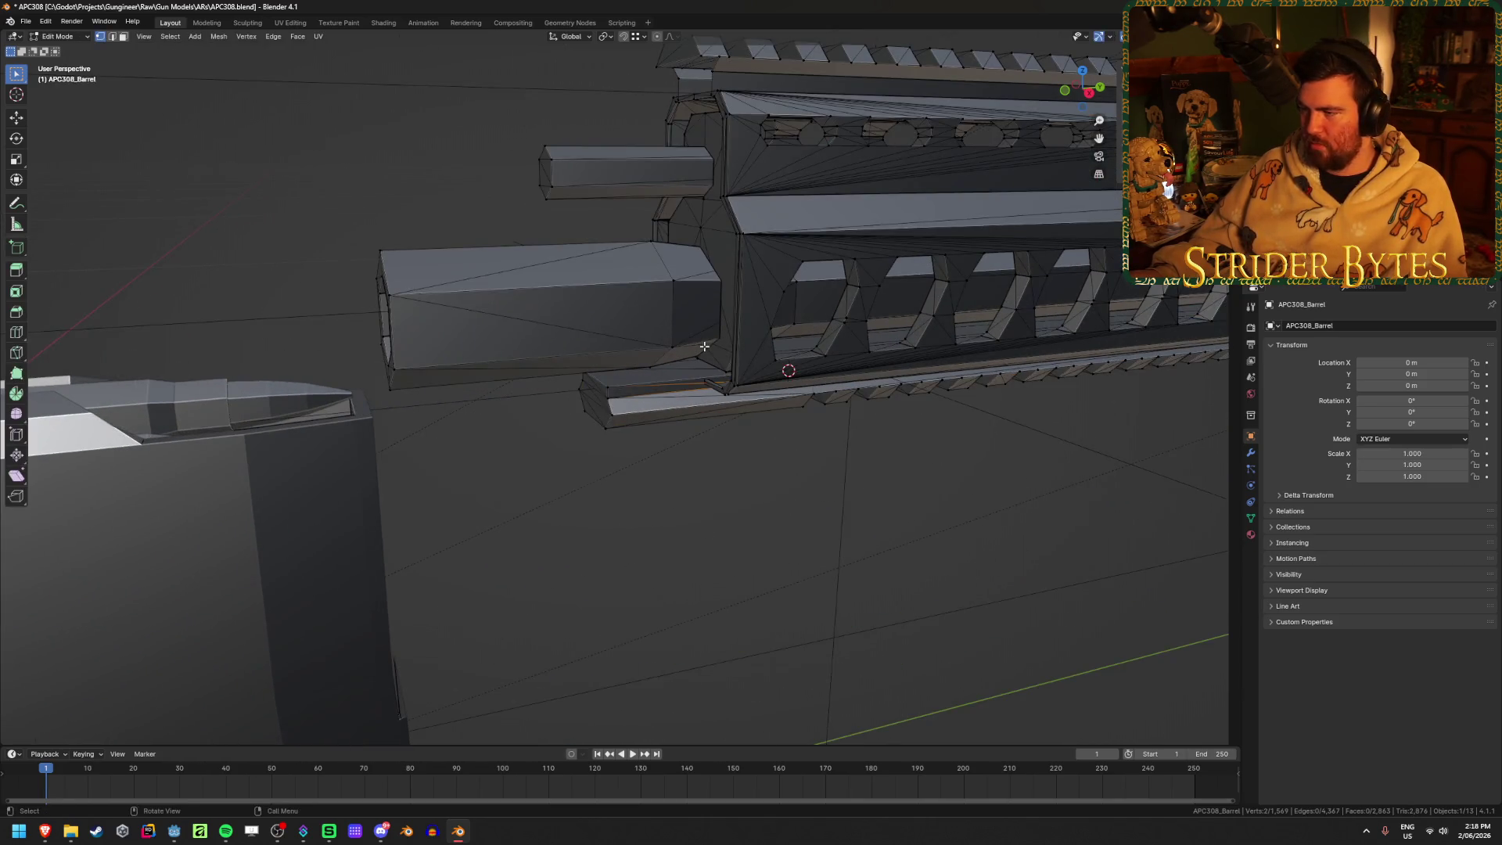
key("shift+z")
key("shift+z")
key("KP_3")
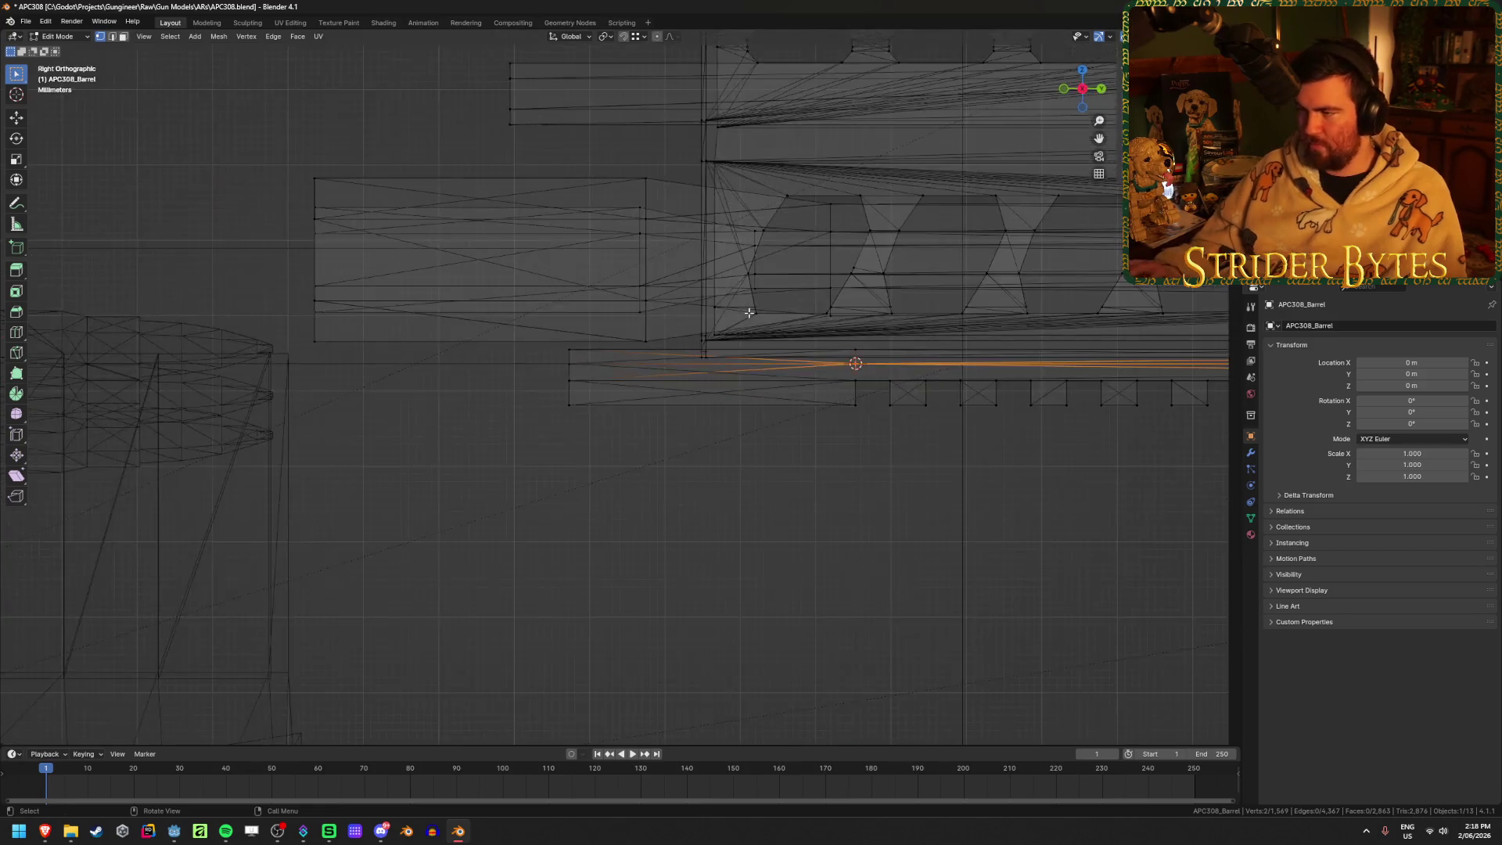
key("alt+z")
mouse_move(747, 306)
middle_mouse_down()
mouse_move(643, 381)
mouse_move(664, 375)
mouse_move(609, 356)
mouse_move(732, 346)
mouse_move(537, 400)
middle_mouse_up()
Snap the 3D cursor to the selected muzzle geometry and return to Object Mode
key("grave")
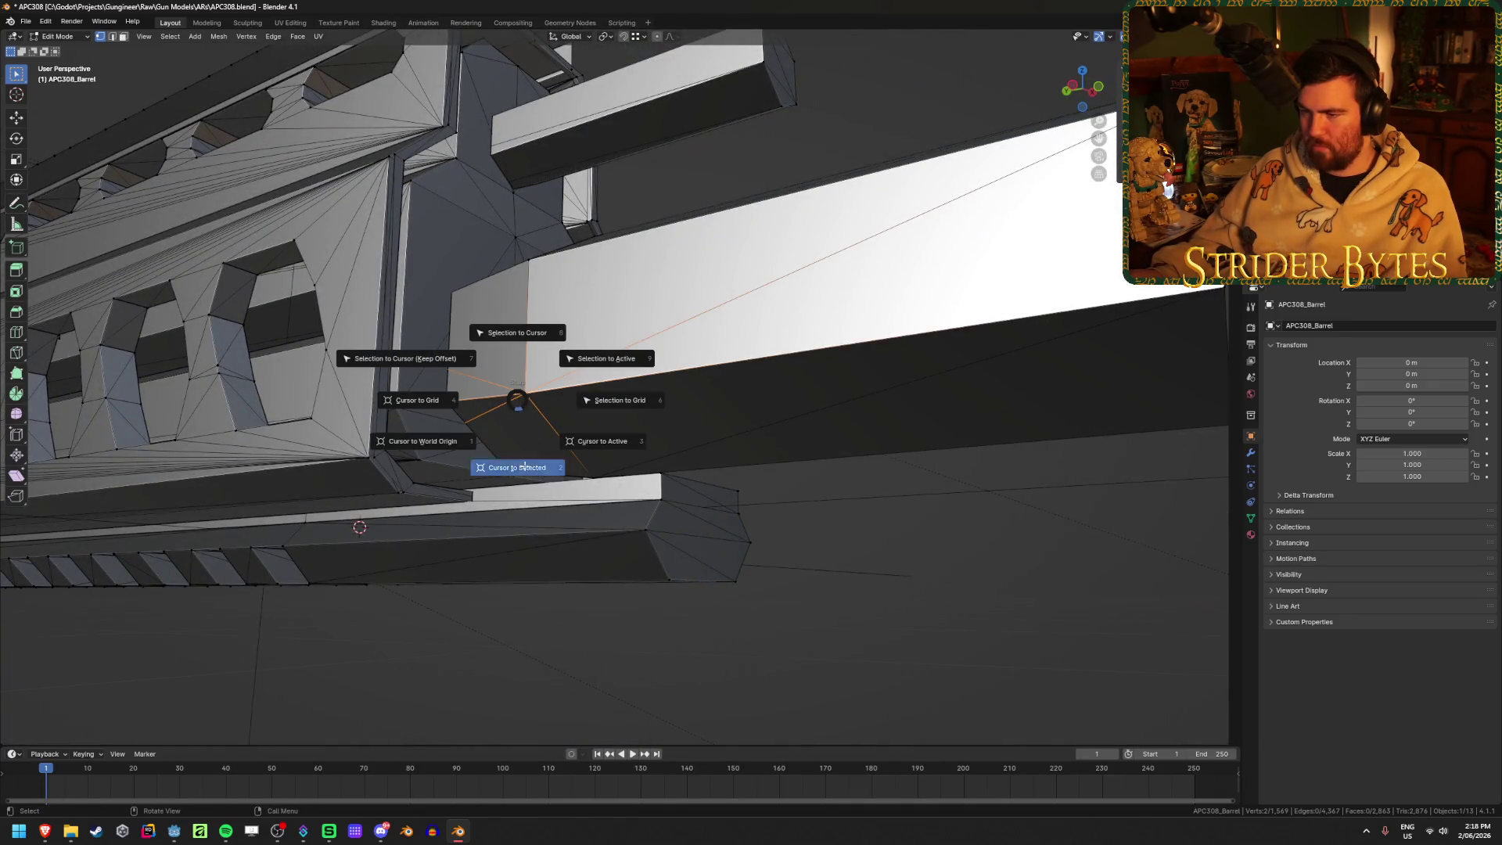
left_click(815, 428)
key("Tab")
key("shift+a")
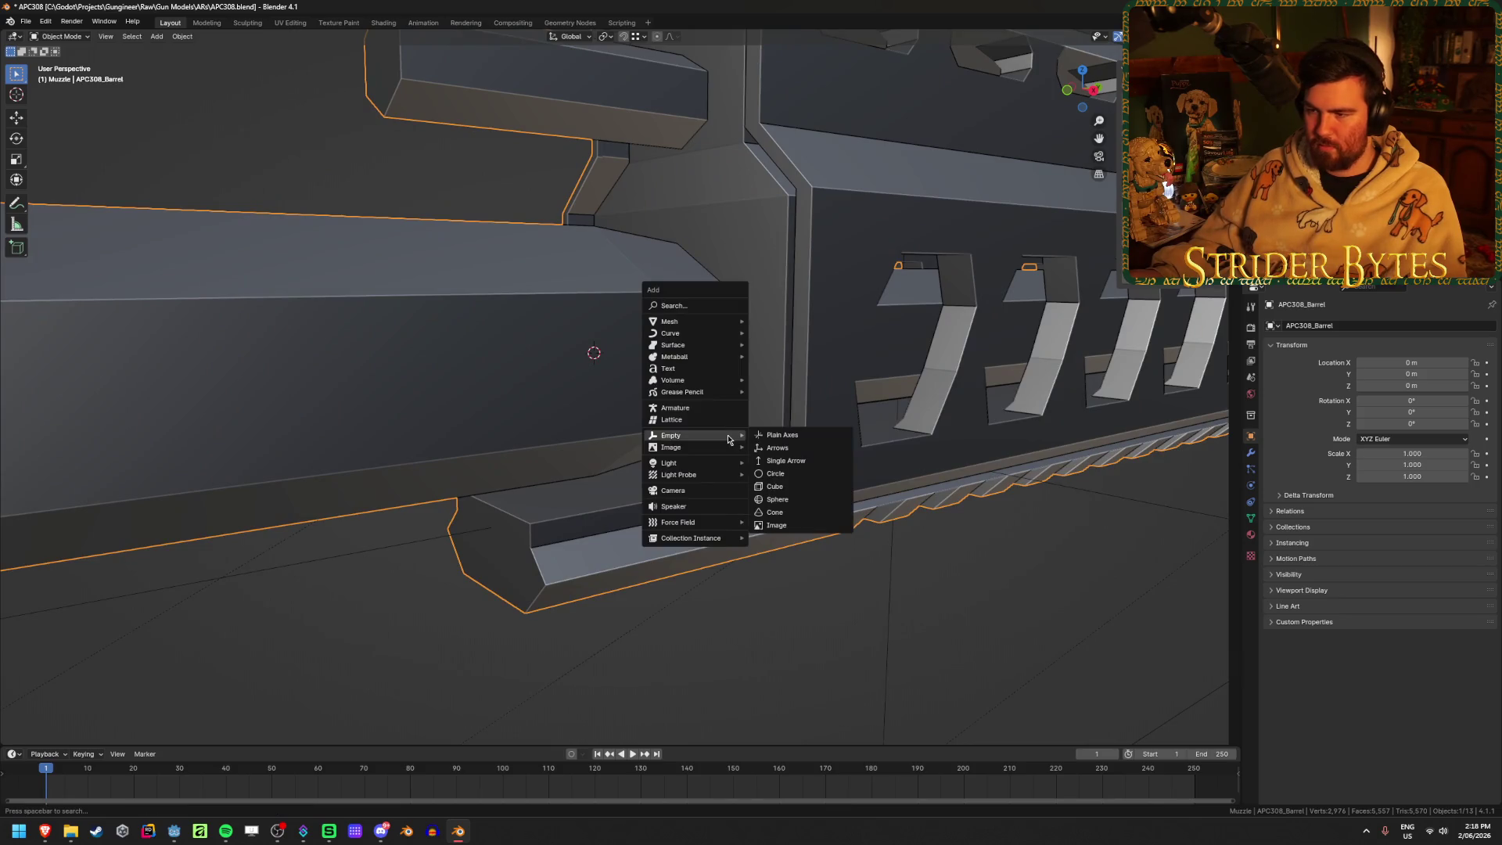
Add a Plain Axes empty at the cursor, shrink it and apply scale to 1.000
left_click(781, 436)
key("KP_Decimal")
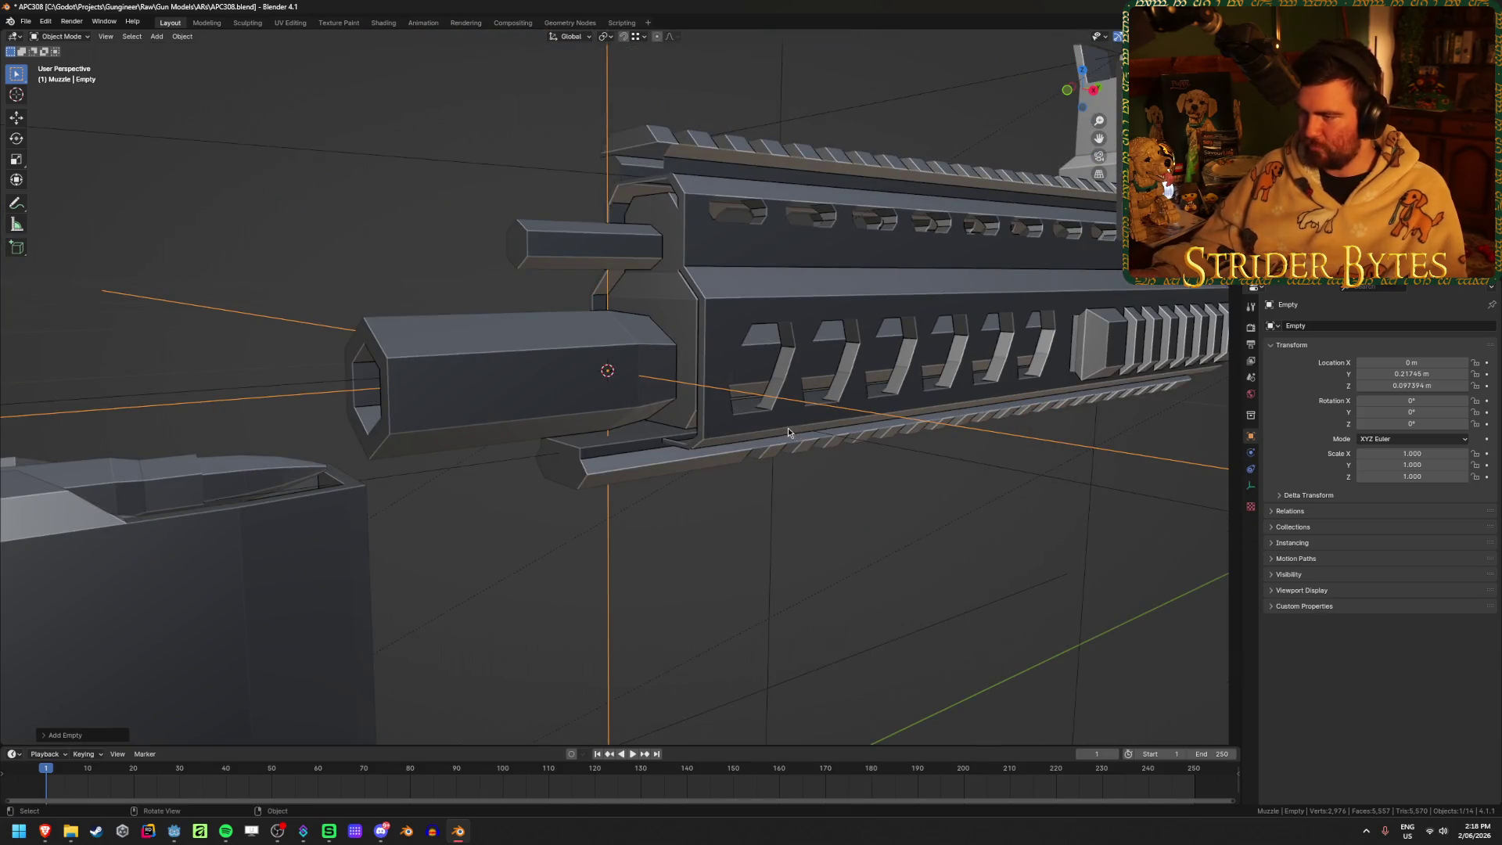
mouse_move(594, 436)
middle_mouse_down()
mouse_move(707, 469)
mouse_move(731, 506)
middle_mouse_up()
key("s")
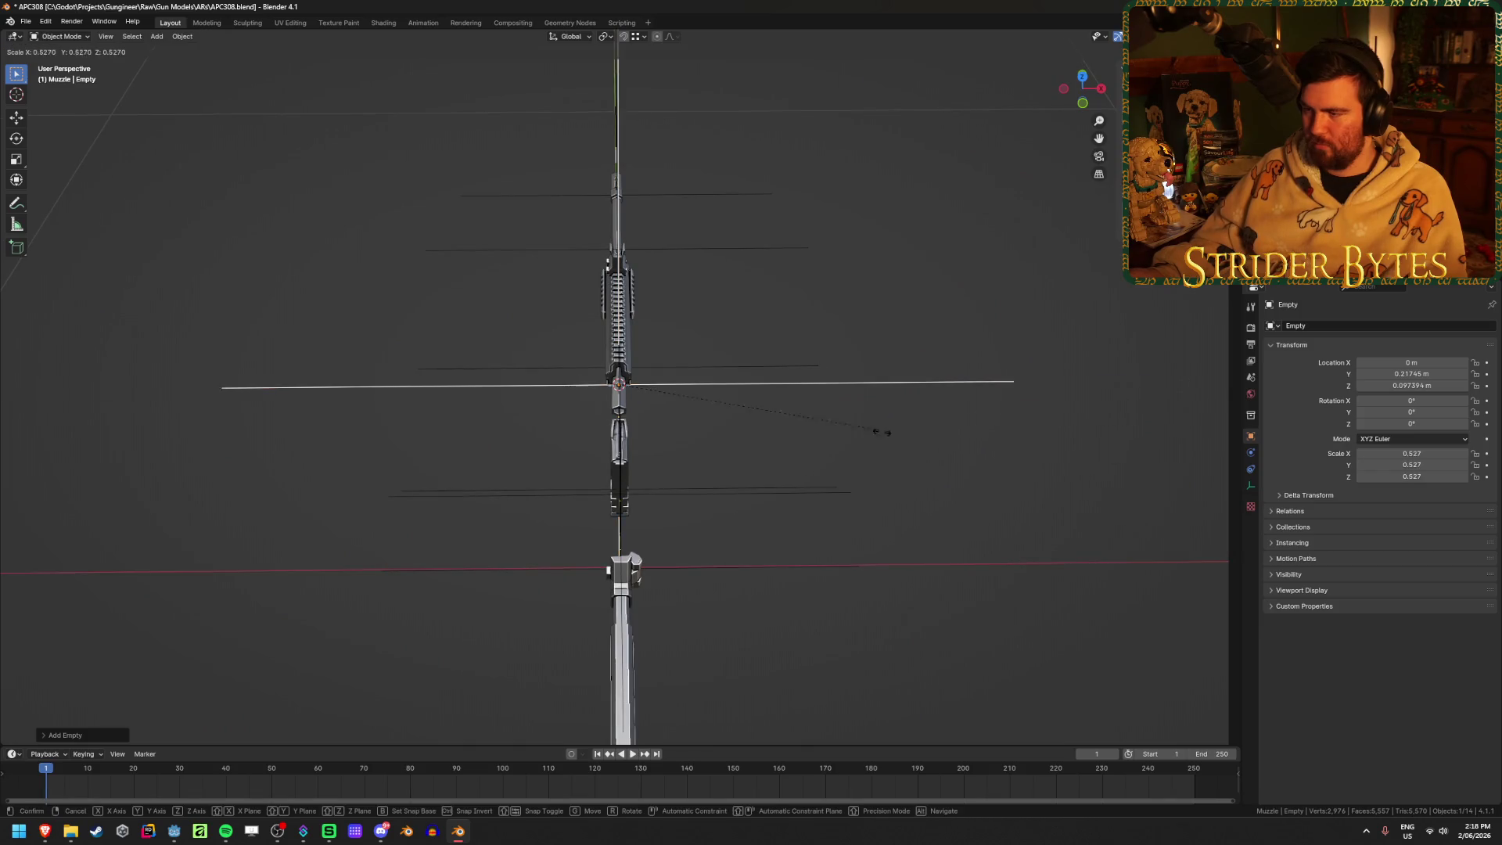
left_click(751, 426)
key("ctrl+a")
left_click(764, 430)
Move the empty to the barrel's front face (Y 0.22486 m, Z 0.097394 m) and save
mouse_move(765, 430)
middle_mouse_down()
mouse_move(889, 413)
mouse_move(808, 346)
middle_mouse_up()
key("KP_3")
scroll(632, 361, "up", 8)
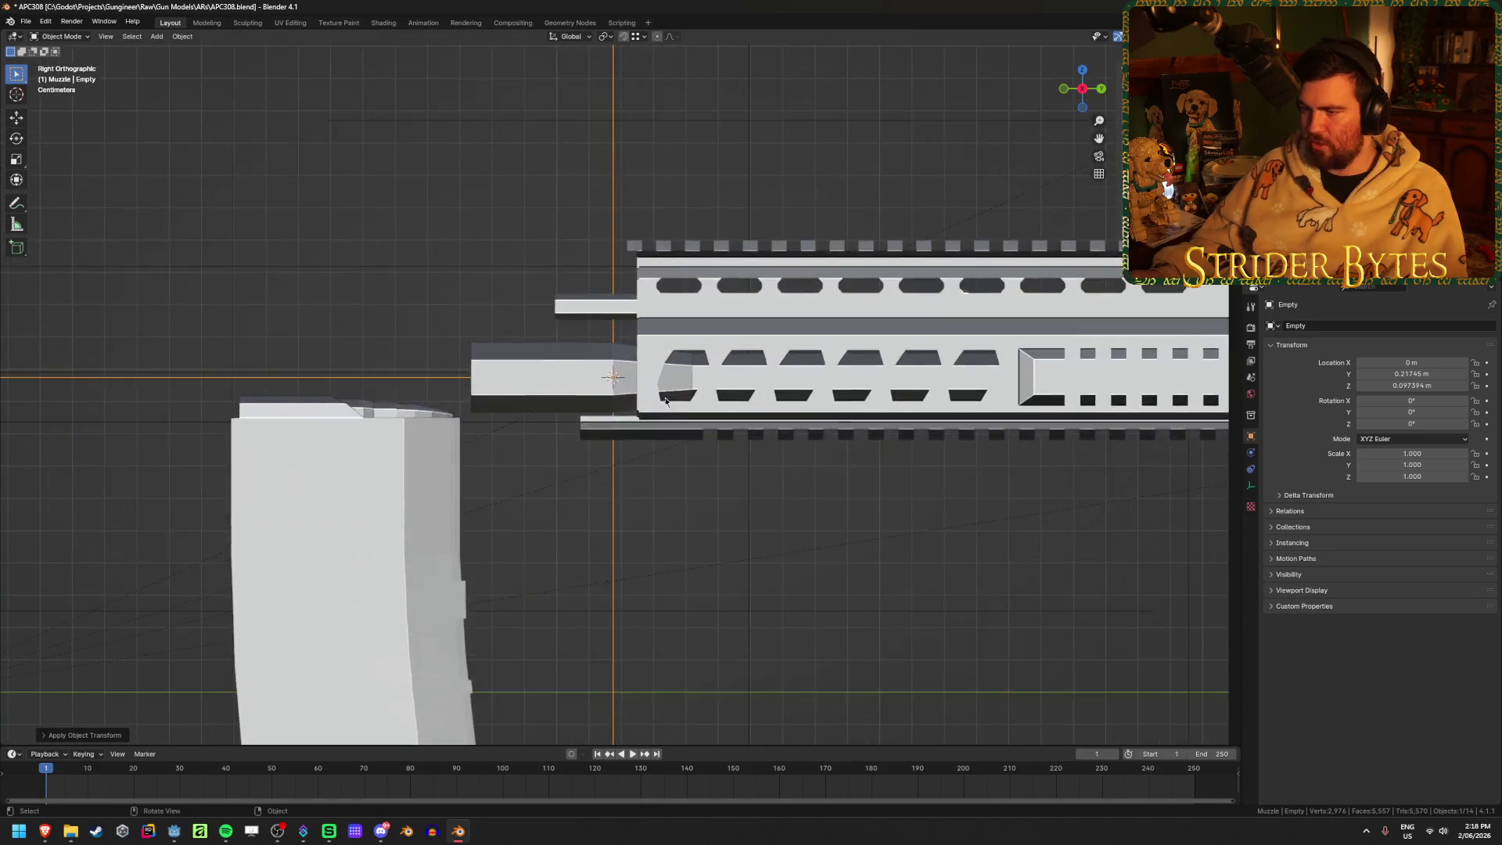
key("g")
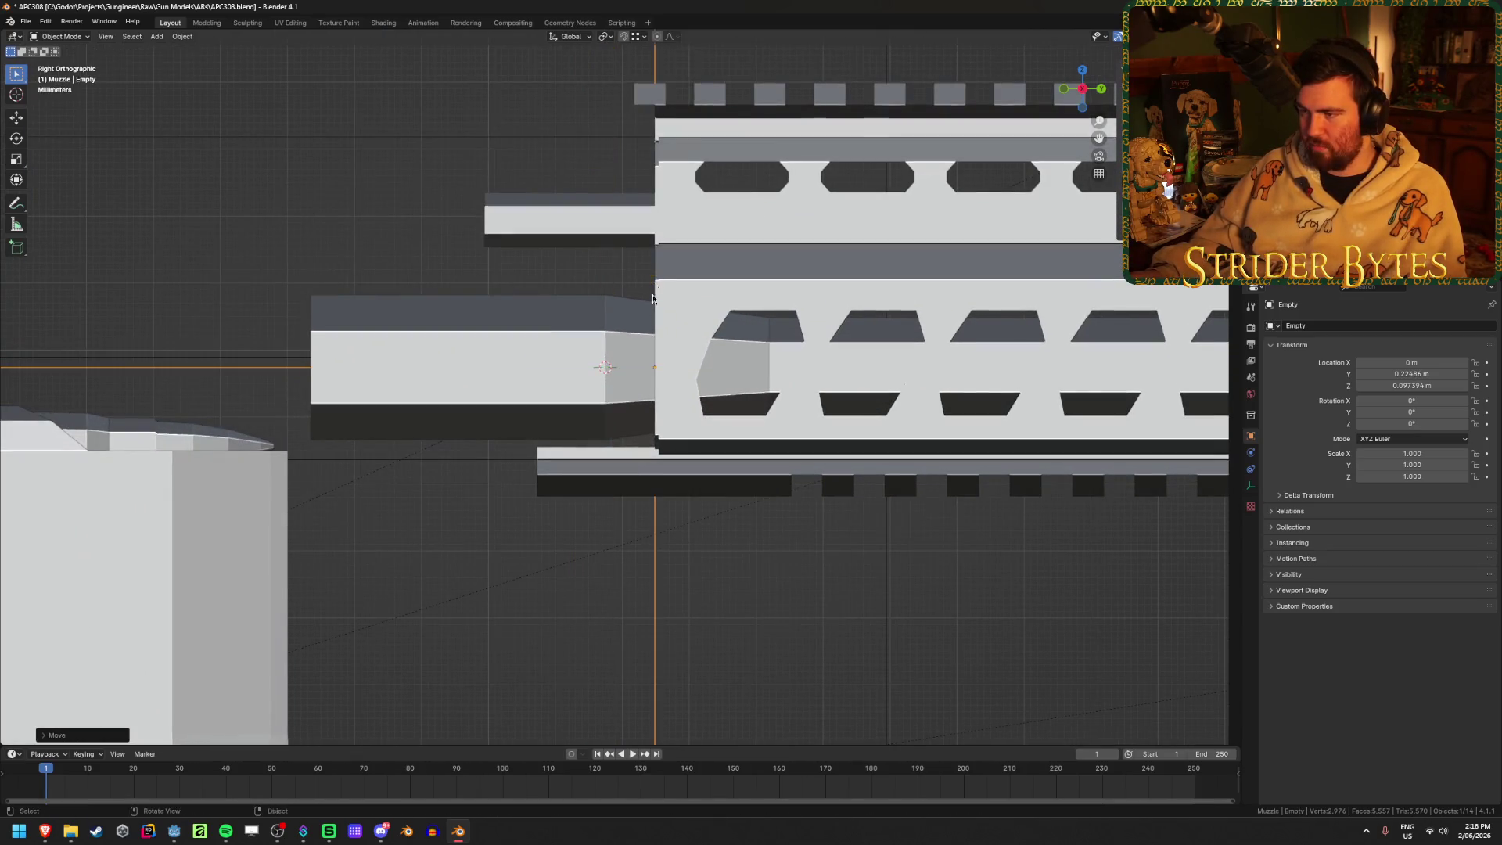
left_click(657, 284)
middle_click_drag(657, 285, 583, 416)
scroll(584, 415, "down", 10)
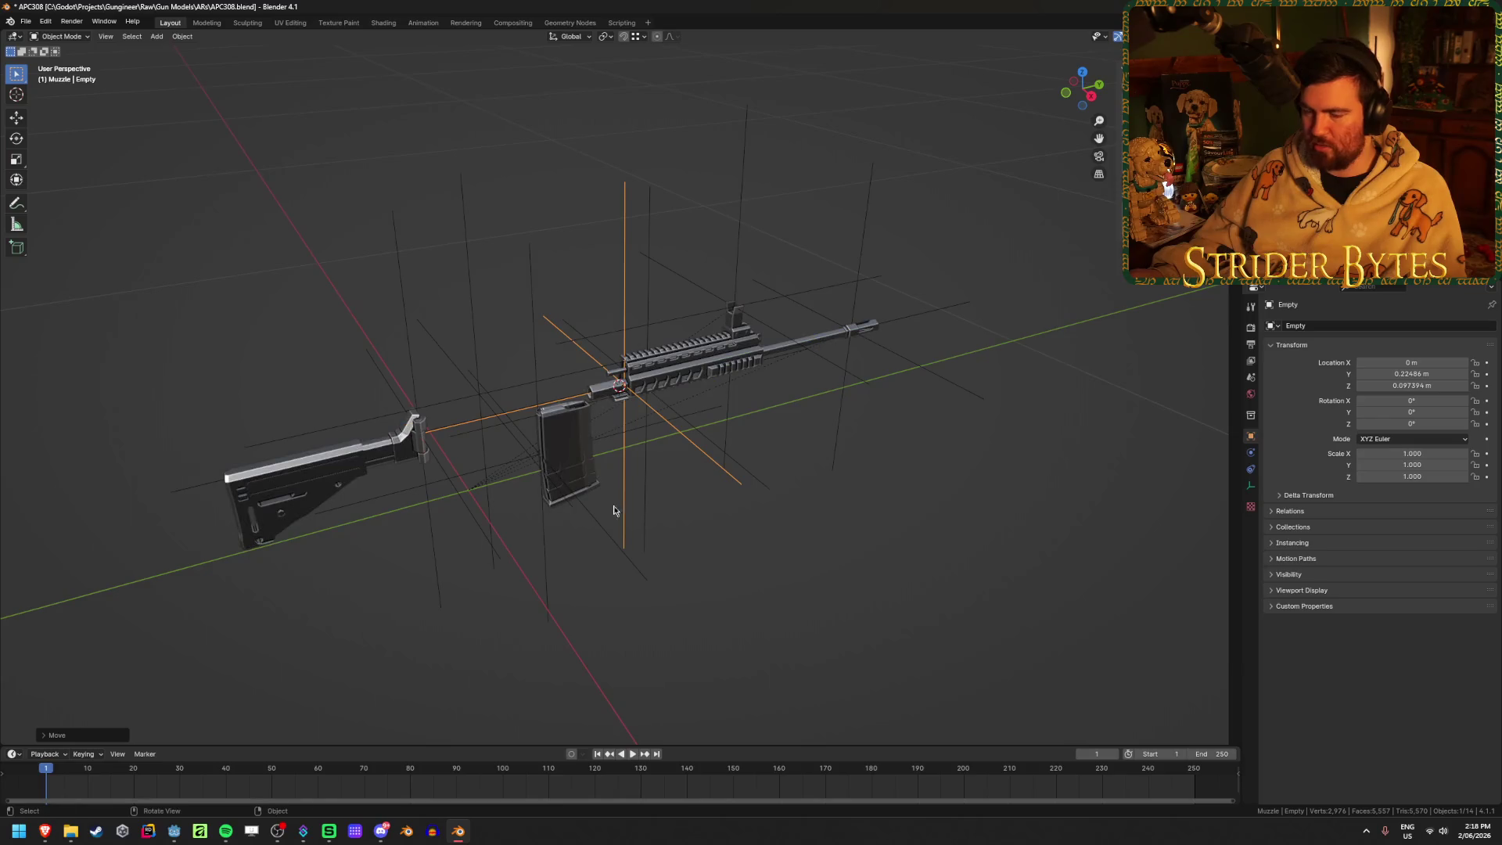
key("ctrl+s")
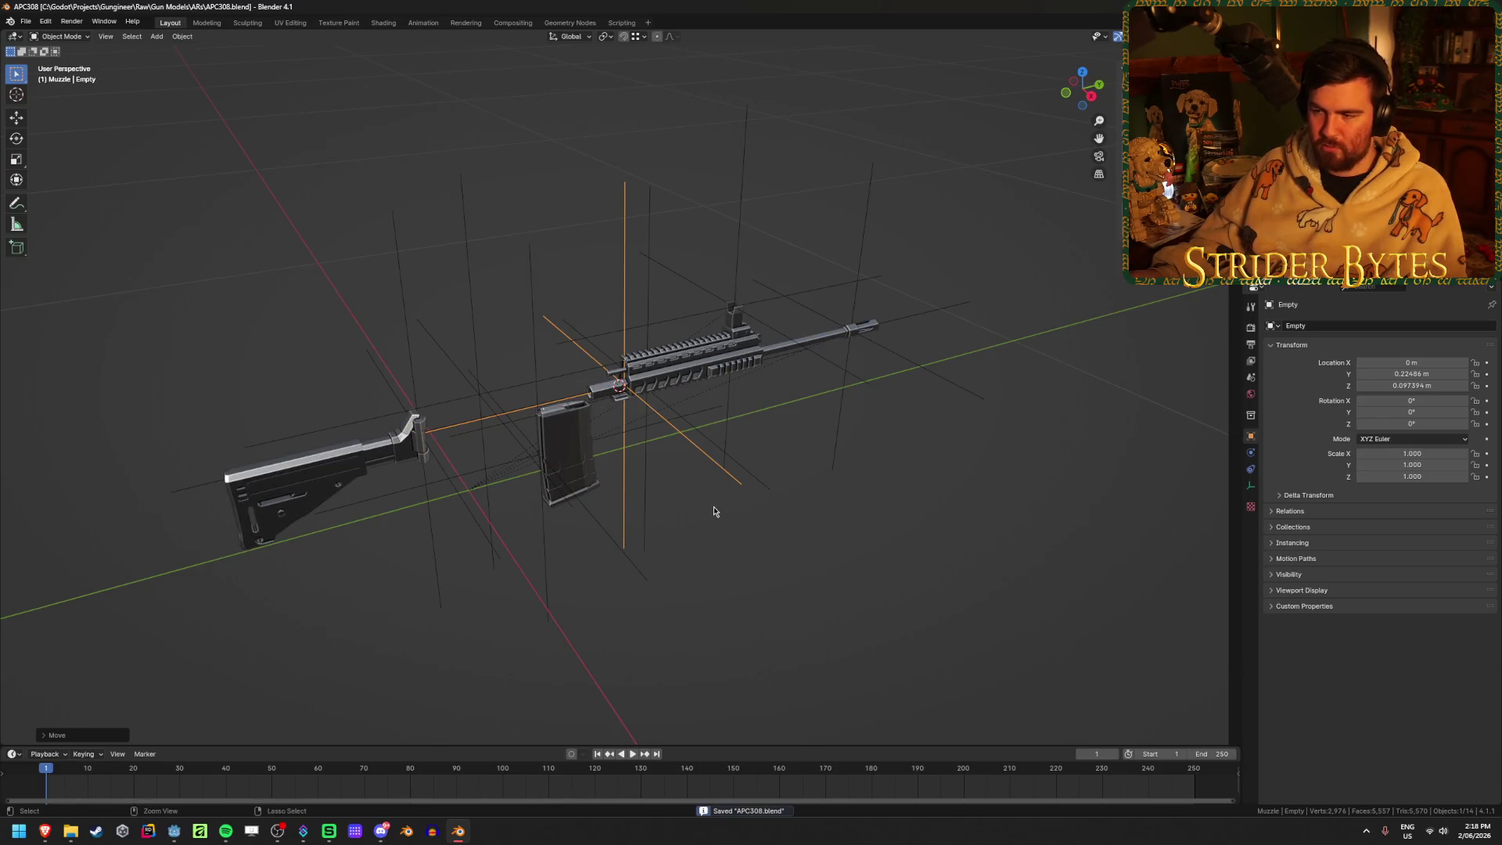
scroll(713, 505, "up", 6)
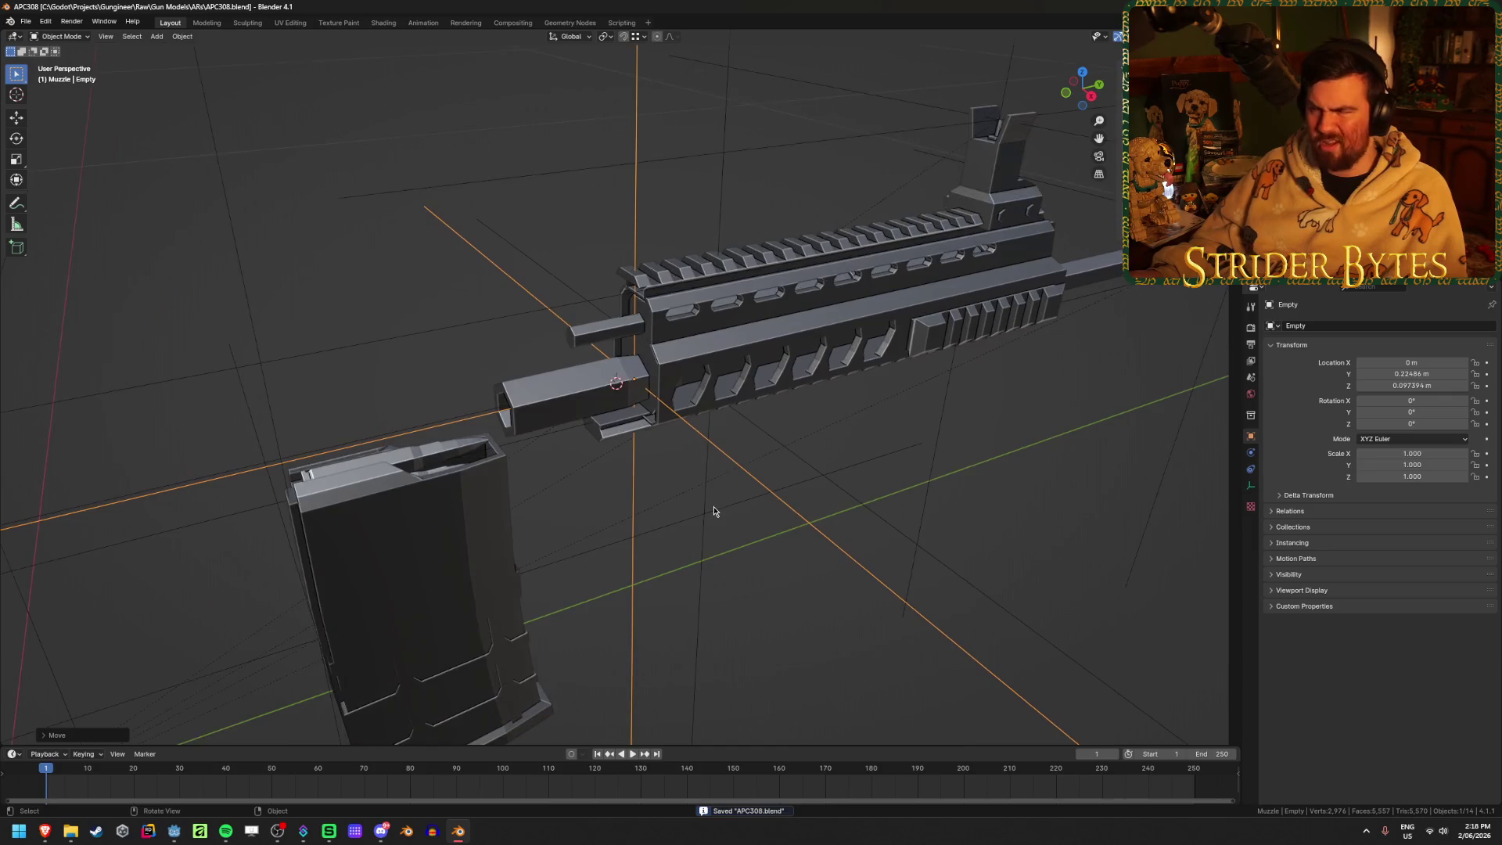
Rename the new empty BarrelAttach and save the file
key("F2")
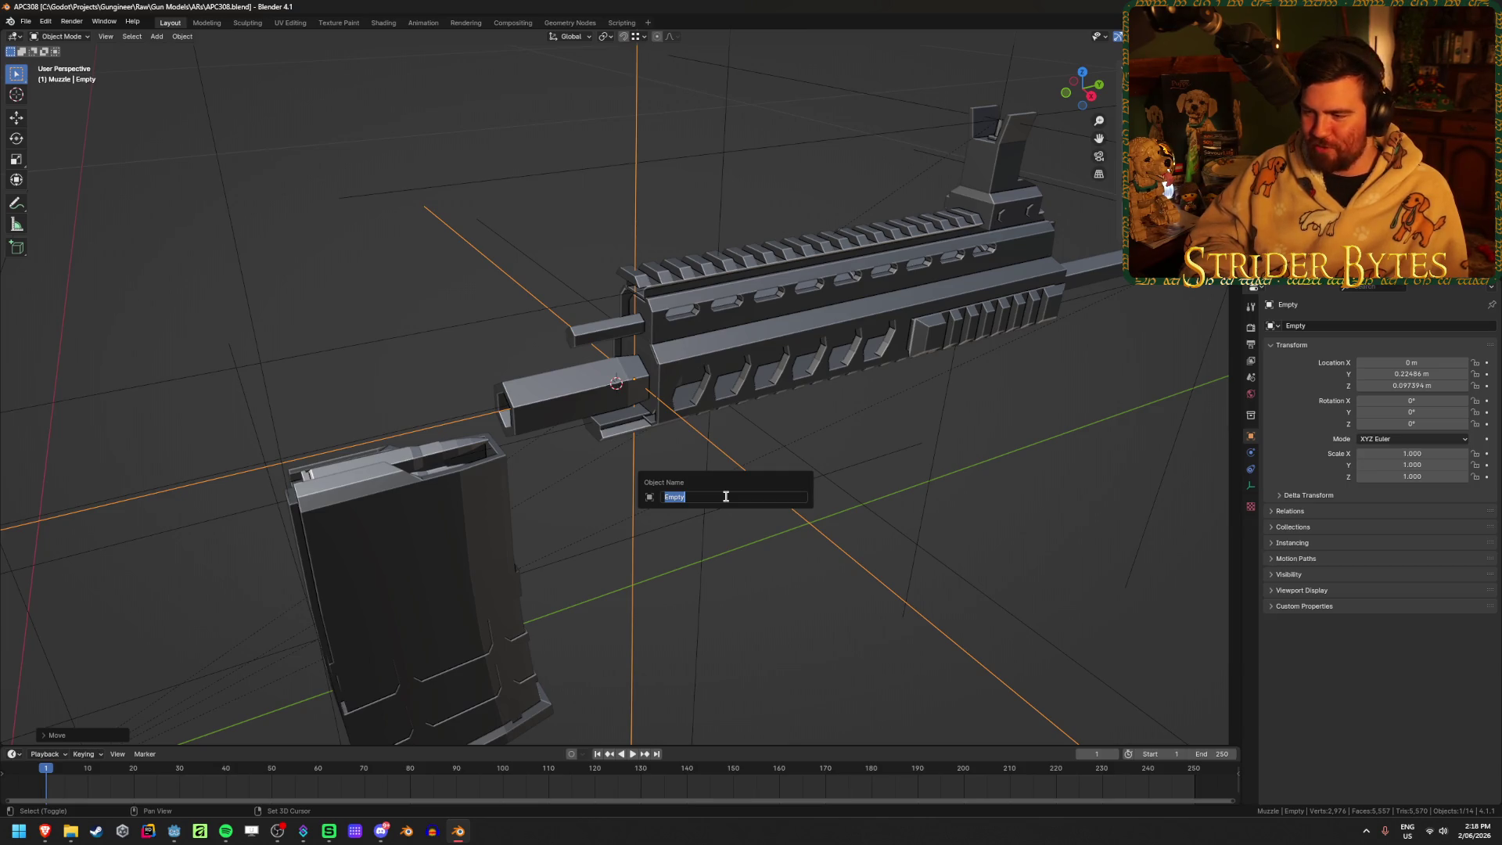
type("BarrelAttach")
key("Return")
key("ctrl+s")
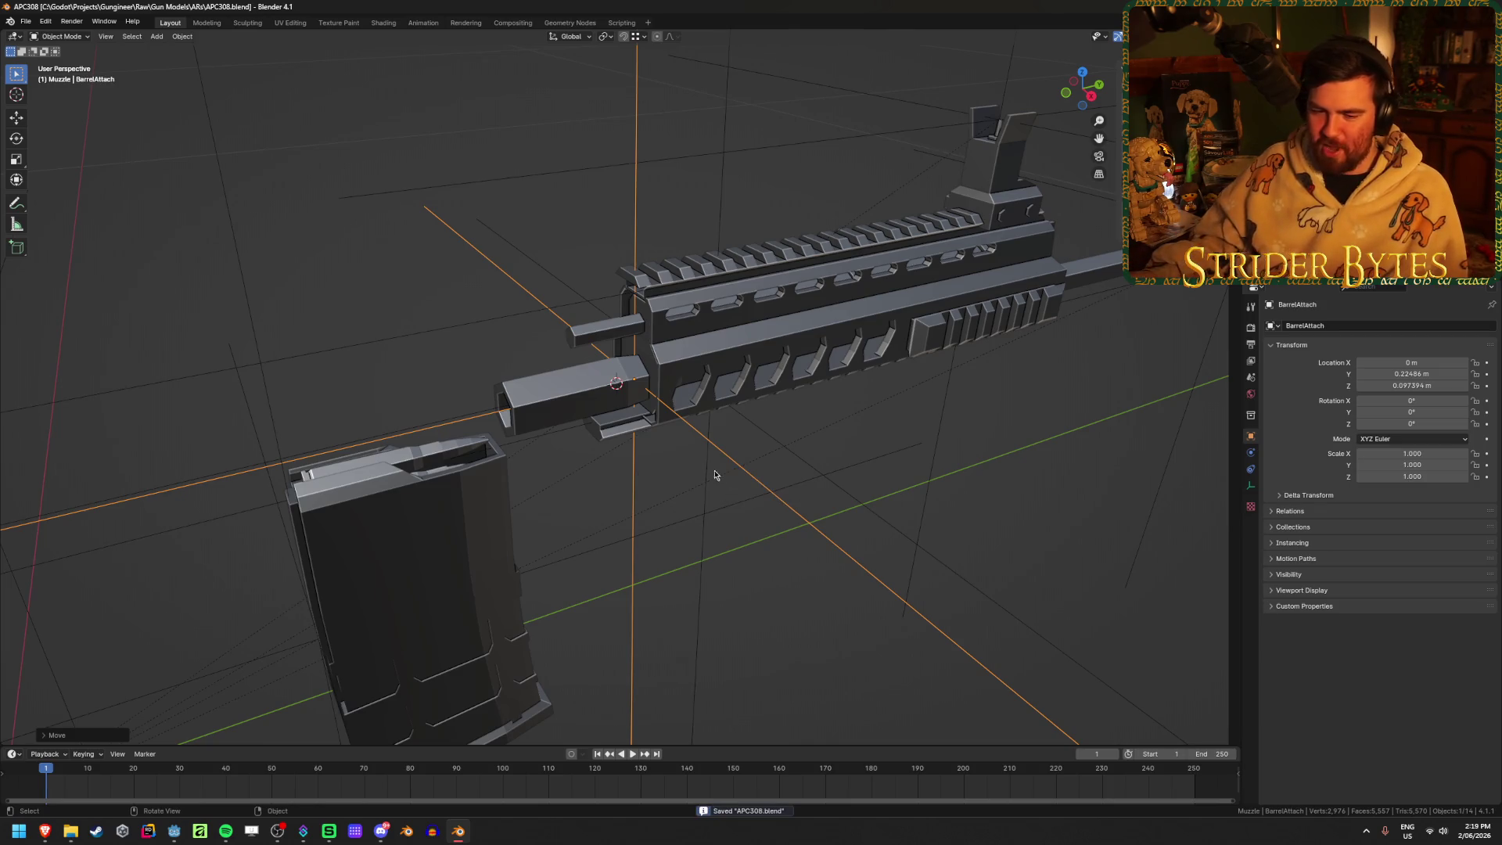
scroll(705, 423, "down", 4)
Unhide the receiver and grip, then select the BarrelAttach empty
key("alt+h")
left_click(943, 479)
left_click(943, 479)
middle_click_drag(943, 479, 653, 376)
left_click(629, 376)
left_click(739, 586)
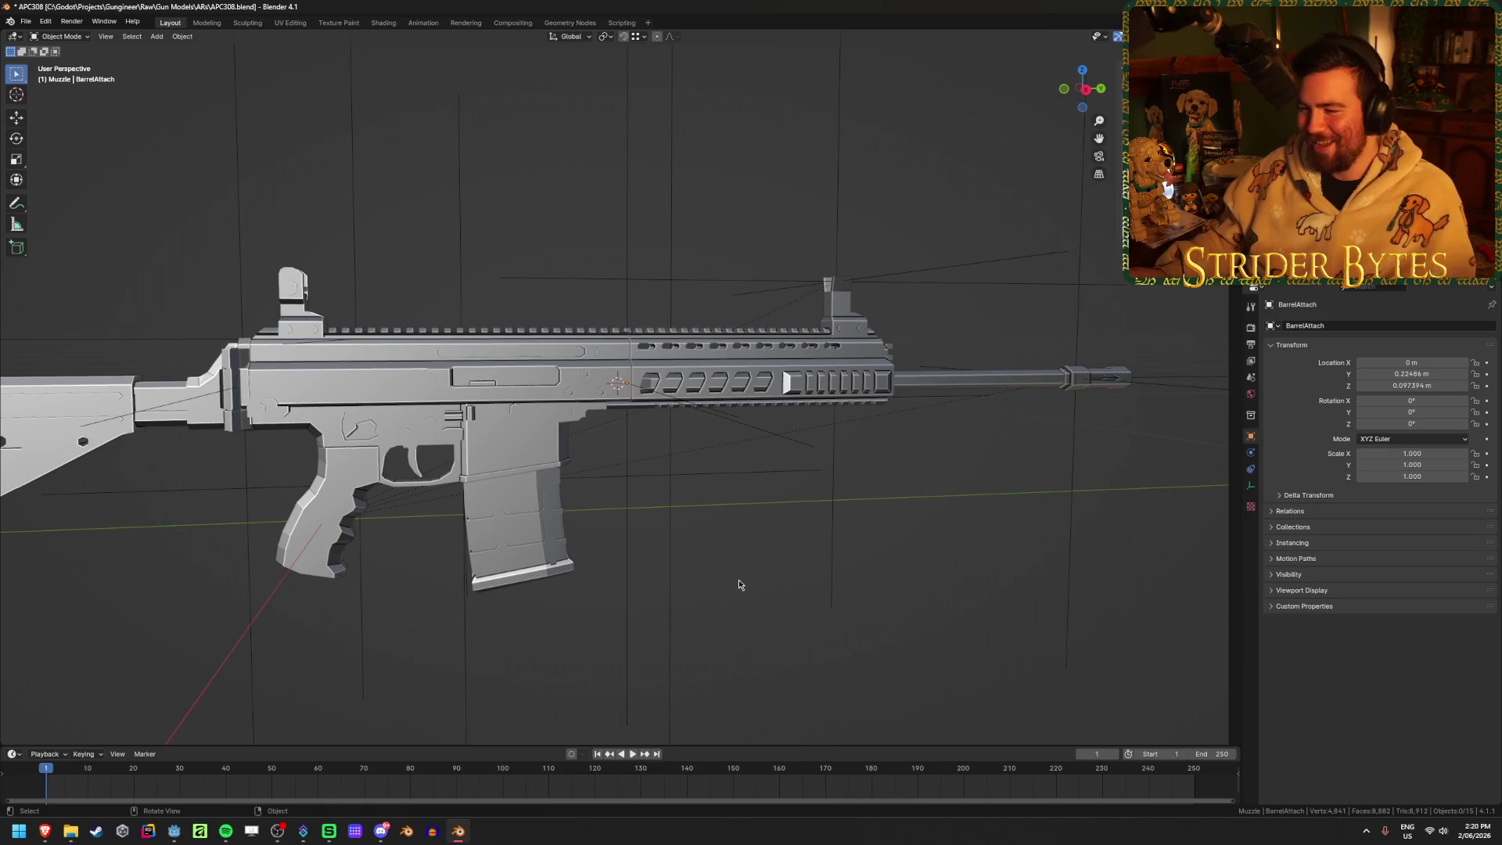
Send the 3D cursor back to the world origin from the Shift+S snap menu
key("shift+s")
left_click(640, 622)
key("shift+s")
left_click(648, 622)
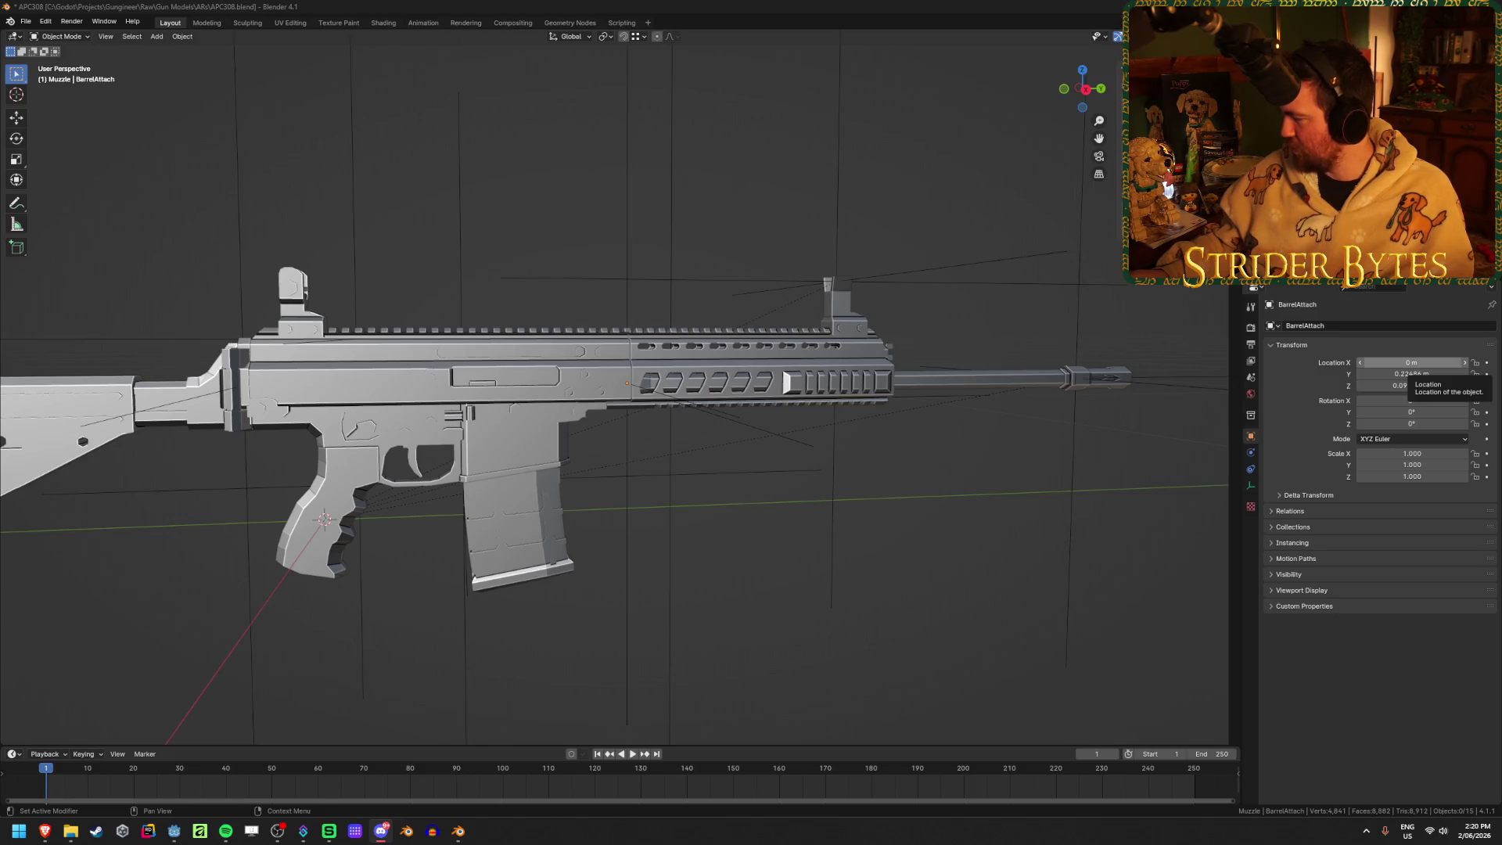
Switch to Discord and view the posted game-library image full size
key("alt+Tab")
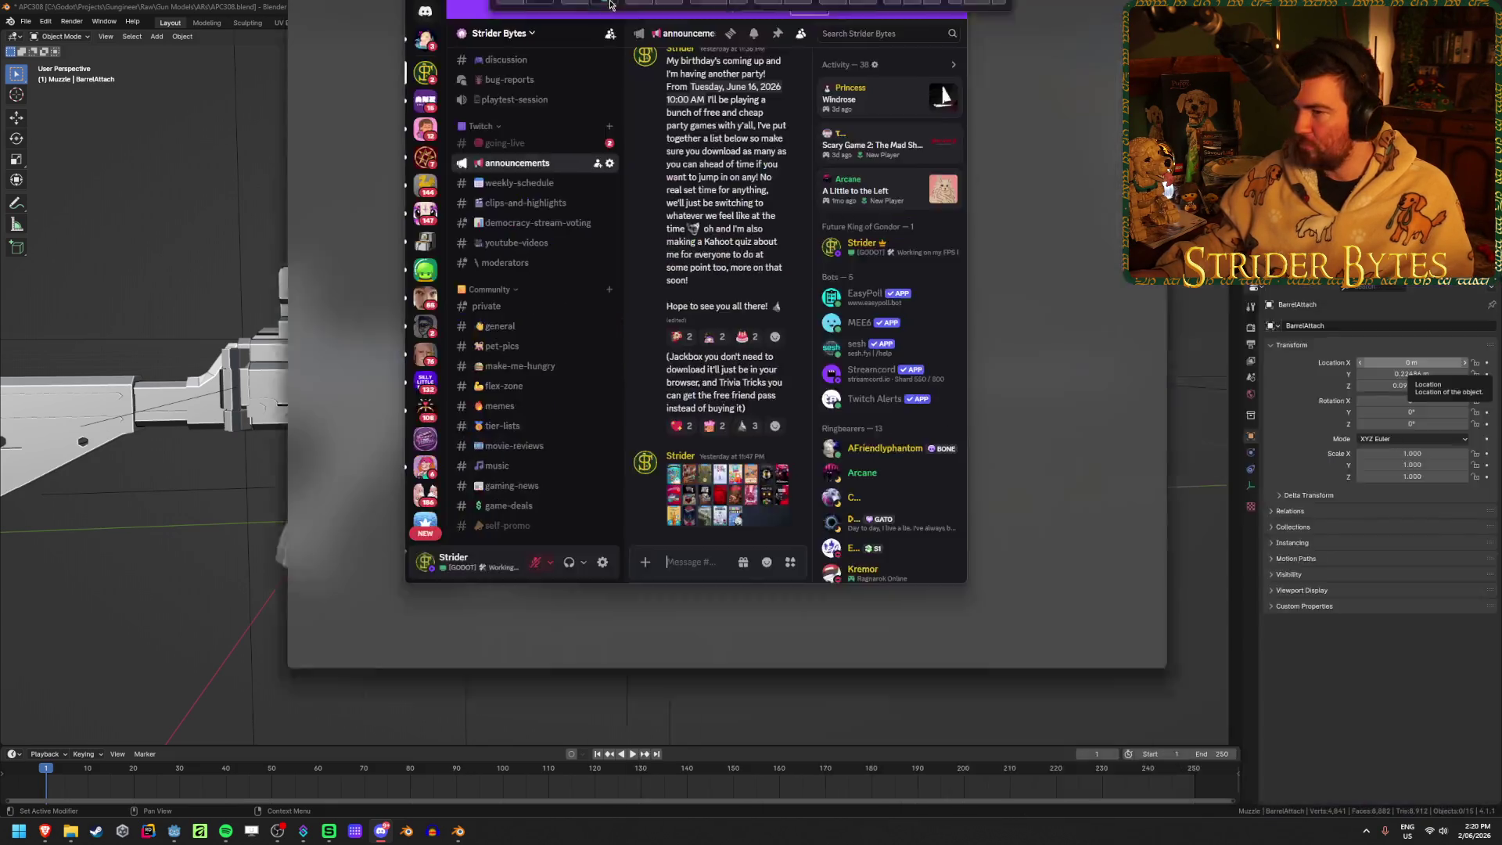
left_click(415, 673)
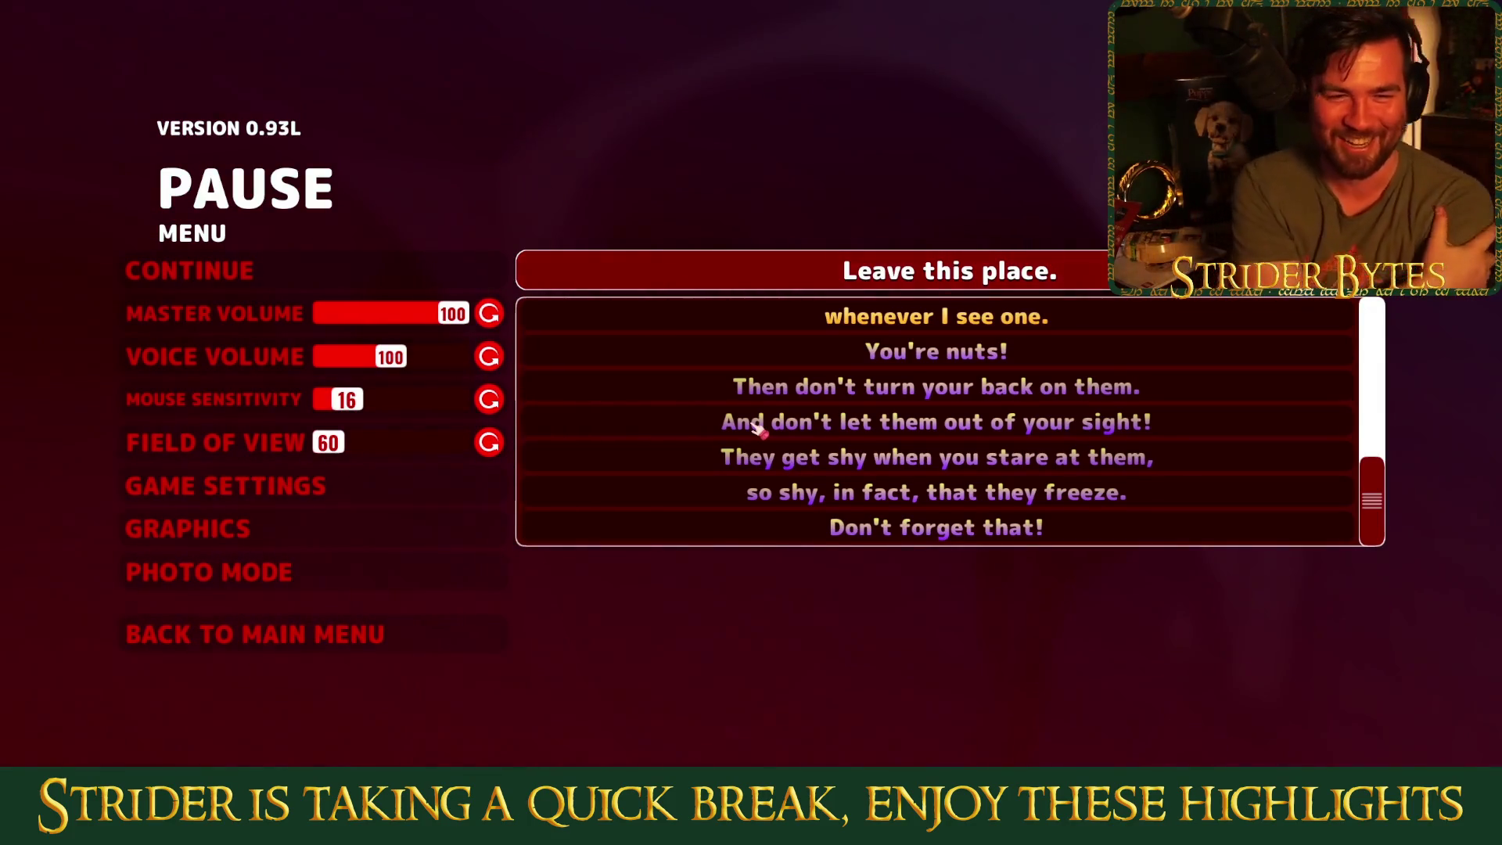
Close the game's pause menu to resume first-person play in the tiled tunnels
key("Escape")
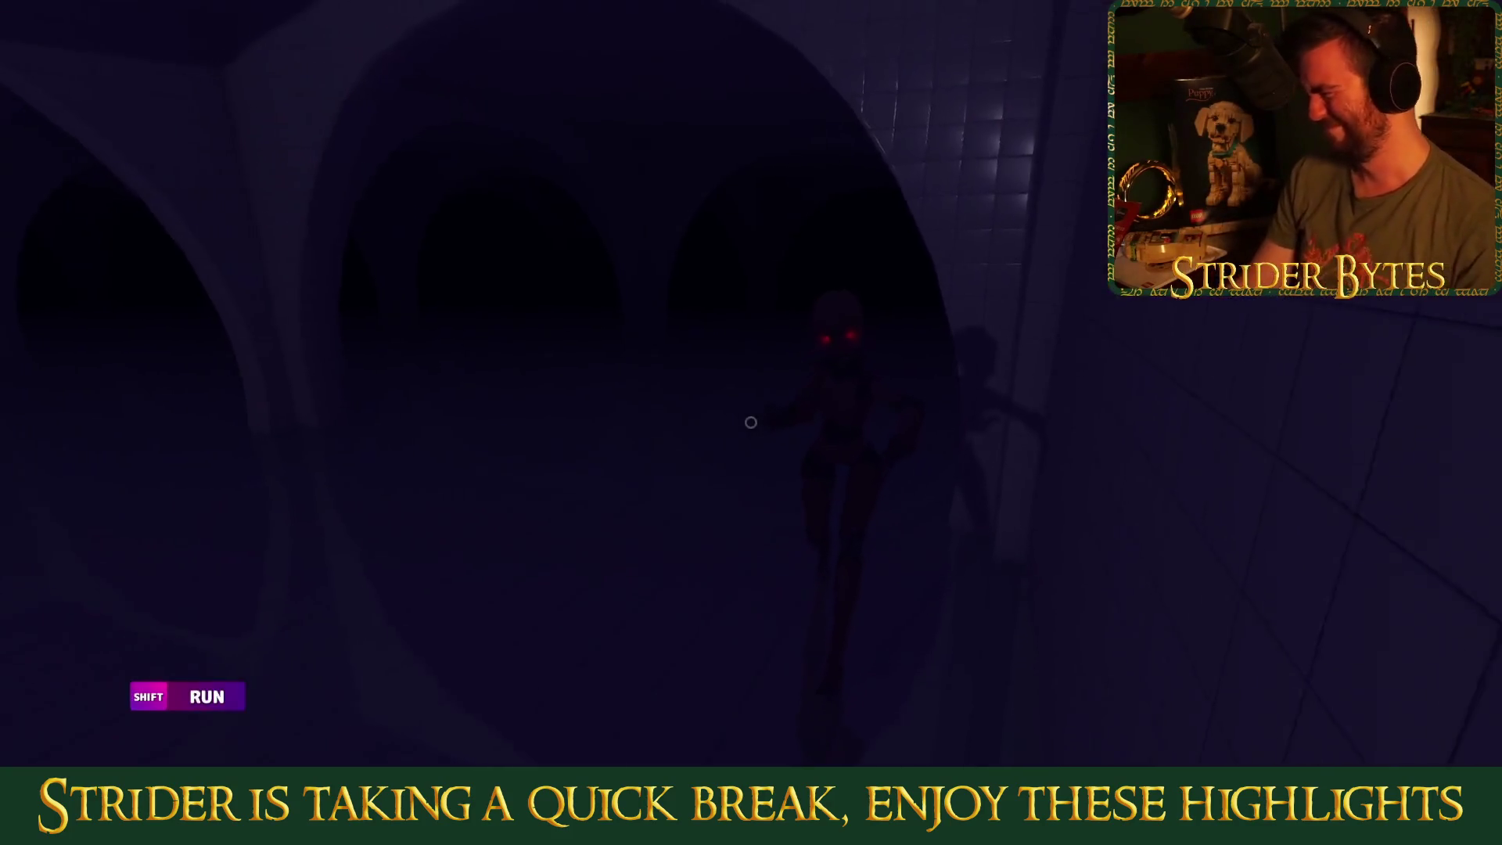